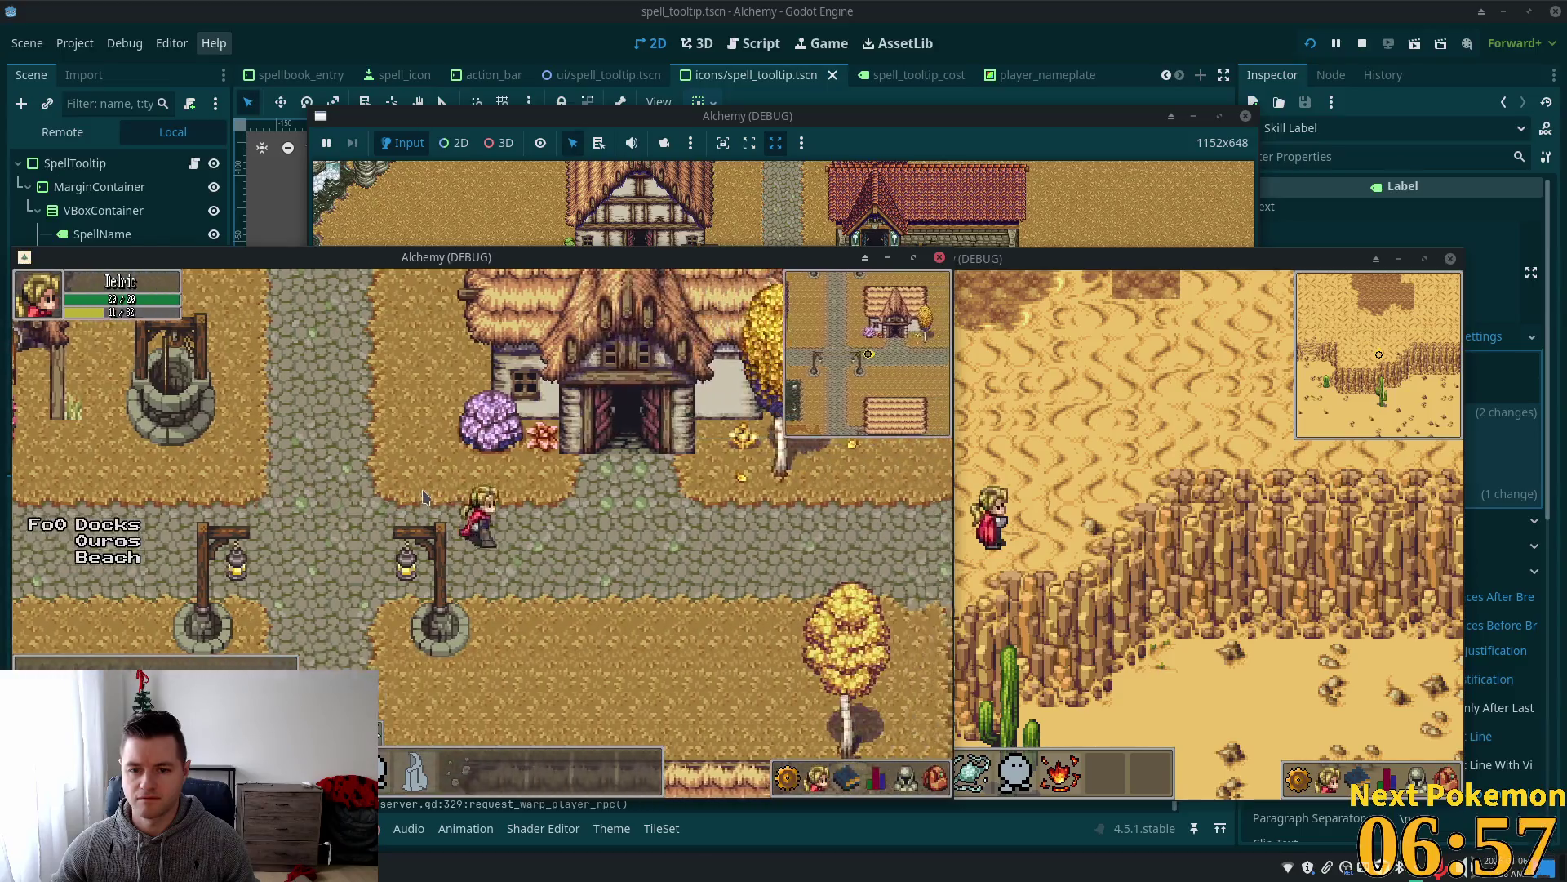
# Run the character down the town path, then east through Fields of Ouros and across the bridge into the Solara Desert.
pyautogui.press('Down')
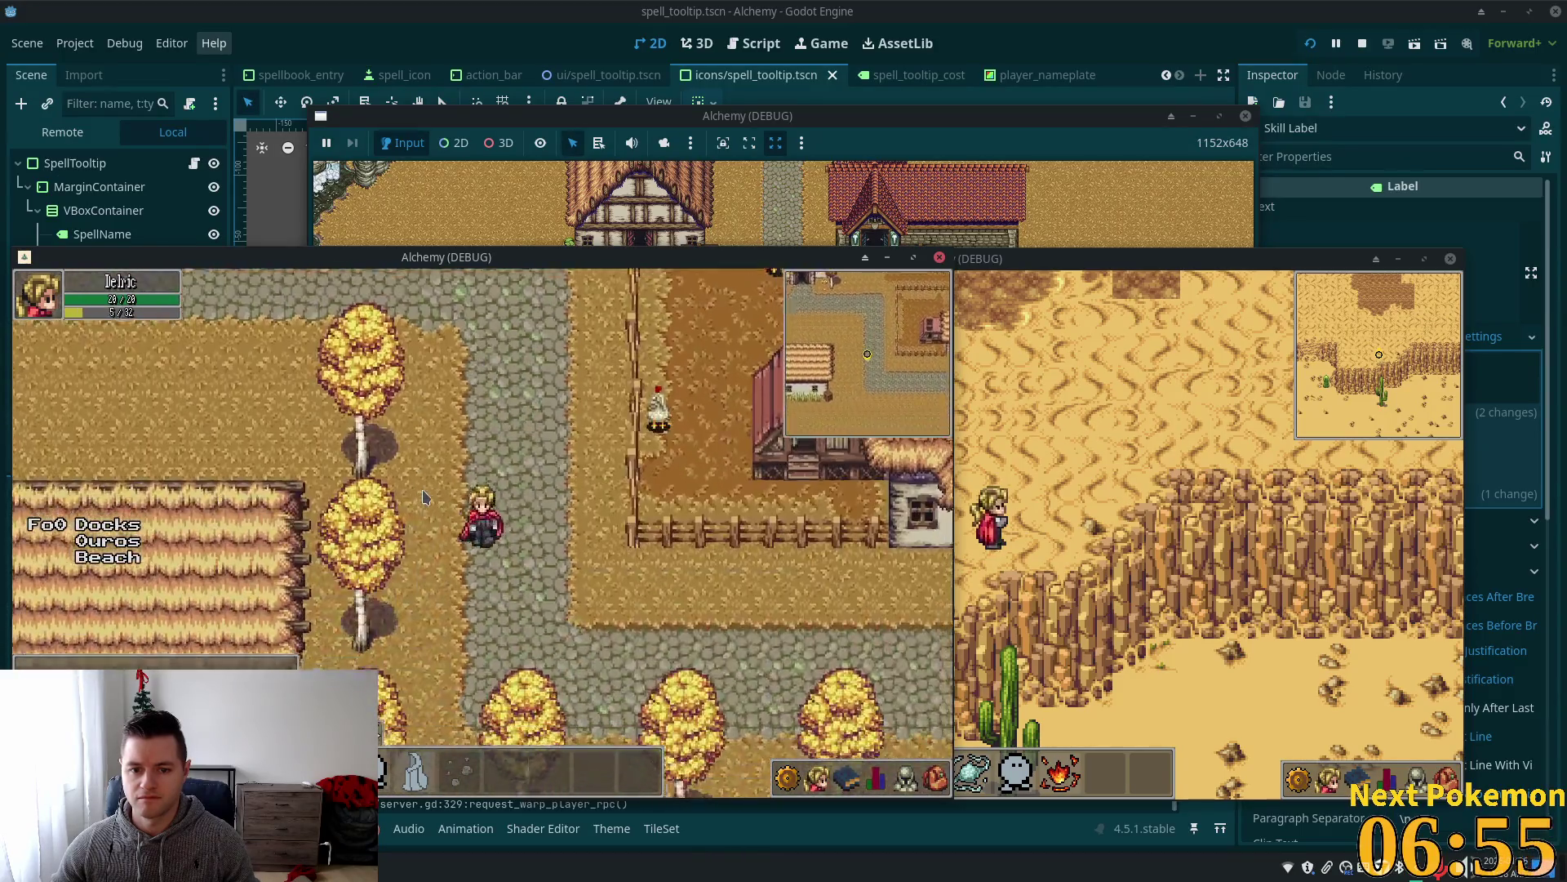
pyautogui.press('Right')
pyautogui.press('Right')
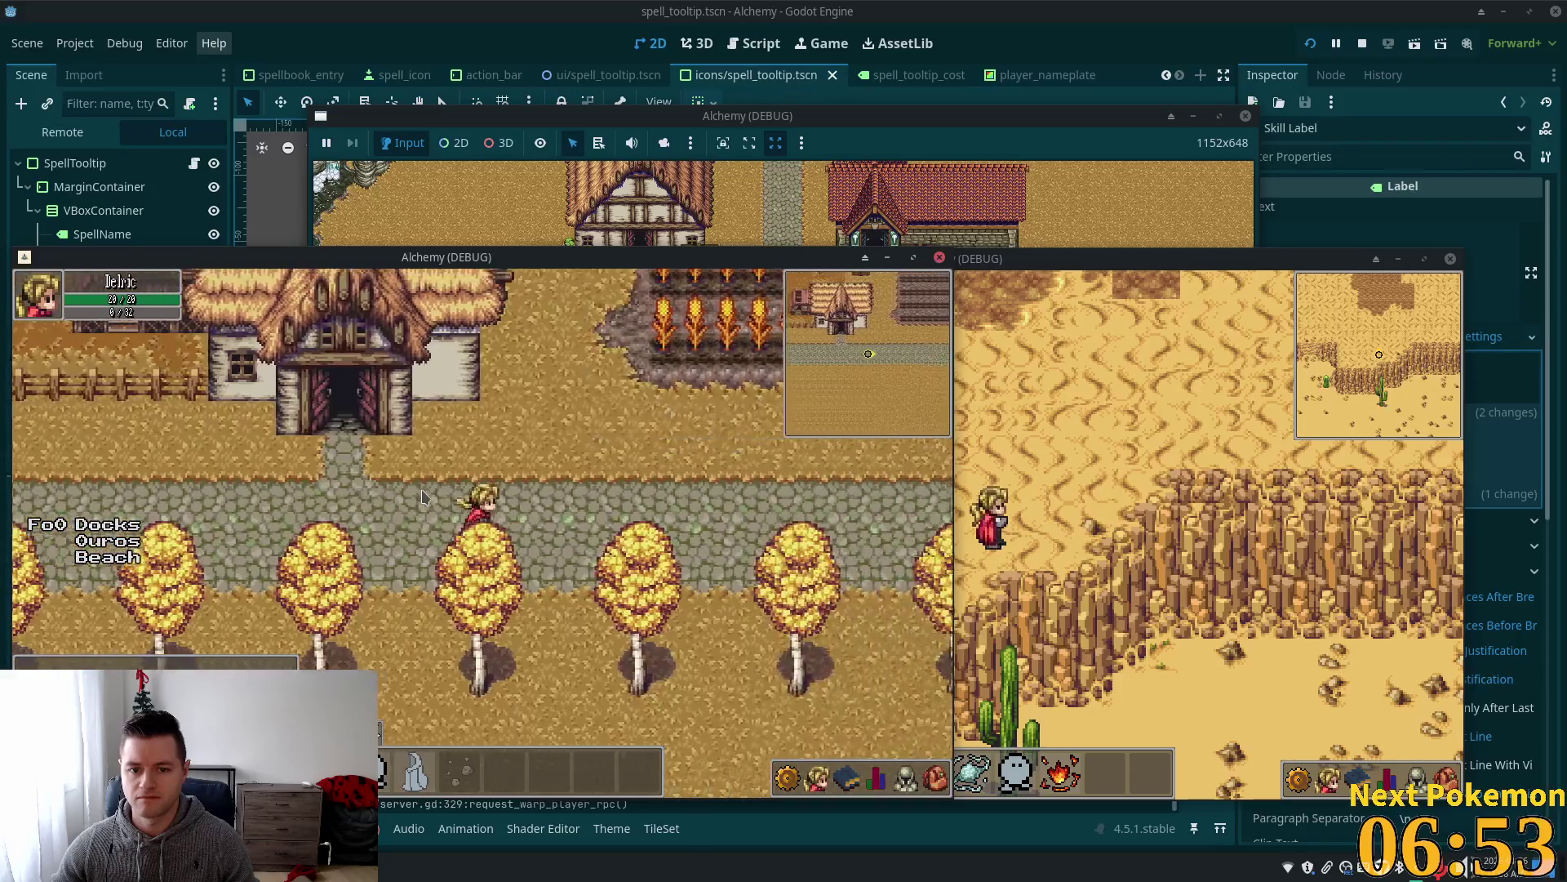
pyautogui.press('Right')
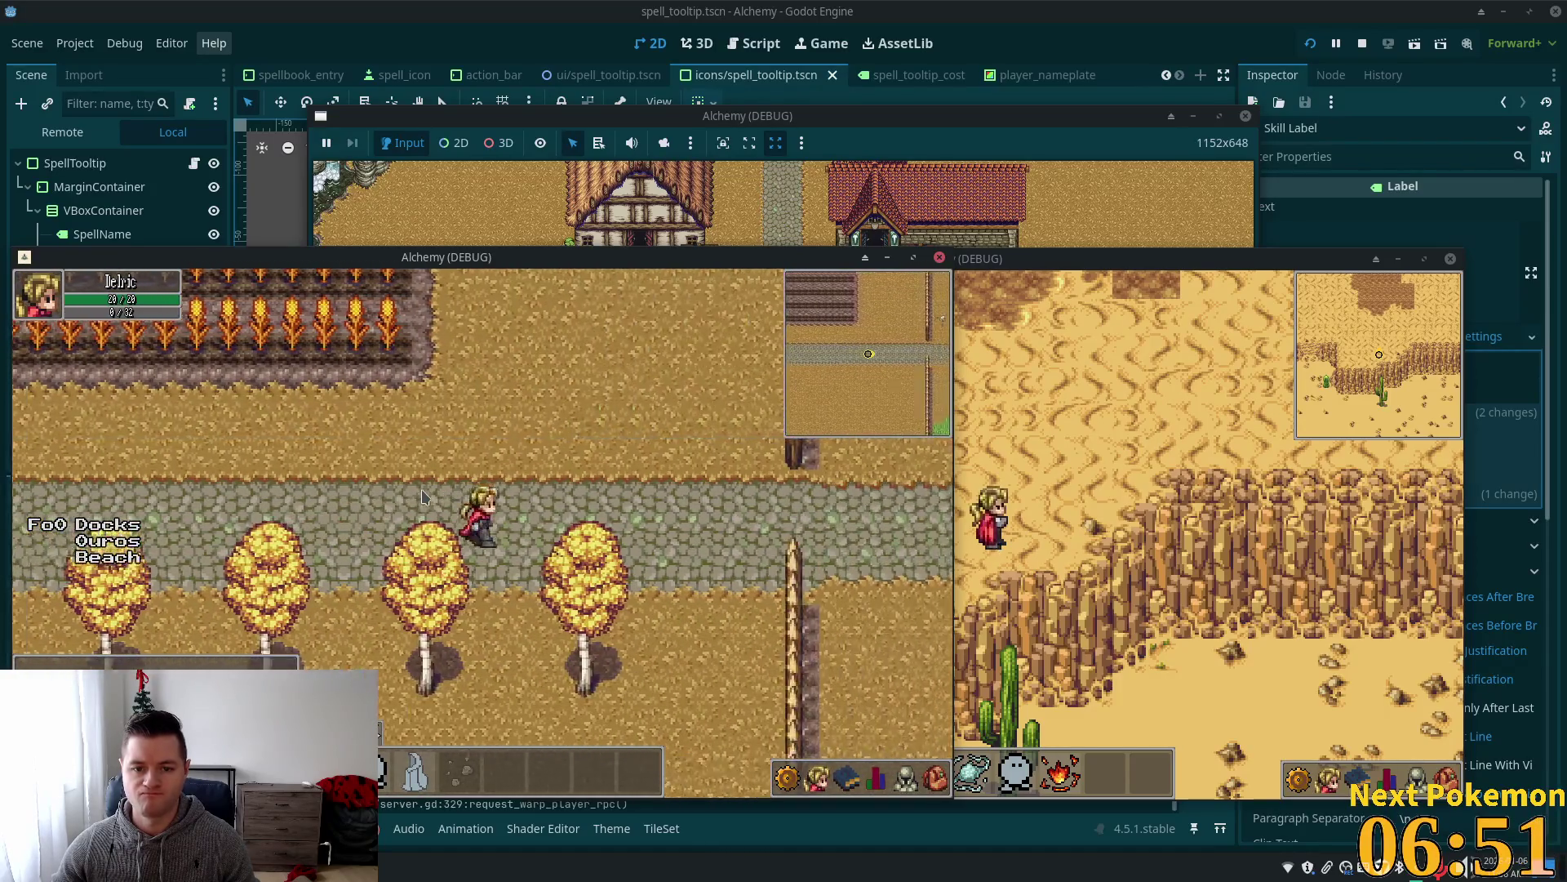
pyautogui.press('Right')
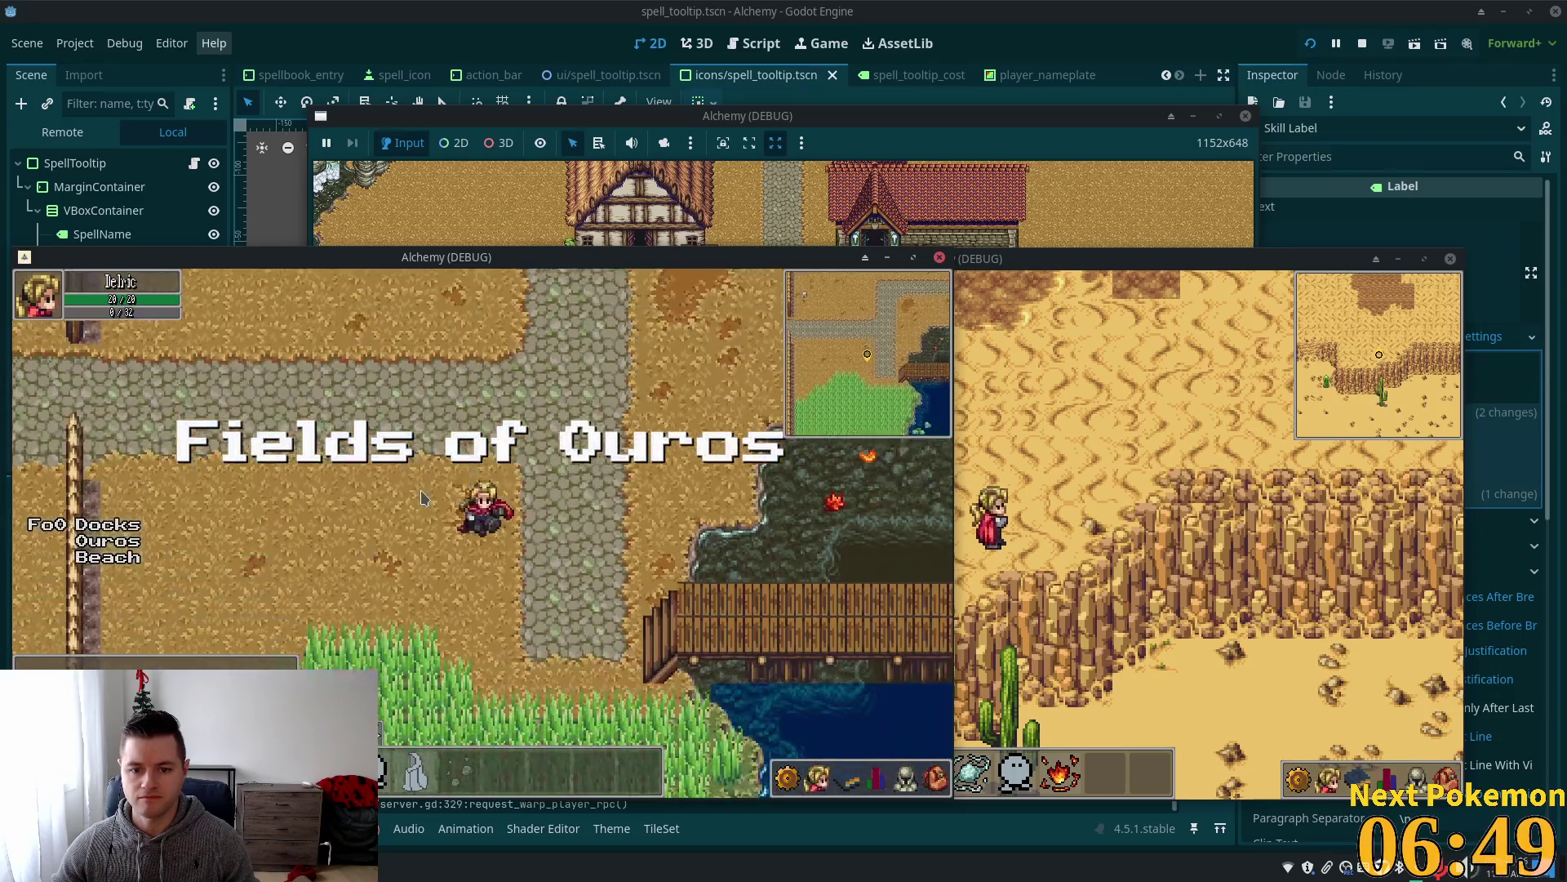
pyautogui.press('Right')
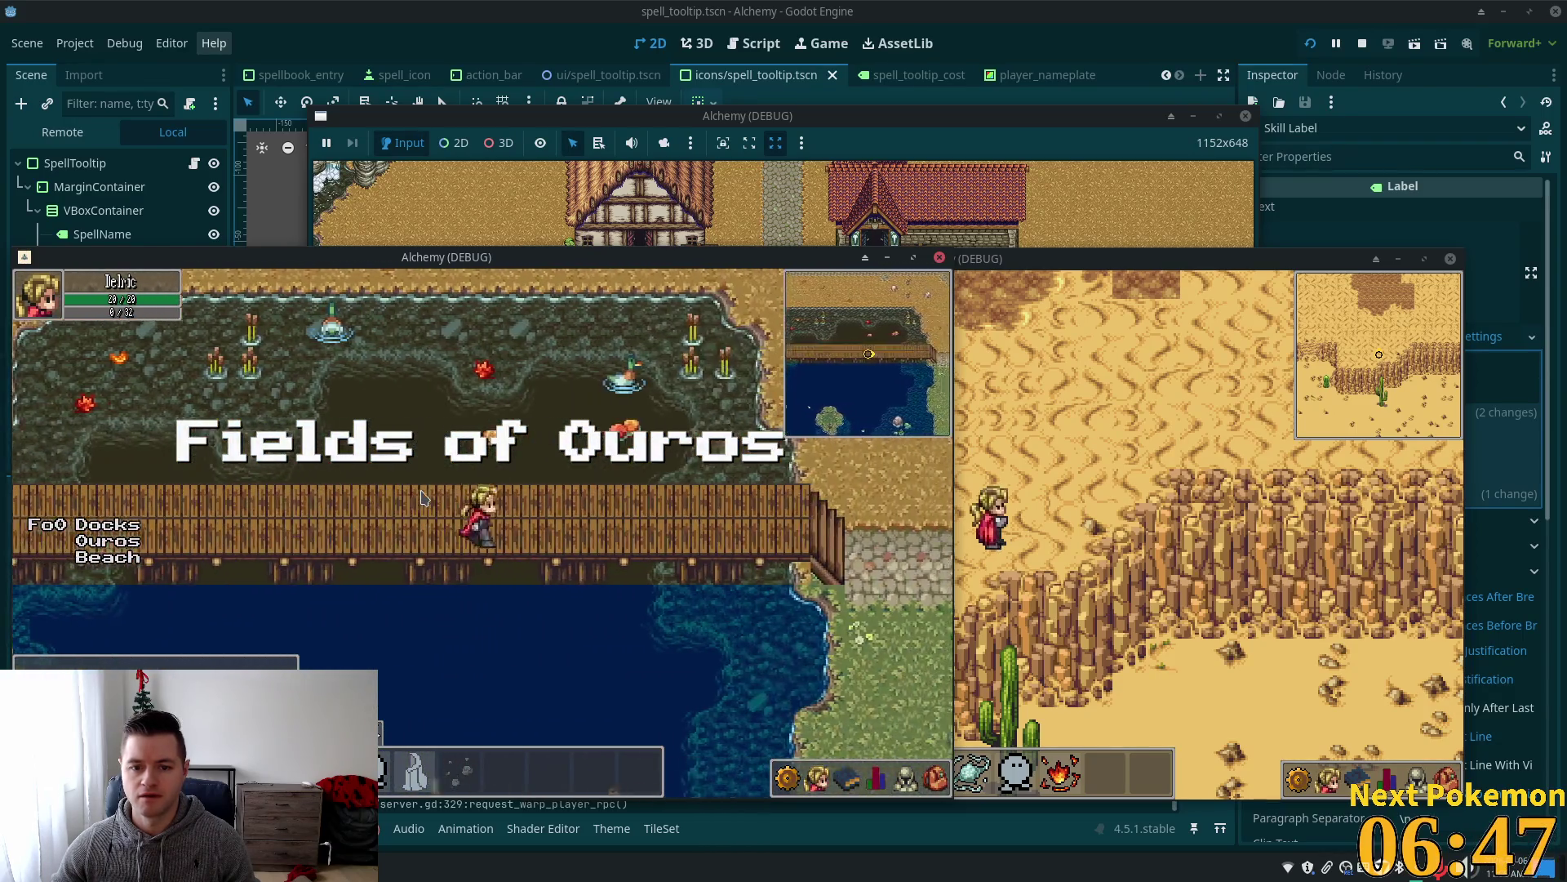
pyautogui.press('Right')
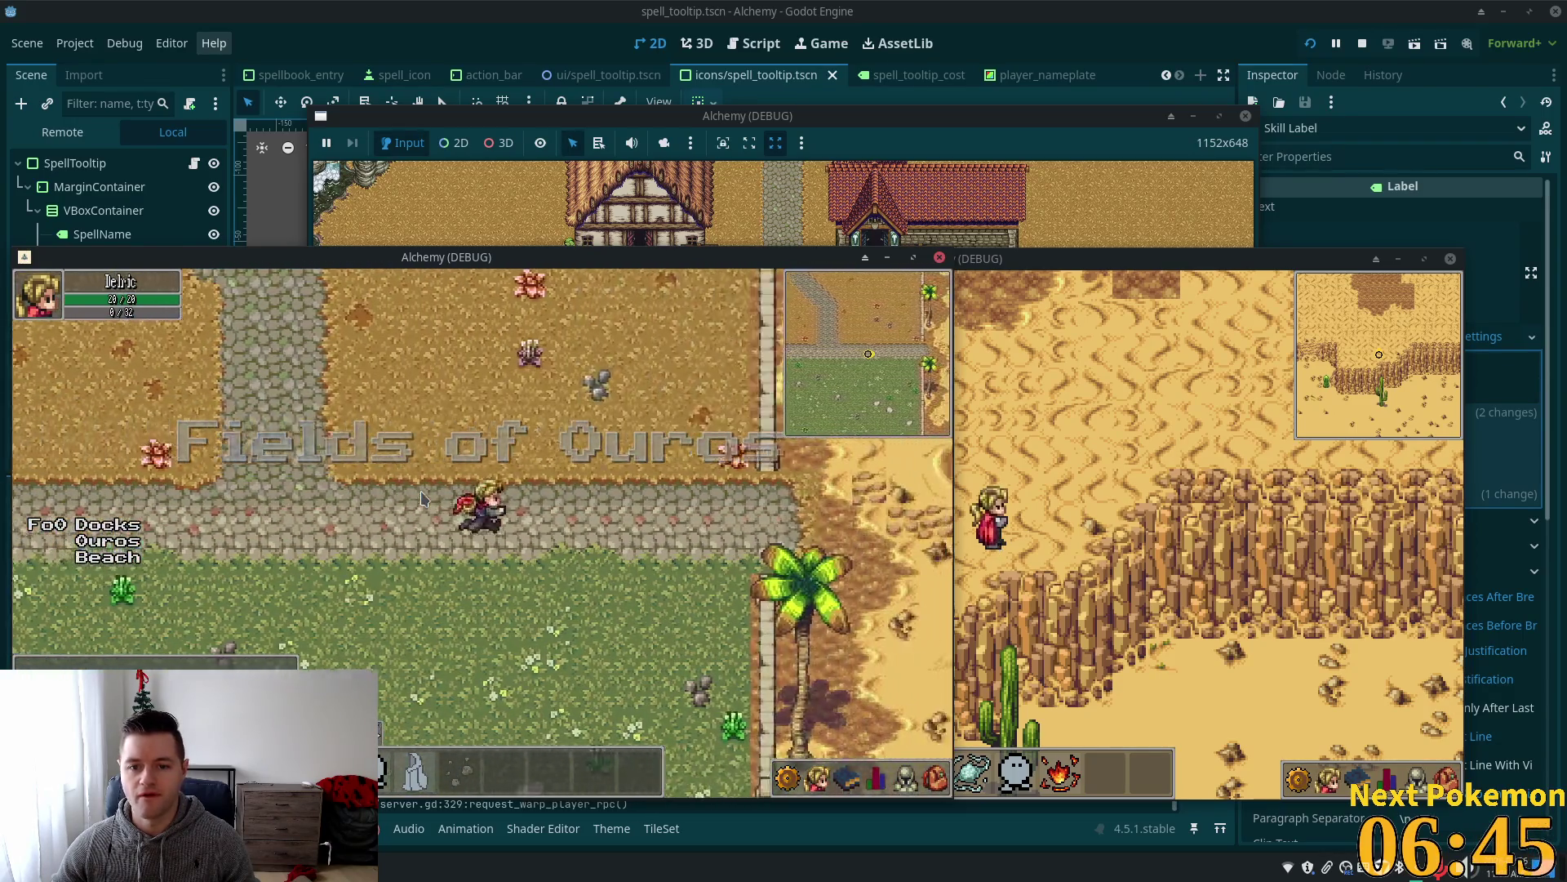
pyautogui.press('Right')
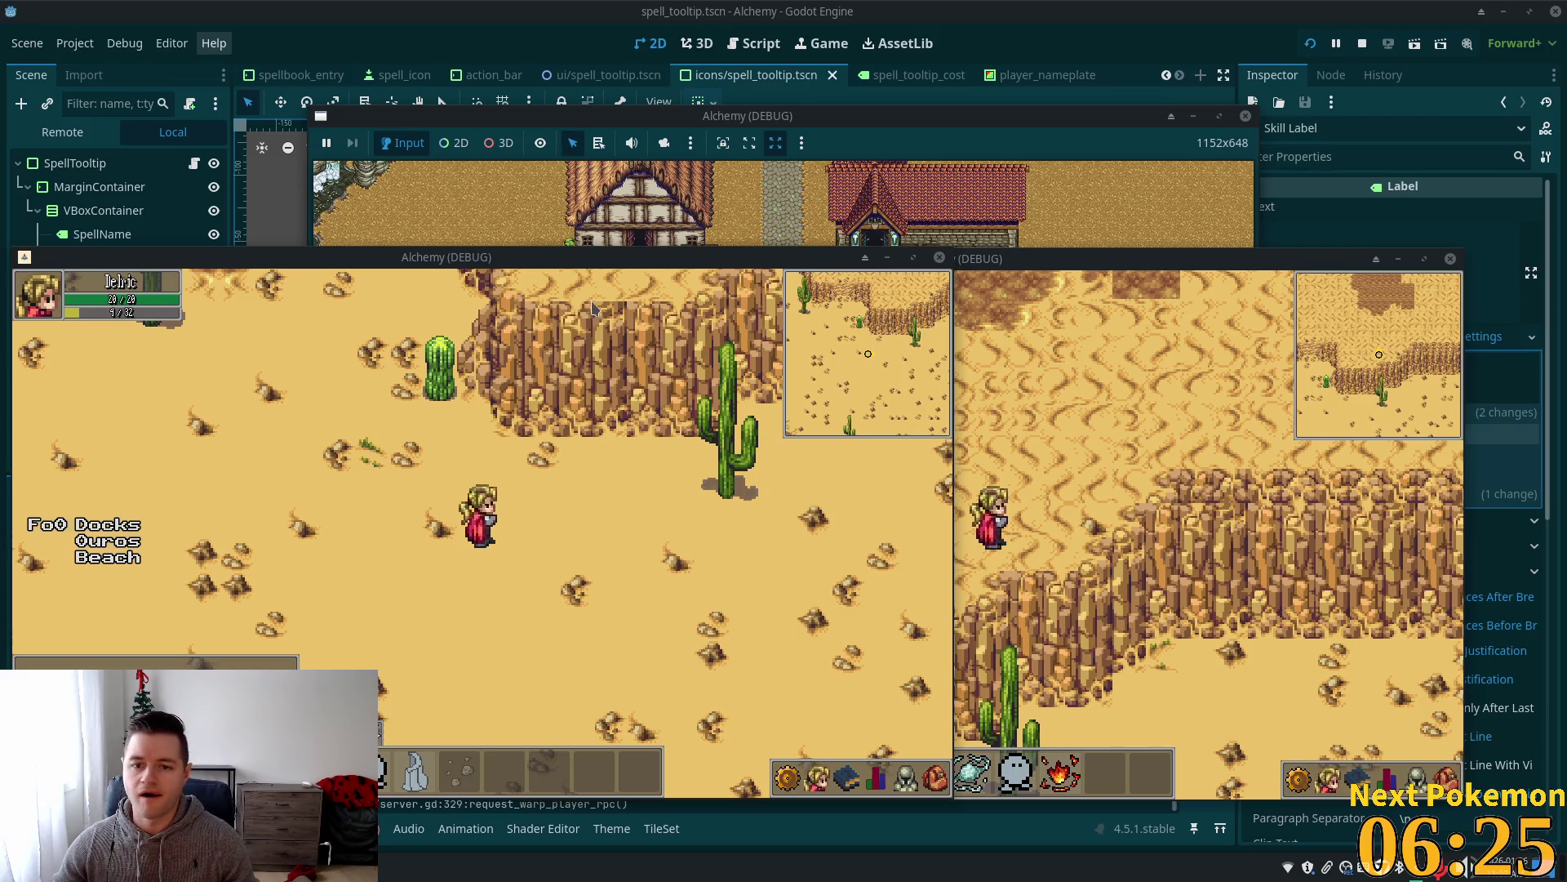
# Focus the left game window and open the spellbook, toggling it closed and open a few times.
pyautogui.click(637, 658)
pyautogui.press('Left')
pyautogui.click(847, 778)
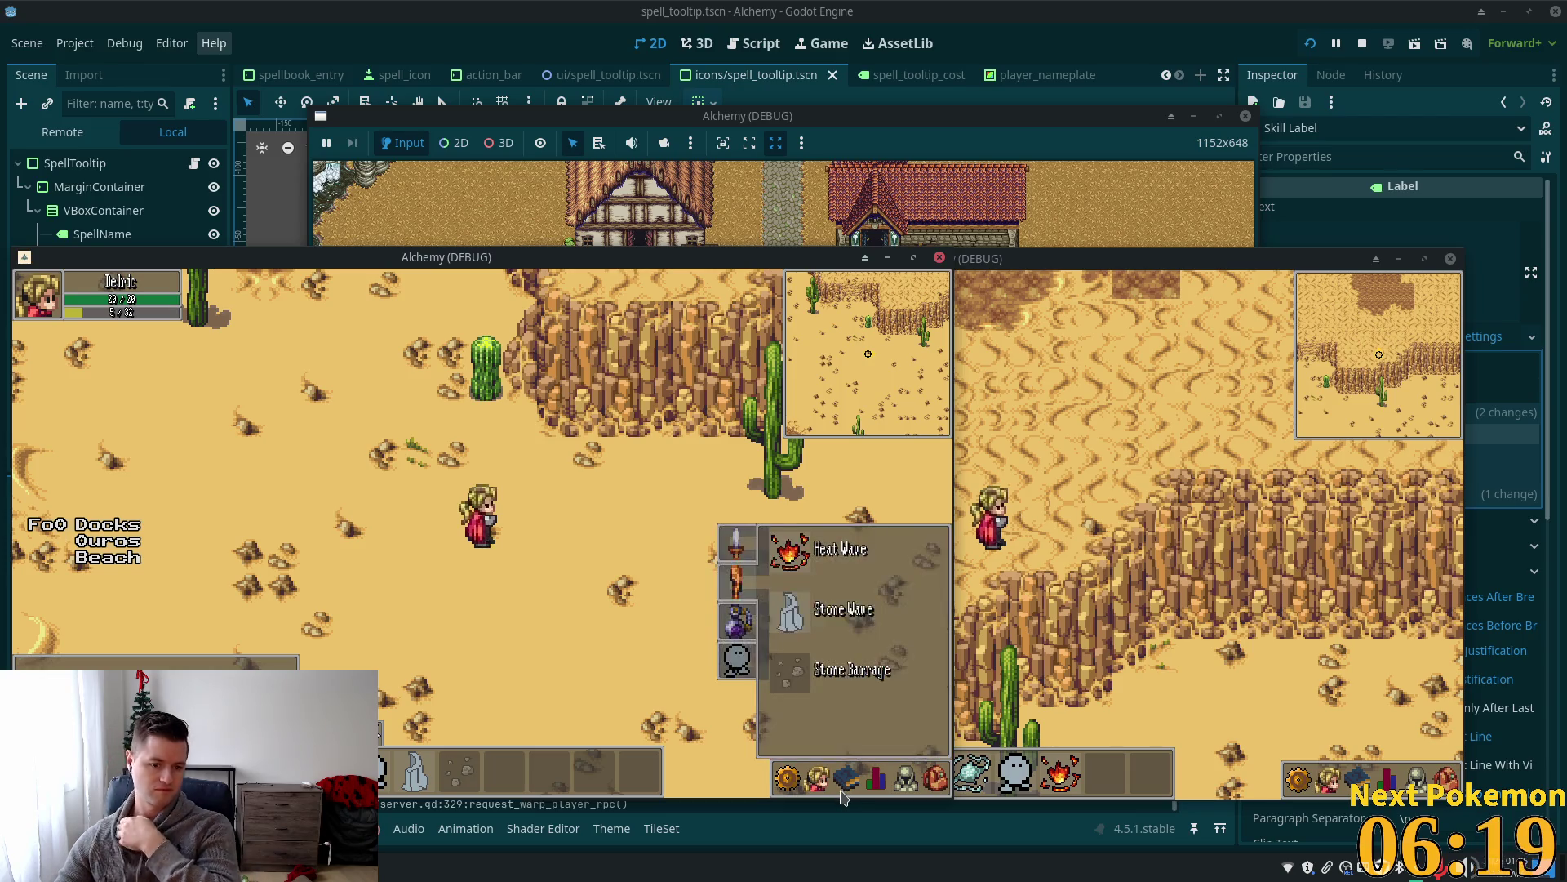
pyautogui.click(843, 794)
pyautogui.click(842, 793)
pyautogui.doubleClick(841, 792)
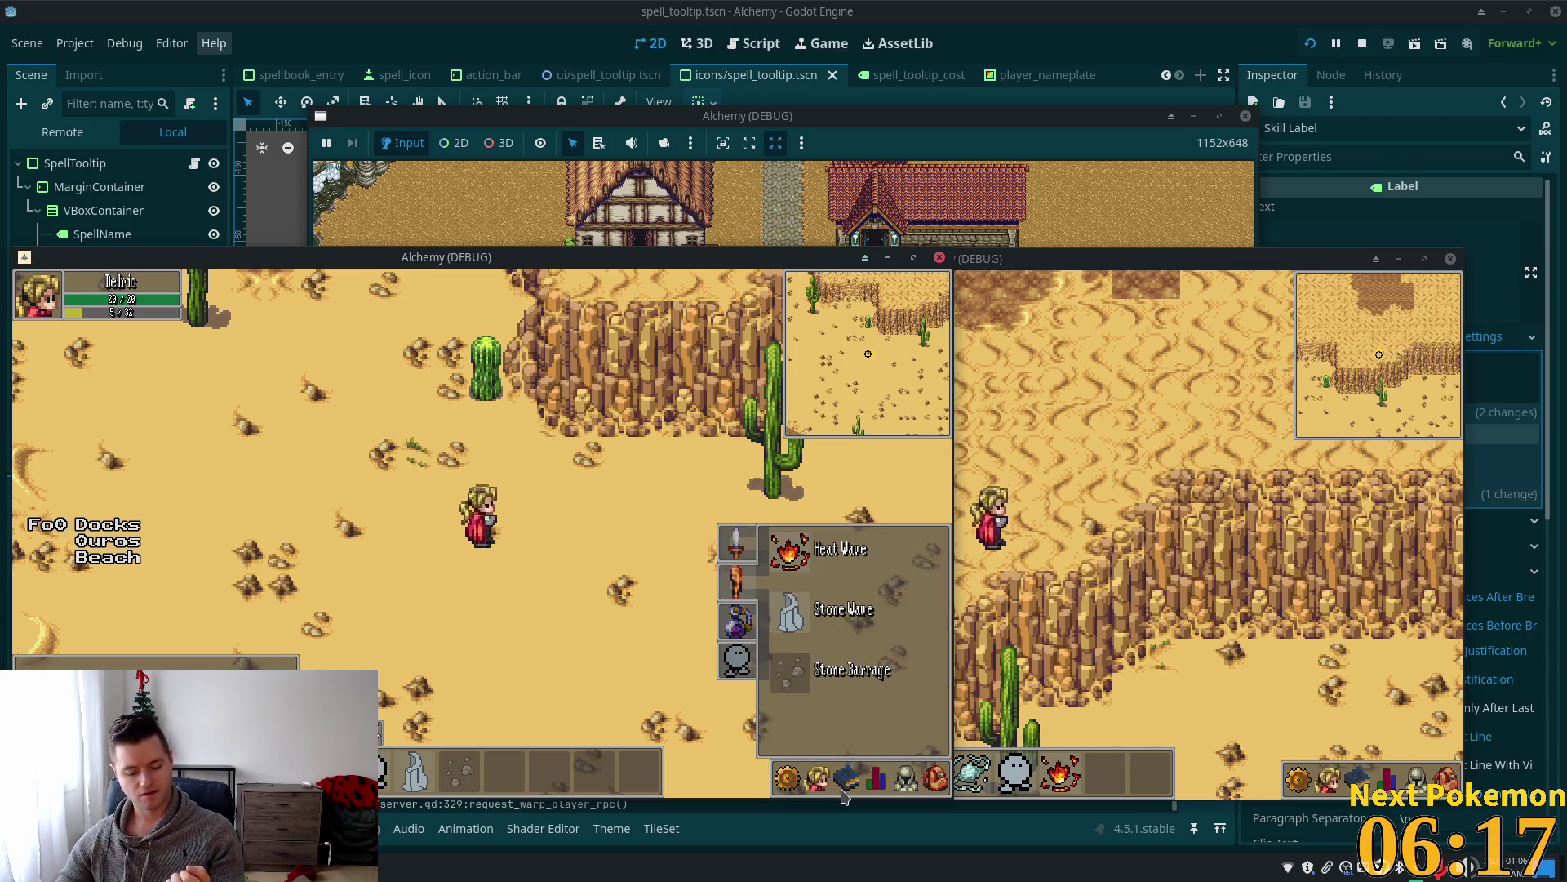
pyautogui.click(843, 794)
pyautogui.click(856, 772)
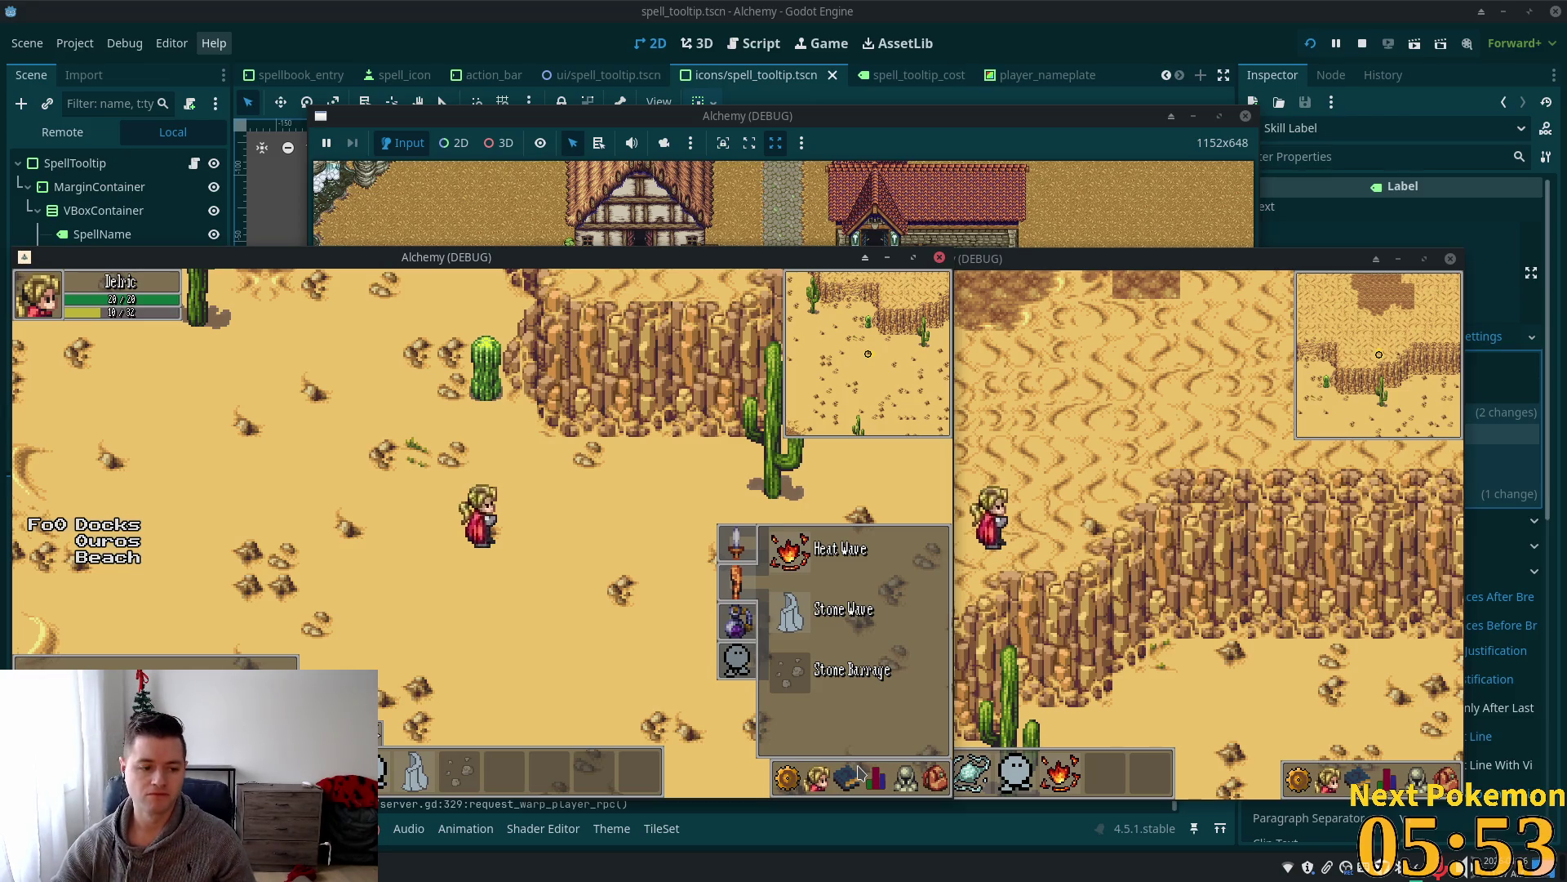
# Walk the character south and west while toggling the spellbook, friends list and character stats panels.
pyautogui.click(857, 774)
pyautogui.press('s')
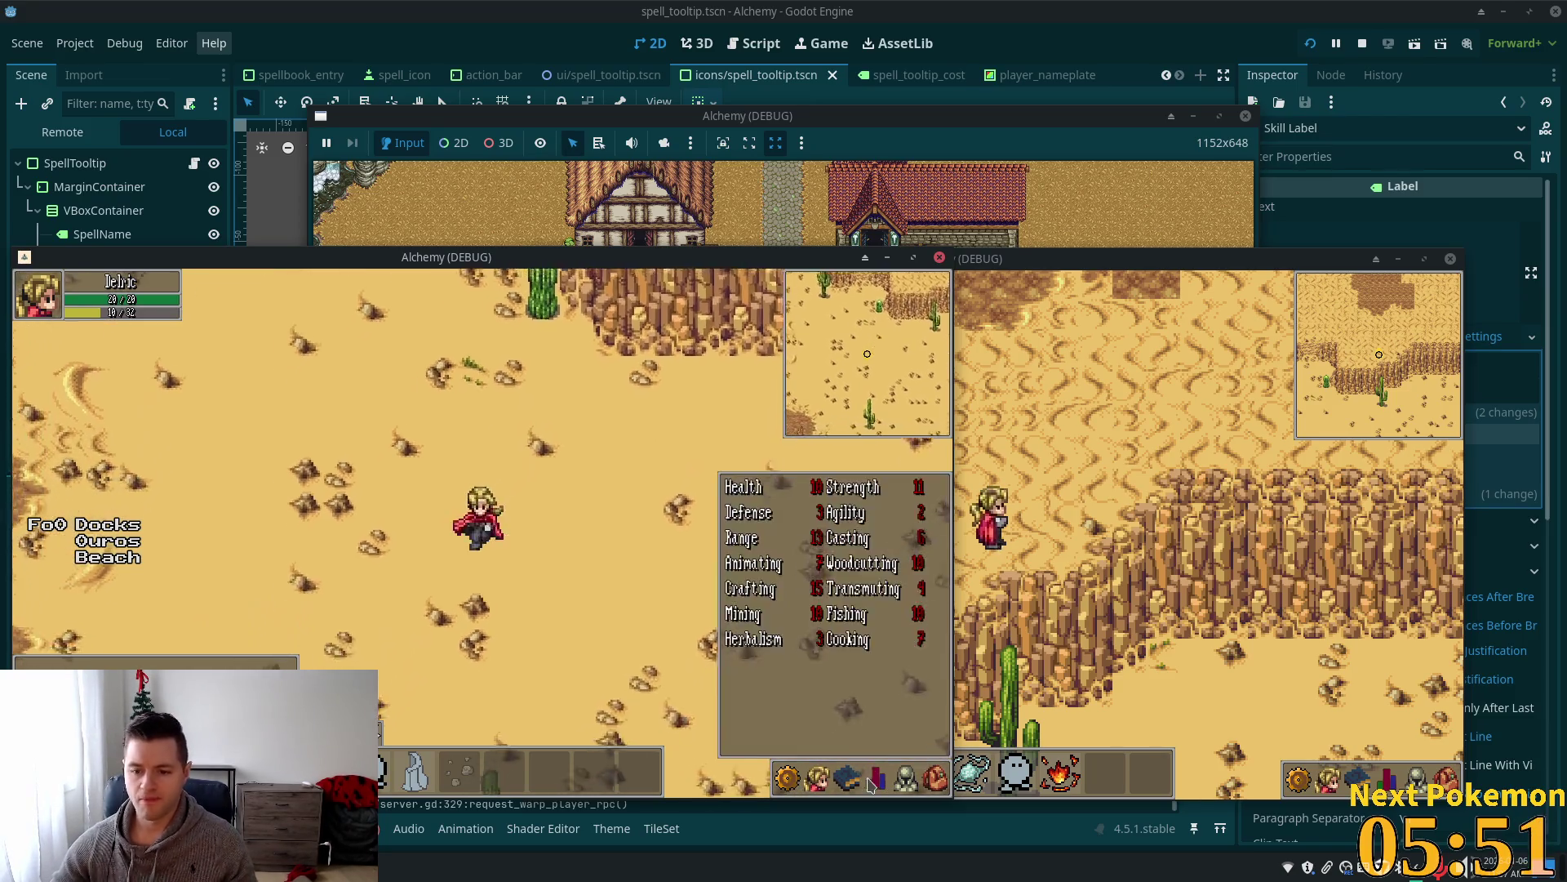
pyautogui.click(856, 780)
pyautogui.press('a')
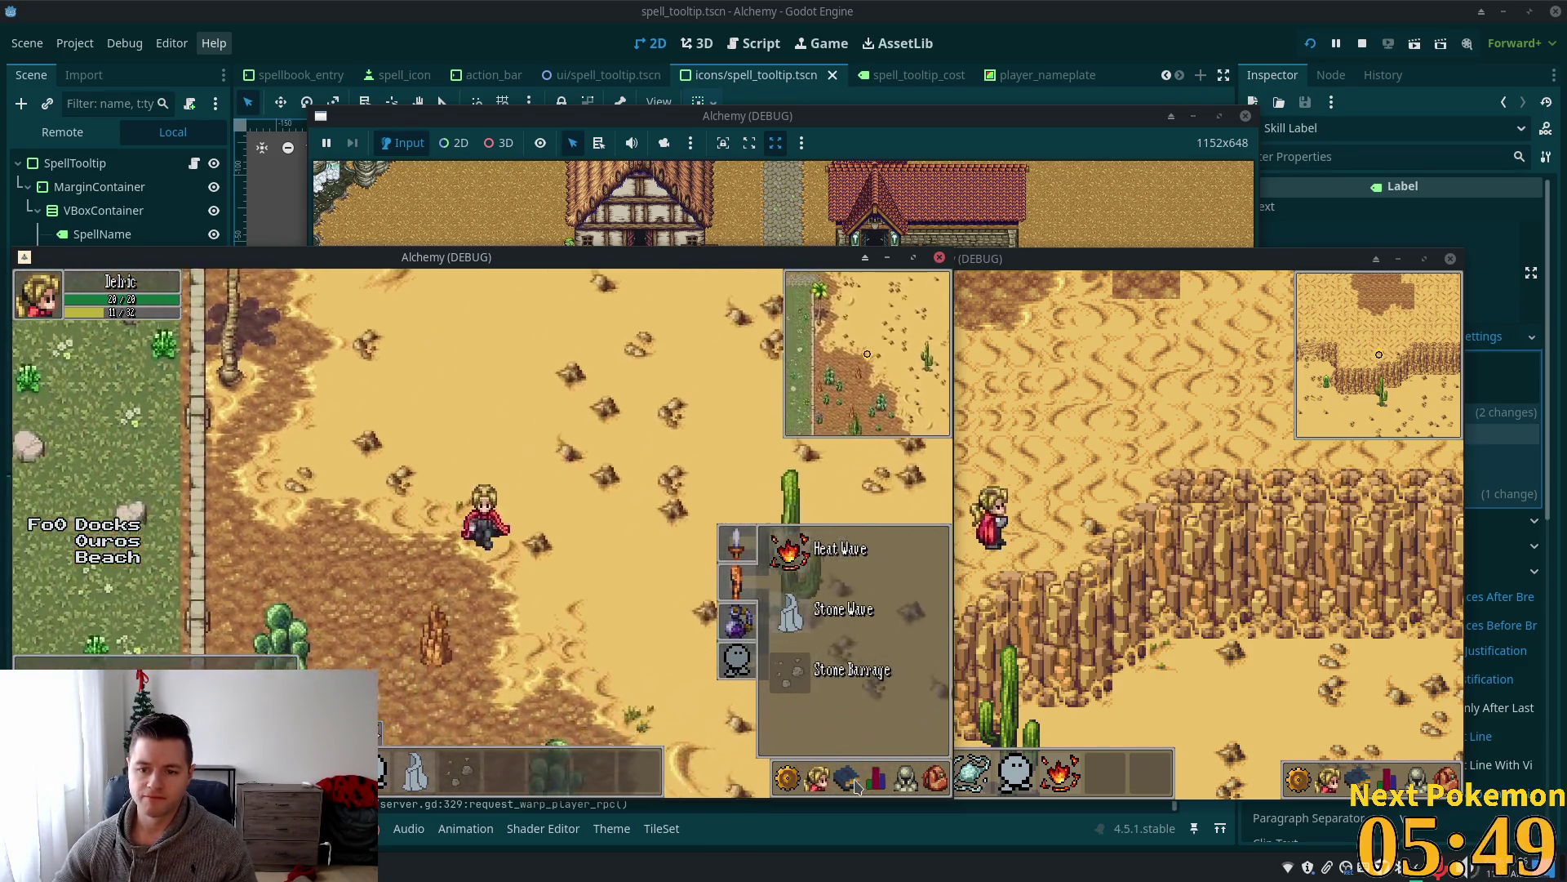
pyautogui.click(866, 782)
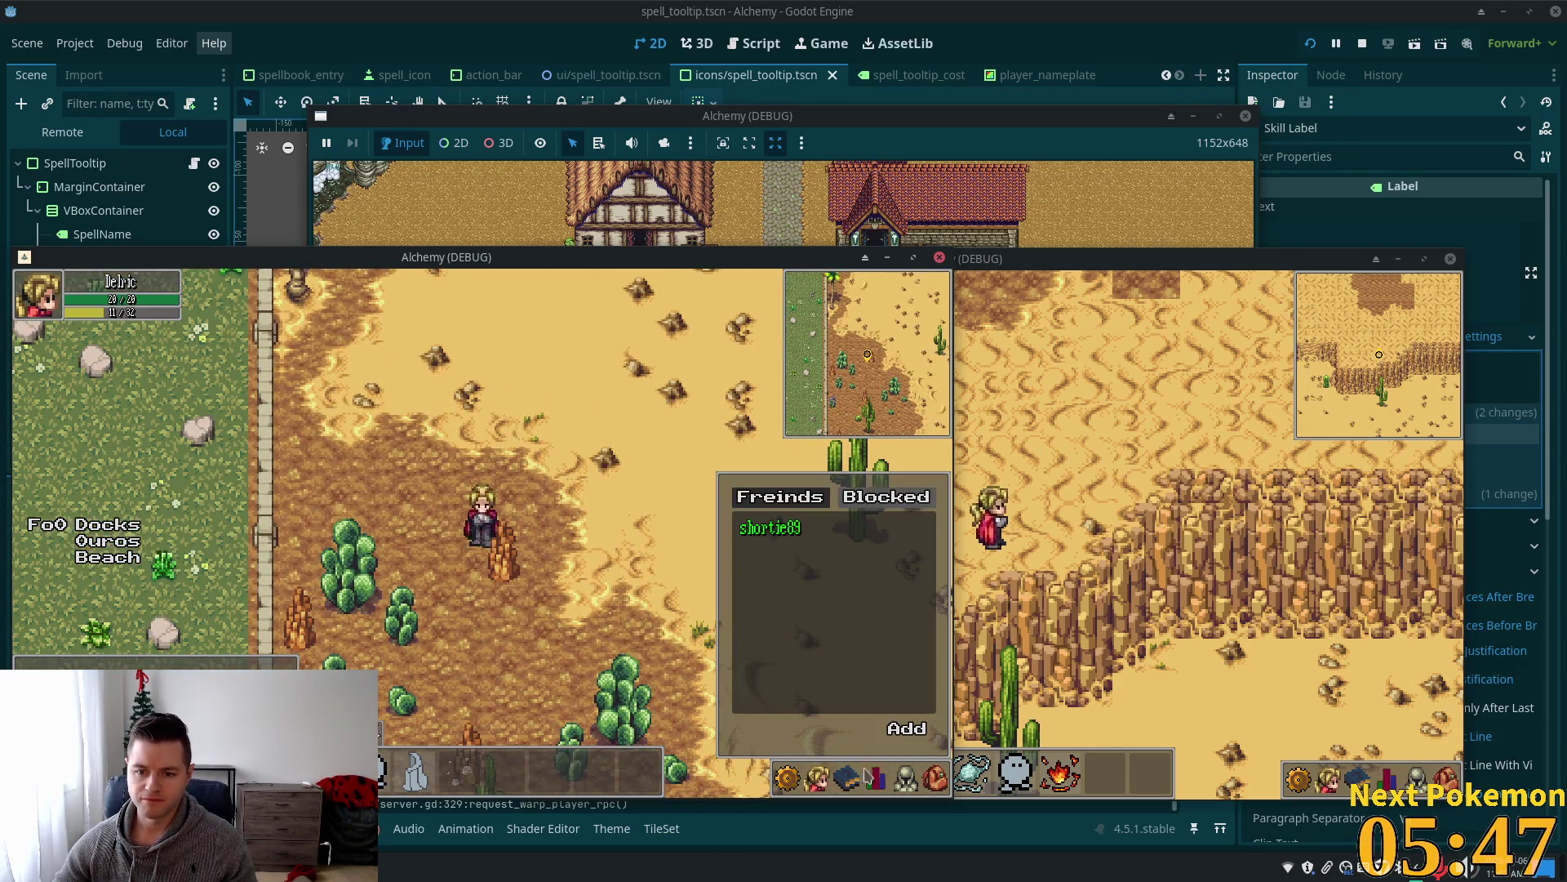
pyautogui.click(878, 783)
pyautogui.click(855, 779)
# Cycle between the Refine Ore and Heat Wave/Stone spellbook pages, then close the spellbook.
pyautogui.click(736, 620)
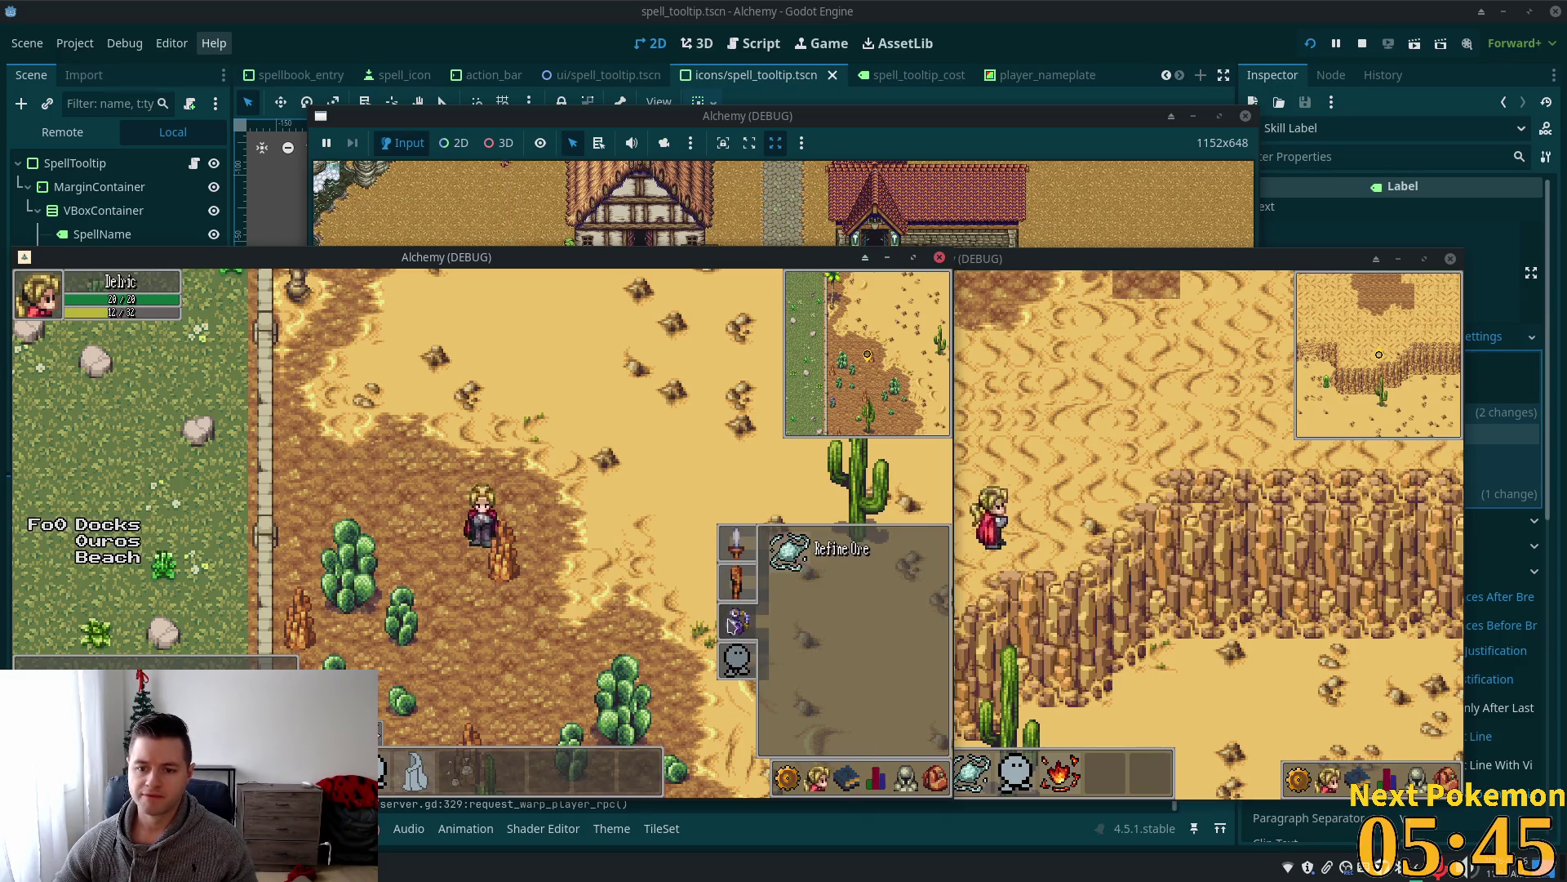
pyautogui.click(736, 620)
pyautogui.click(736, 658)
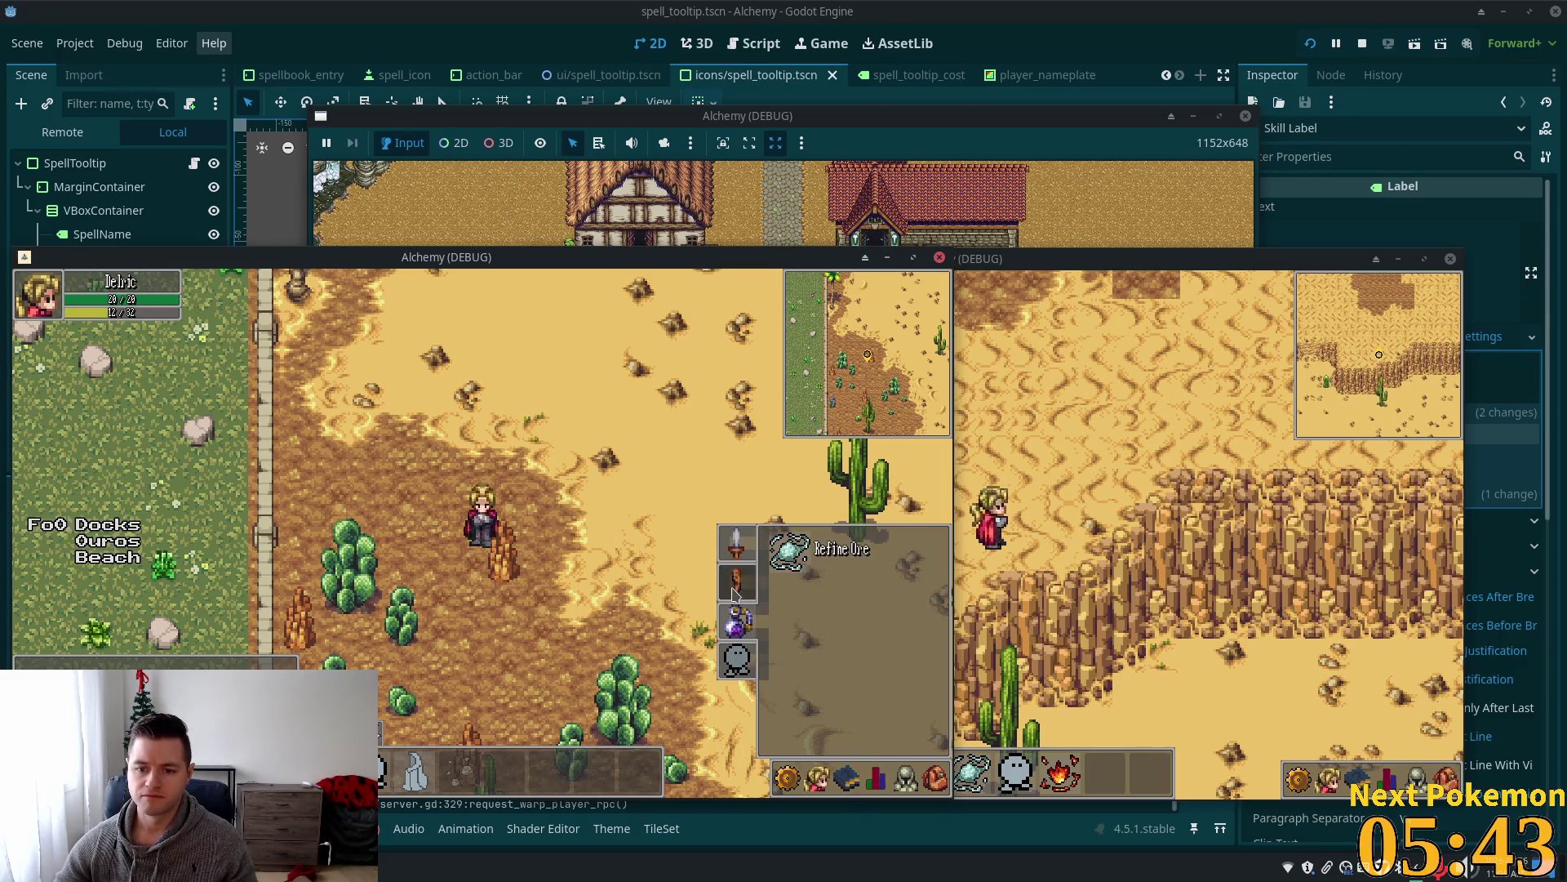
pyautogui.click(739, 558)
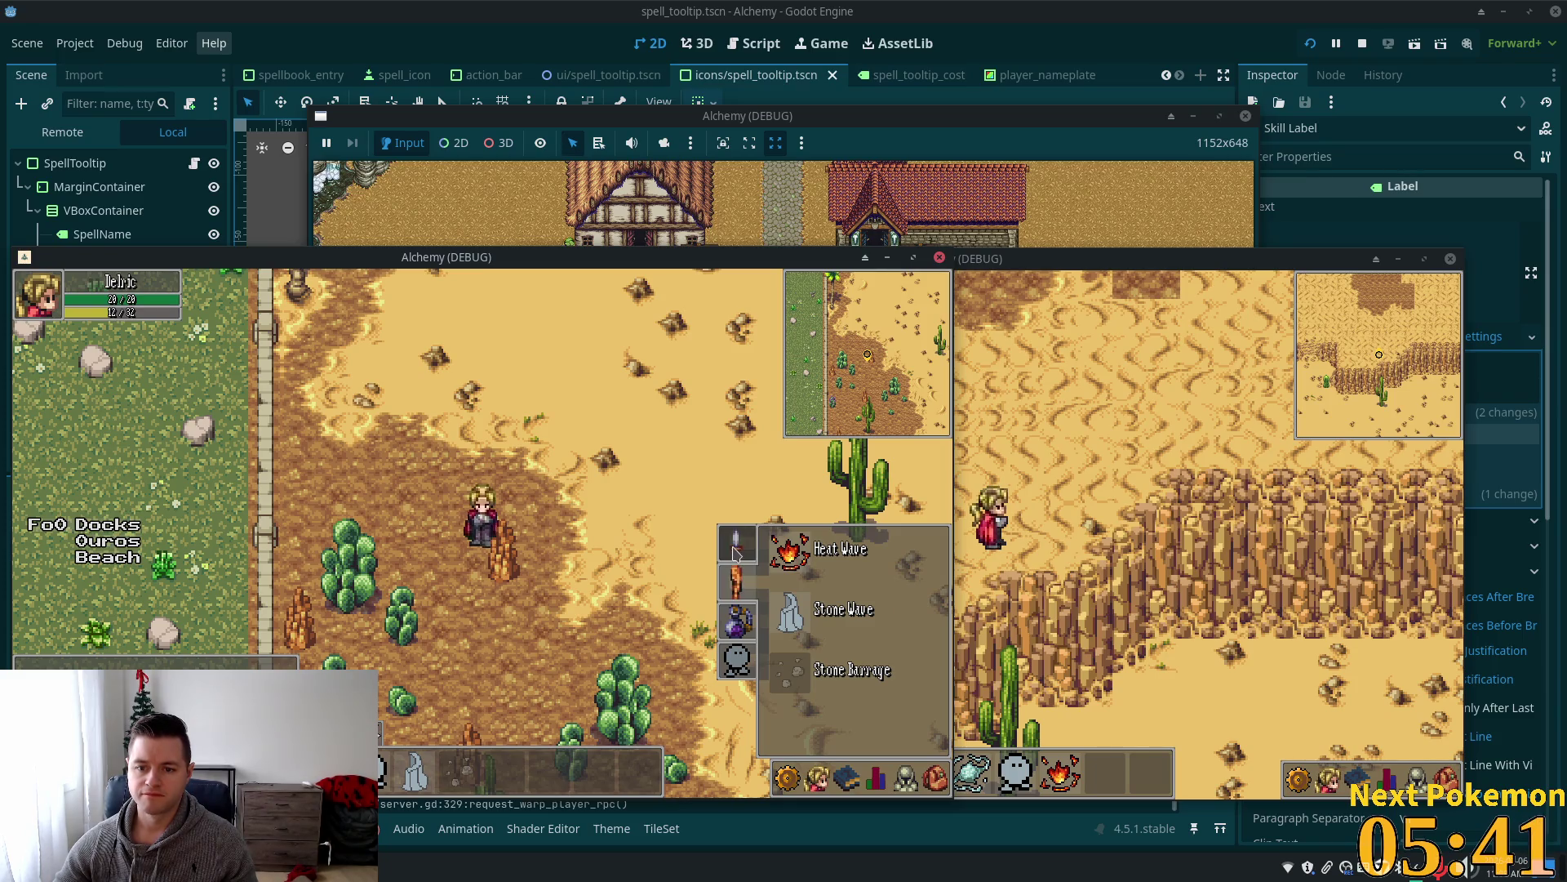
pyautogui.click(736, 581)
pyautogui.click(737, 621)
pyautogui.click(732, 663)
pyautogui.click(737, 620)
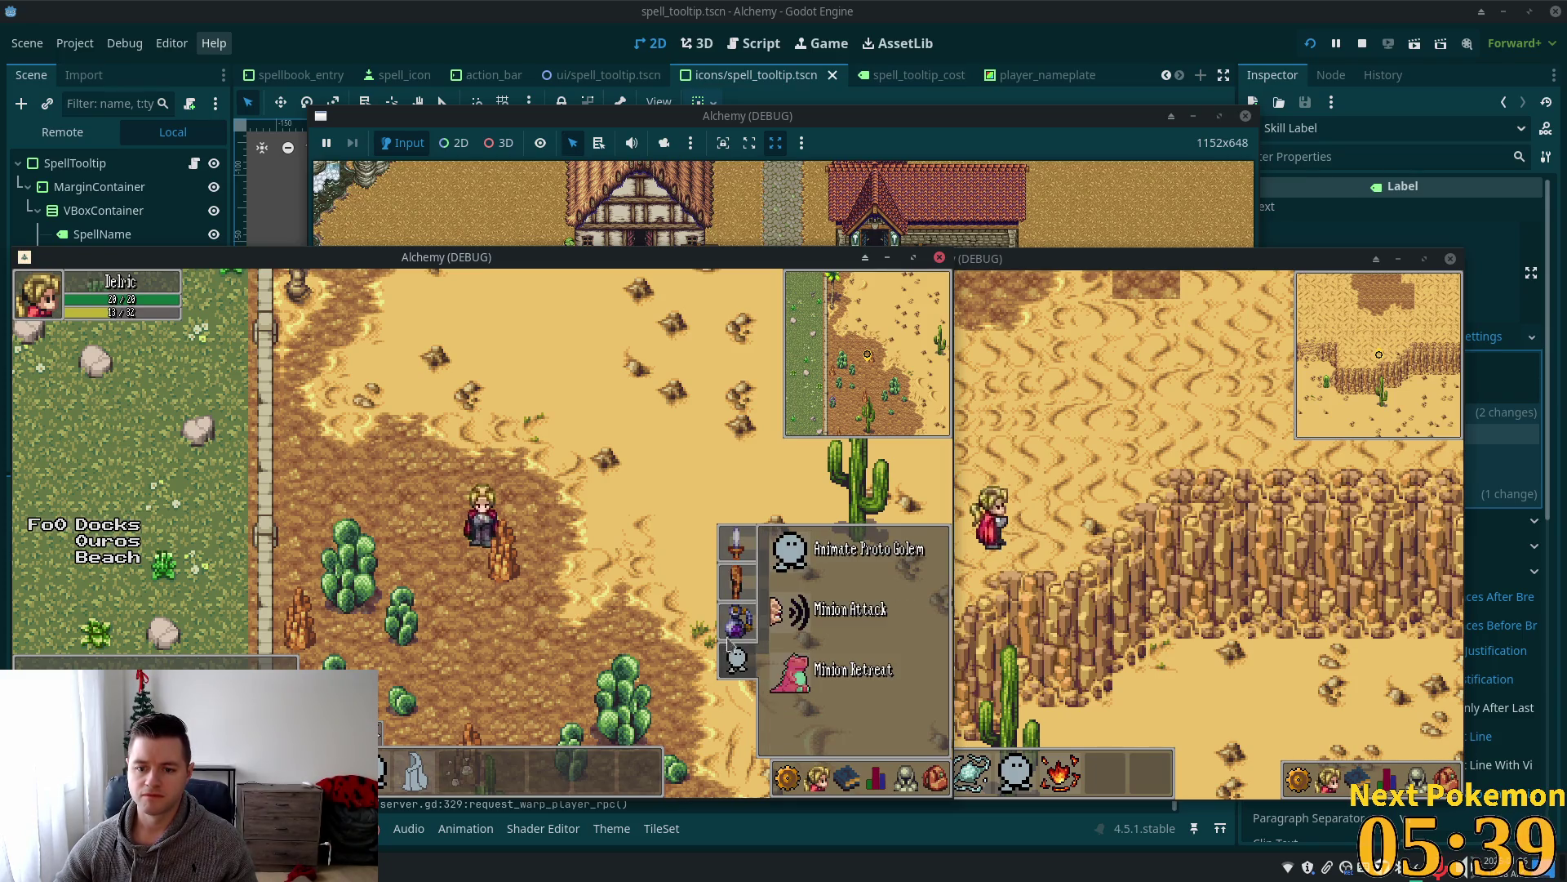
pyautogui.click(736, 658)
pyautogui.press('Escape')
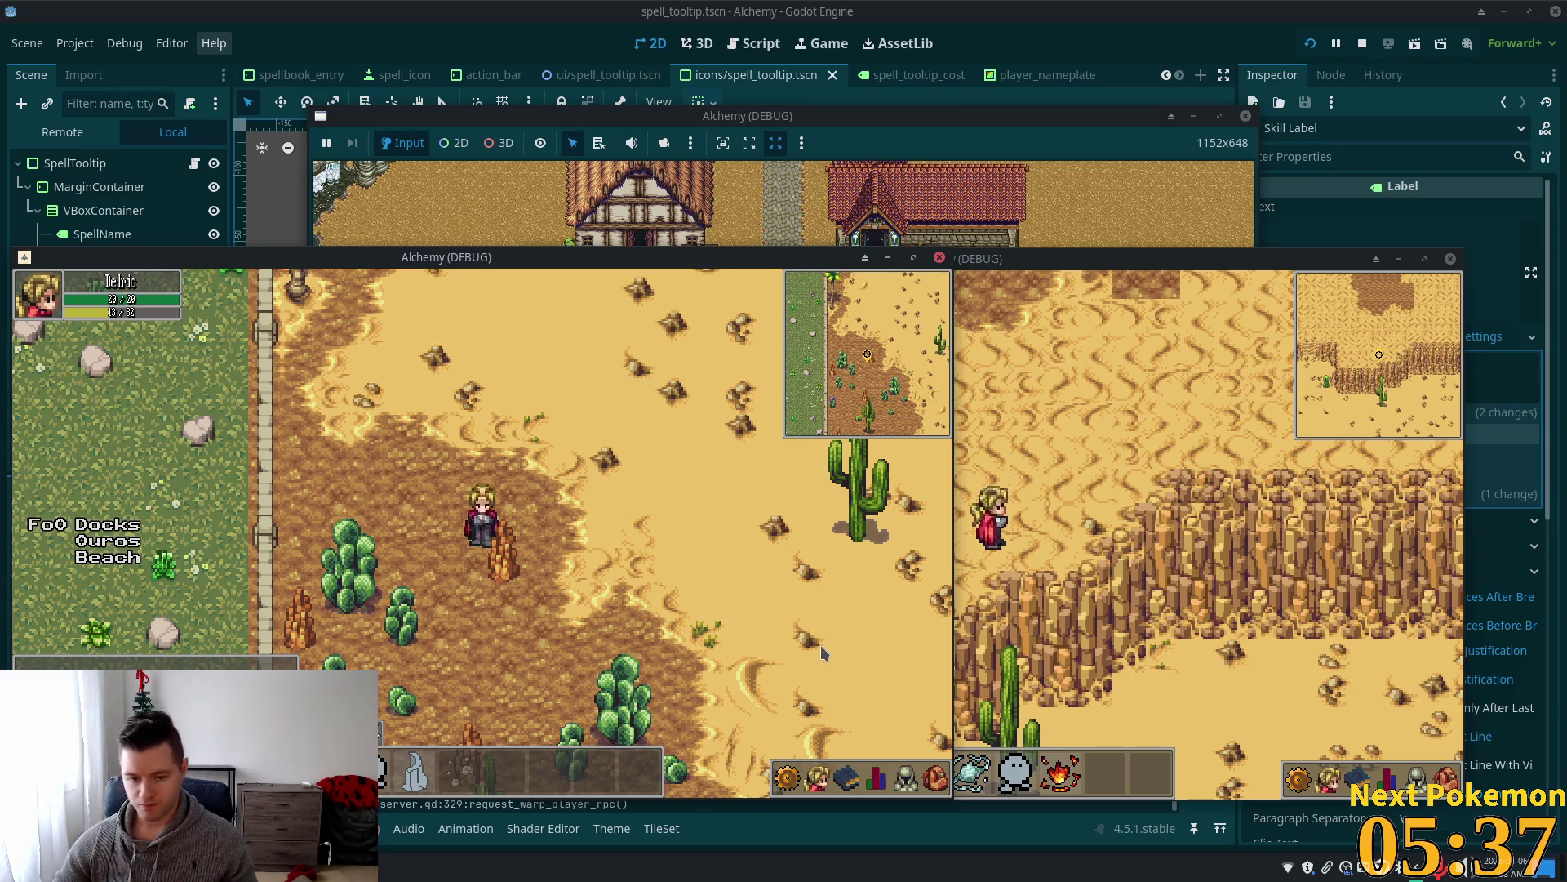
# Reopen the spellbook and view the golem, Auto Attack/stances and Heat Wave/Stone pages before closing it.
pyautogui.click(848, 782)
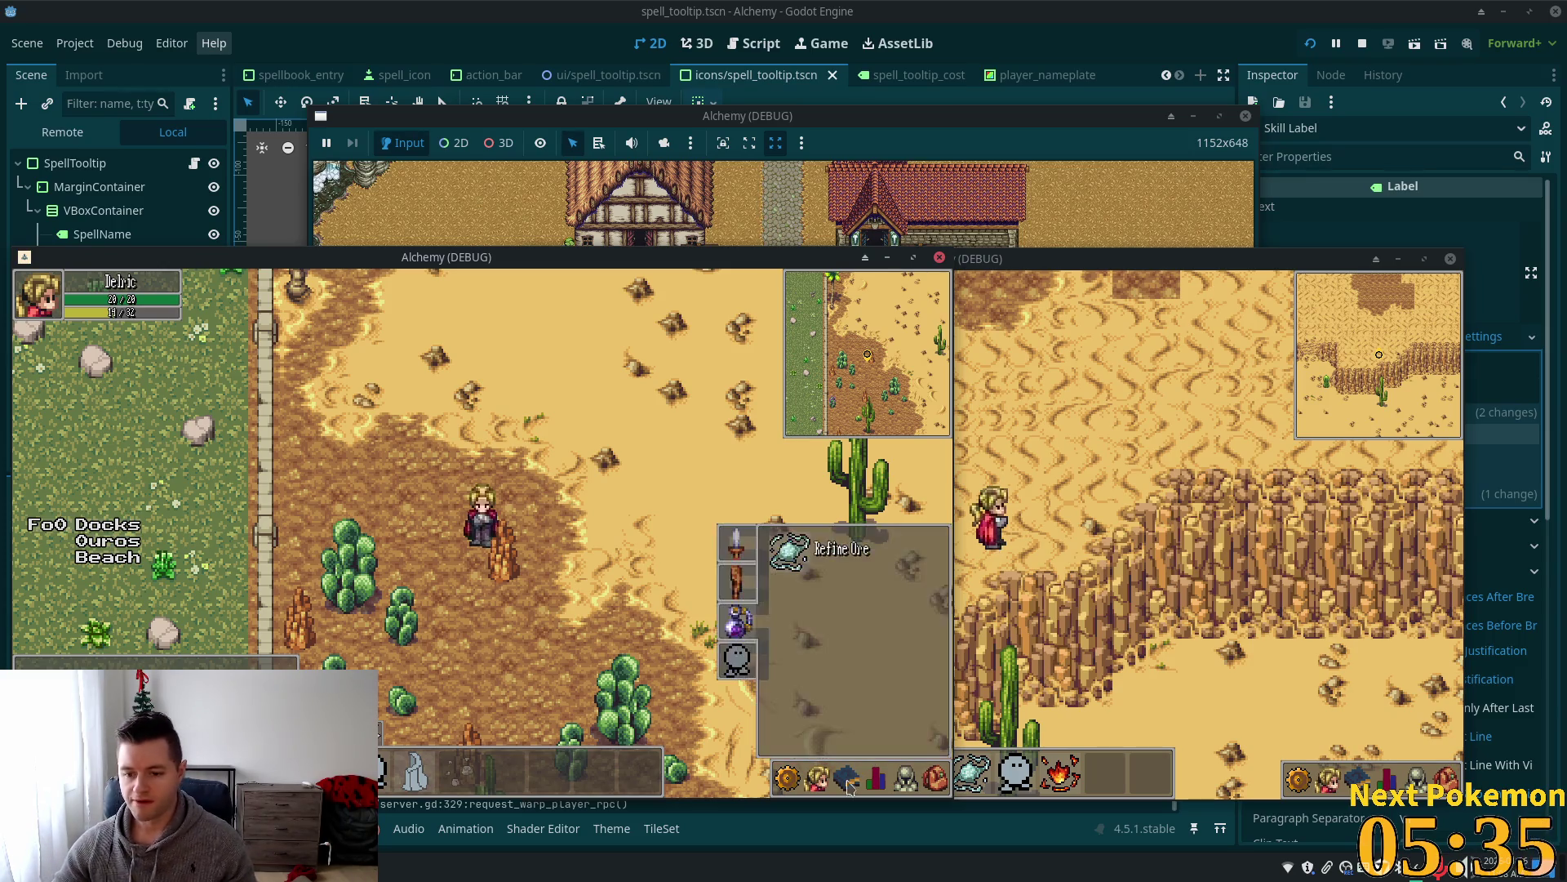
pyautogui.click(739, 660)
pyautogui.click(739, 547)
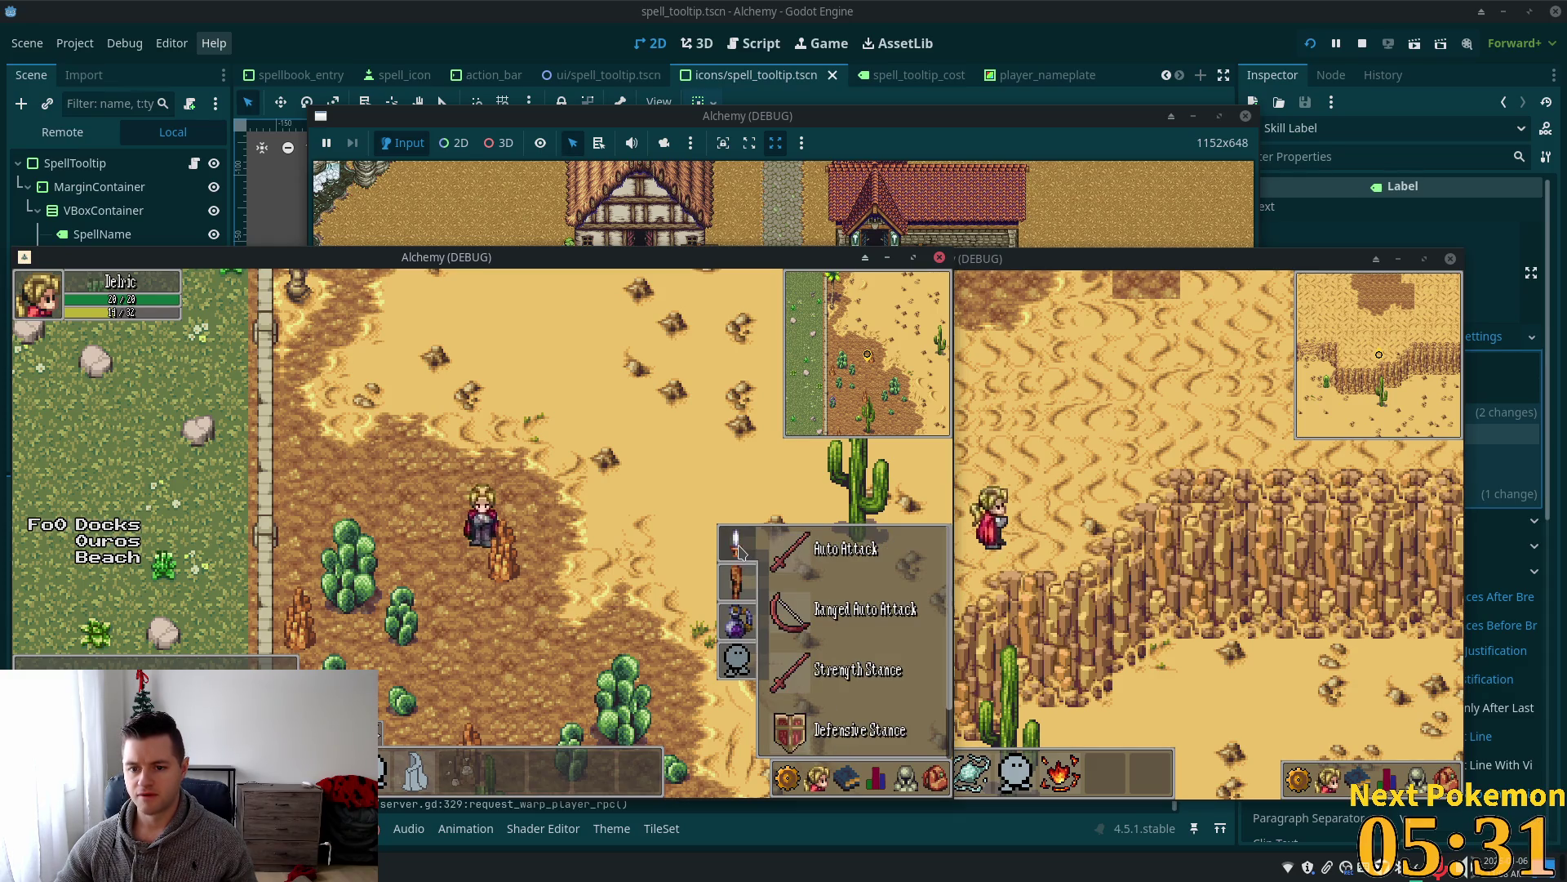
pyautogui.click(735, 580)
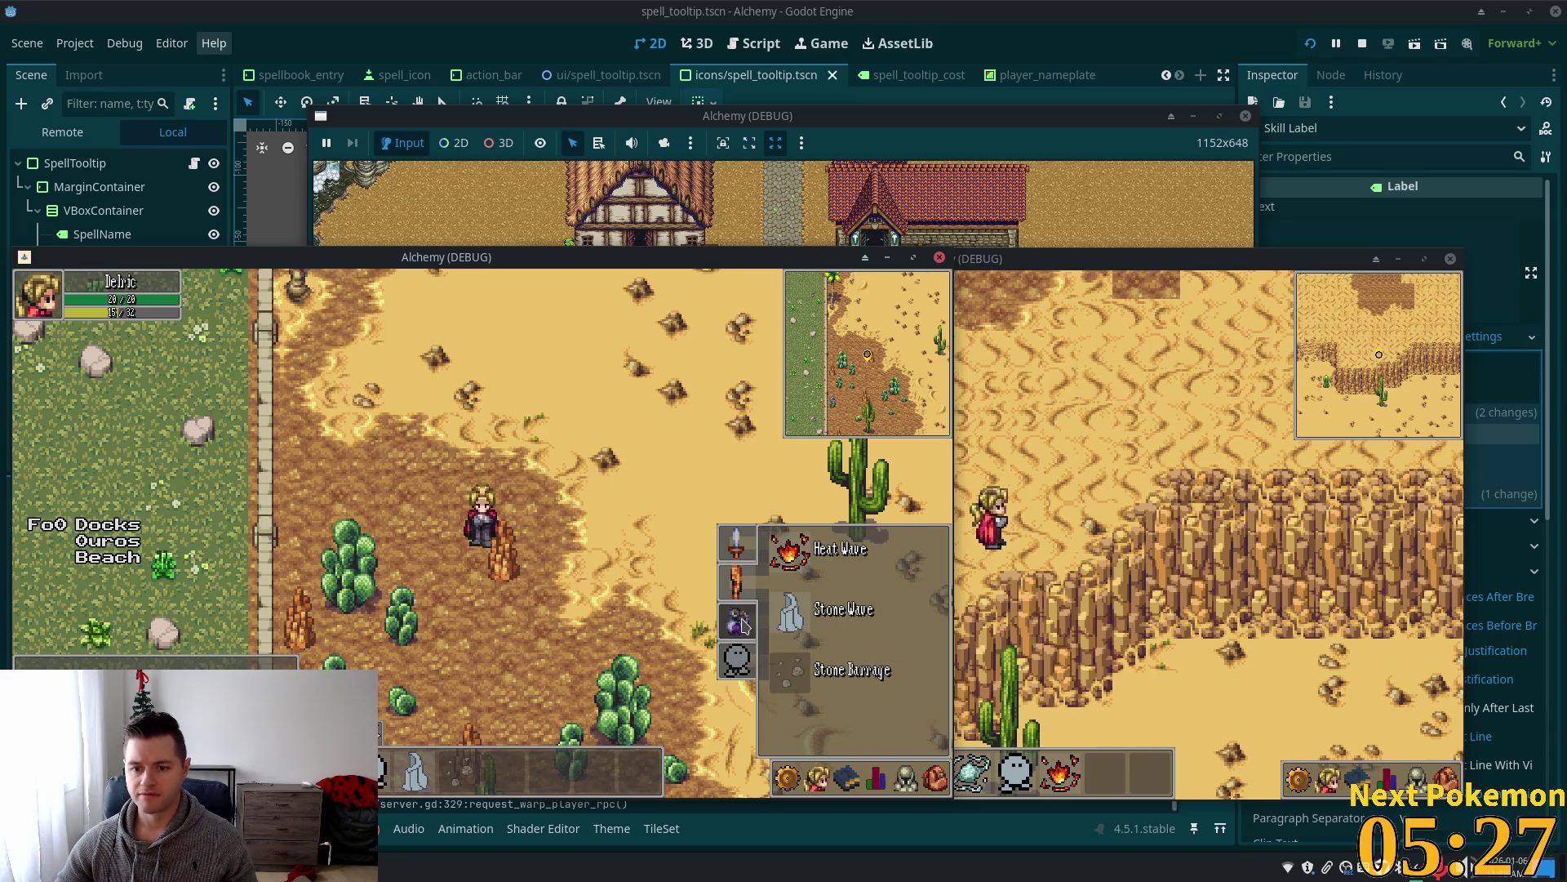
pyautogui.click(748, 660)
pyautogui.press('Escape')
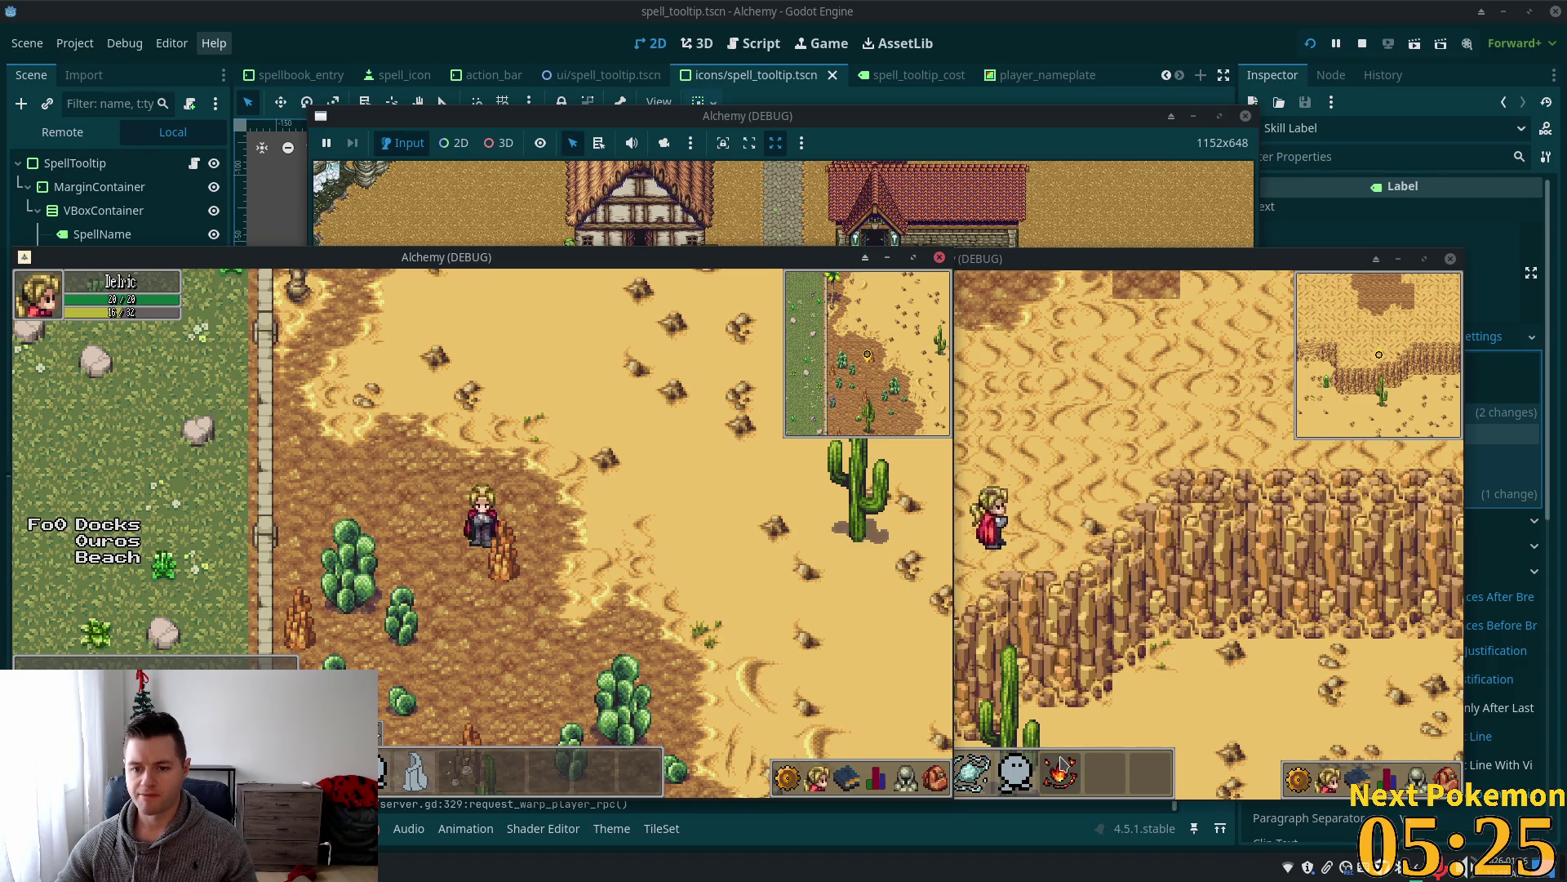
# Check the game menu, page through the spellbook once more, close it and stop the running project.
pyautogui.click(787, 780)
pyautogui.click(849, 778)
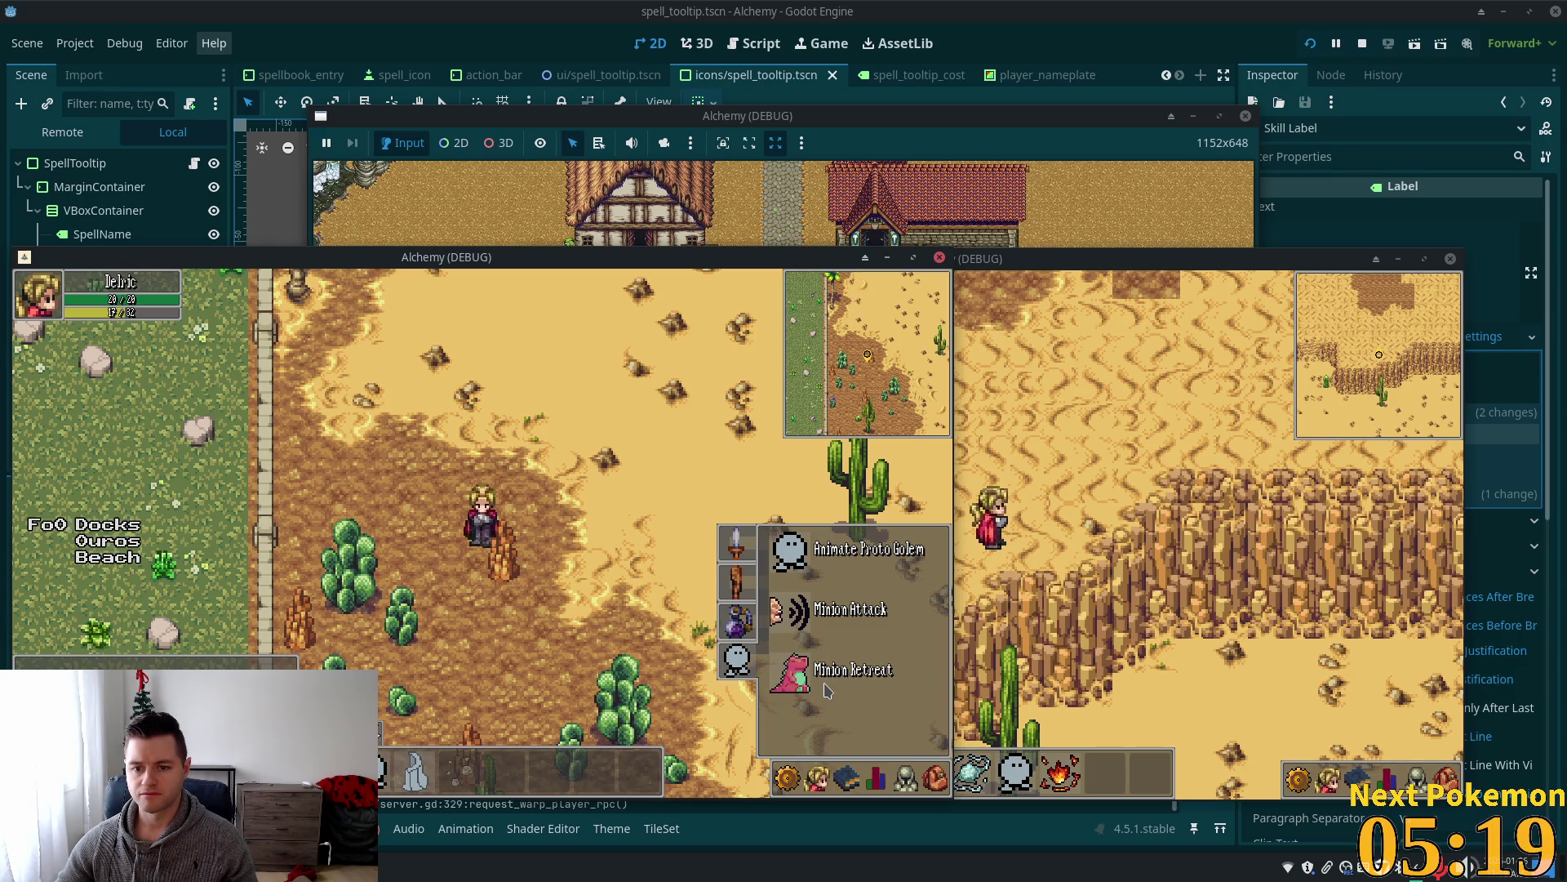
pyautogui.click(733, 579)
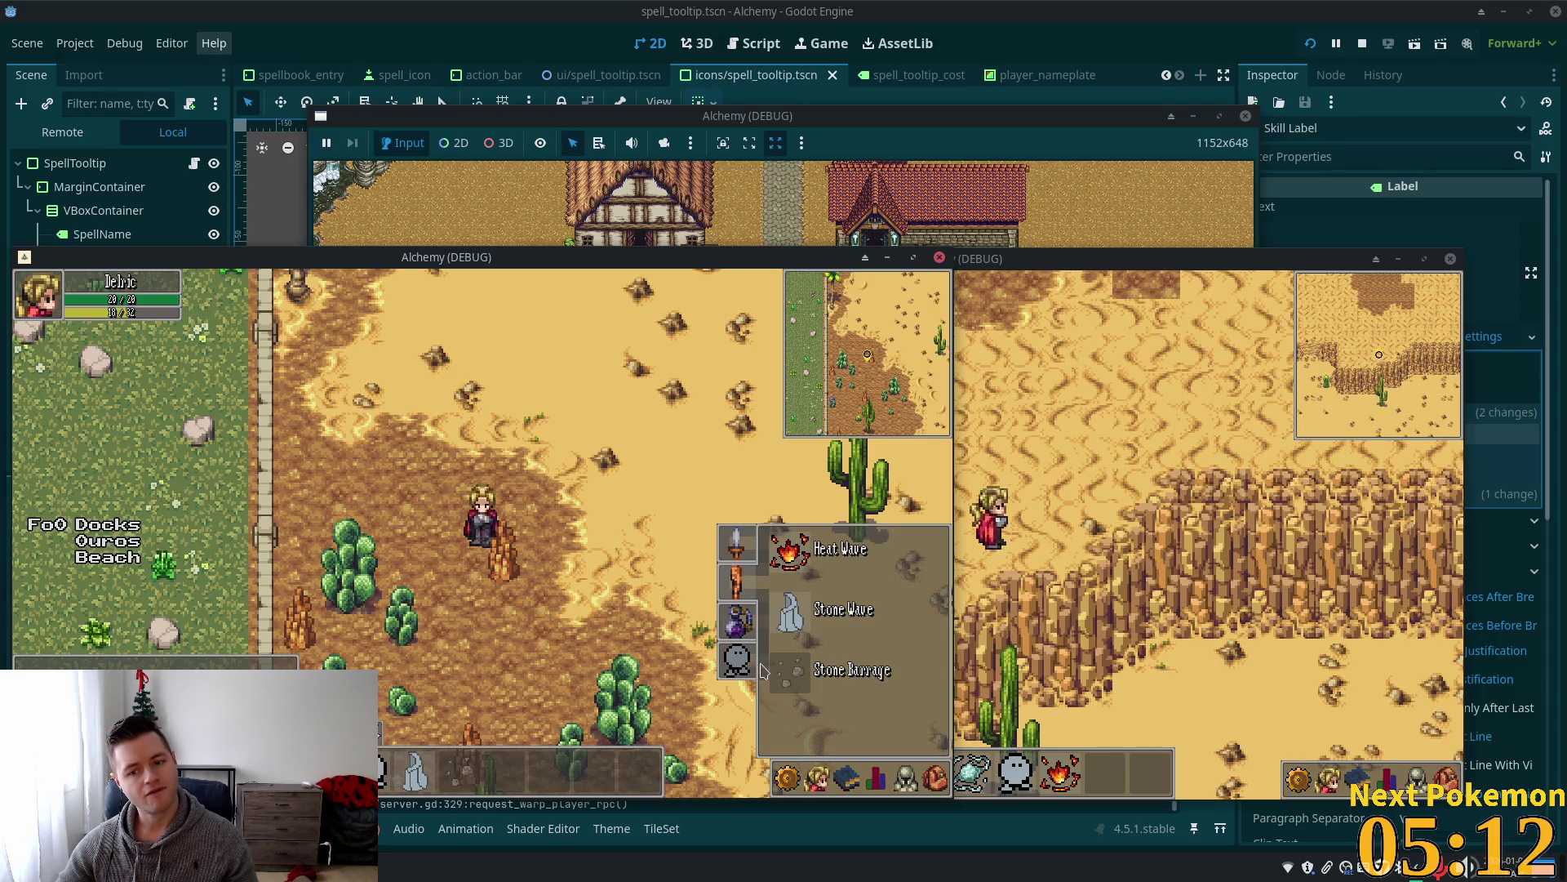
pyautogui.click(733, 663)
pyautogui.click(736, 621)
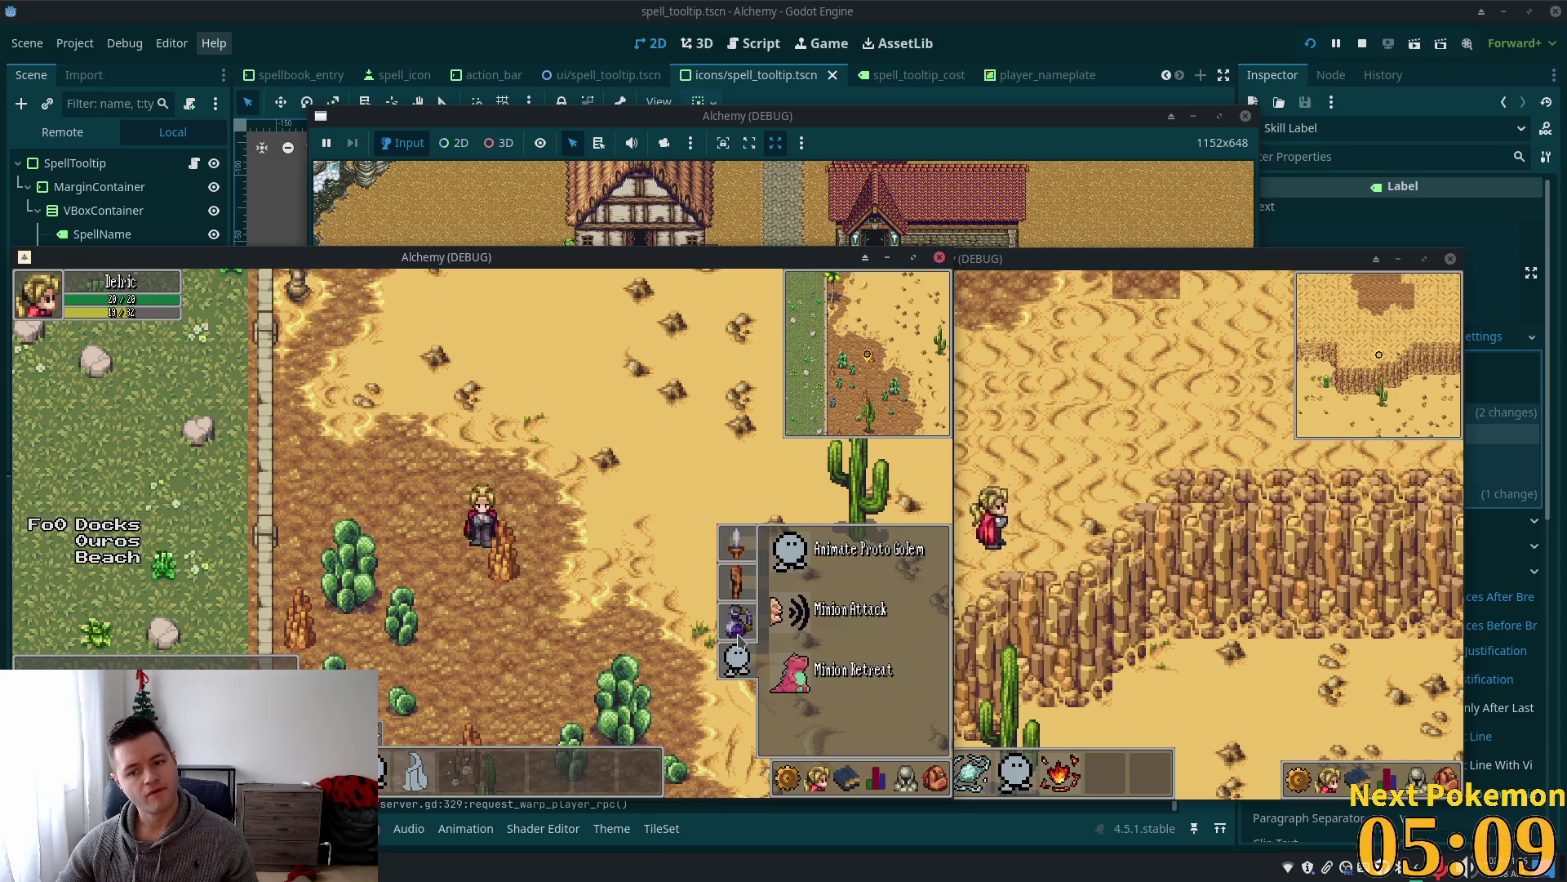
pyautogui.click(736, 581)
pyautogui.click(737, 544)
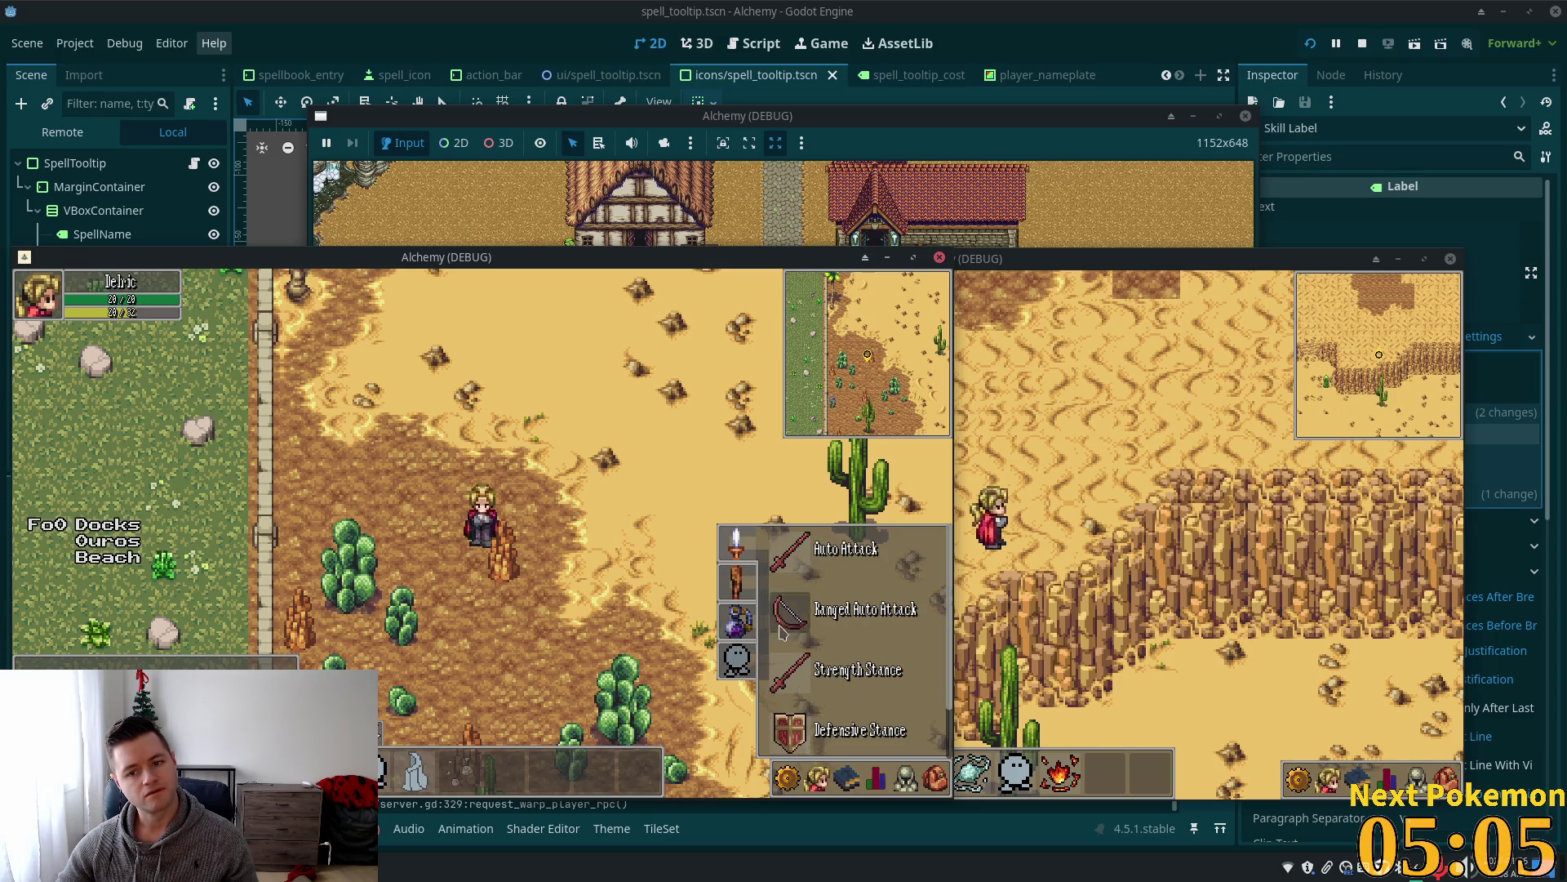
pyautogui.press('Escape')
pyautogui.press('F8')
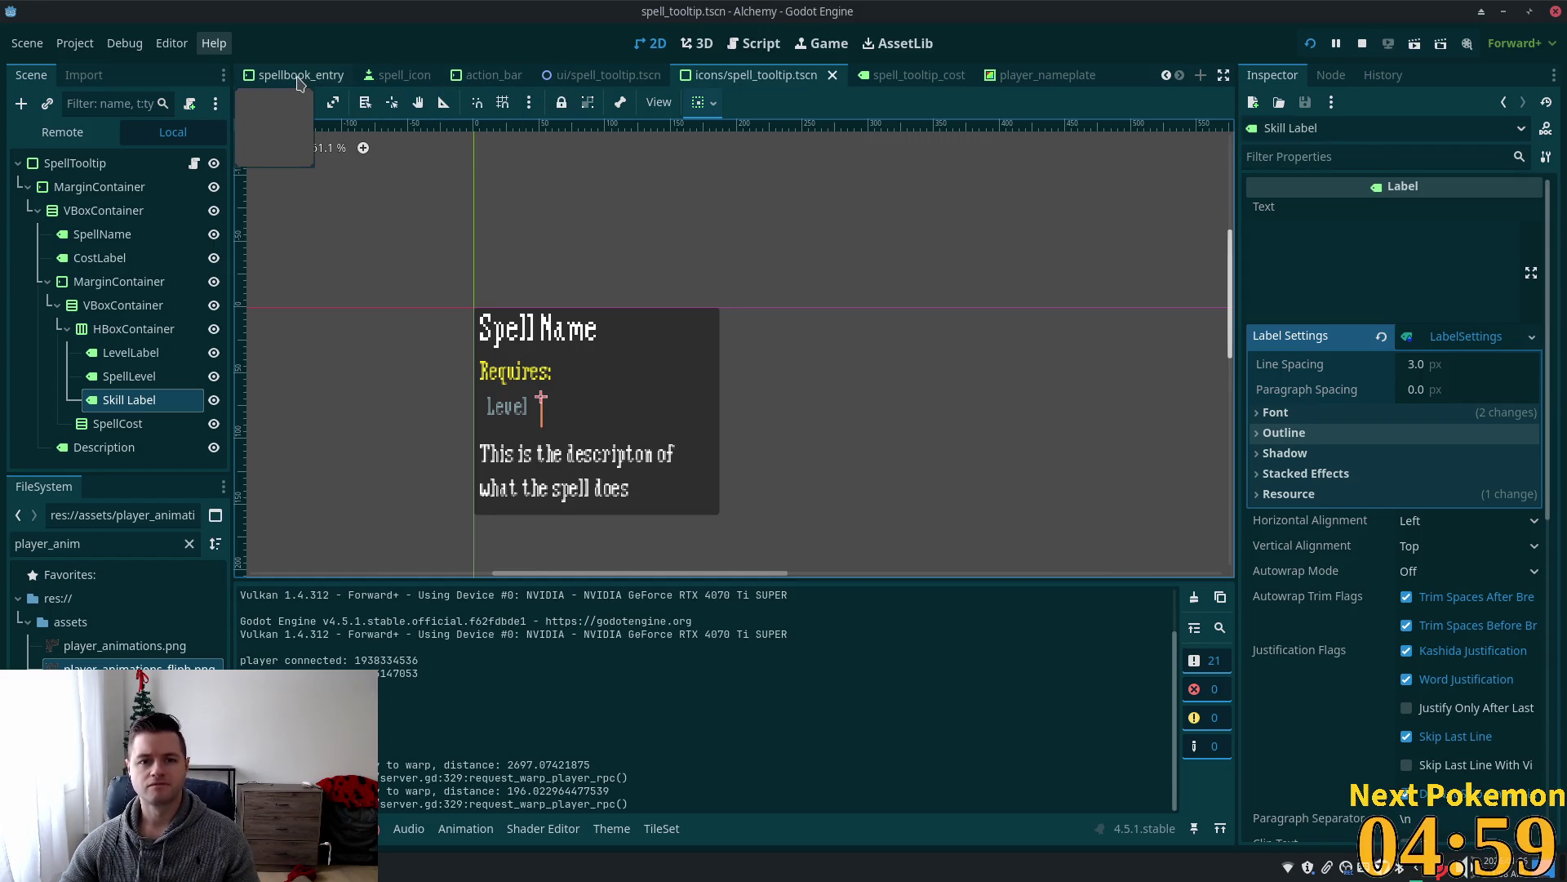
# Open the spellbook_tab.gd script through Quick Open.
pyautogui.hotkey('alt', 'shift', 'o')
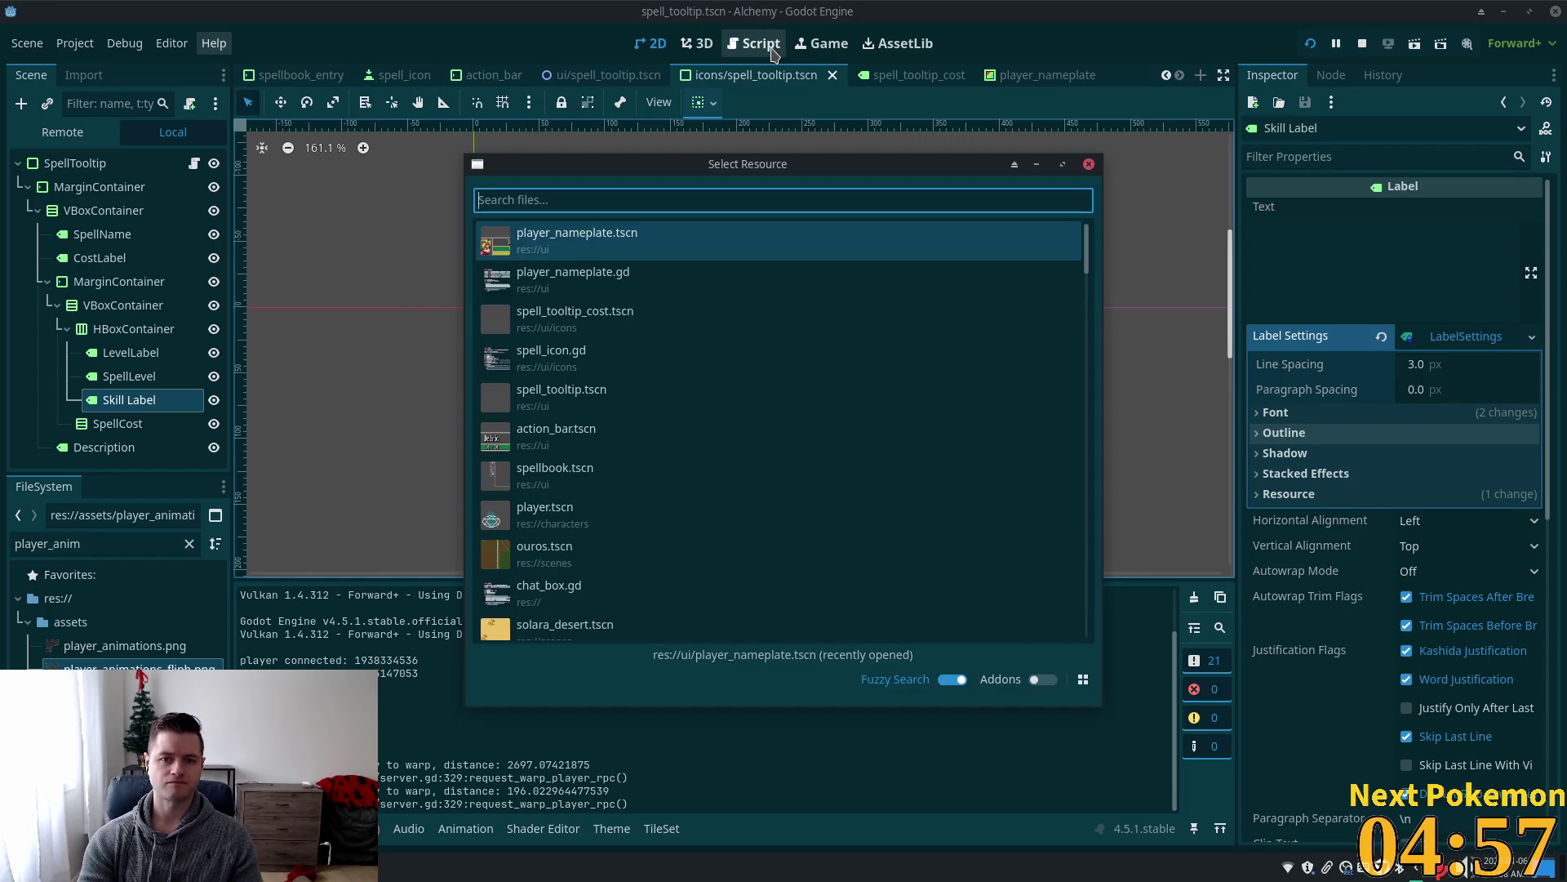
pyautogui.write('spell_')
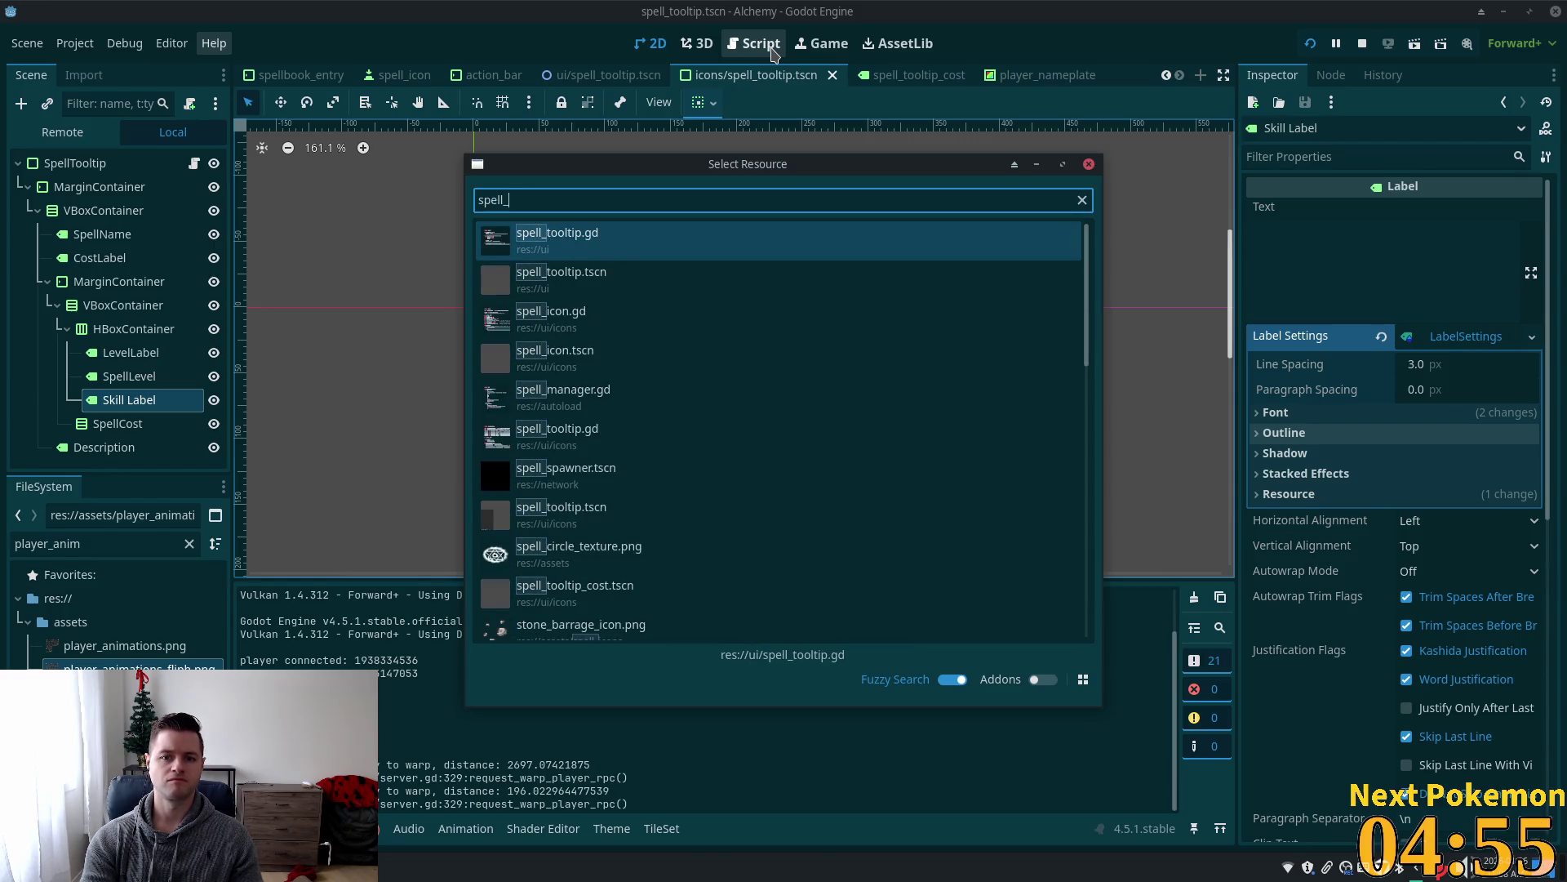
pyautogui.press('BackSpace')
pyautogui.write('bo')
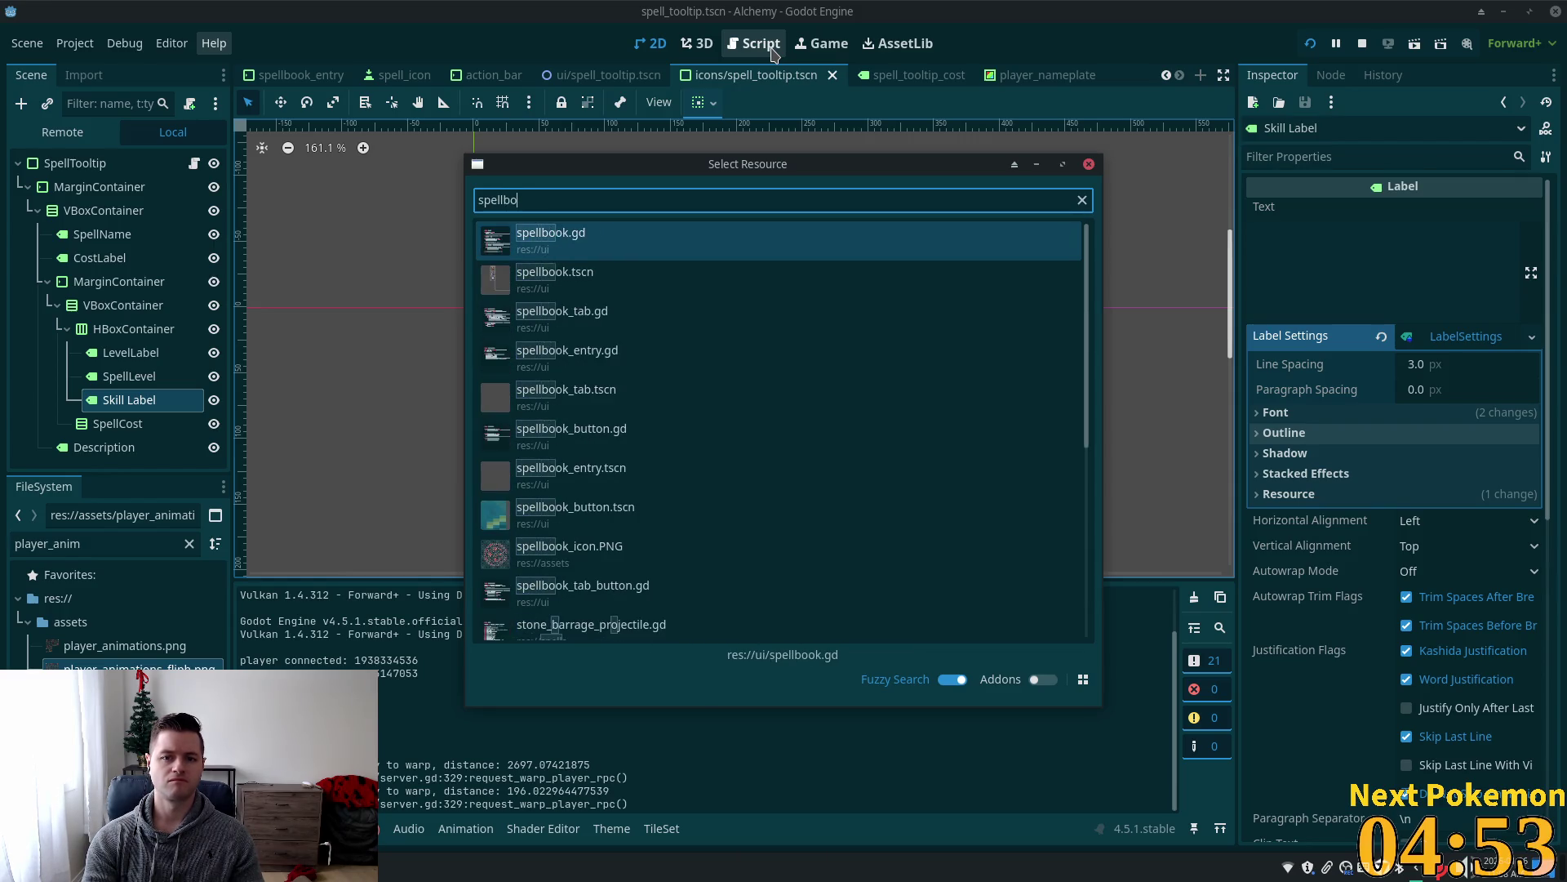
pyautogui.write('ok_tab')
pyautogui.press('Return')
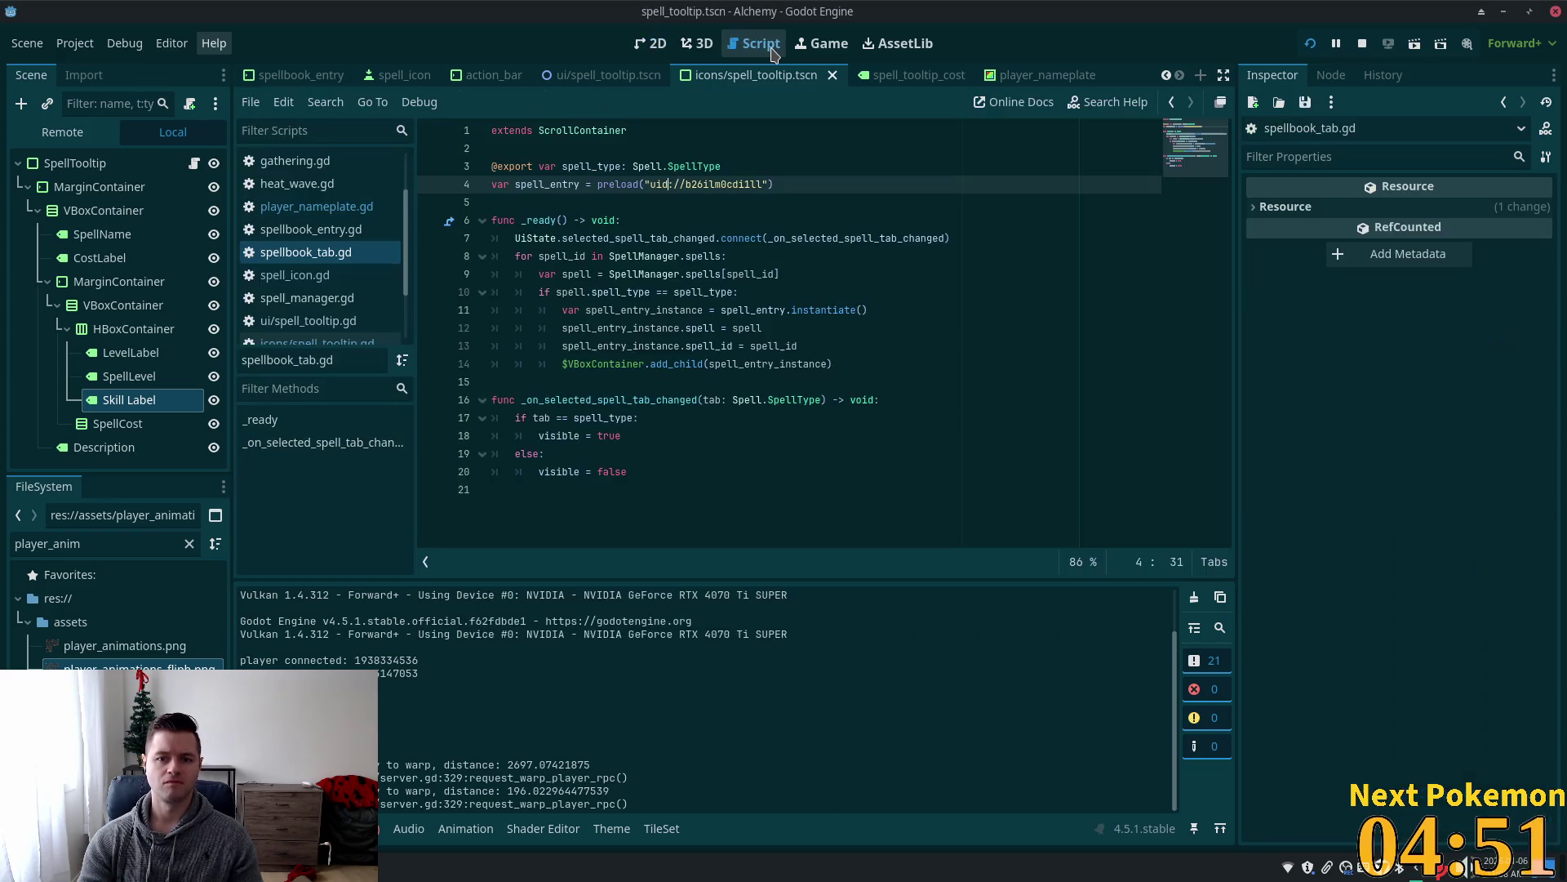
# Open the spellbook_tab.tscn scene and view it in the 2D editor.
pyautogui.hotkey('alt', 'shift', 'o')
pyautogui.write('spell')
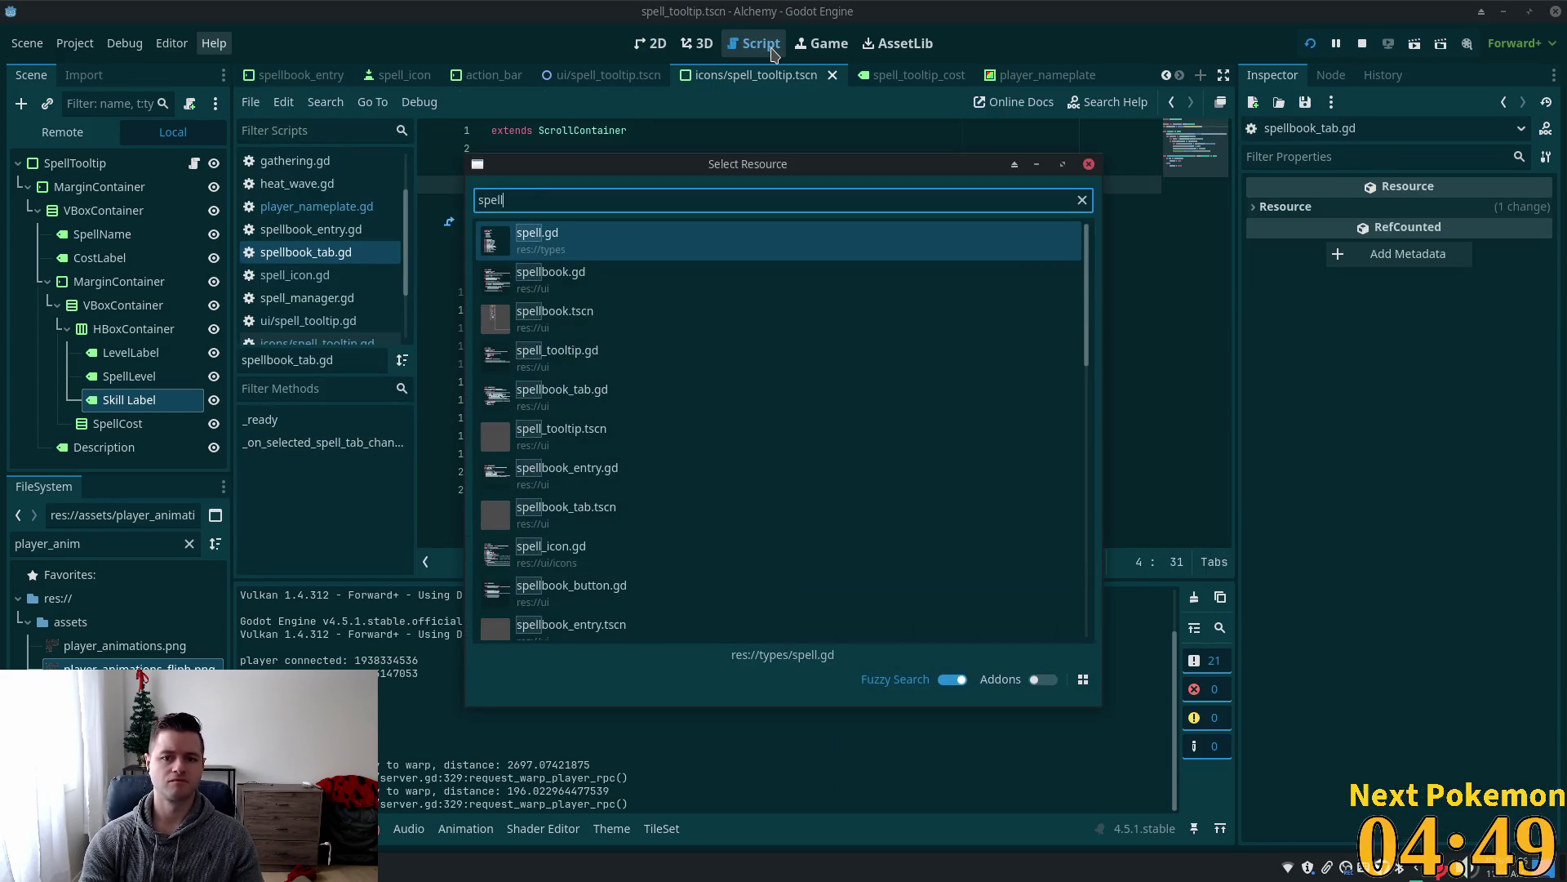
pyautogui.write('book_tab')
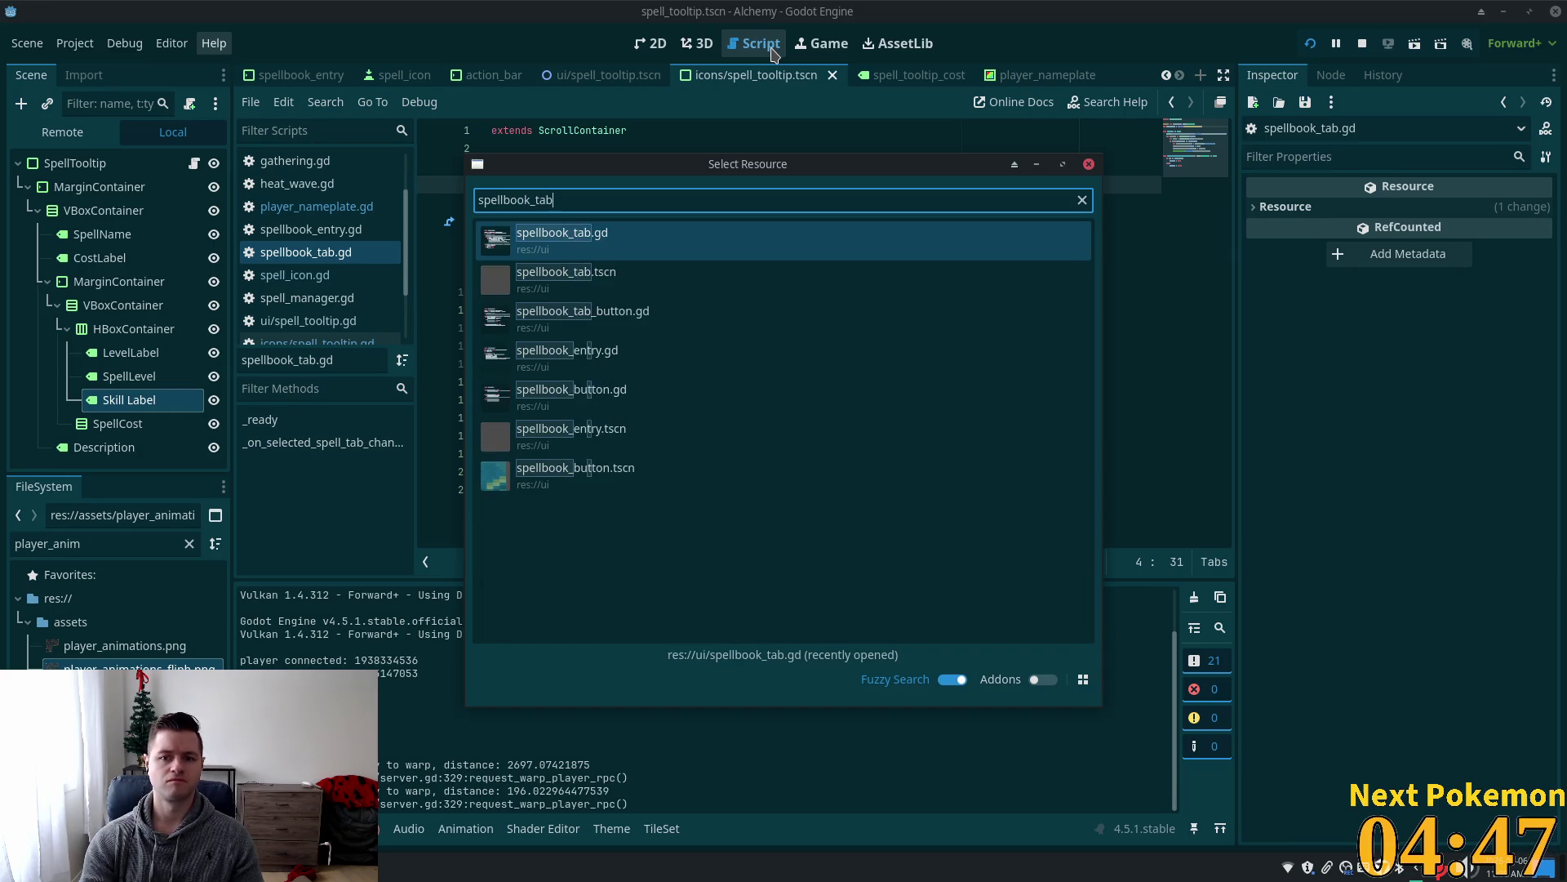
pyautogui.press('Down')
pyautogui.press('Return')
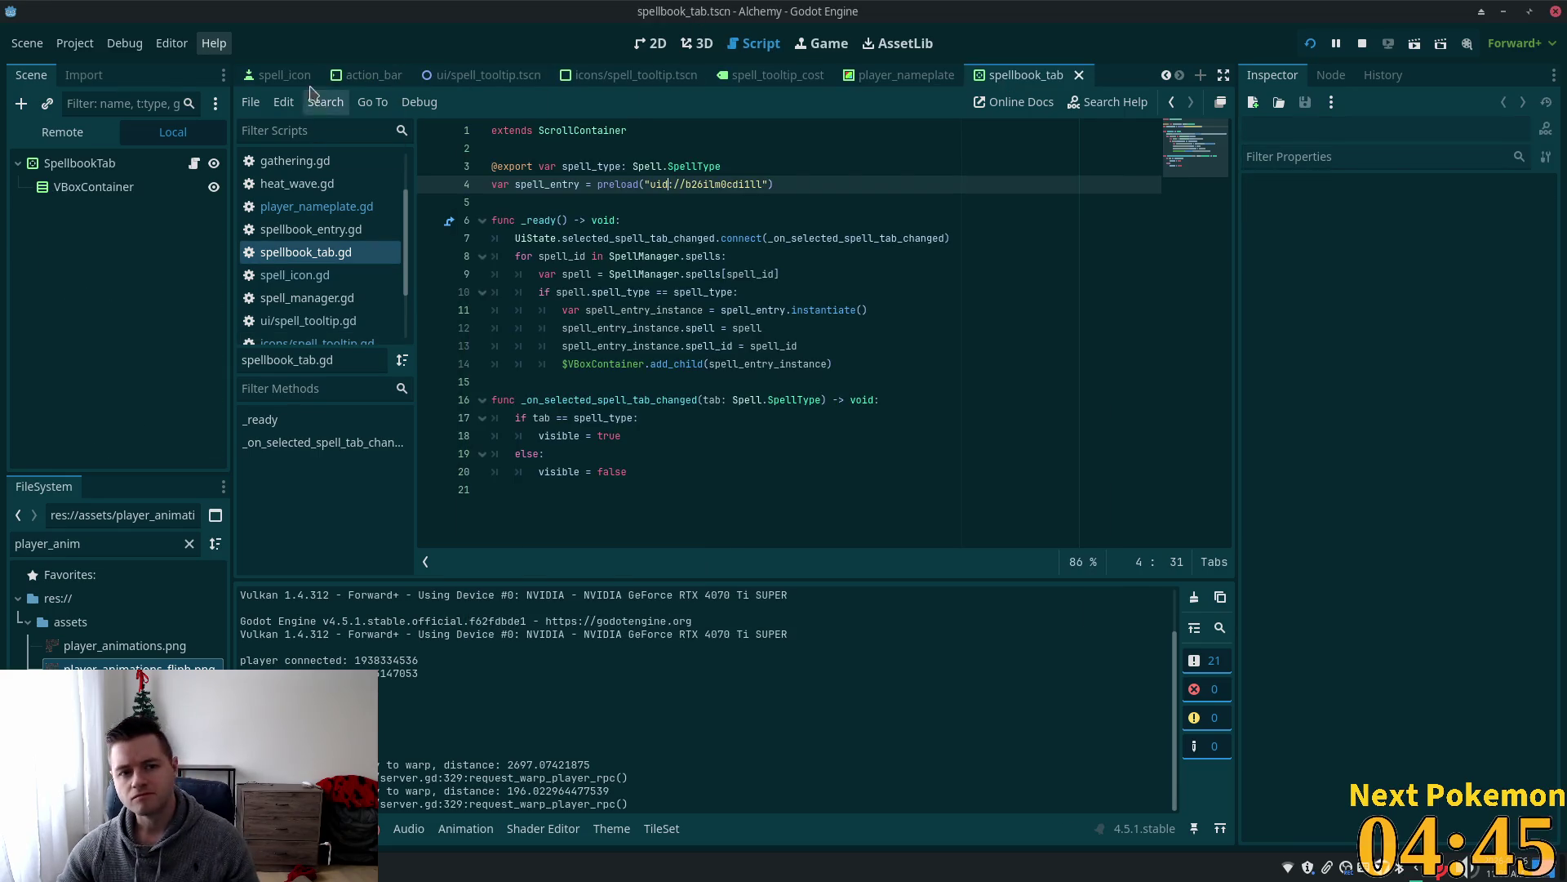
pyautogui.click(650, 44)
# Inspect the SpellbookTab root and its VBoxContainer in the Scene tree.
pyautogui.click(90, 187)
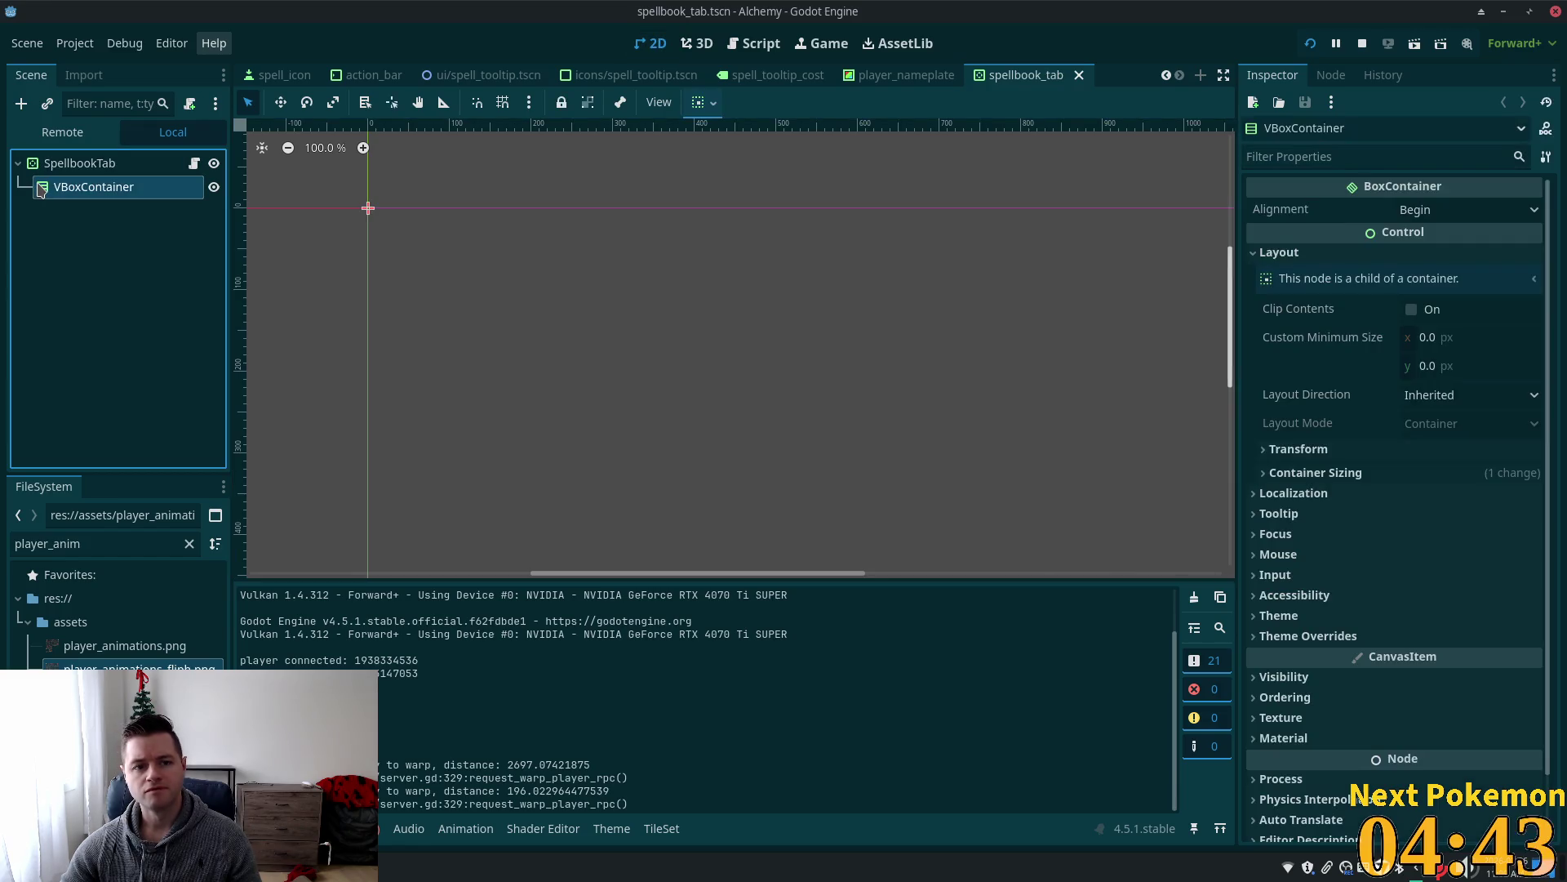
pyautogui.click(127, 169)
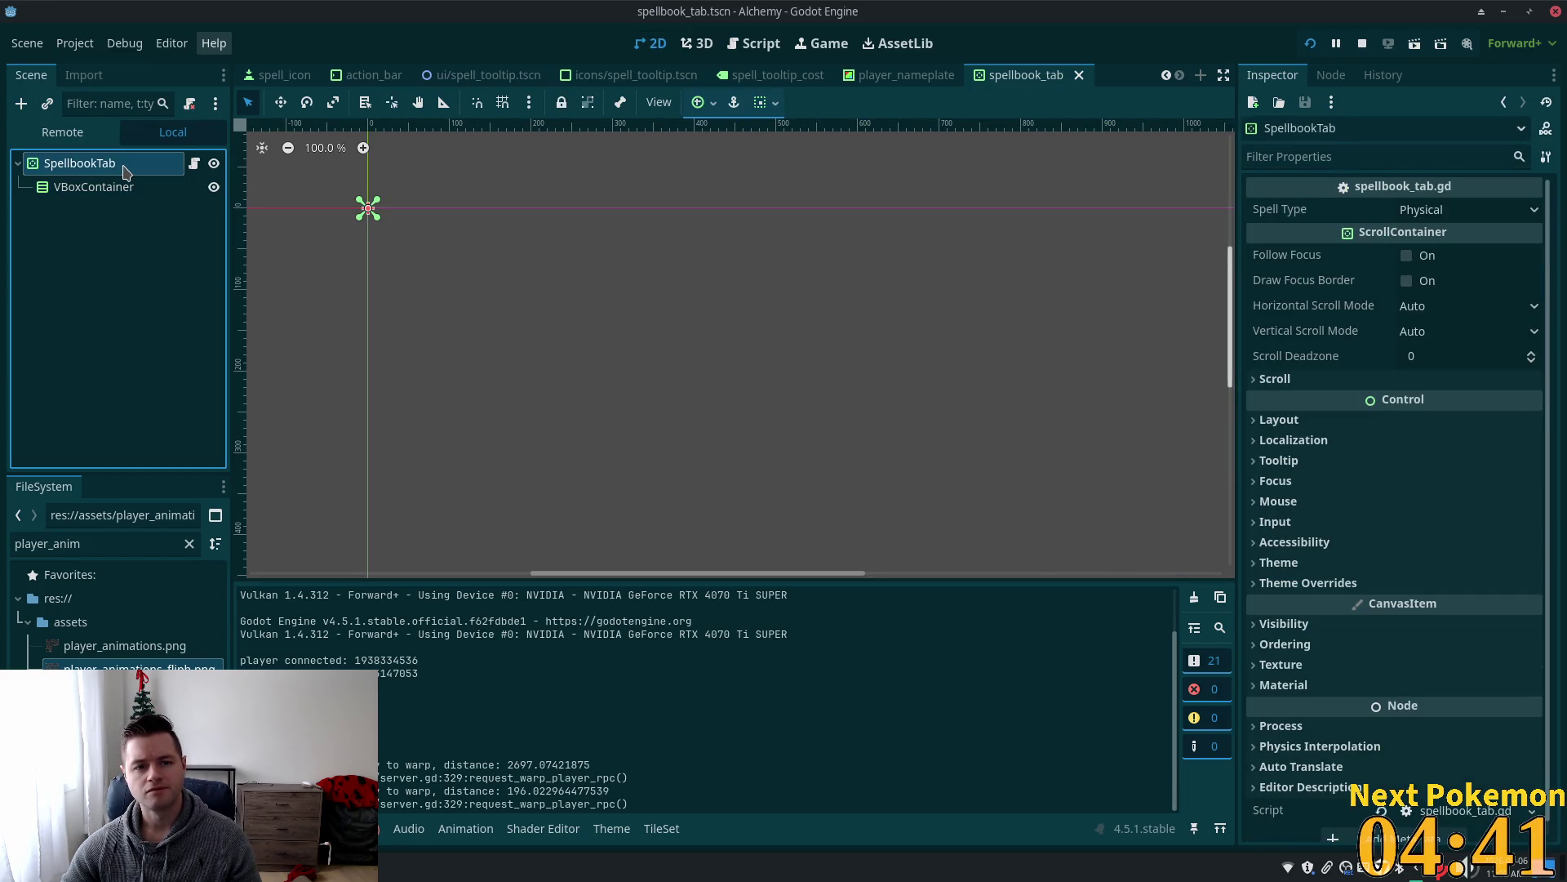
pyautogui.click(120, 188)
pyautogui.click(120, 173)
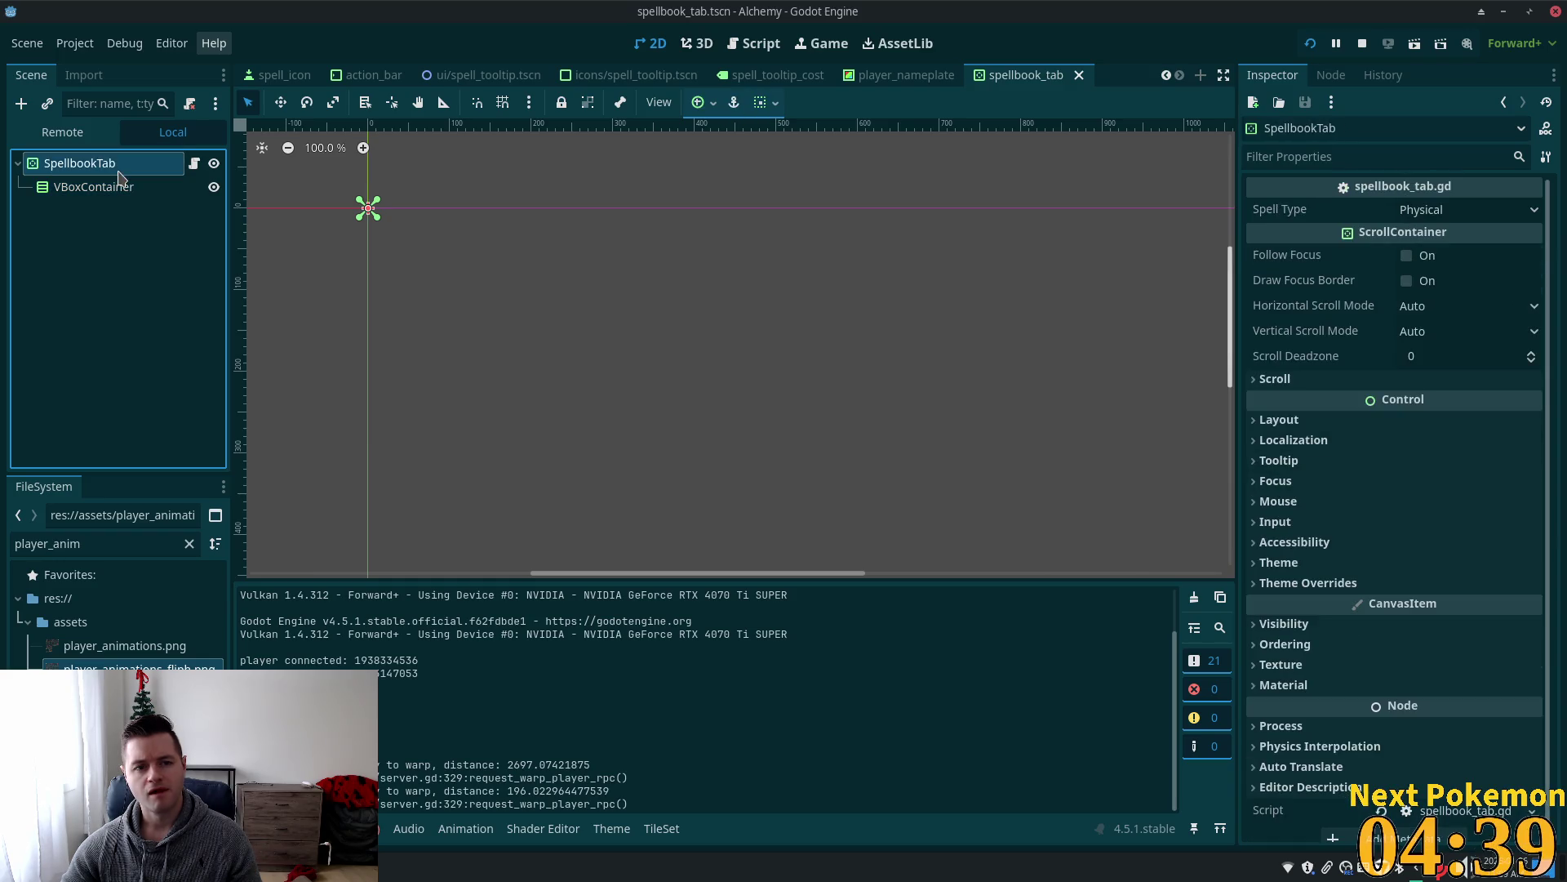
pyautogui.scroll(5, 343, 206)
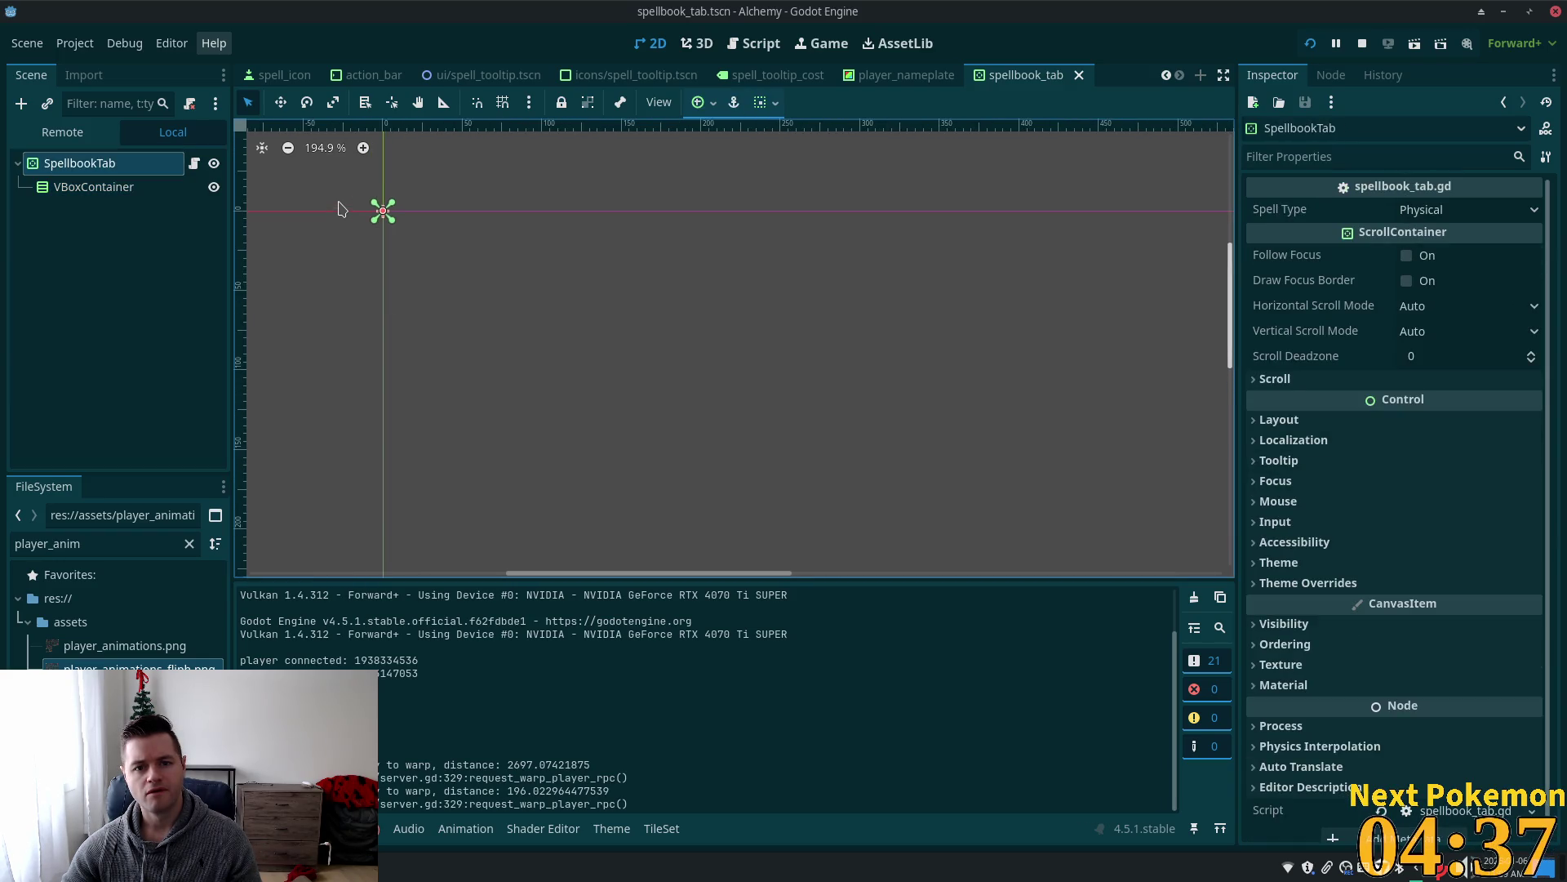
pyautogui.scroll(3, 343, 210)
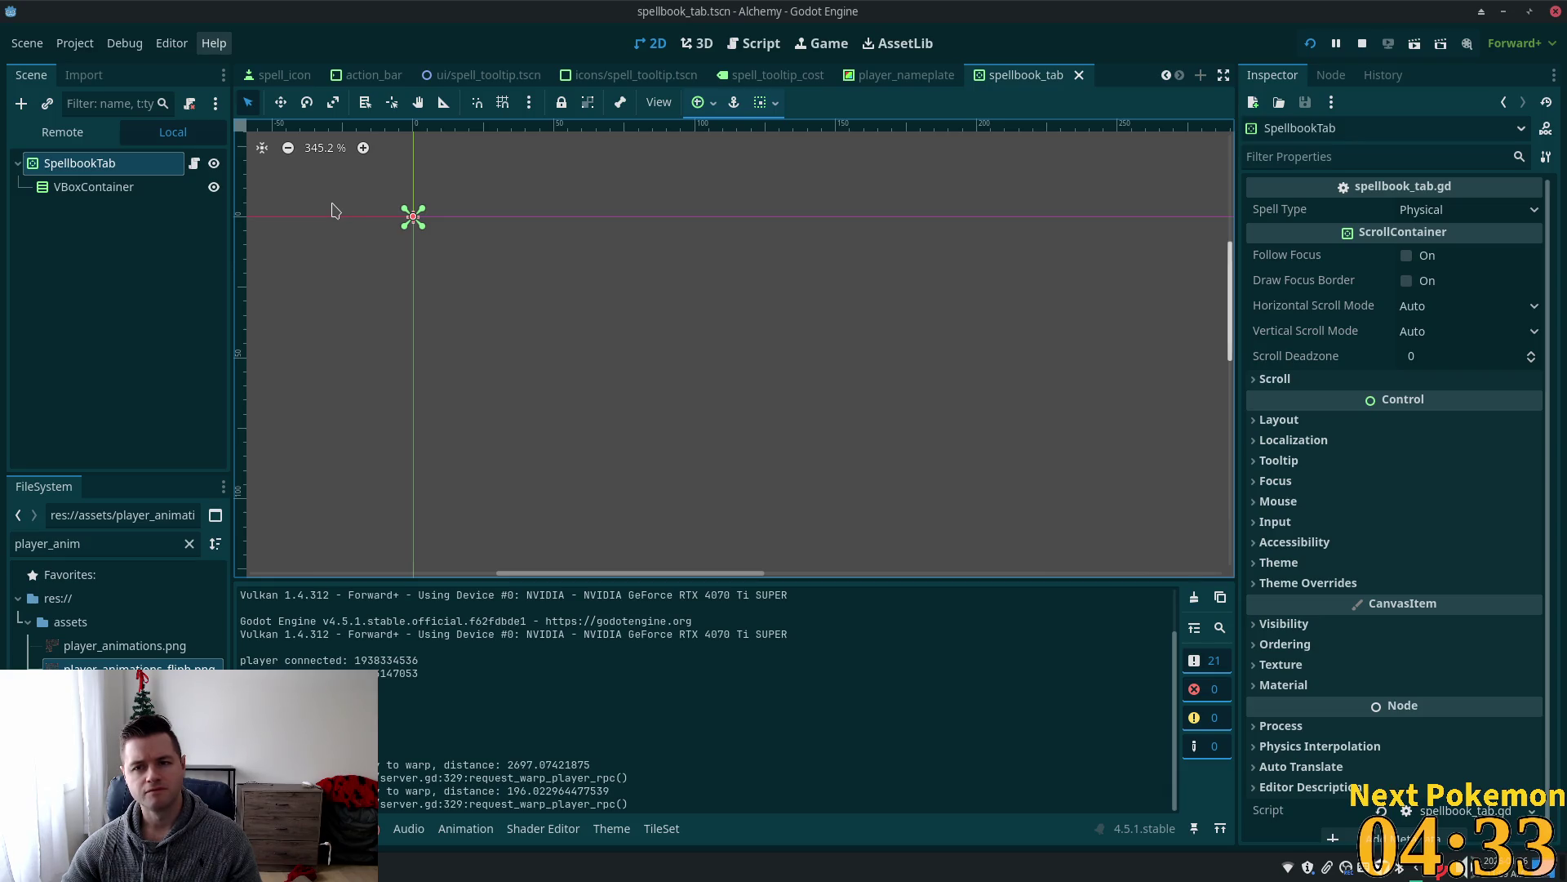
pyautogui.hotkey('alt', 'shift', 'o')
# Open spellbook.tscn from a 'spellbook' search and select its TileMapLayer, picking the UI tile from ui.tres.
pyautogui.write('spell_')
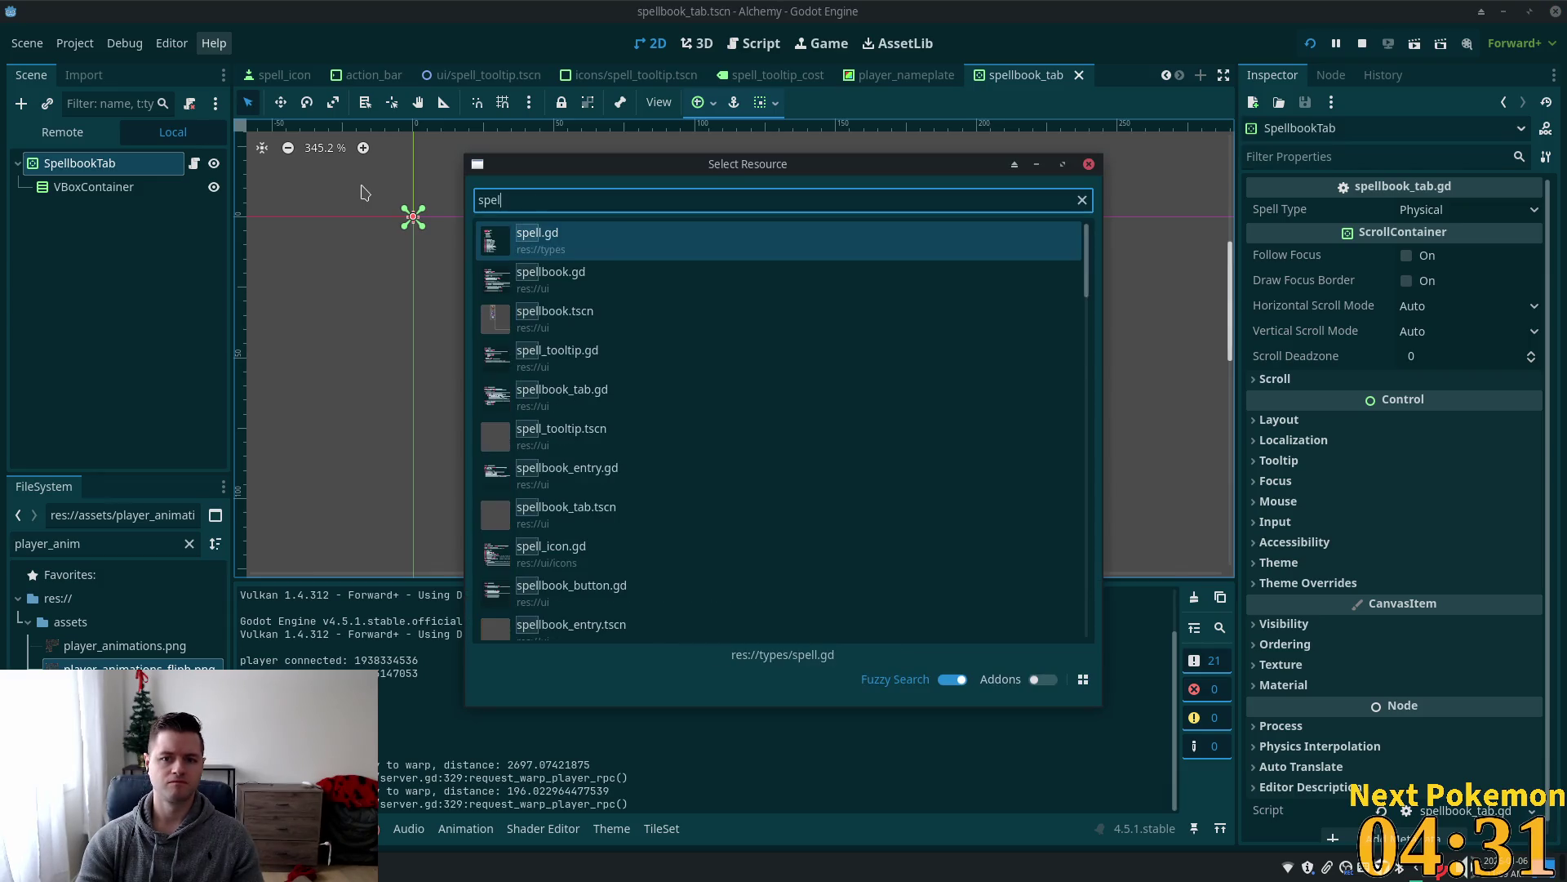
pyautogui.press('BackSpace')
pyautogui.write('book')
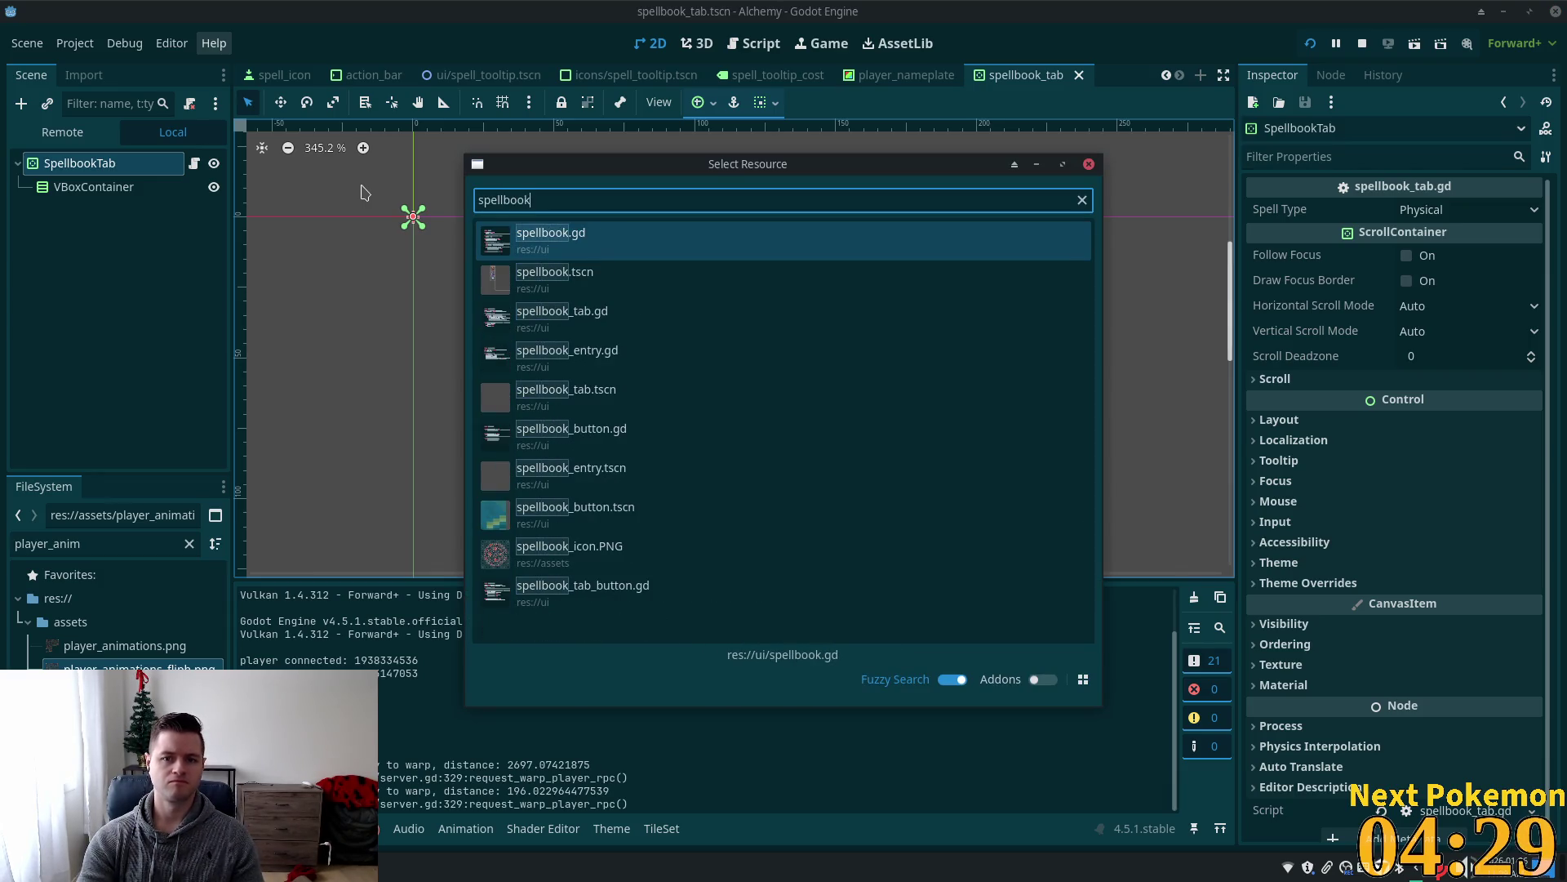
pyautogui.click(539, 283)
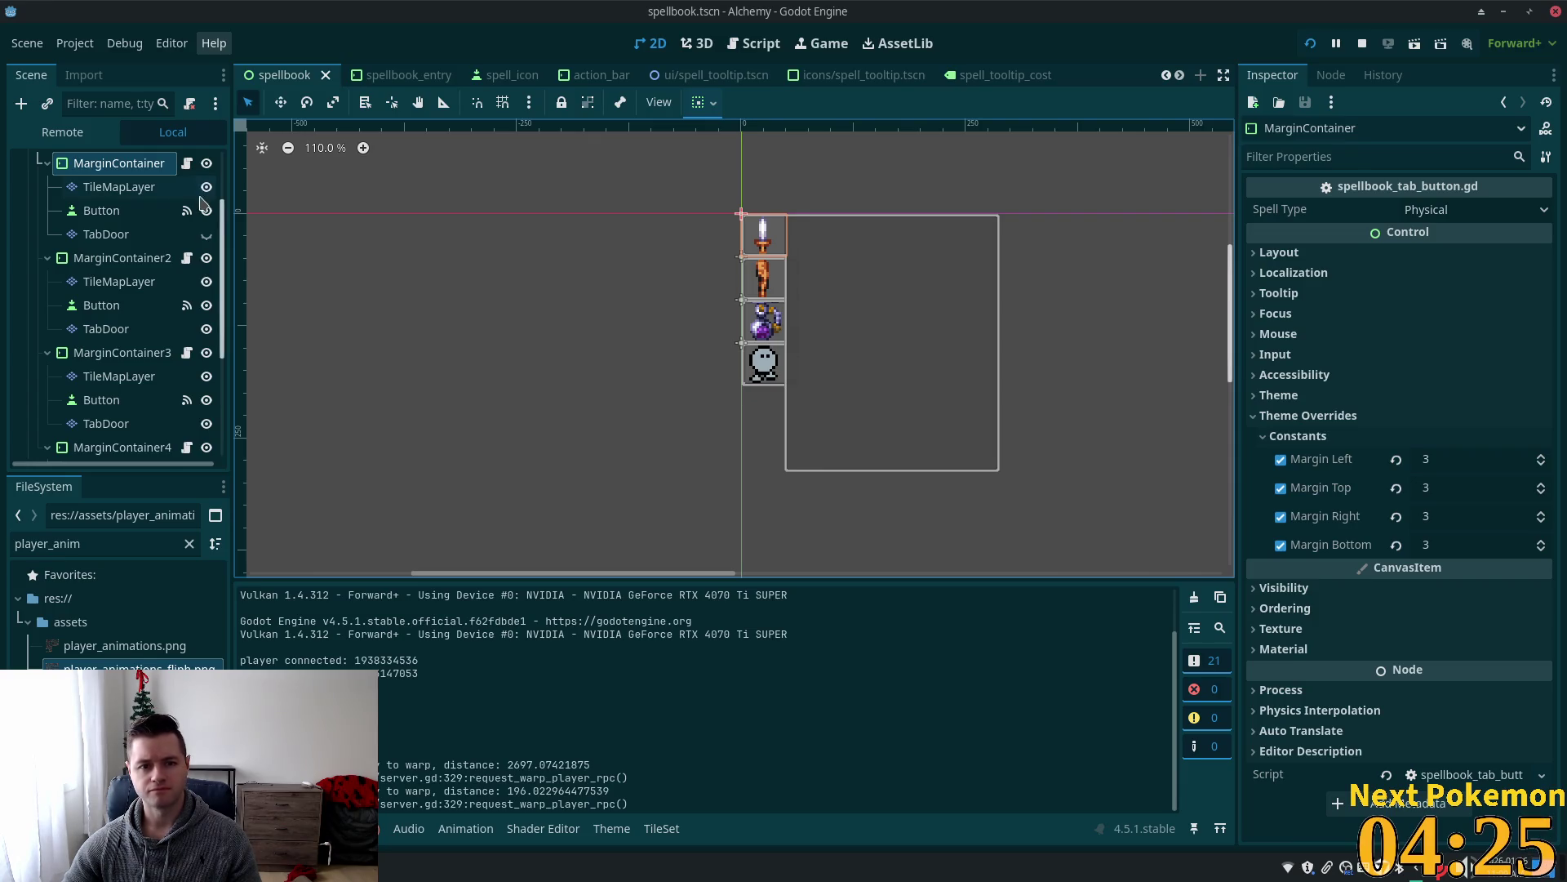
pyautogui.scroll(3, 145, 281)
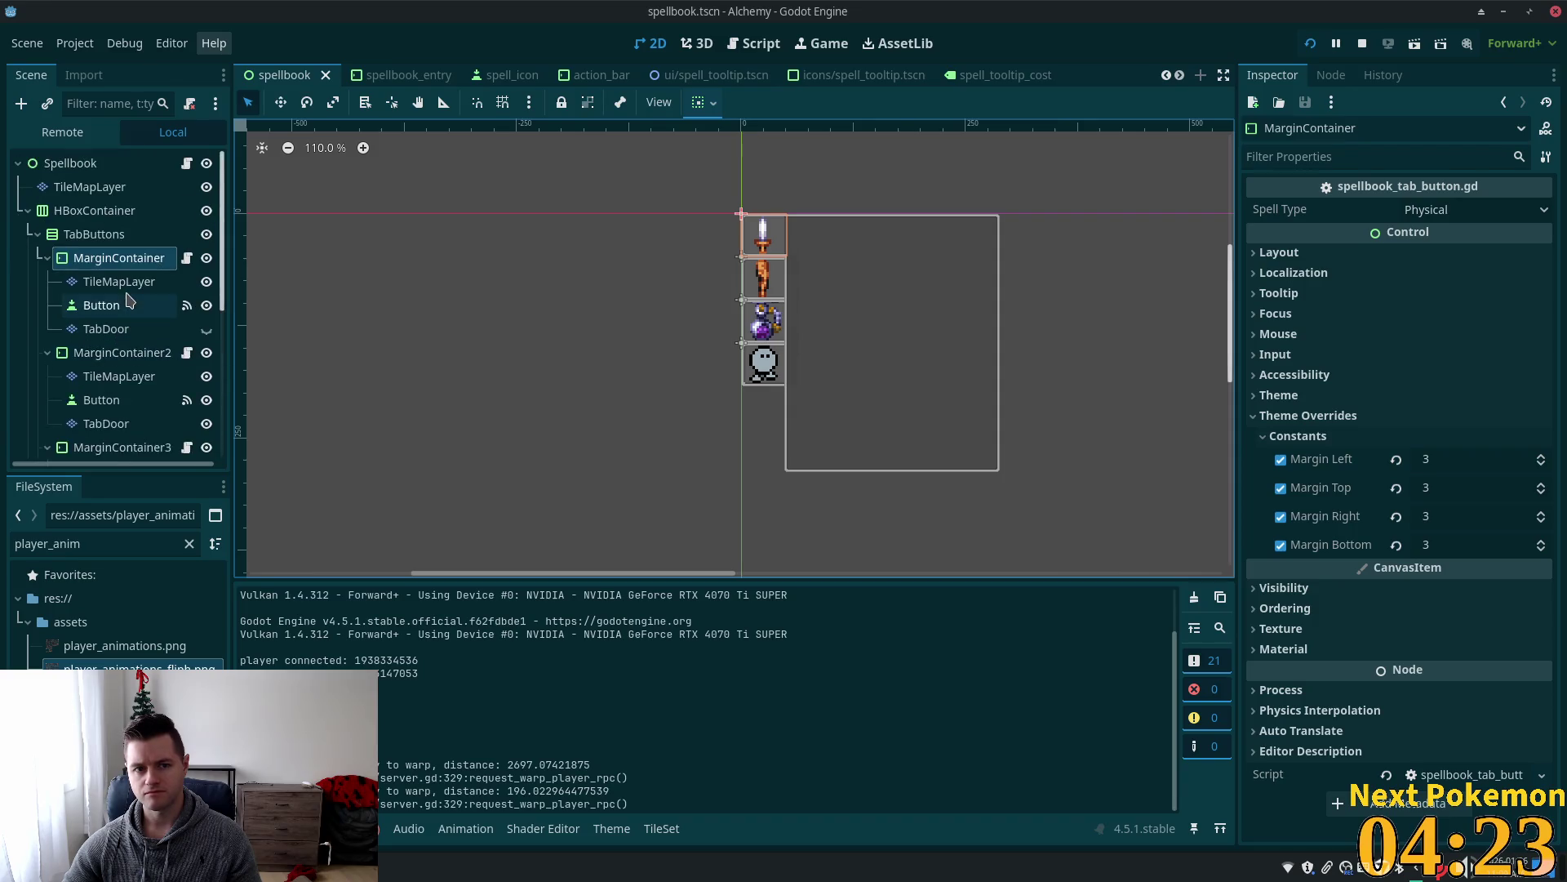
pyautogui.click(82, 187)
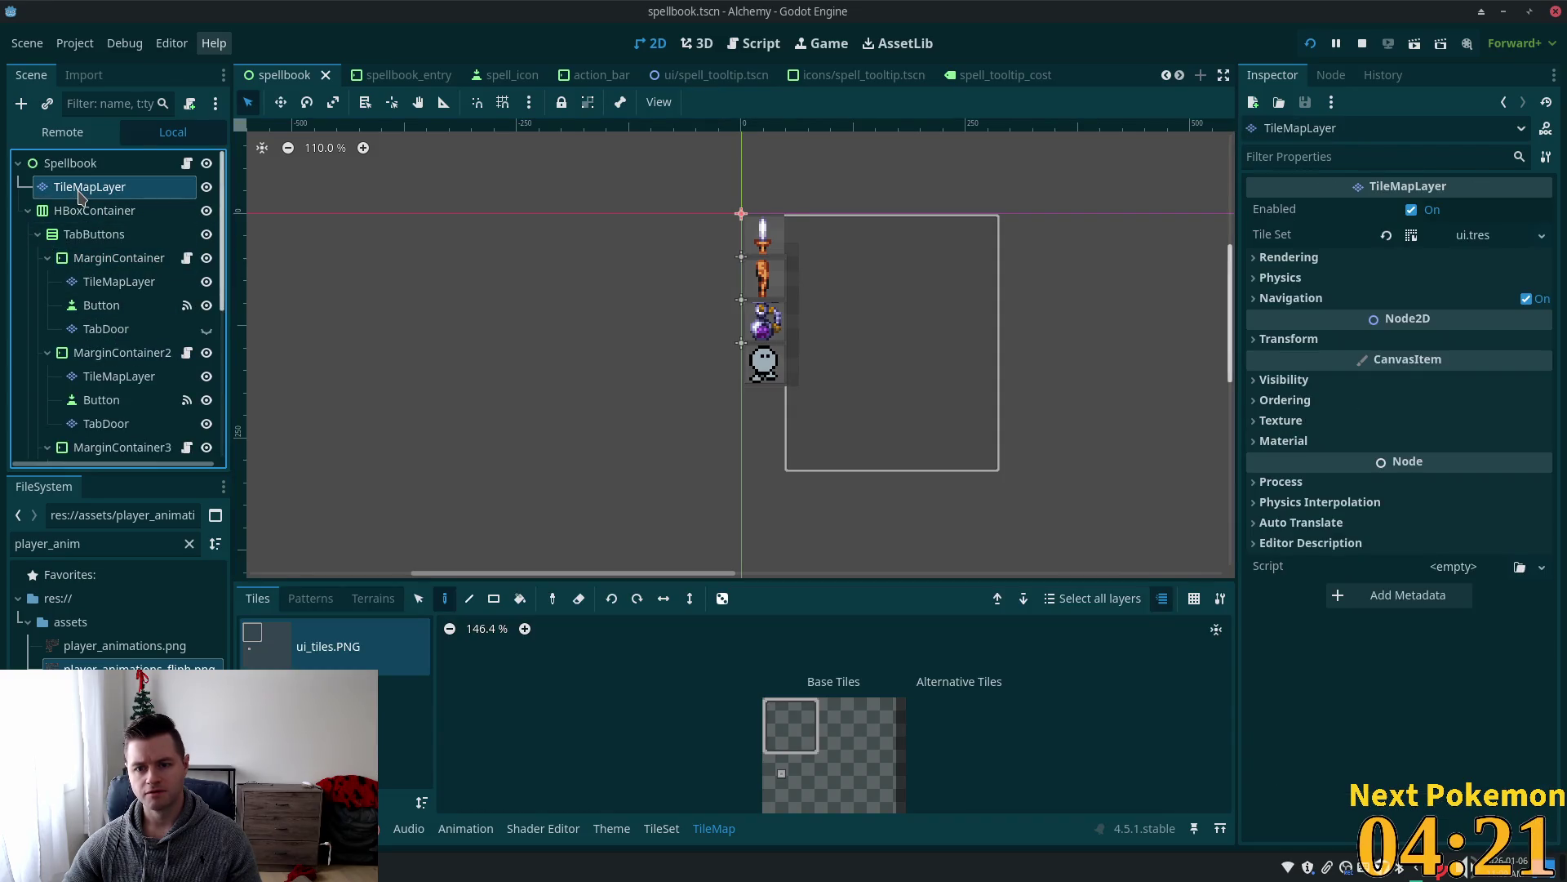
pyautogui.click(797, 729)
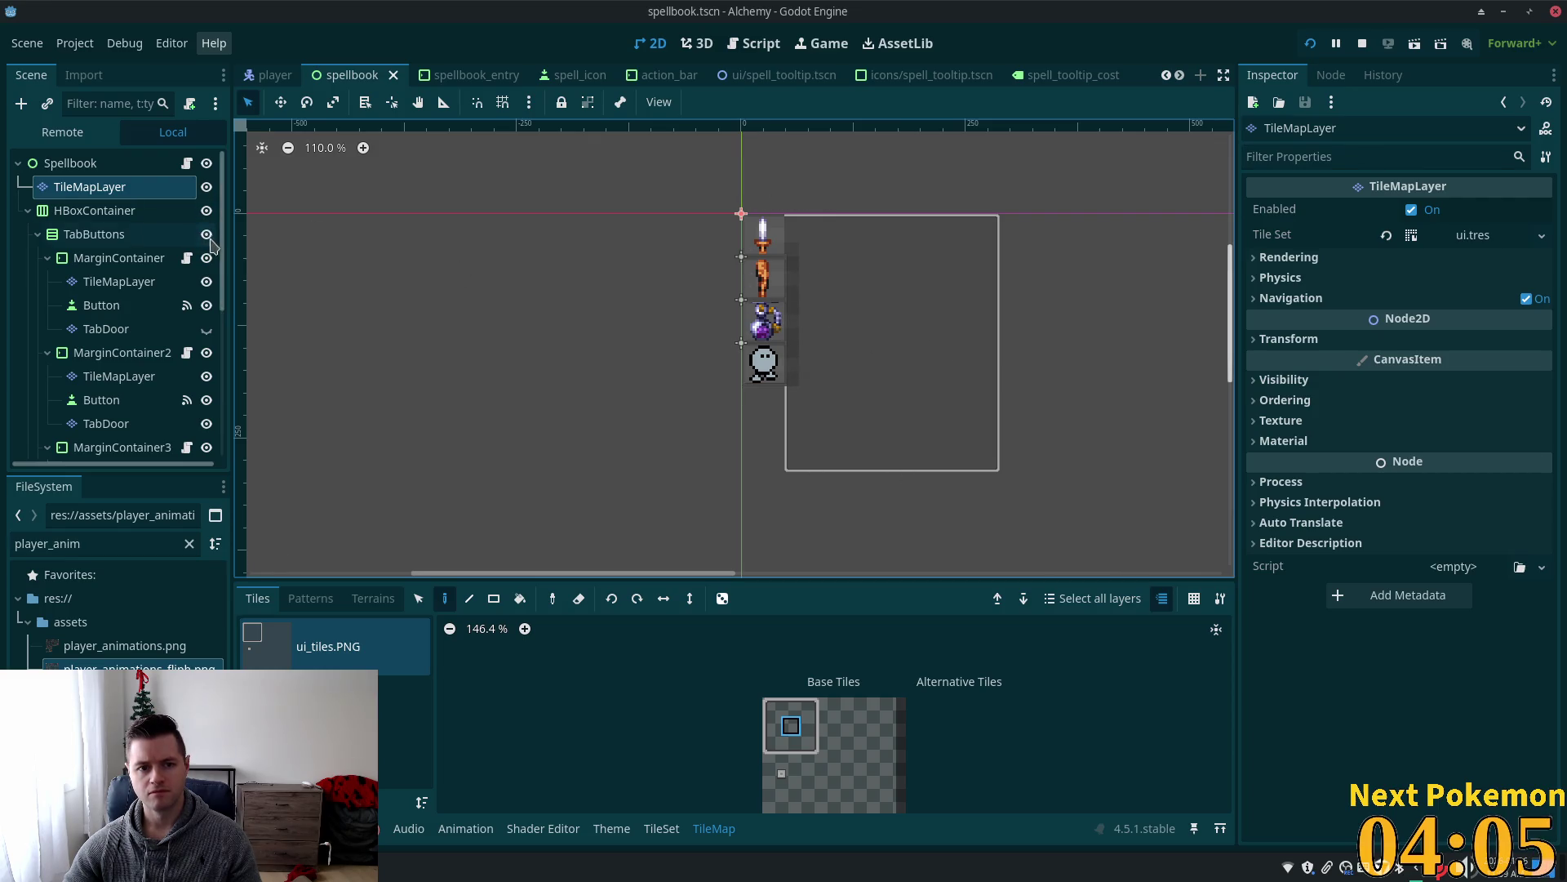
# Paint a rectangle of the UI tile onto the spellbook with the Rectangle tool and save the scene.
pyautogui.scroll(-1, 225, 263)
pyautogui.scroll(1, 224, 263)
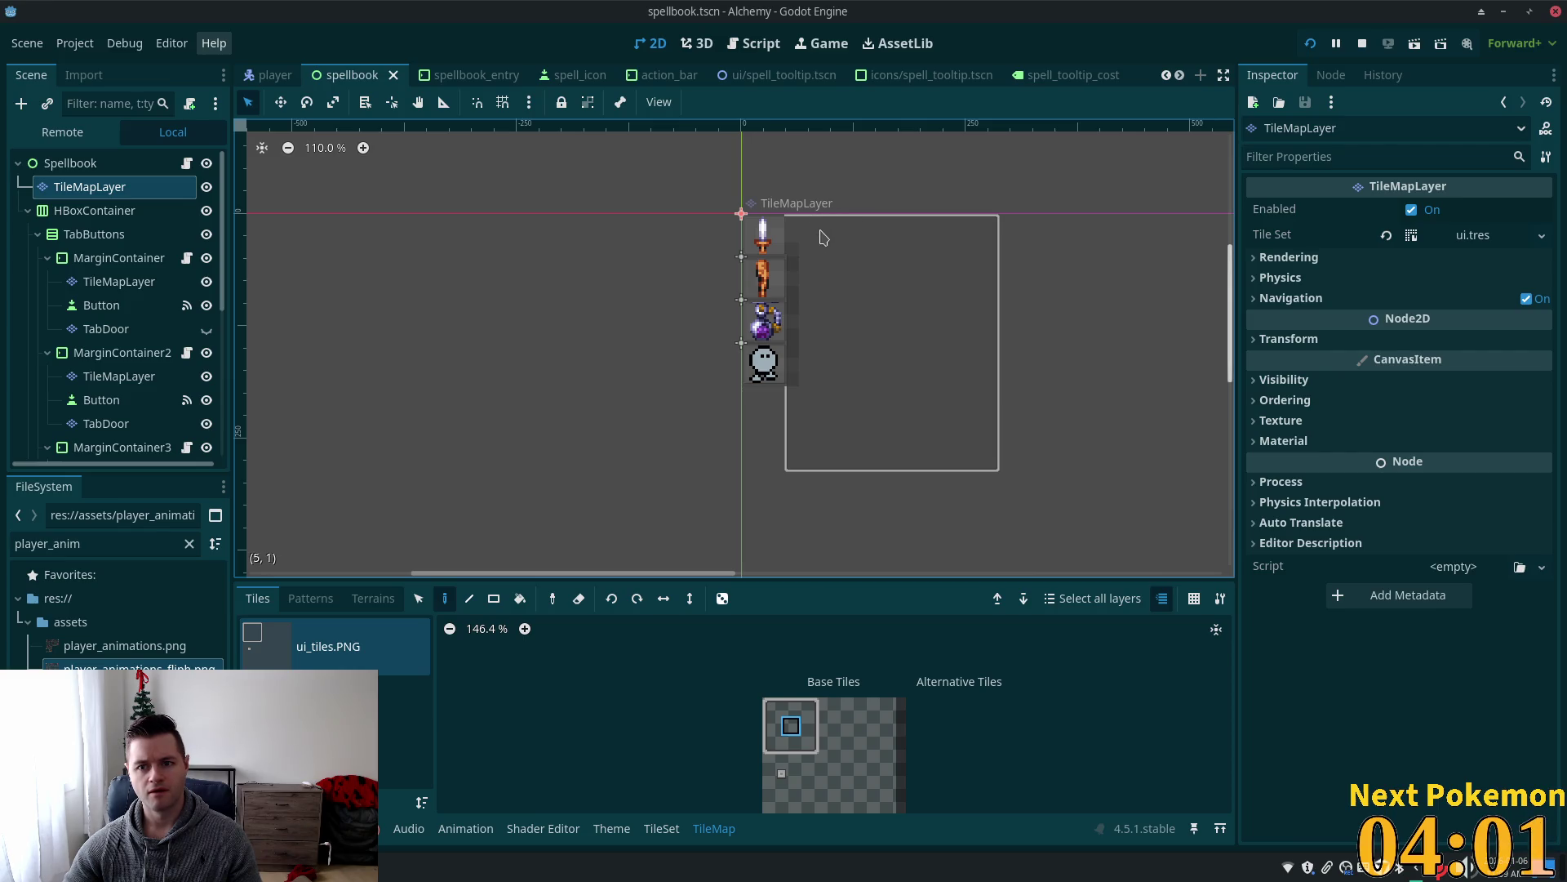
pyautogui.click(494, 599)
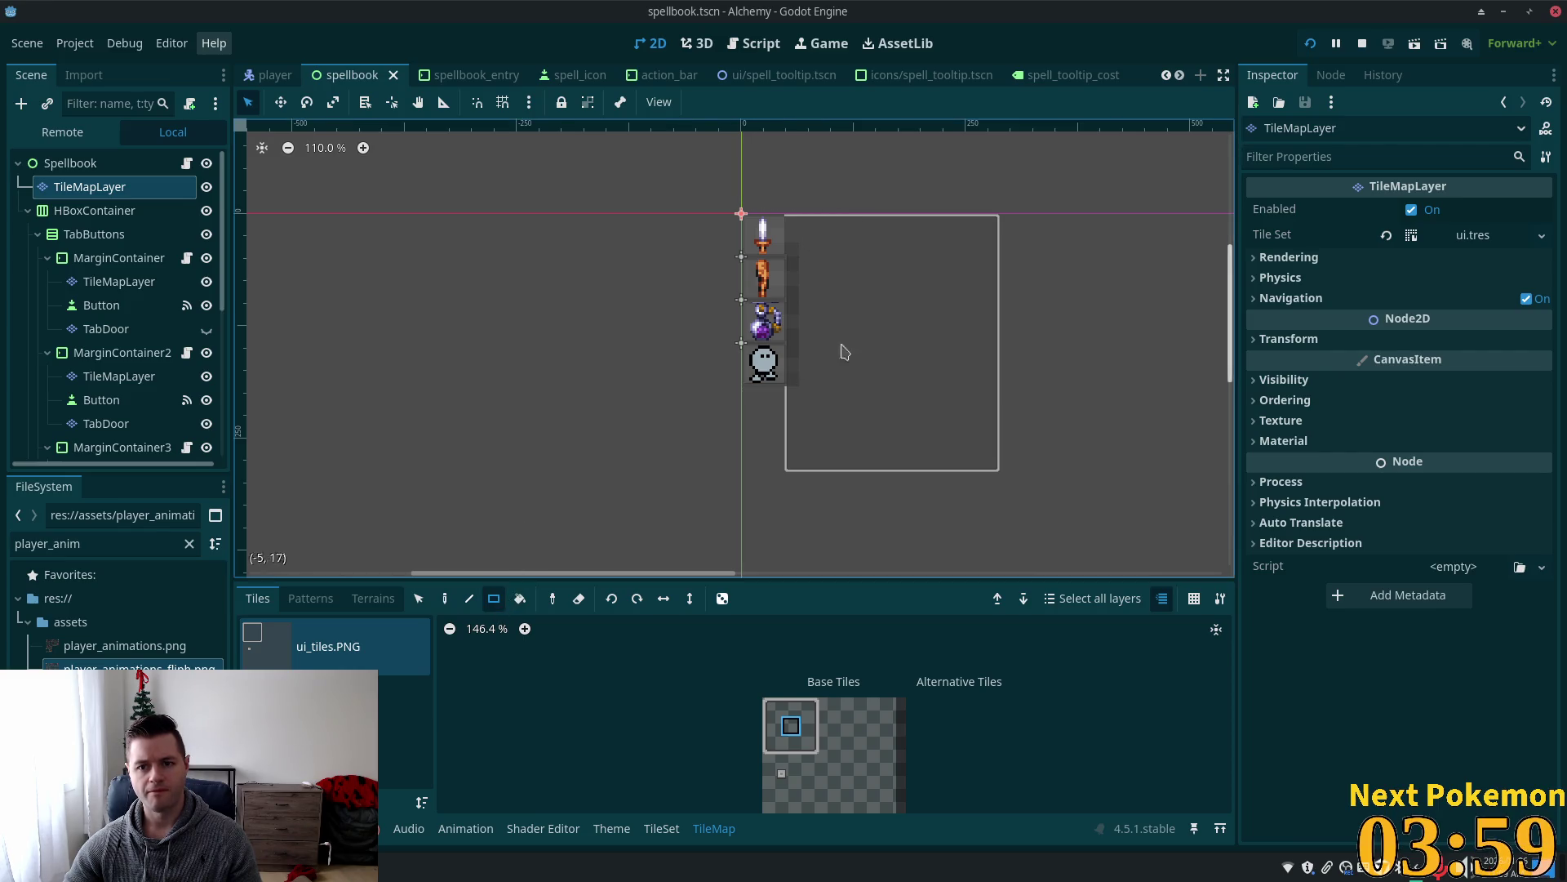
pyautogui.moveTo(804, 231); pyautogui.dragTo(936, 340)
pyautogui.hotkey('ctrl', 's')
pyautogui.hotkey('ctrl', 's')
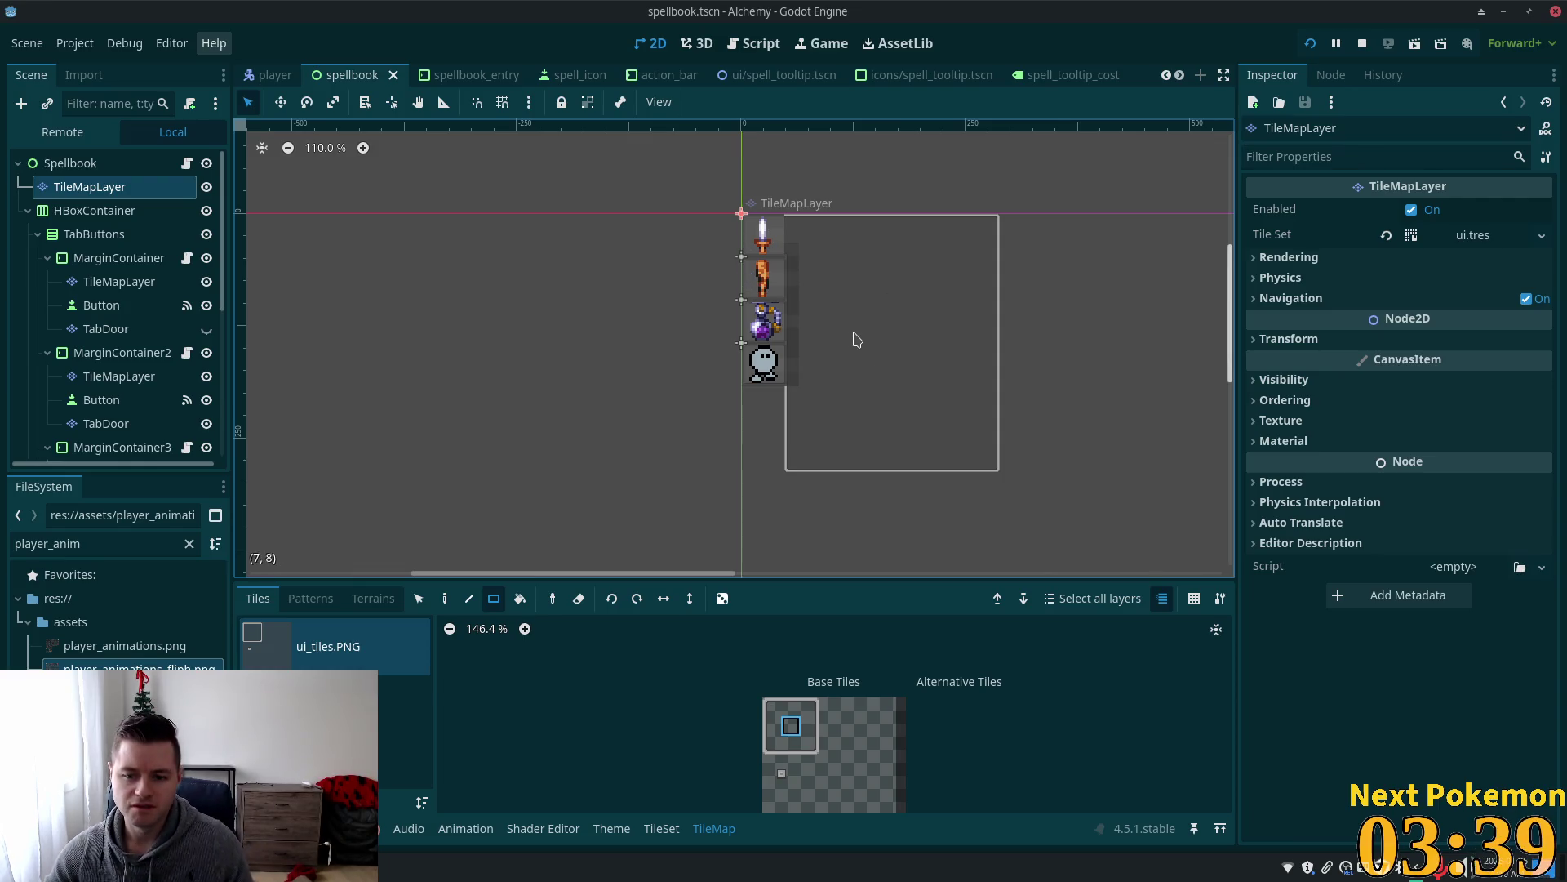
# Zoom and pan the canvas to show the sword tile, the origin and all four tab icons.
pyautogui.scroll(1, 790, 320)
pyautogui.scroll(1, 791, 320)
pyautogui.scroll(5, 806, 315)
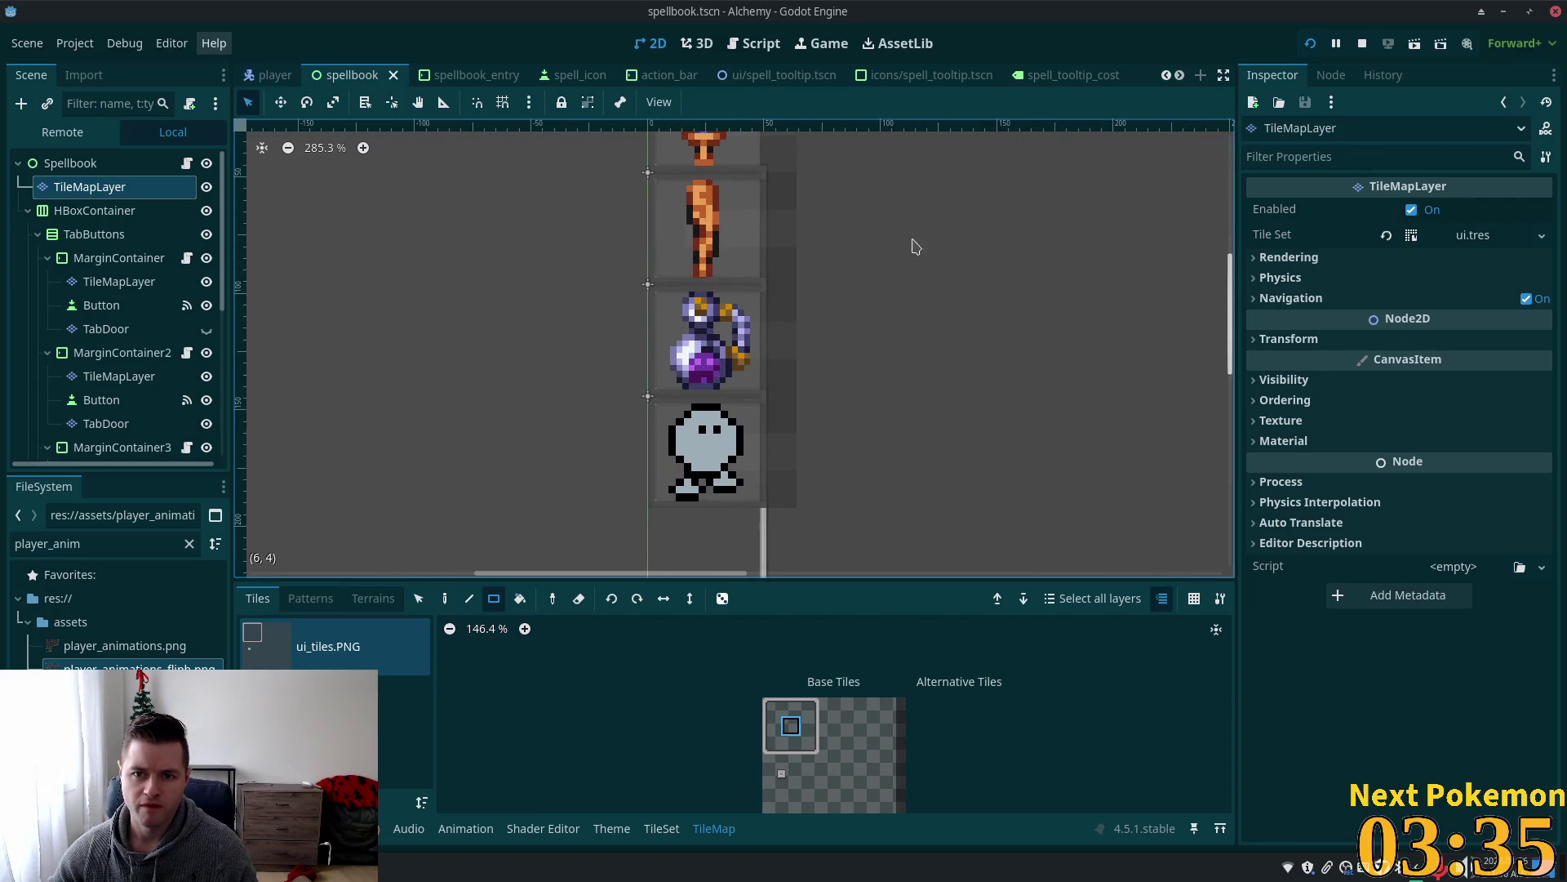
pyautogui.moveTo(910, 245)
pyautogui.mouseDown()
pyautogui.moveTo(899, 531)
pyautogui.moveTo(896, 437)
pyautogui.mouseUp()
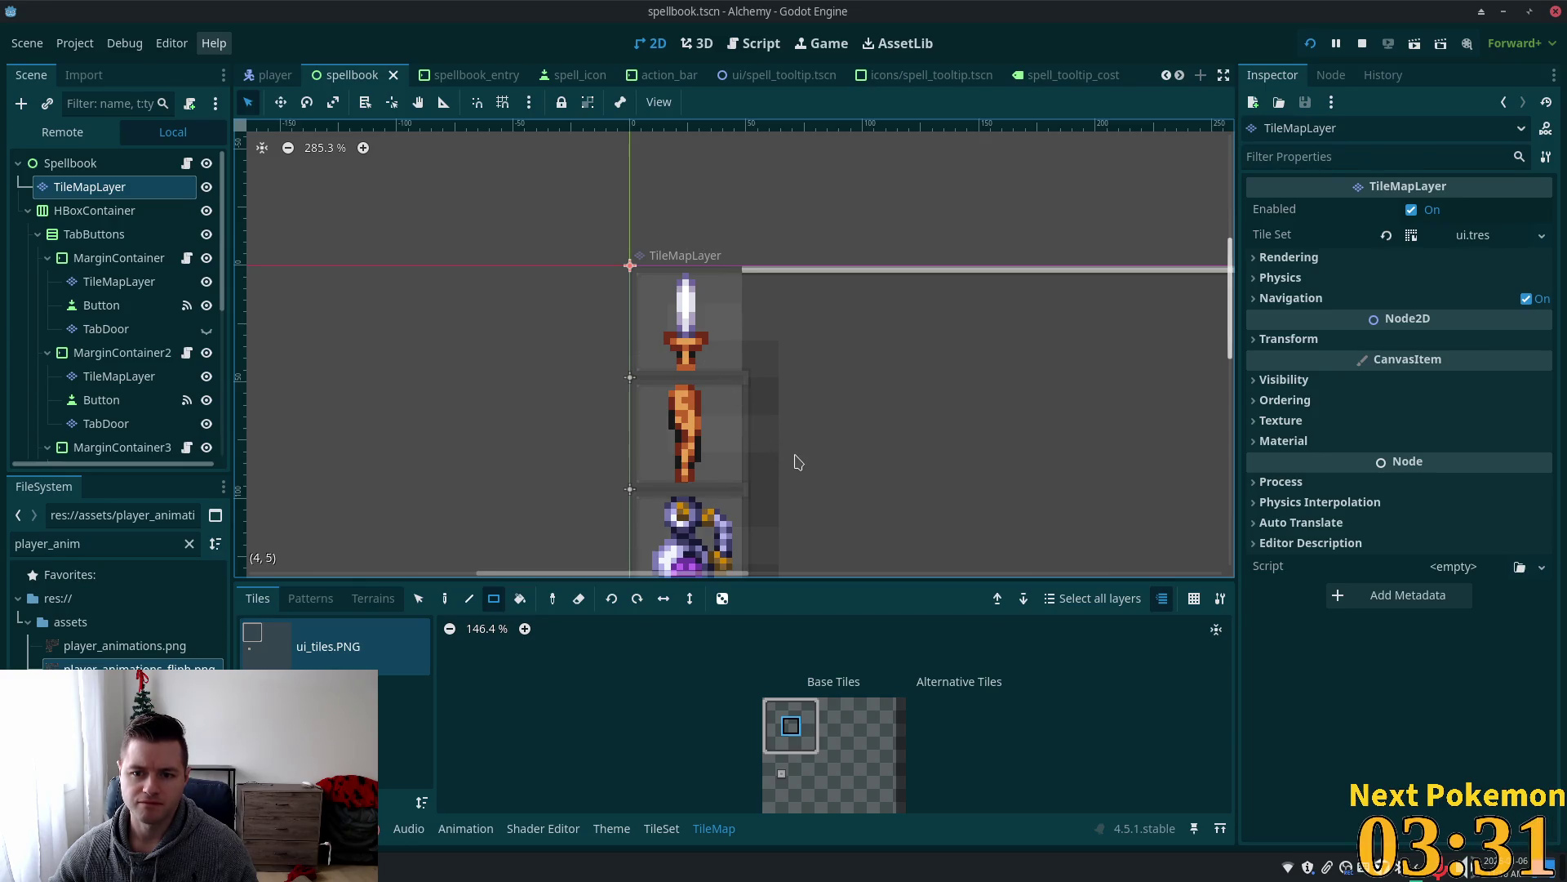
pyautogui.scroll(-2, 795, 459)
pyautogui.scroll(-1, 830, 484)
pyautogui.scroll(-2, 831, 484)
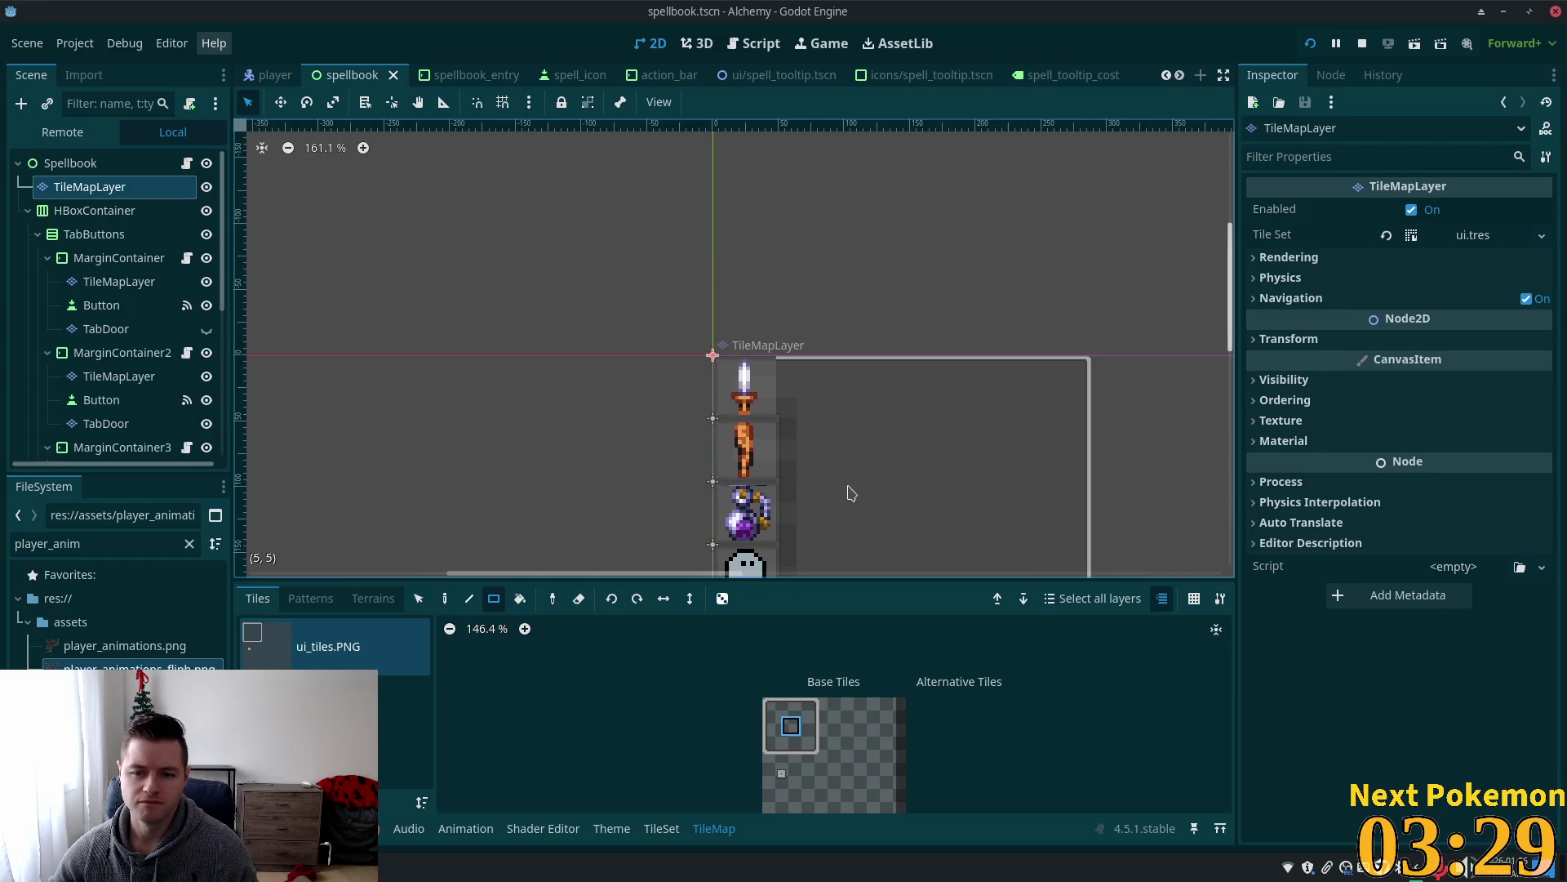
pyautogui.moveTo(849, 490)
pyautogui.mouseDown()
pyautogui.moveTo(878, 224)
pyautogui.moveTo(863, 369)
pyautogui.moveTo(756, 231)
pyautogui.moveTo(724, 252)
pyautogui.mouseUp()
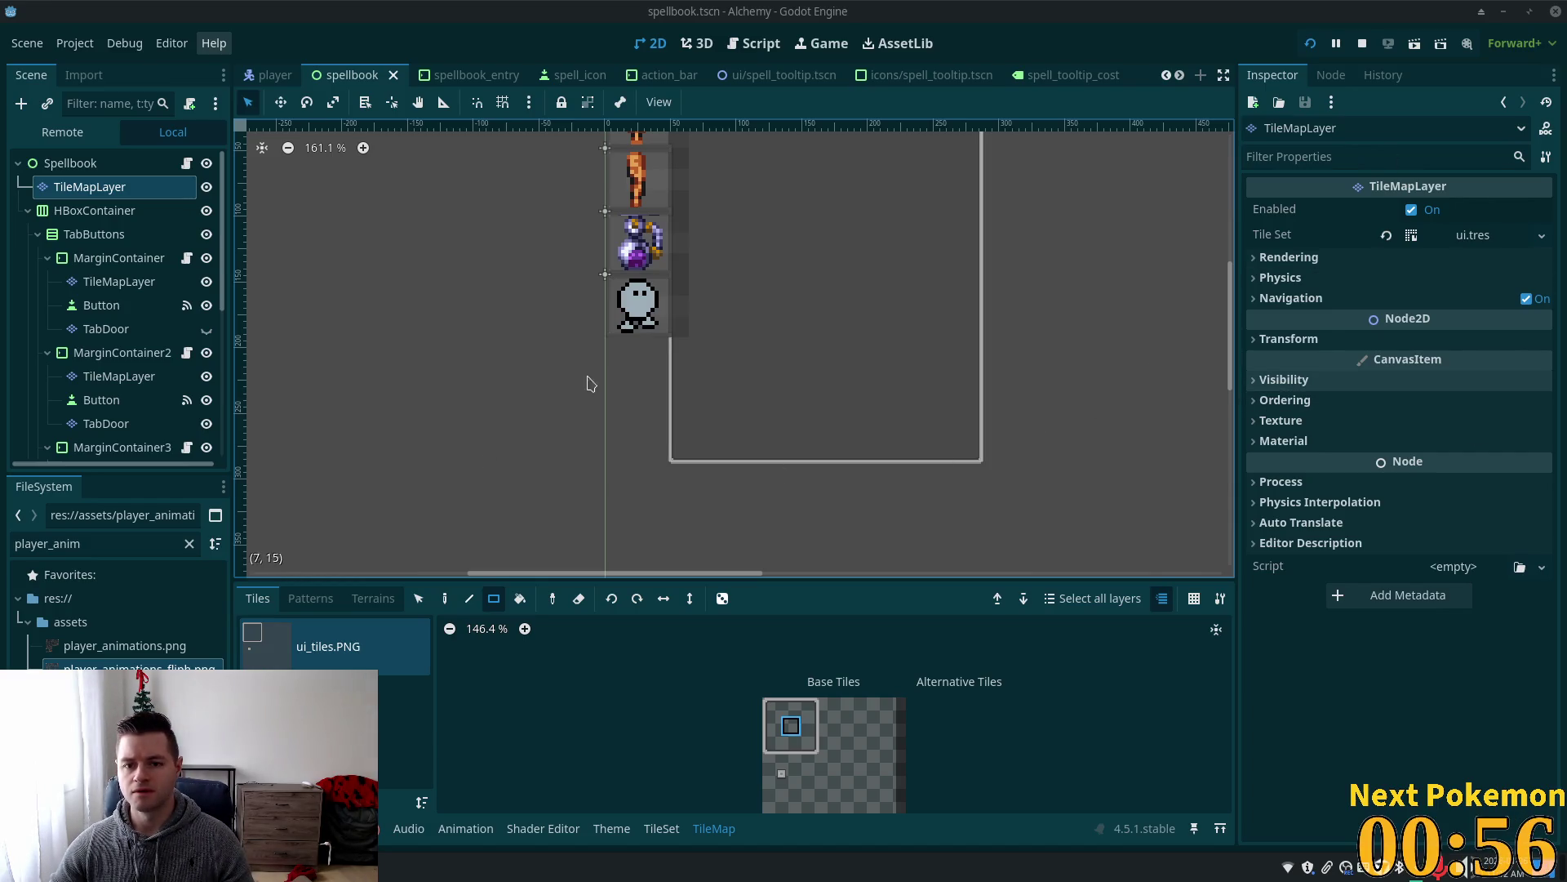
pyautogui.scroll(-2, 636, 408)
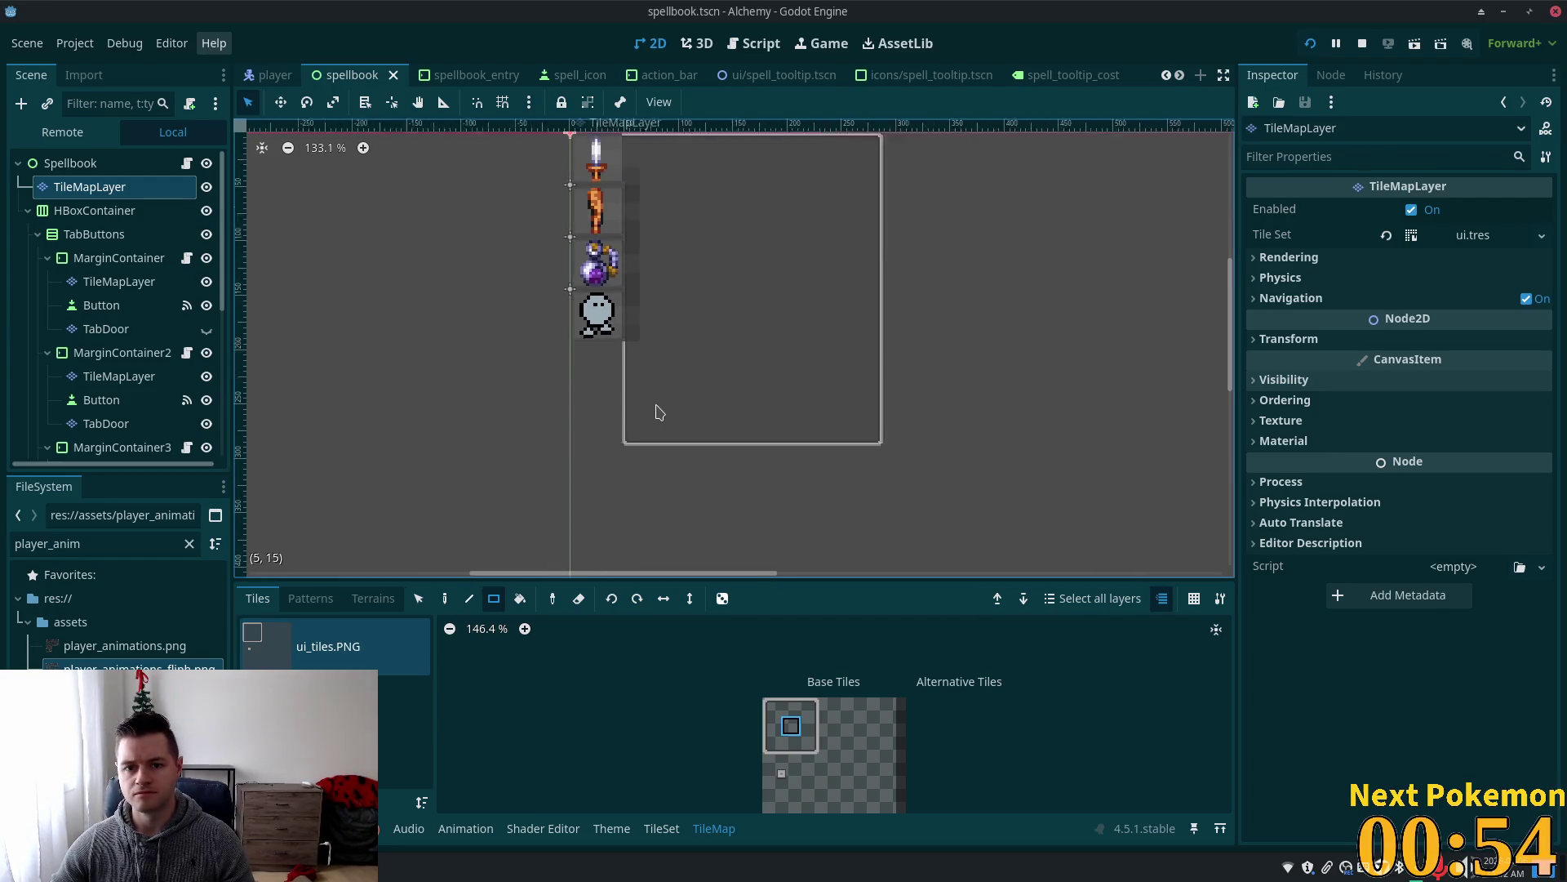
pyautogui.scroll(-1, 659, 410)
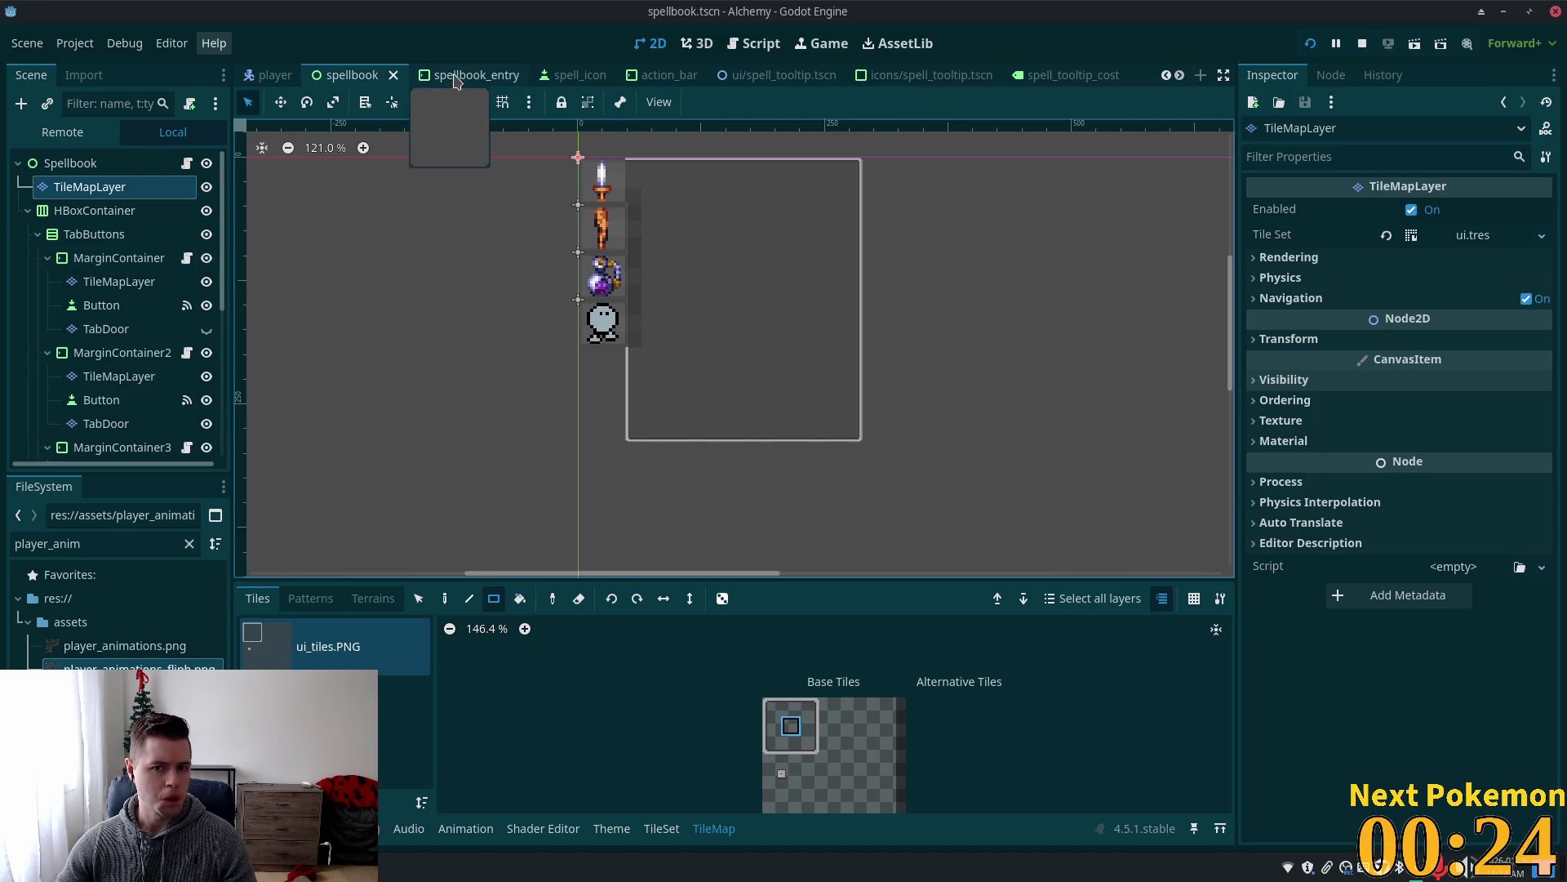
# Switch to the spellbook_entry scene, inspect its VSeparator and SpellName nodes, and open spellbook_entry.gd.
pyautogui.click(449, 77)
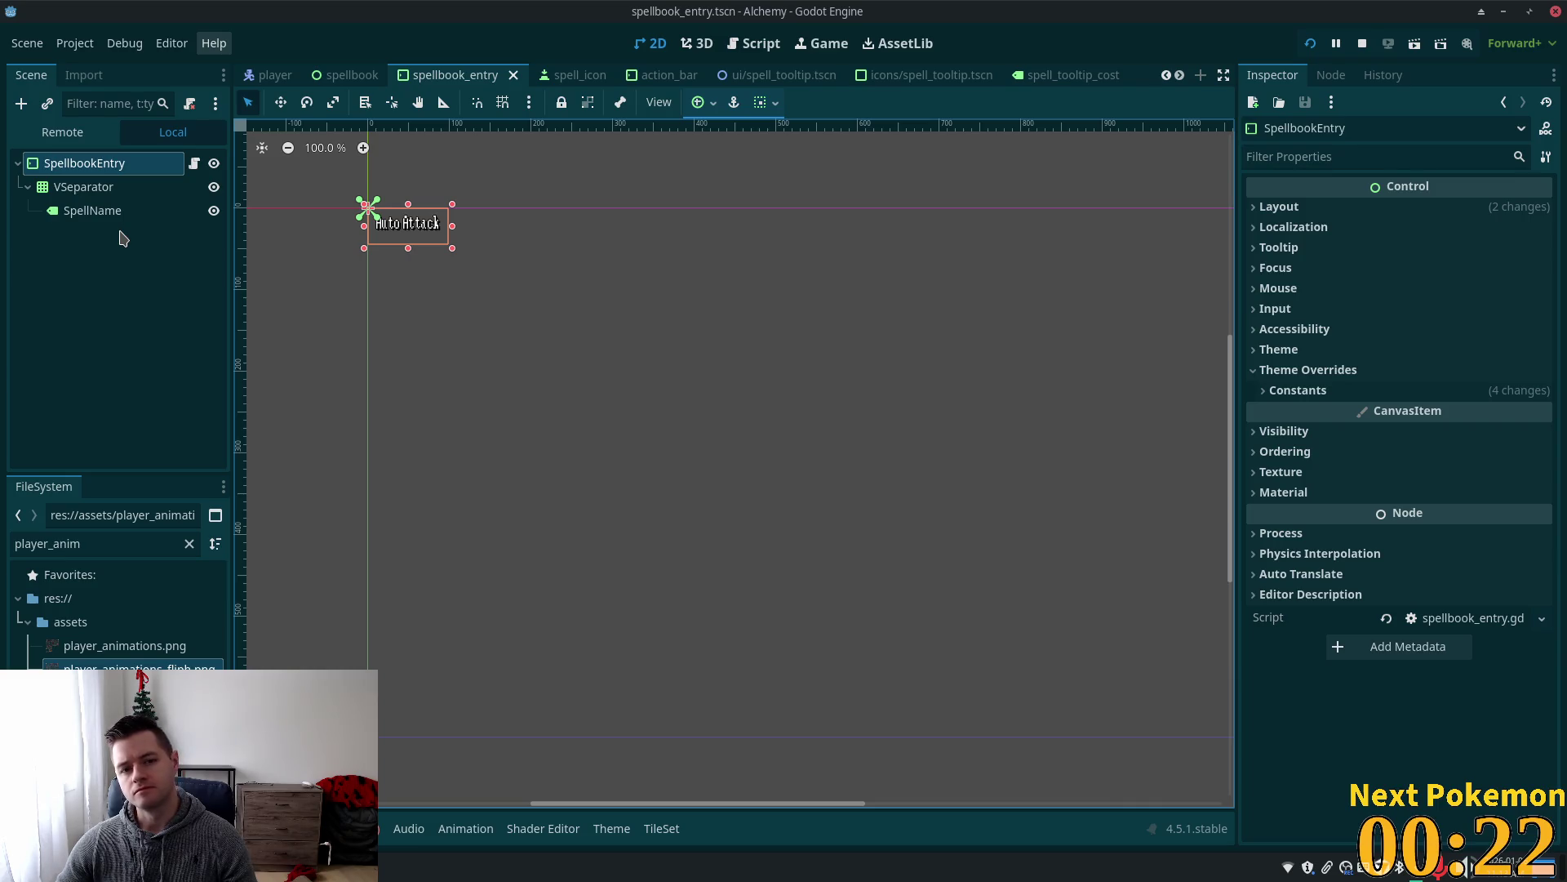
pyautogui.click(85, 187)
pyautogui.click(106, 214)
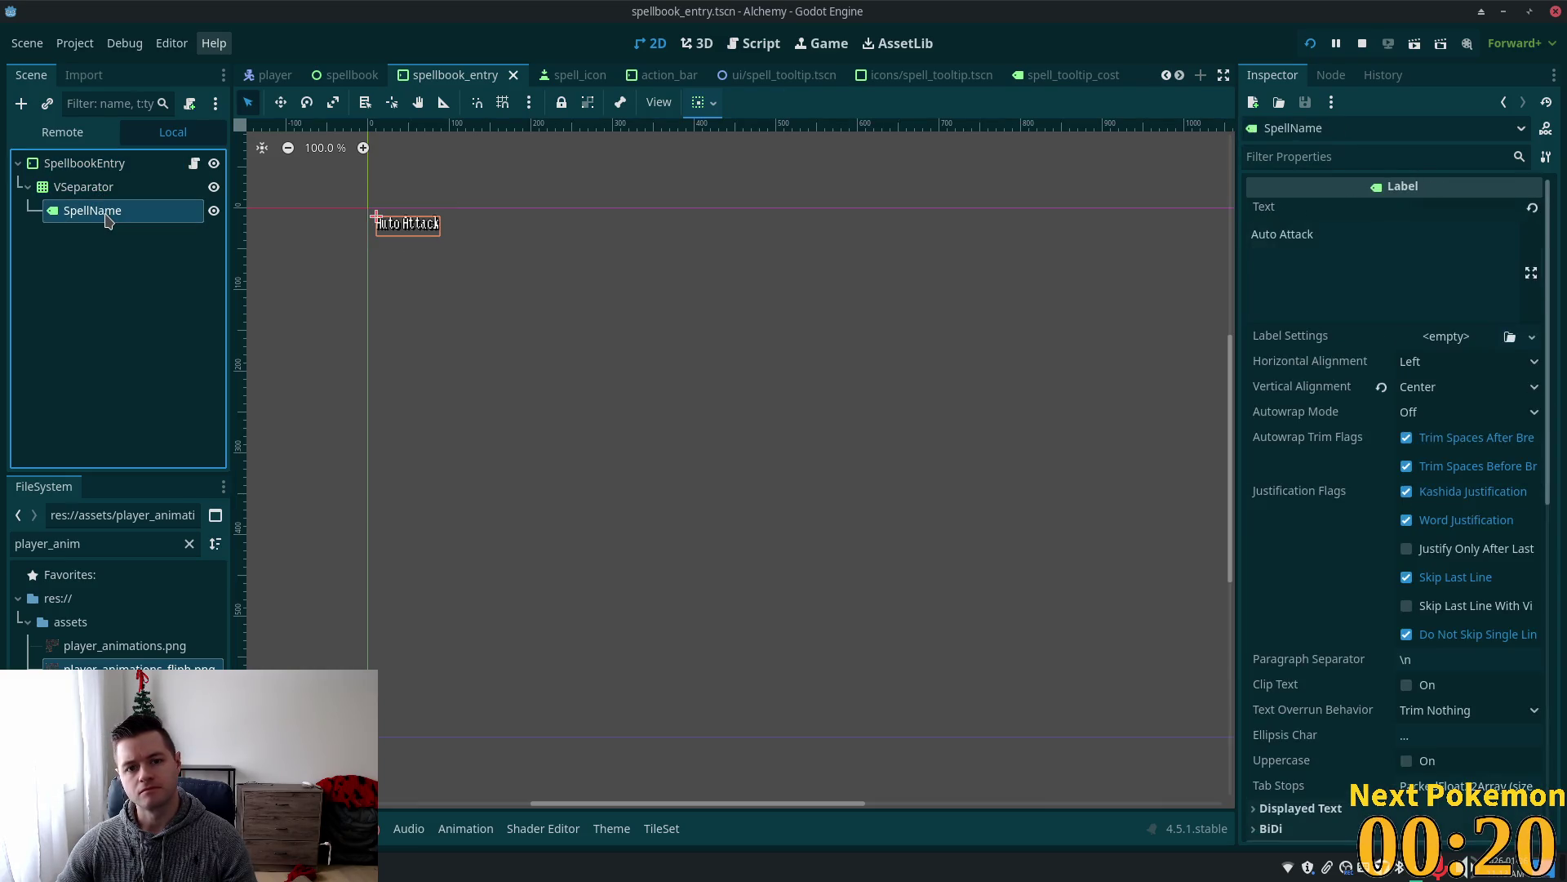
pyautogui.click(100, 196)
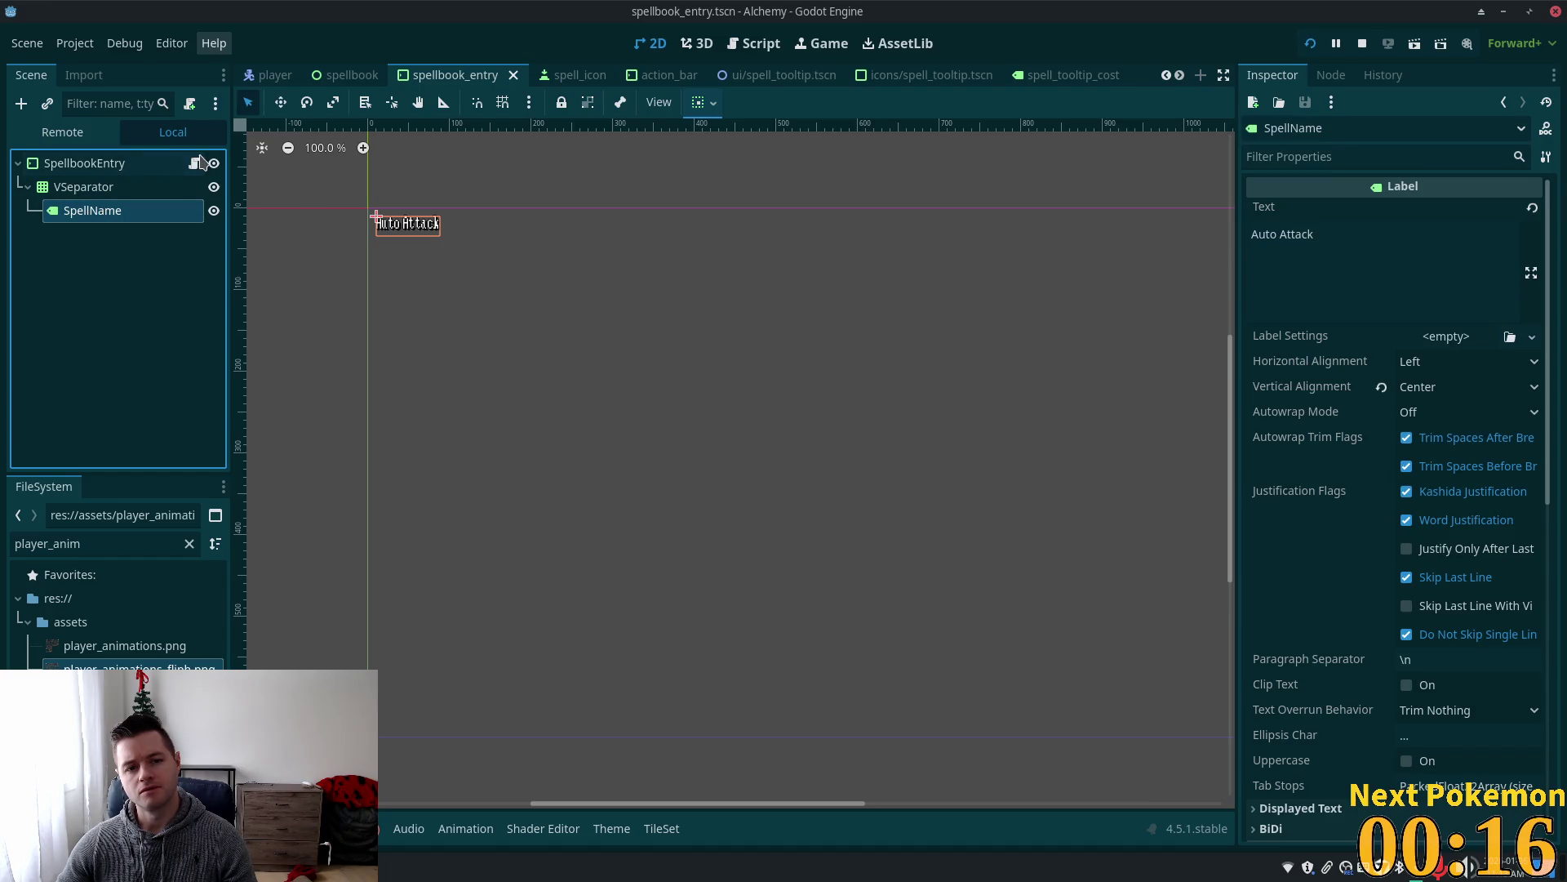
pyautogui.click(194, 163)
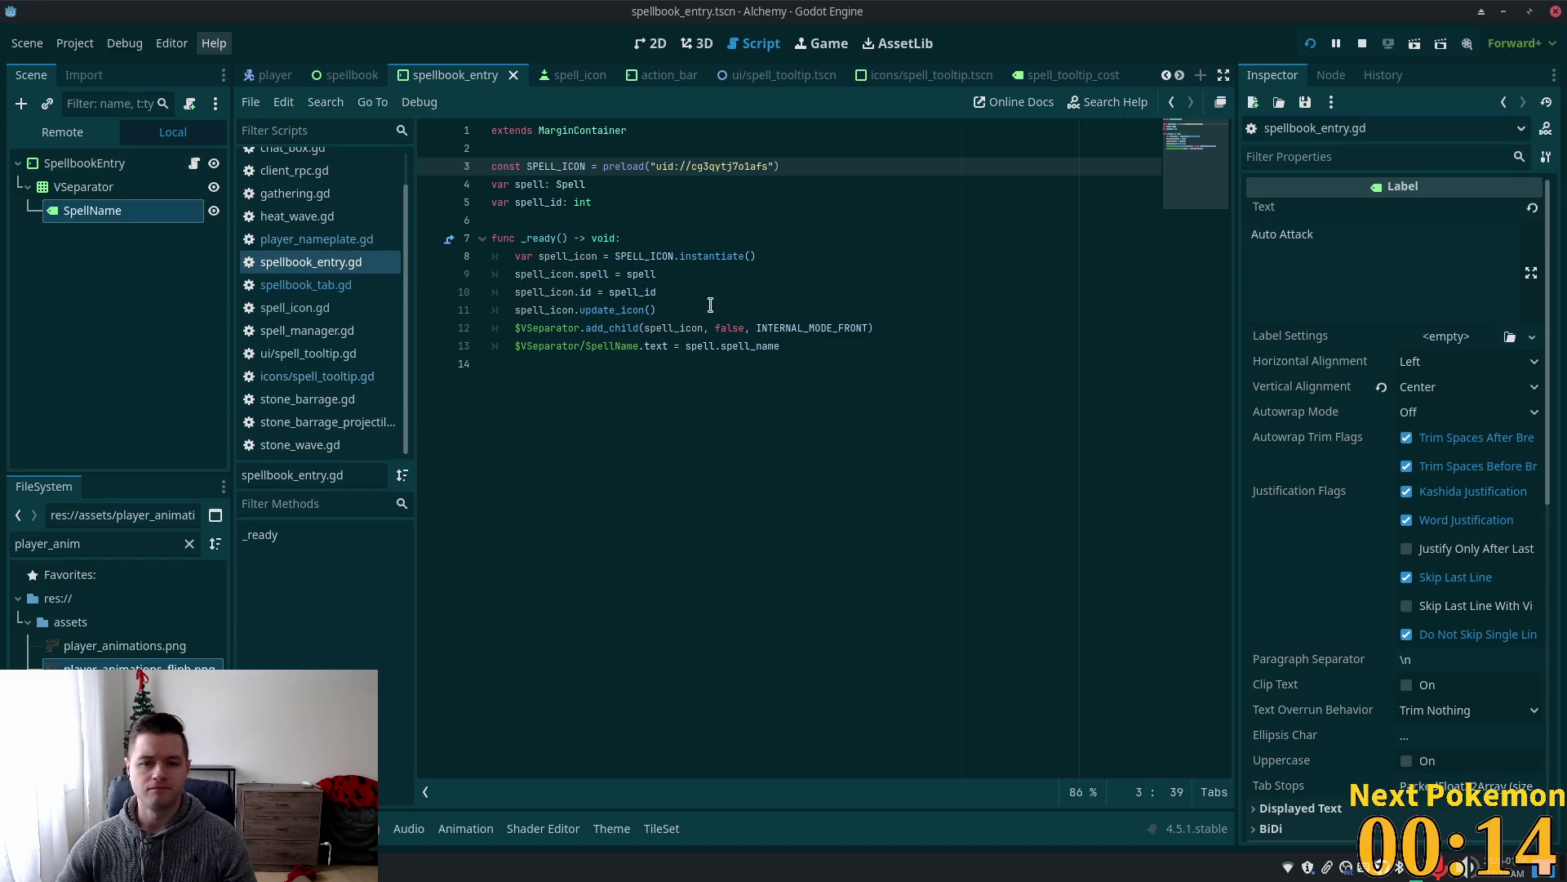
# In _ready(), assign spell.spell_name to $VSeparator/SpellName.text, then return to the 2D canvas.
pyautogui.moveTo(580, 337)
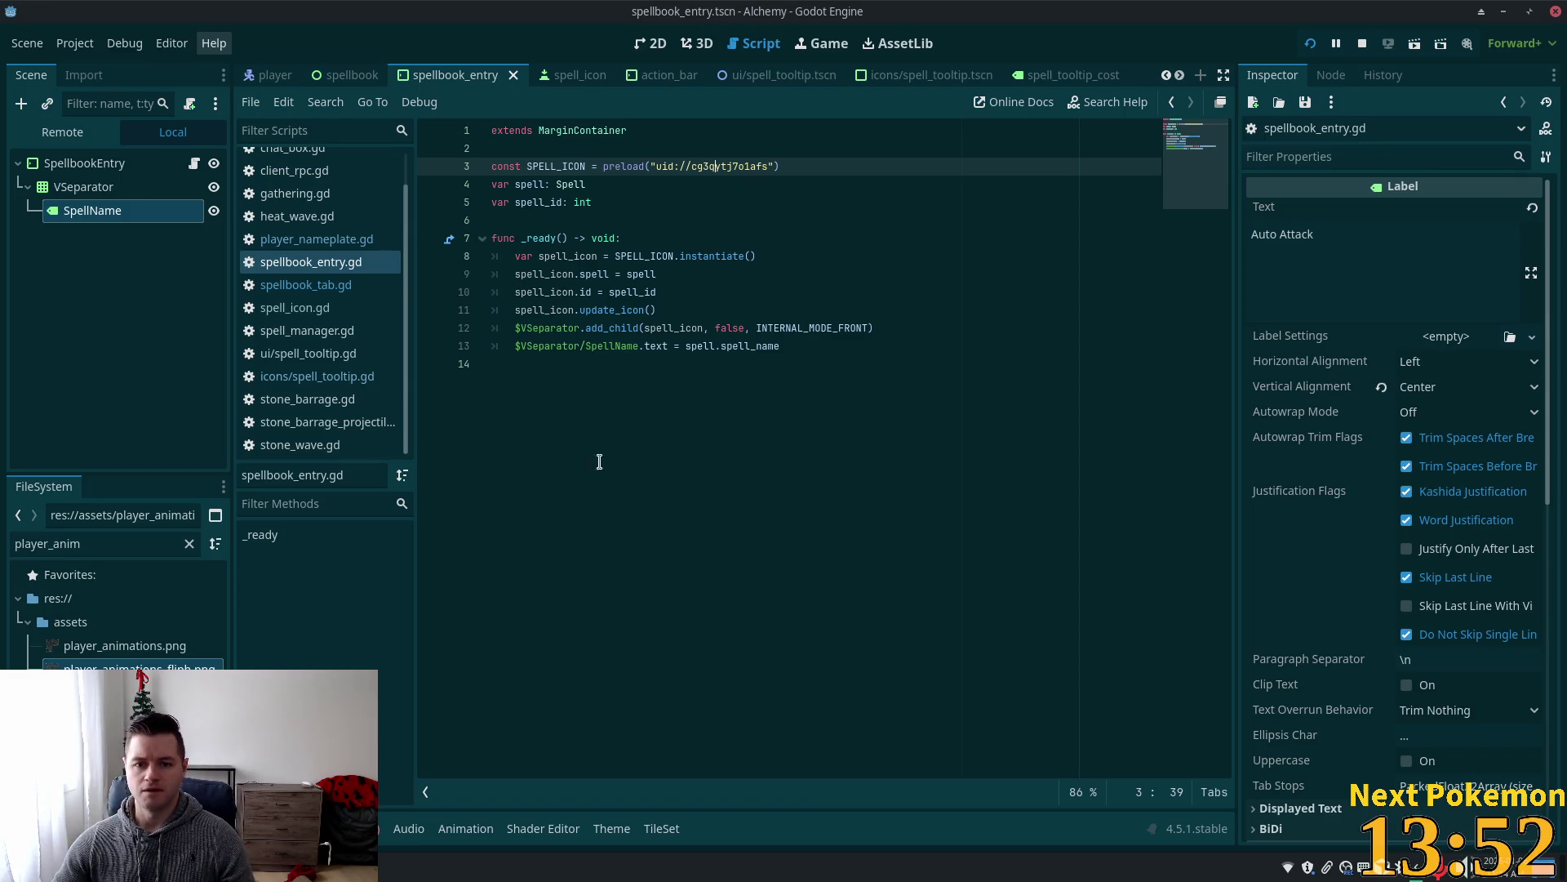
pyautogui.click(799, 349)
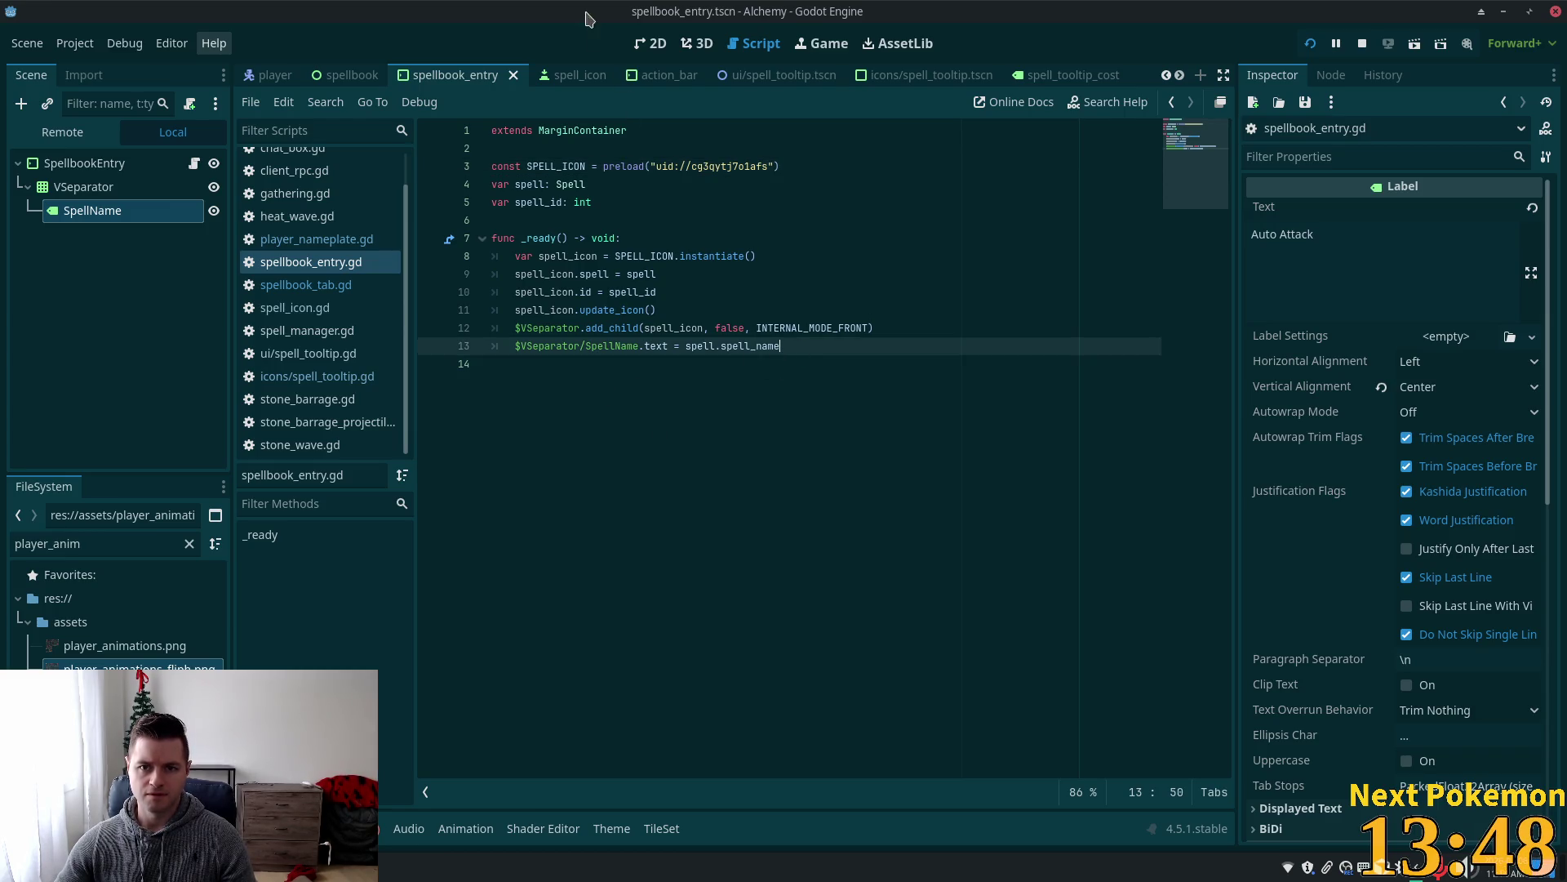
pyautogui.click(651, 49)
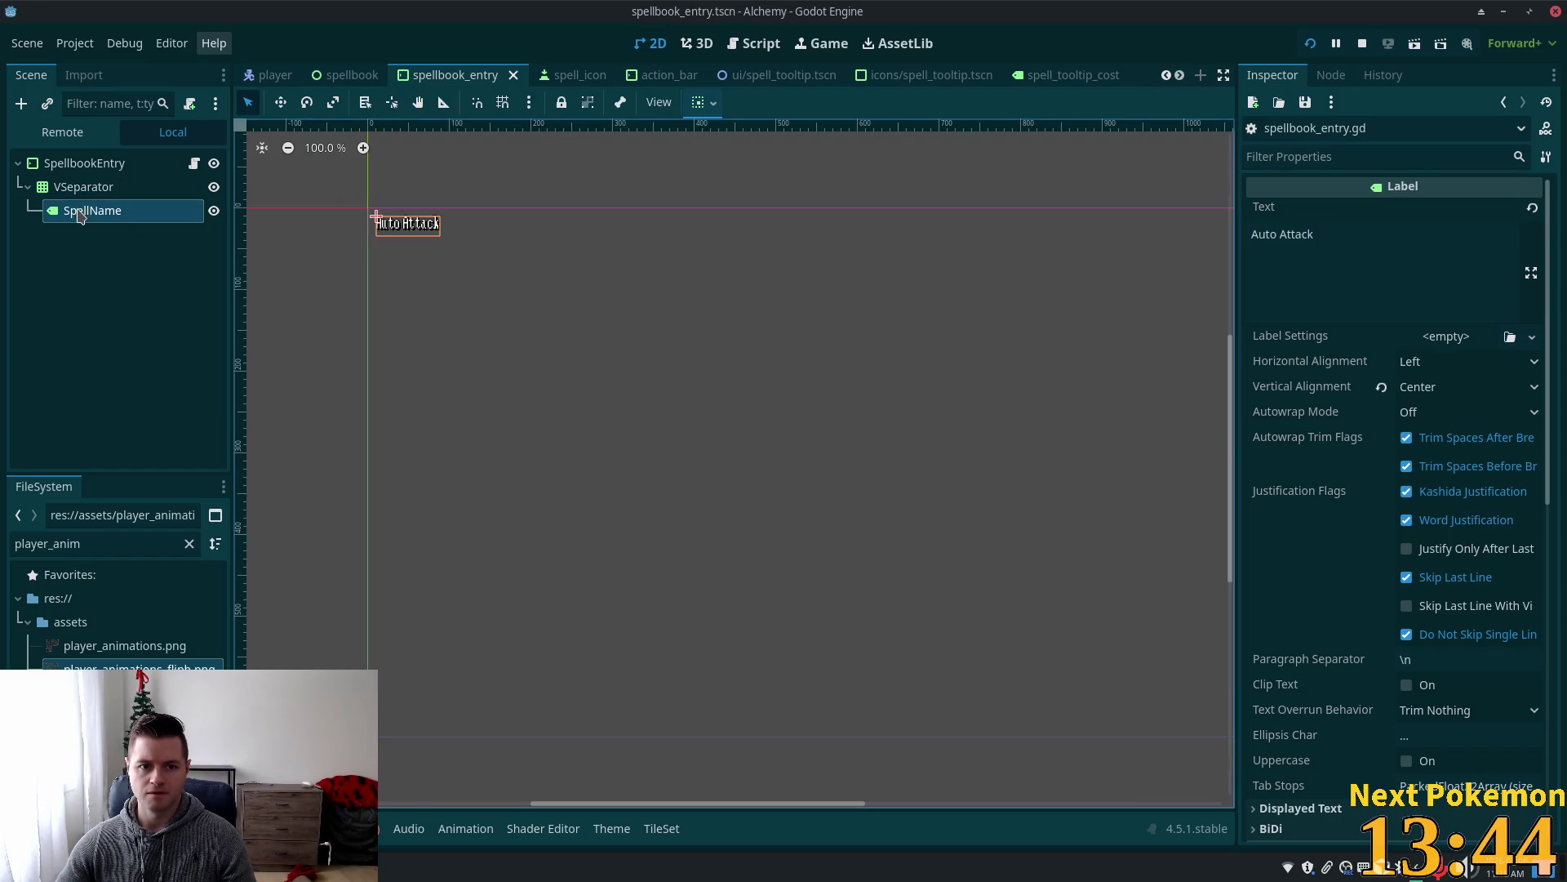
# Duplicate the SpellName label and rename the copy to Level.
pyautogui.click(79, 193)
pyautogui.click(82, 207)
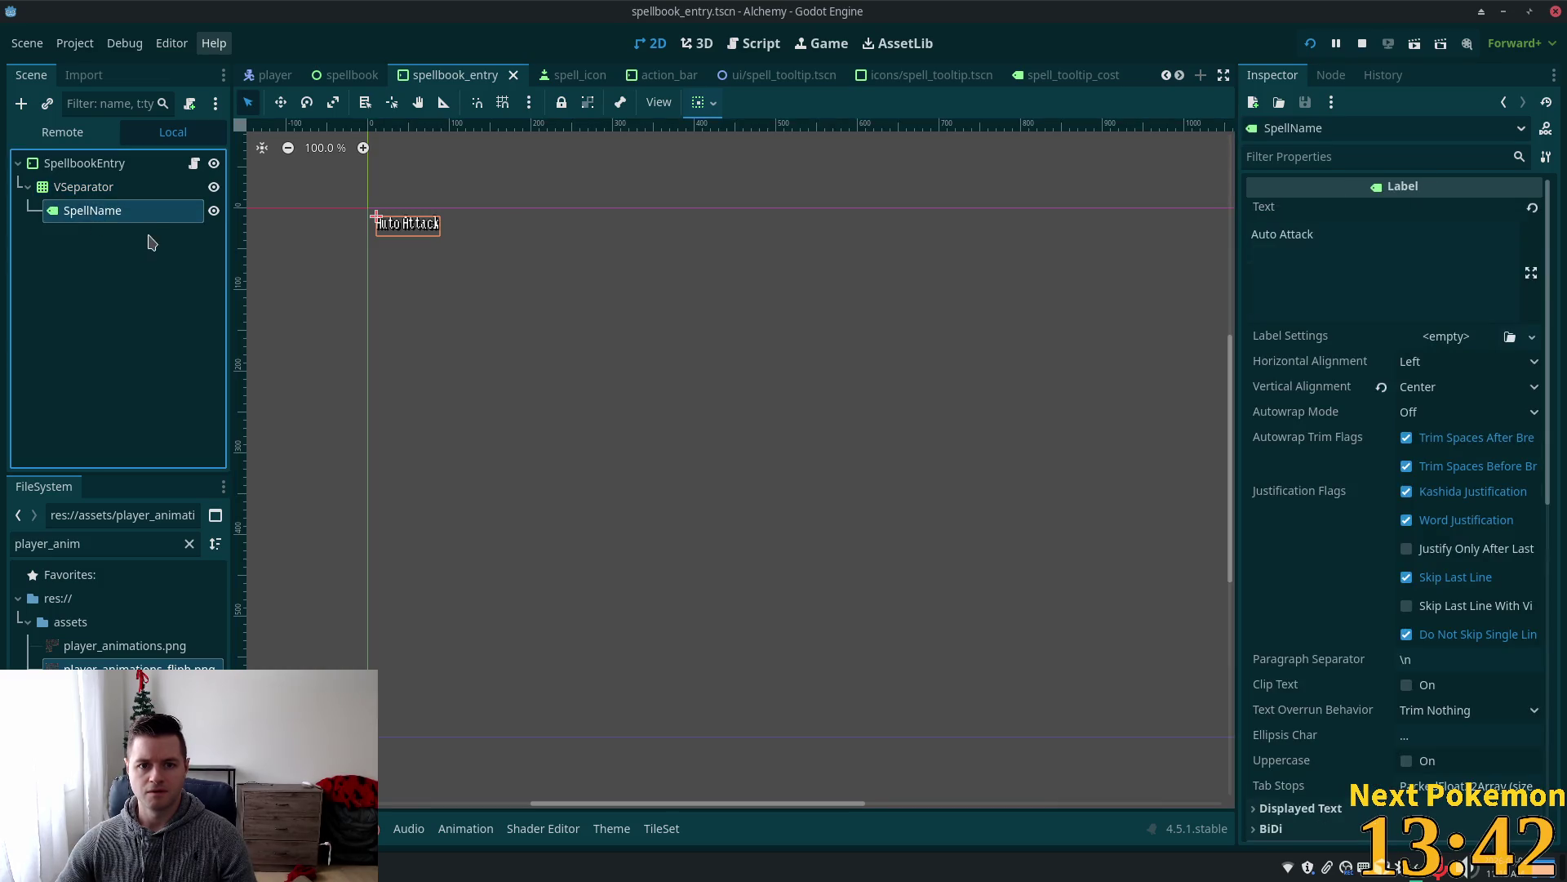
pyautogui.hotkey('ctrl', 'd')
pyautogui.click(115, 240)
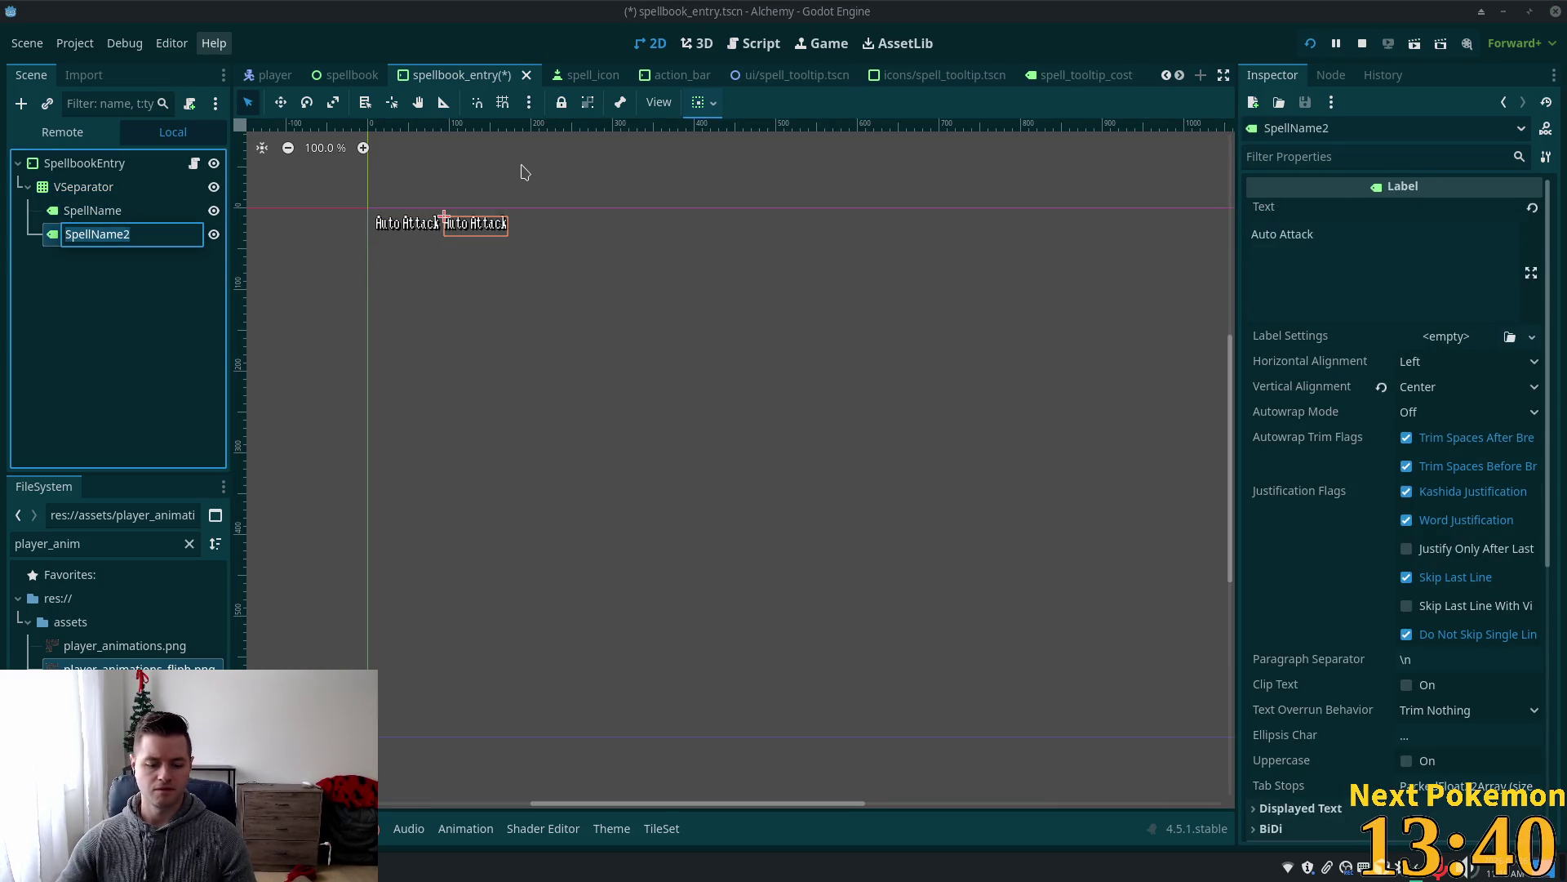
pyautogui.write('Level')
pyautogui.press('Return')
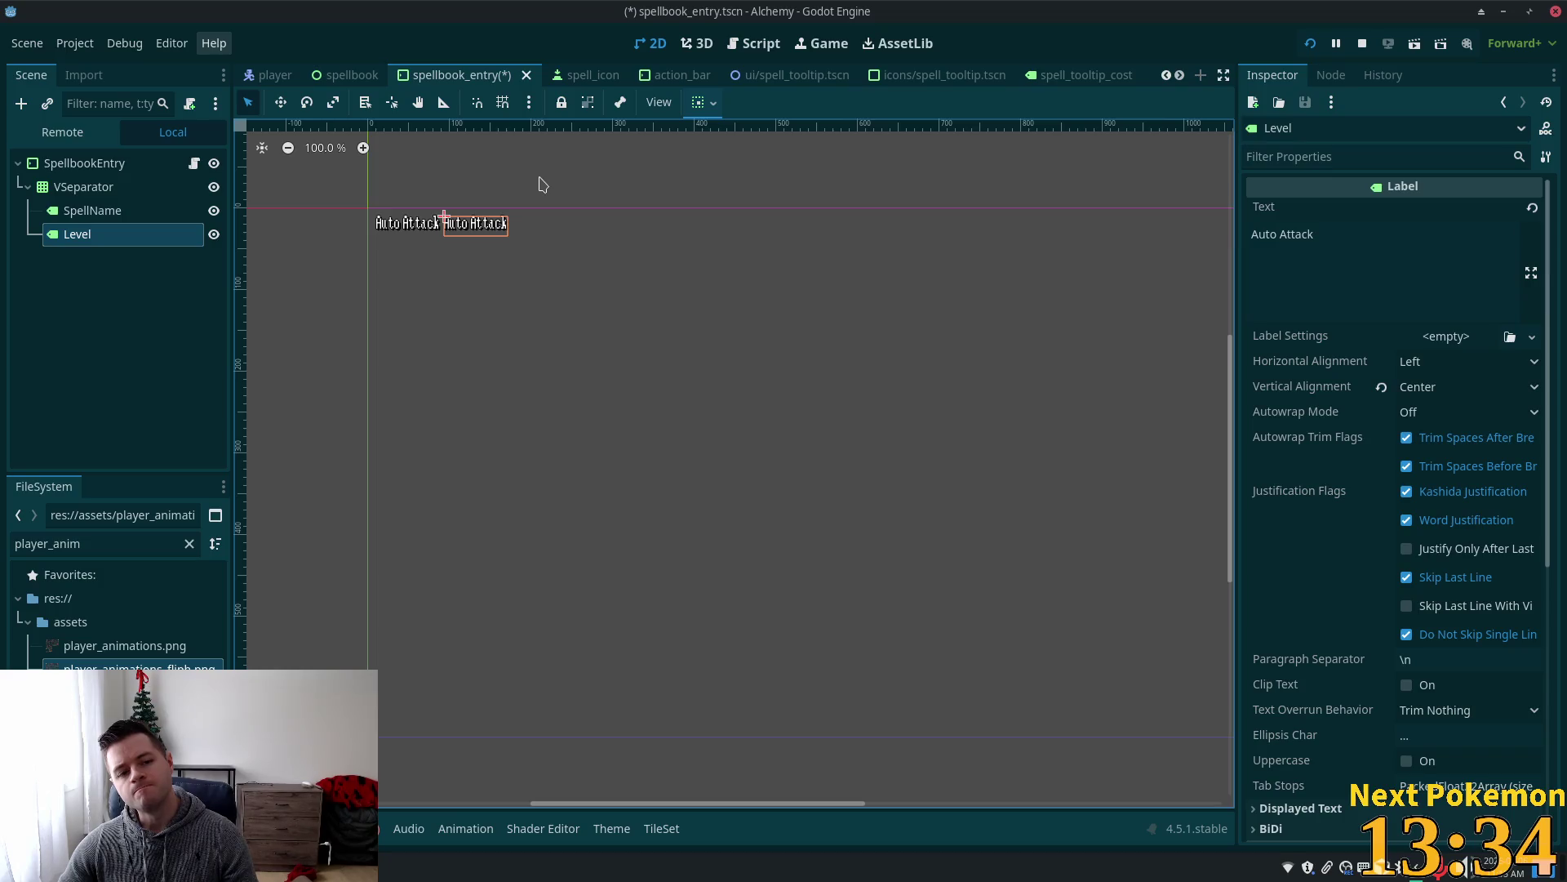
pyautogui.click(66, 238)
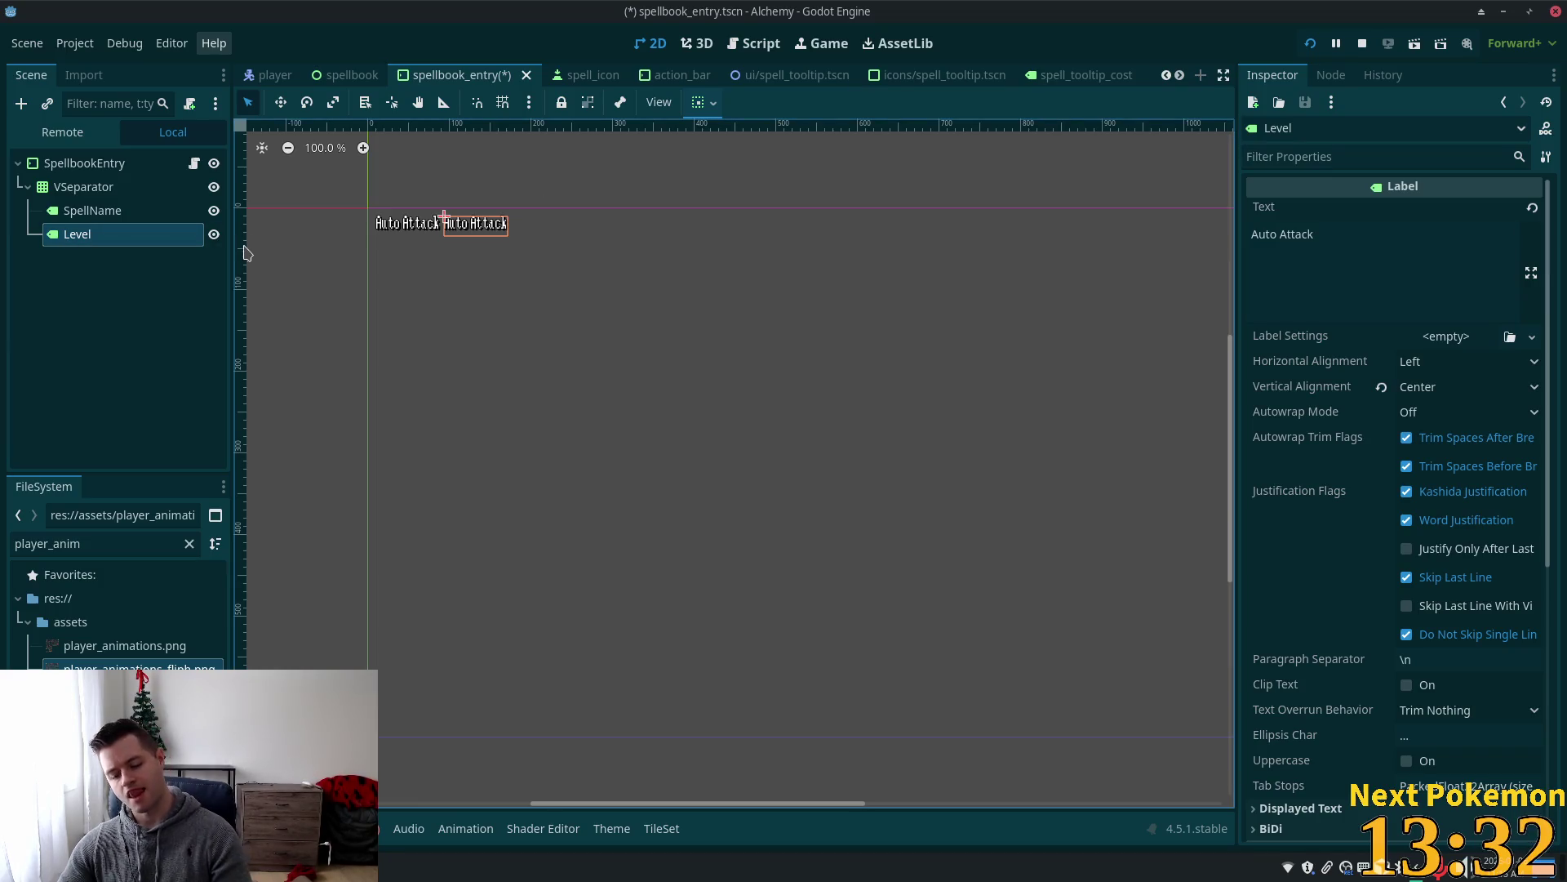
# Set the Level label's Text to 'Level' and save the spellbook_entry scene.
pyautogui.click(1384, 258)
pyautogui.hotkey('ctrl', 'shift', 'Left')
pyautogui.hotkey('ctrl', 'shift', 'Left')
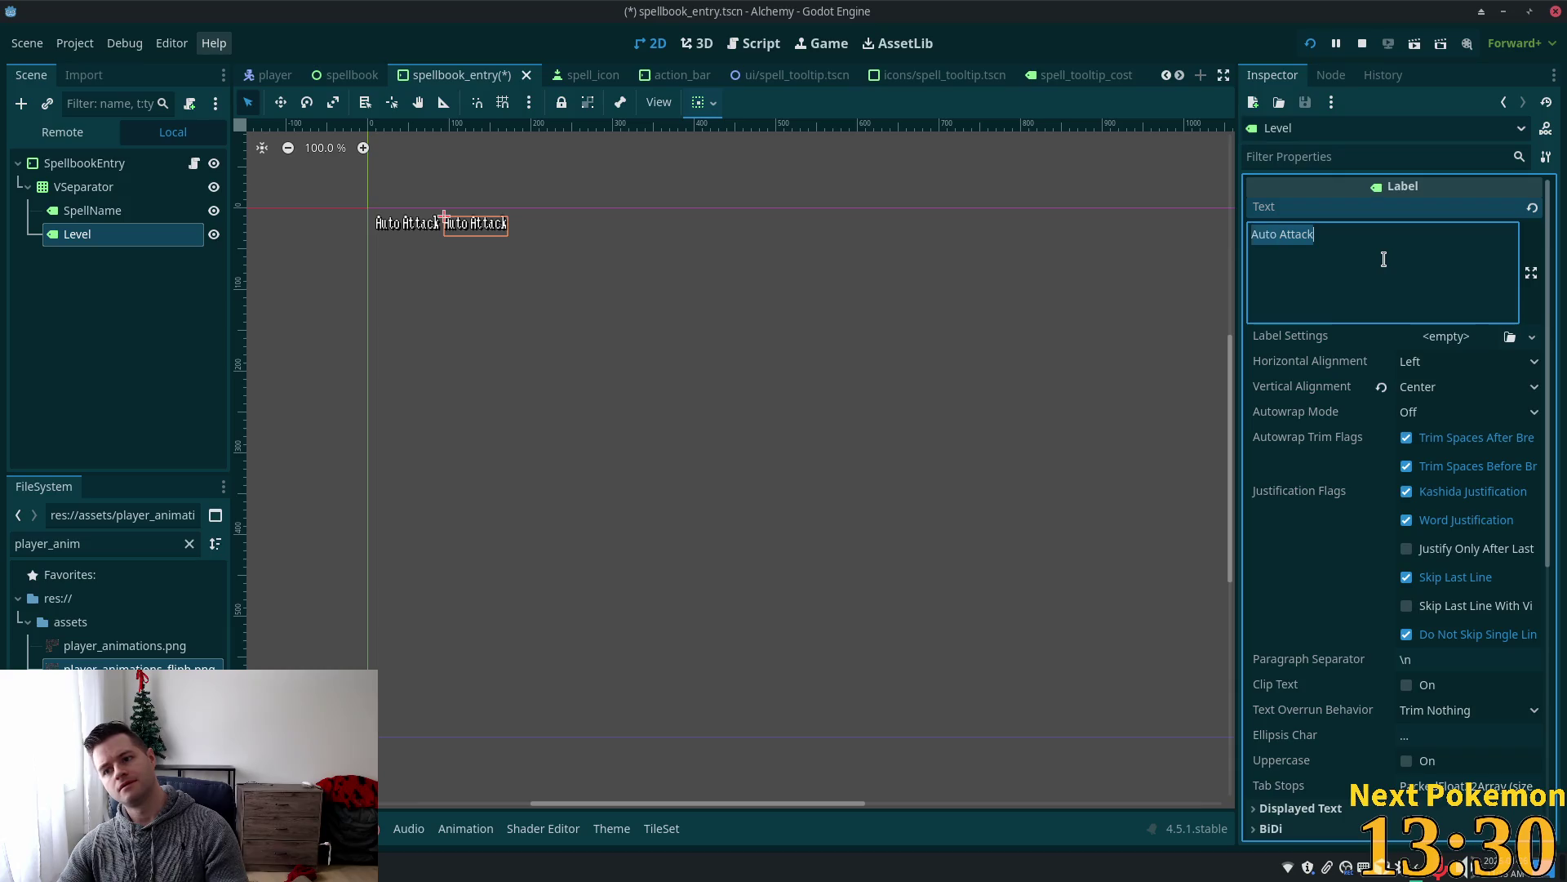
pyautogui.write('Level')
pyautogui.press('Return')
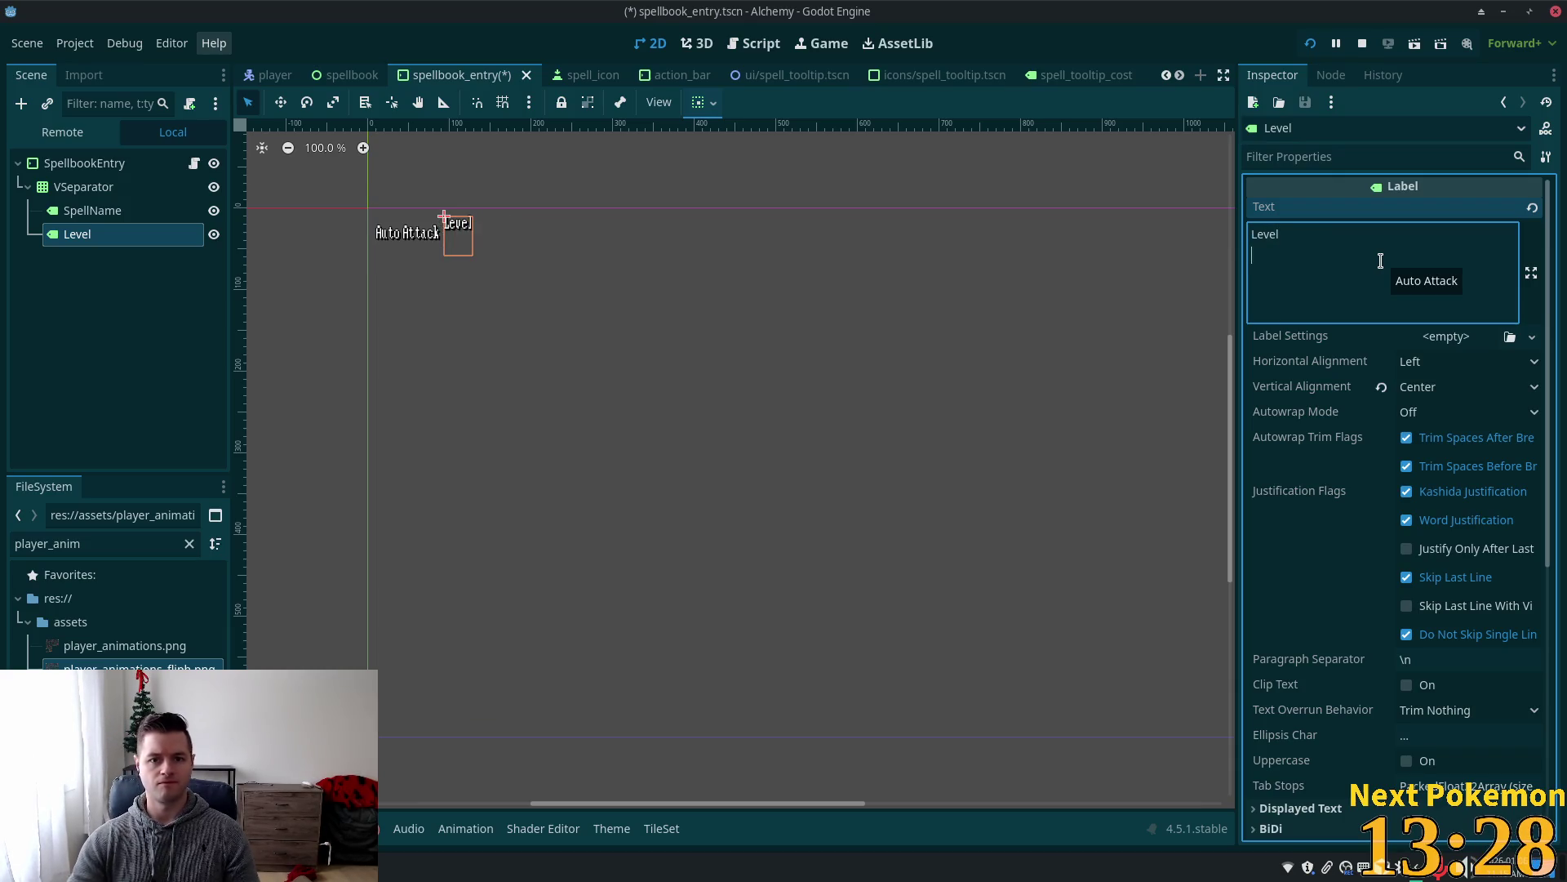
pyautogui.press('BackSpace')
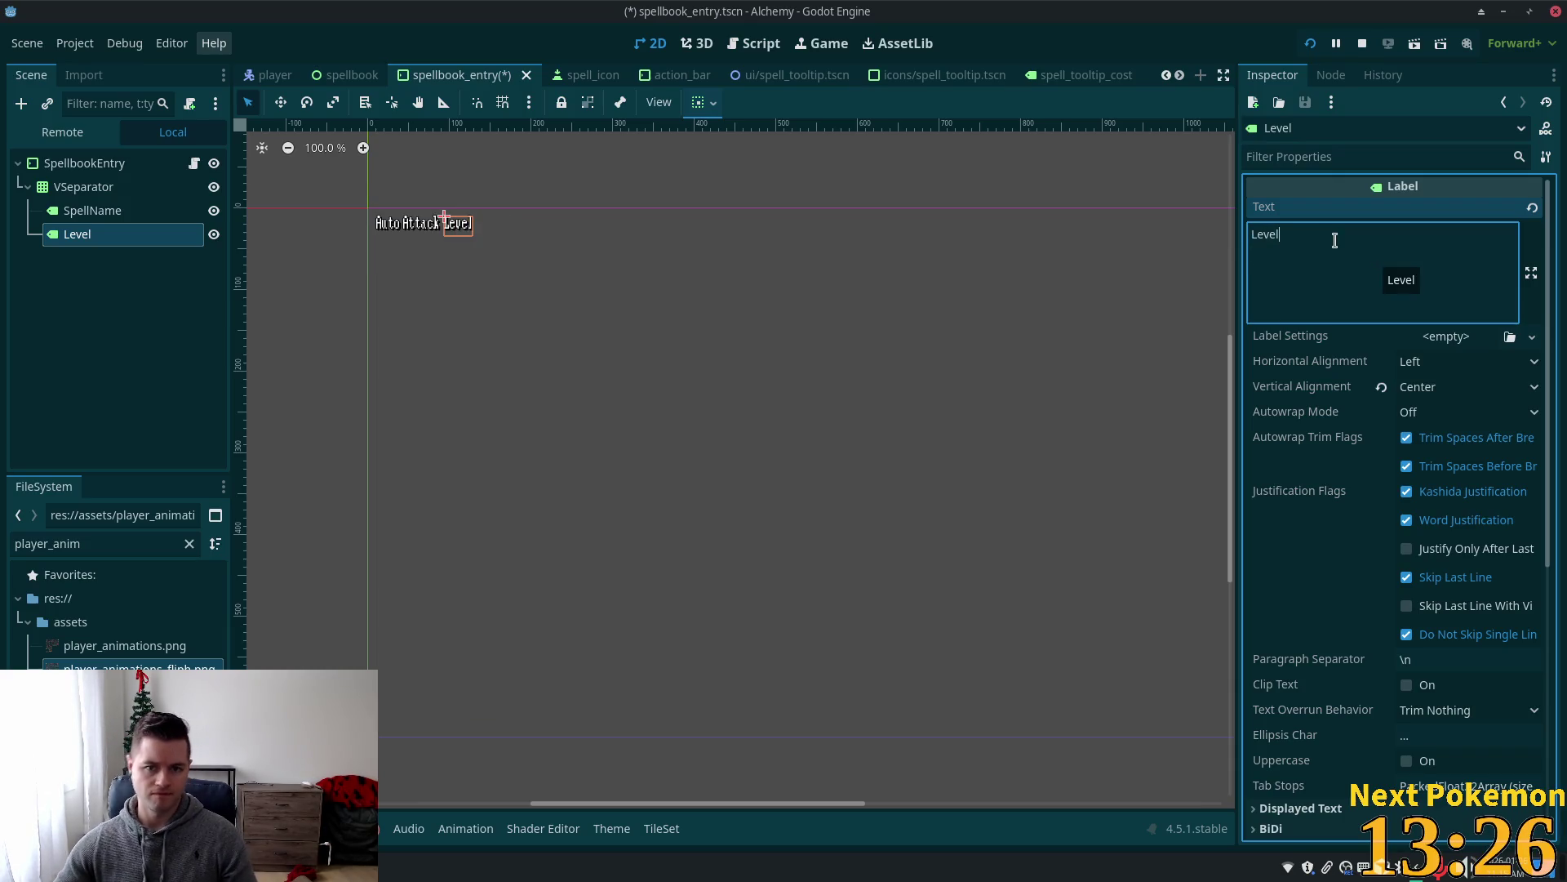
pyautogui.hotkey('ctrl', 's')
pyautogui.click(81, 189)
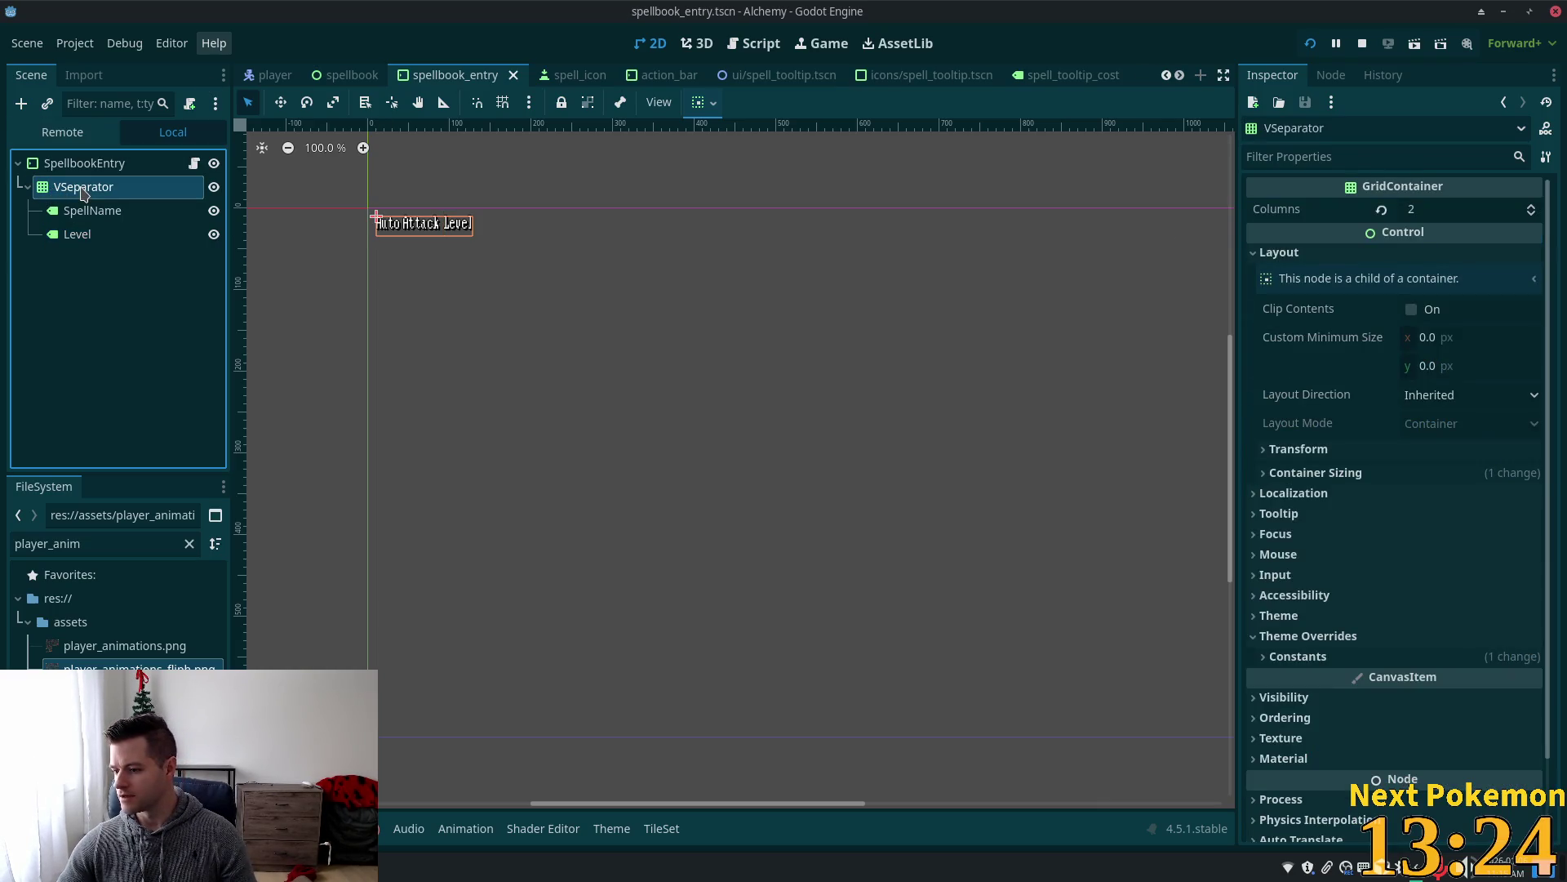
# Add a VBoxContainer under VSeparator and move SpellName and Level into it, then reselect Level.
pyautogui.hotkey('ctrl', 'a')
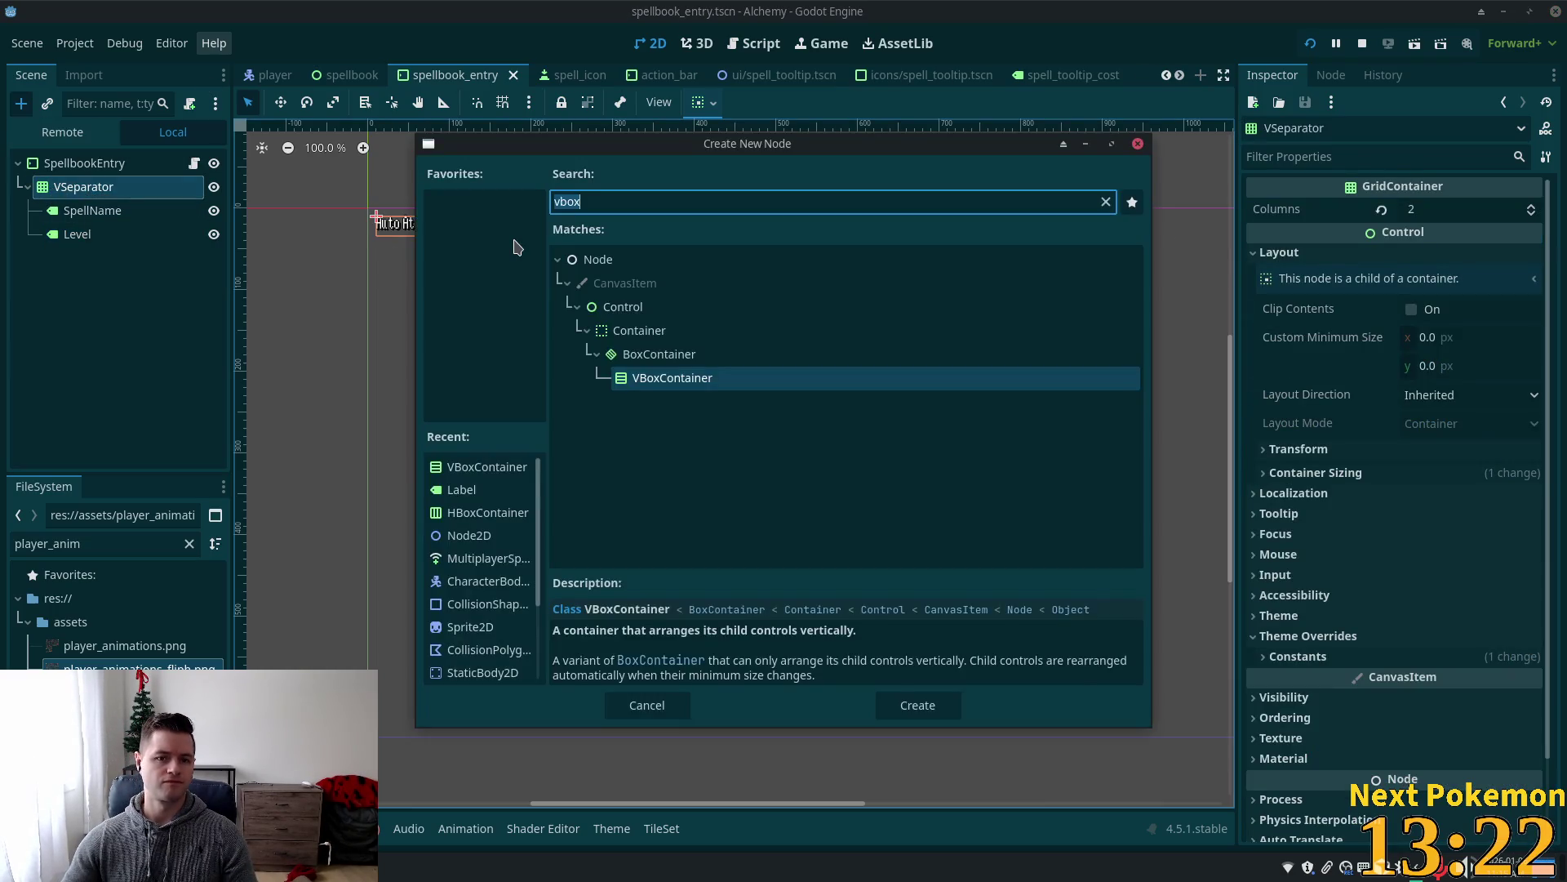
pyautogui.write('vbox')
pyautogui.press('Return')
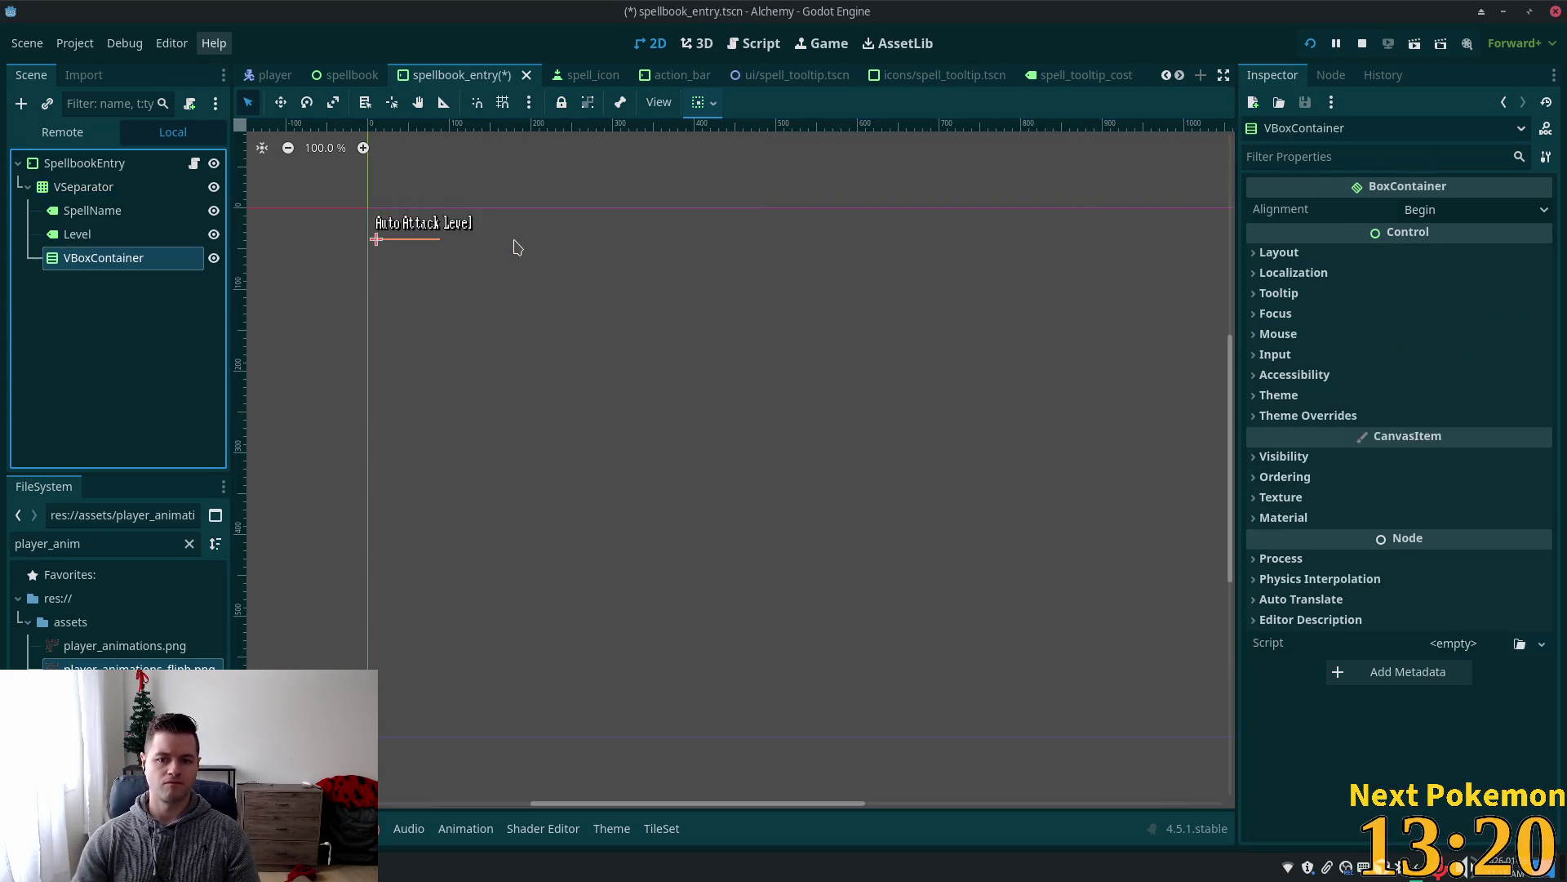
pyautogui.click(77, 233)
pyautogui.keyDown('shift'); pyautogui.click(75, 214); pyautogui.keyUp('shift')
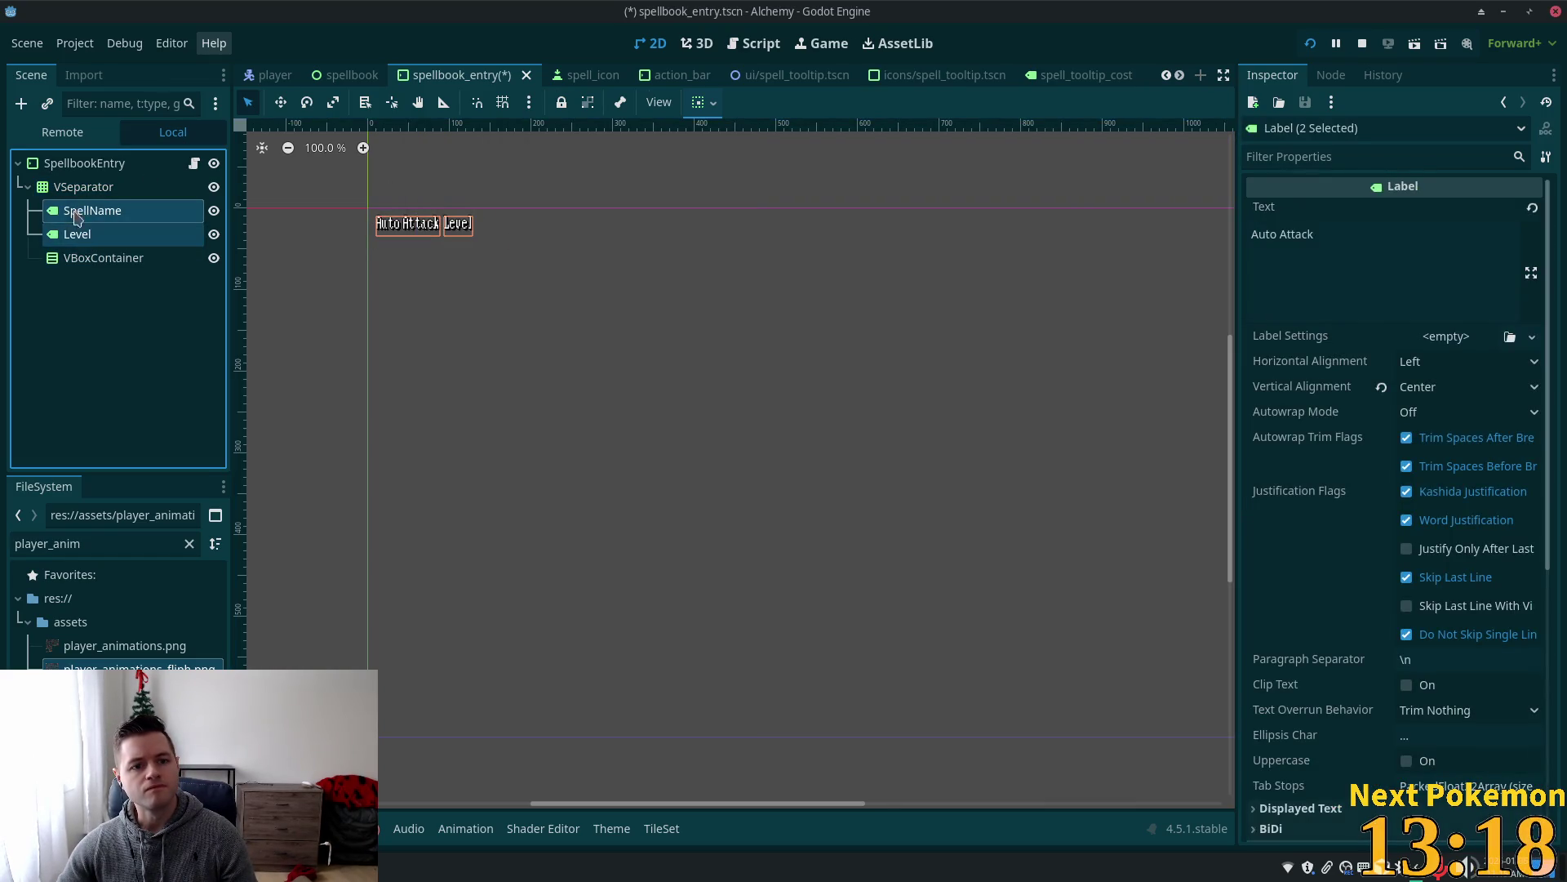
pyautogui.moveTo(76, 214); pyautogui.dragTo(86, 260)
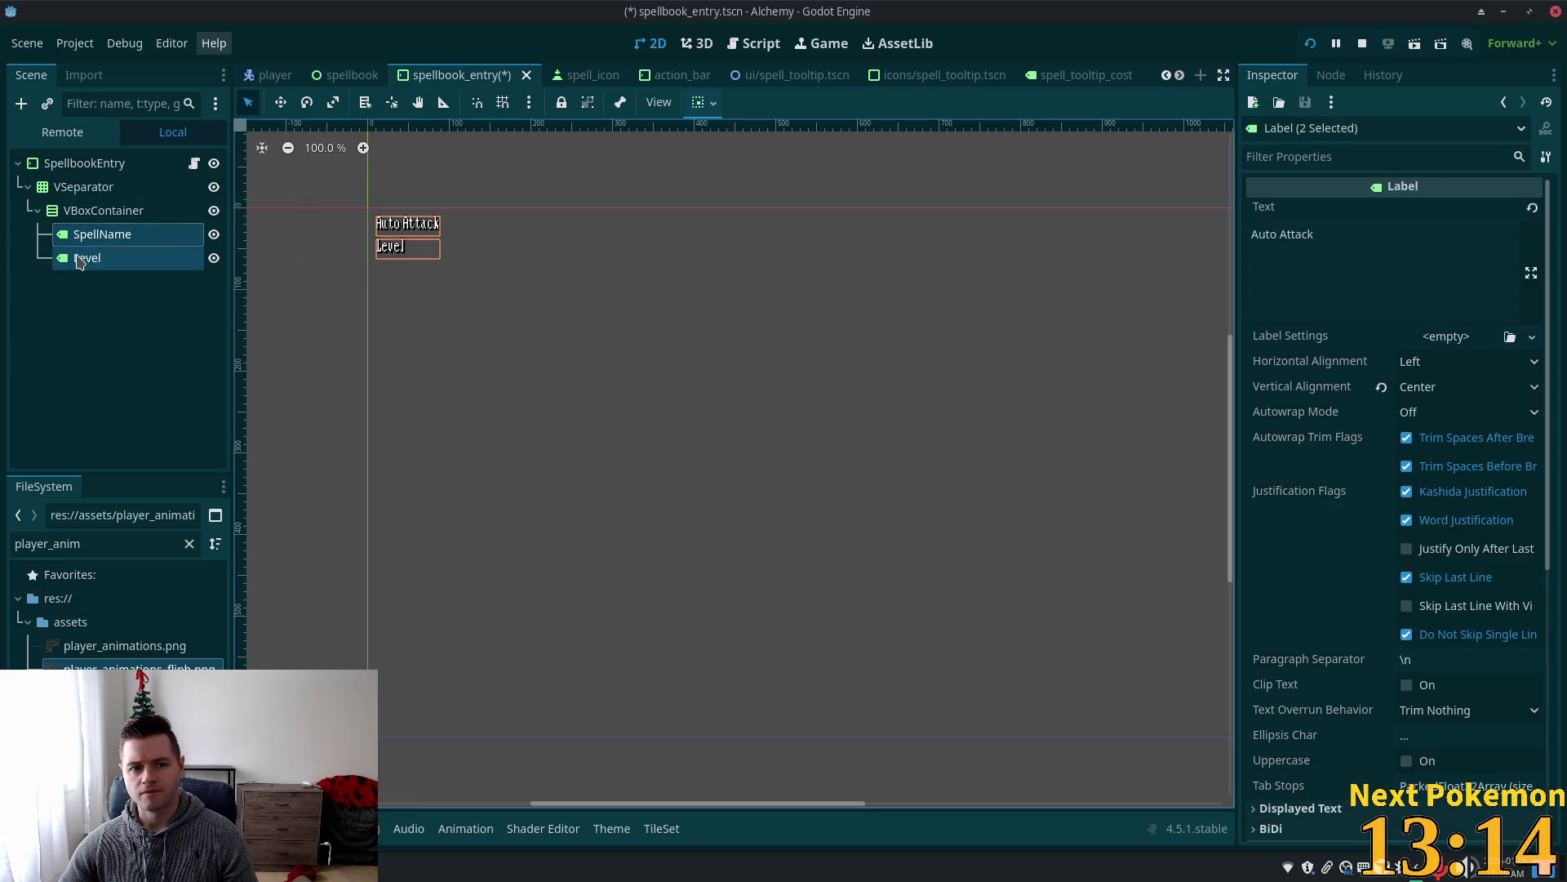
pyautogui.click(80, 260)
pyautogui.click(1468, 340)
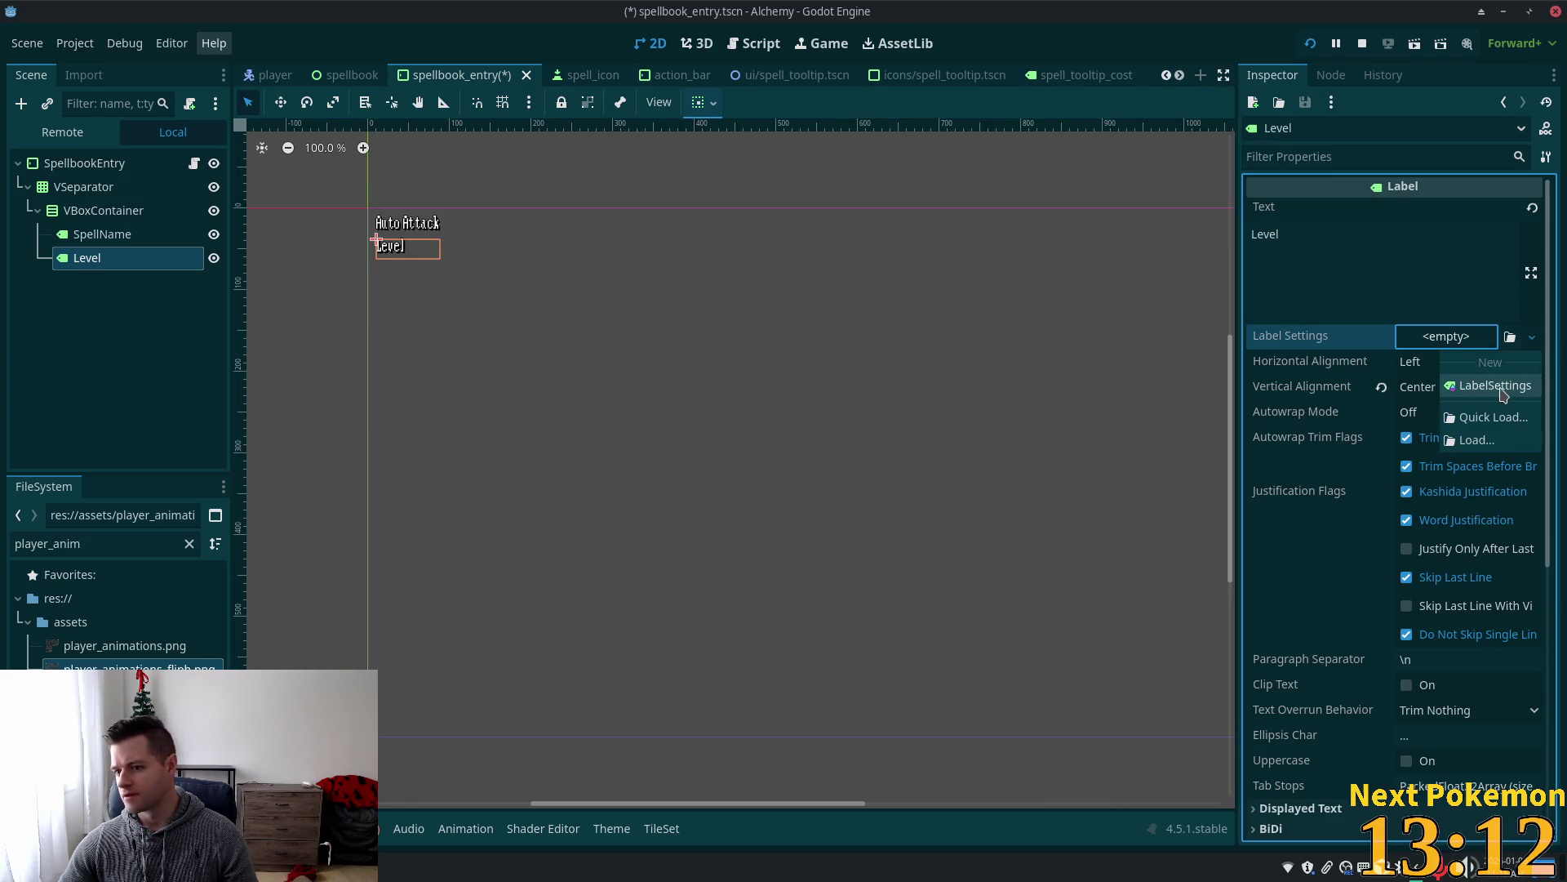
# Give the Level label a new LabelSettings resource with 16 px font size and 3.0 px line spacing.
pyautogui.click(1501, 388)
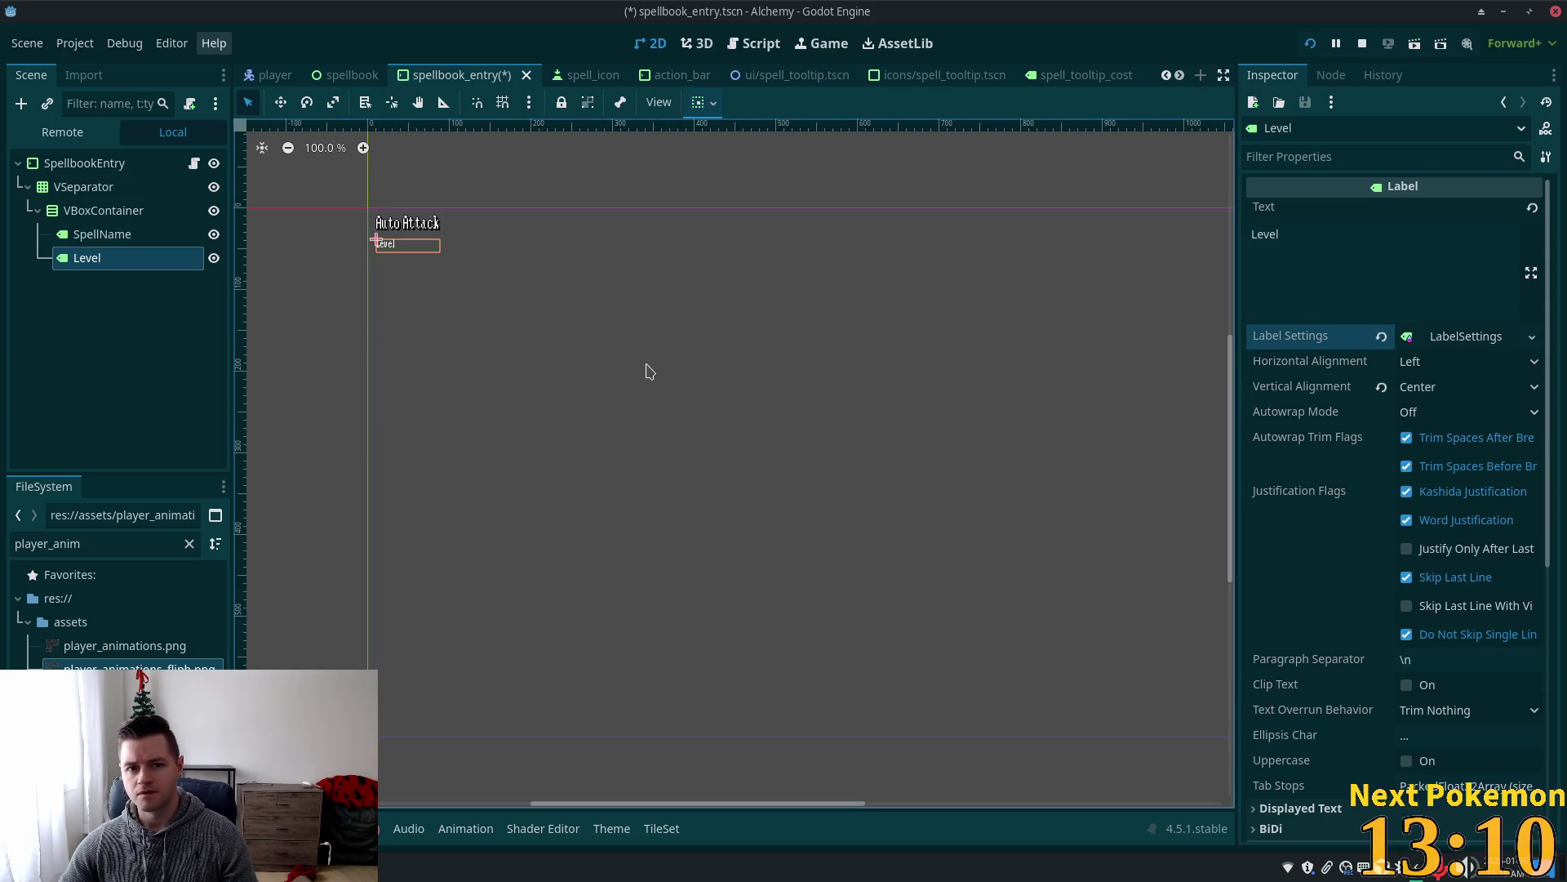
pyautogui.click(1466, 337)
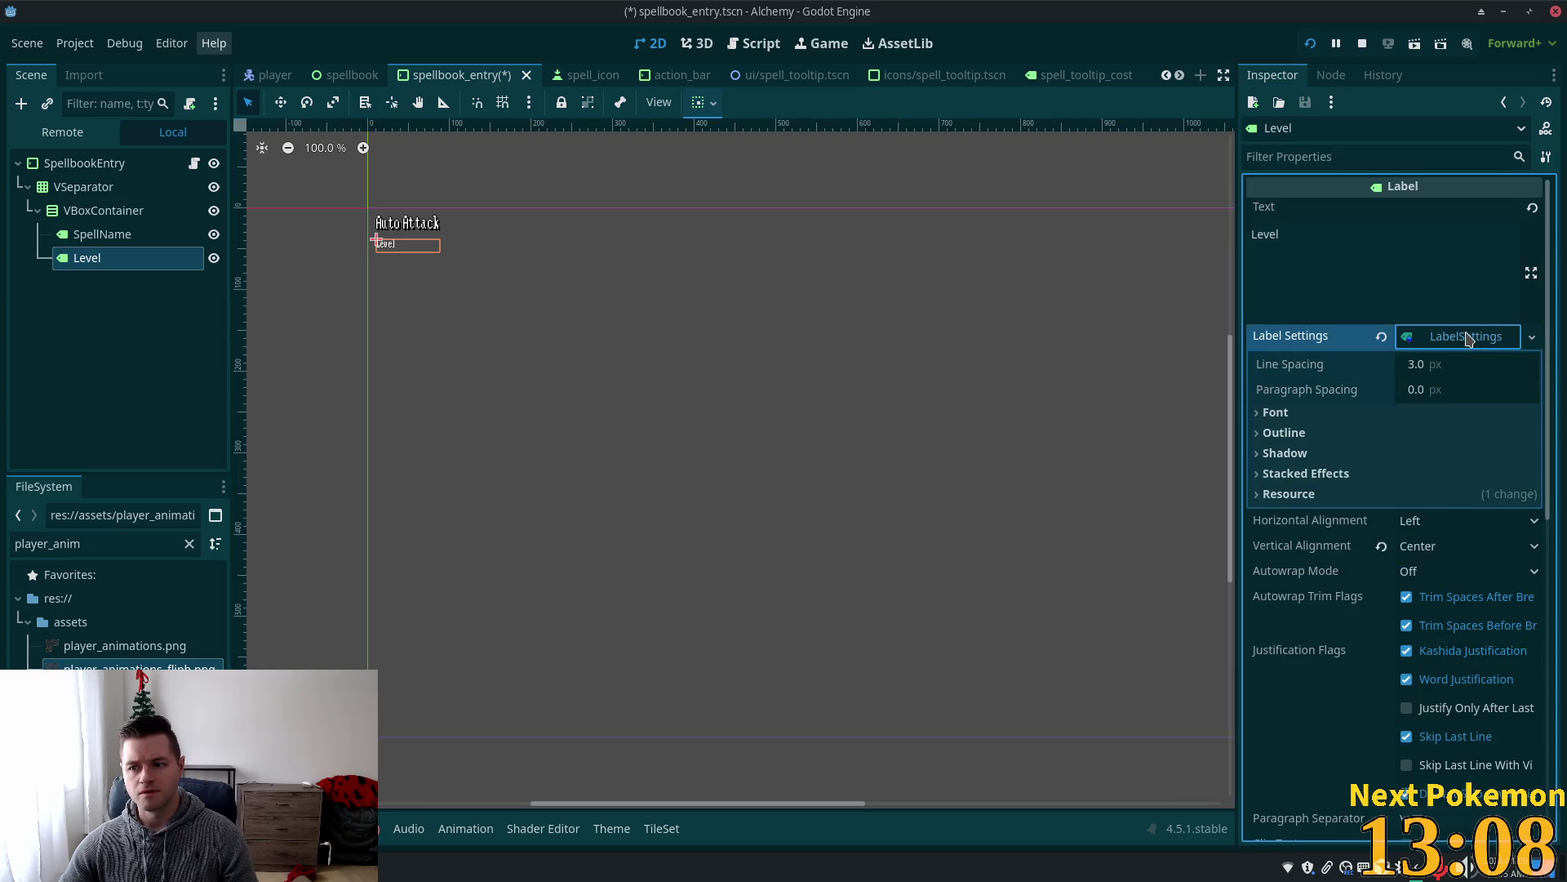
pyautogui.click(1271, 414)
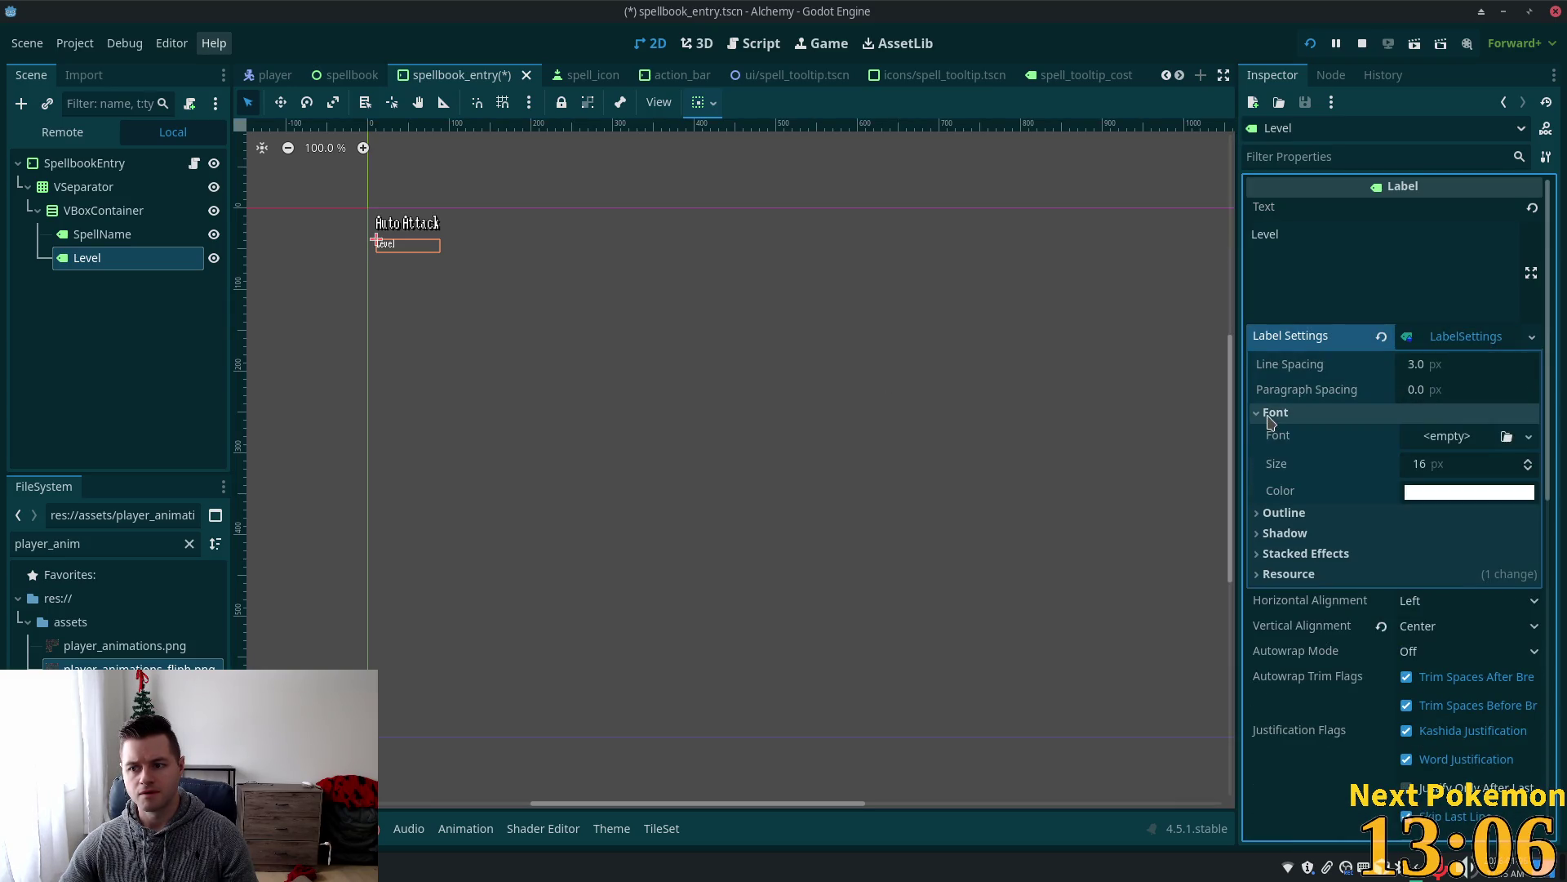
pyautogui.scroll(7, 408, 262)
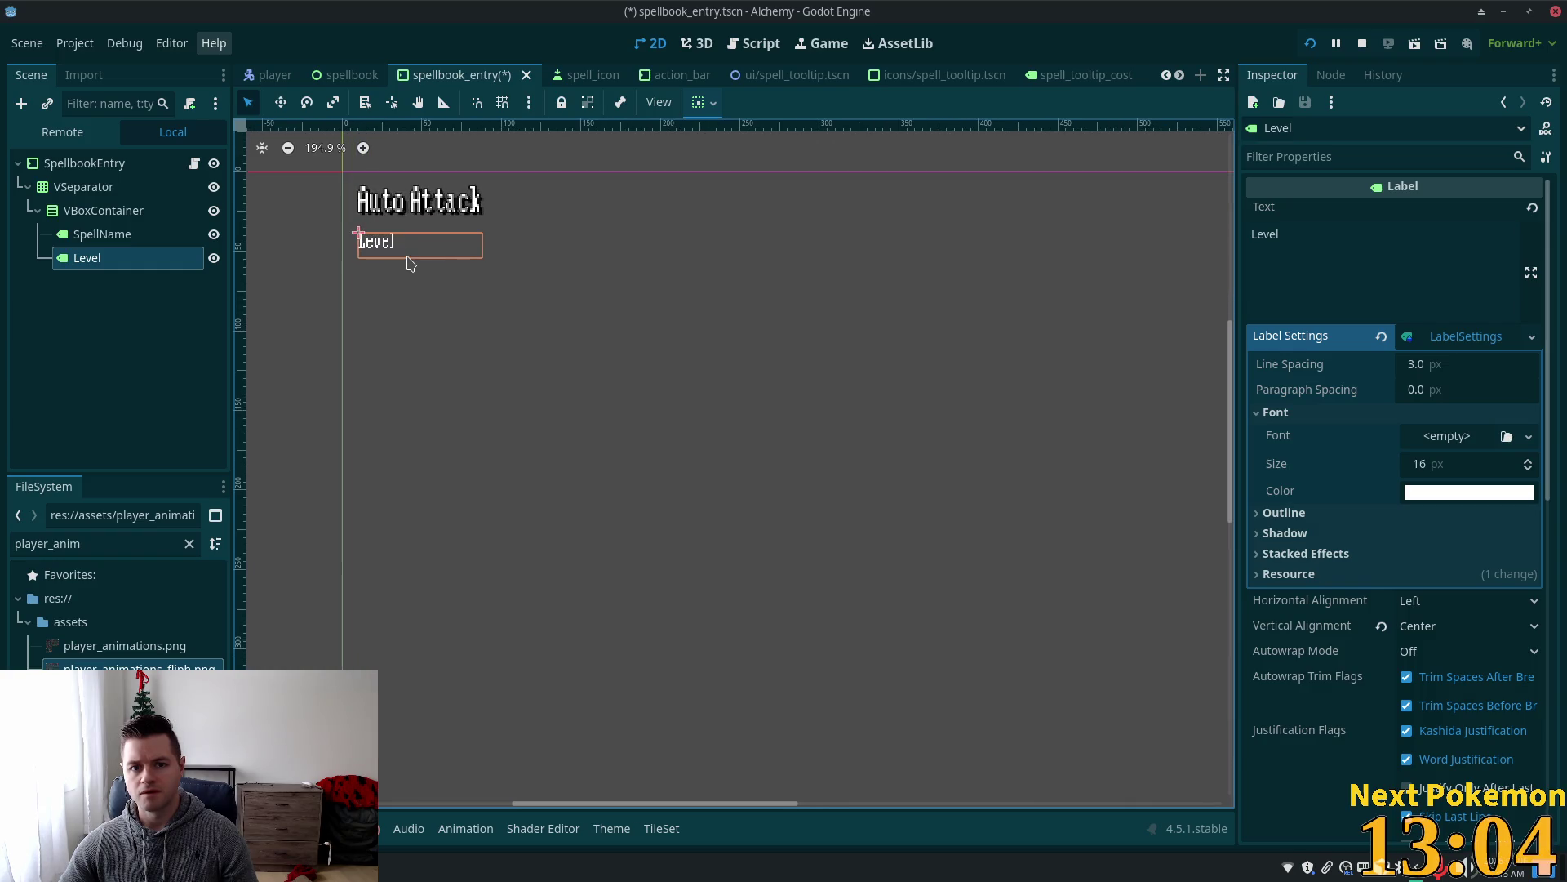
pyautogui.moveTo(410, 263); pyautogui.dragTo(735, 445)
pyautogui.scroll(4, 847, 473)
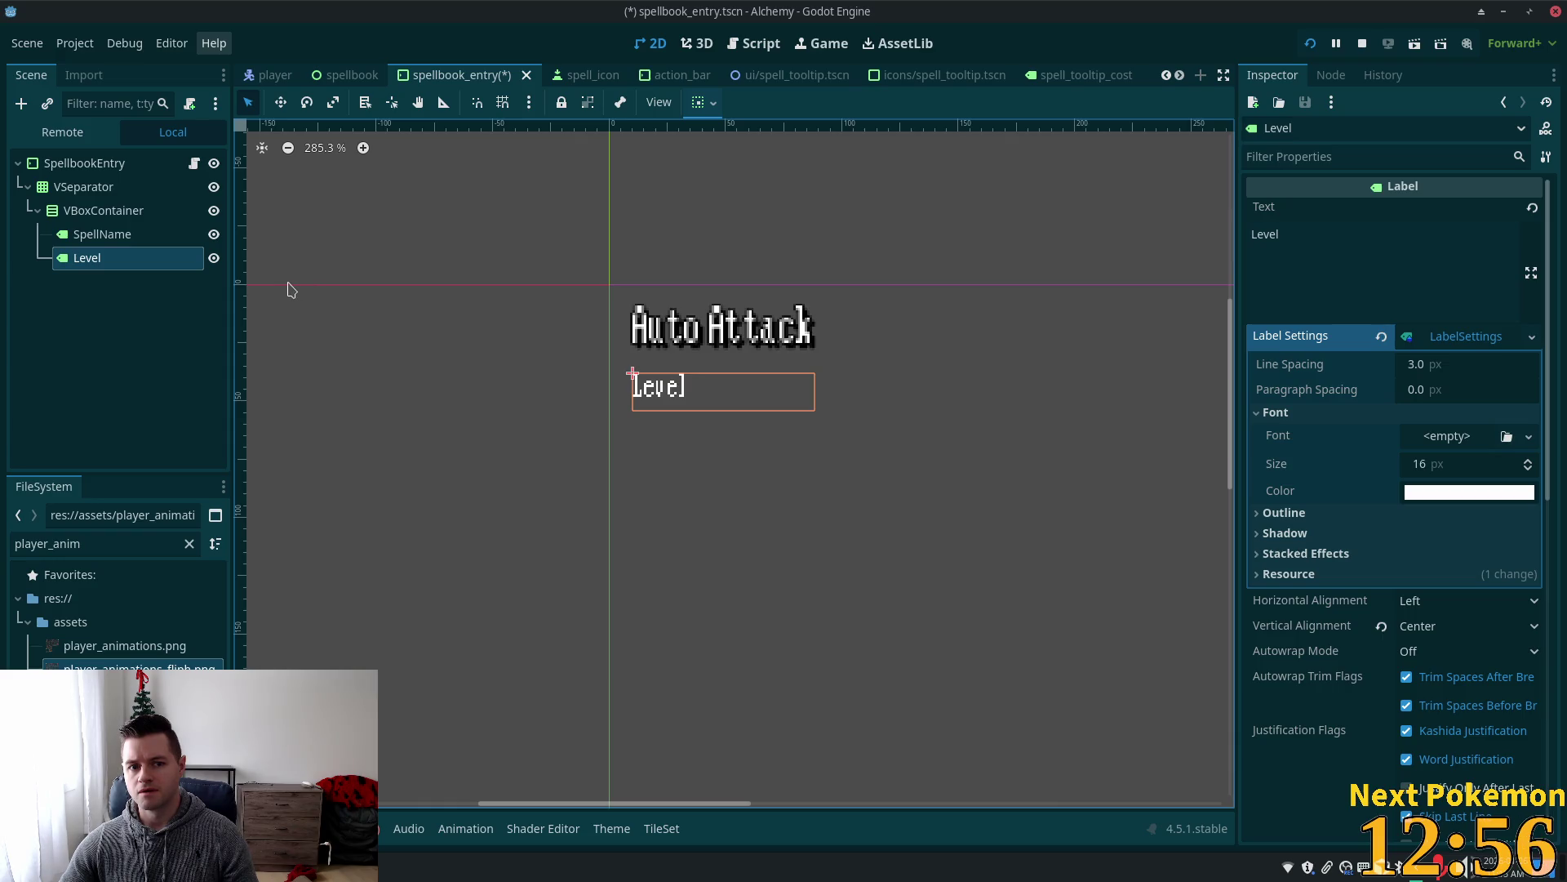
pyautogui.click(104, 209)
pyautogui.click(21, 103)
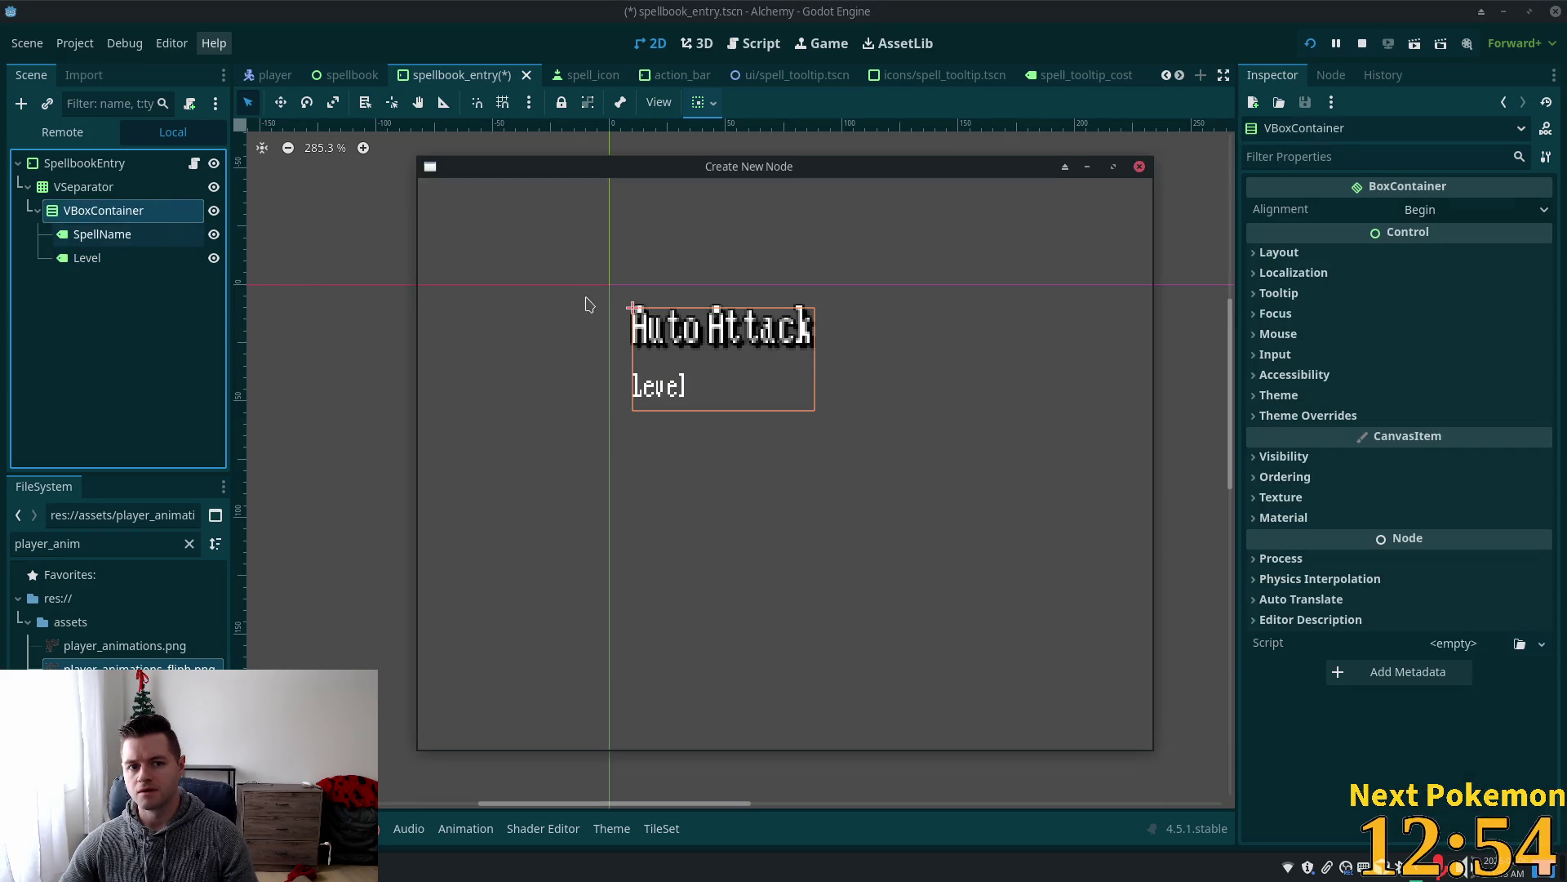
# Add an HBoxContainer under VBoxContainer, move Level into it, and duplicate Level.
pyautogui.write('hbox')
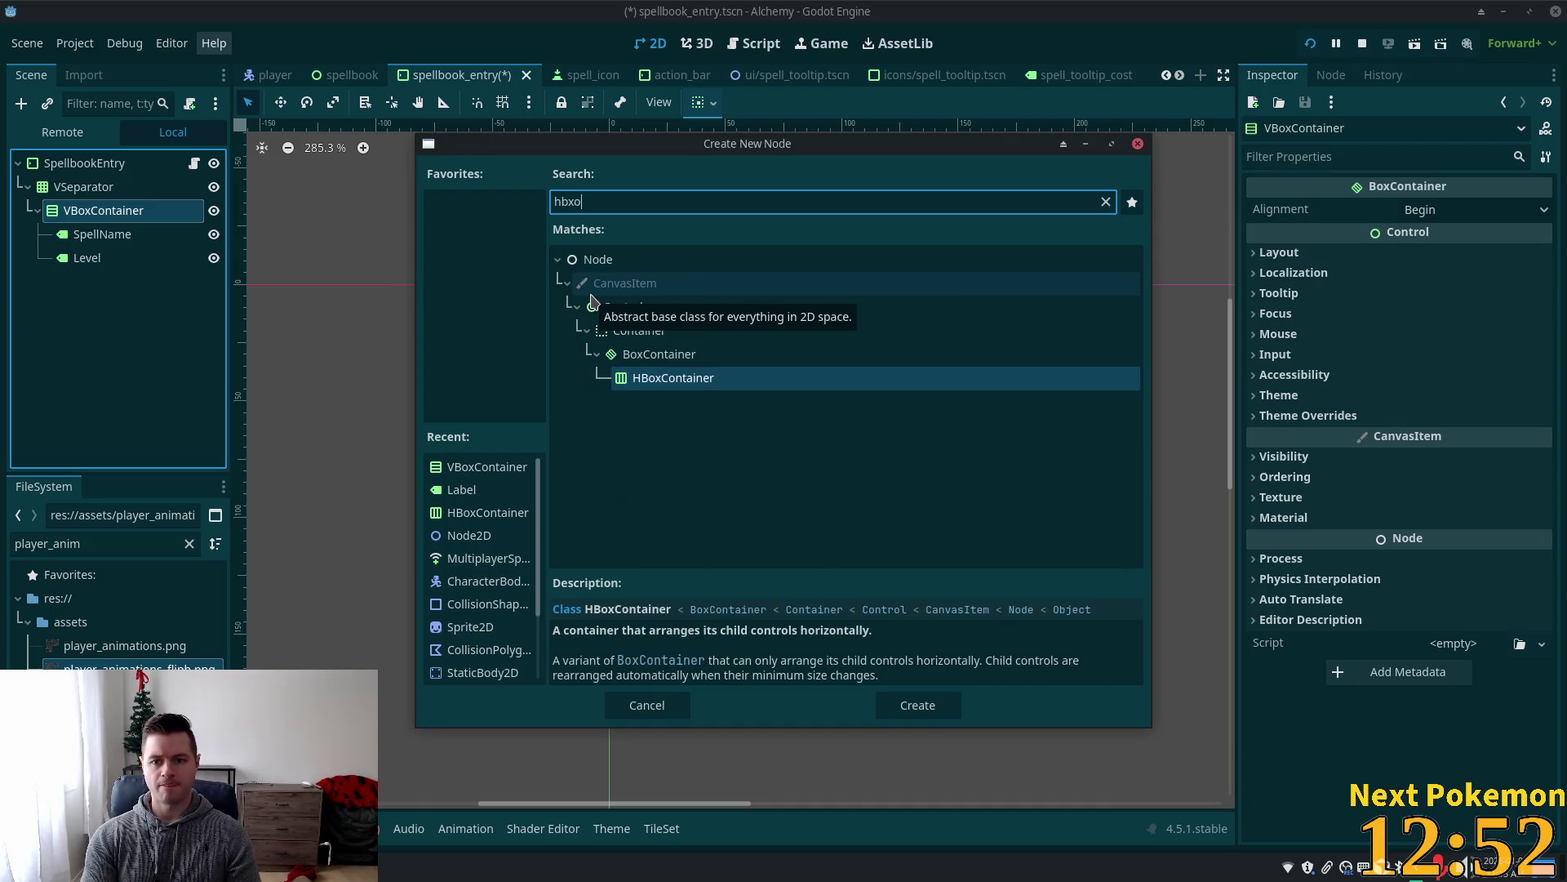
pyautogui.press('Return')
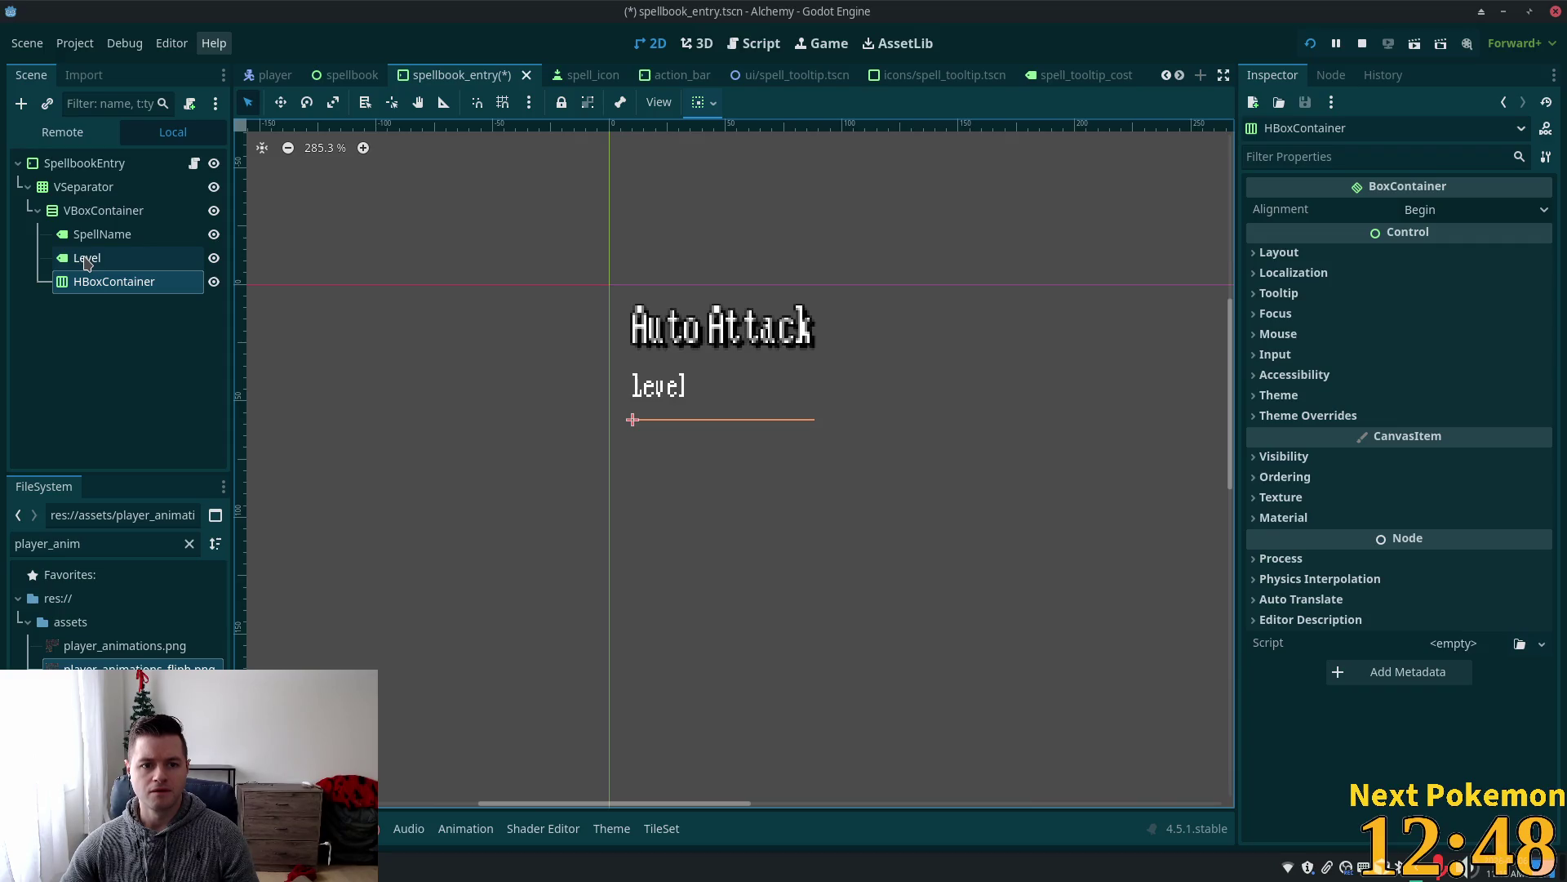
pyautogui.moveTo(87, 261); pyautogui.dragTo(110, 280)
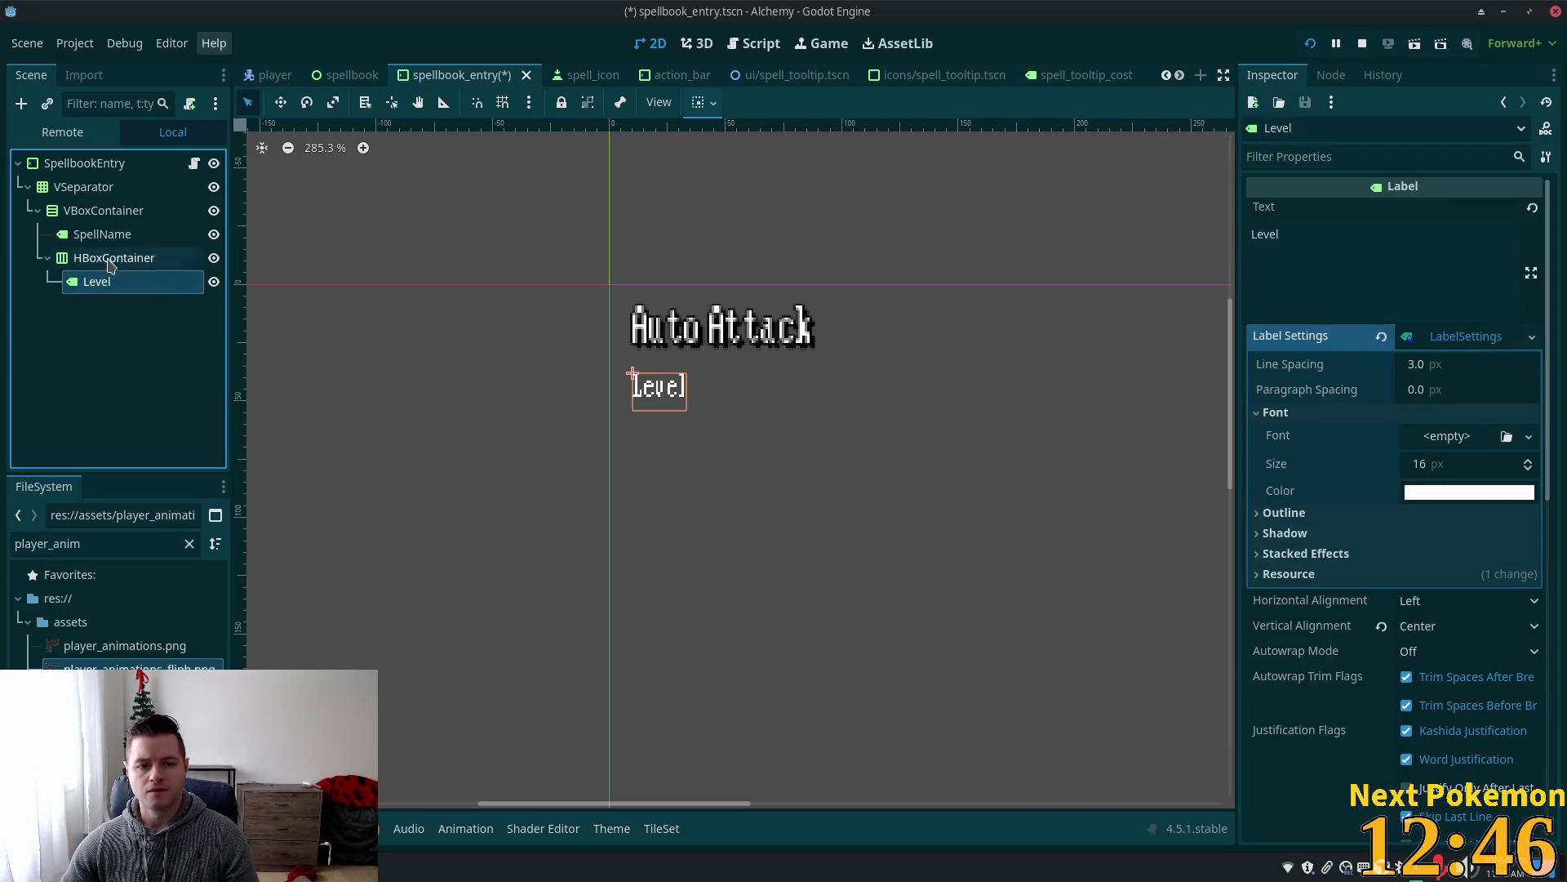
pyautogui.click(110, 259)
pyautogui.click(106, 280)
pyautogui.hotkey('ctrl', 'd')
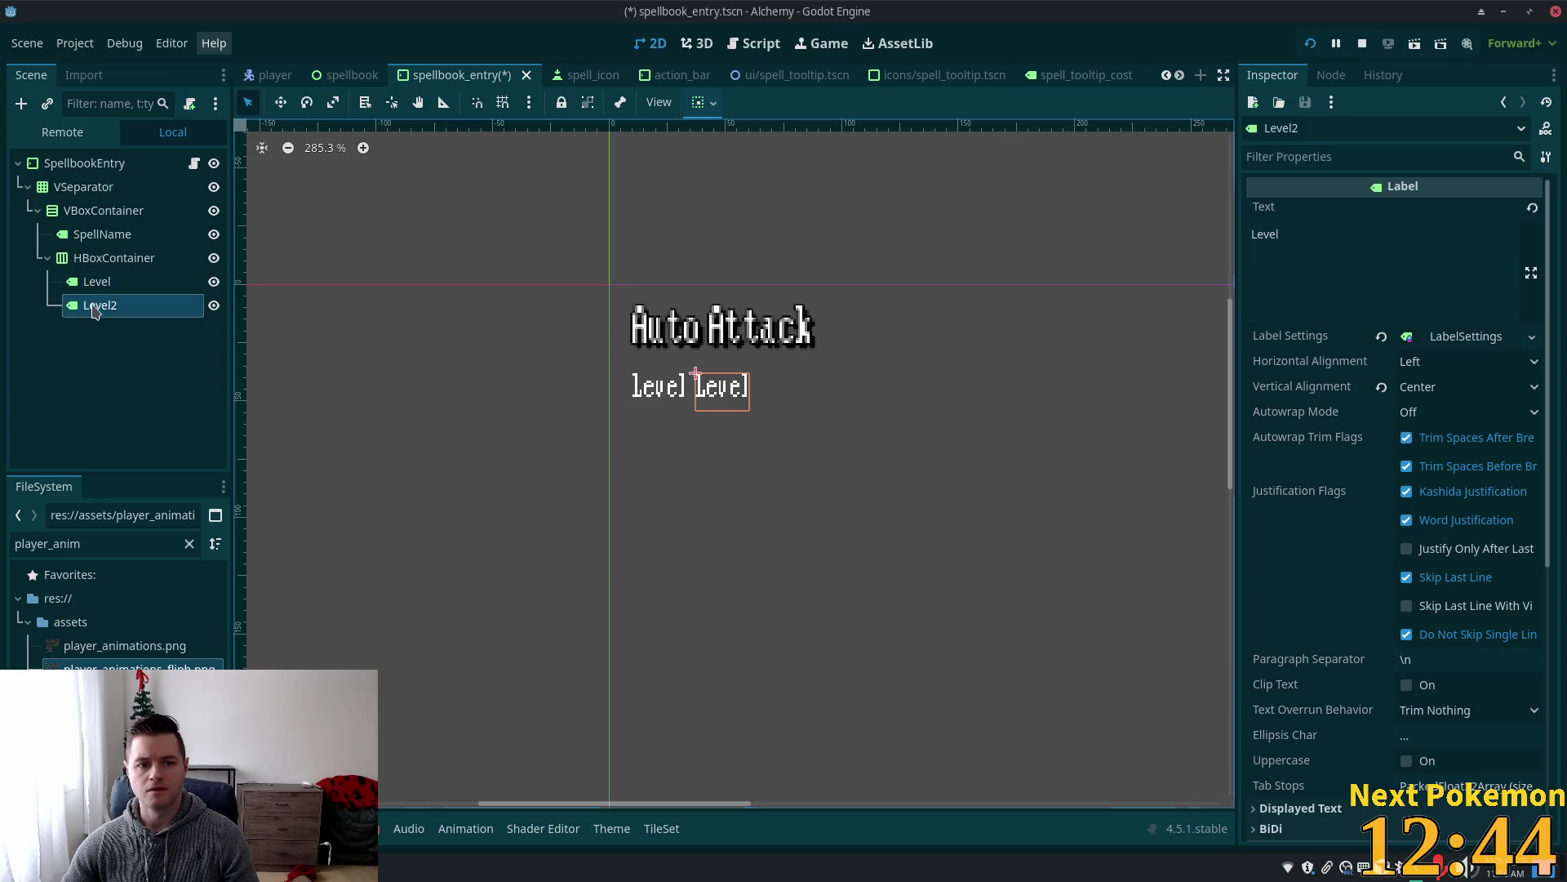
# Rename the first label LevelLabel and the copy Level, and set Level's text to '1'.
pyautogui.click(113, 284)
pyautogui.click(136, 291)
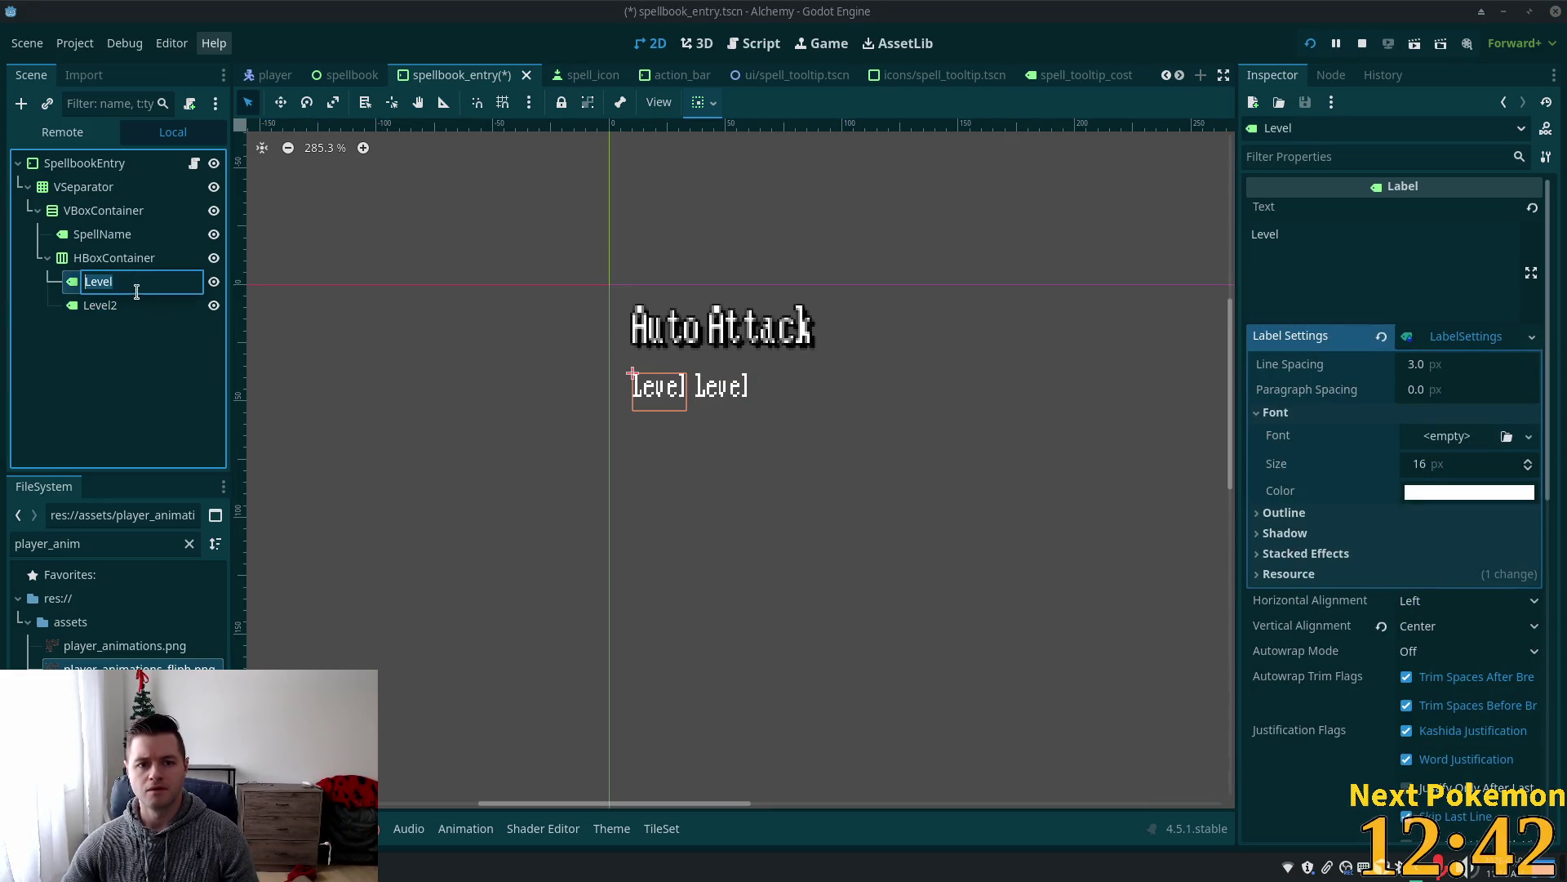
pyautogui.write('LevelLabel')
pyautogui.press('Return')
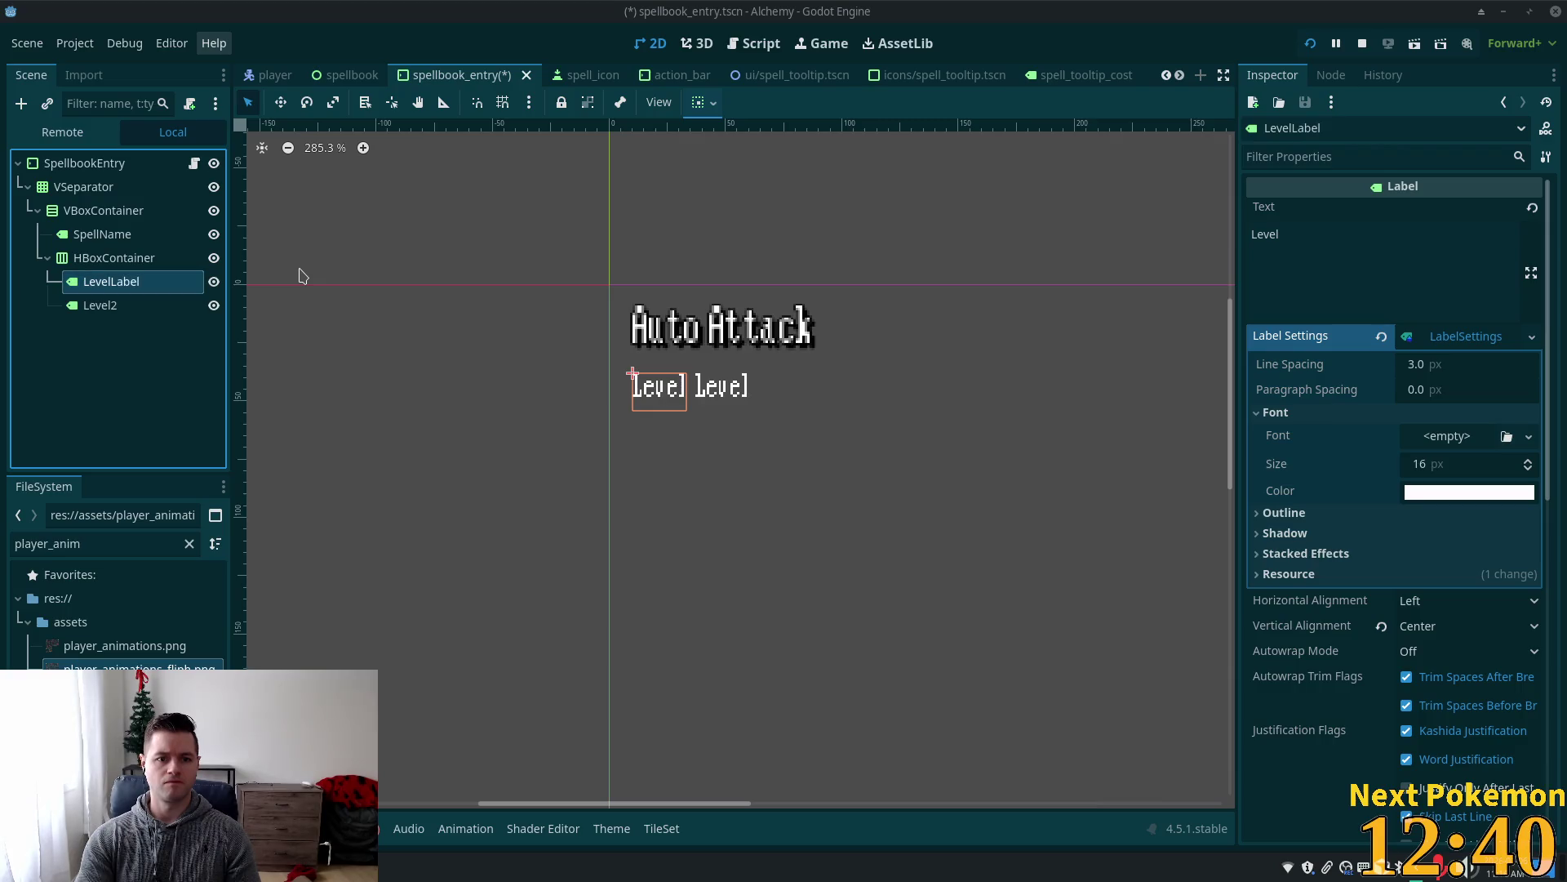
pyautogui.click(102, 306)
pyautogui.click(102, 305)
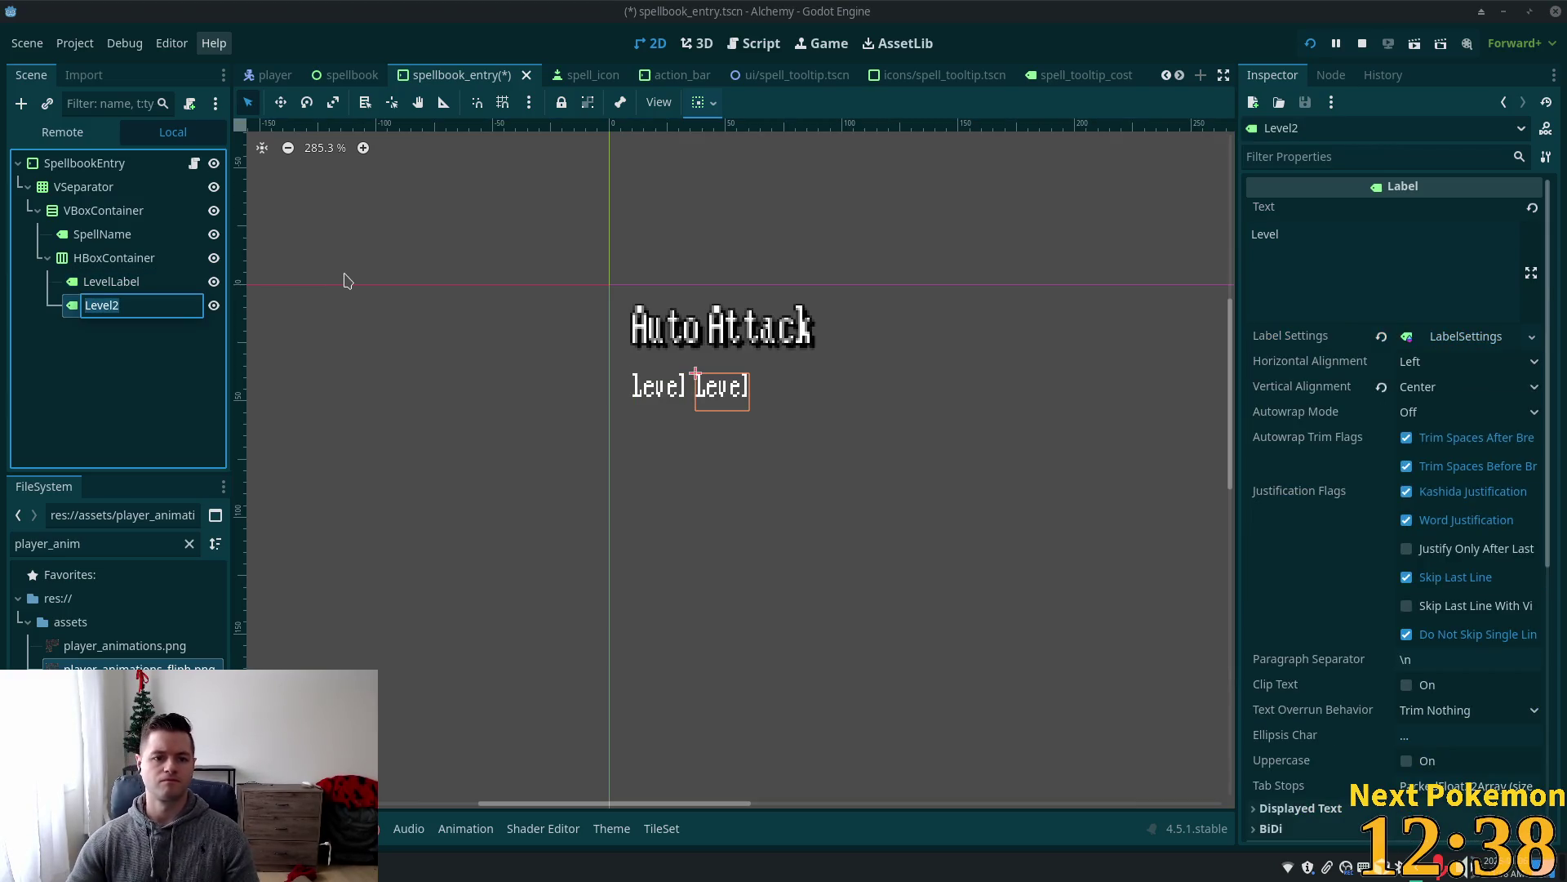
pyautogui.press('End')
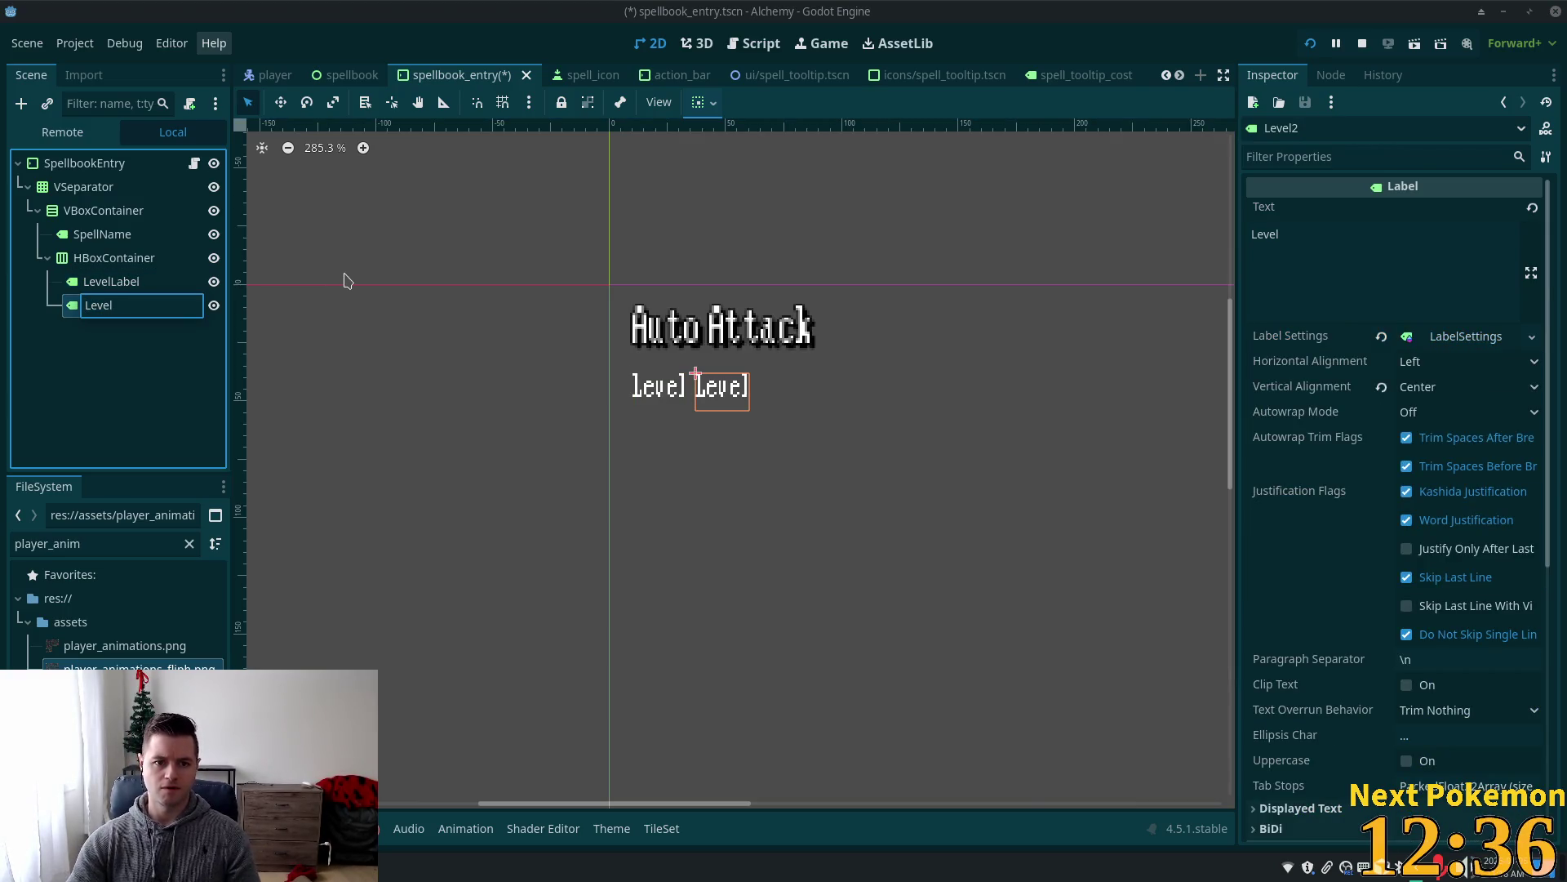
pyautogui.press('Return')
pyautogui.click(1382, 252)
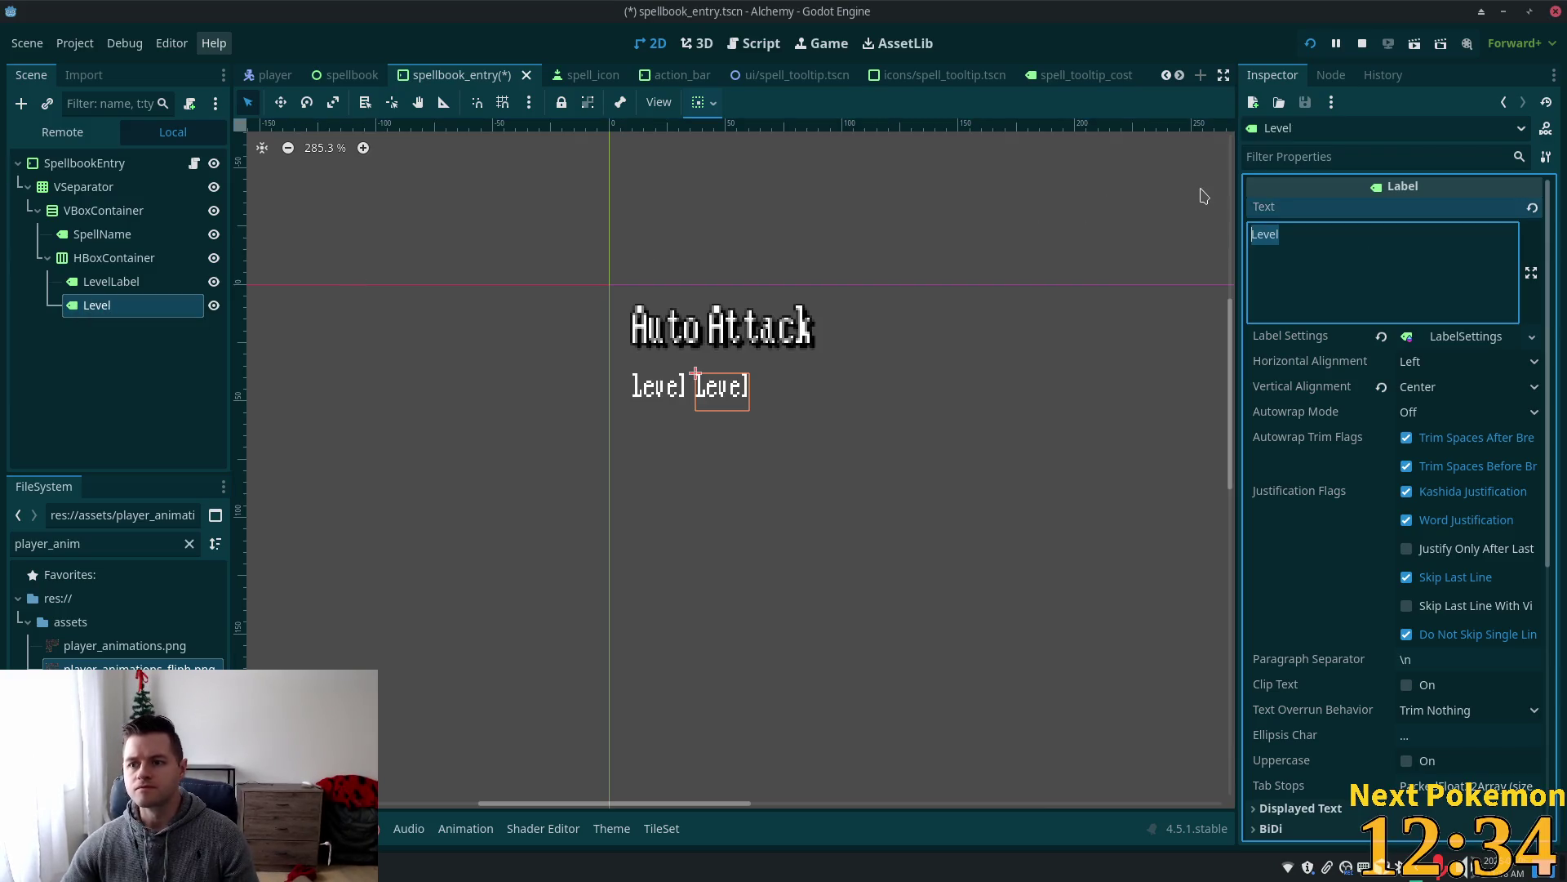
pyautogui.write('1')
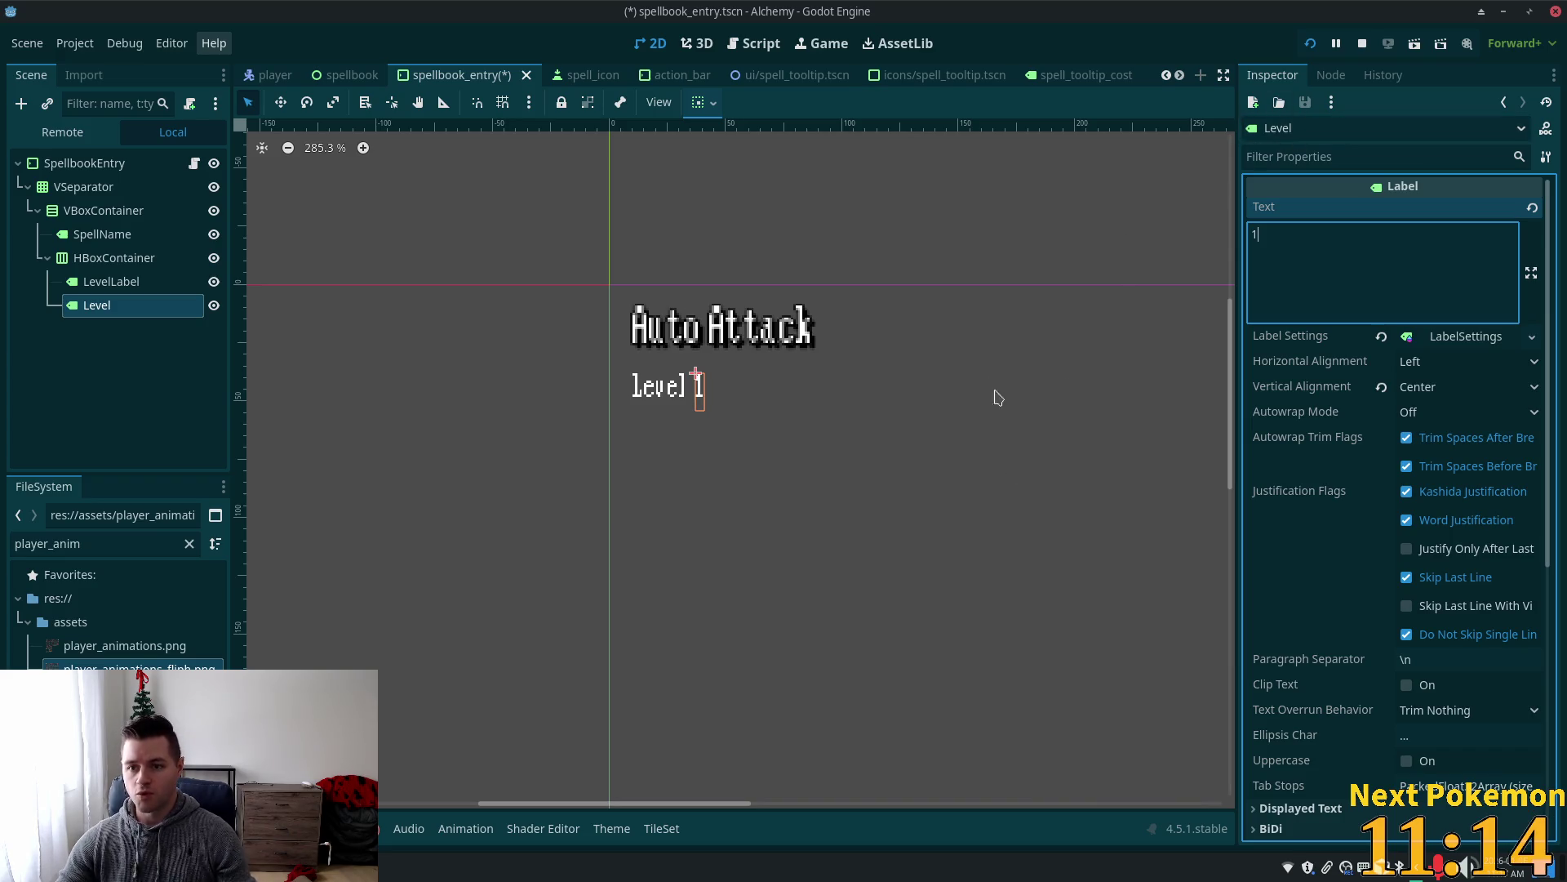
# Check the LevelLabel, SpellName and Level nodes, and bring up the spellbook_entry.gd script.
pyautogui.click(88, 275)
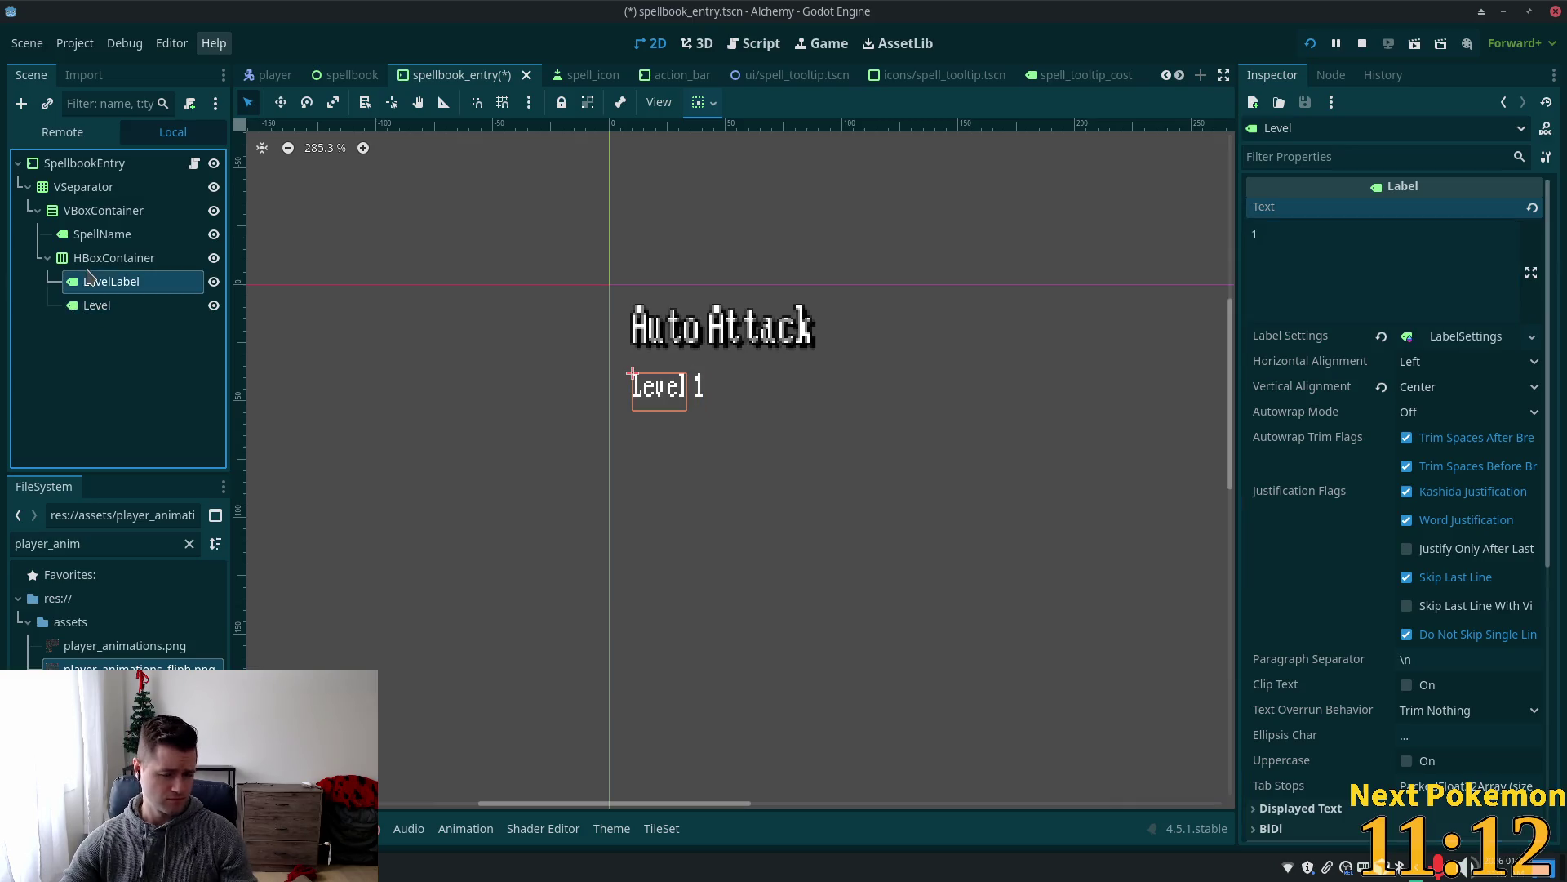
pyautogui.click(102, 259)
pyautogui.click(104, 243)
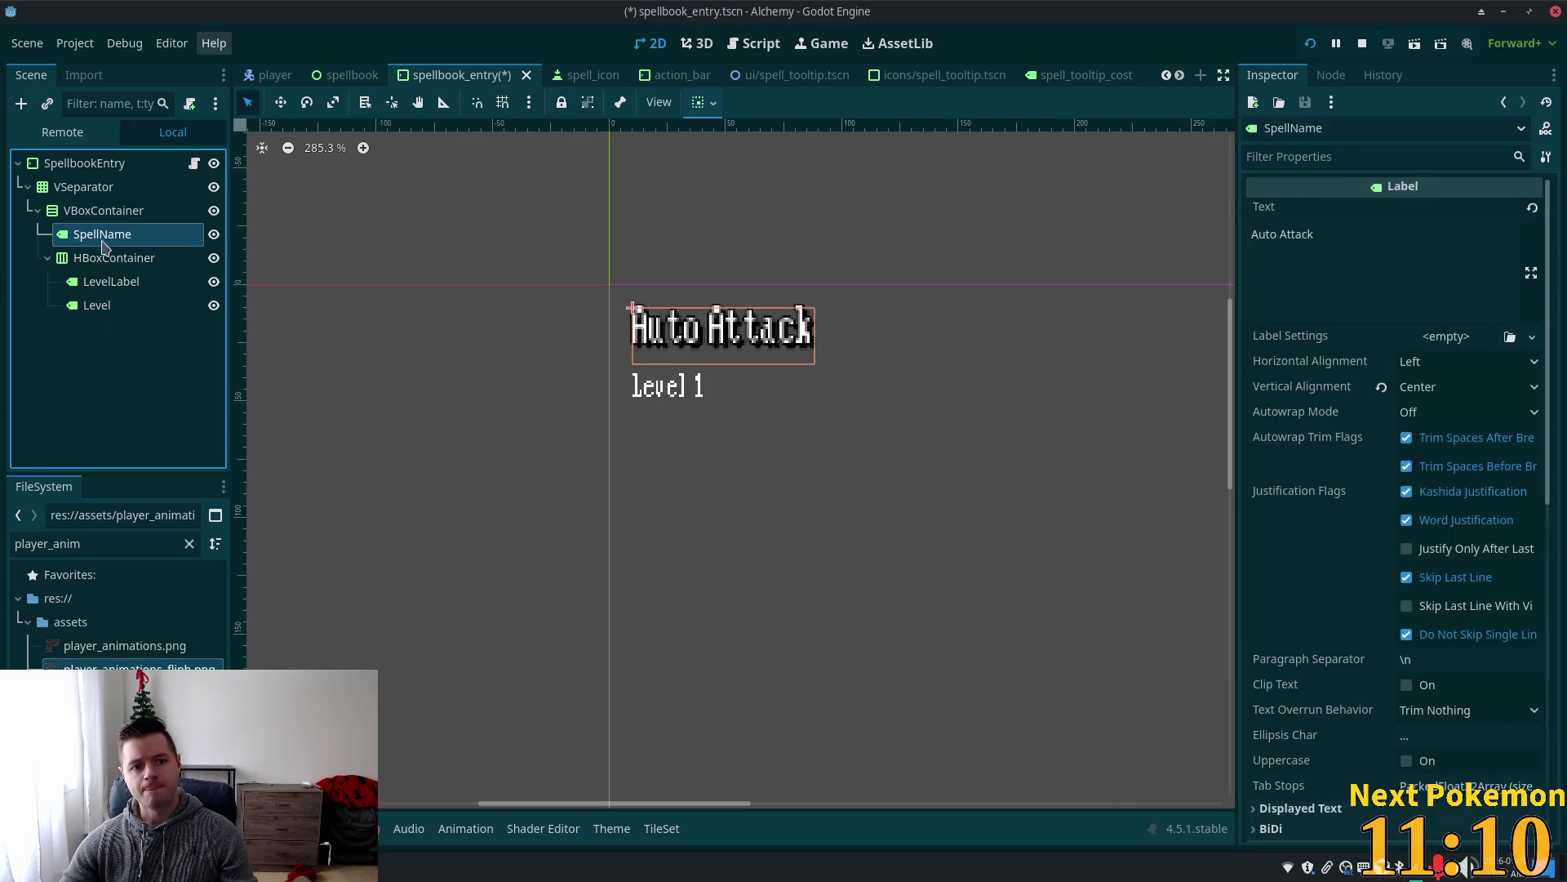
pyautogui.click(125, 307)
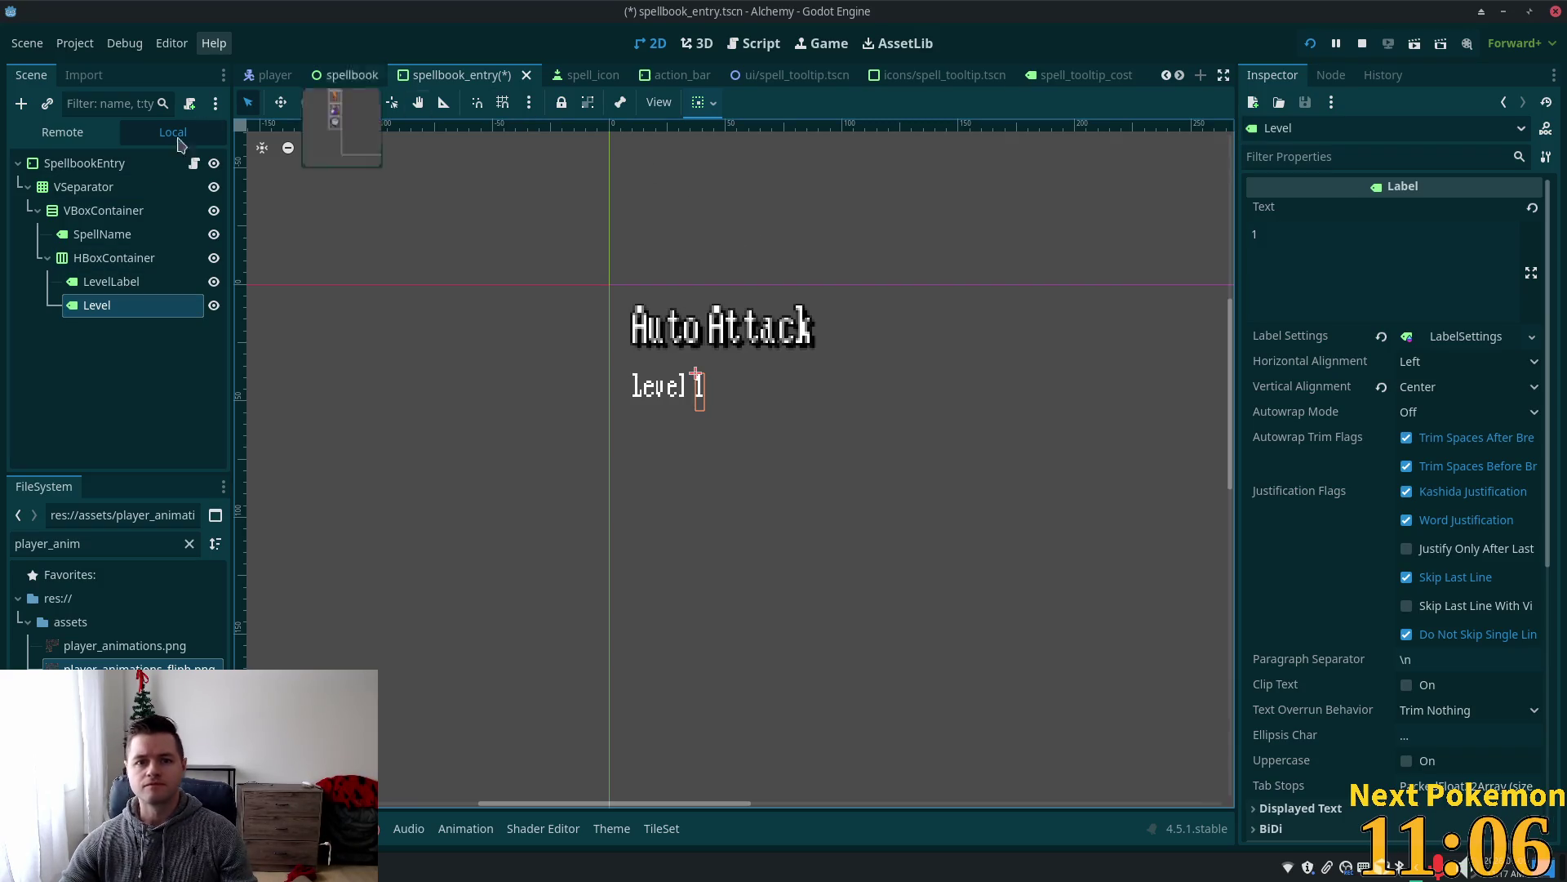
pyautogui.click(194, 163)
pyautogui.click(102, 234)
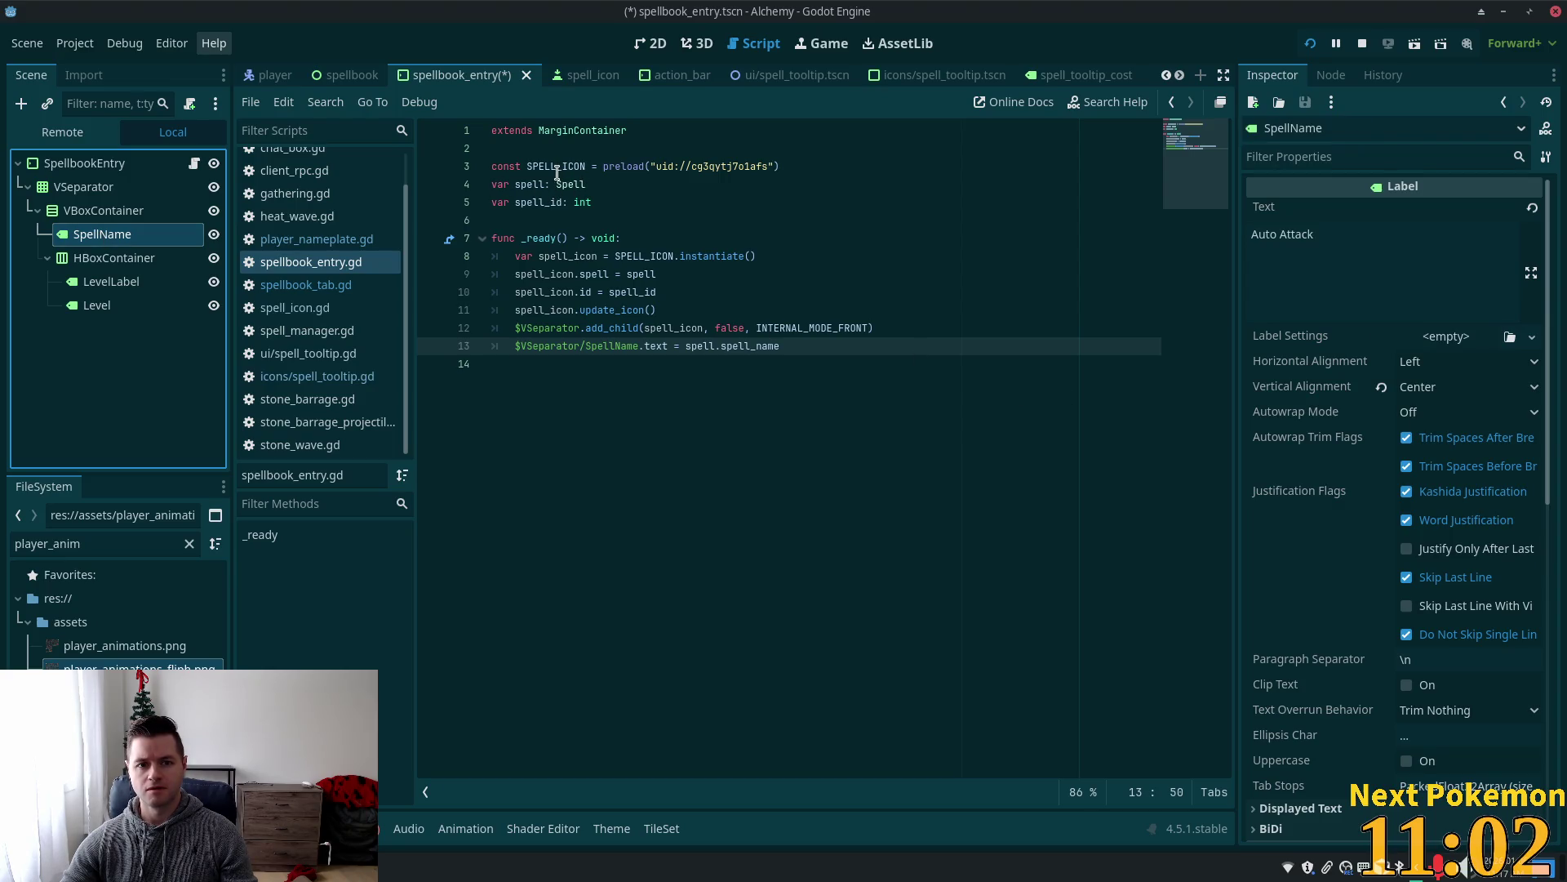
# Add blank lines after the SPELL_ICON constant to make room for node references.
pyautogui.click(598, 292)
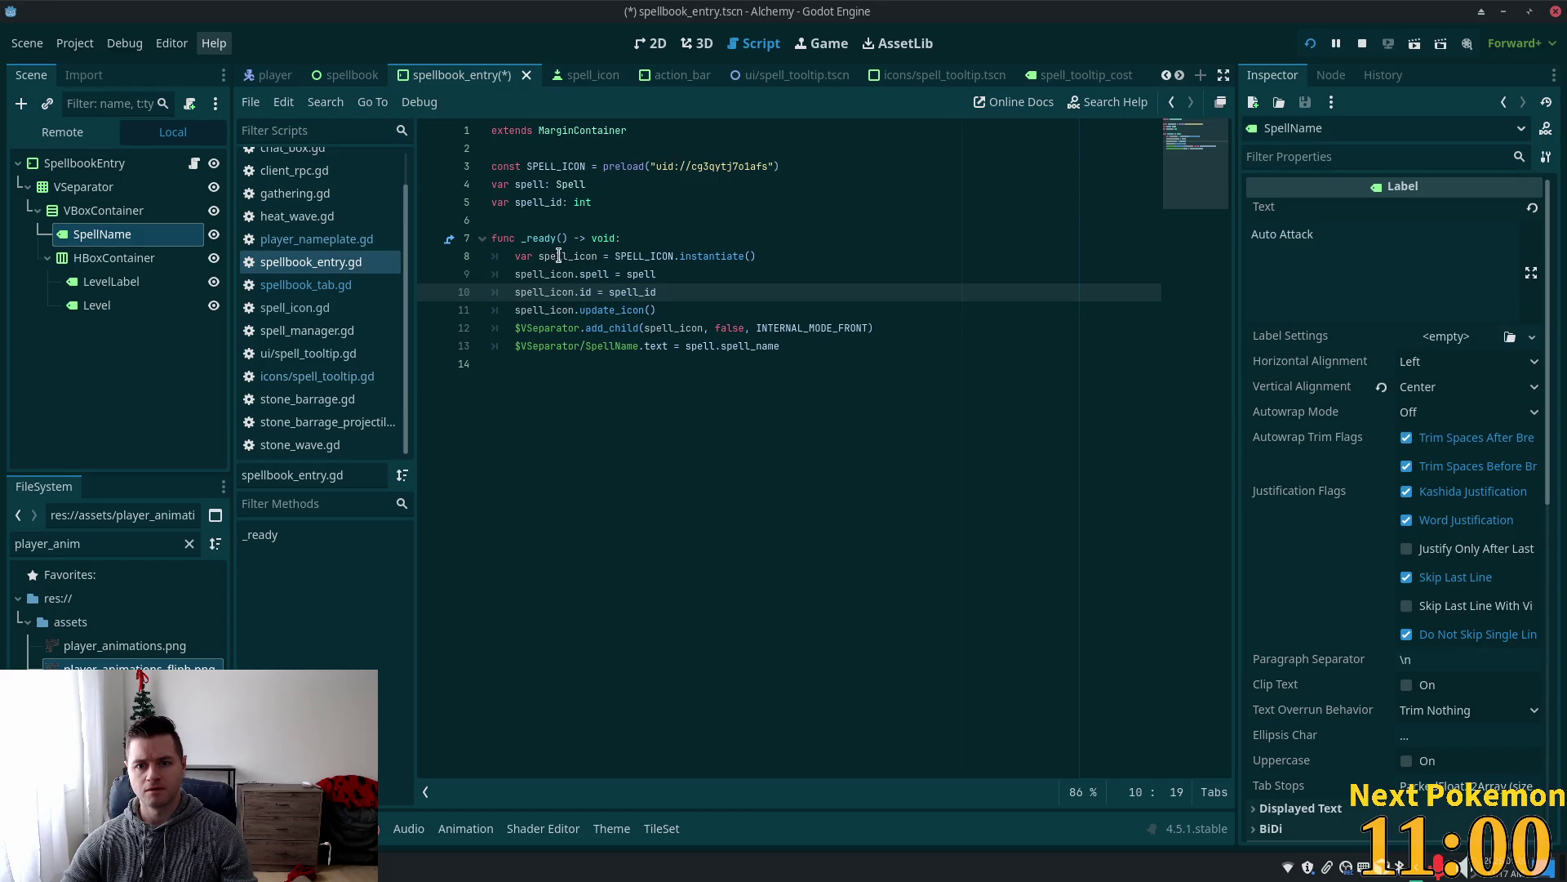
pyautogui.click(559, 255)
pyautogui.click(569, 346)
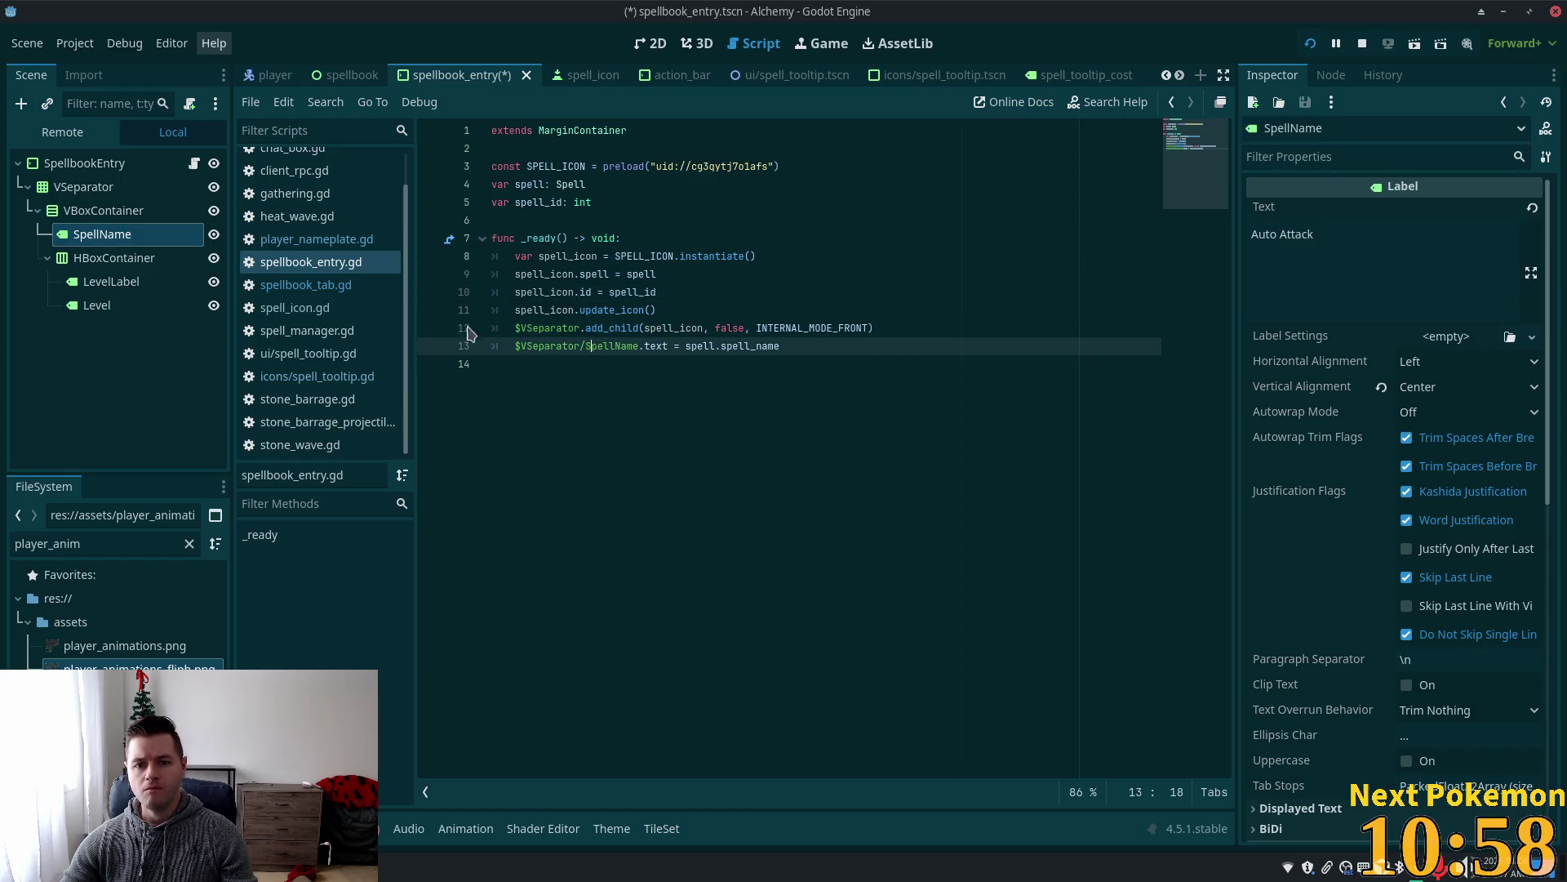
pyautogui.click(637, 206)
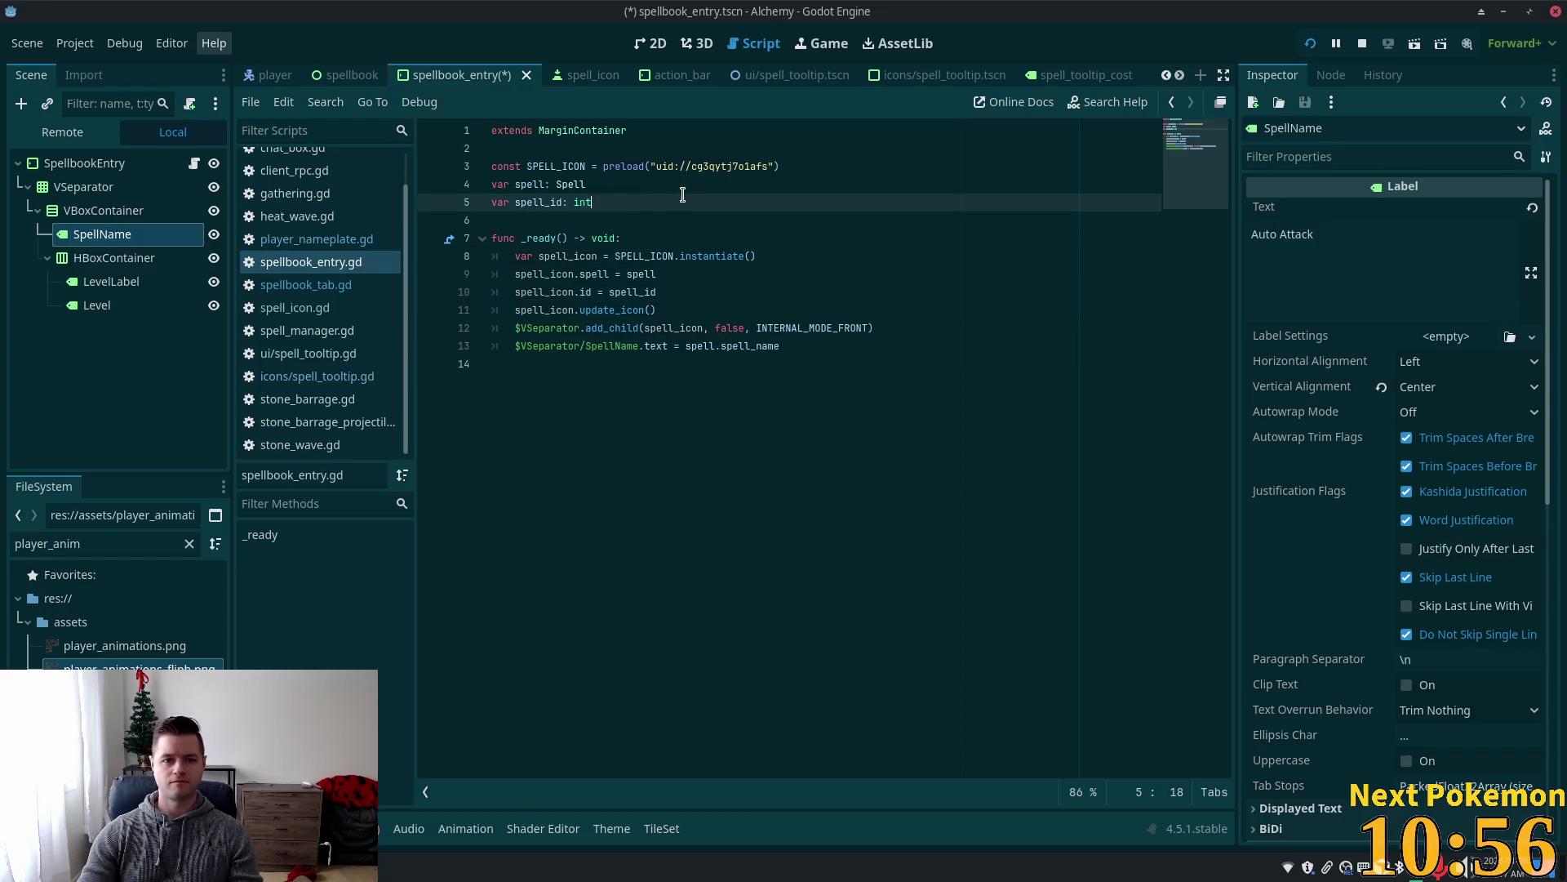
pyautogui.click(808, 170)
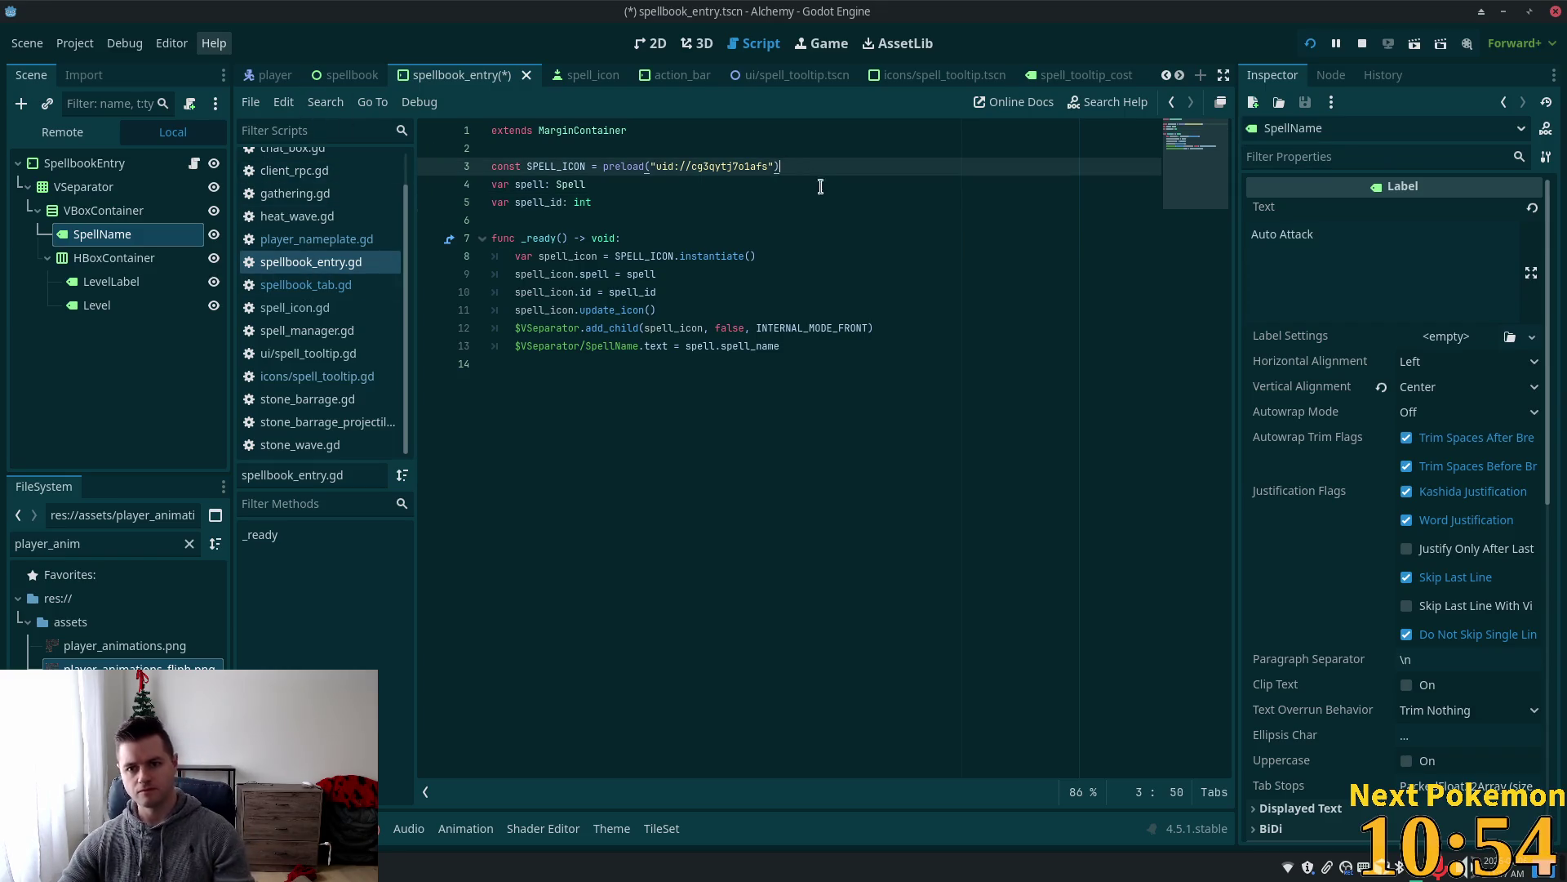
pyautogui.press('Return')
pyautogui.press('Return')
pyautogui.press('Up')
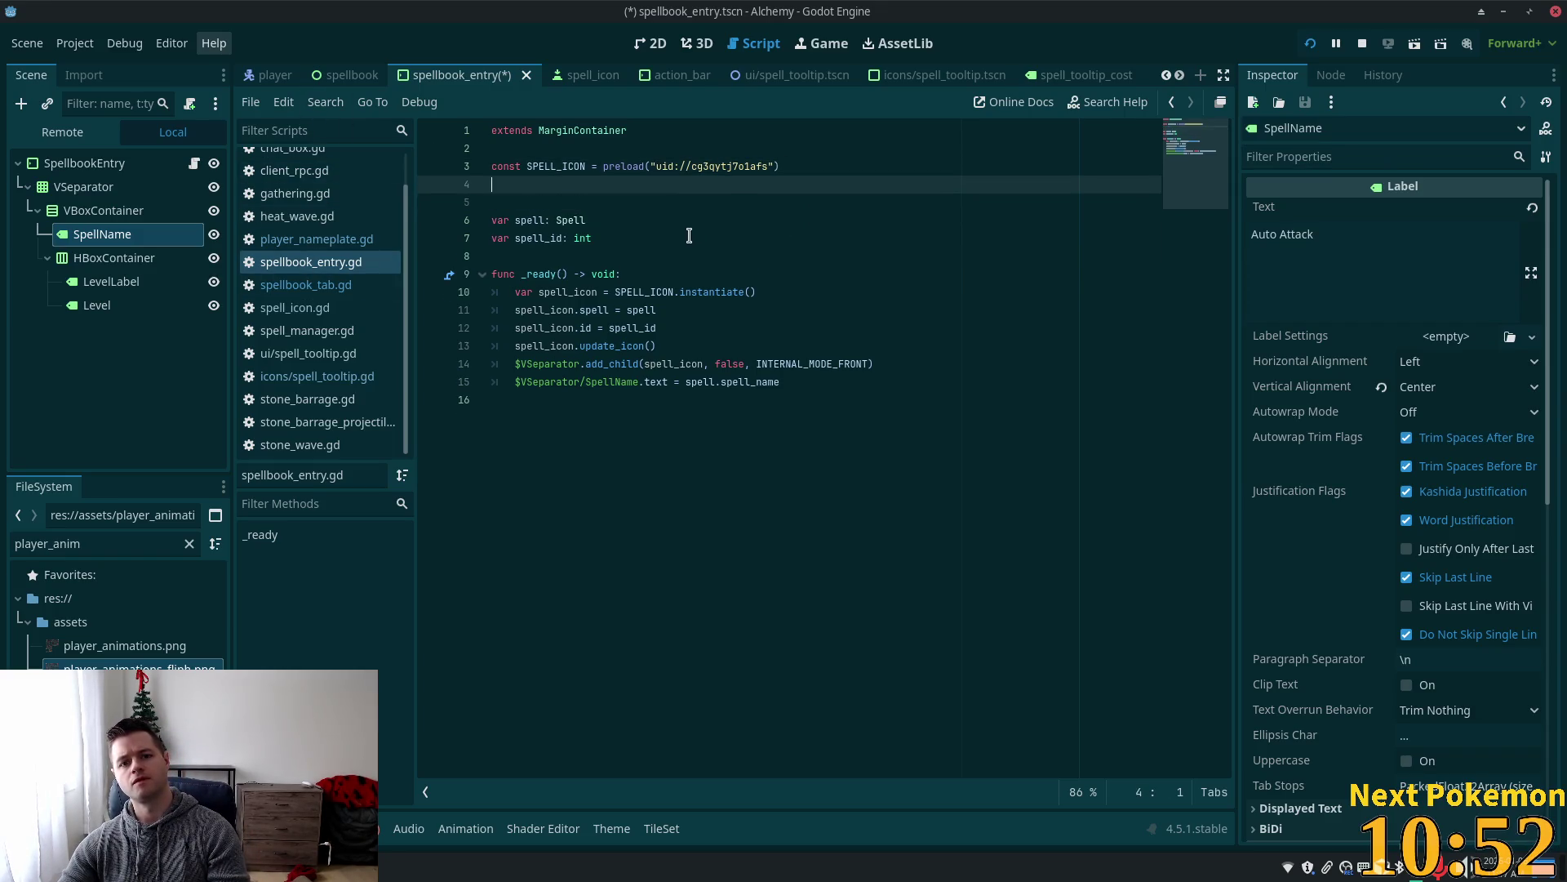
pyautogui.press('Return')
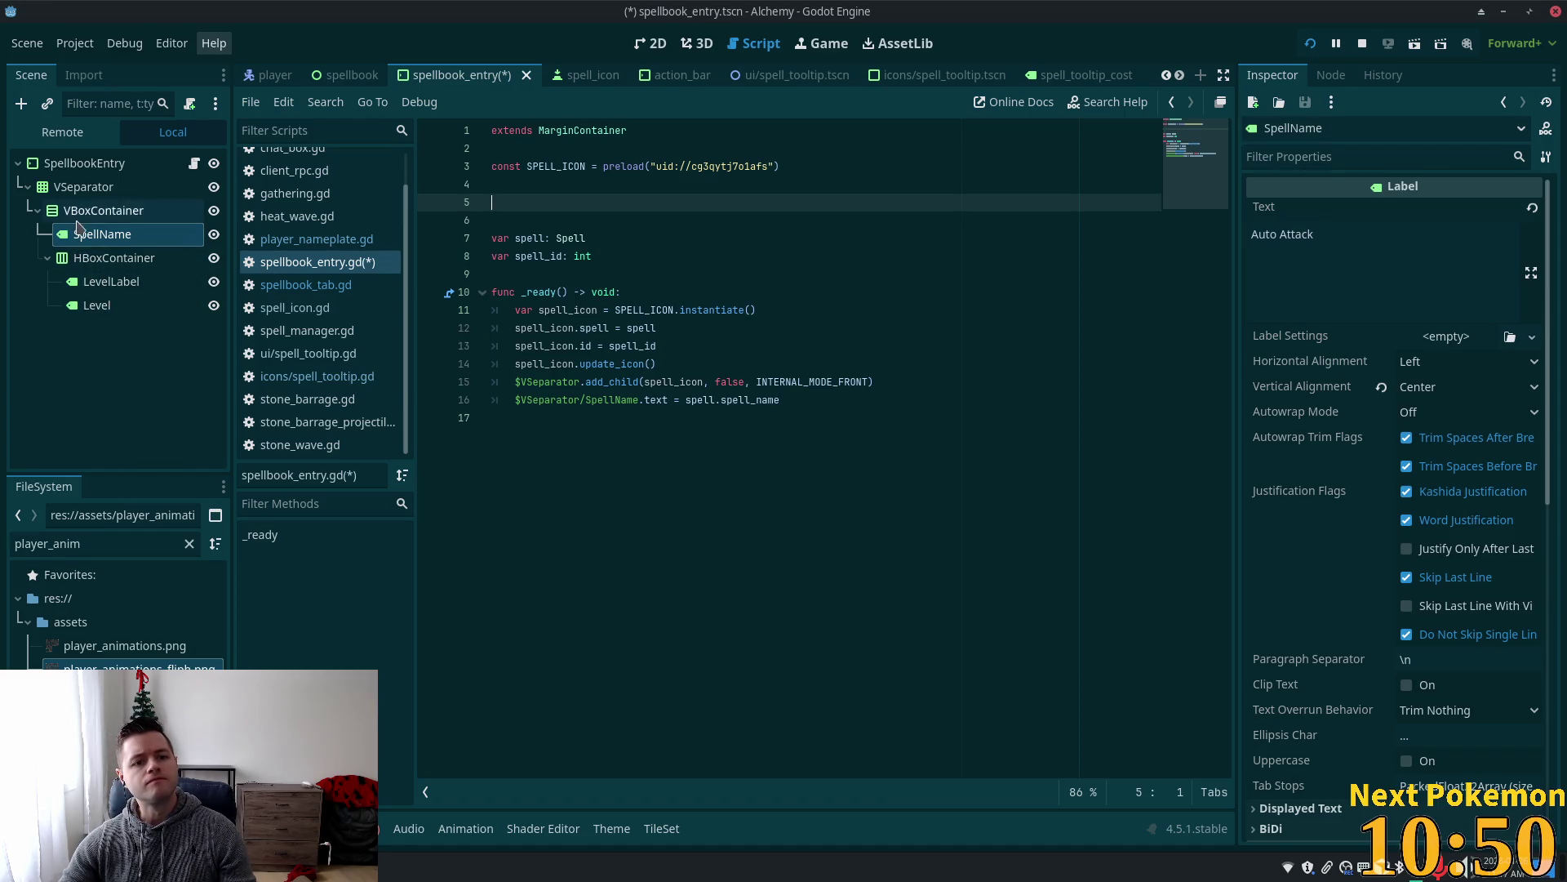
pyautogui.moveTo(77, 227)
pyautogui.mouseDown()
pyautogui.moveTo(427, 237)
pyautogui.moveTo(538, 203)
pyautogui.mouseUp()
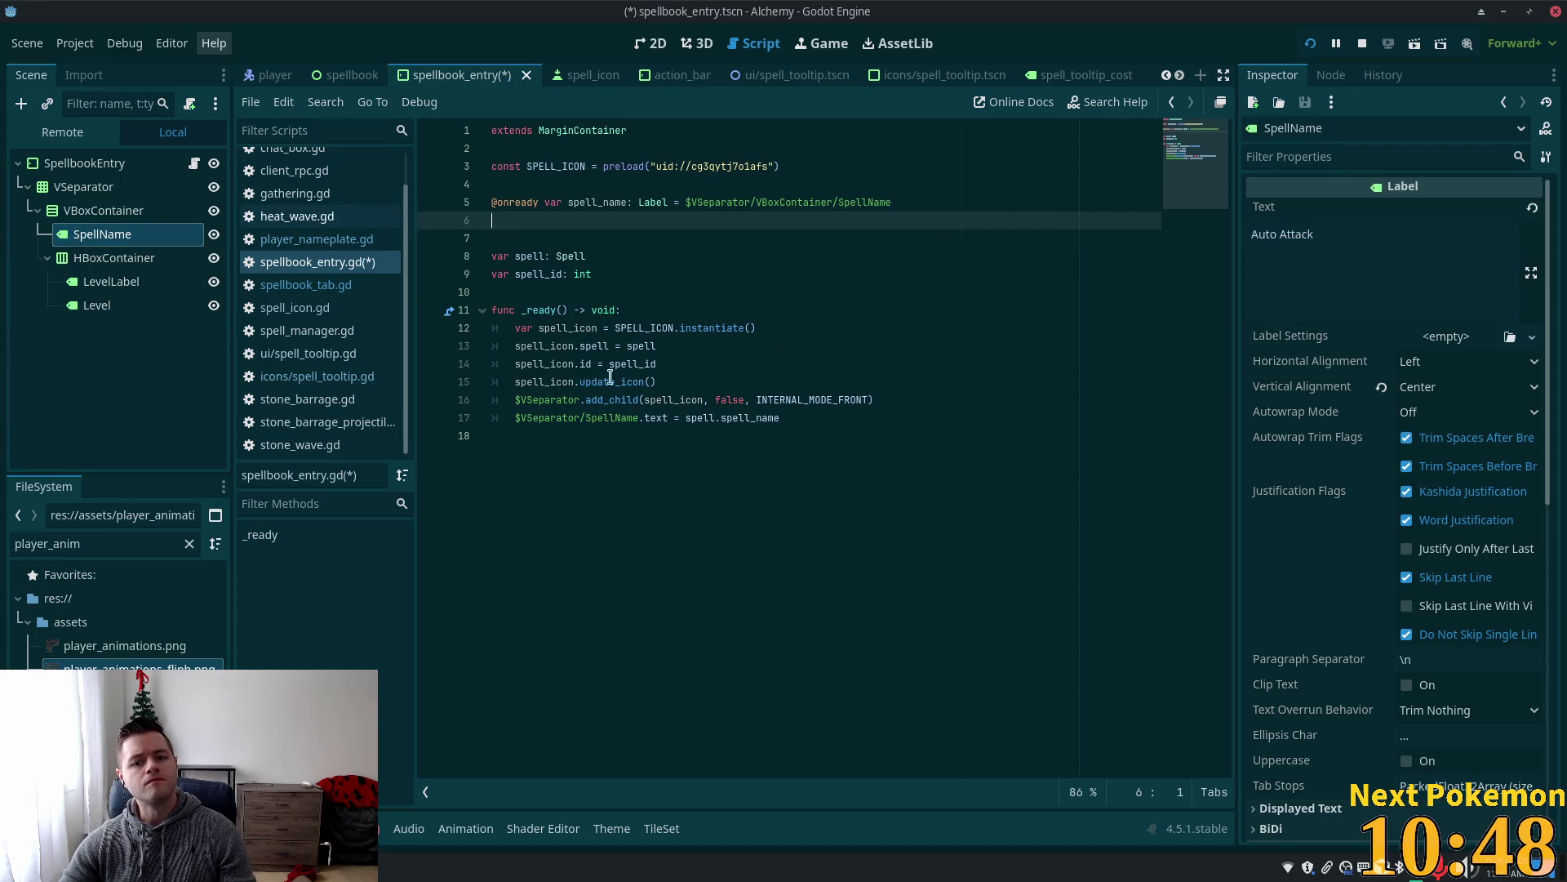
pyautogui.press('BackSpace')
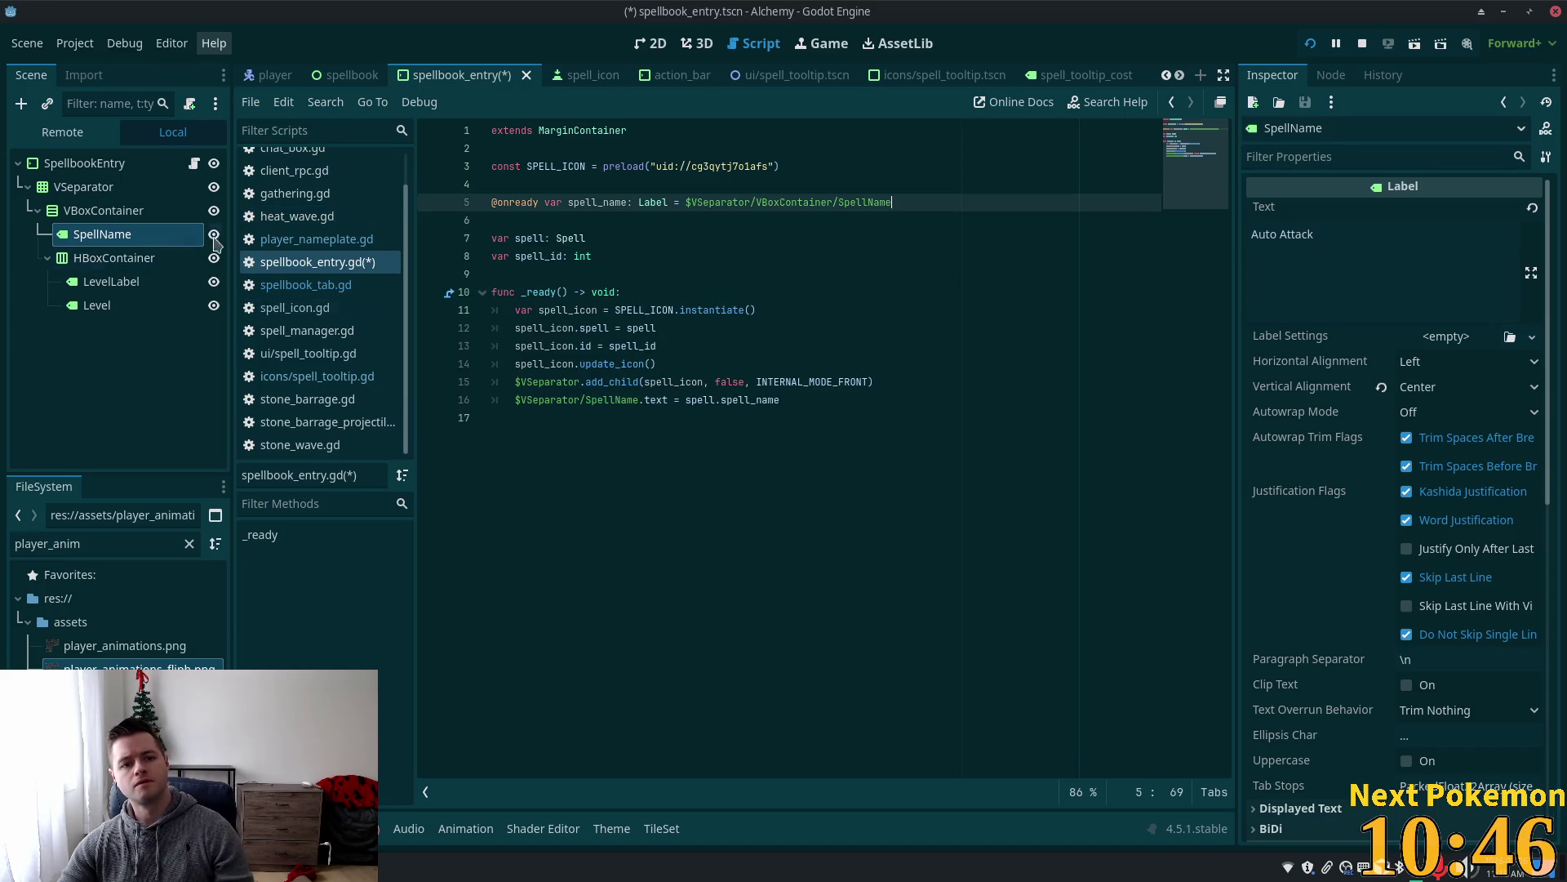
pyautogui.click(98, 187)
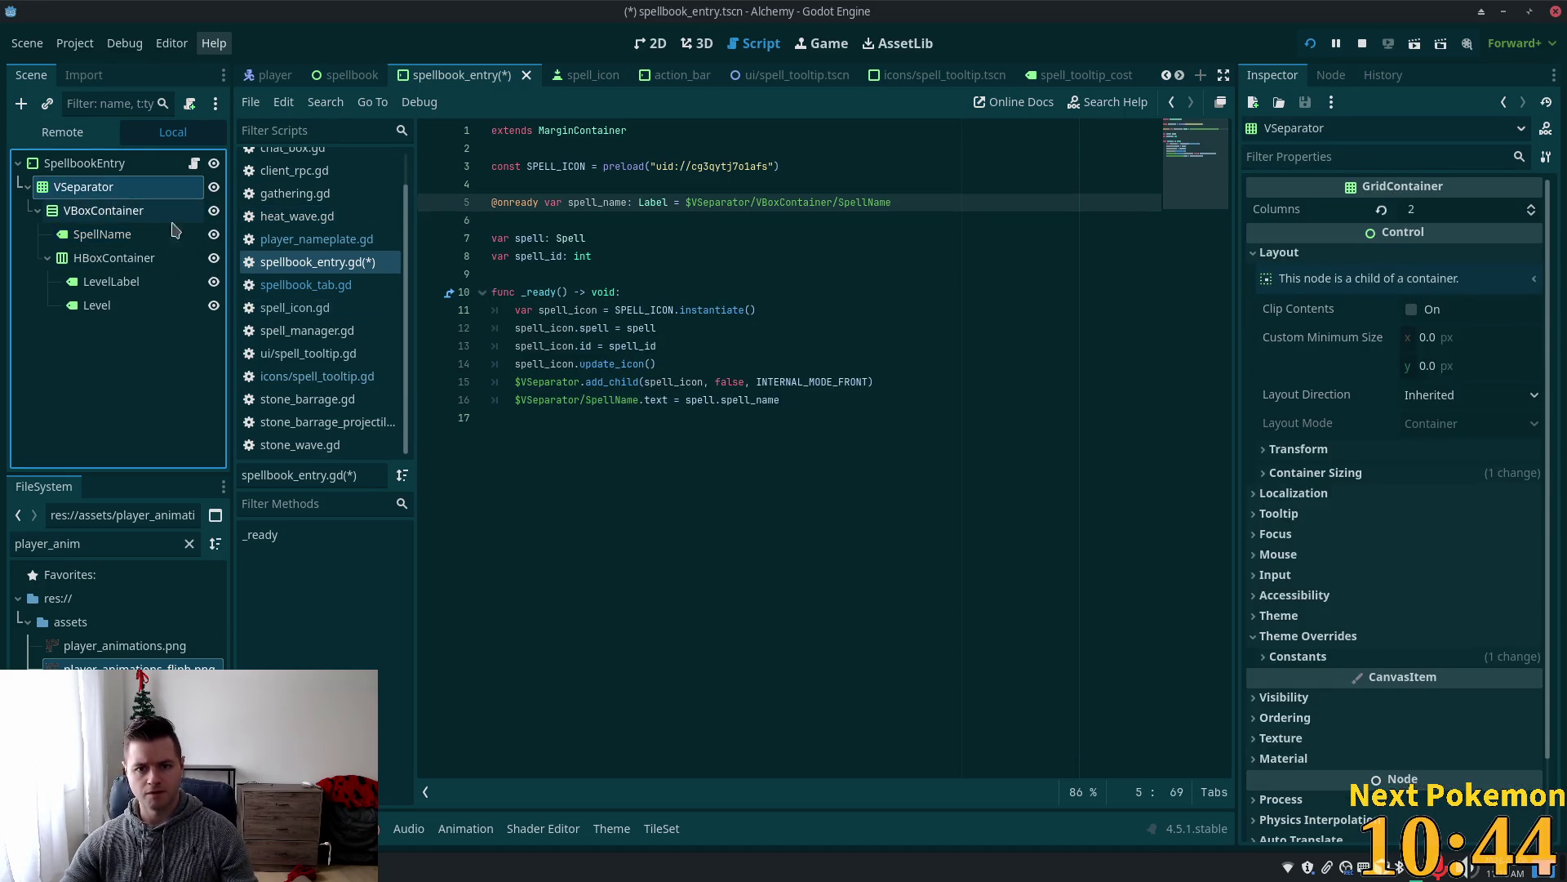
pyautogui.click(504, 206)
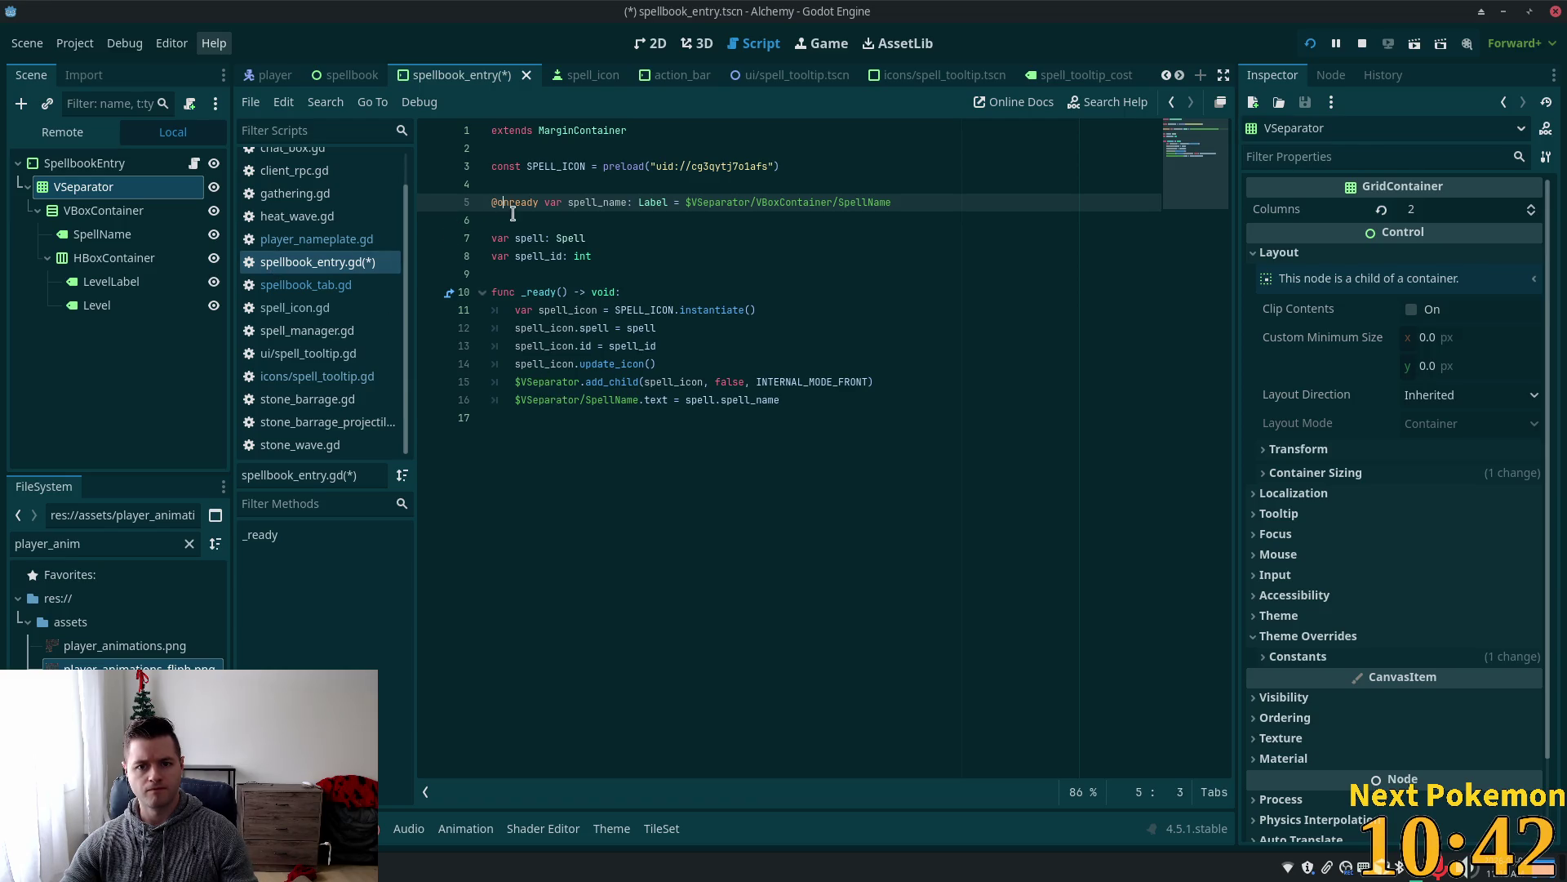
pyautogui.click(513, 219)
pyautogui.moveTo(82, 187); pyautogui.dragTo(522, 221)
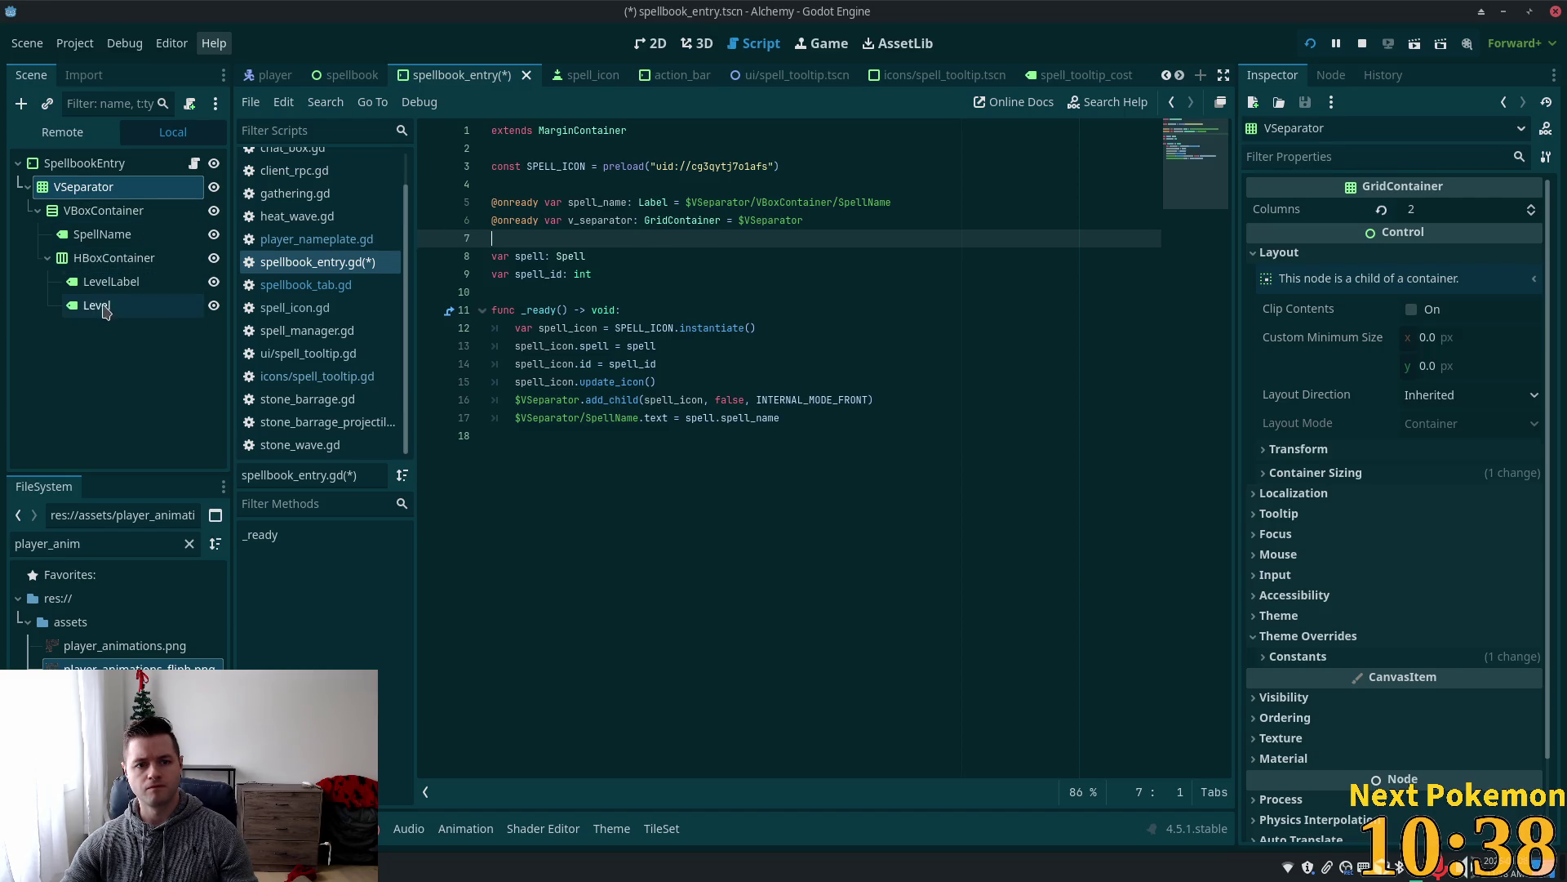
pyautogui.moveTo(104, 311); pyautogui.dragTo(525, 245)
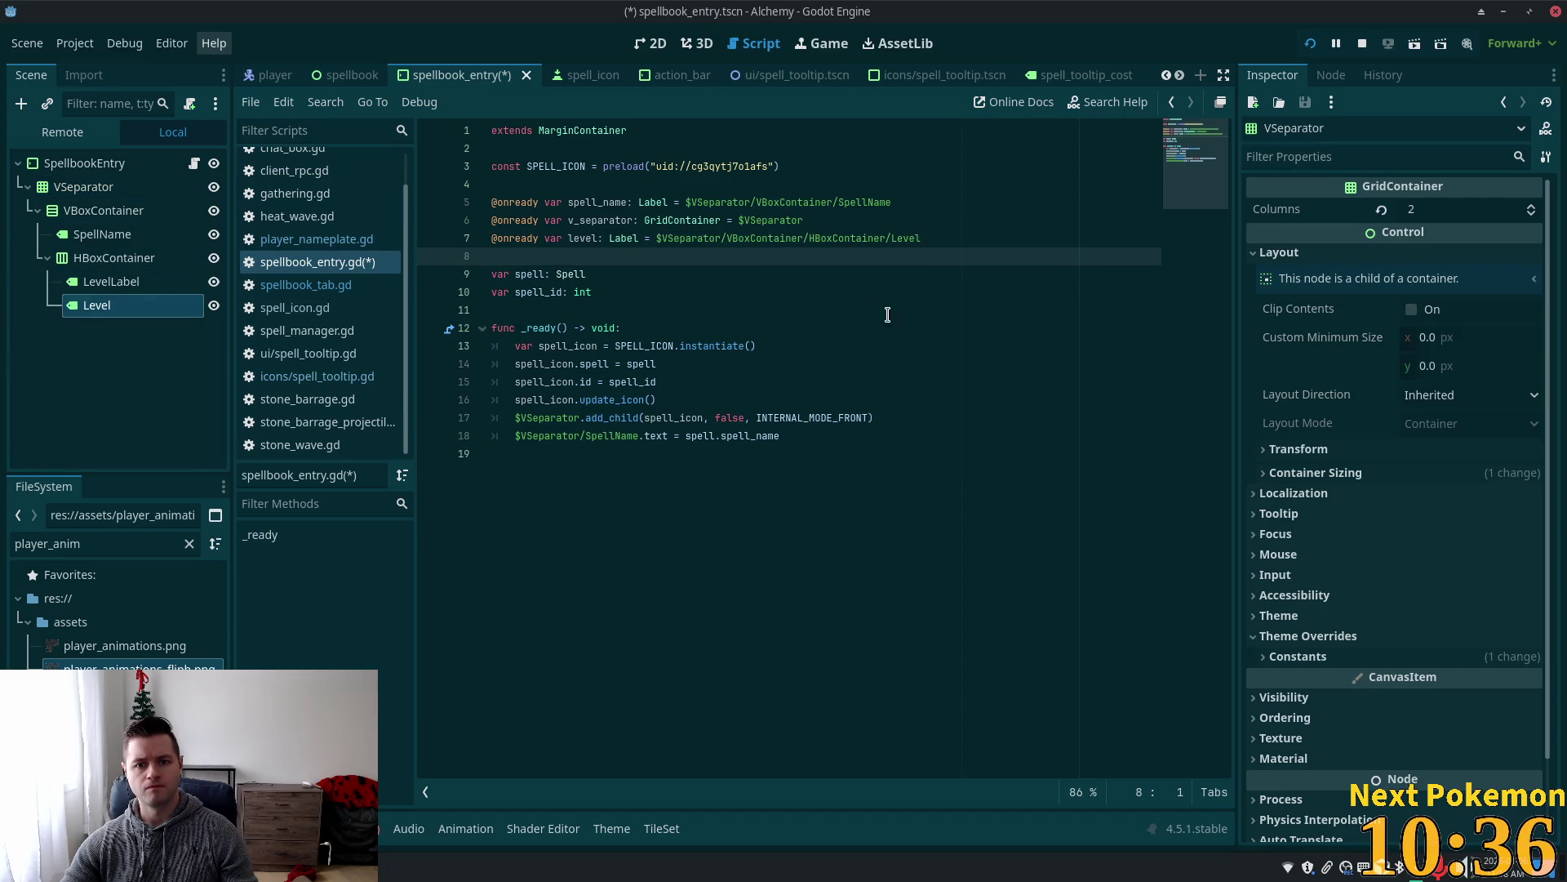
# Select the spell_name variable name and the hard-coded SpellName path in _ready.
pyautogui.click(582, 201)
pyautogui.click(600, 202)
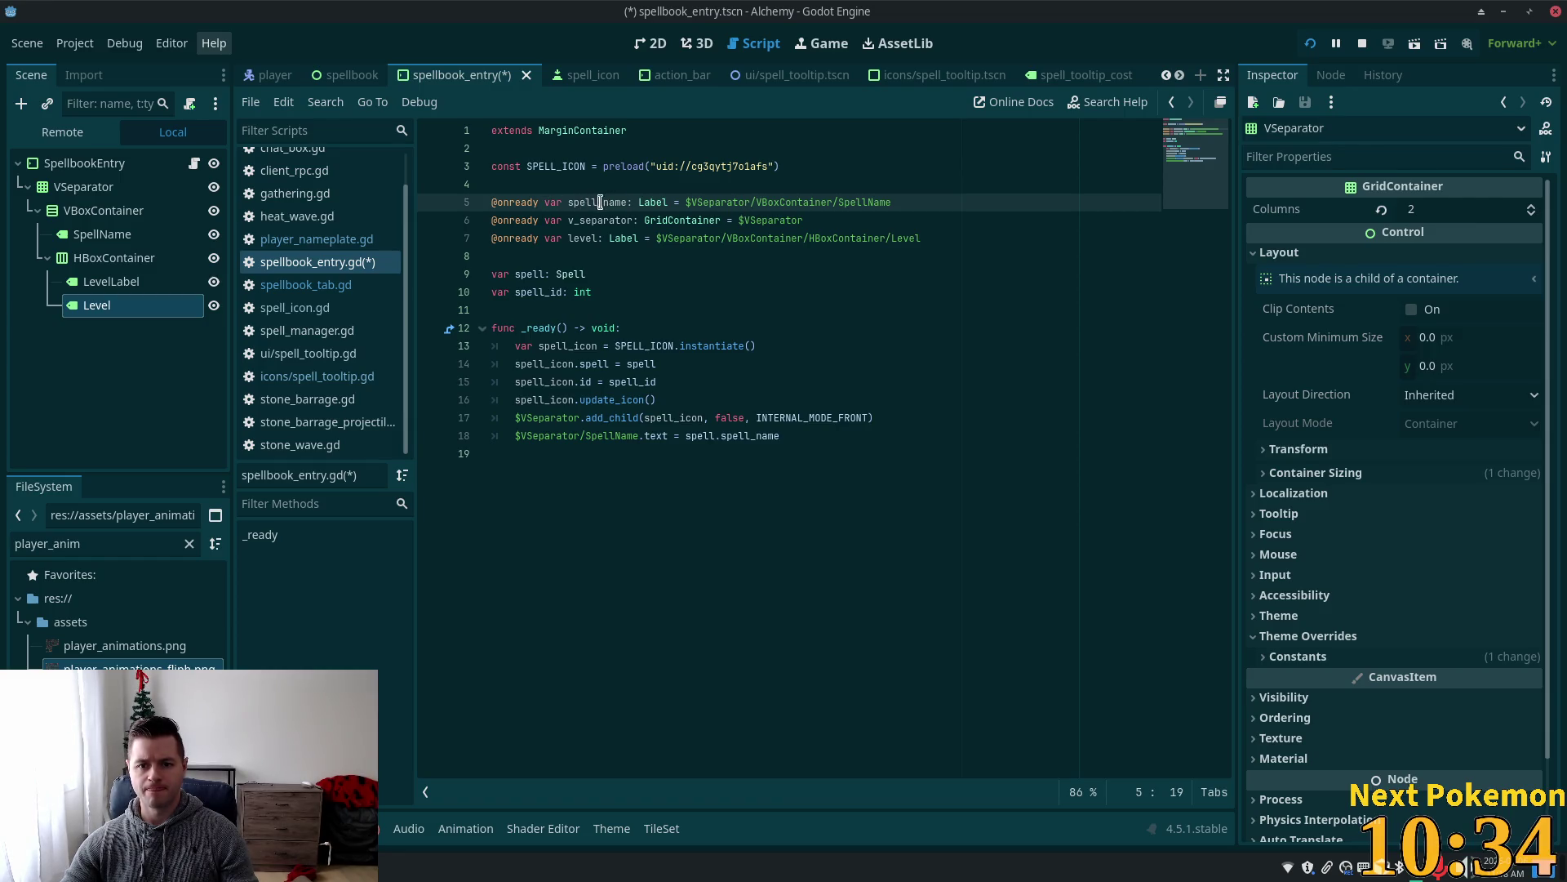
pyautogui.doubleClick(600, 202)
pyautogui.moveTo(640, 436); pyautogui.dragTo(515, 437)
# Replace the hard-coded node paths in _ready with spell_name and v_separator.
pyautogui.write('spell_name')
pyautogui.click(534, 220)
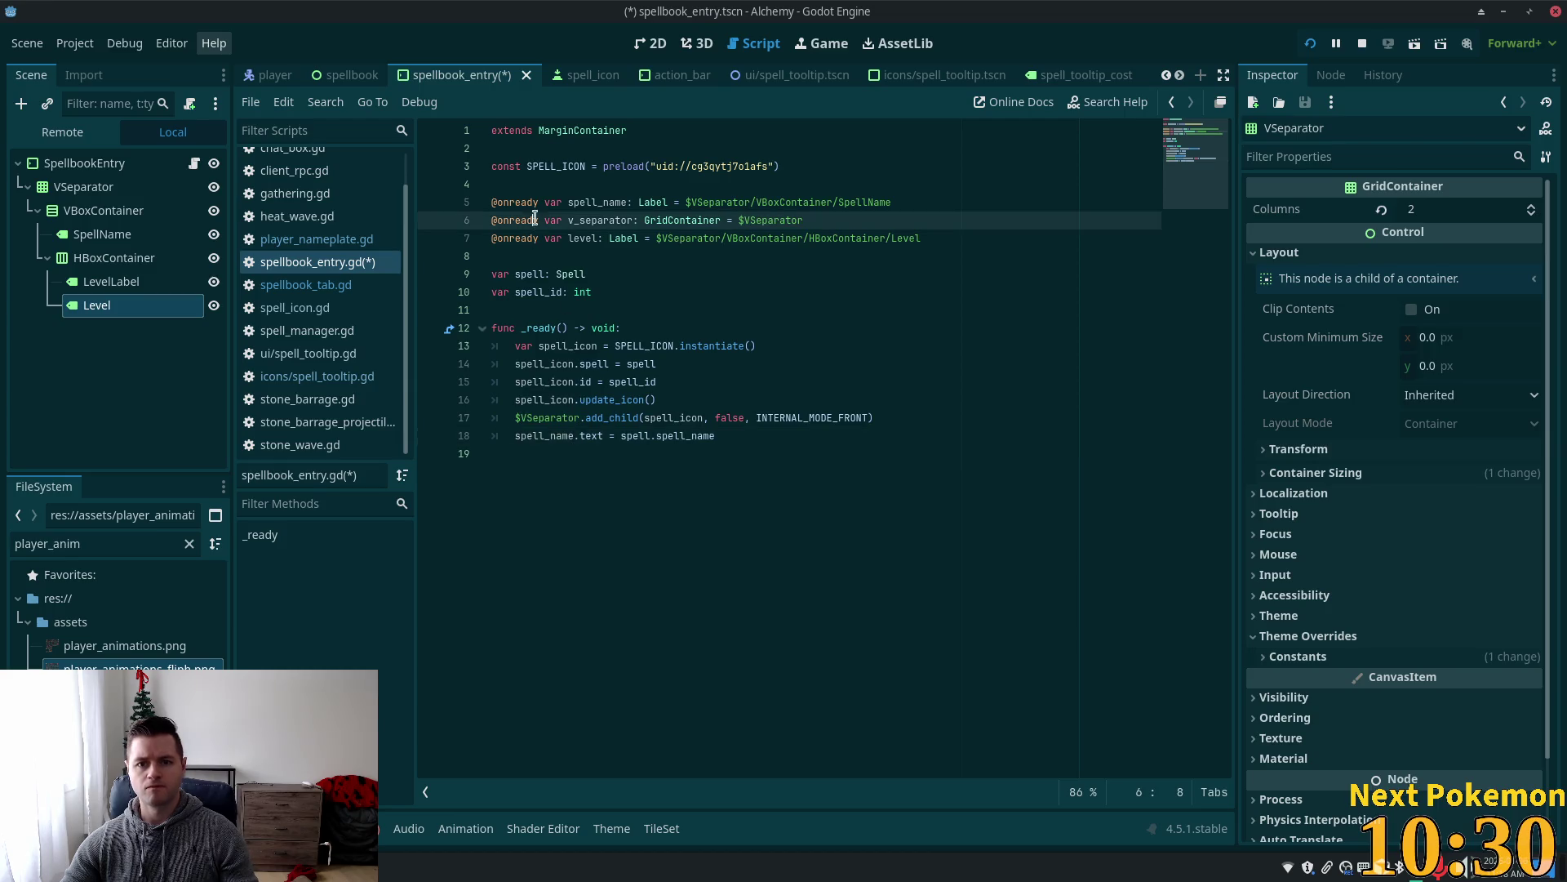
pyautogui.doubleClick(614, 224)
pyautogui.click(581, 419)
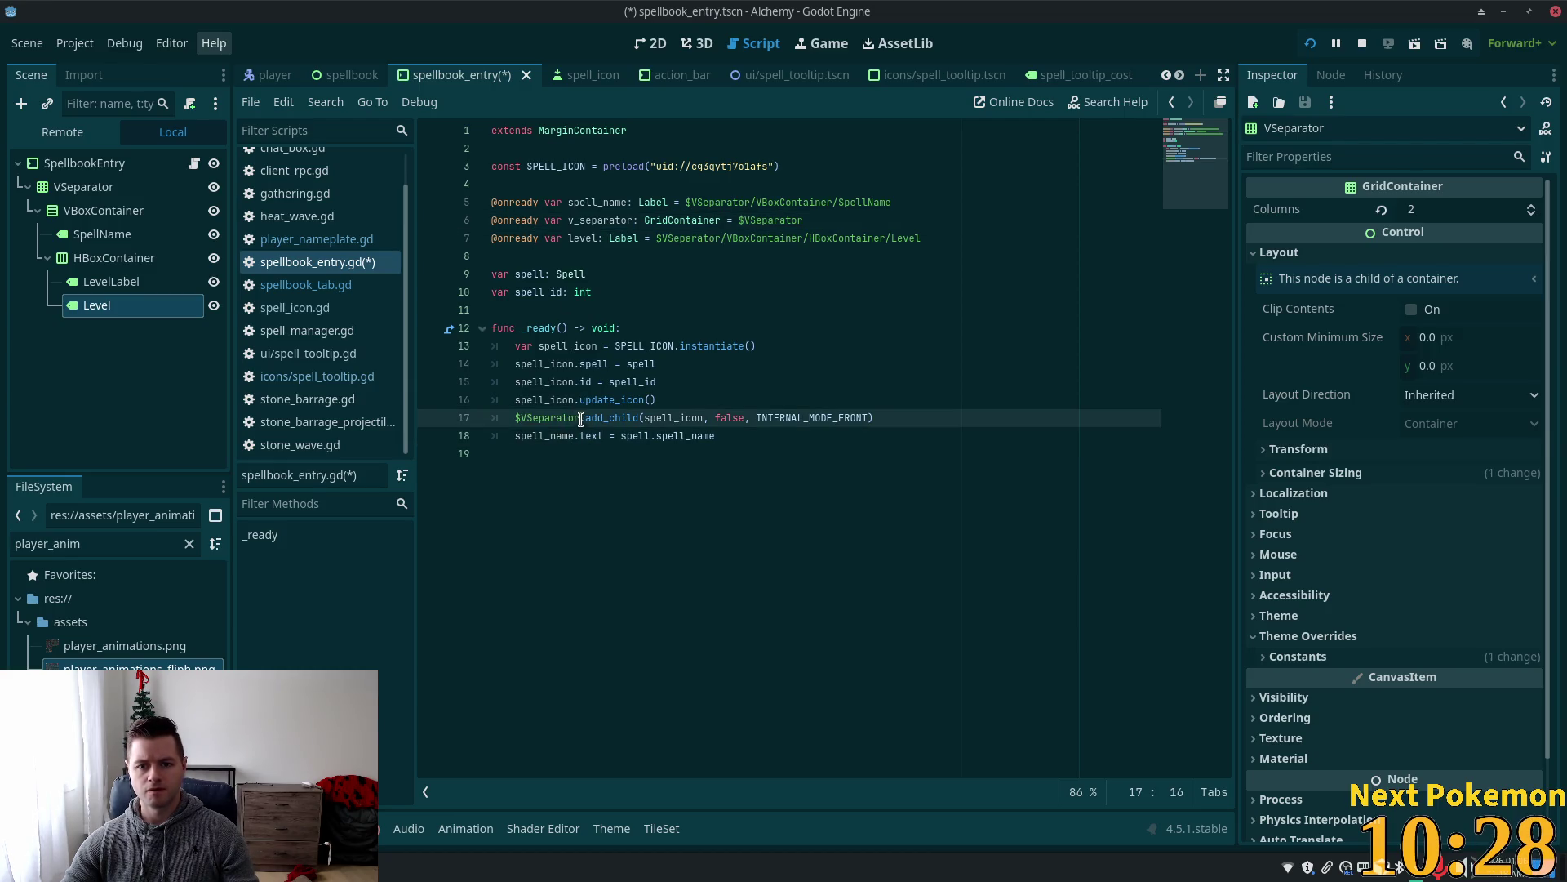
pyautogui.moveTo(581, 419); pyautogui.dragTo(515, 419)
pyautogui.write('v_separator')
# Add the line level.text = str(spell.level_requirement) to _ready.
pyautogui.click(571, 238)
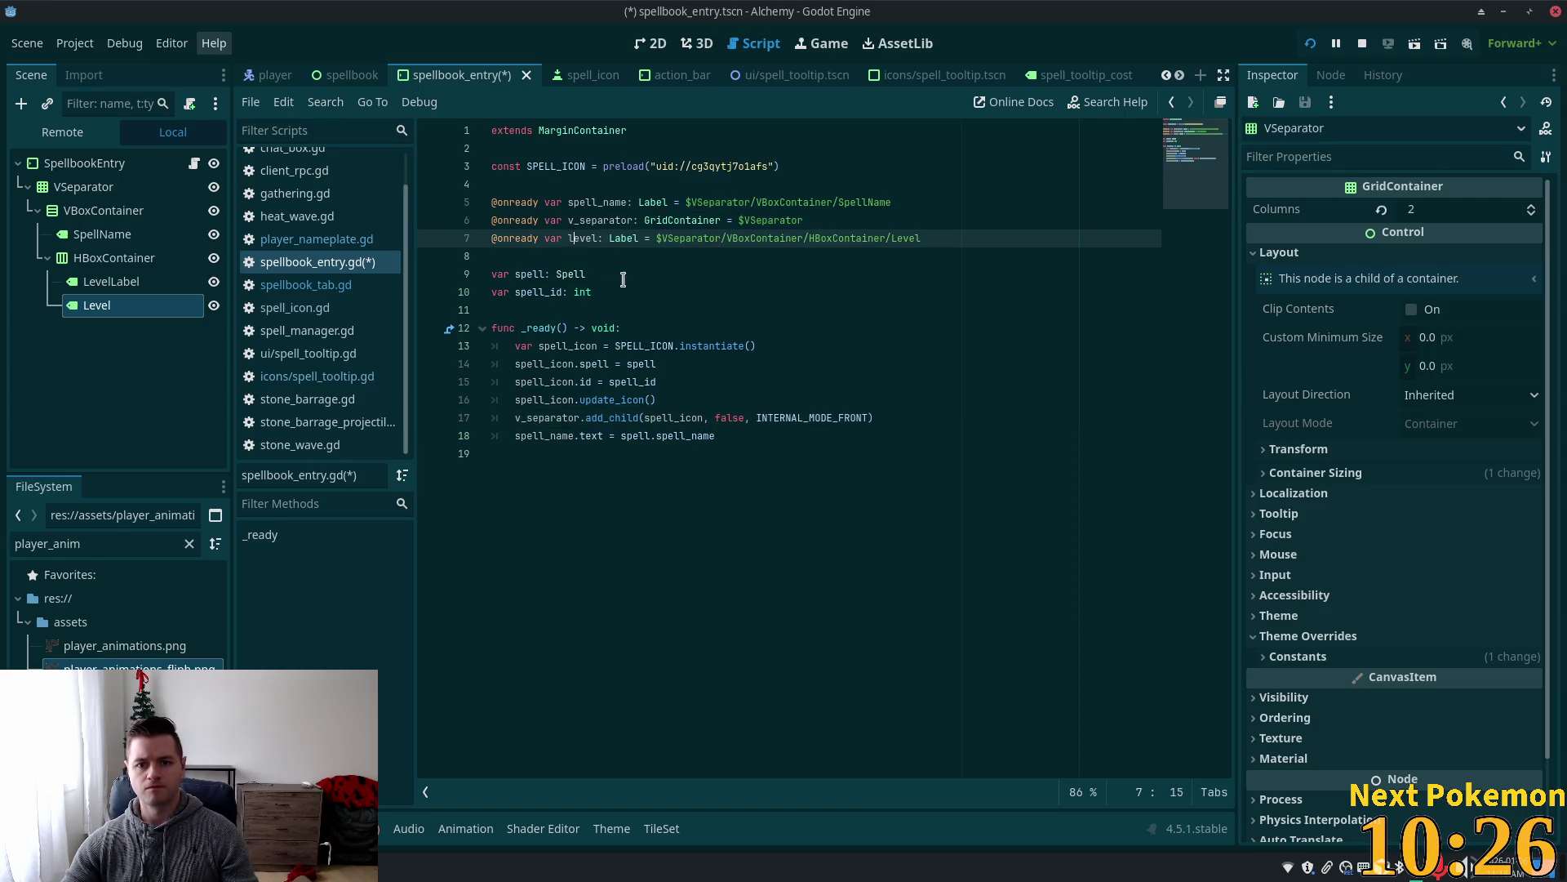
pyautogui.click(719, 441)
pyautogui.press('Return')
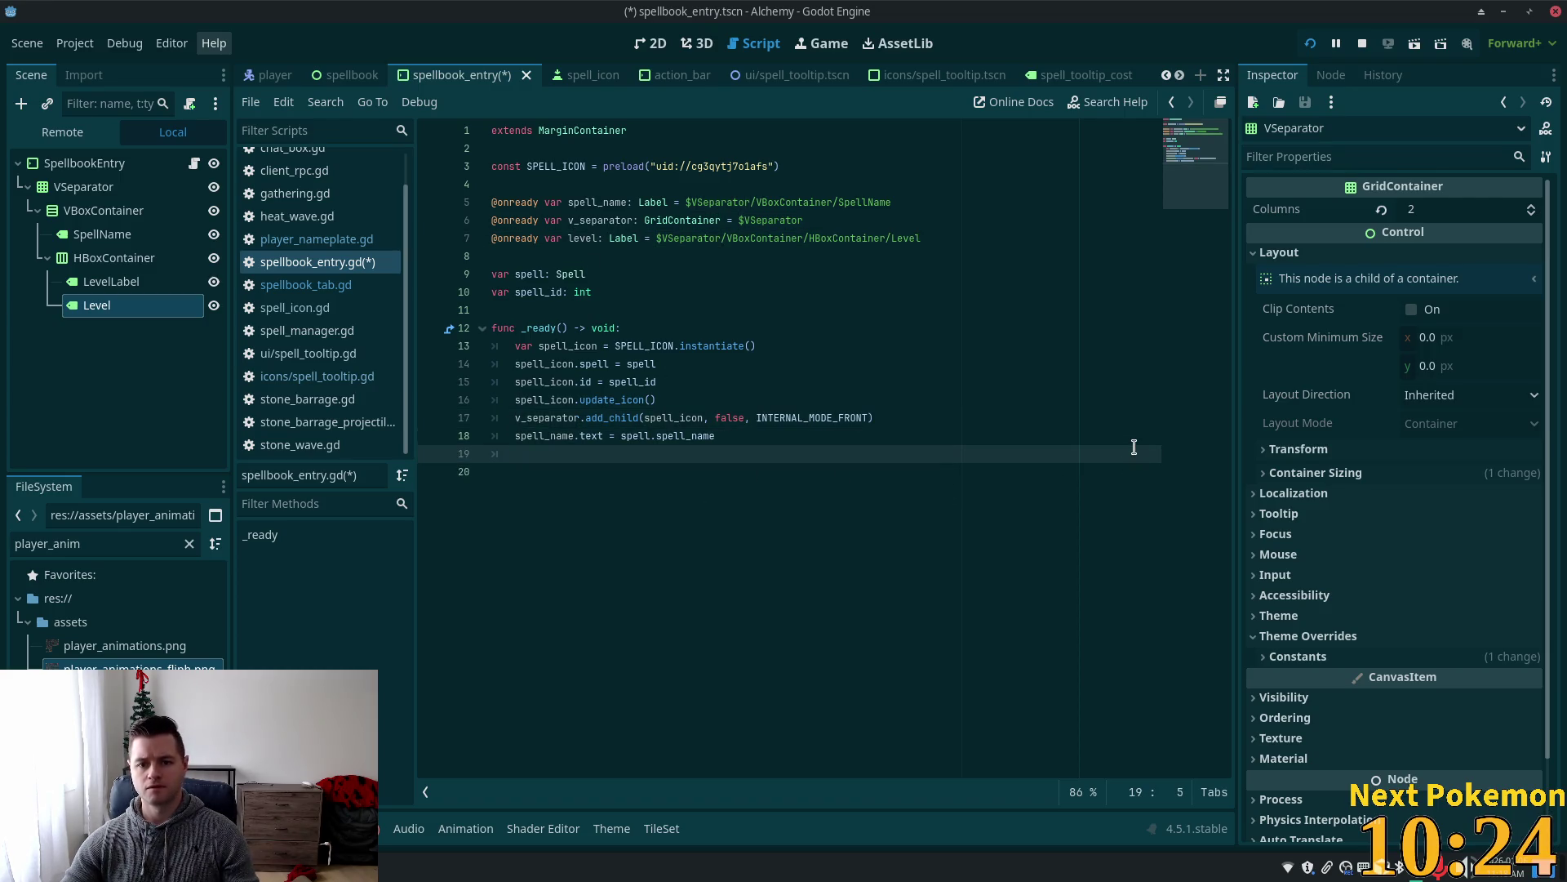
pyautogui.write('level')
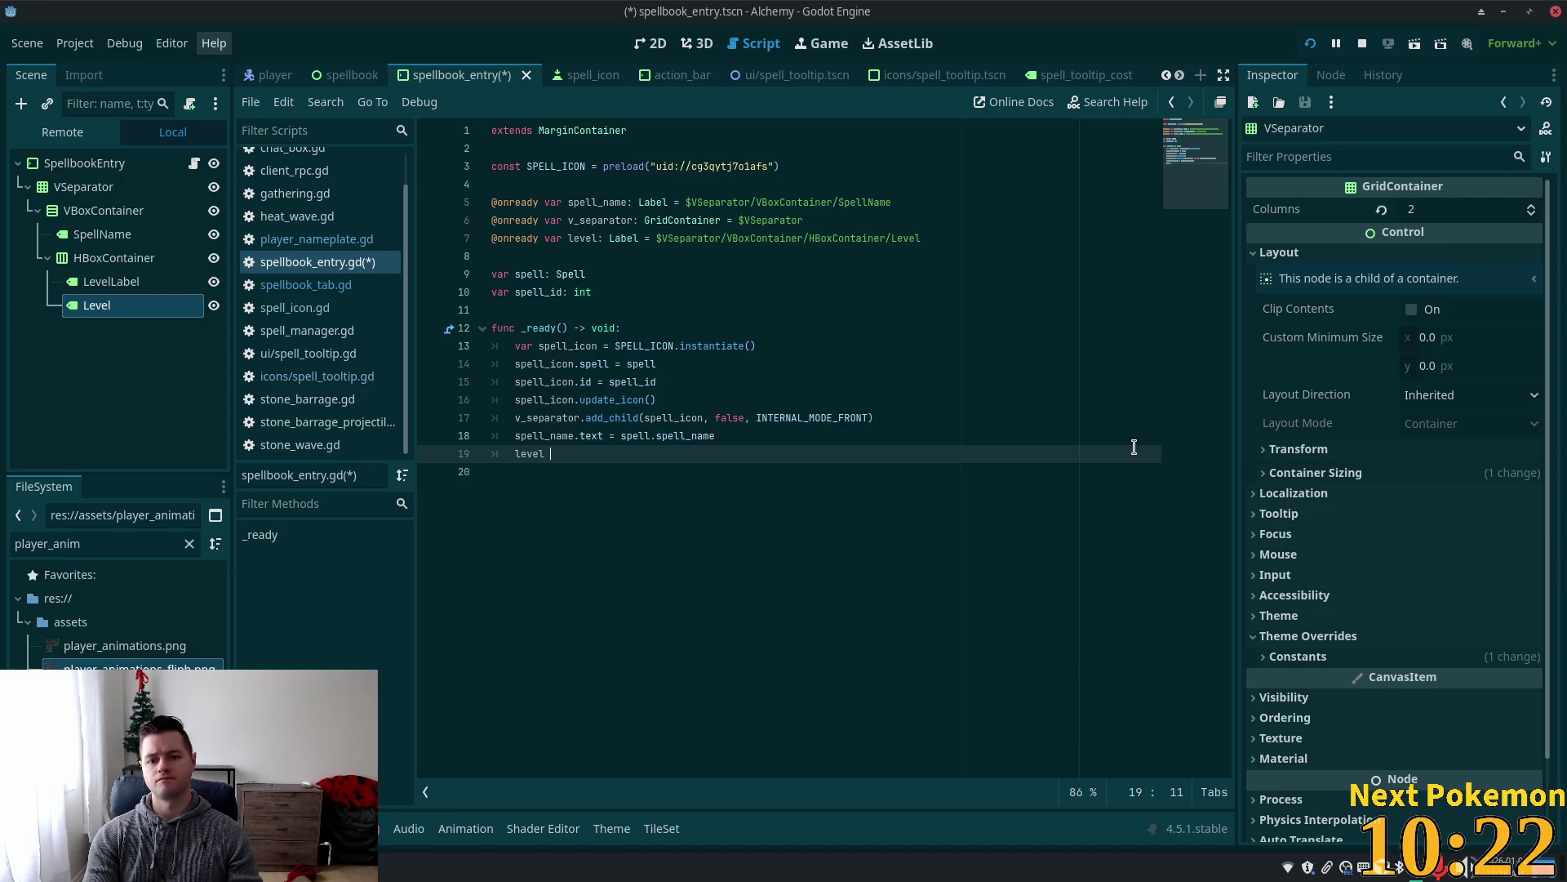
pyautogui.press('BackSpace')
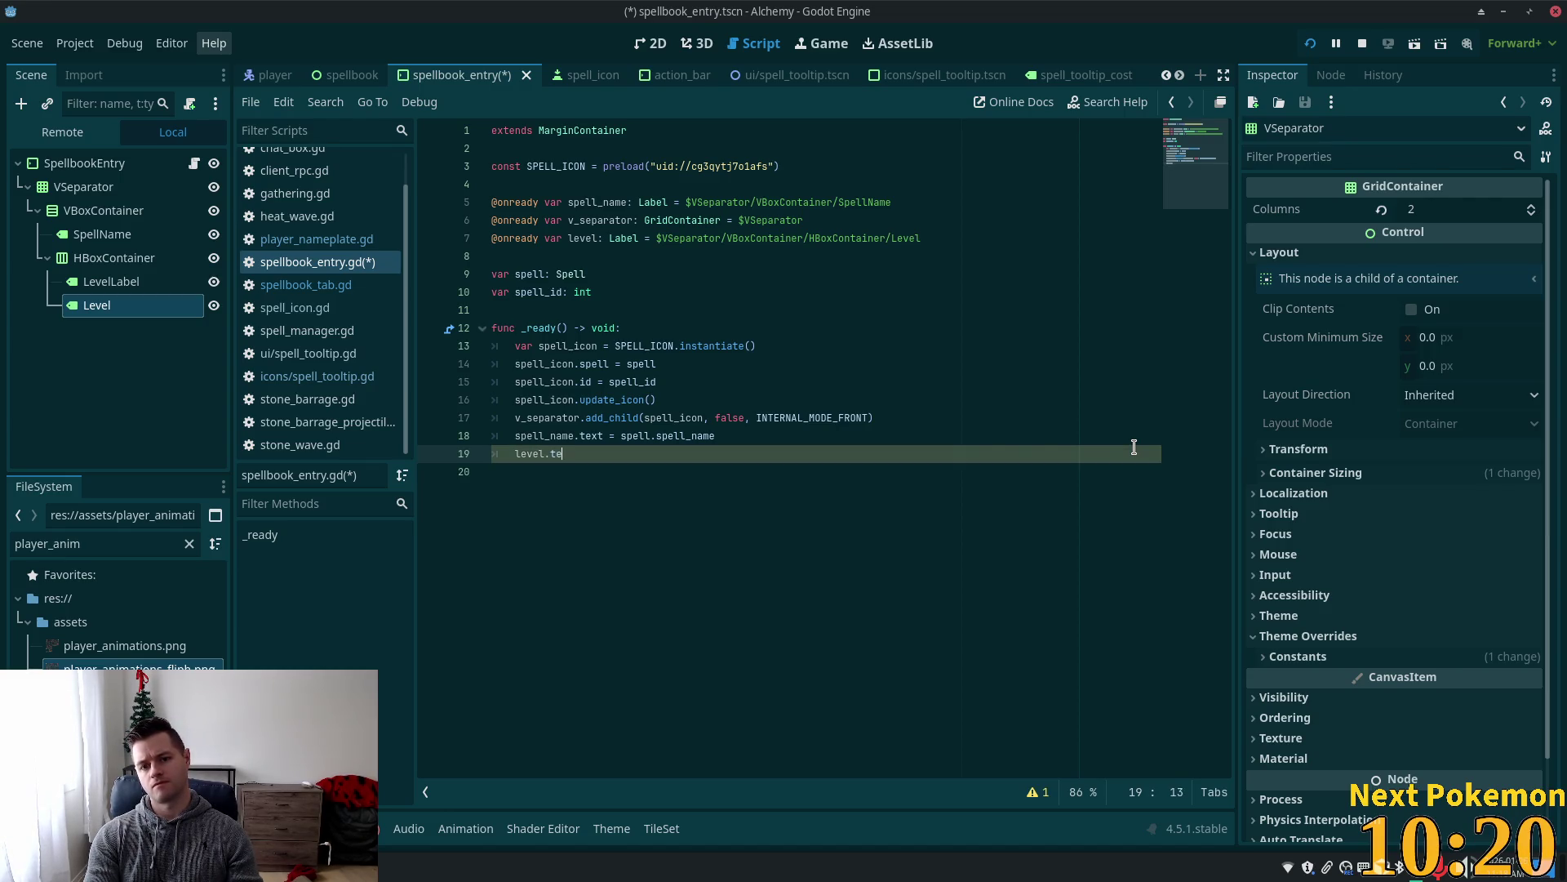
pyautogui.write('xt = ')
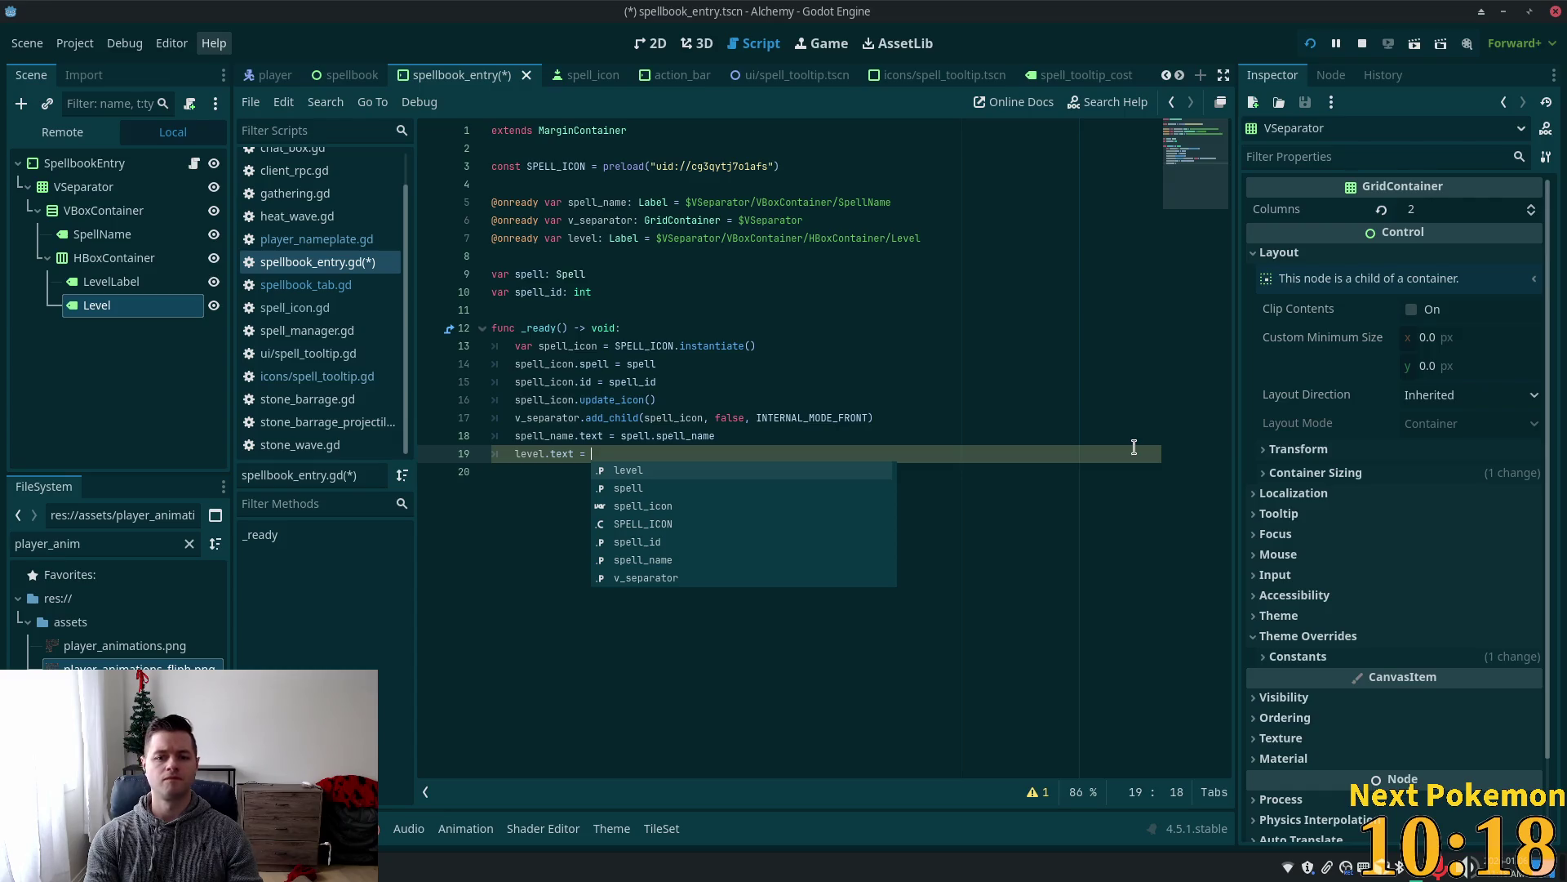
pyautogui.write('spell./')
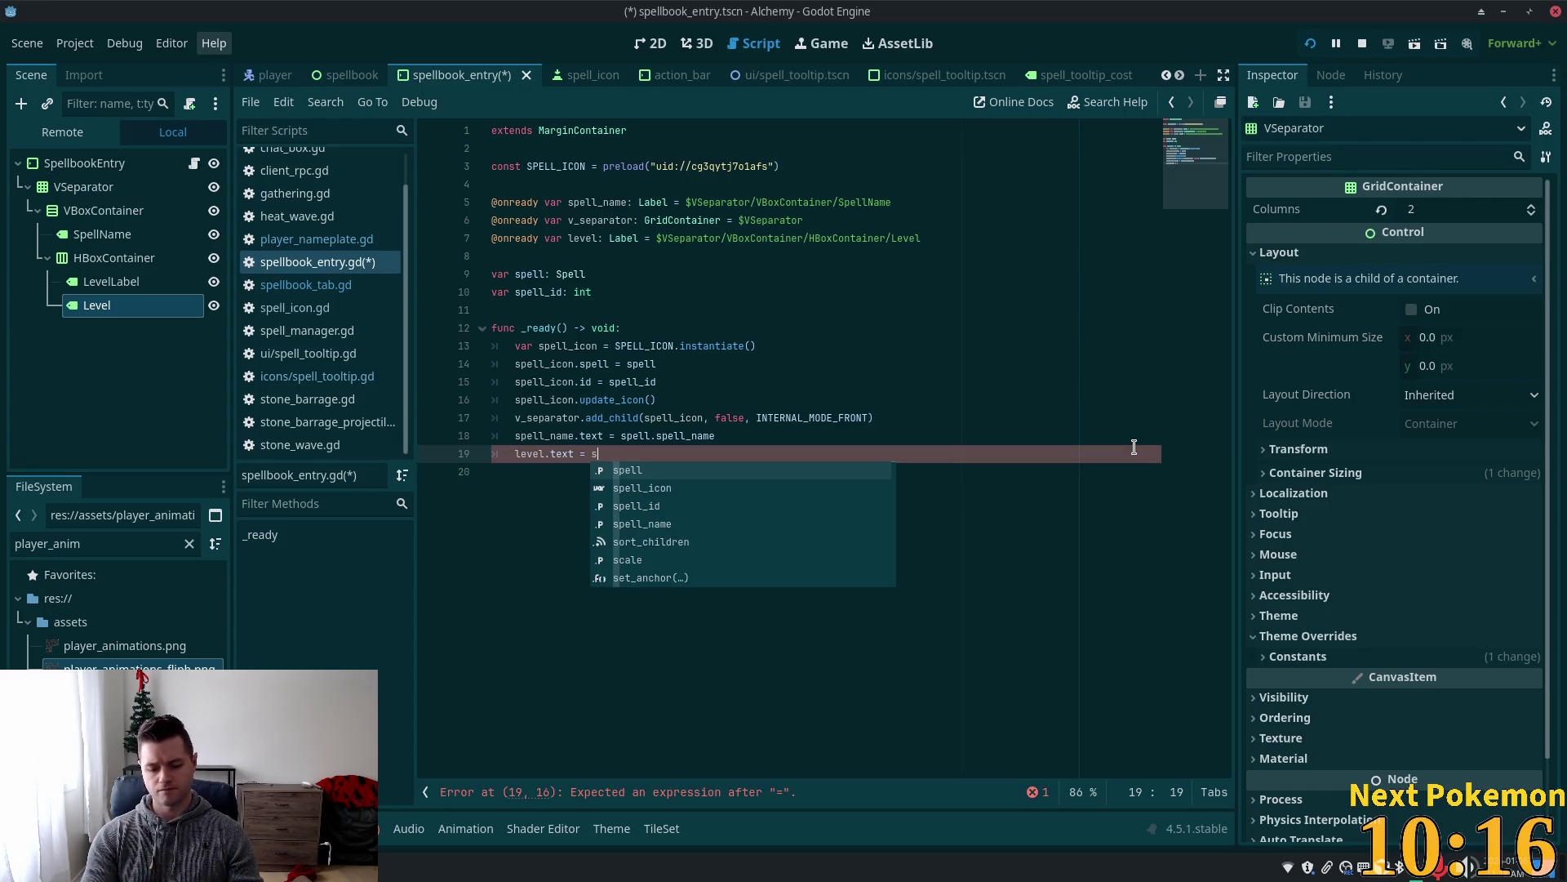
pyautogui.press('BackSpace')
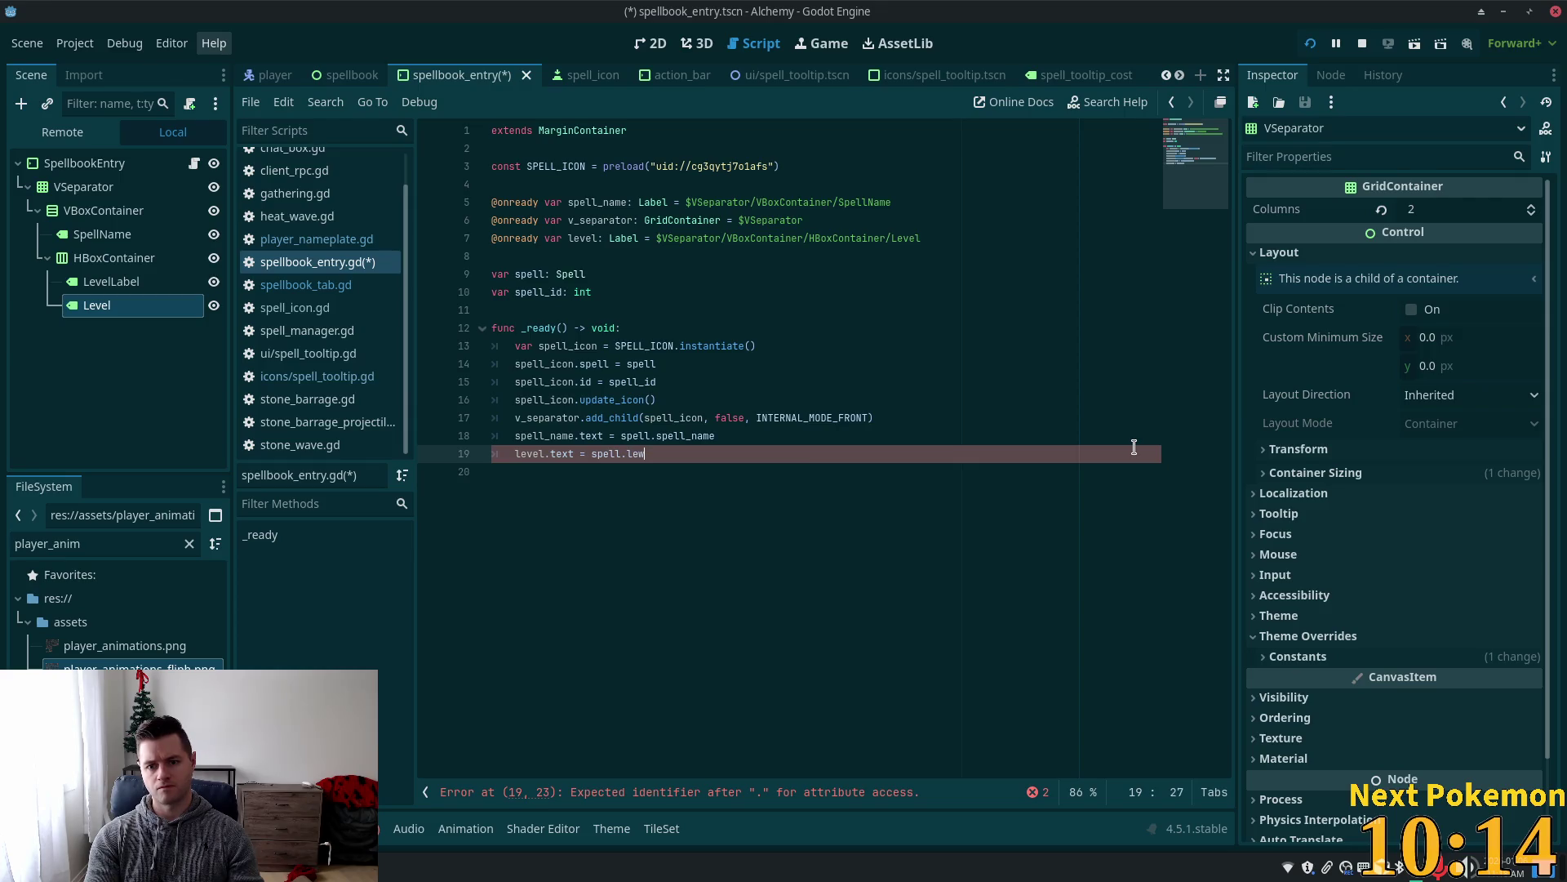
pyautogui.press('Return')
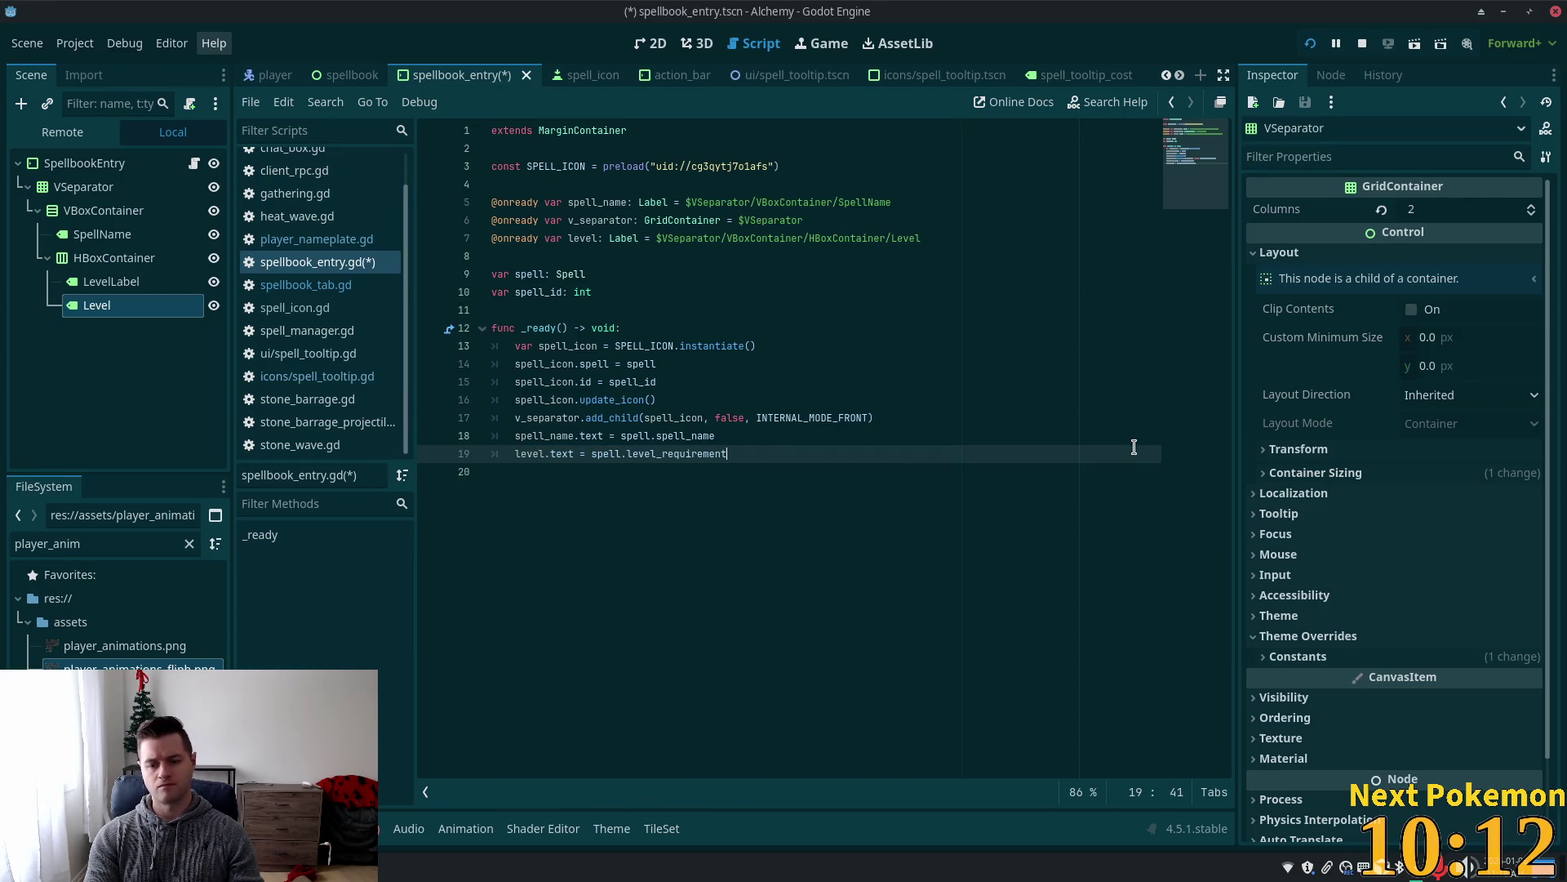
pyautogui.hotkey('ctrl', 'Left')
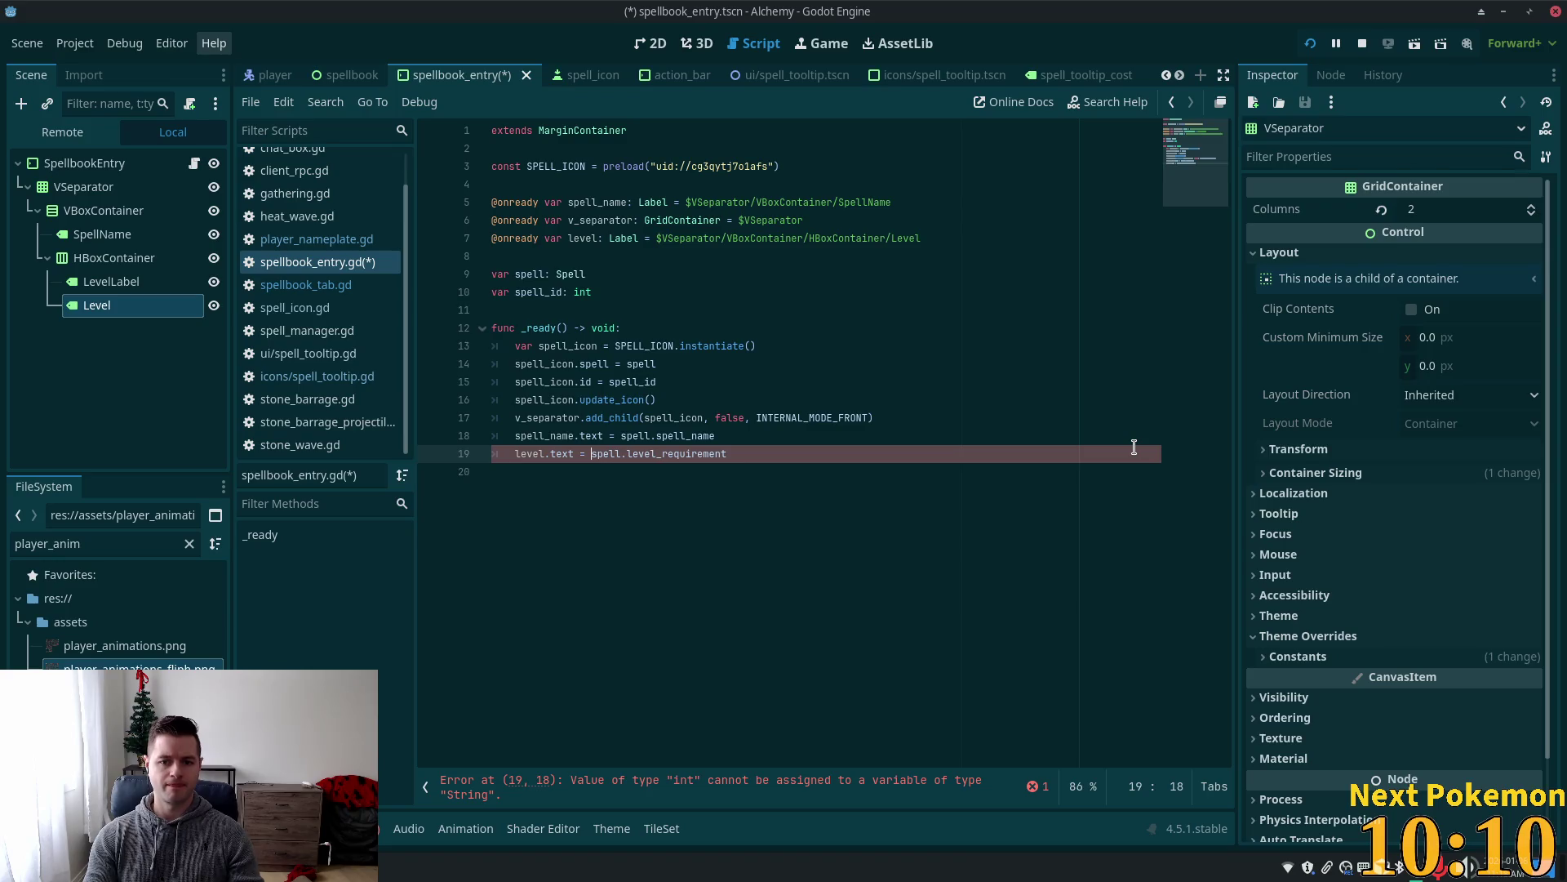
pyautogui.write('str')
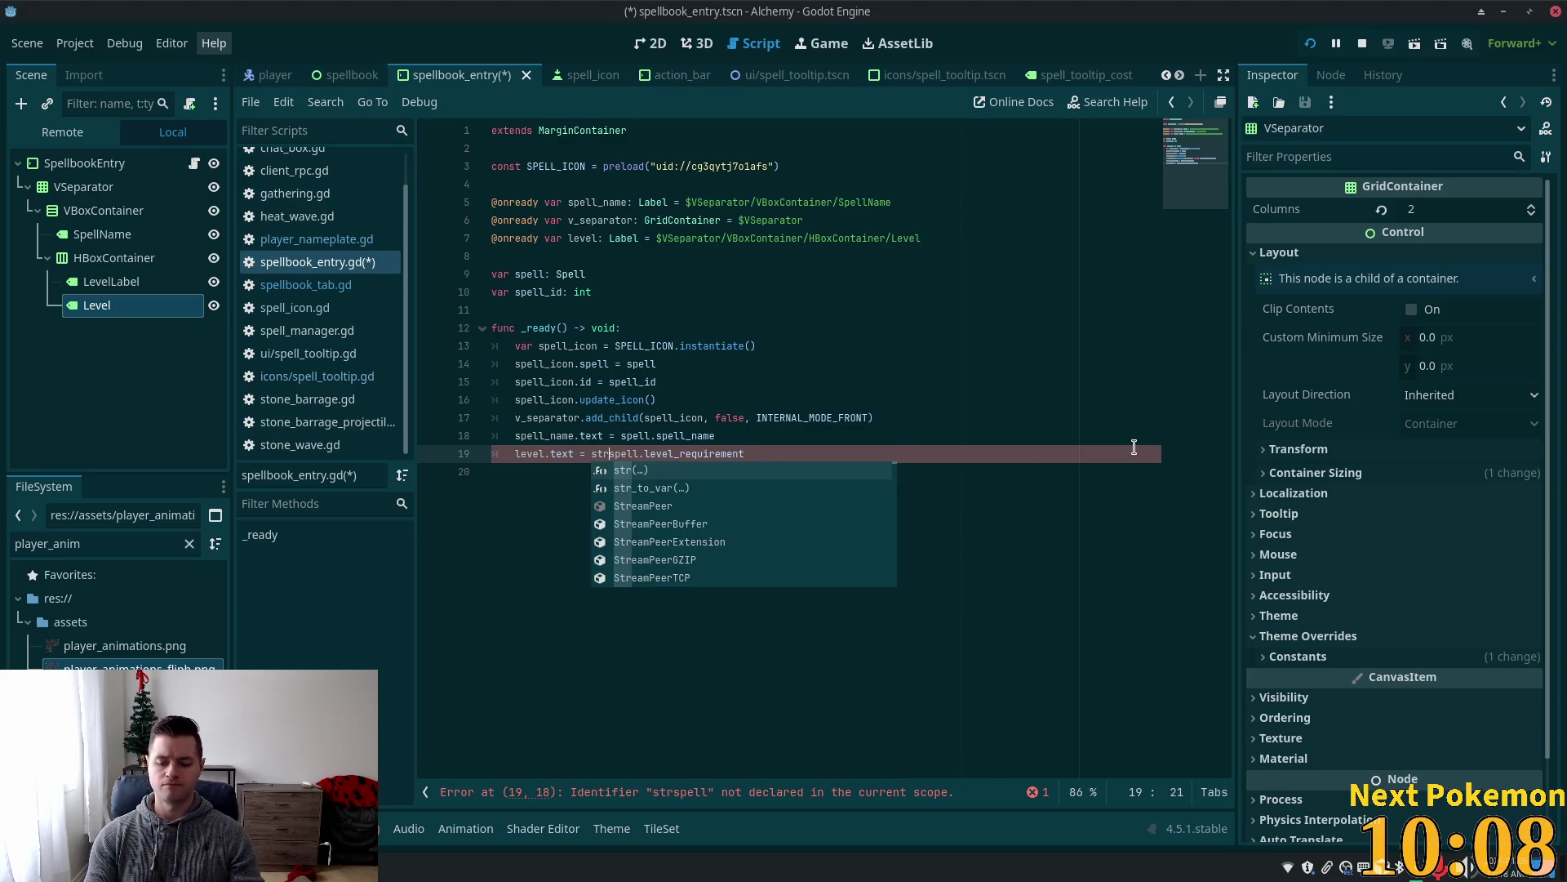
pyautogui.write('(')
pyautogui.press('End')
pyautogui.write(')')
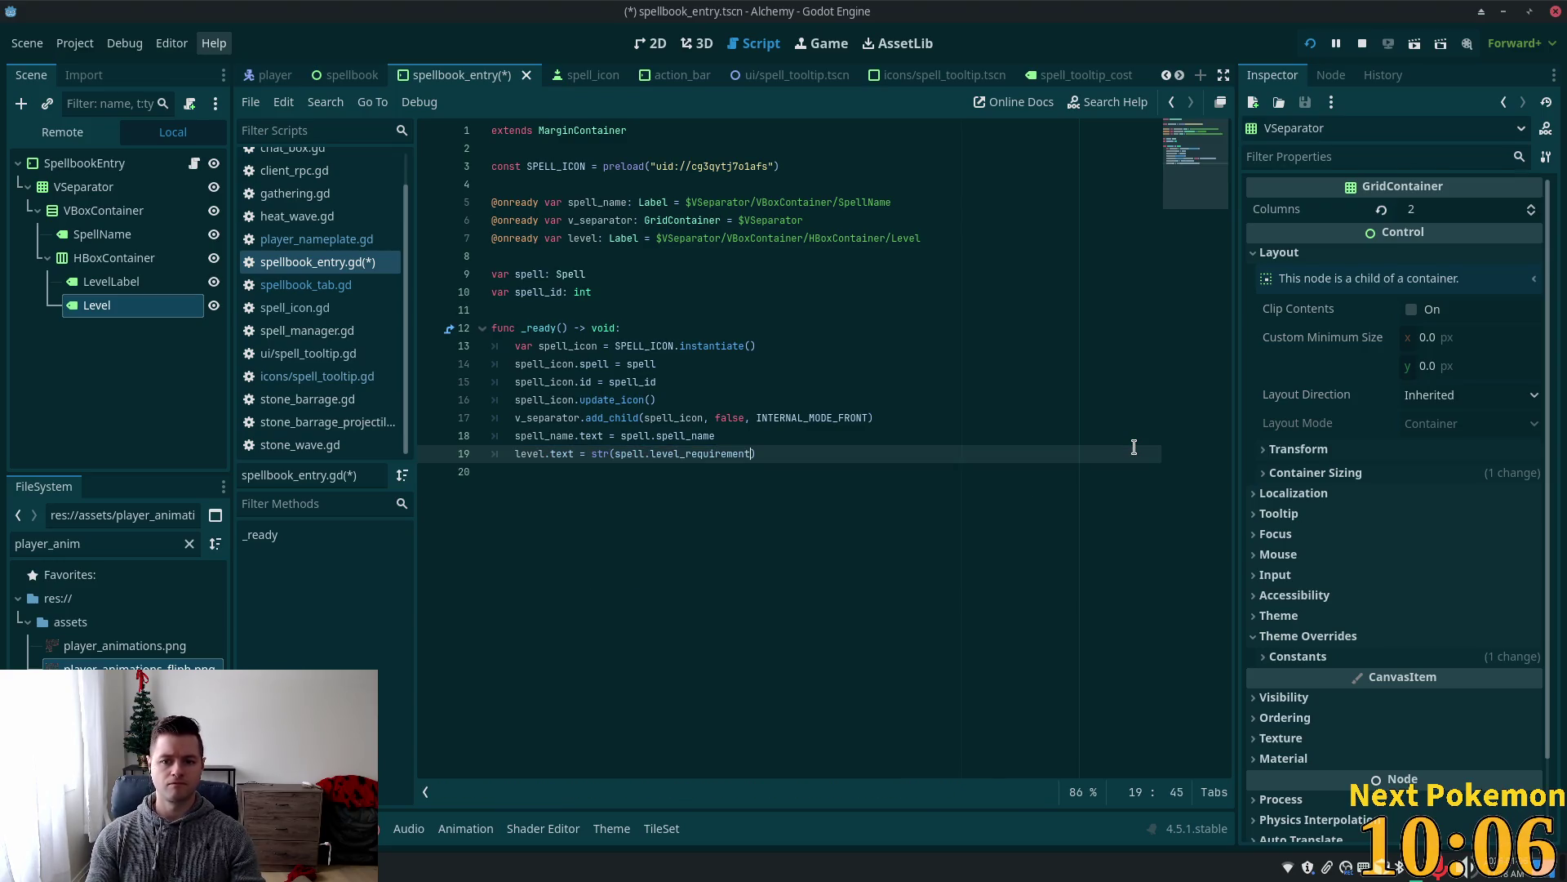
# Review the _ready function and save the scene and script.
pyautogui.click(912, 328)
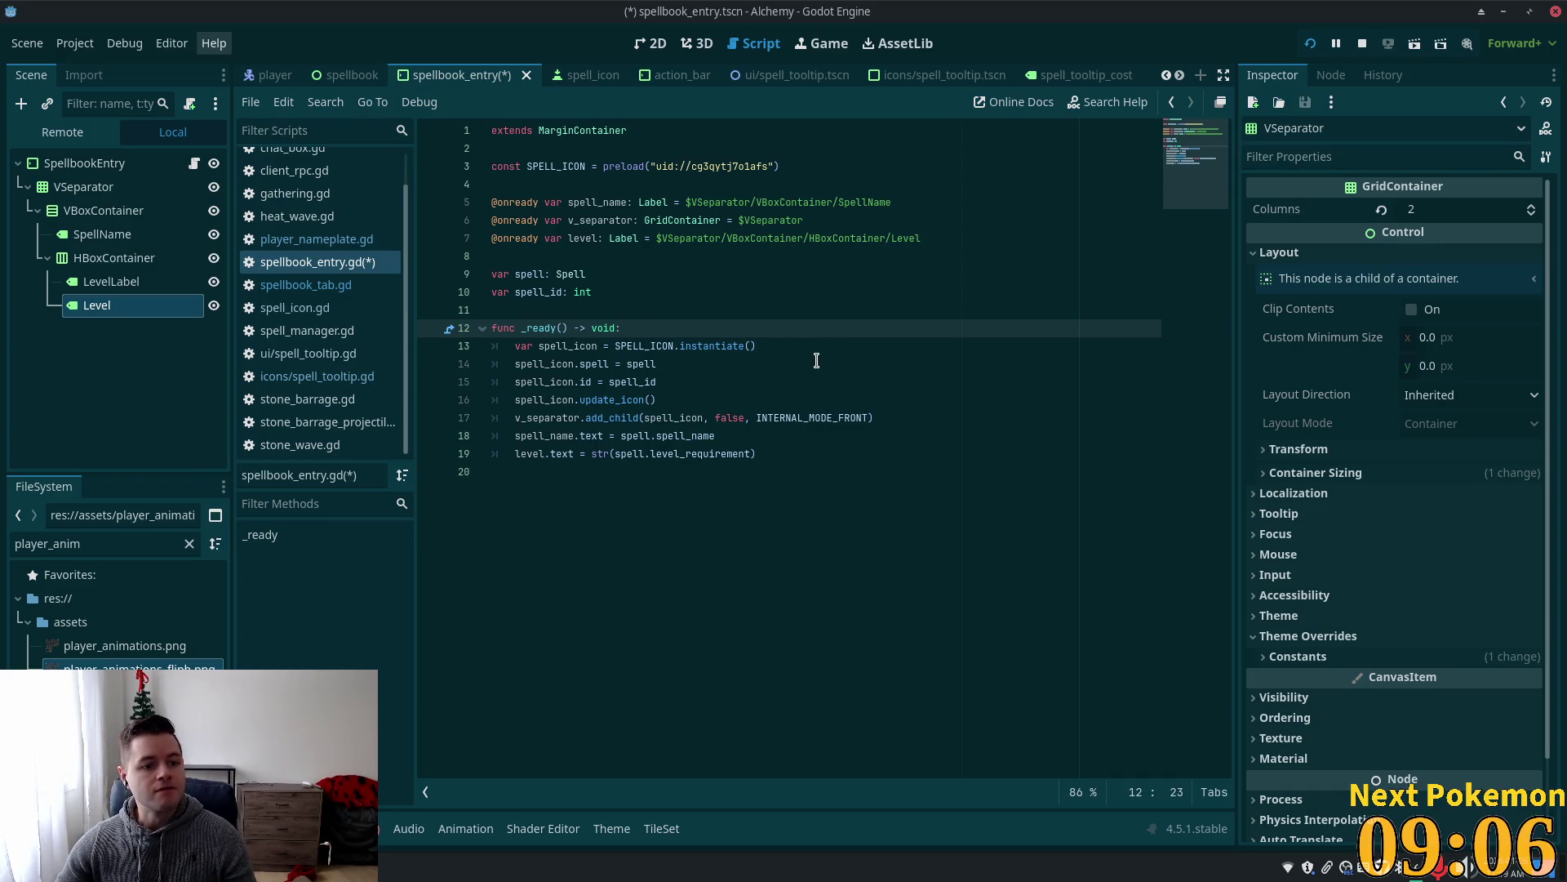
pyautogui.moveTo(778, 439); pyautogui.dragTo(776, 454)
pyautogui.click(775, 456)
pyautogui.press('Up')
pyautogui.press('Up')
pyautogui.press('Up')
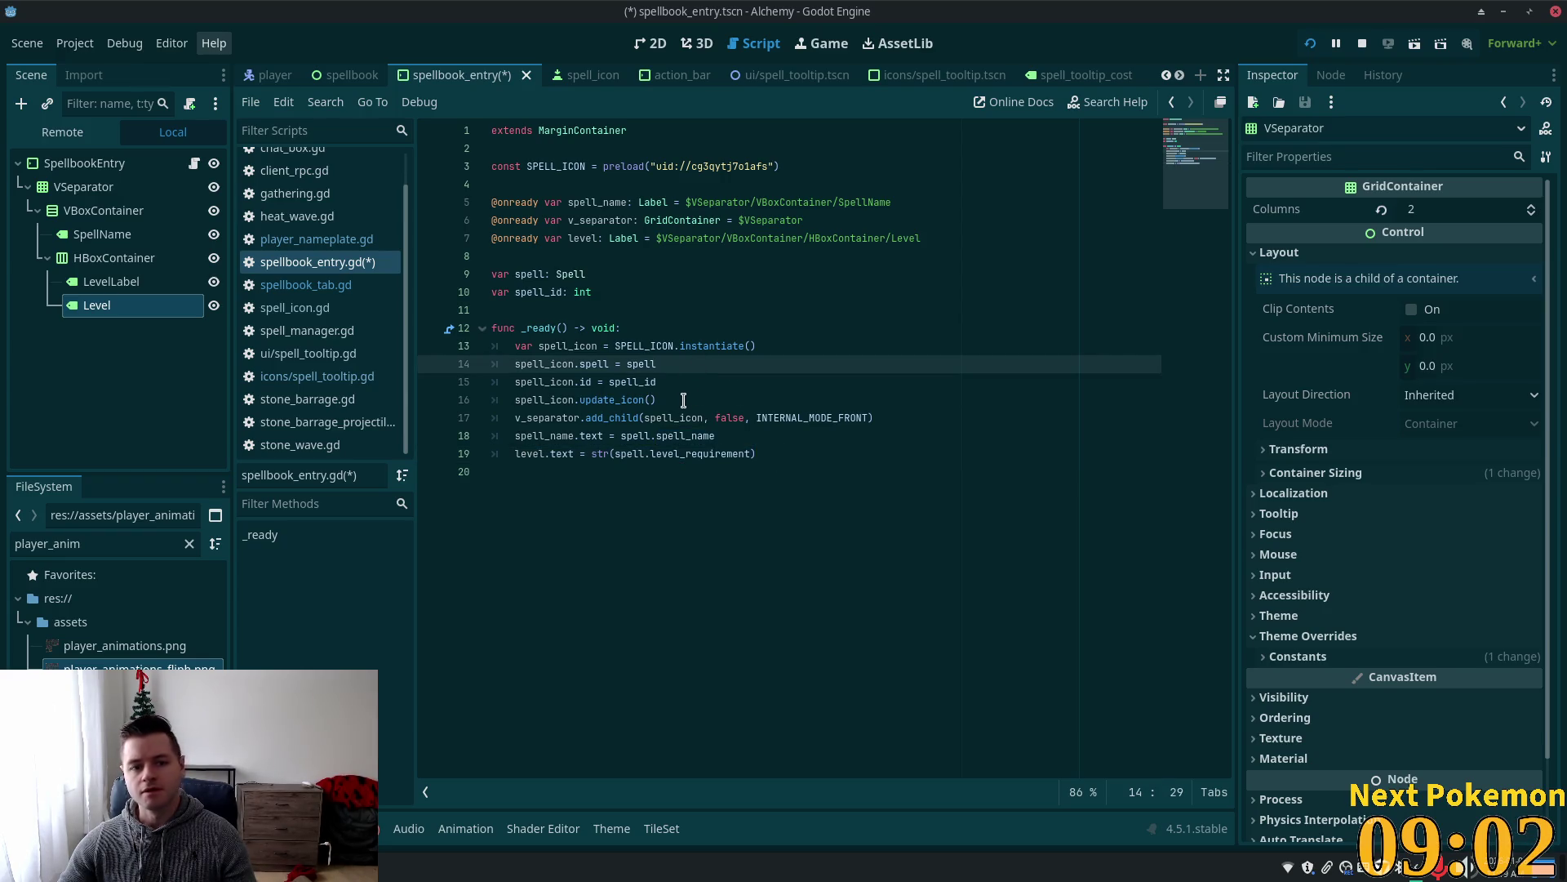
pyautogui.click(563, 454)
pyautogui.click(679, 435)
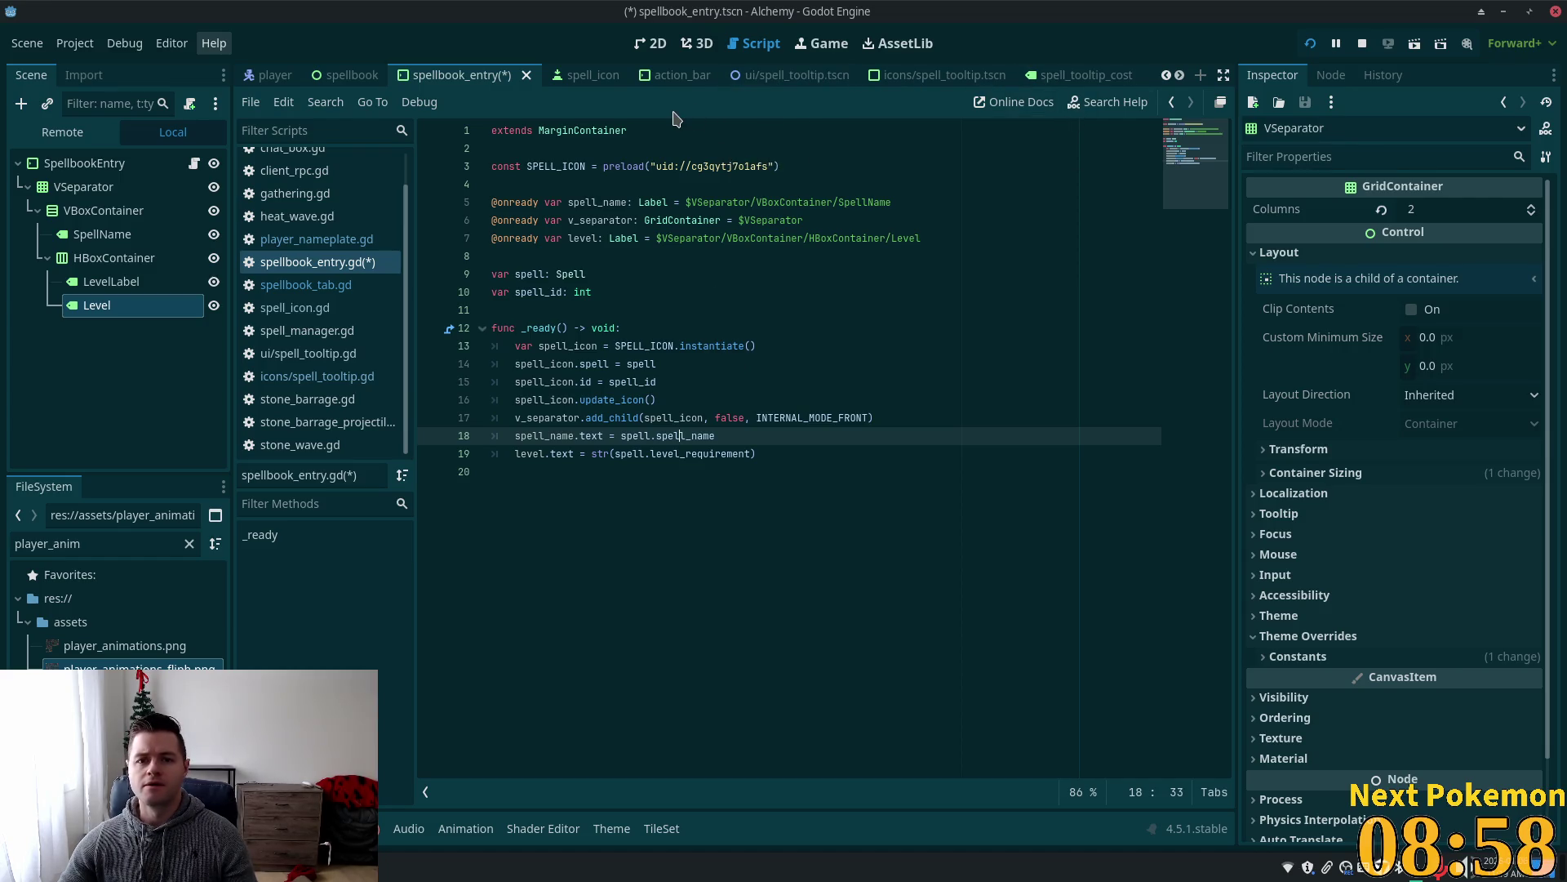
pyautogui.hotkey('ctrl', 's')
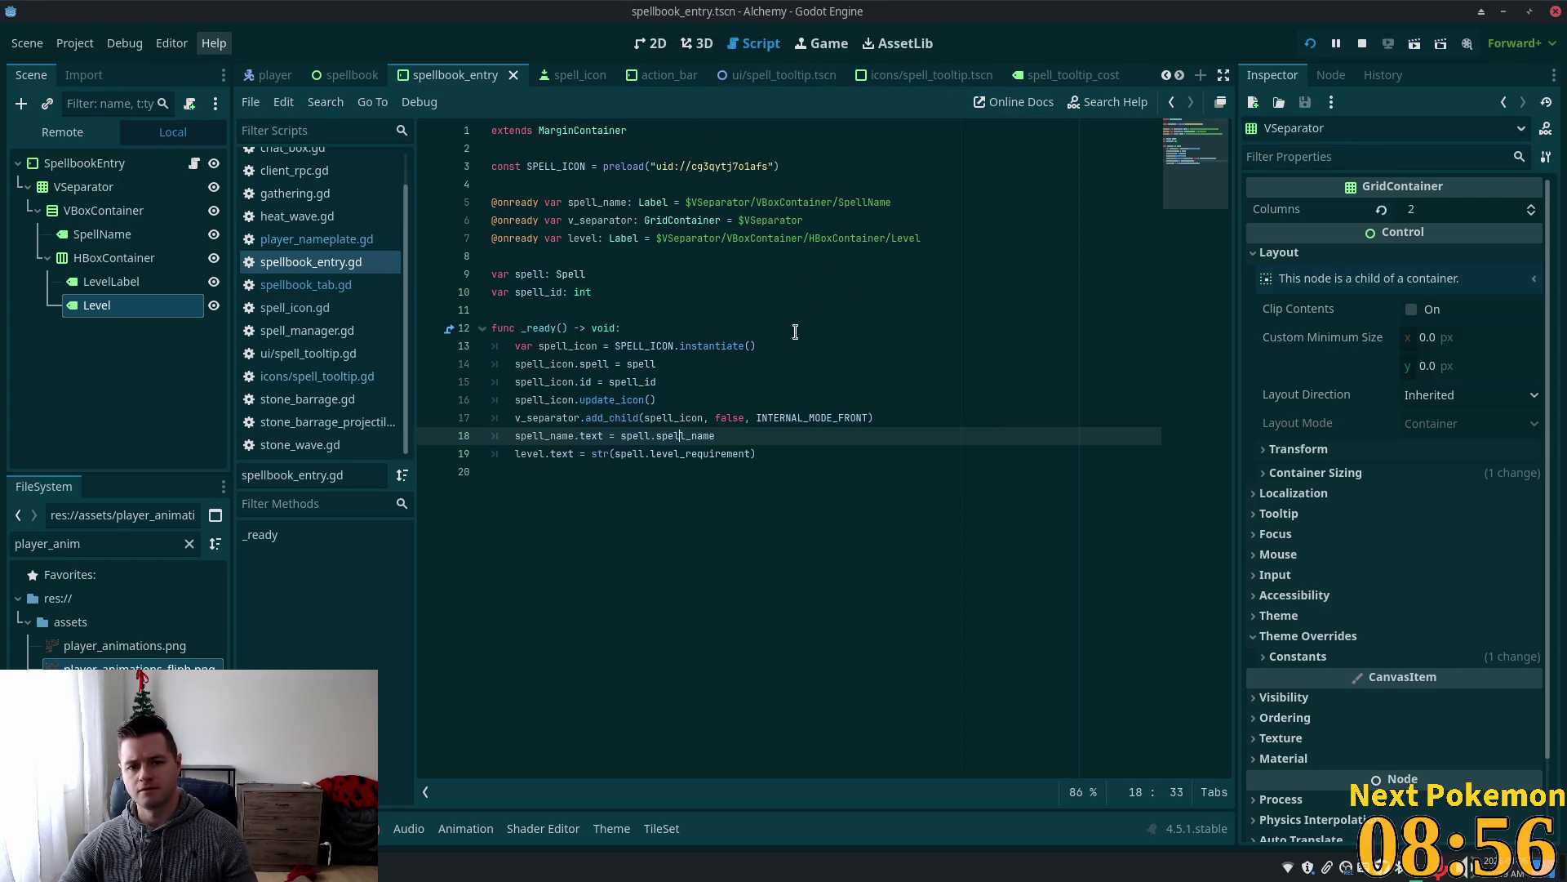
pyautogui.hotkey('alt', 'Tab')
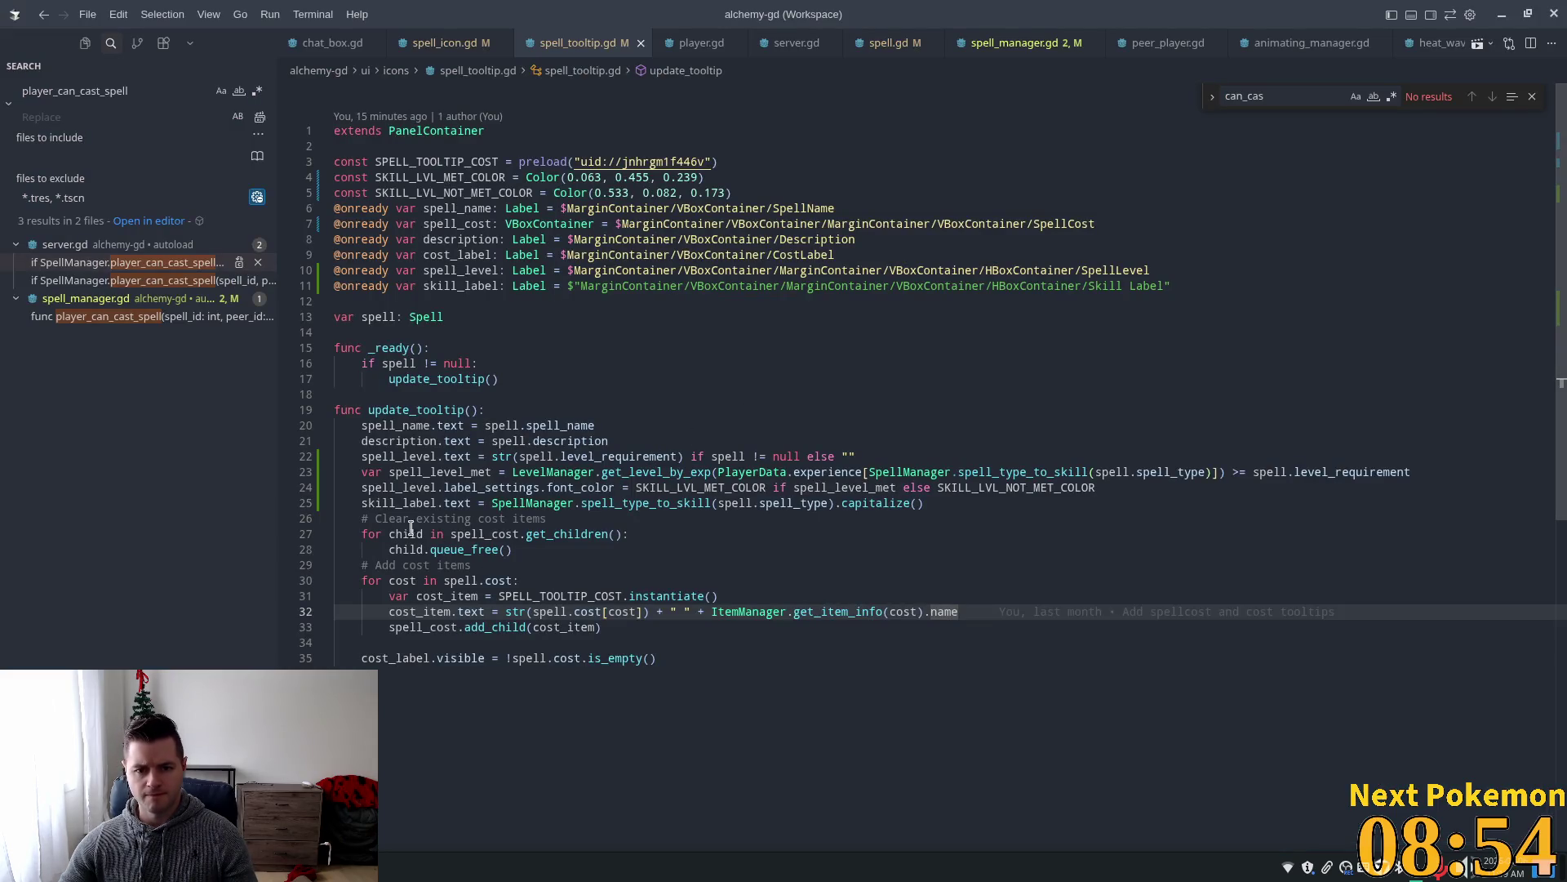
# Move the spell_level_met line to the top of update_tooltip with a blank line after it.
pyautogui.click(435, 458)
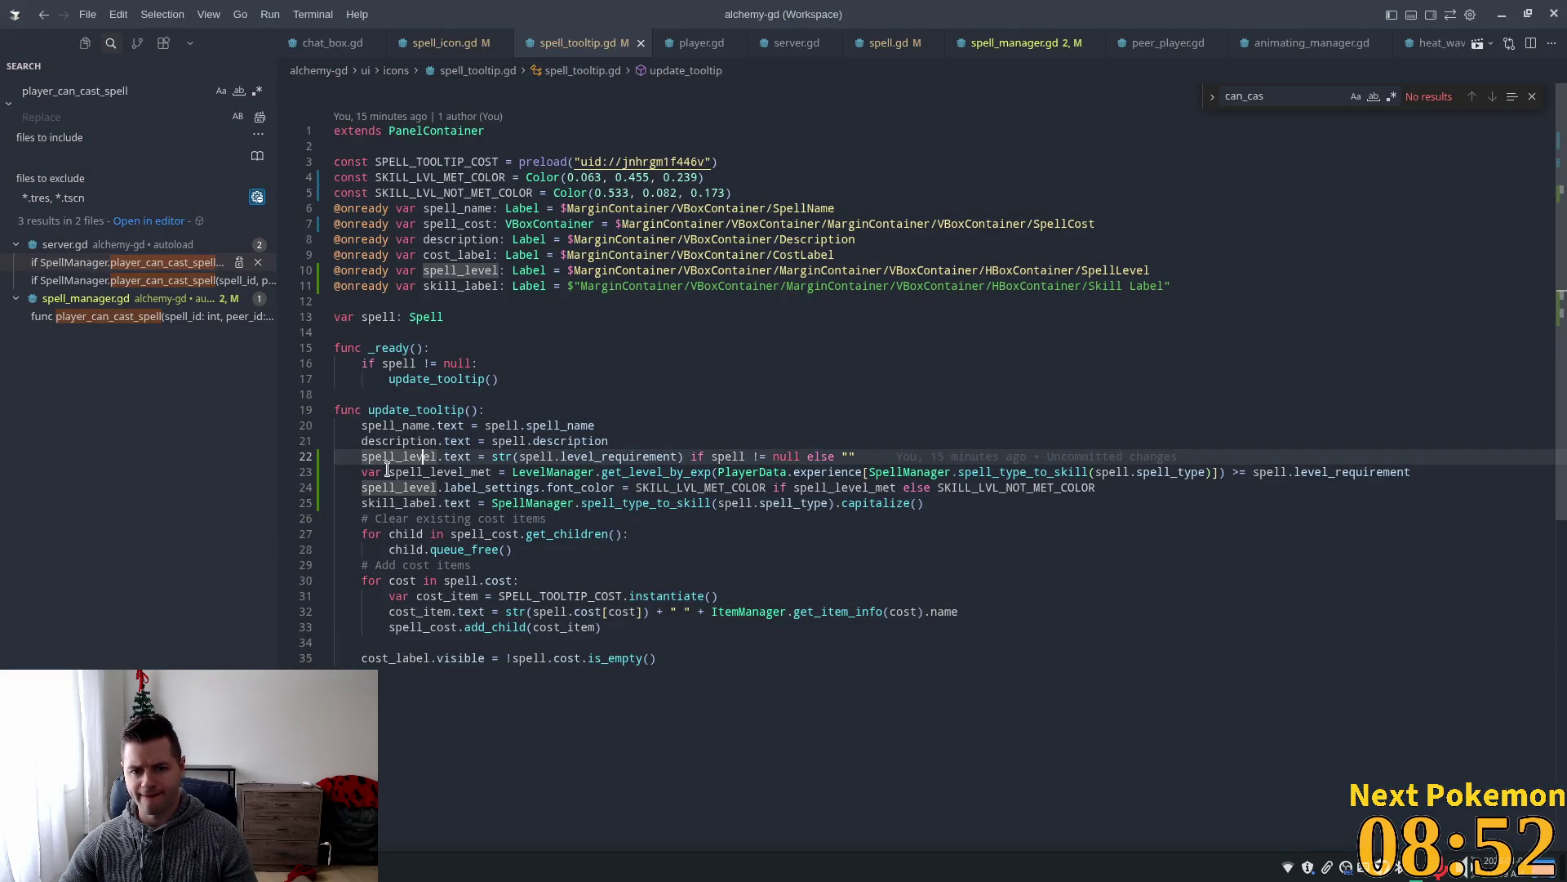
pyautogui.click(432, 472)
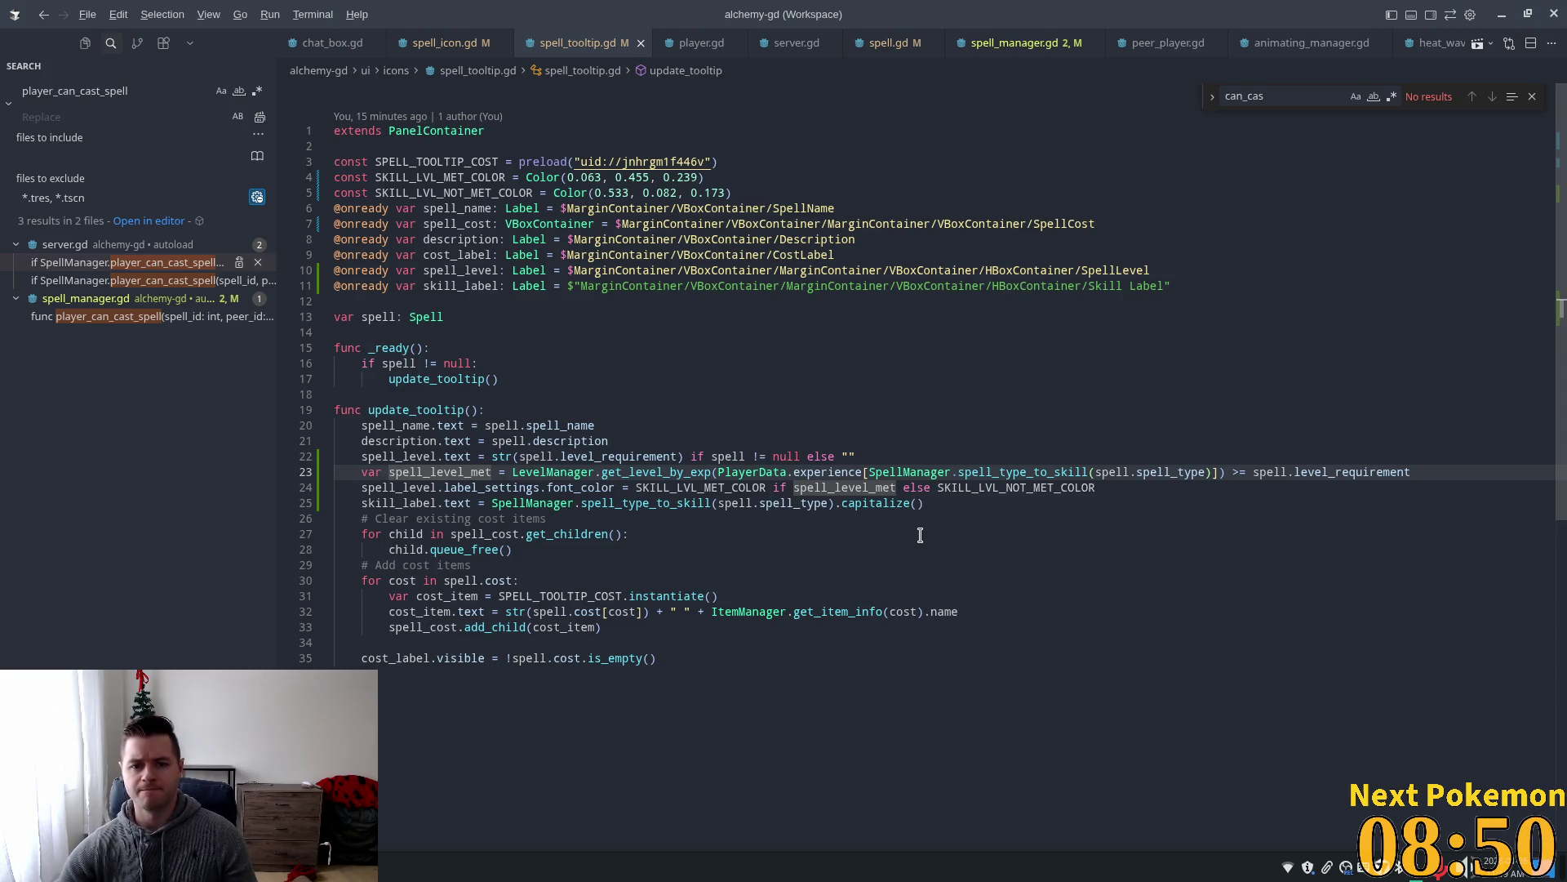
pyautogui.hotkey('alt', 'Up')
pyautogui.hotkey('alt', 'Up')
pyautogui.hotkey('alt', 'Up')
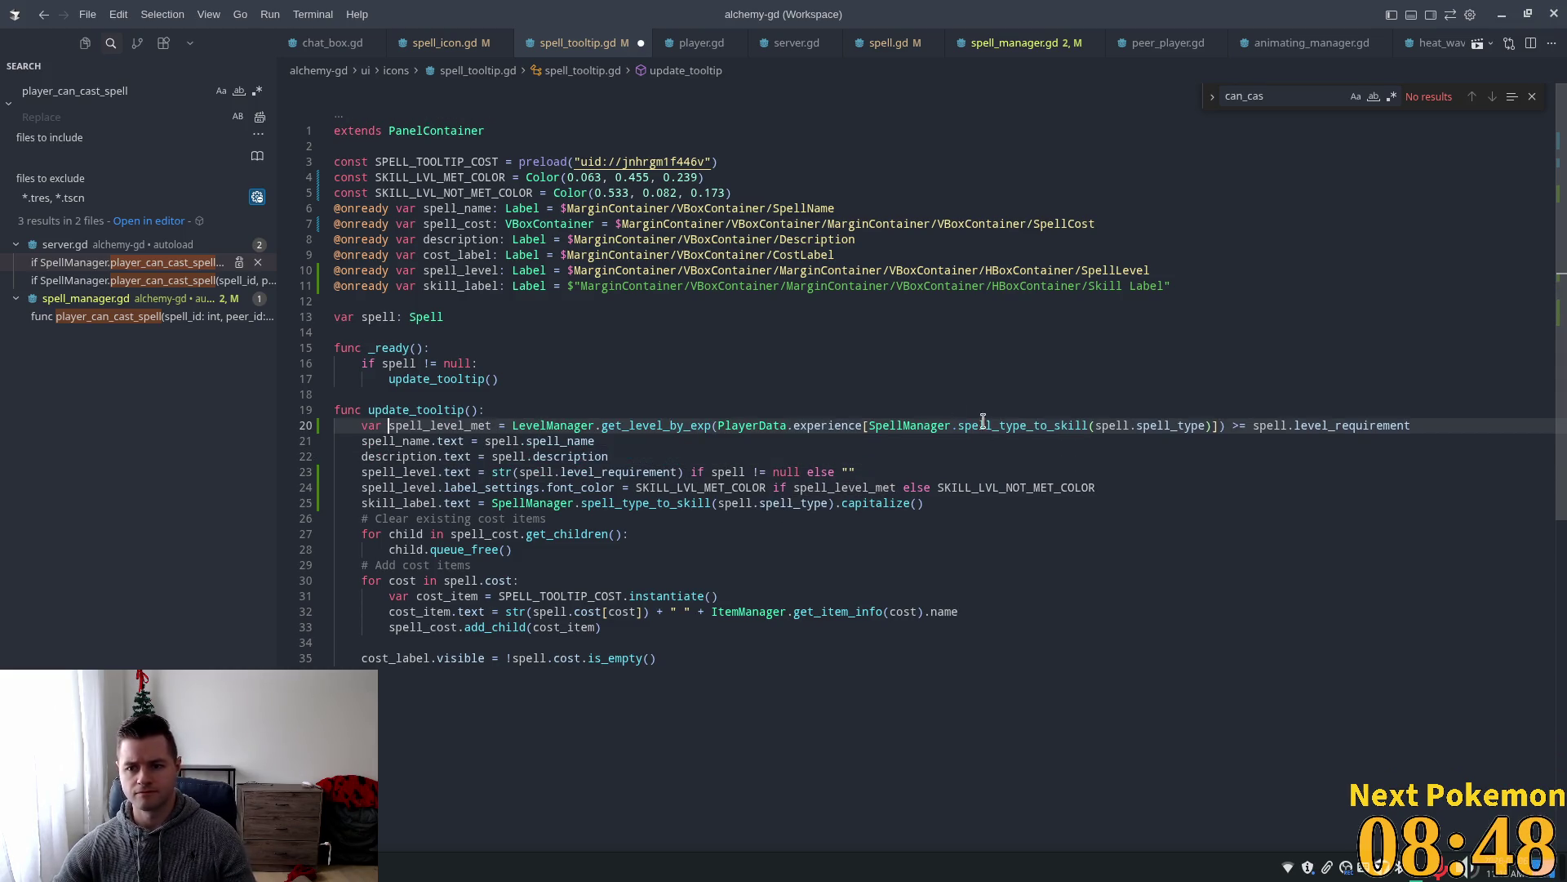
pyautogui.click(967, 426)
pyautogui.press('End')
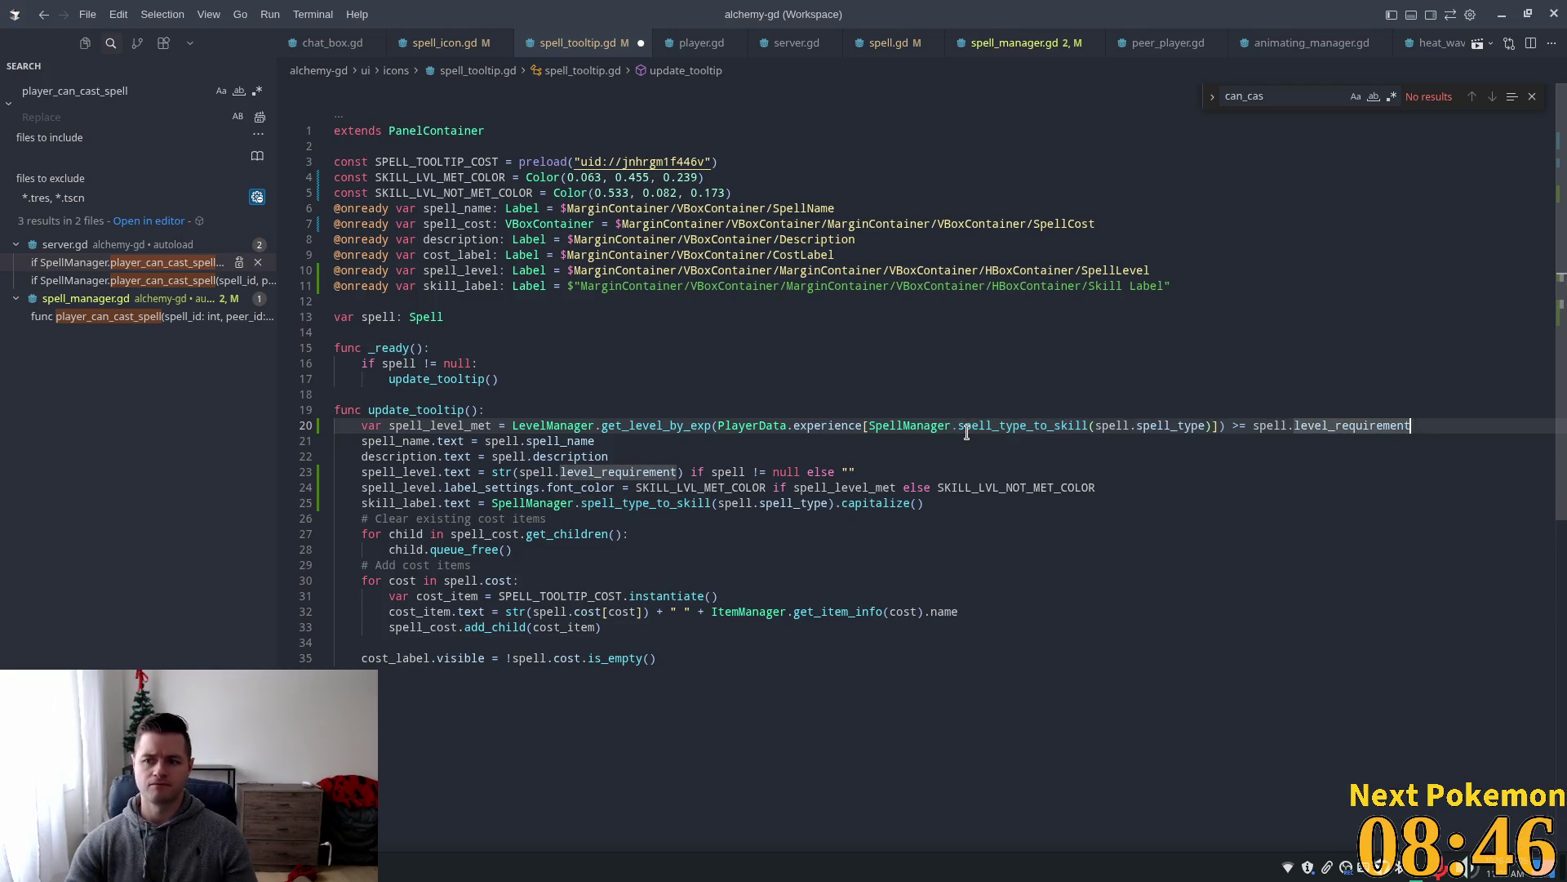
pyautogui.press('Return')
# Add a blank line after the colour constants and select both SKILL_LVL colour constants.
pyautogui.press('Up')
pyautogui.press('Up')
pyautogui.press('Up')
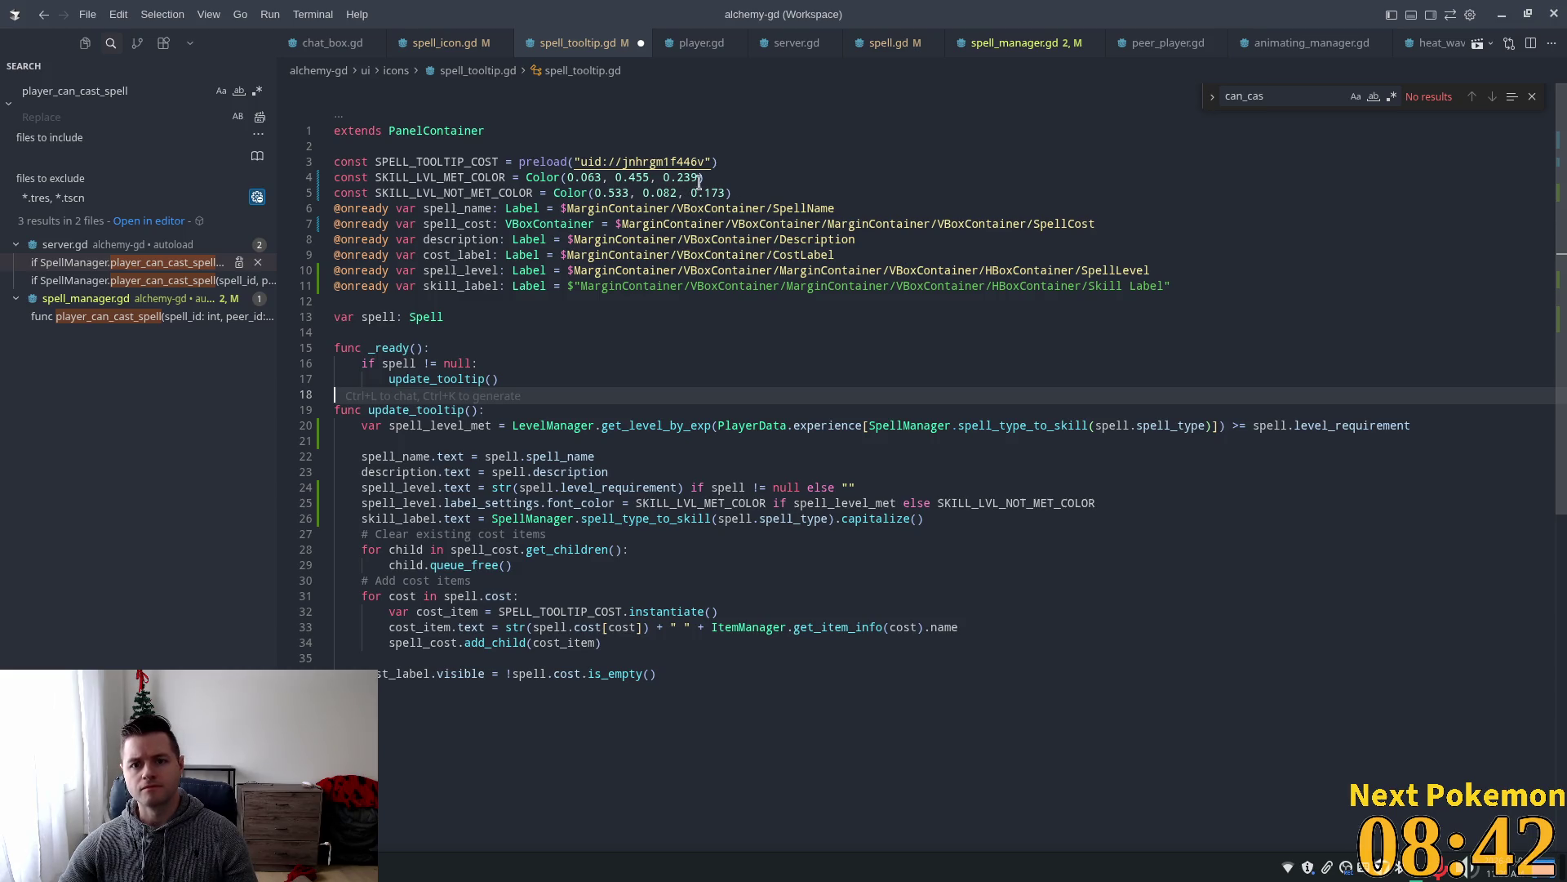
pyautogui.moveTo(744, 192); pyautogui.dragTo(311, 177)
pyautogui.hotkey('ctrl', 'c')
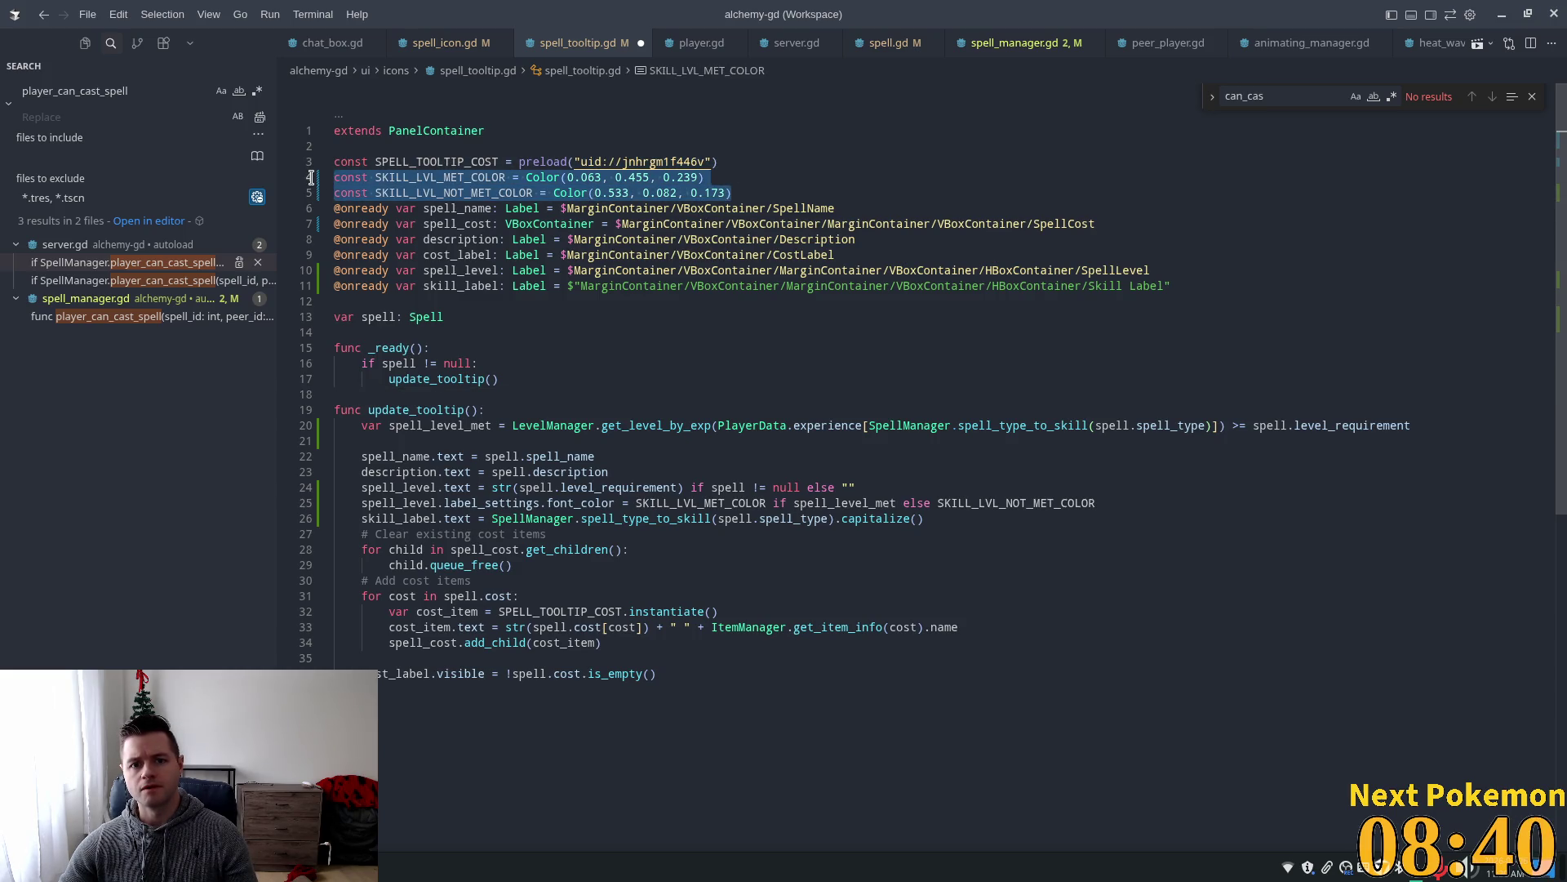
pyautogui.click(771, 195)
pyautogui.press('Return')
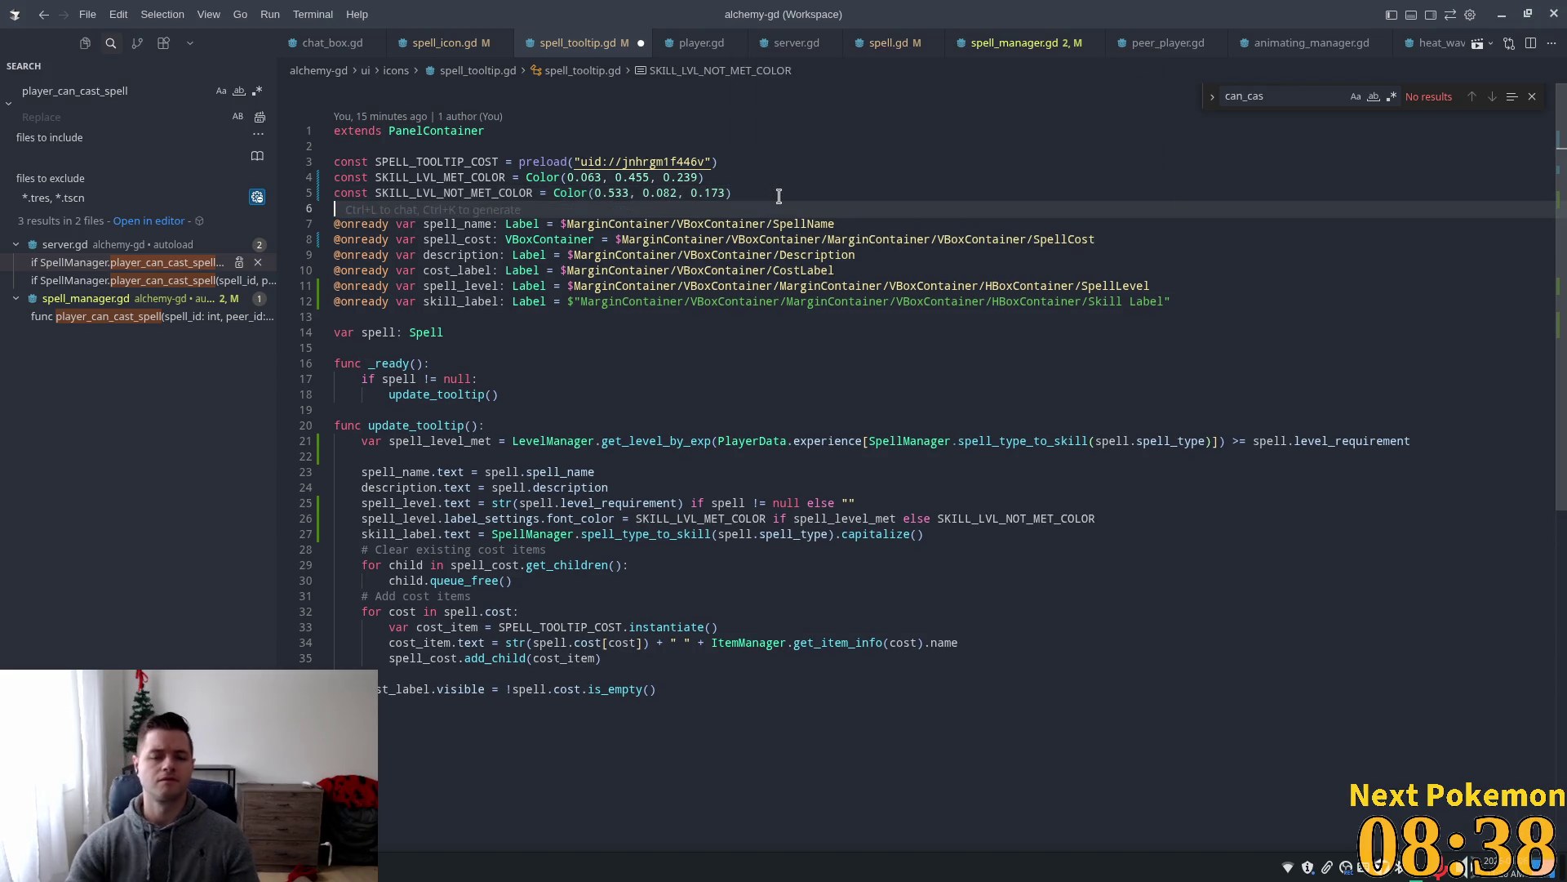
pyautogui.moveTo(780, 191); pyautogui.dragTo(609, 193)
pyautogui.keyDown('shift'); pyautogui.click(317, 178); pyautogui.keyUp('shift')
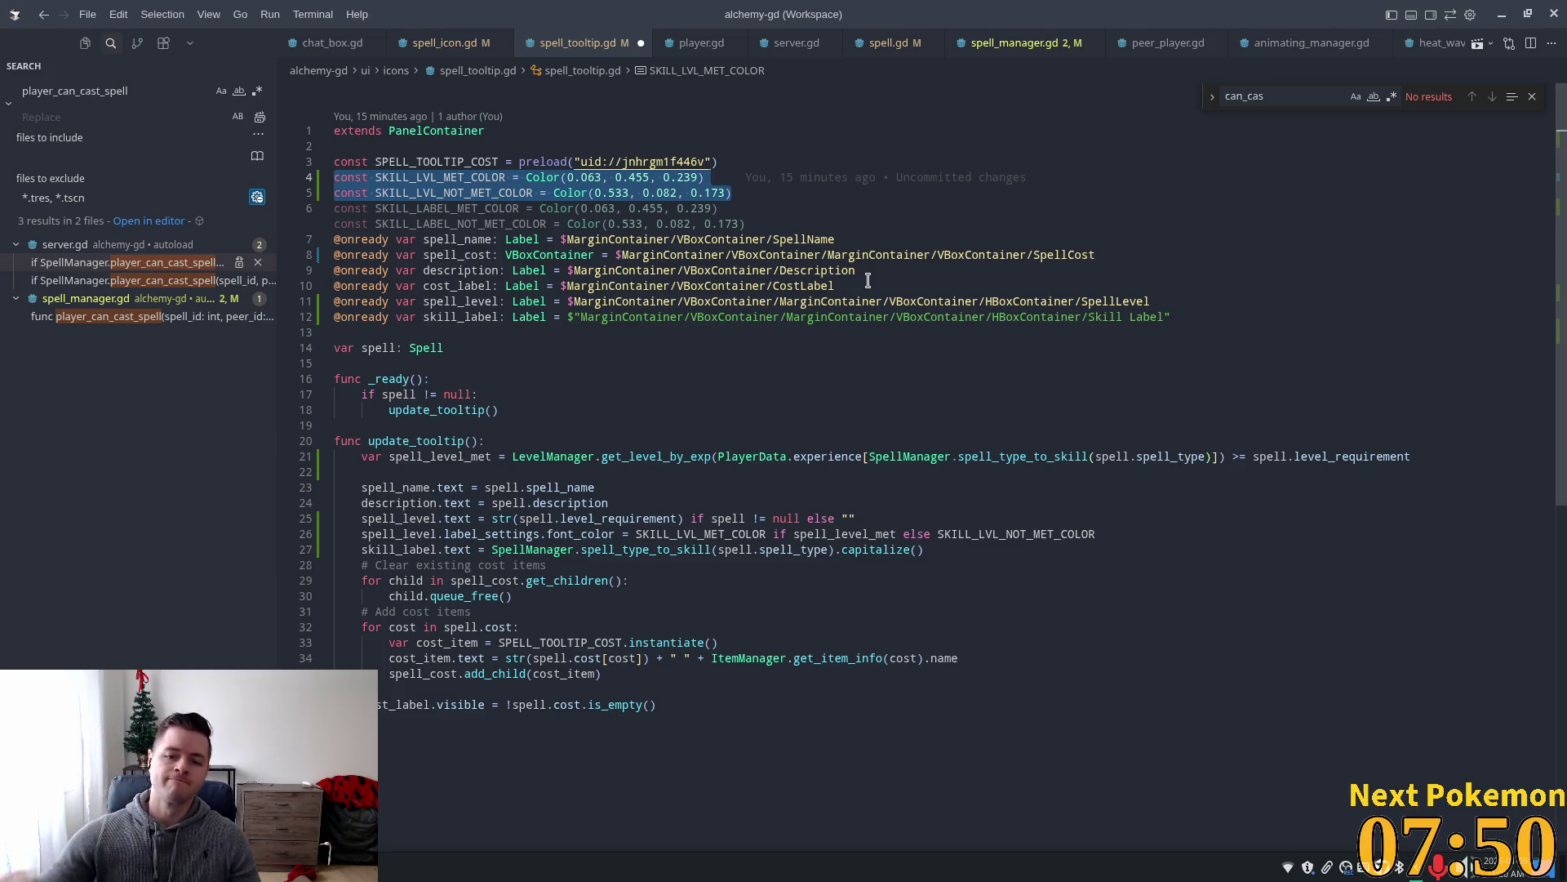
# Drop the suggested SKILL_LABEL lines and copy both SKILL_LVL colour constants into Godot's SPELL_ICON line.
pyautogui.press('Down')
pyautogui.press('Down')
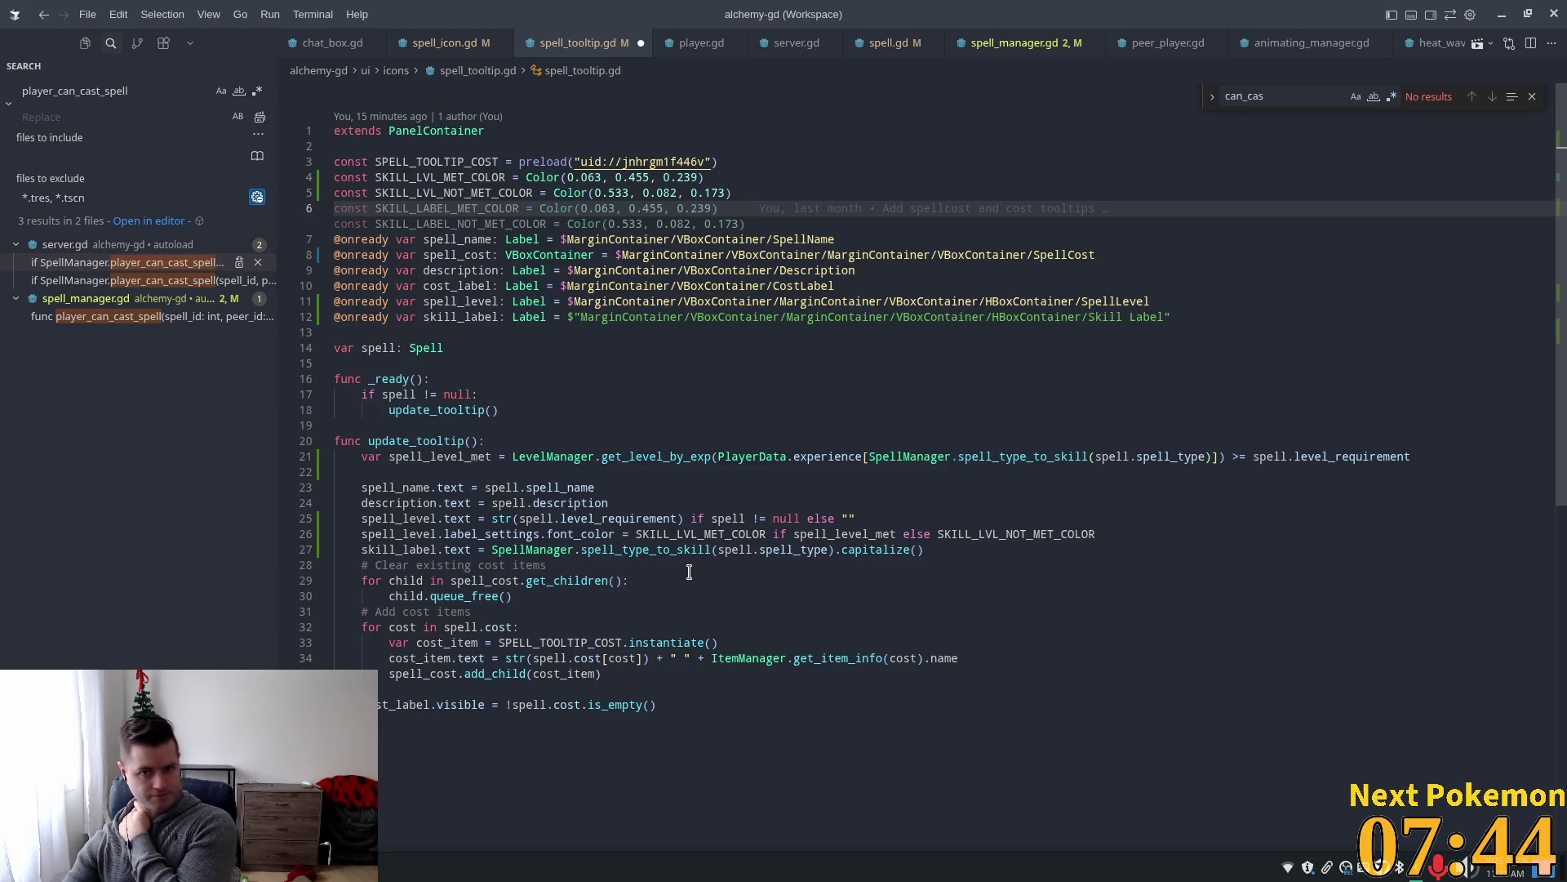
pyautogui.press('BackSpace')
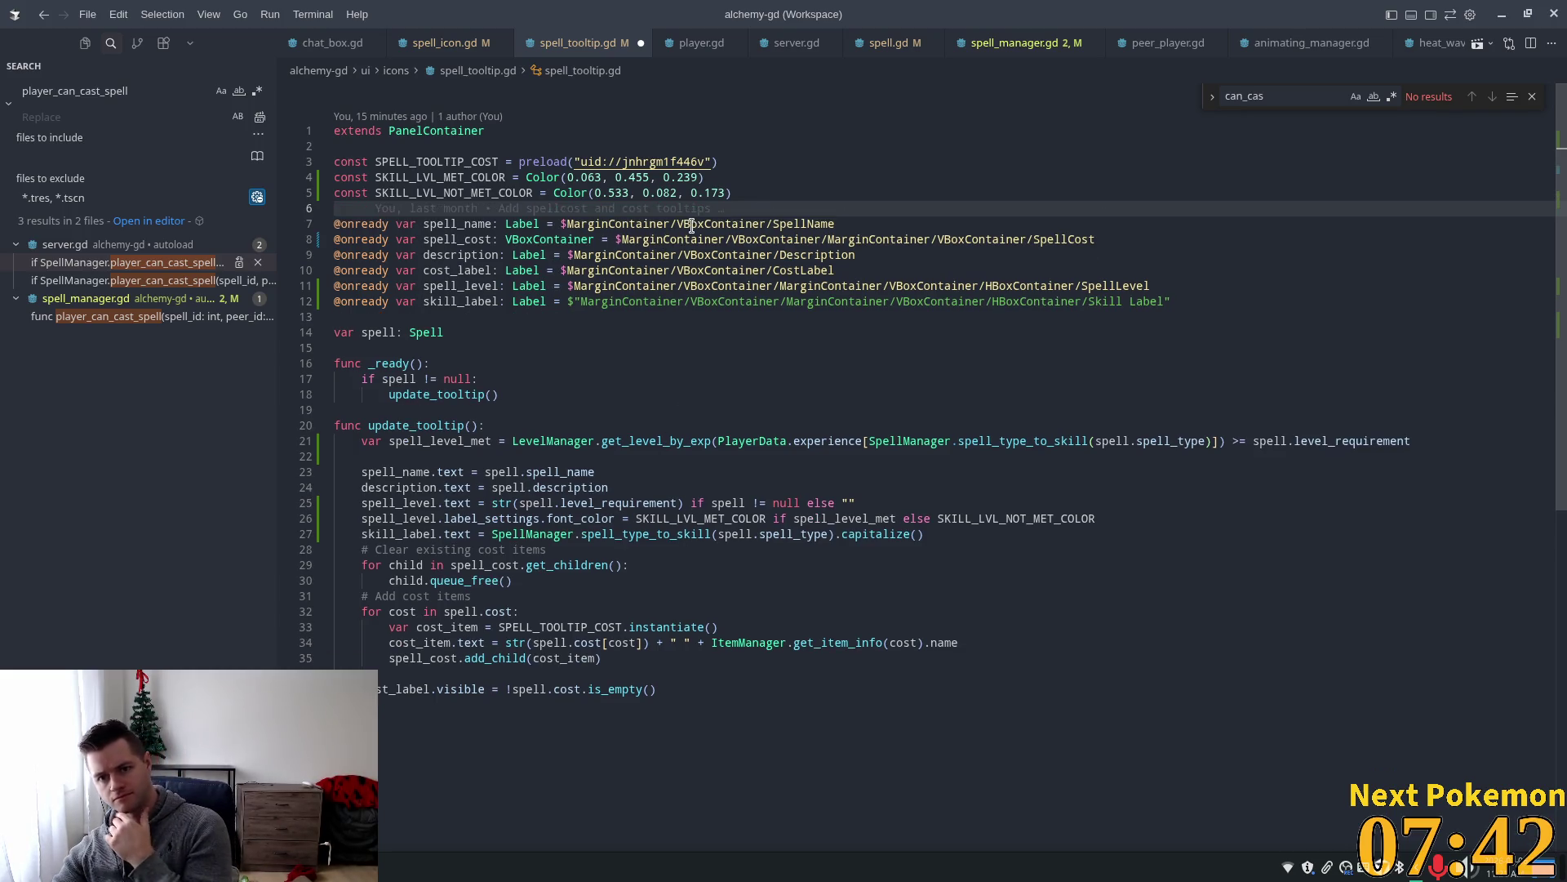
pyautogui.moveTo(732, 193); pyautogui.dragTo(302, 175)
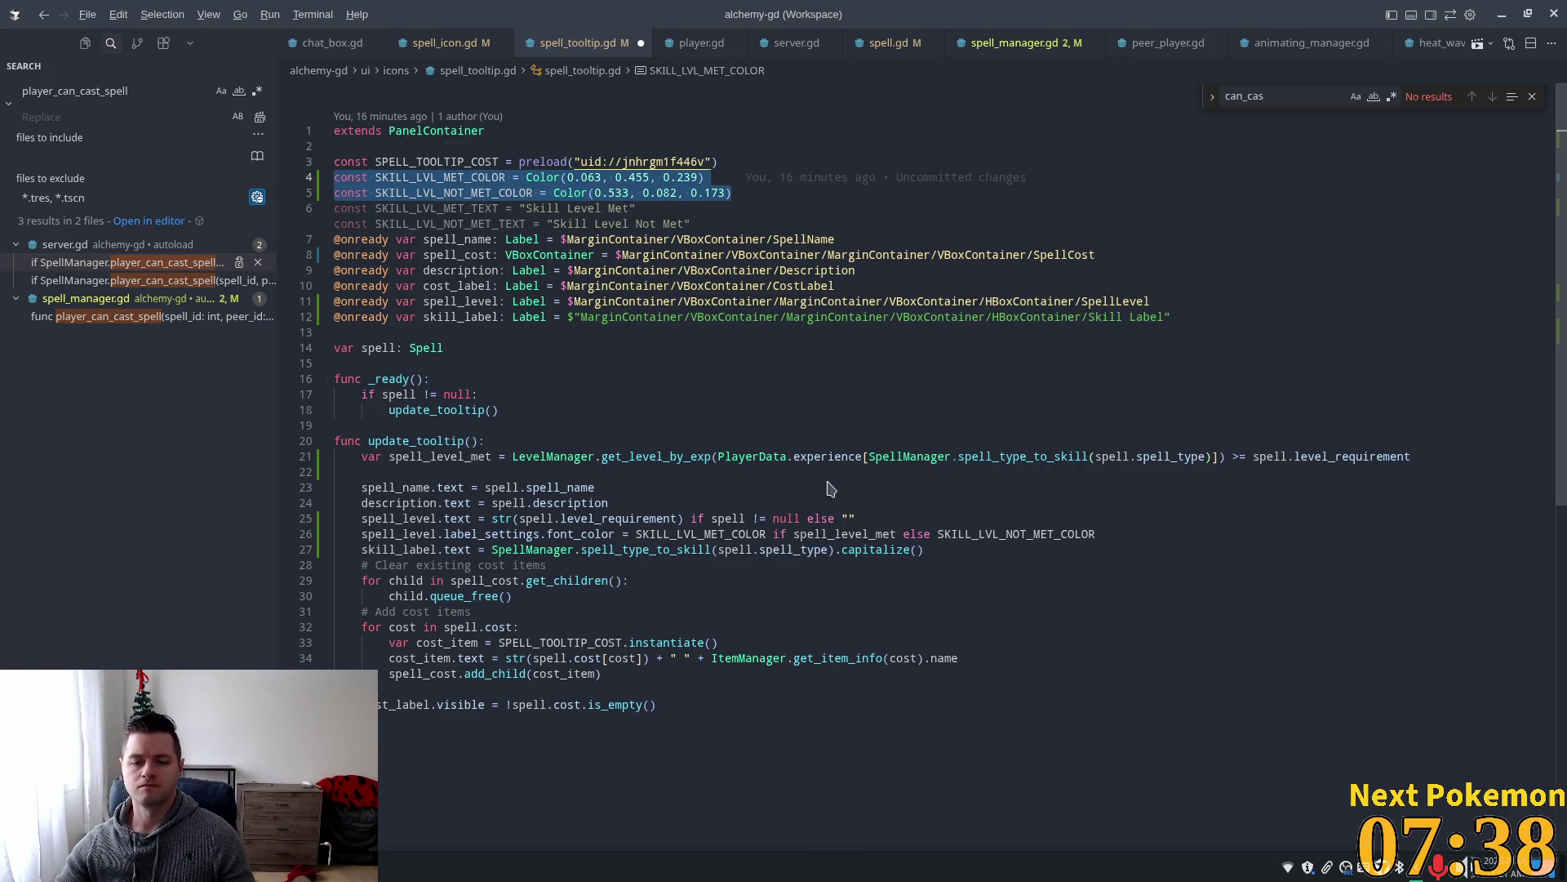
pyautogui.hotkey('alt', 'Tab')
pyautogui.click(845, 211)
pyautogui.press('Up')
pyautogui.press('Up')
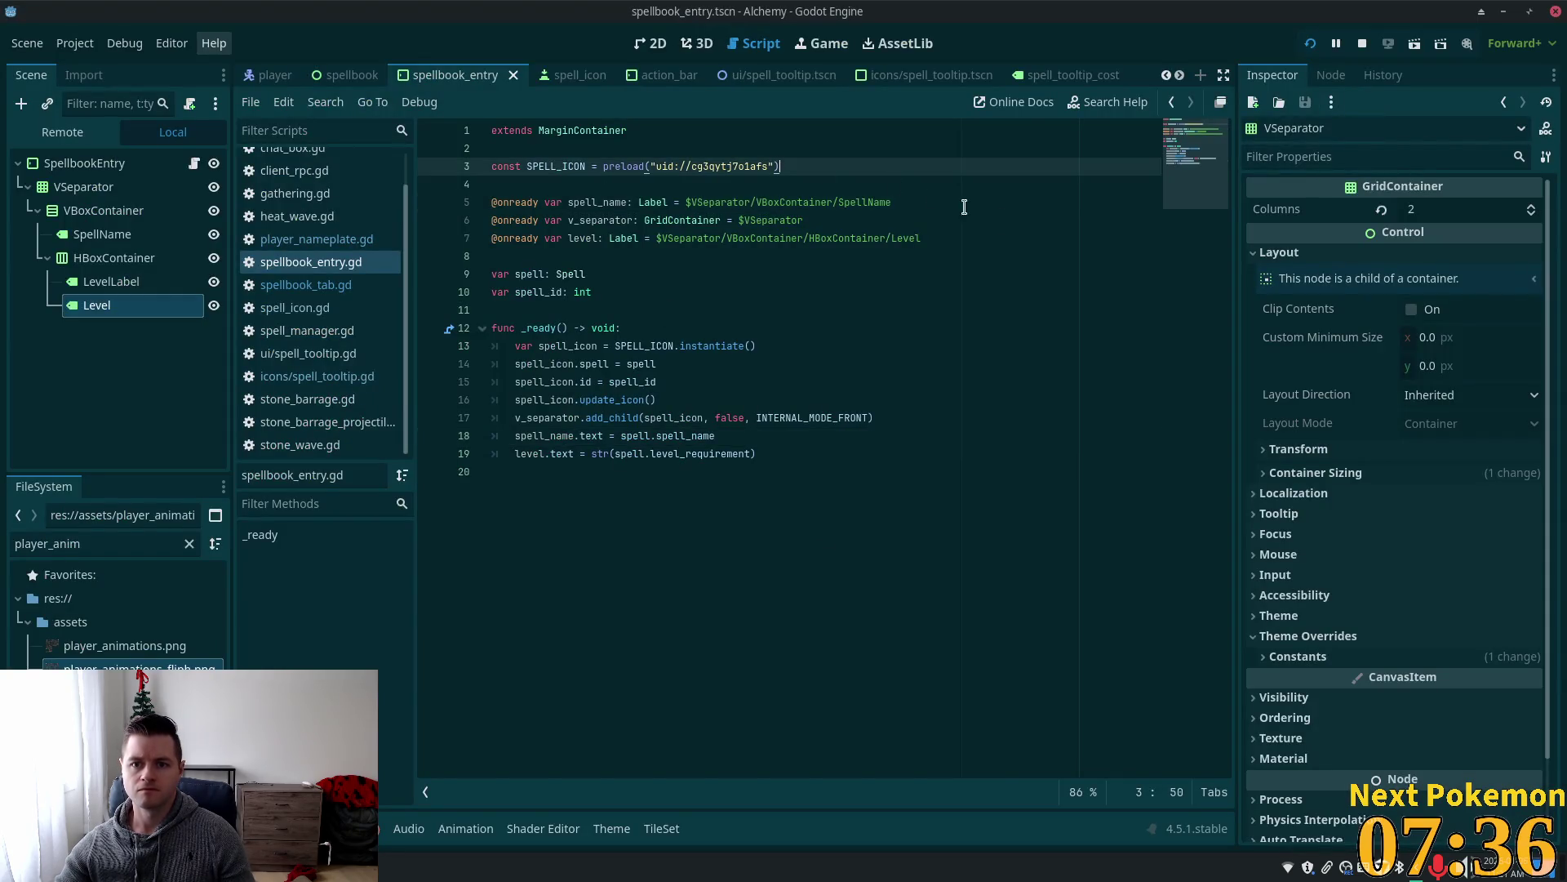
# Paste SKILL_LVL_MET_COLOR and SKILL_LVL_NOT_MET_COLOR below SPELL_ICON, comparing against spell_tooltip.gd.
pyautogui.hotkey('ctrl', 'v')
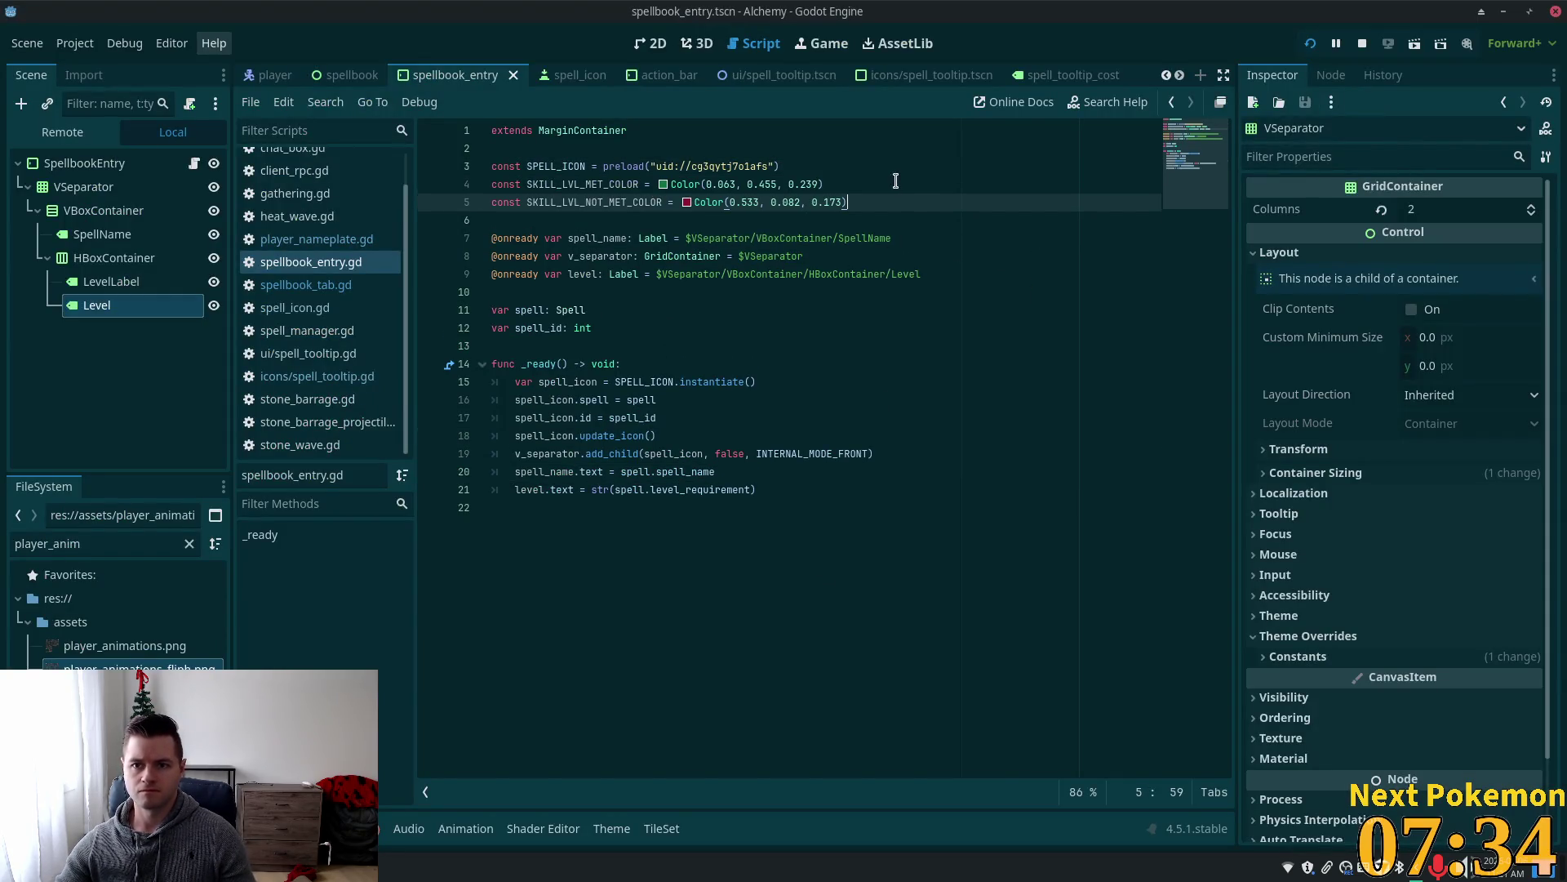
pyautogui.hotkey('alt', 'Tab')
pyautogui.hotkey('alt', 'Tab')
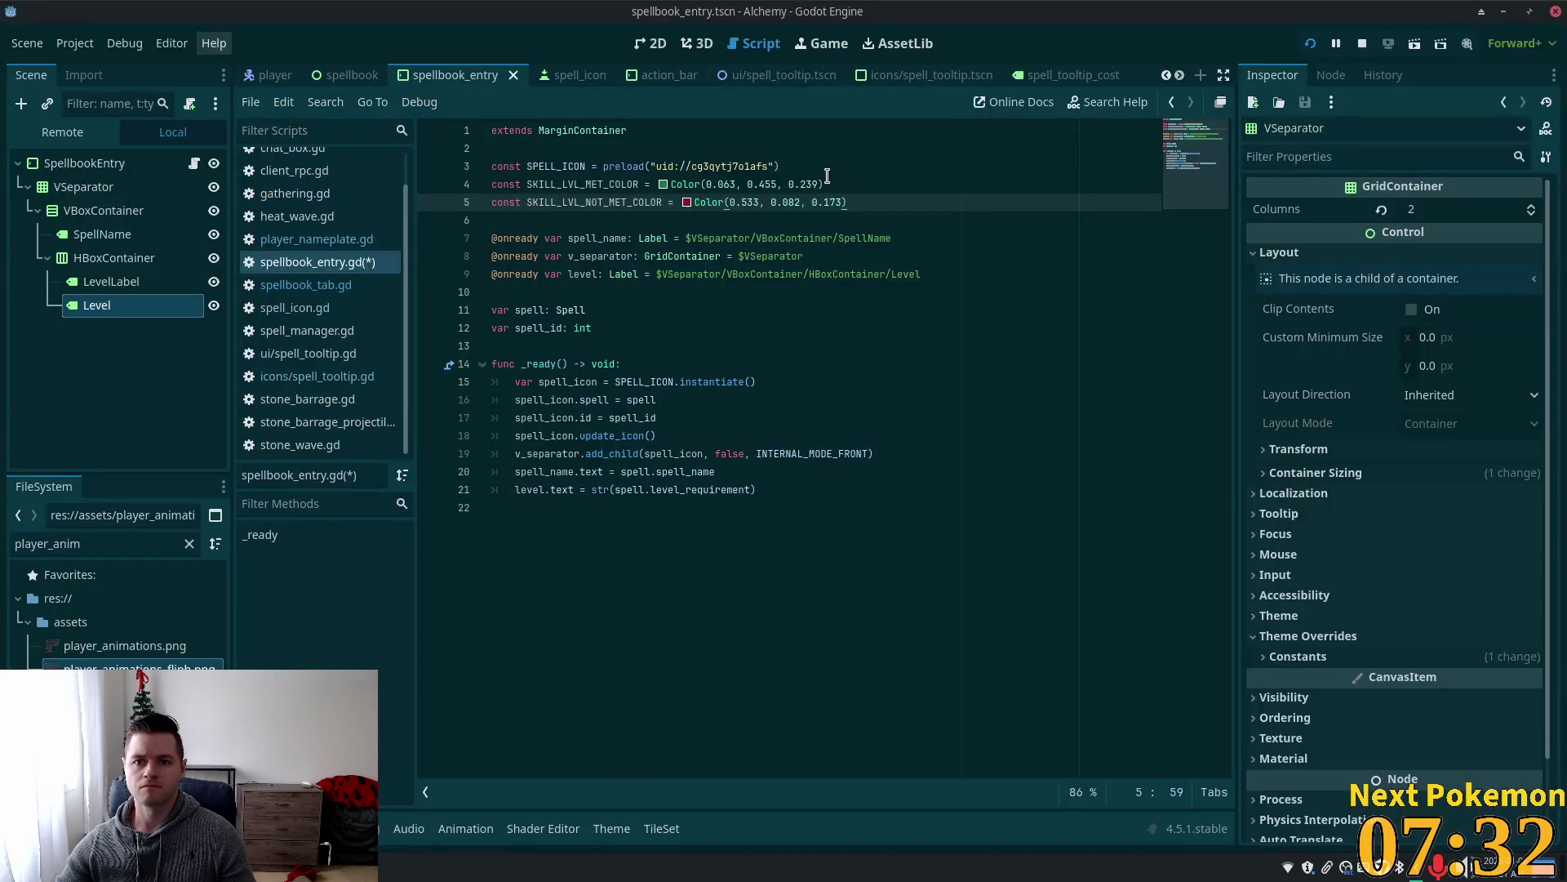
pyautogui.hotkey('alt', 'Tab')
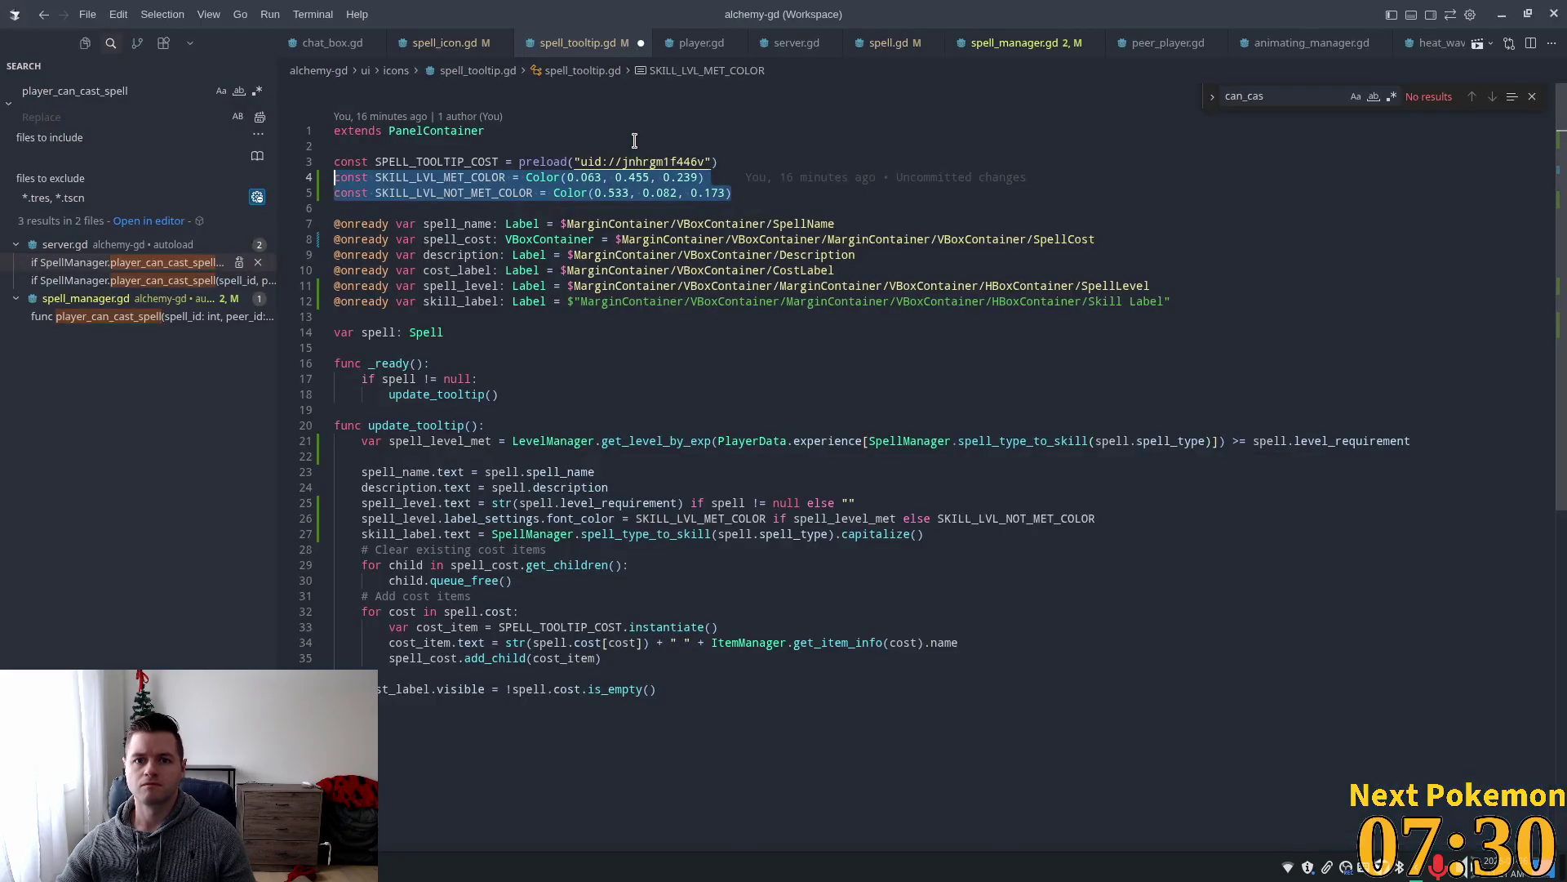
pyautogui.hotkey('alt', 'Tab')
pyautogui.hotkey('alt', 'Tab')
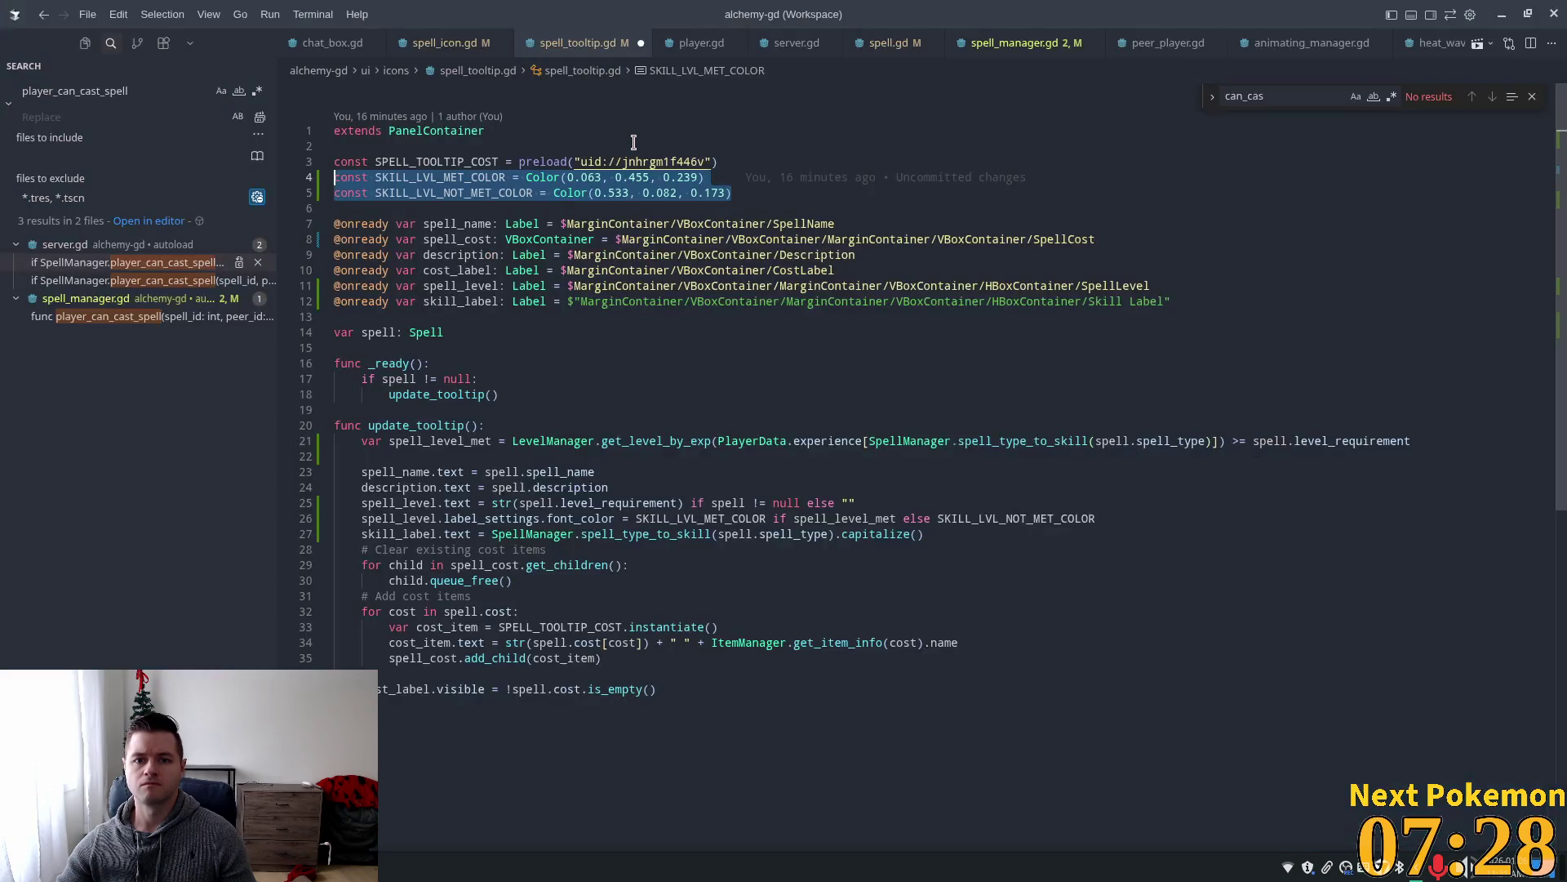
pyautogui.hotkey('alt', 'Tab')
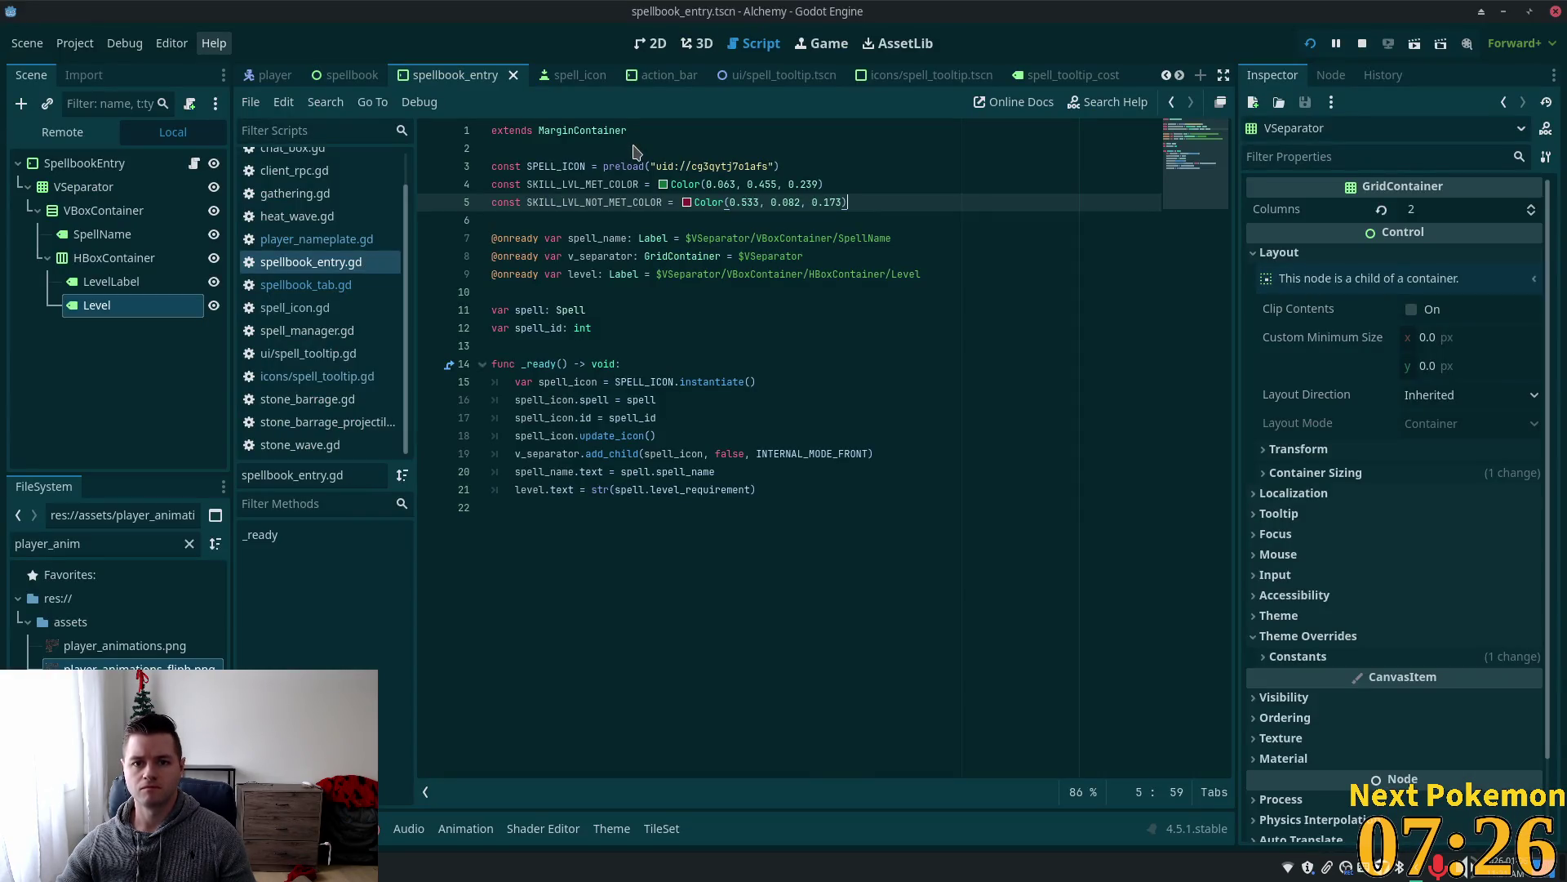
pyautogui.hotkey('alt', 'Tab')
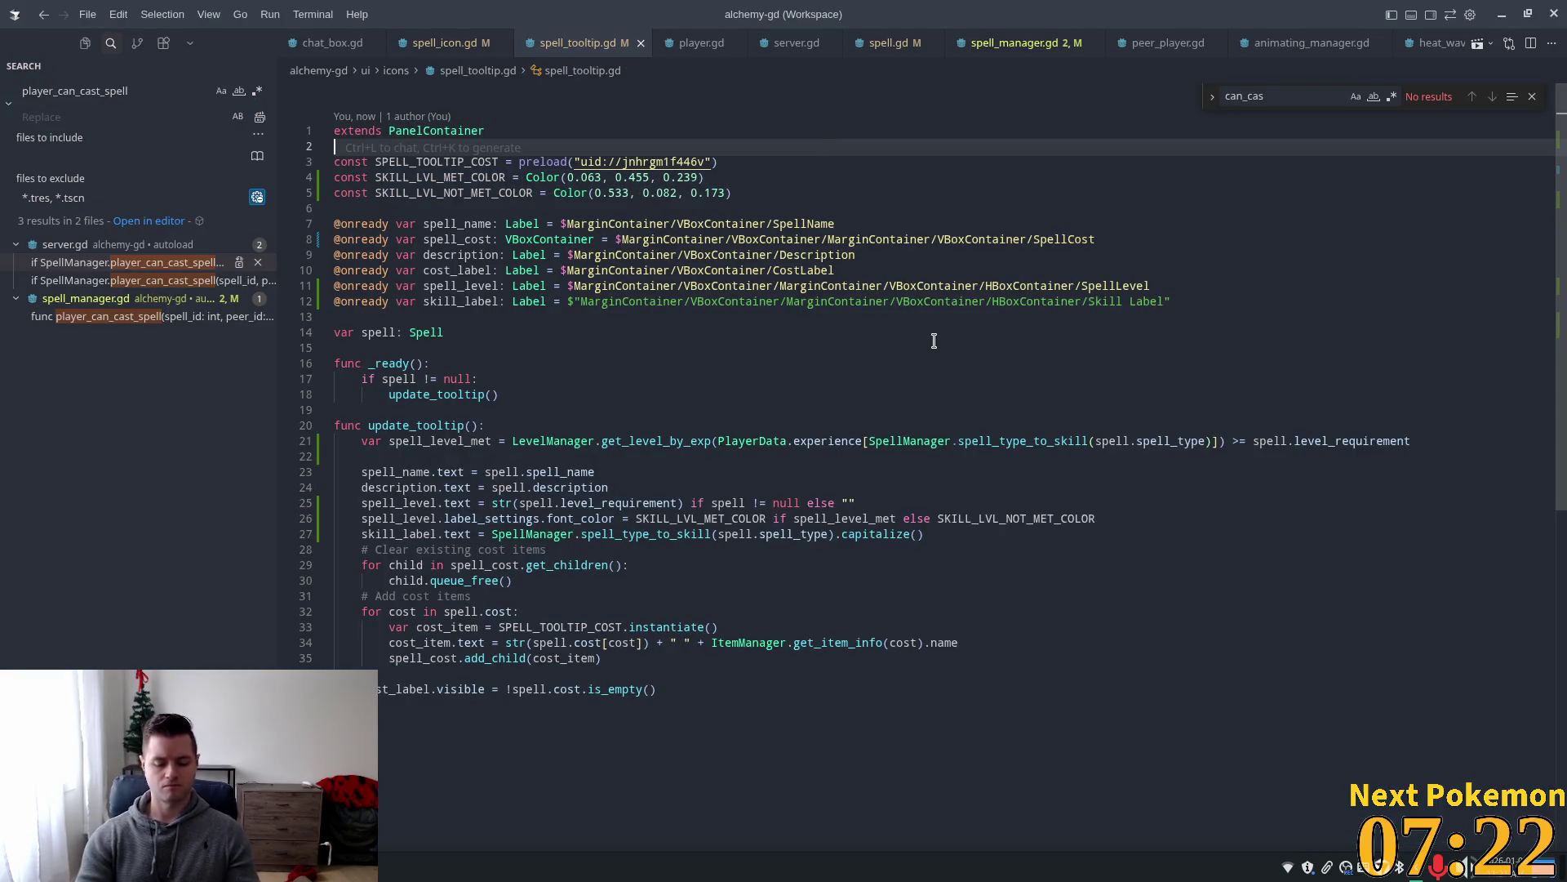
# Open spellbook_entry.gd in Cursor alongside spell_tooltip.gd.
pyautogui.hotkey('ctrl', 'p')
pyautogui.write('spell_')
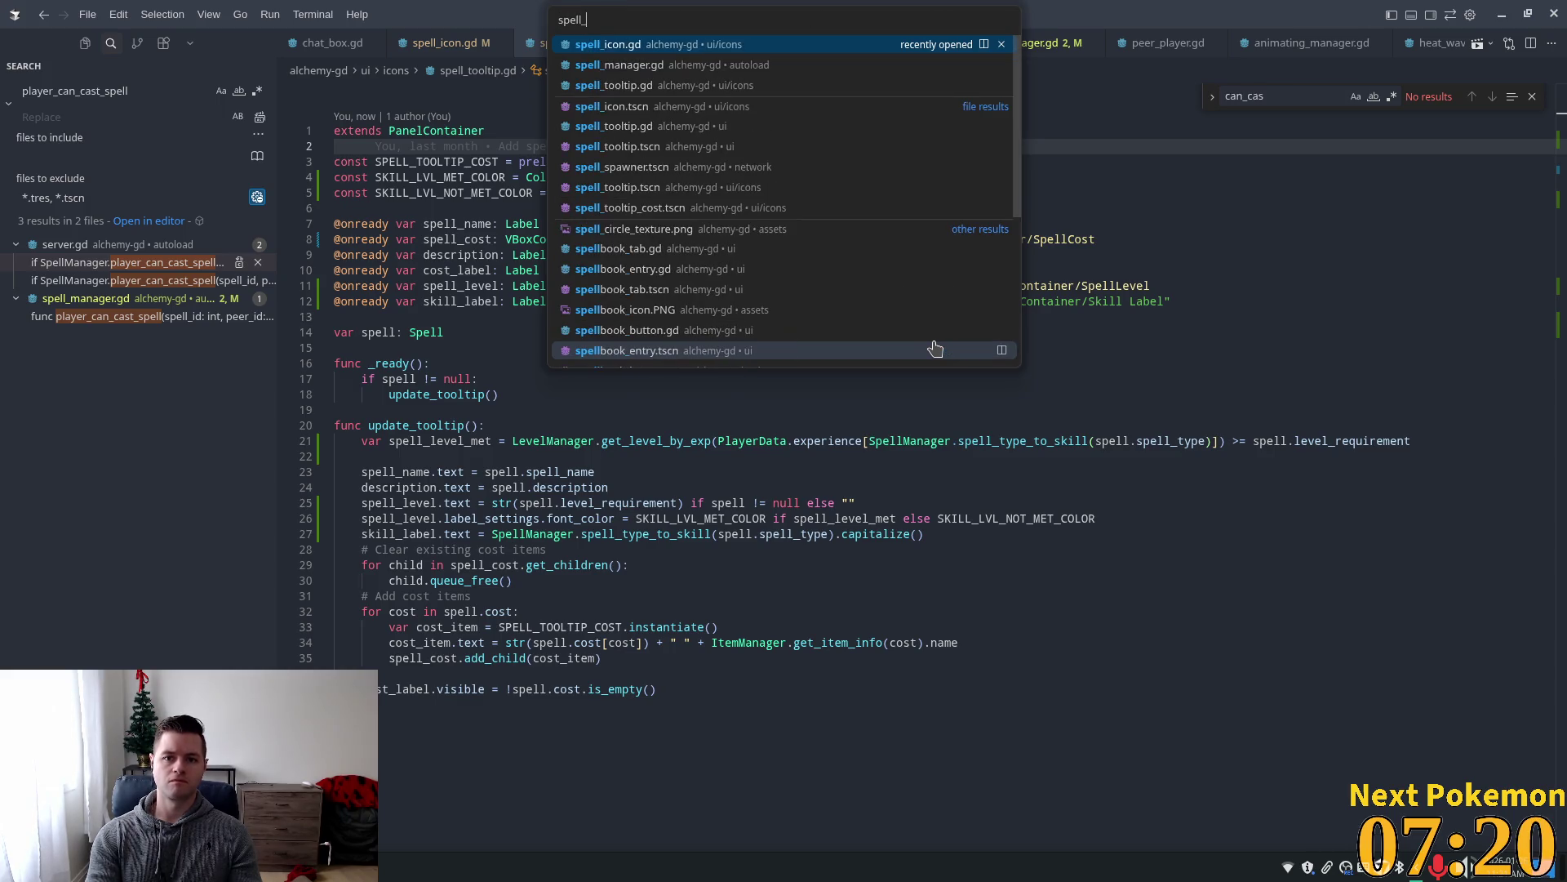
pyautogui.press('BackSpace')
pyautogui.write('bool_')
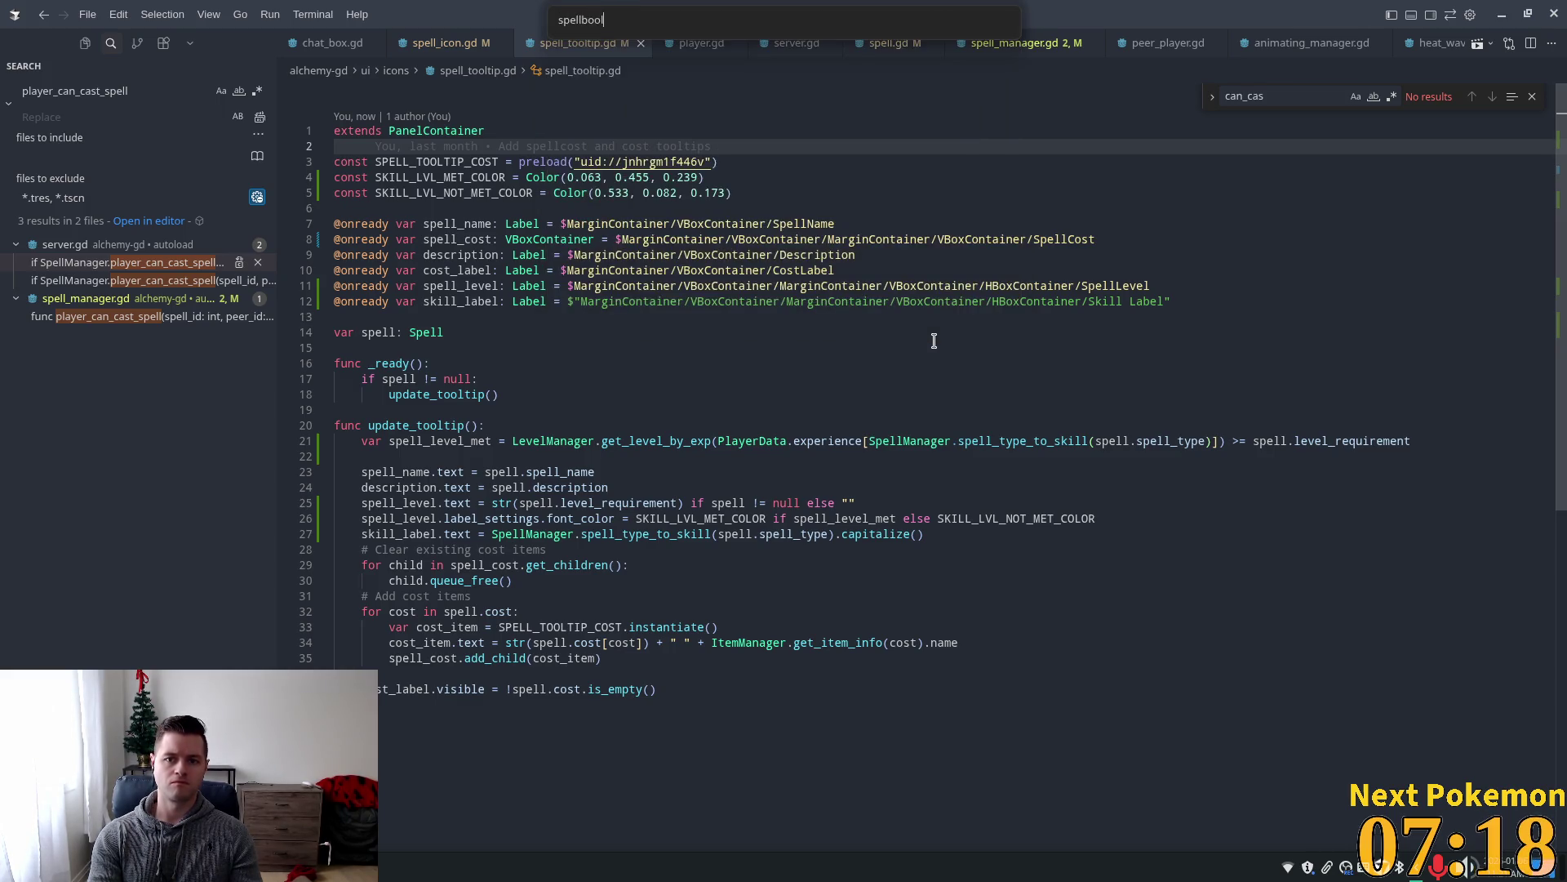
pyautogui.press('BackSpace')
pyautogui.write('k_e')
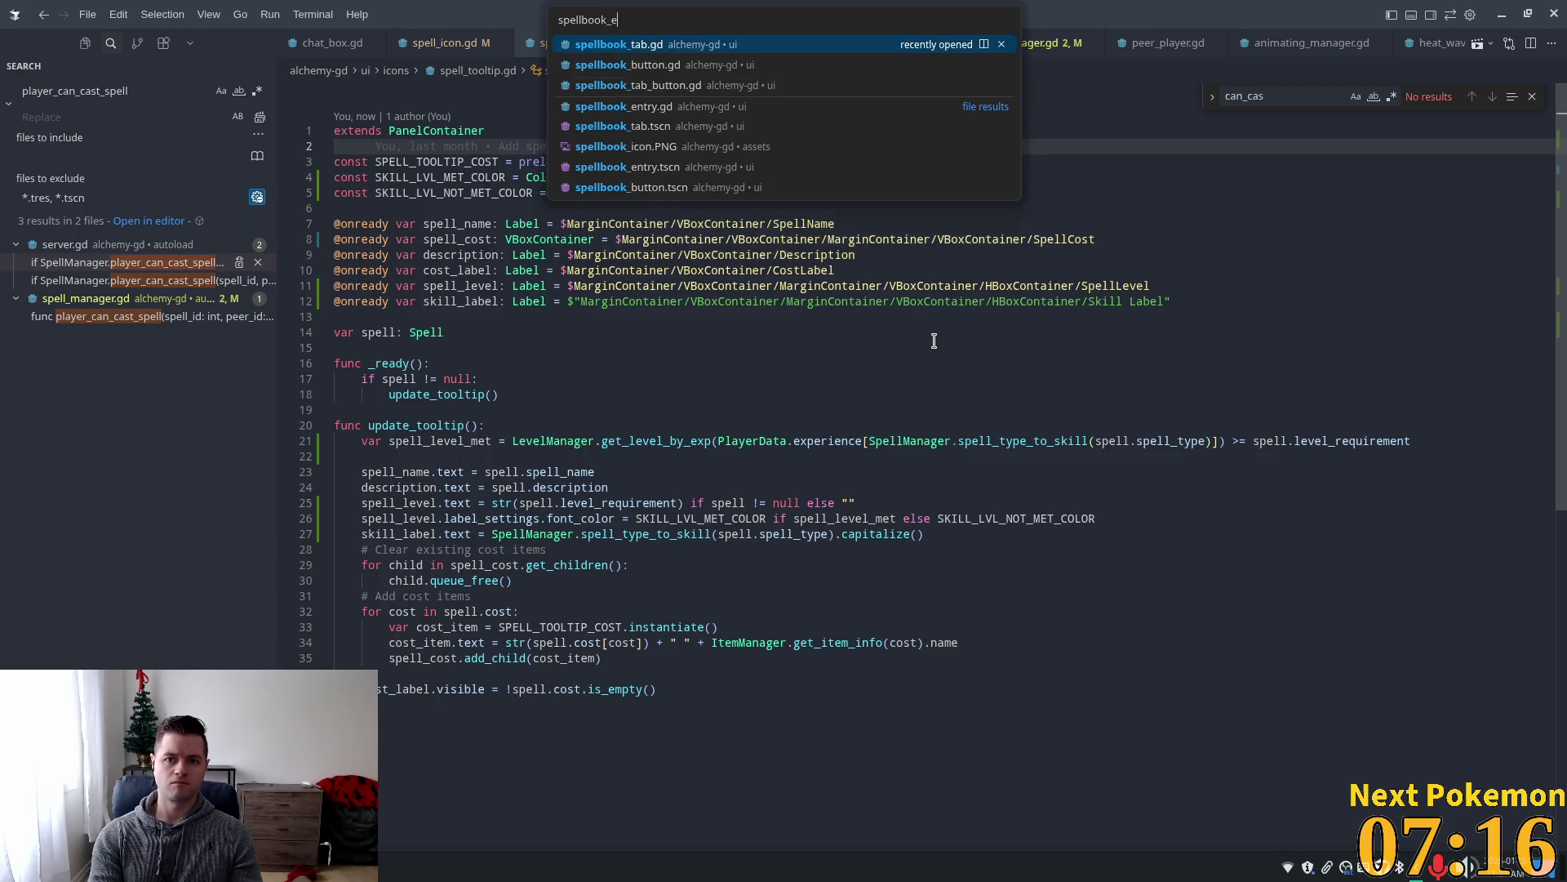
pyautogui.write('n')
pyautogui.press('Return')
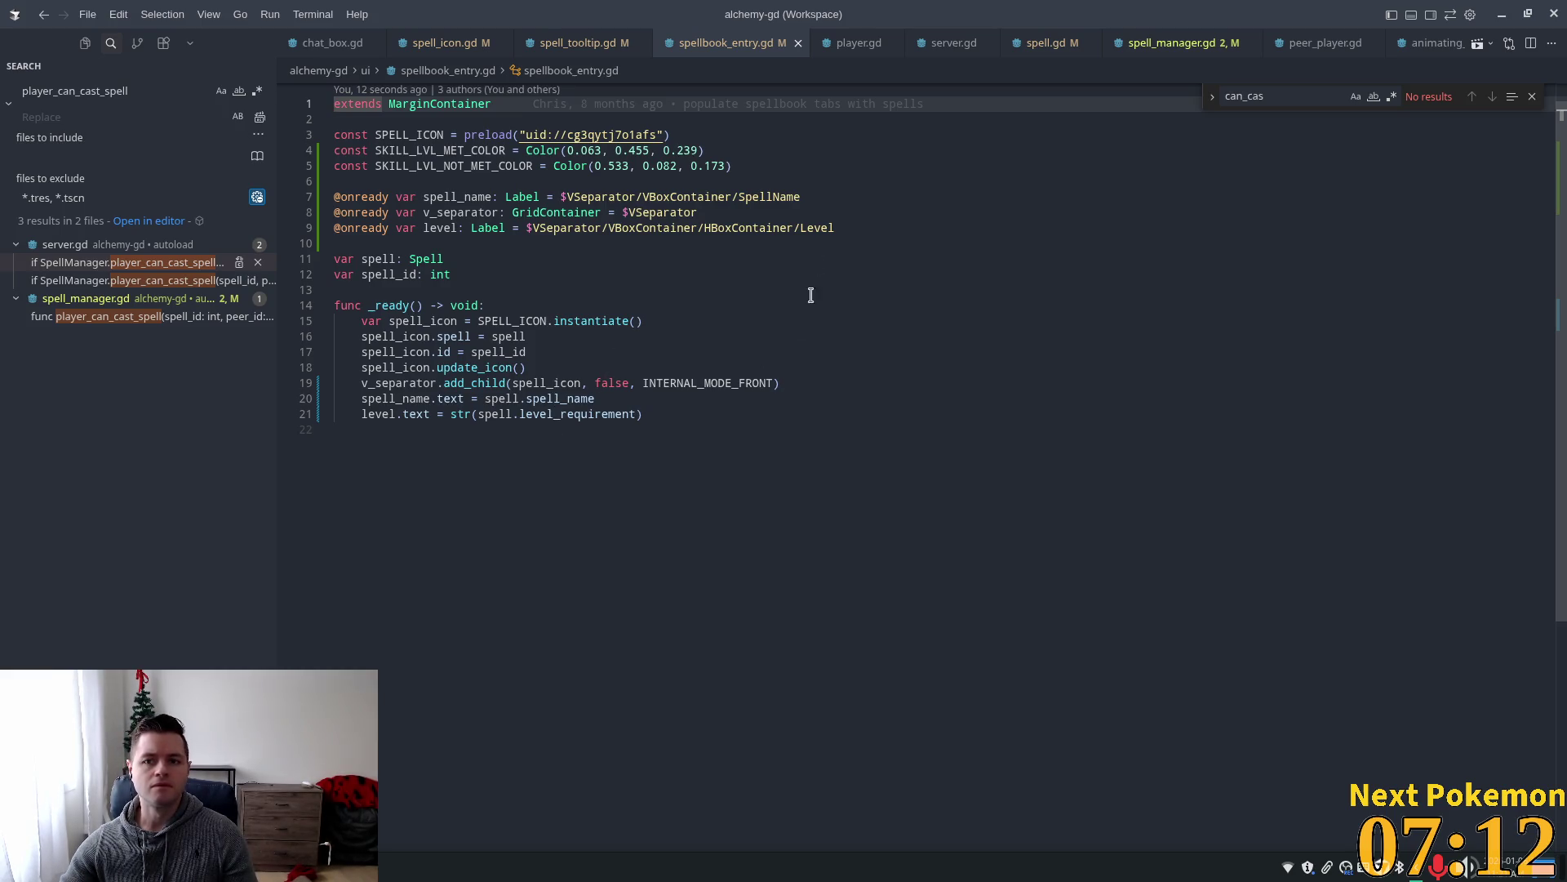
pyautogui.hotkey('ctrl', 'Tab')
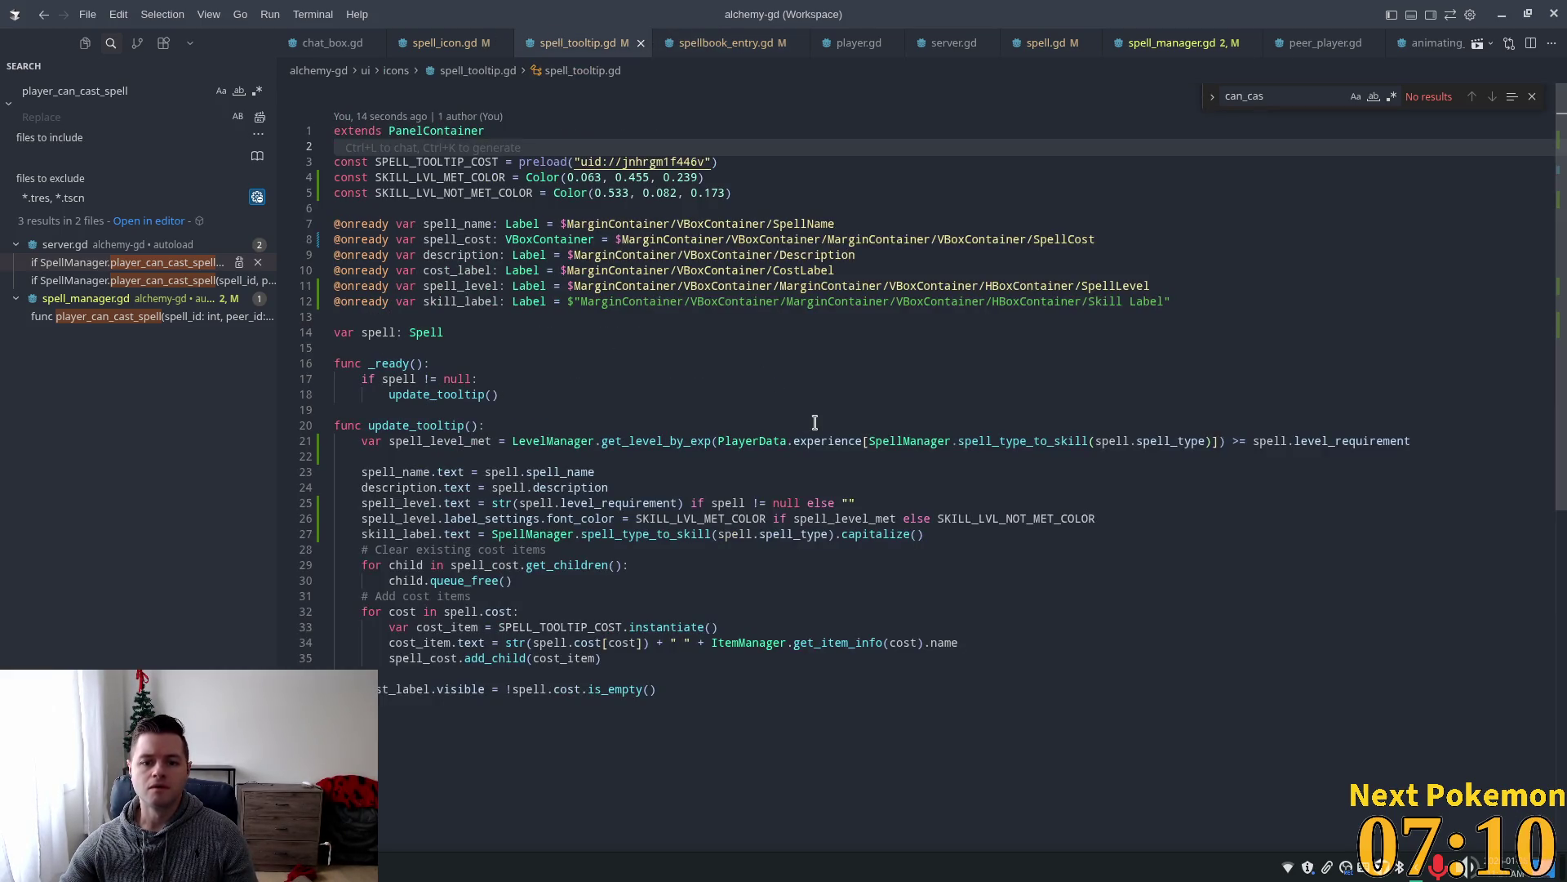
# Copy the spell_level_met calculation from the tooltip into _ready after the spell icon line.
pyautogui.click(425, 425)
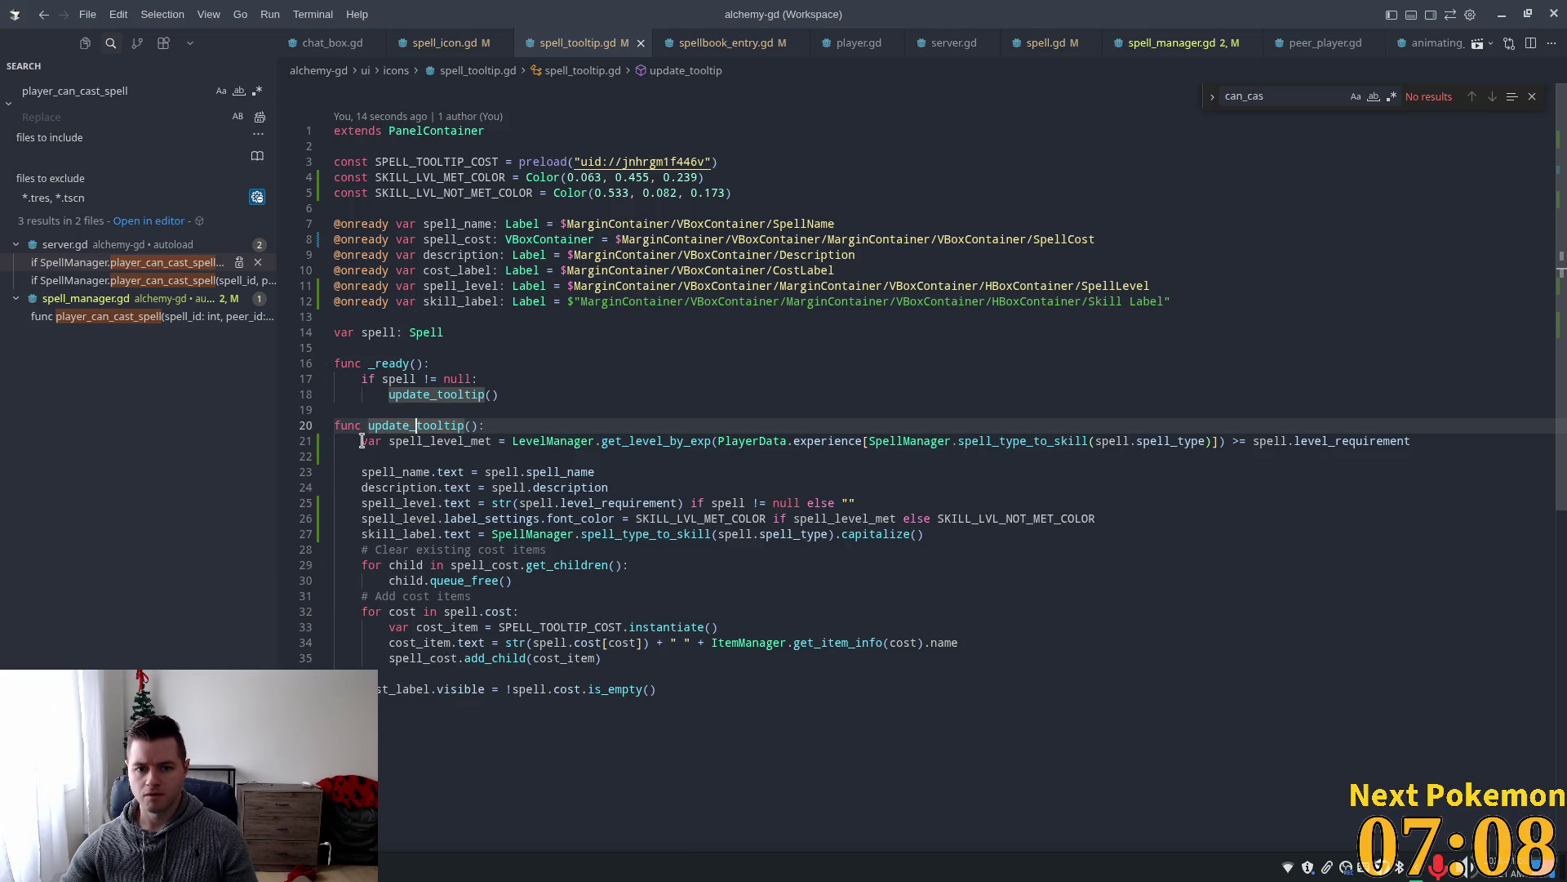
pyautogui.moveTo(362, 441); pyautogui.dragTo(1413, 442)
pyautogui.hotkey('ctrl', 'c')
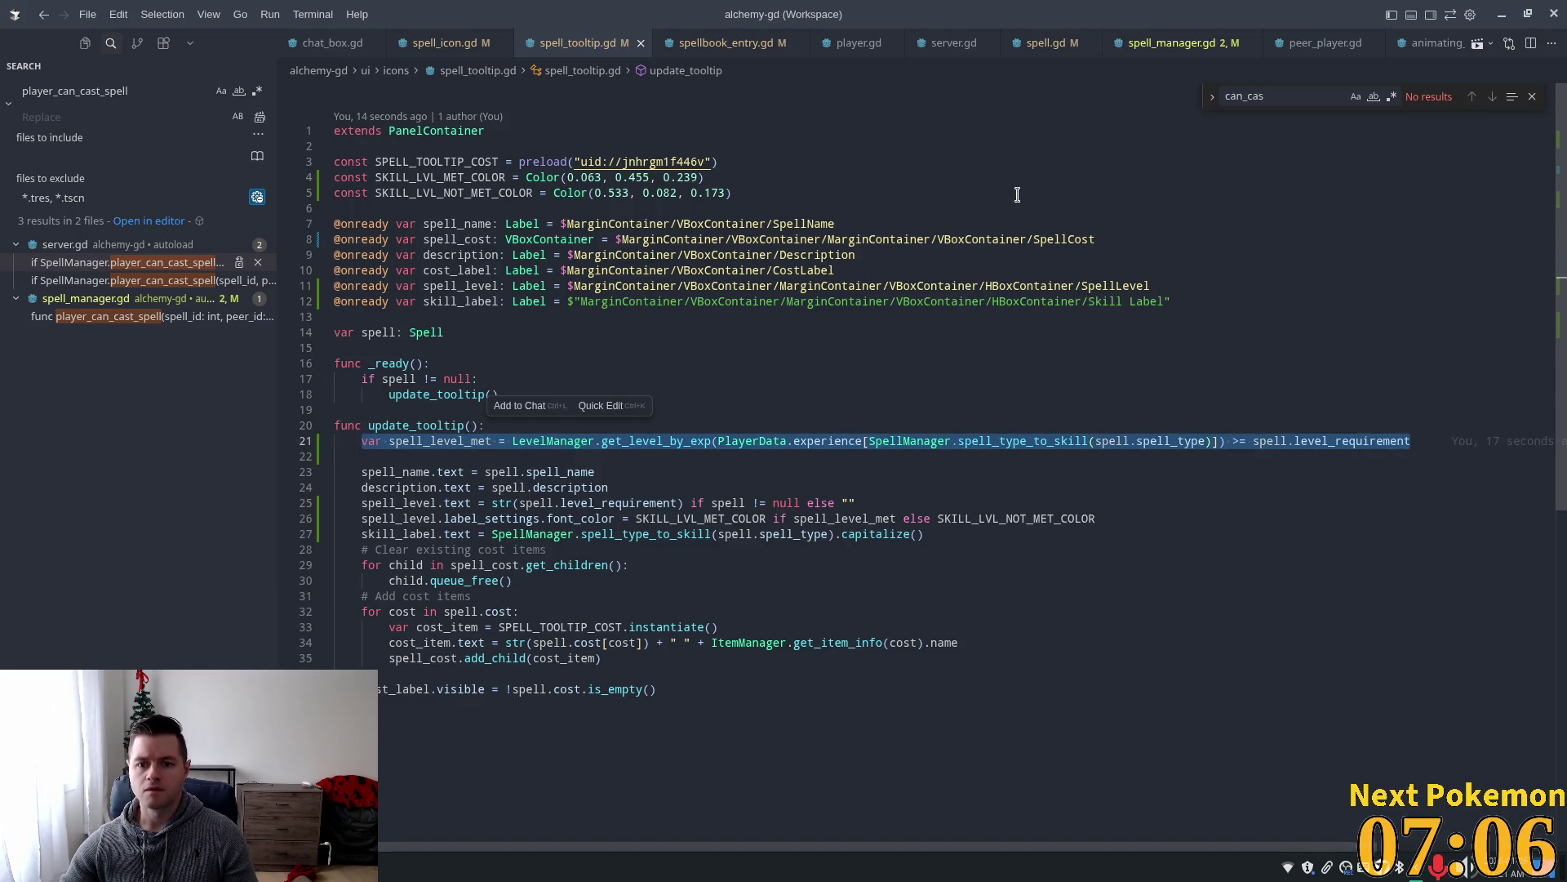
pyautogui.click(719, 46)
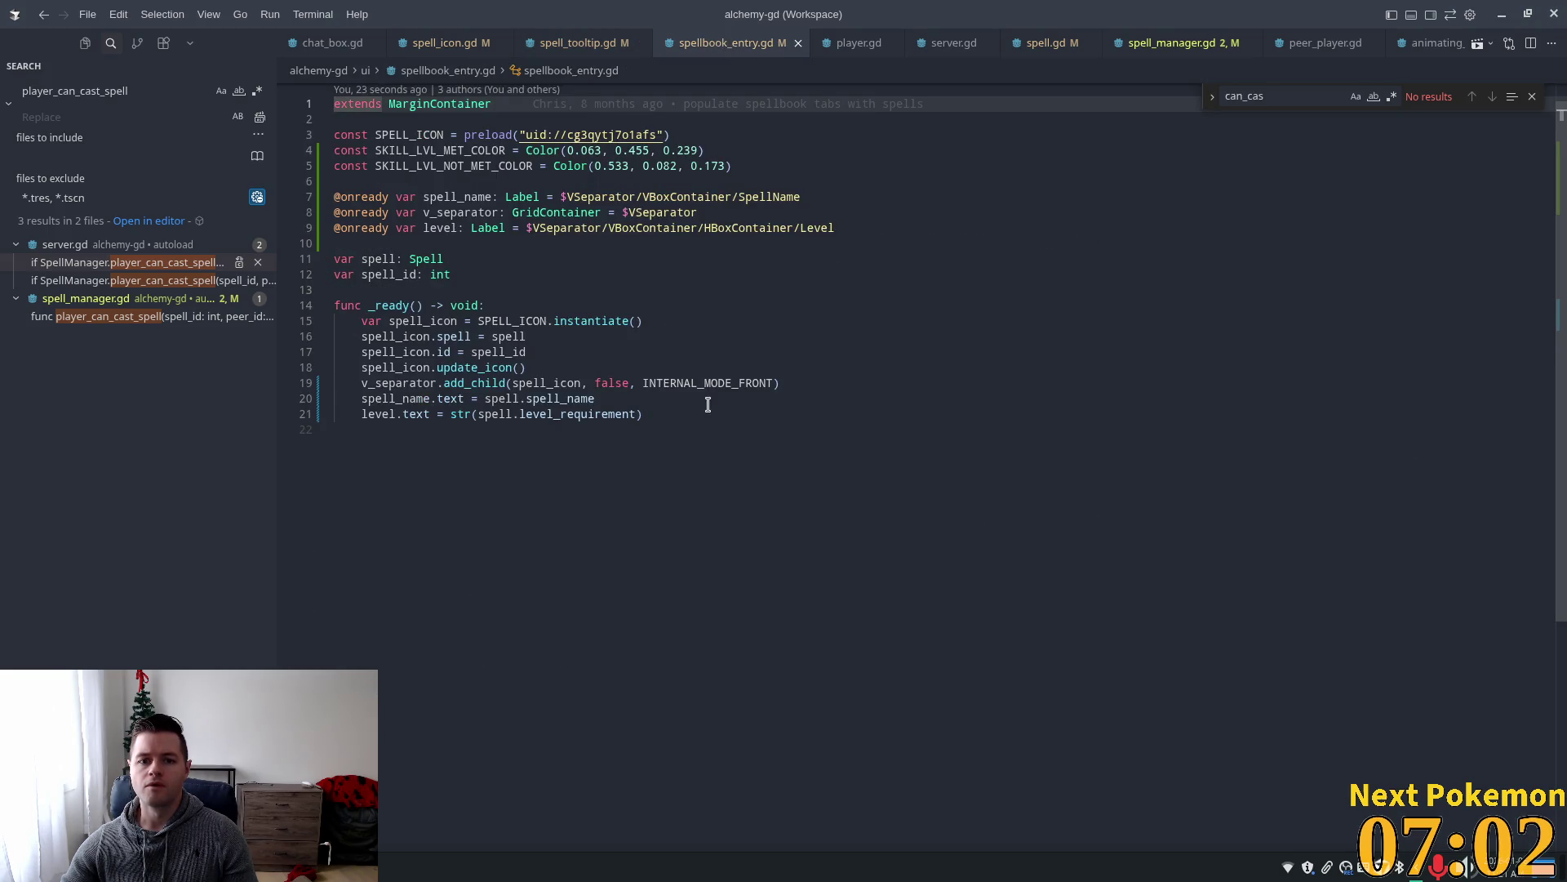
pyautogui.click(637, 323)
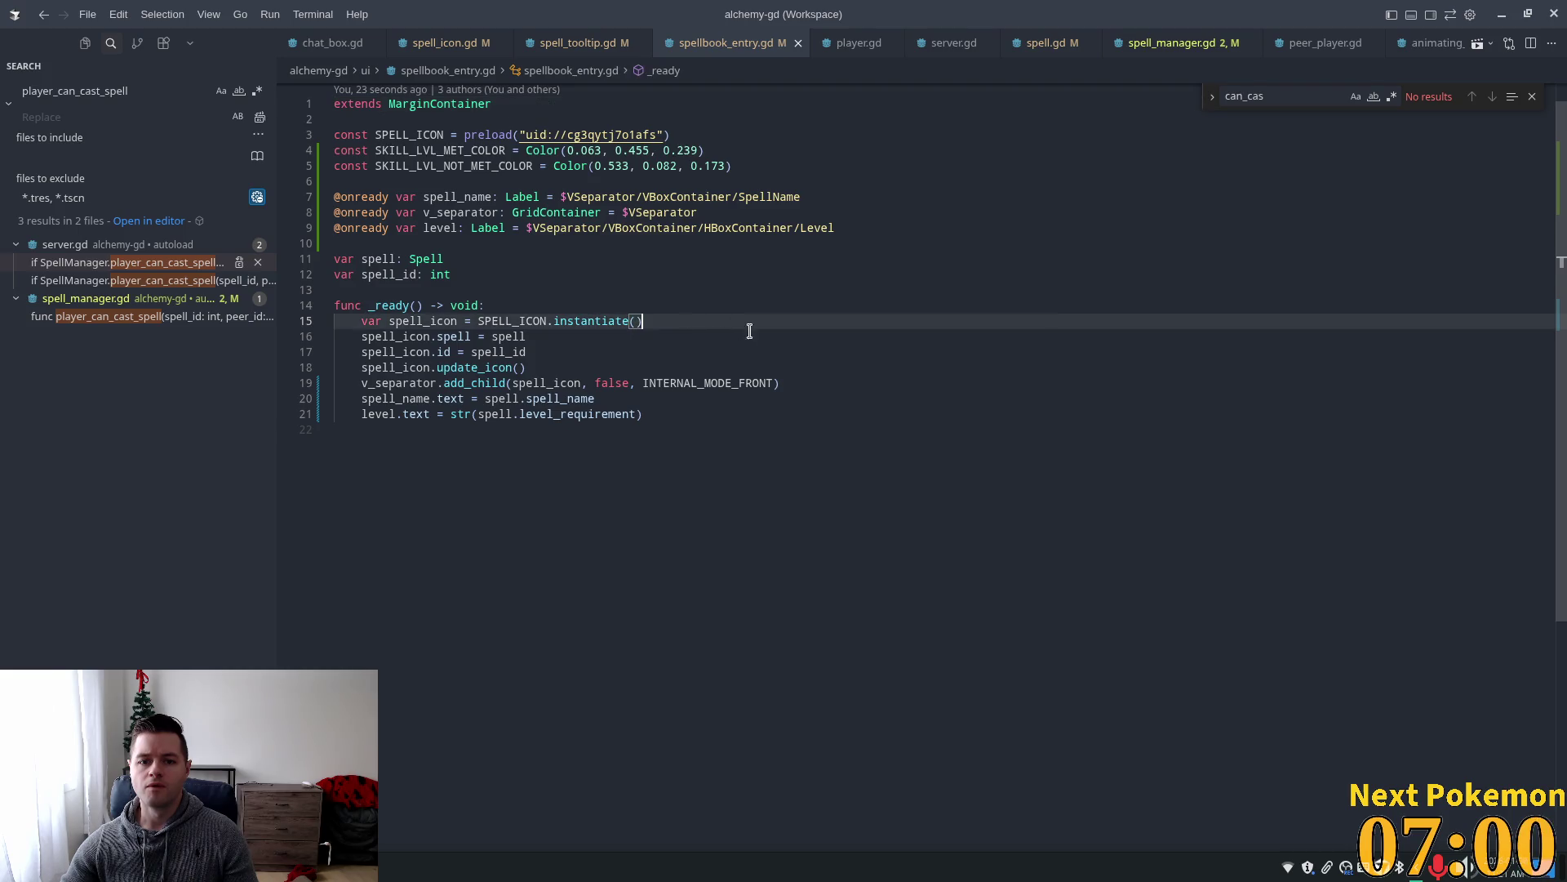
pyautogui.press('Return')
pyautogui.hotkey('ctrl', 'v')
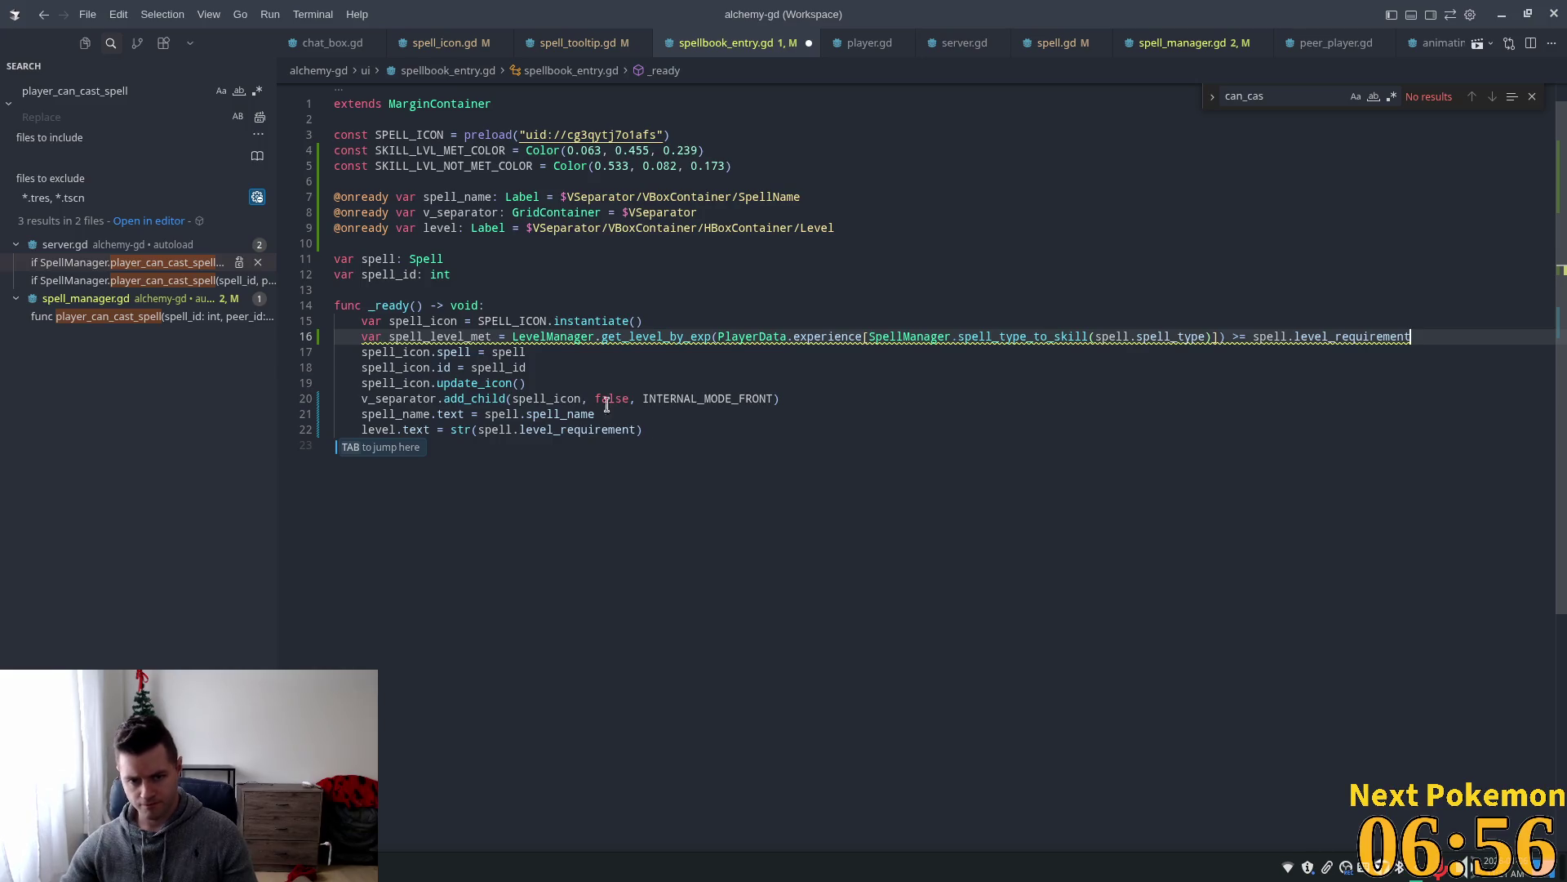
pyautogui.click(665, 451)
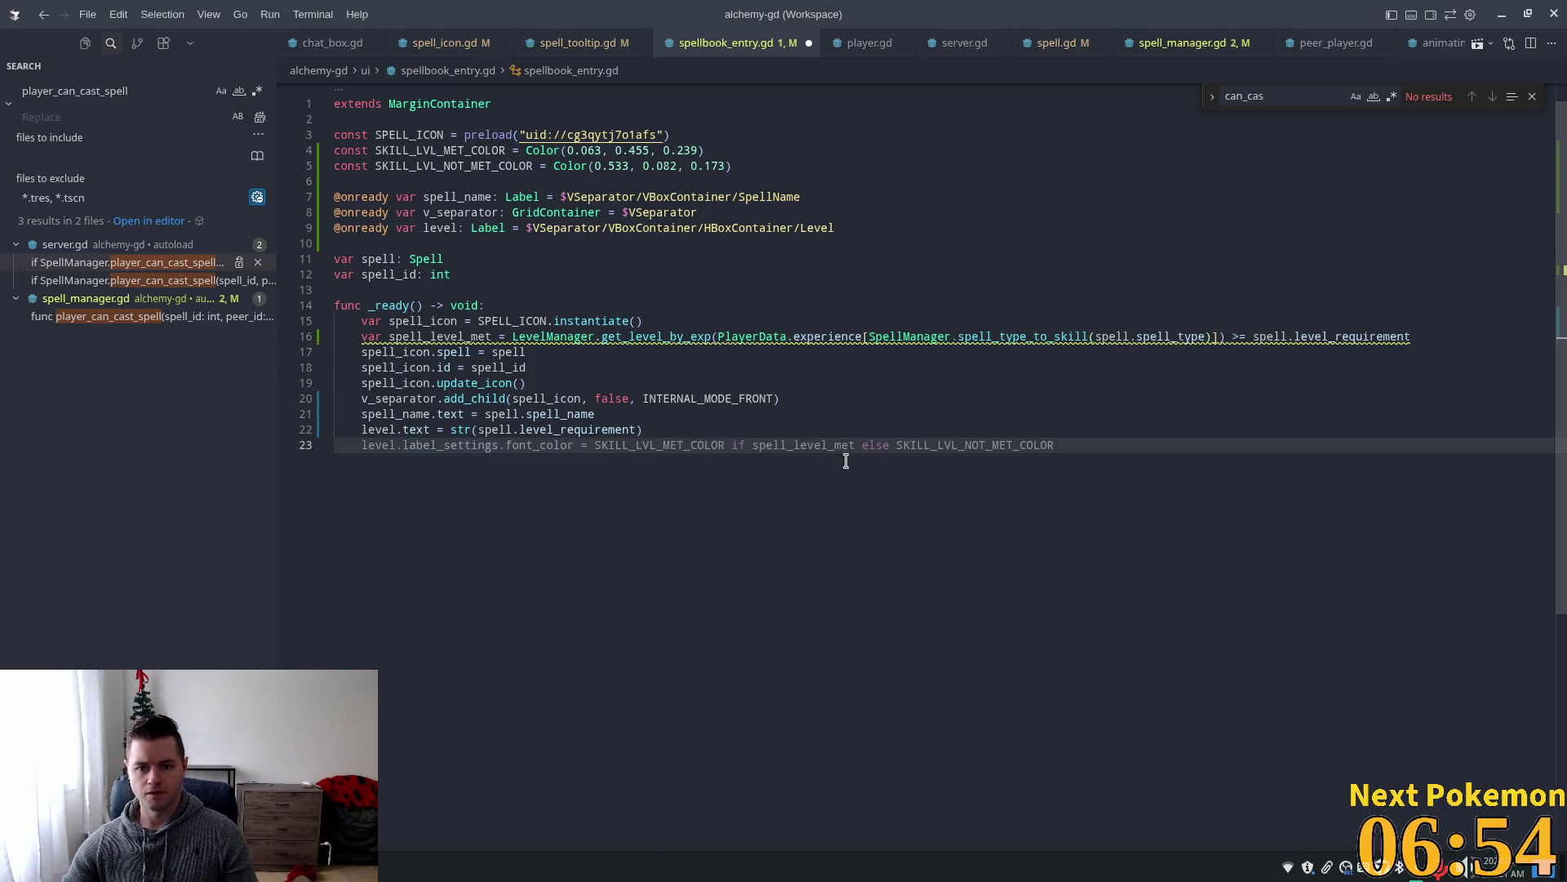
# Start a level.label_settings colour line in _ready and save the script.
pyautogui.click(581, 45)
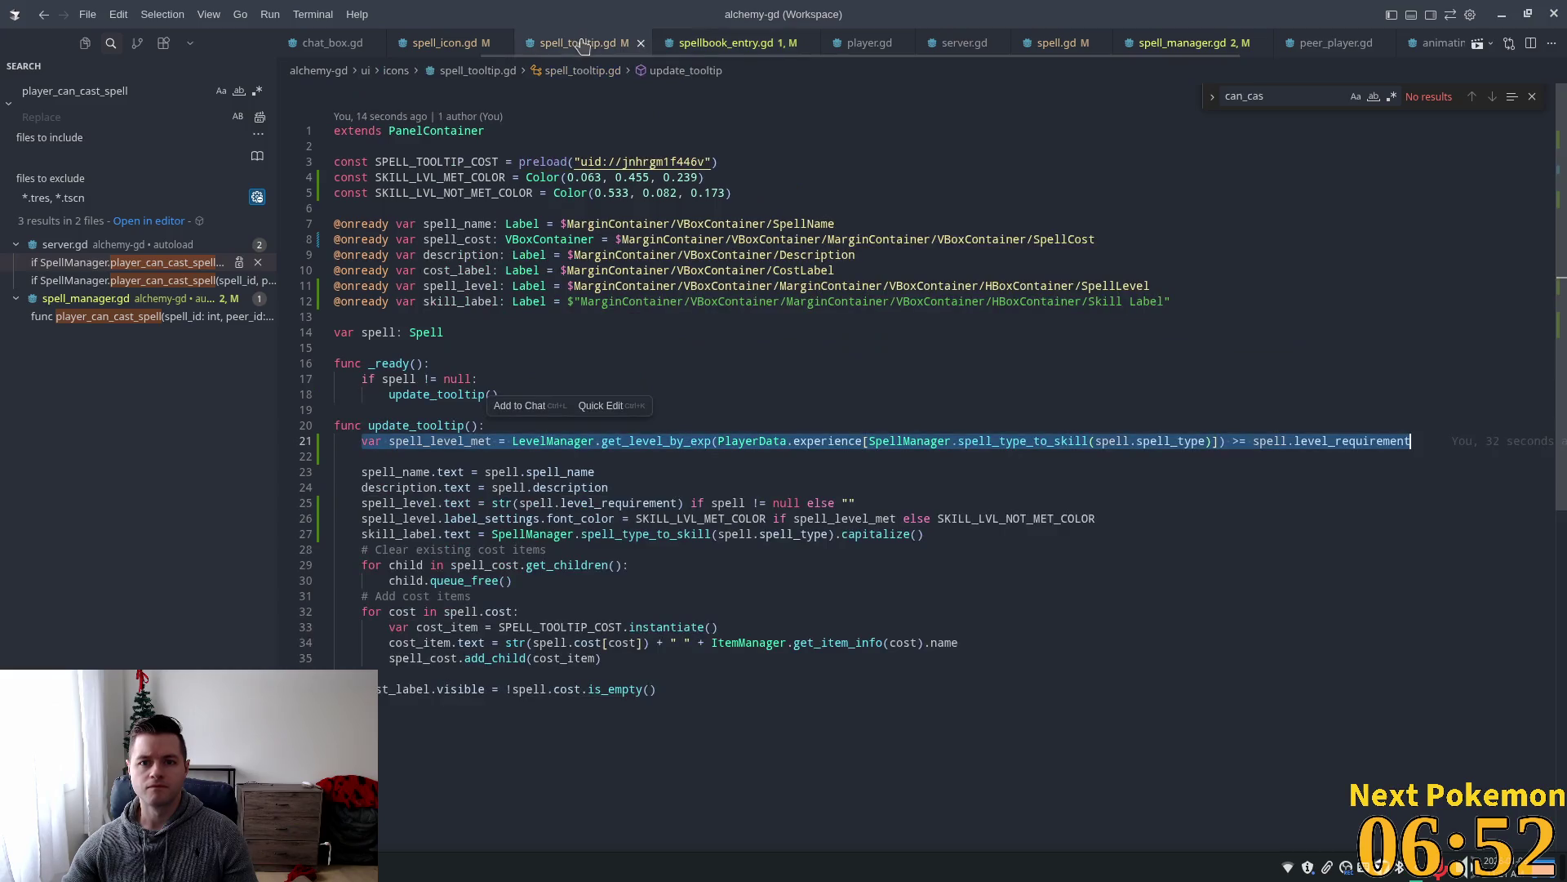
pyautogui.click(526, 565)
pyautogui.click(536, 519)
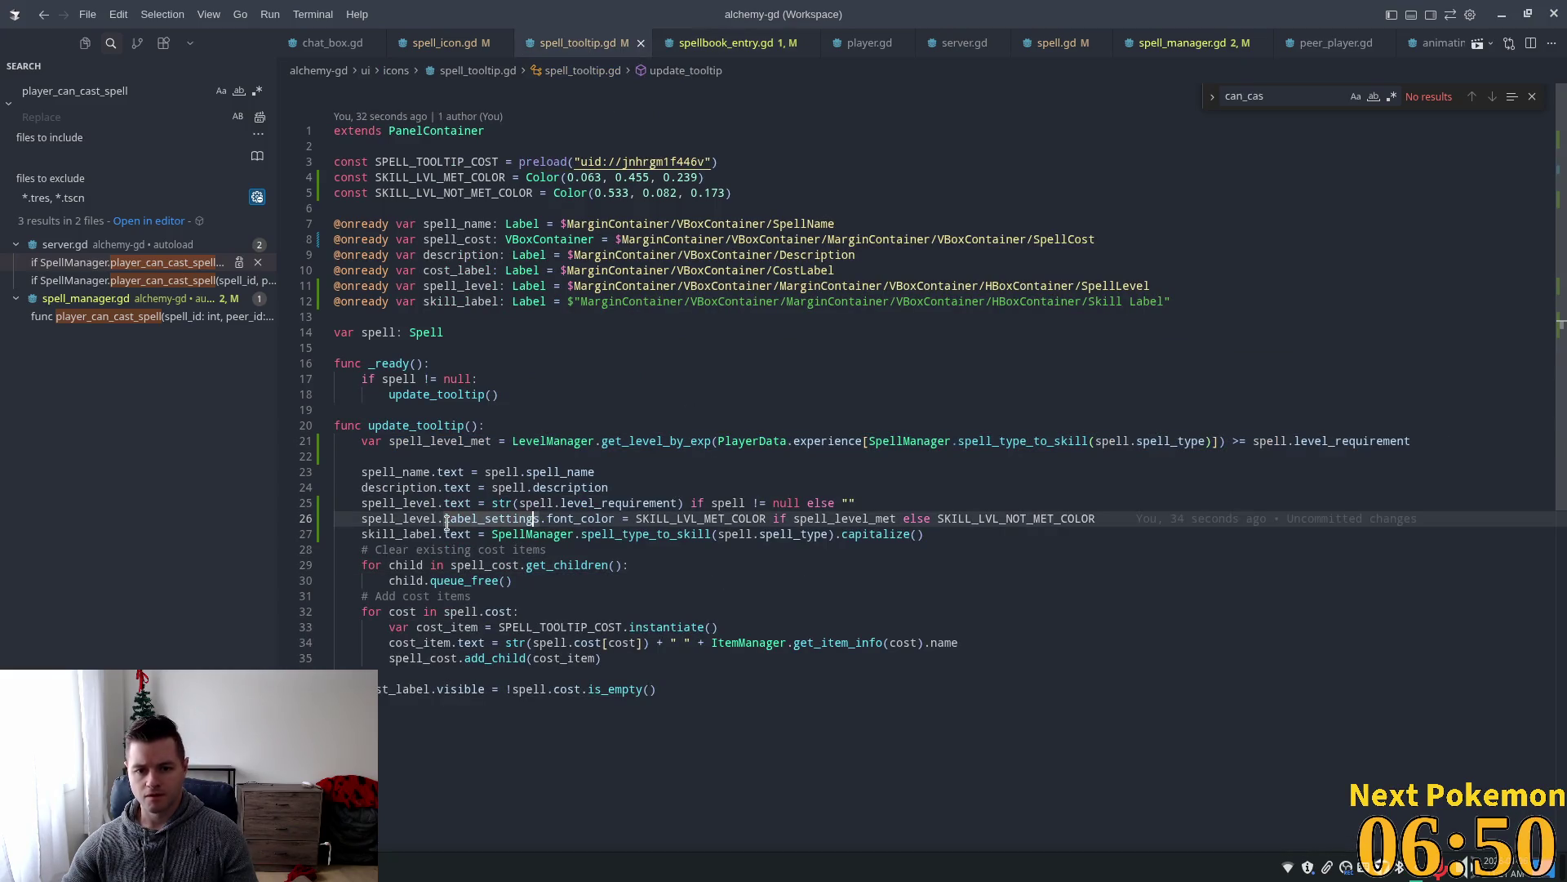
pyautogui.hotkey('ctrl', 'Right')
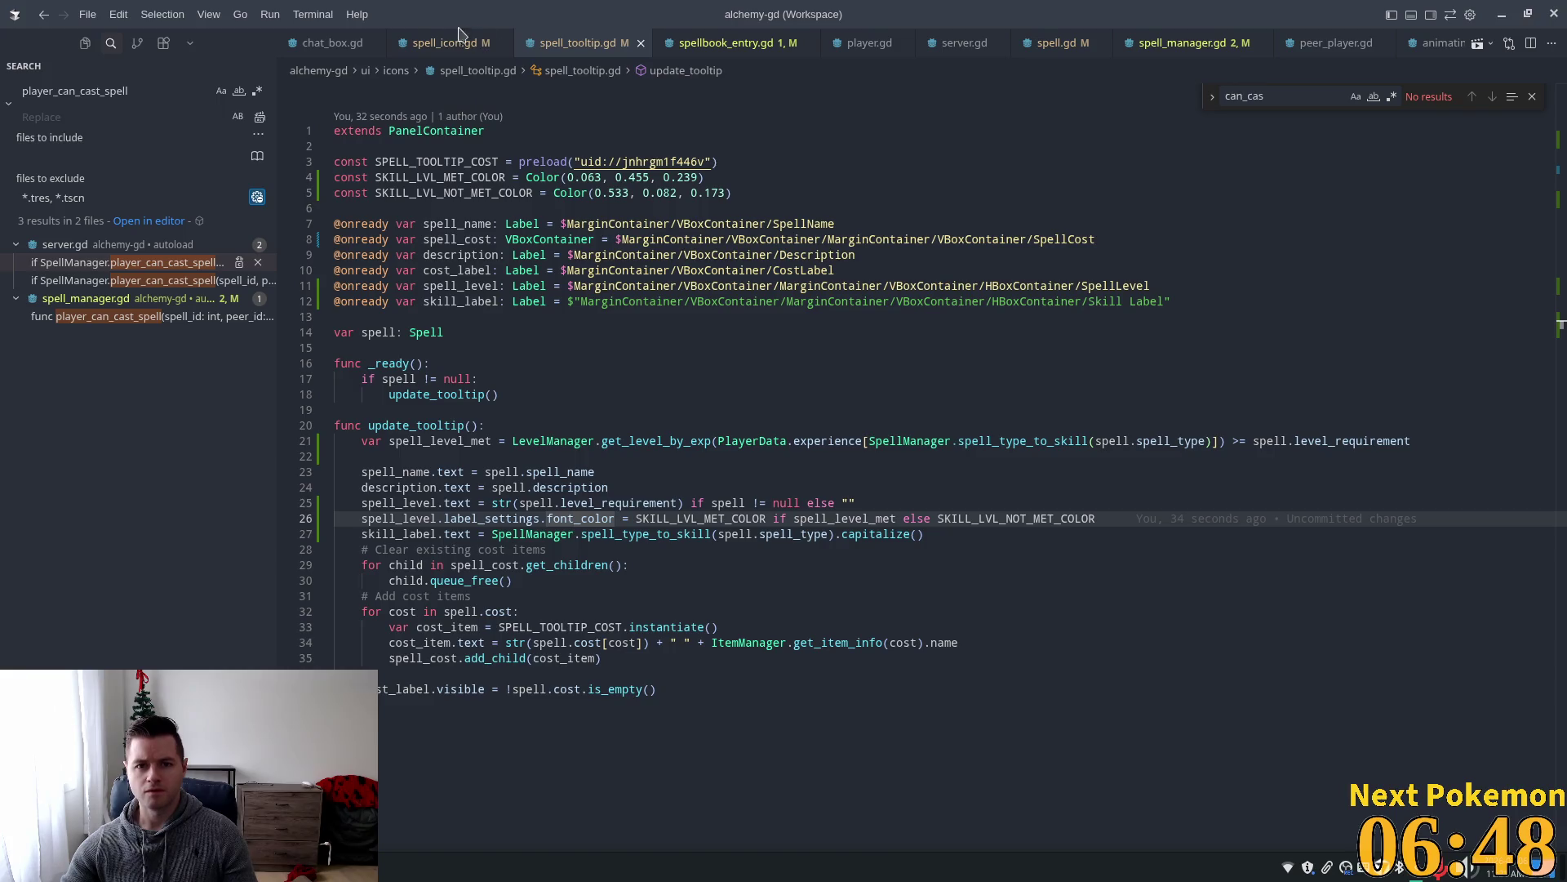
pyautogui.click(727, 42)
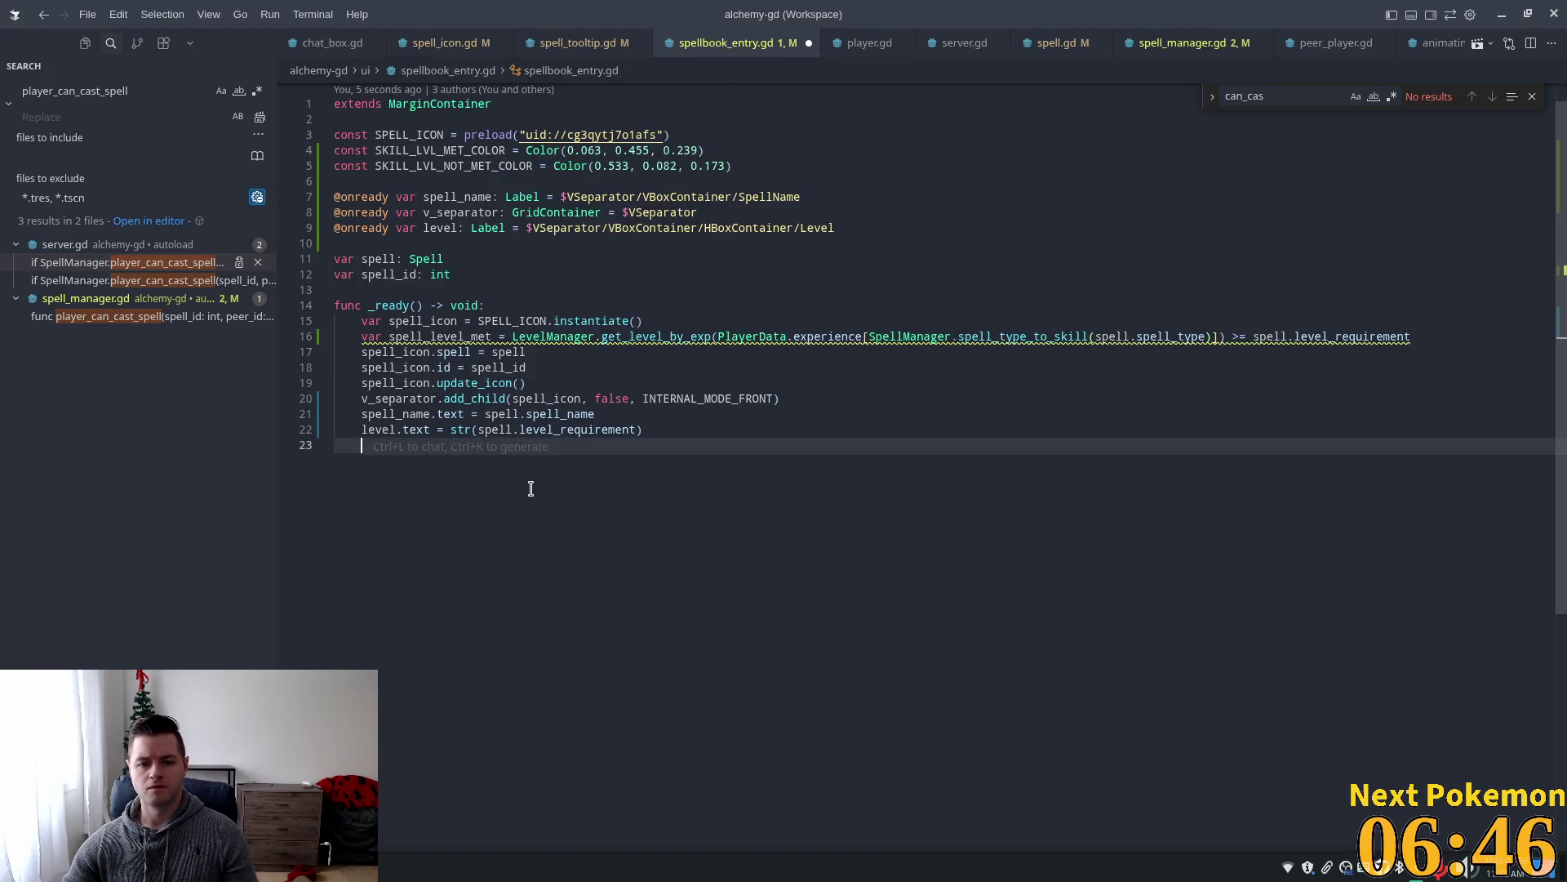
pyautogui.write('level.')
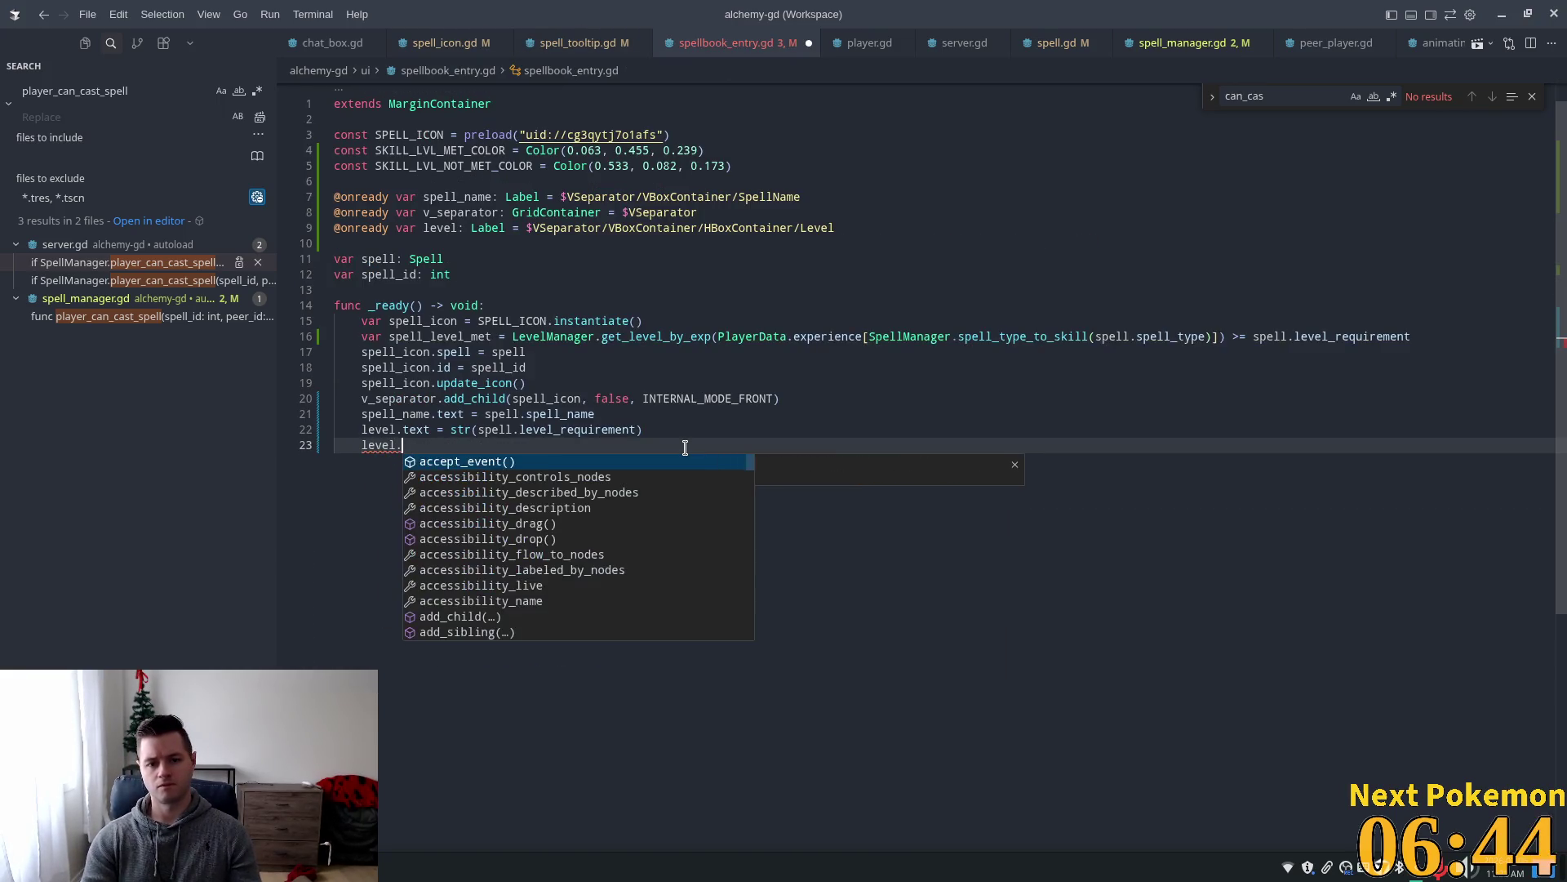
pyautogui.write('la')
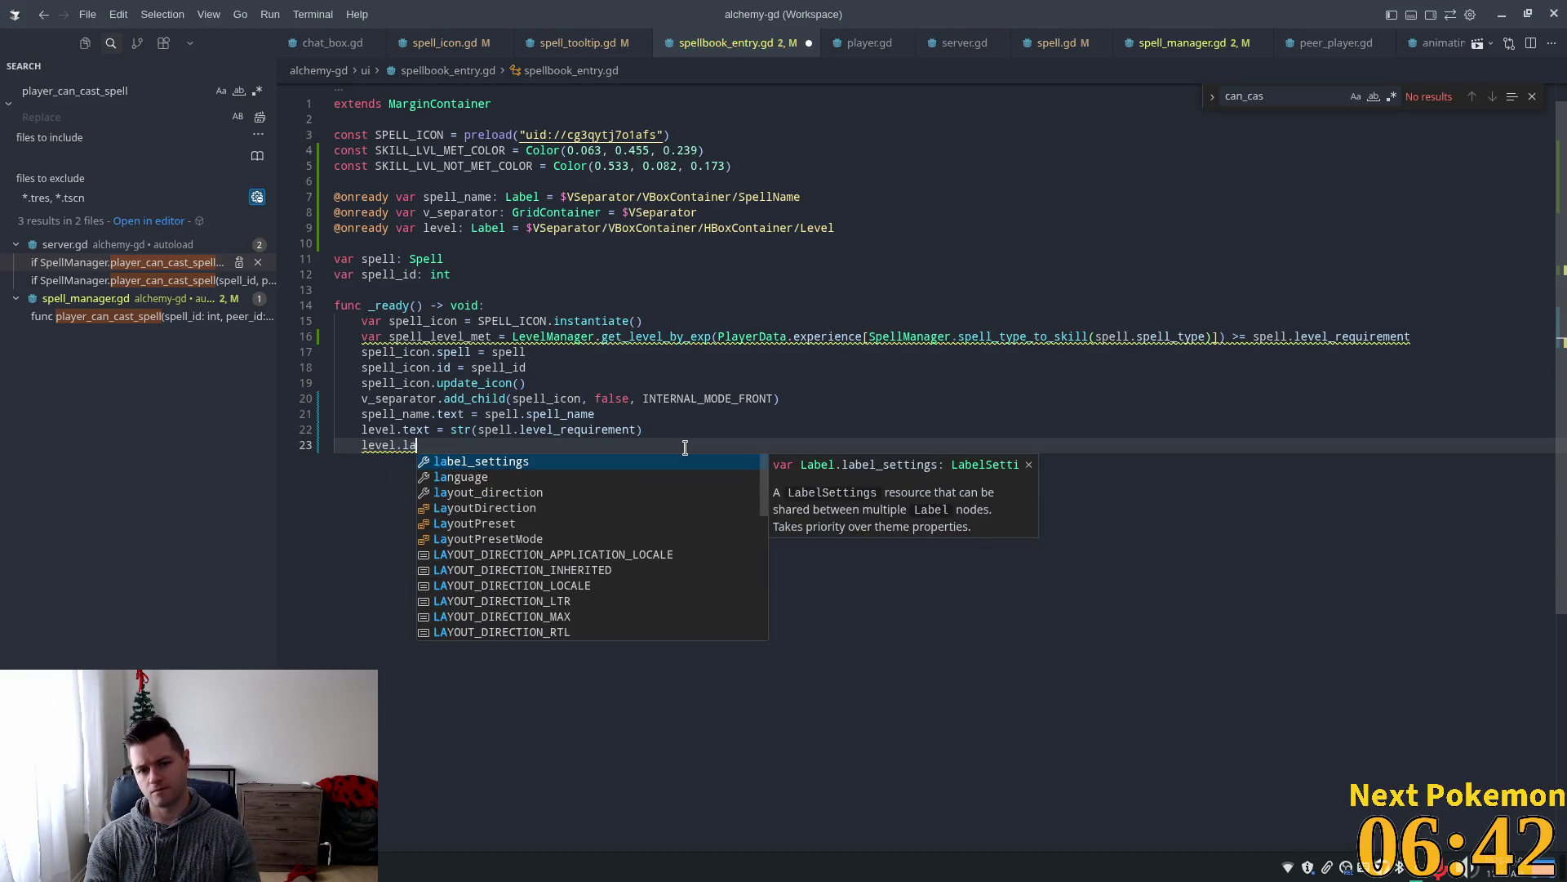
pyautogui.press('Return')
pyautogui.write('.')
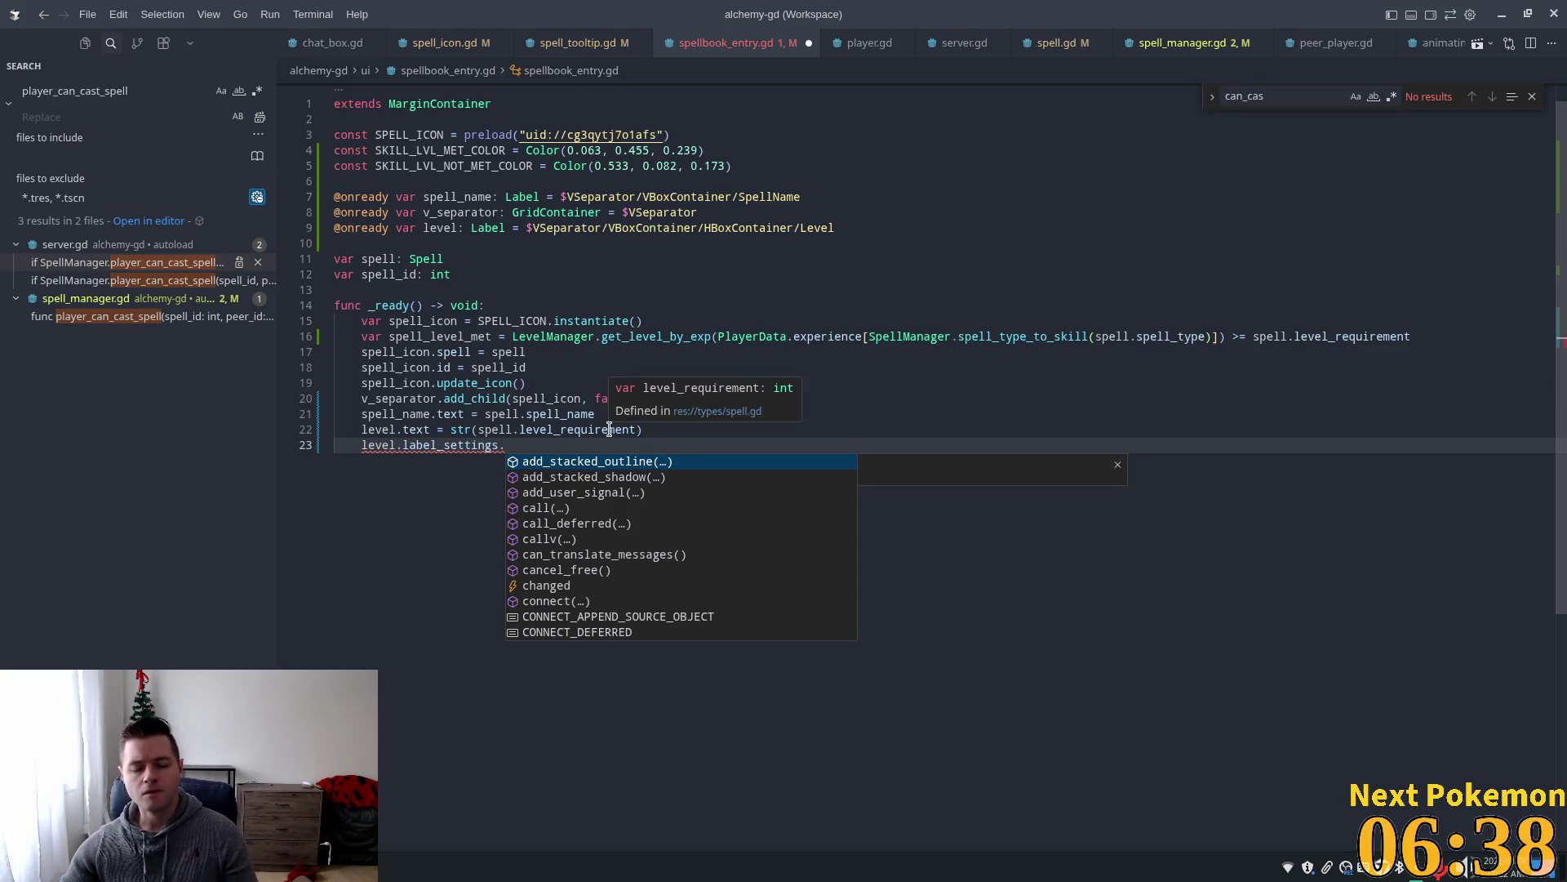
pyautogui.write('colo')
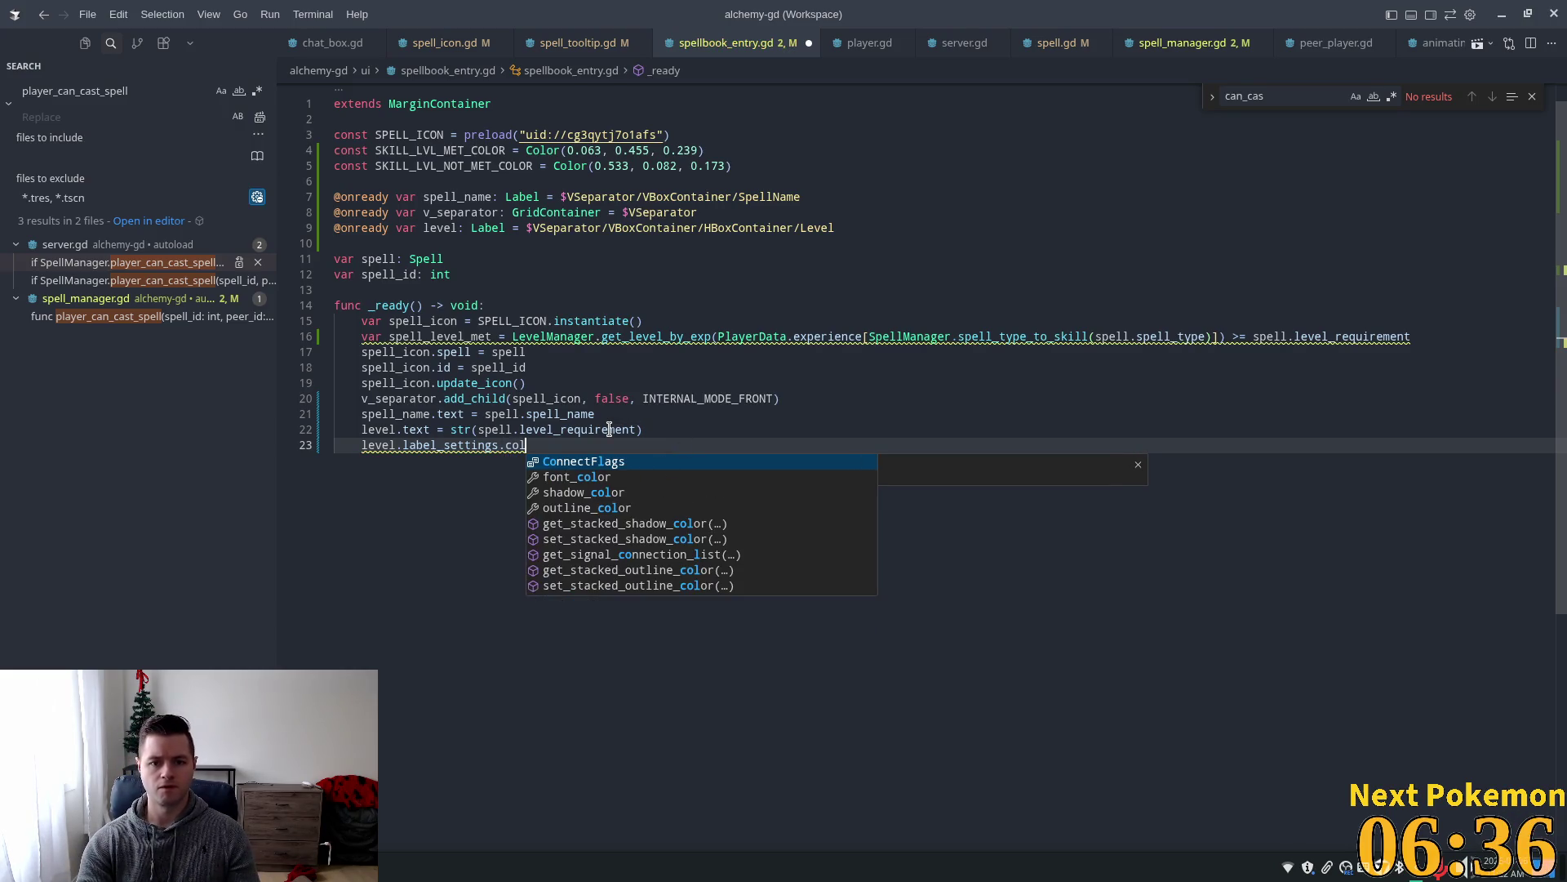
pyautogui.write('r =')
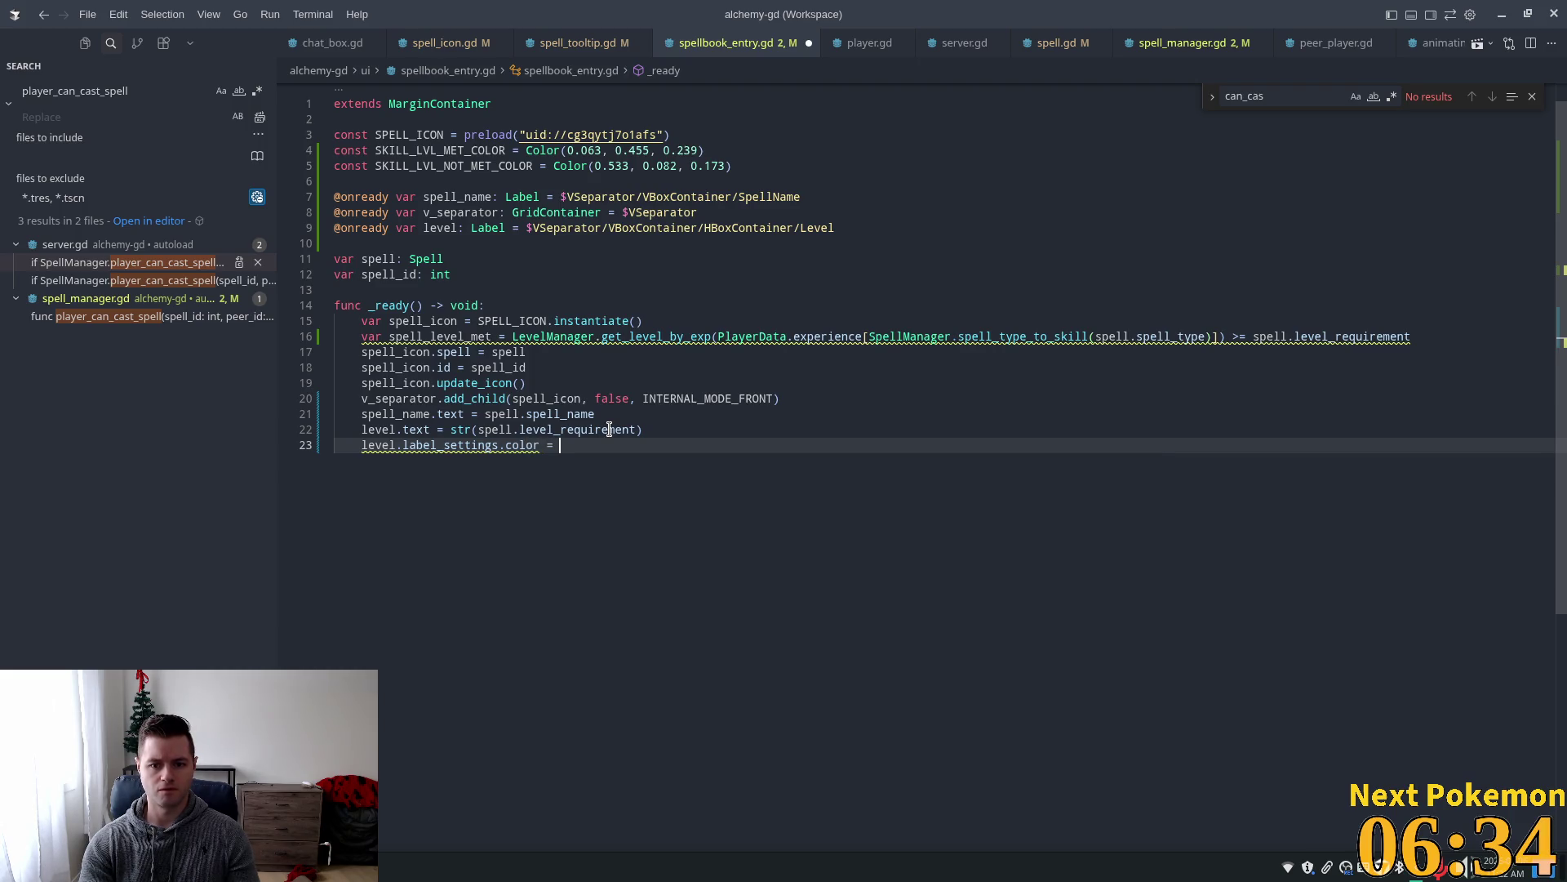
pyautogui.click(626, 410)
pyautogui.hotkey('ctrl', 's')
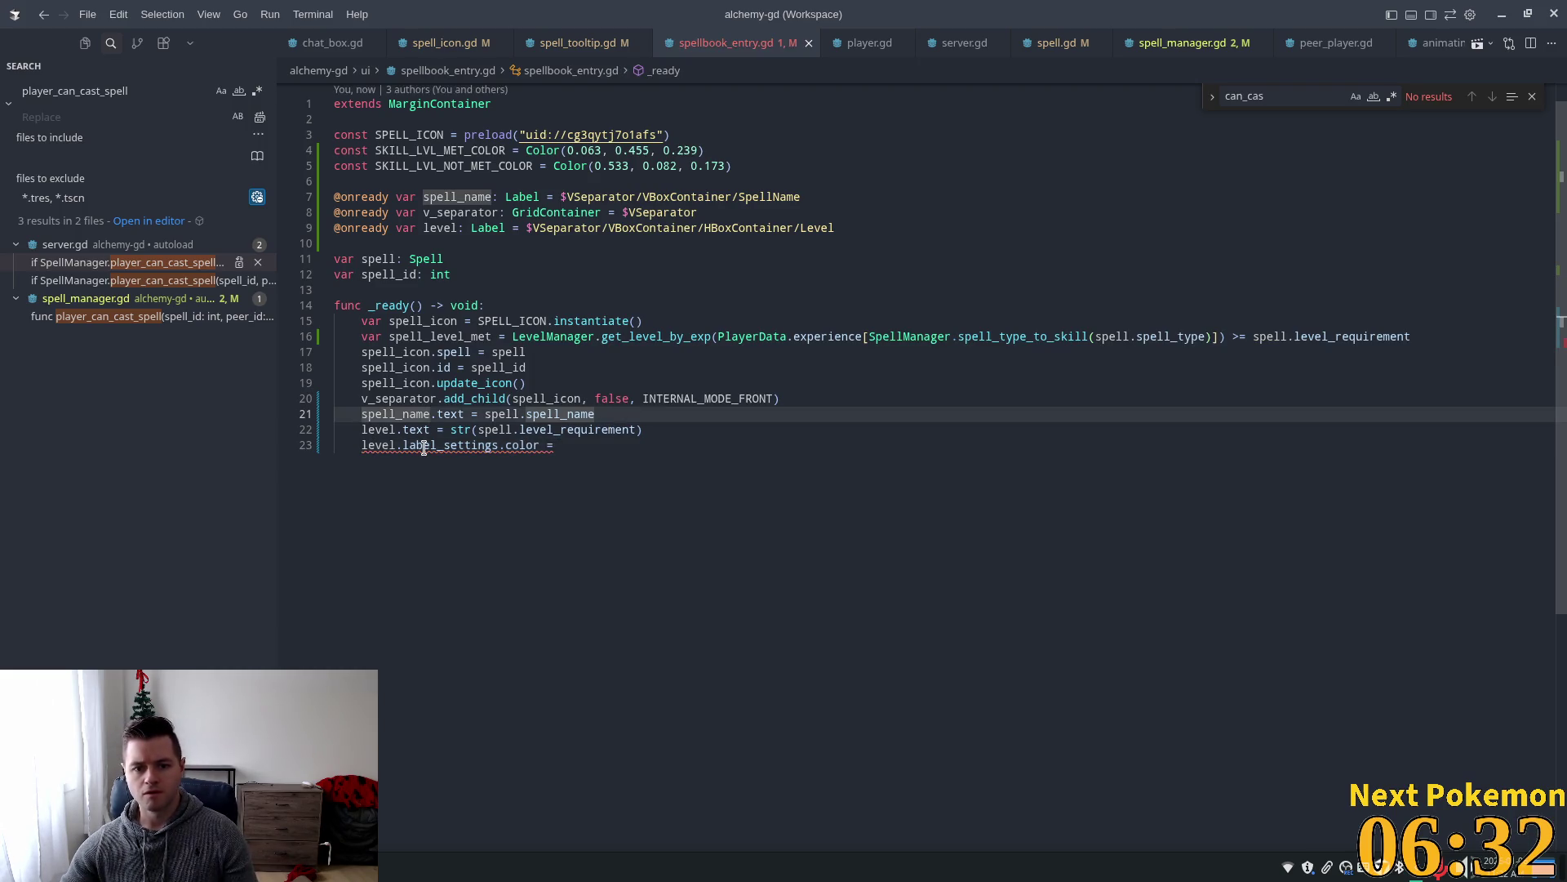
pyautogui.click(602, 445)
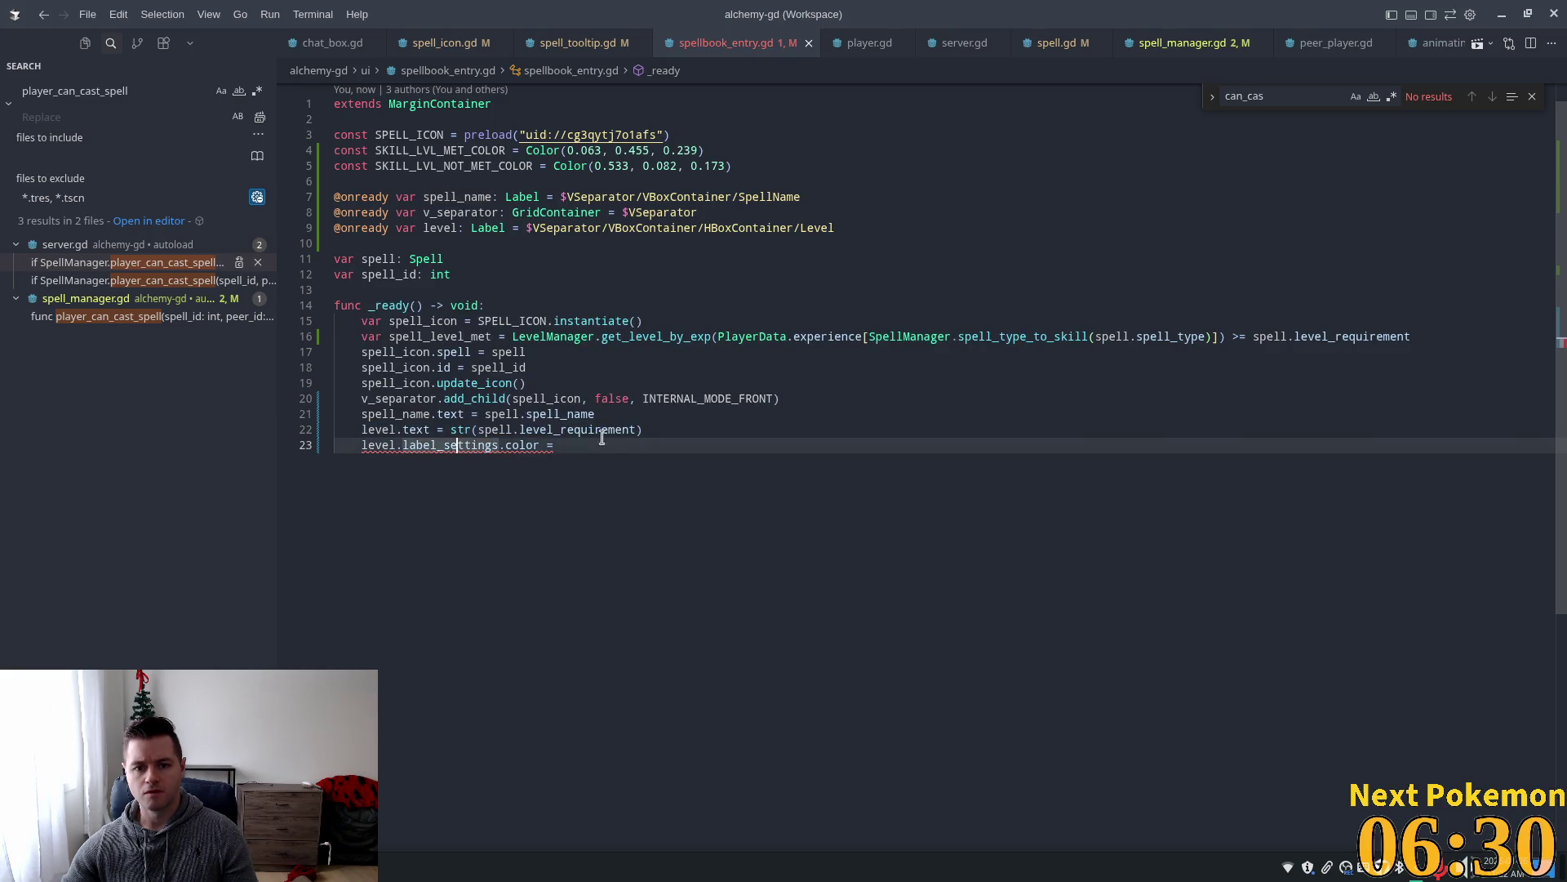
# Complete it with the tooltip's font_color assignment using SKILL_LVL_MET_COLOR or SKILL_LVL_NOT_MET_COLOR.
pyautogui.hotkey('ctrl', 'pageup')
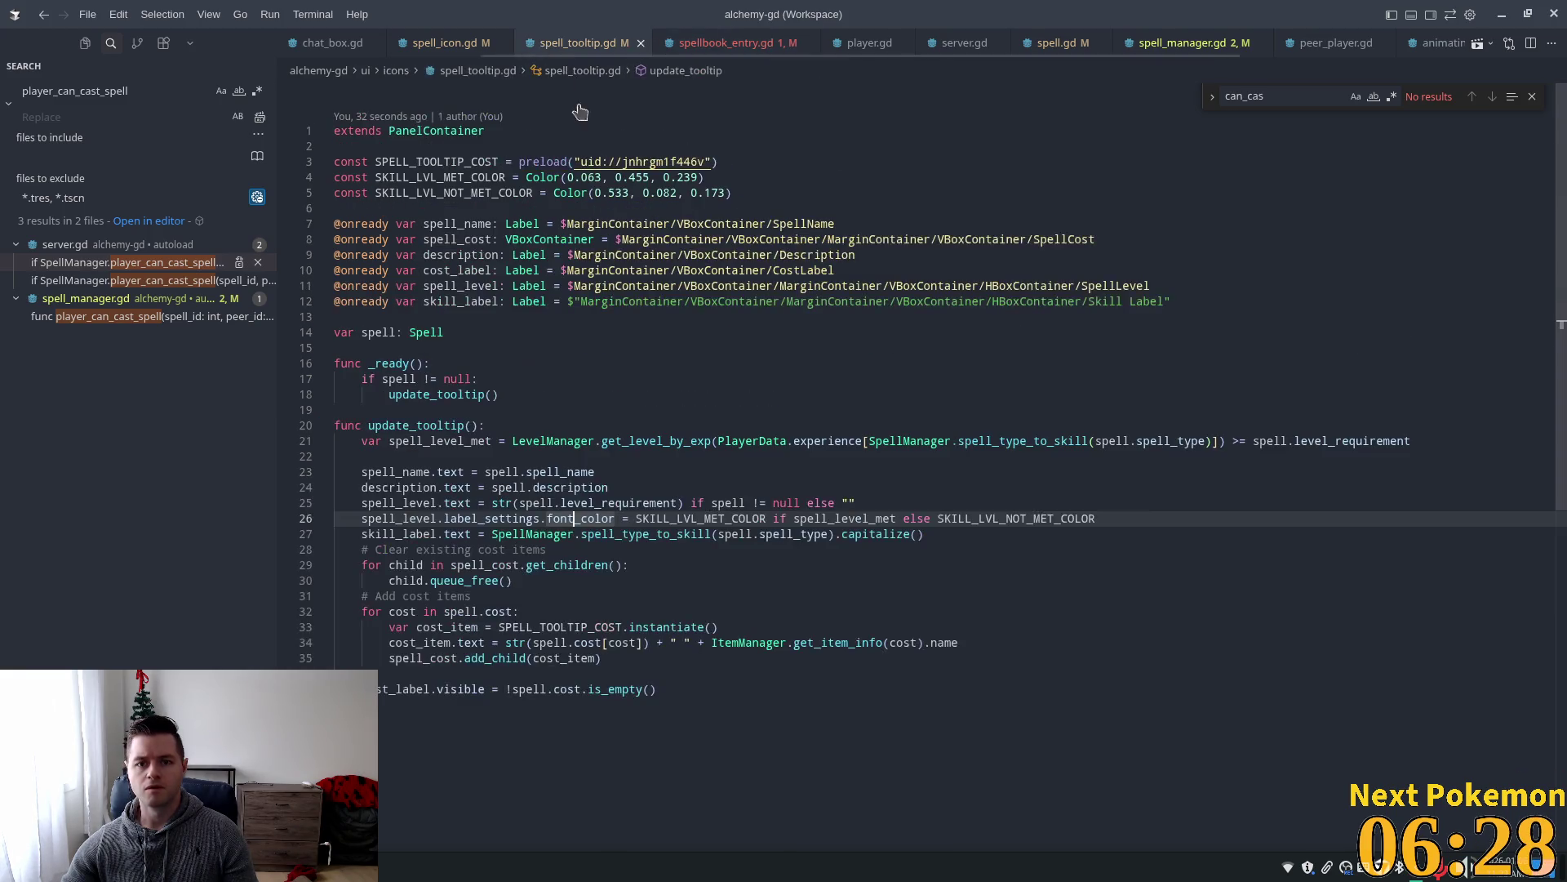
pyautogui.click(544, 537)
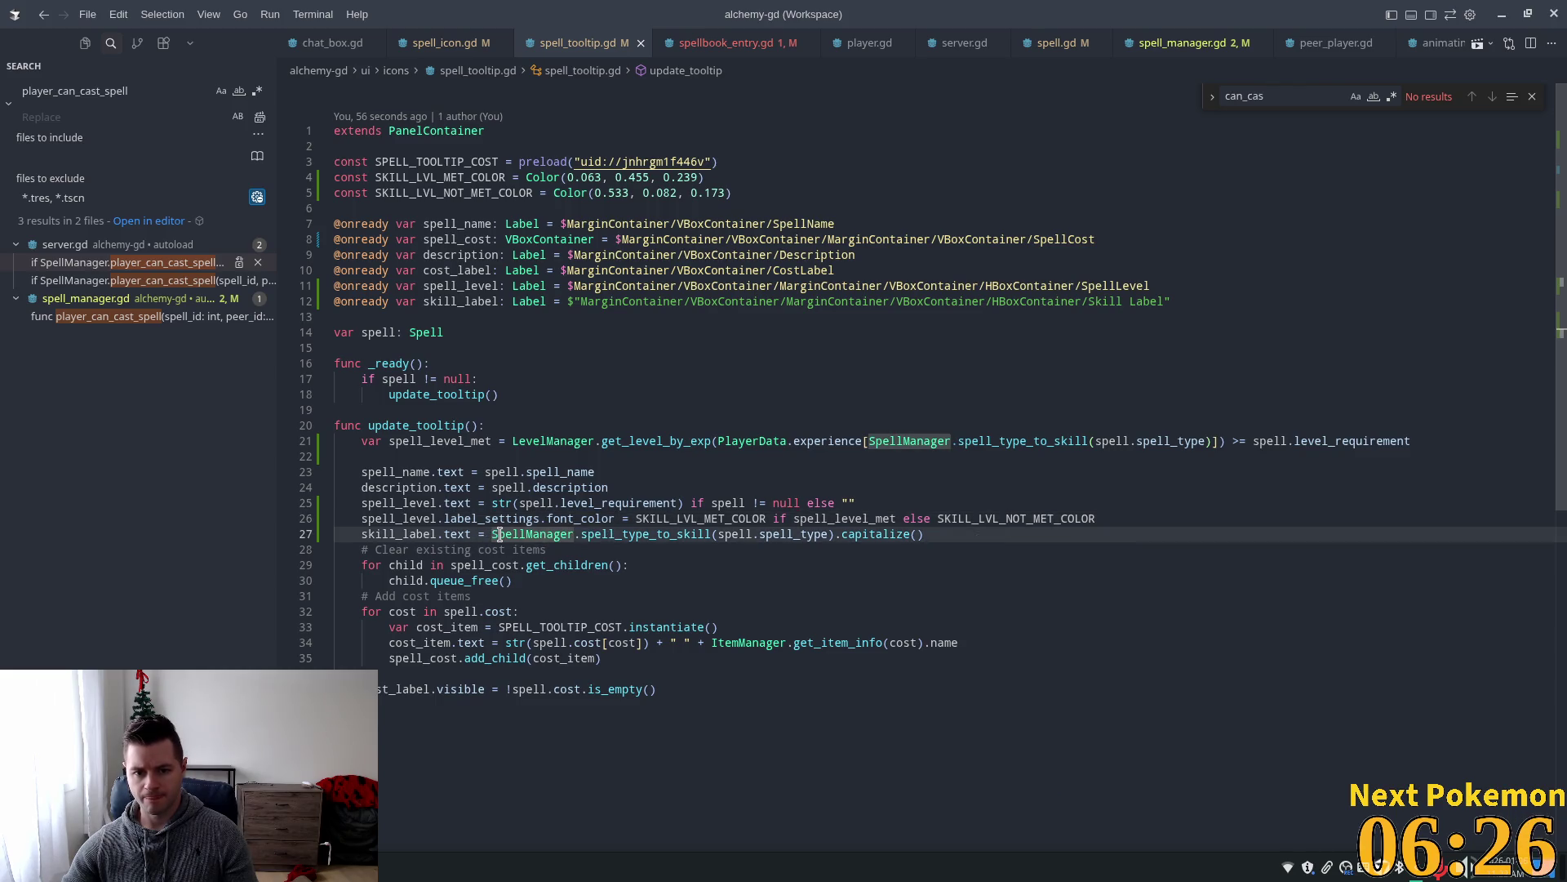
pyautogui.click(484, 524)
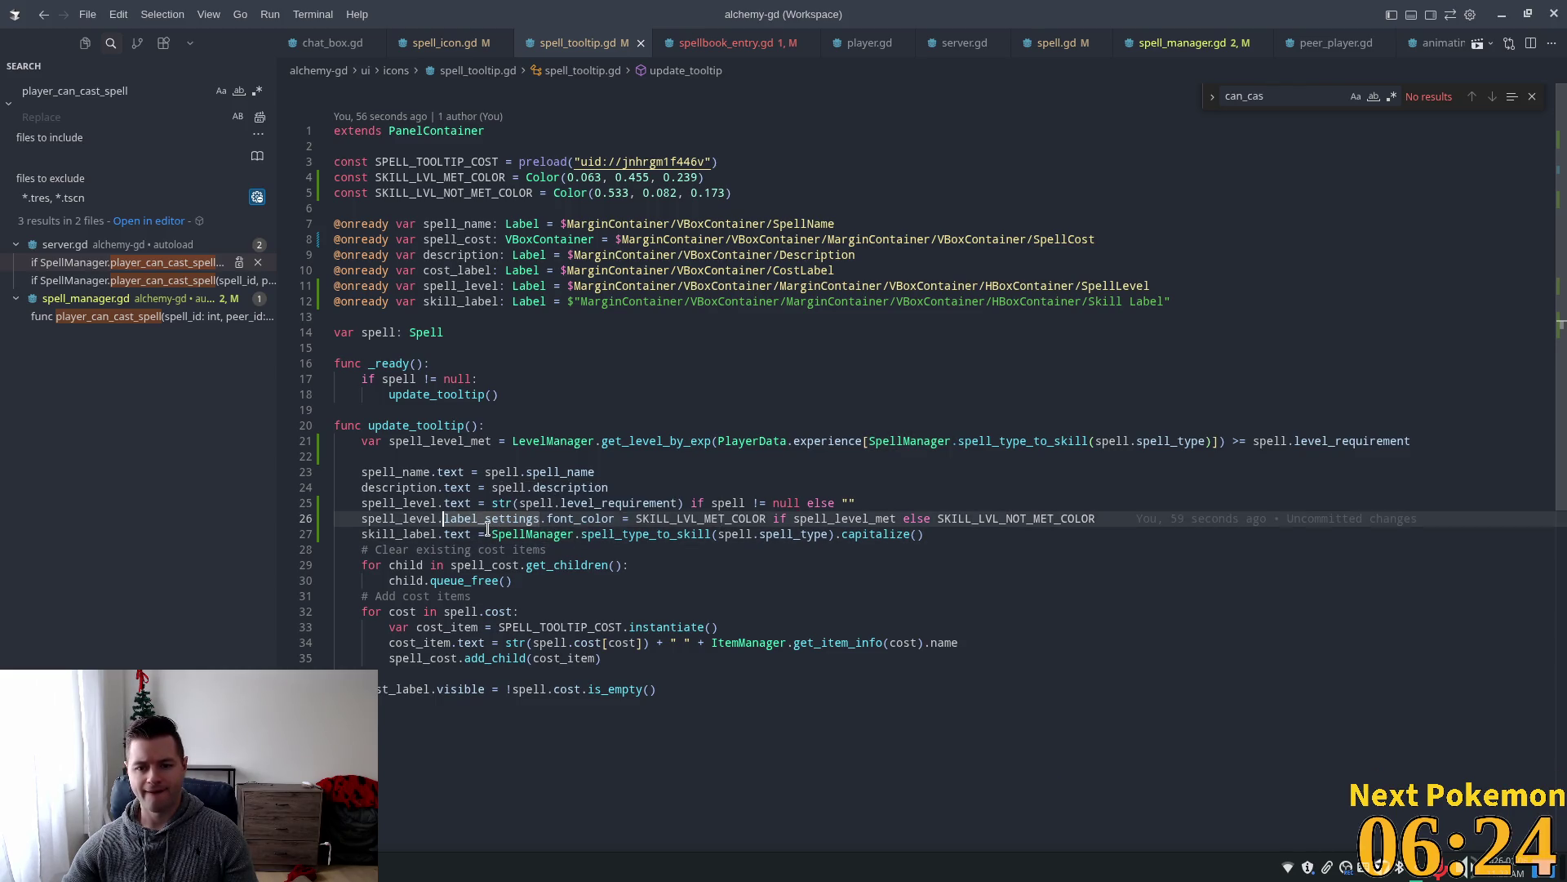
pyautogui.doubleClick(596, 520)
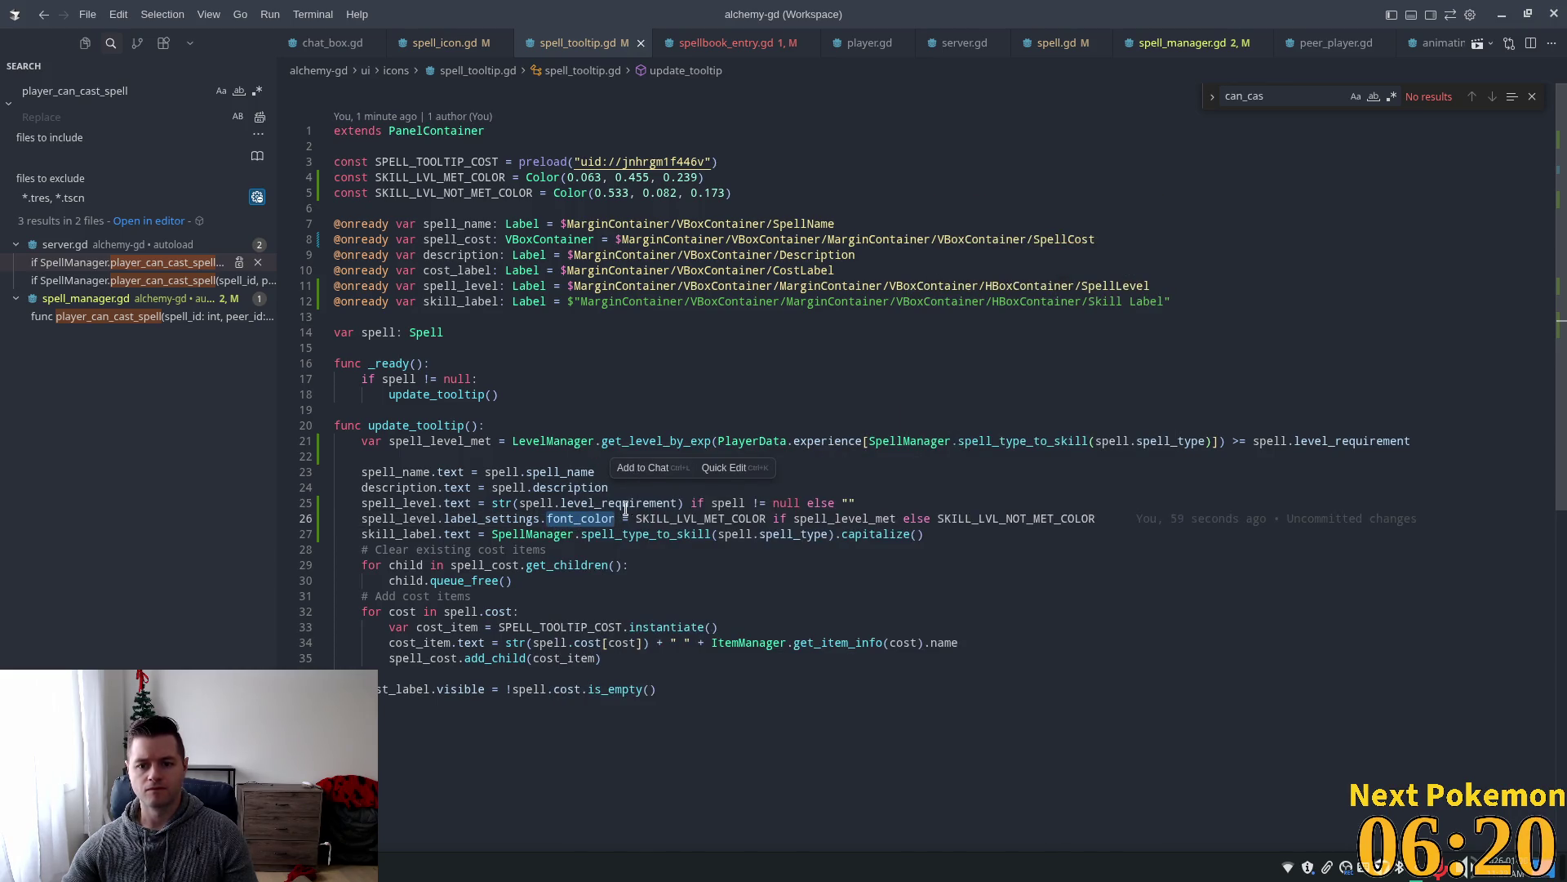
pyautogui.moveTo(547, 518); pyautogui.dragTo(1095, 519)
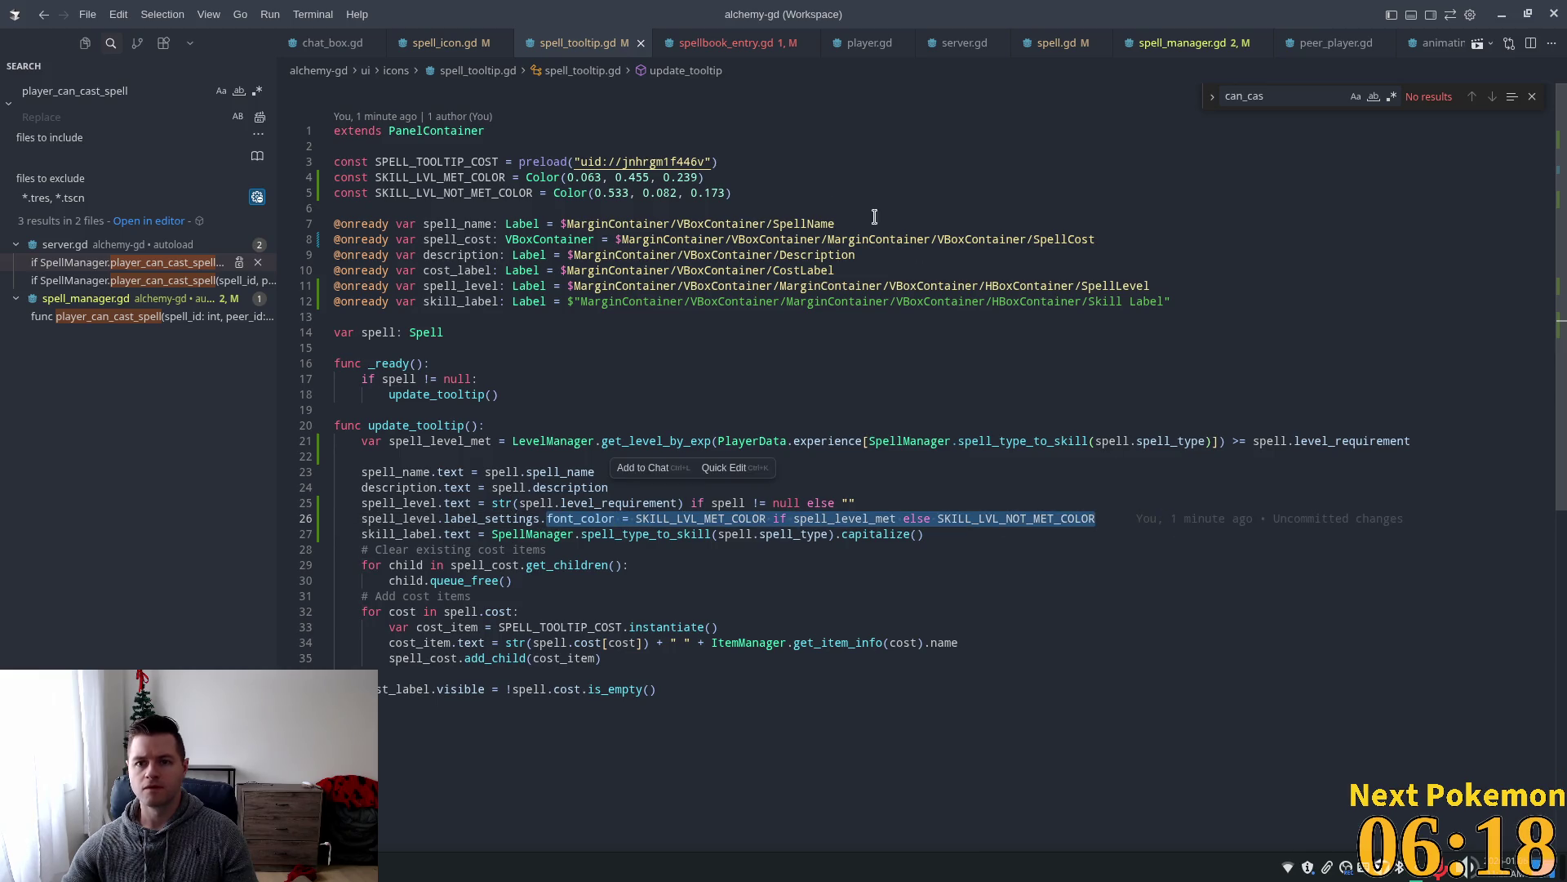
pyautogui.hotkey('ctrl', 'pagedown')
pyautogui.doubleClick(519, 445)
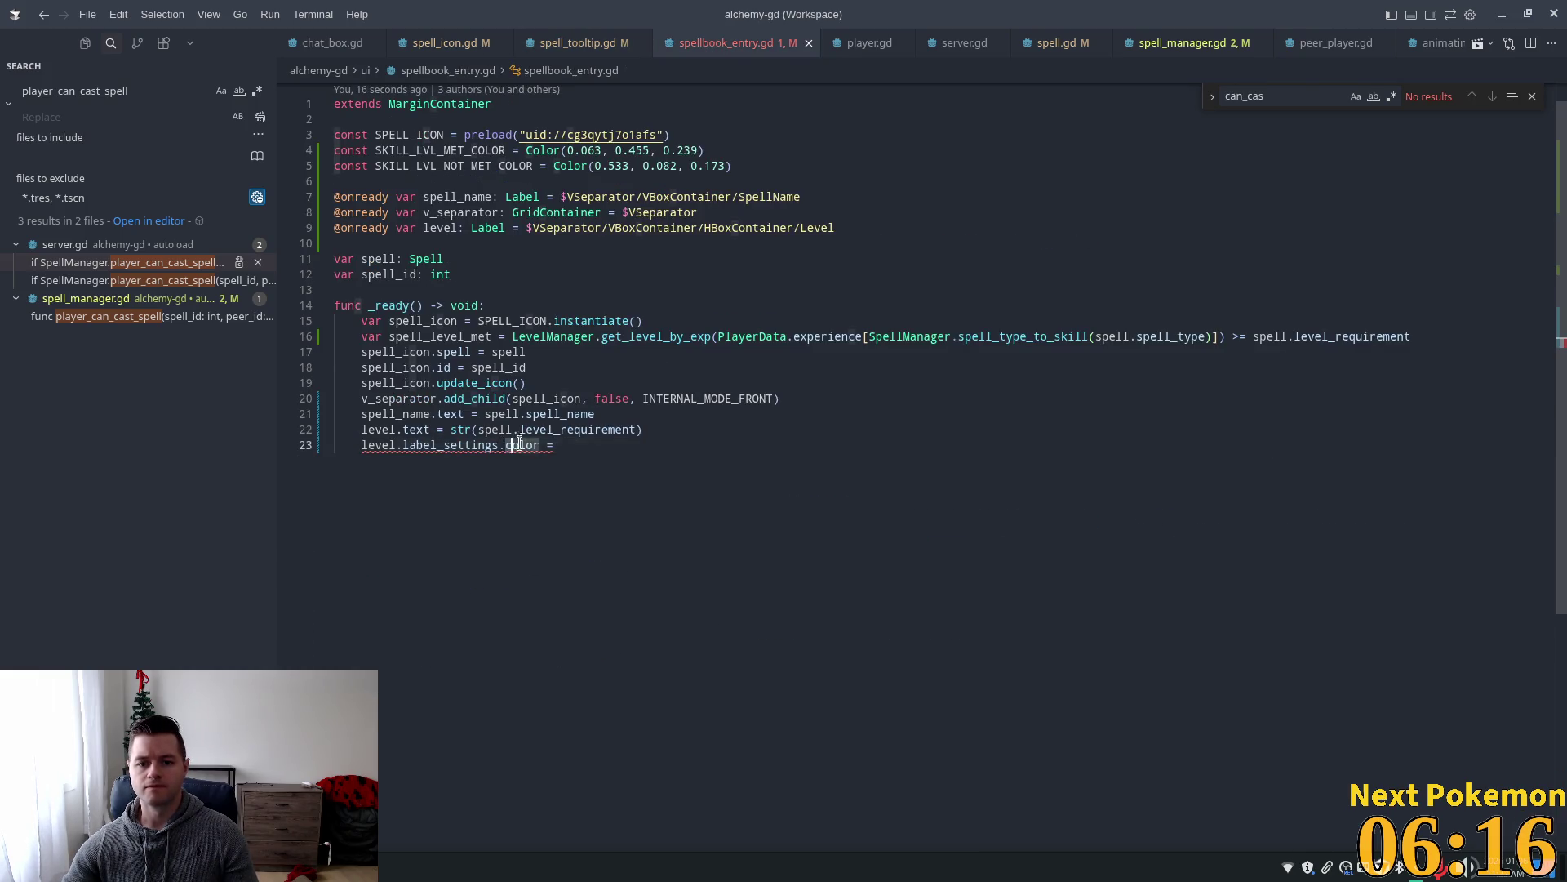
pyautogui.hotkey('shift', 'End')
pyautogui.write('font_color = SKILL_LVL_MET_COLOR if spell_level_met else SKILL_LVL_NOT_MET_COLOR')
pyautogui.click(622, 336)
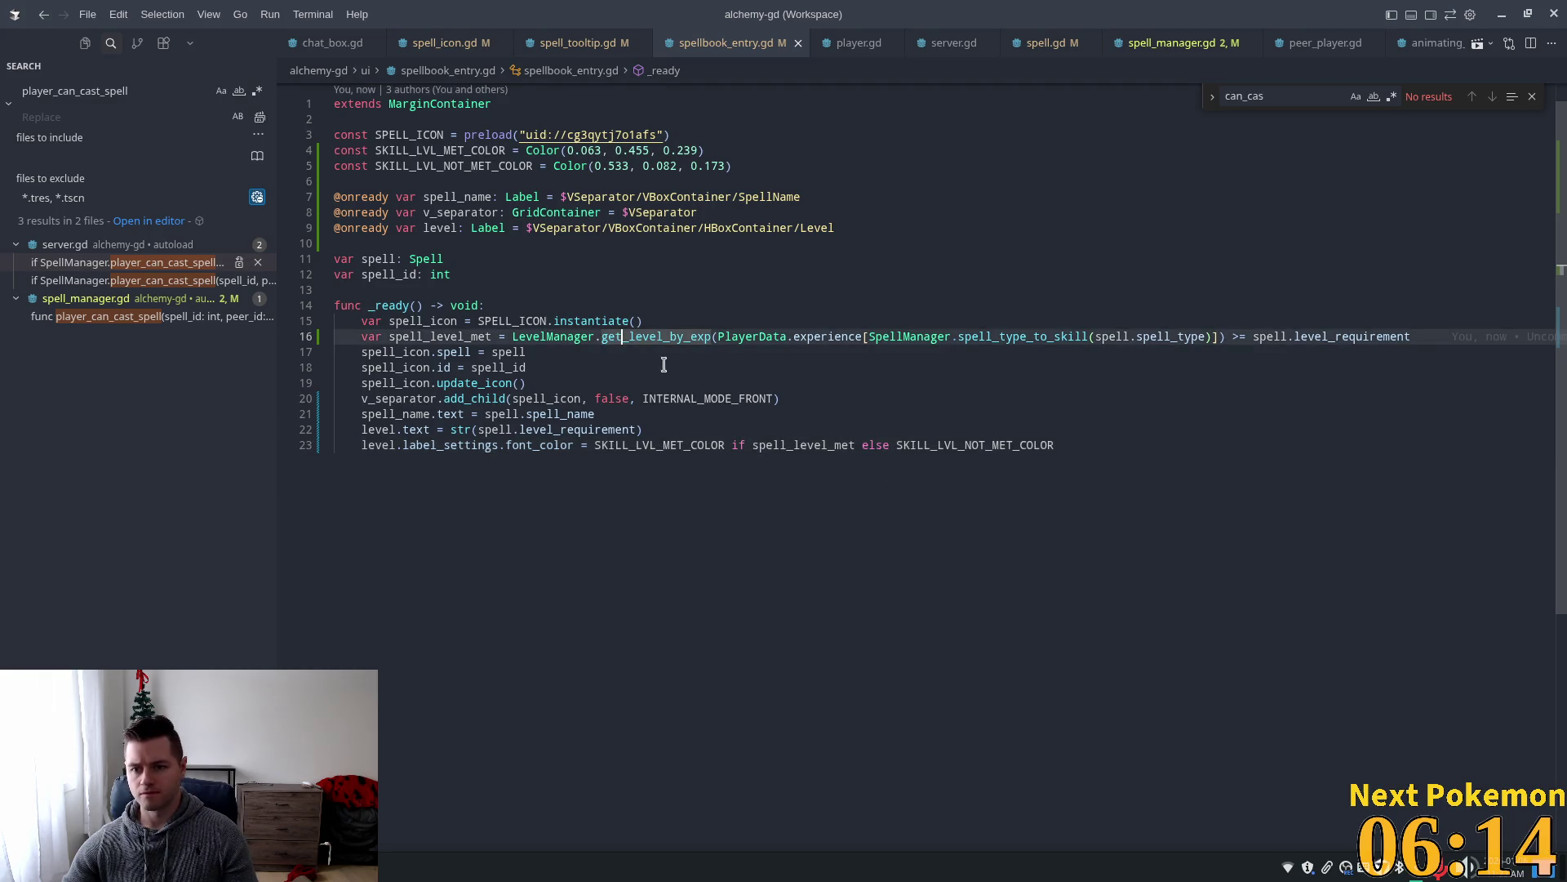
pyautogui.hotkey('alt', 'Tab')
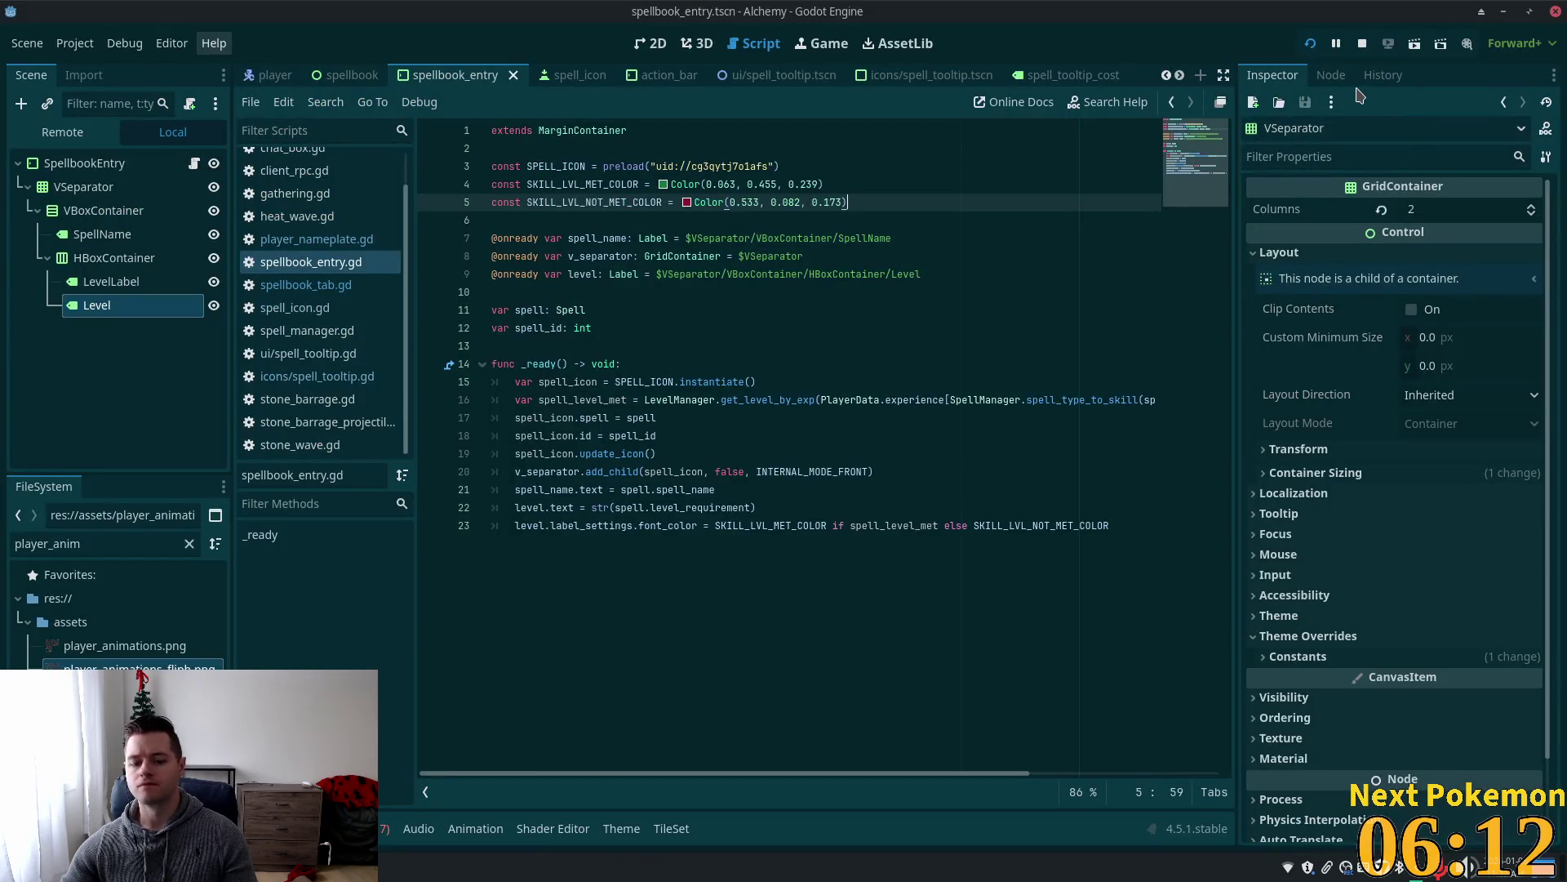
# Run the game with F5 and open the spellbook's casting spells page.
pyautogui.press('F5')
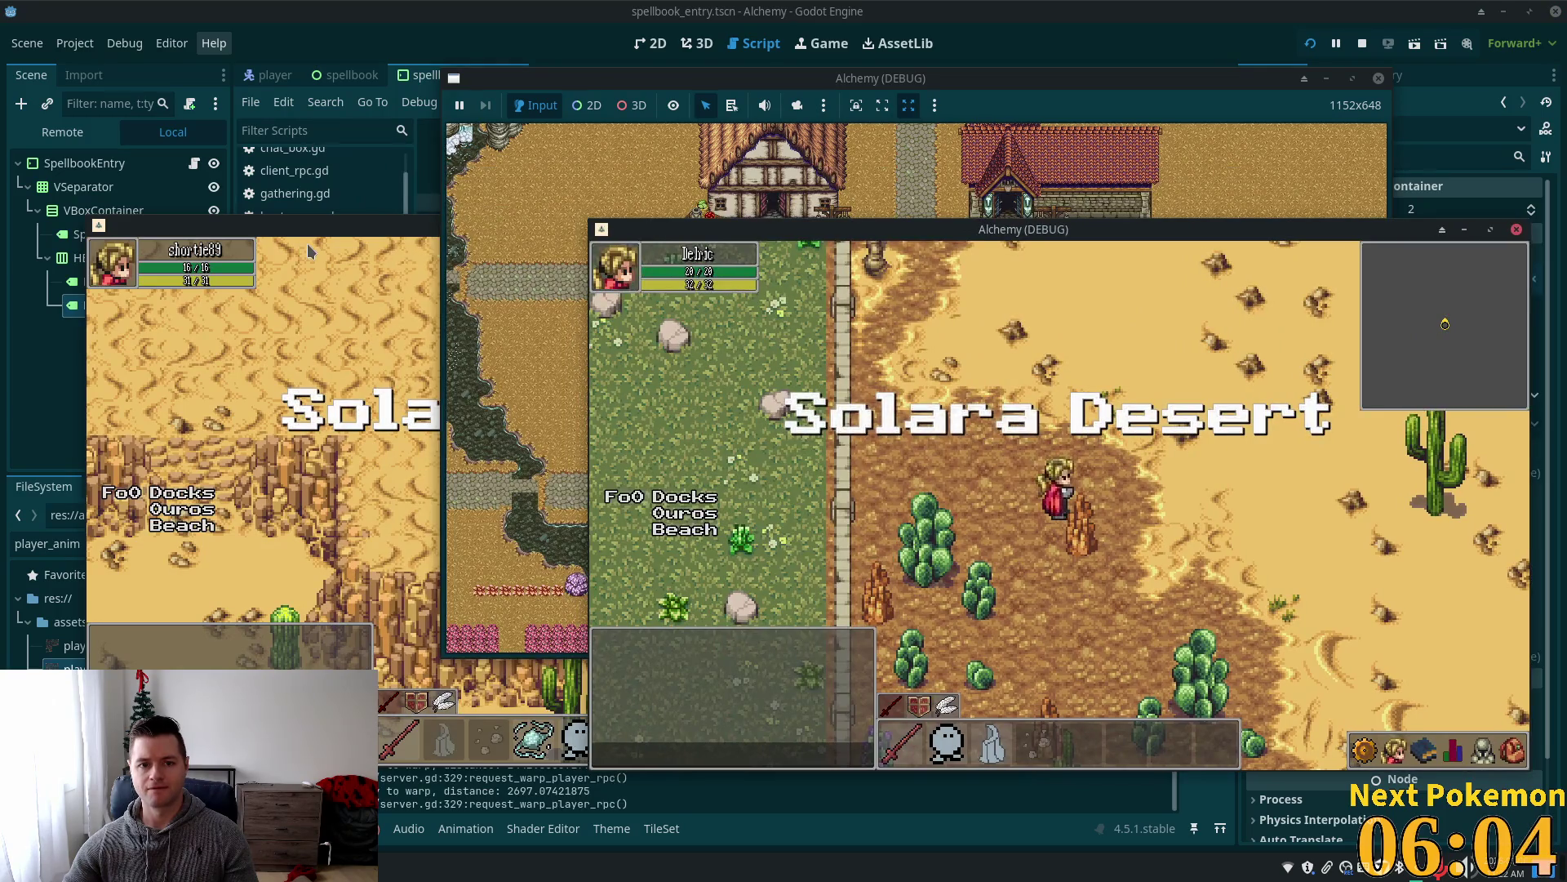
pyautogui.click(847, 771)
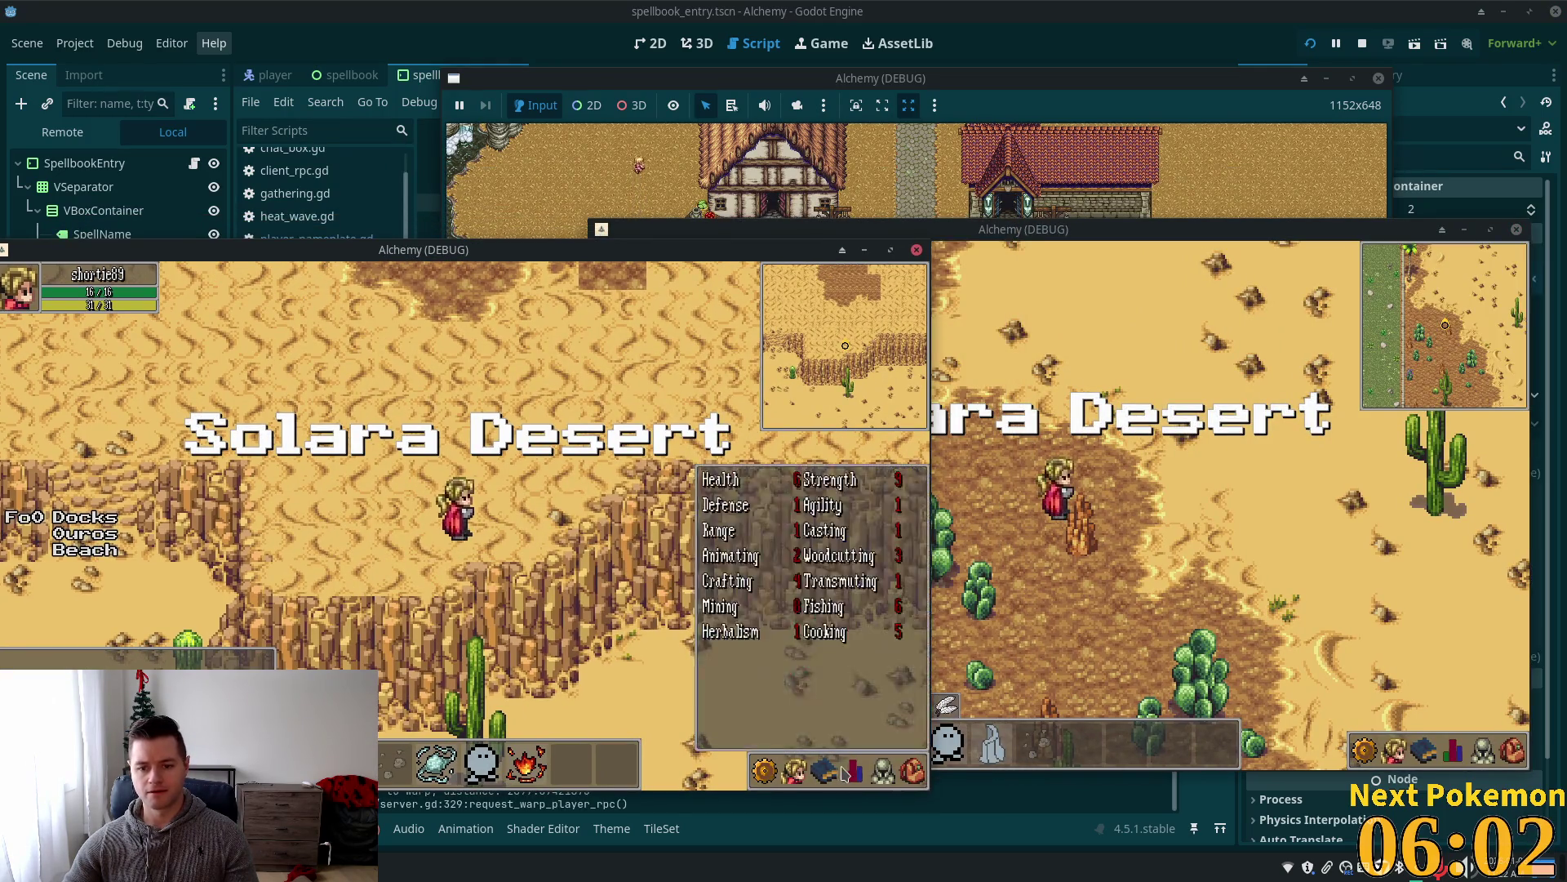
pyautogui.click(824, 770)
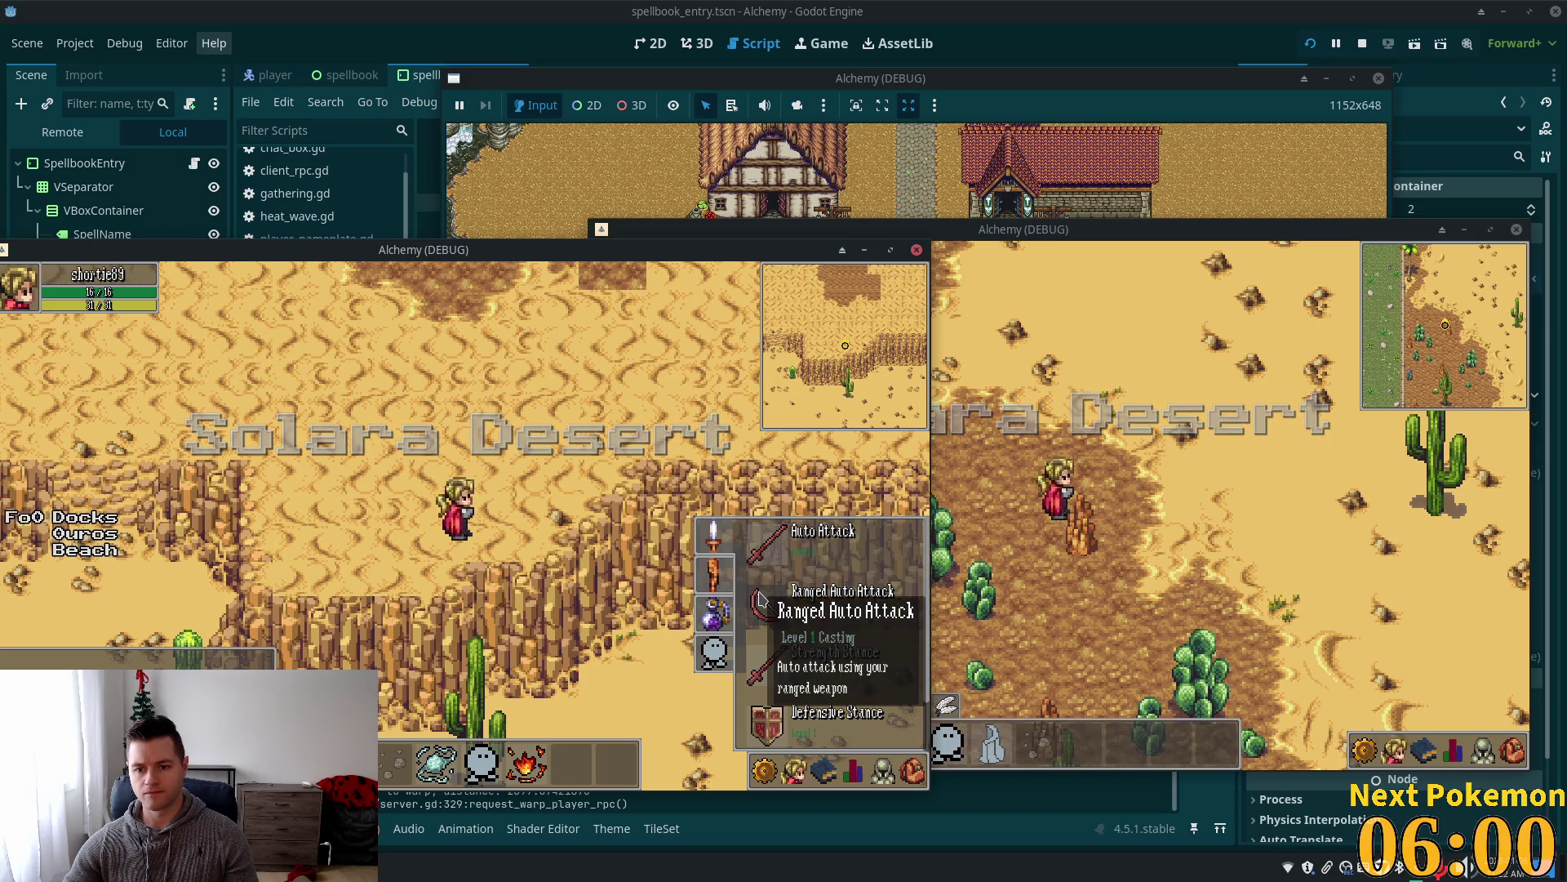
pyautogui.click(721, 569)
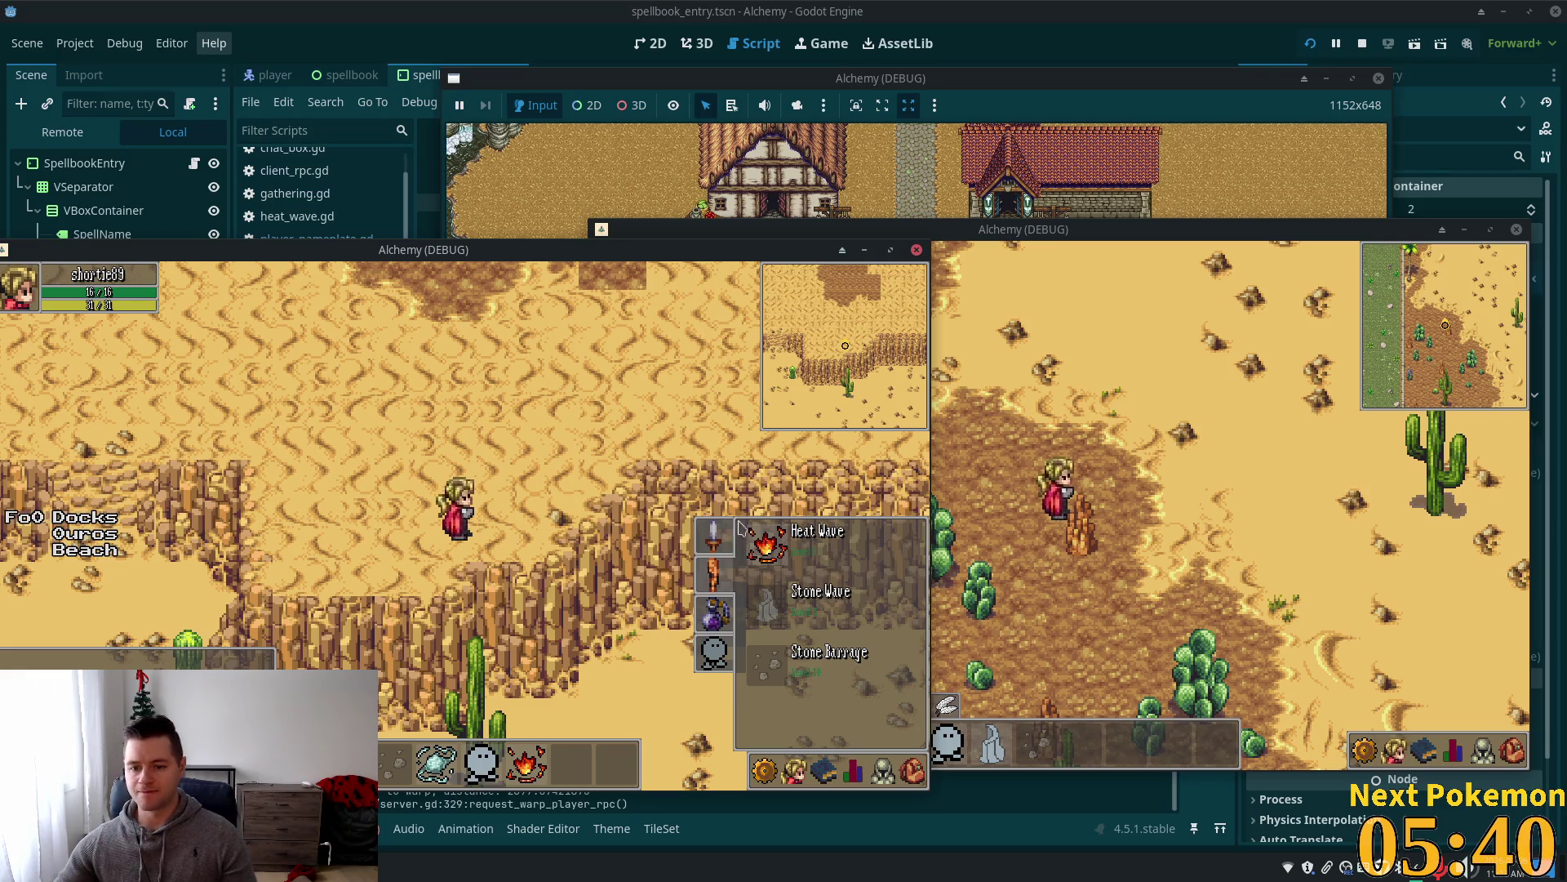
# Reopen the spellbook to check the Stone Wave tooltip, then stop the game with F8.
pyautogui.press('b')
pyautogui.press('b')
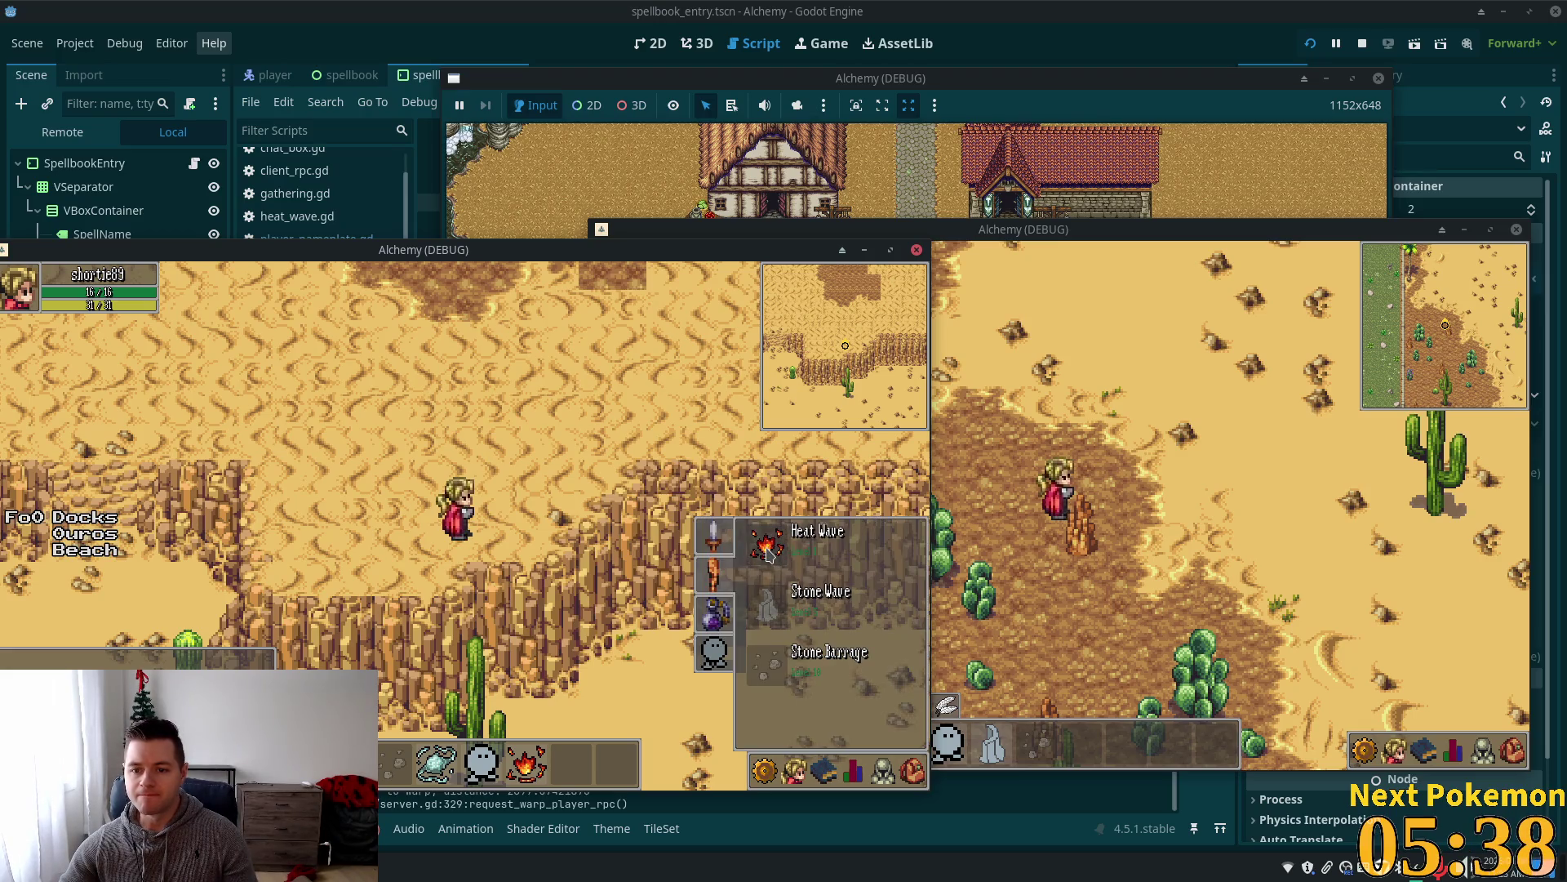
pyautogui.moveTo(768, 556)
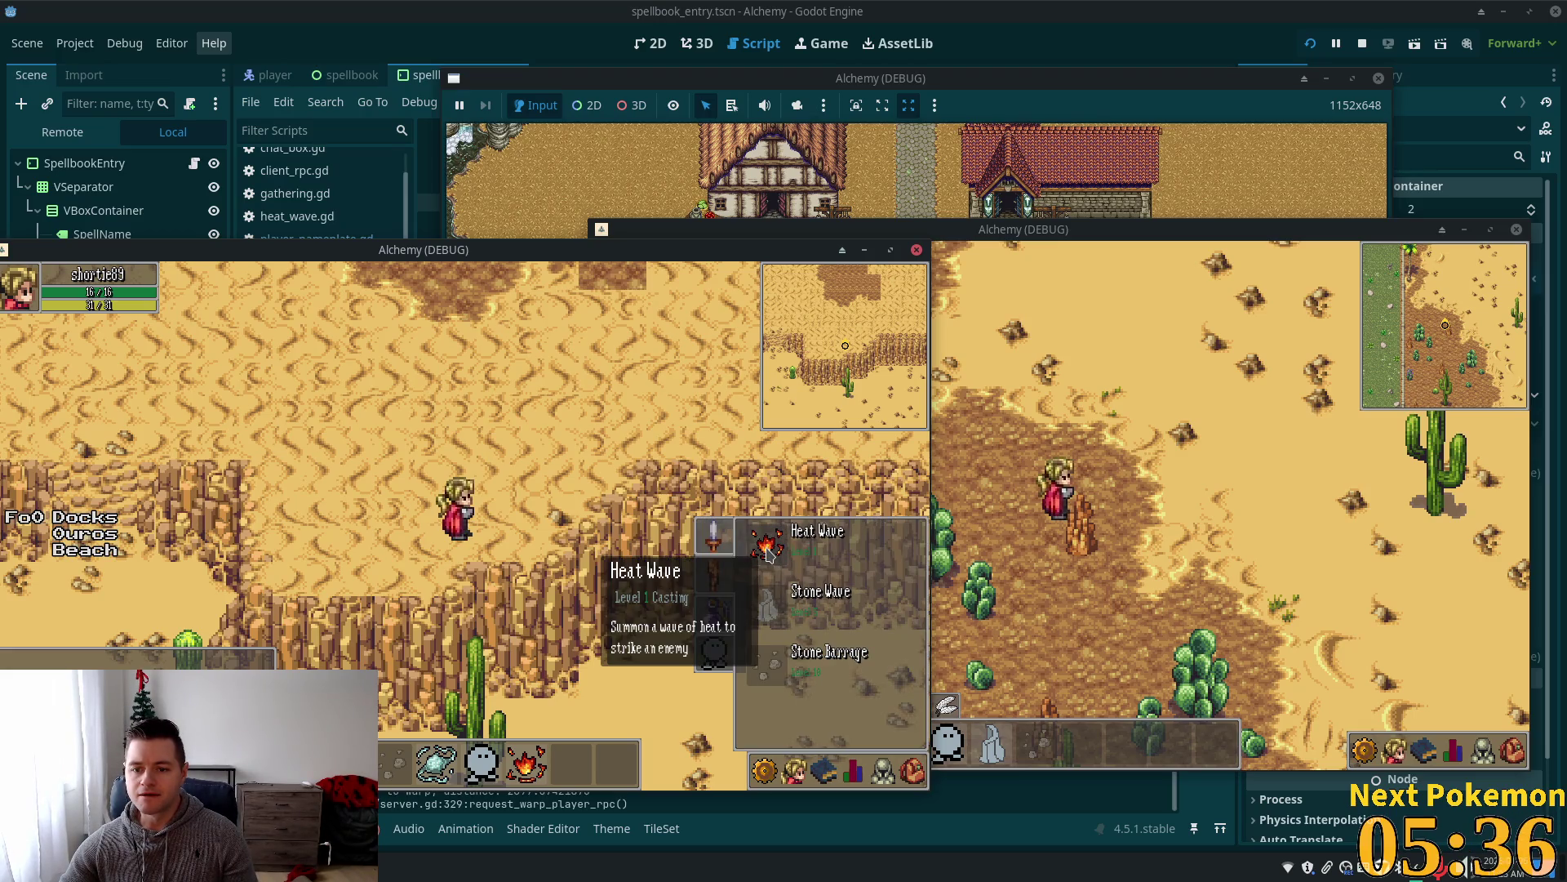
pyautogui.click(851, 774)
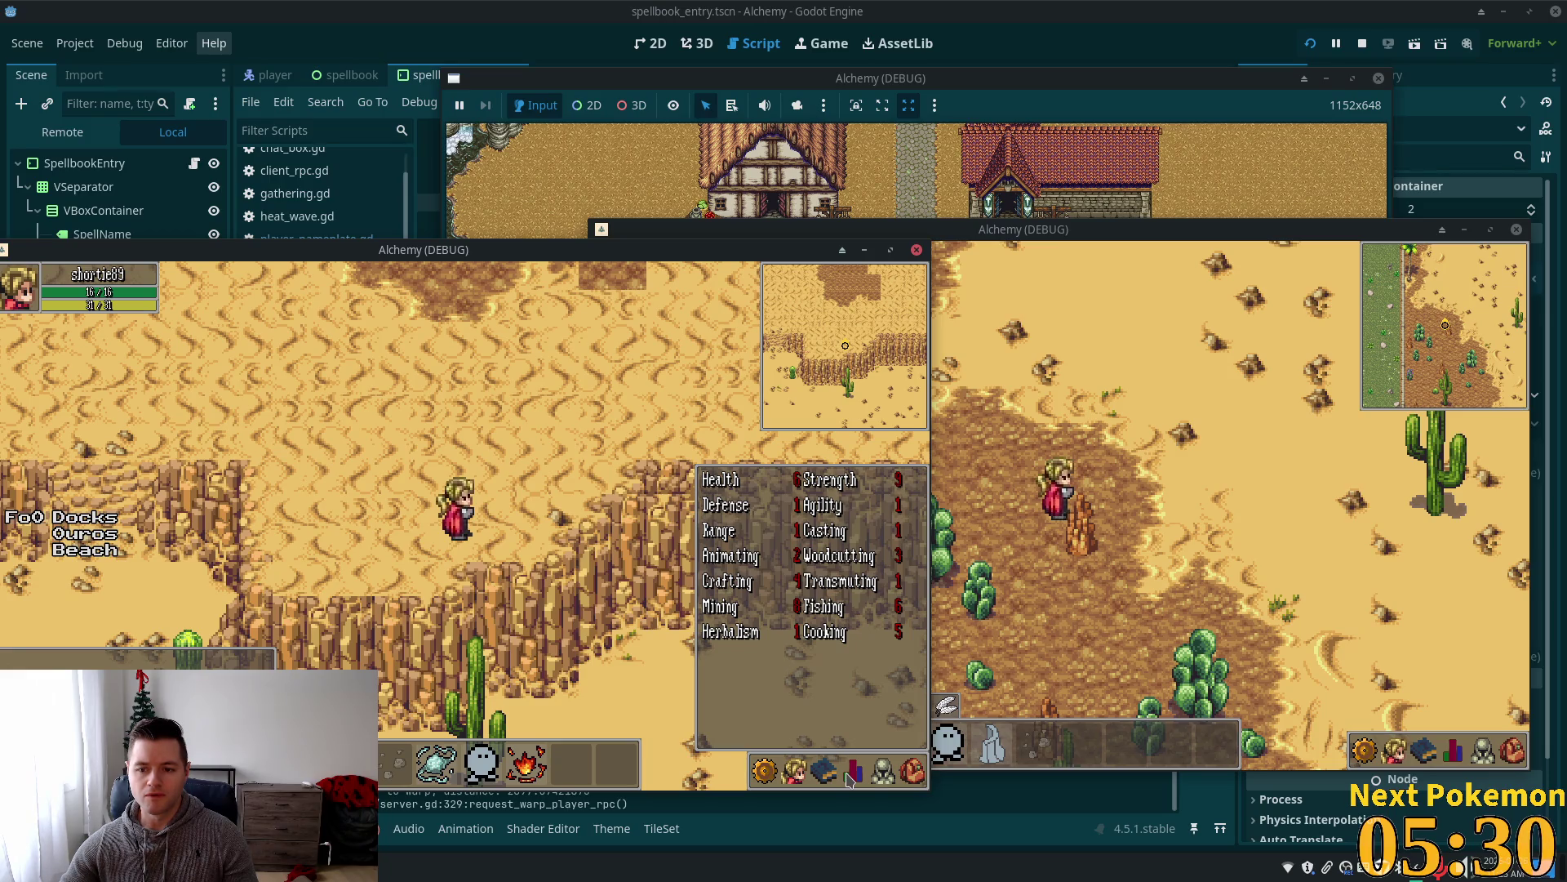
pyautogui.click(850, 775)
pyautogui.click(800, 776)
pyautogui.click(820, 772)
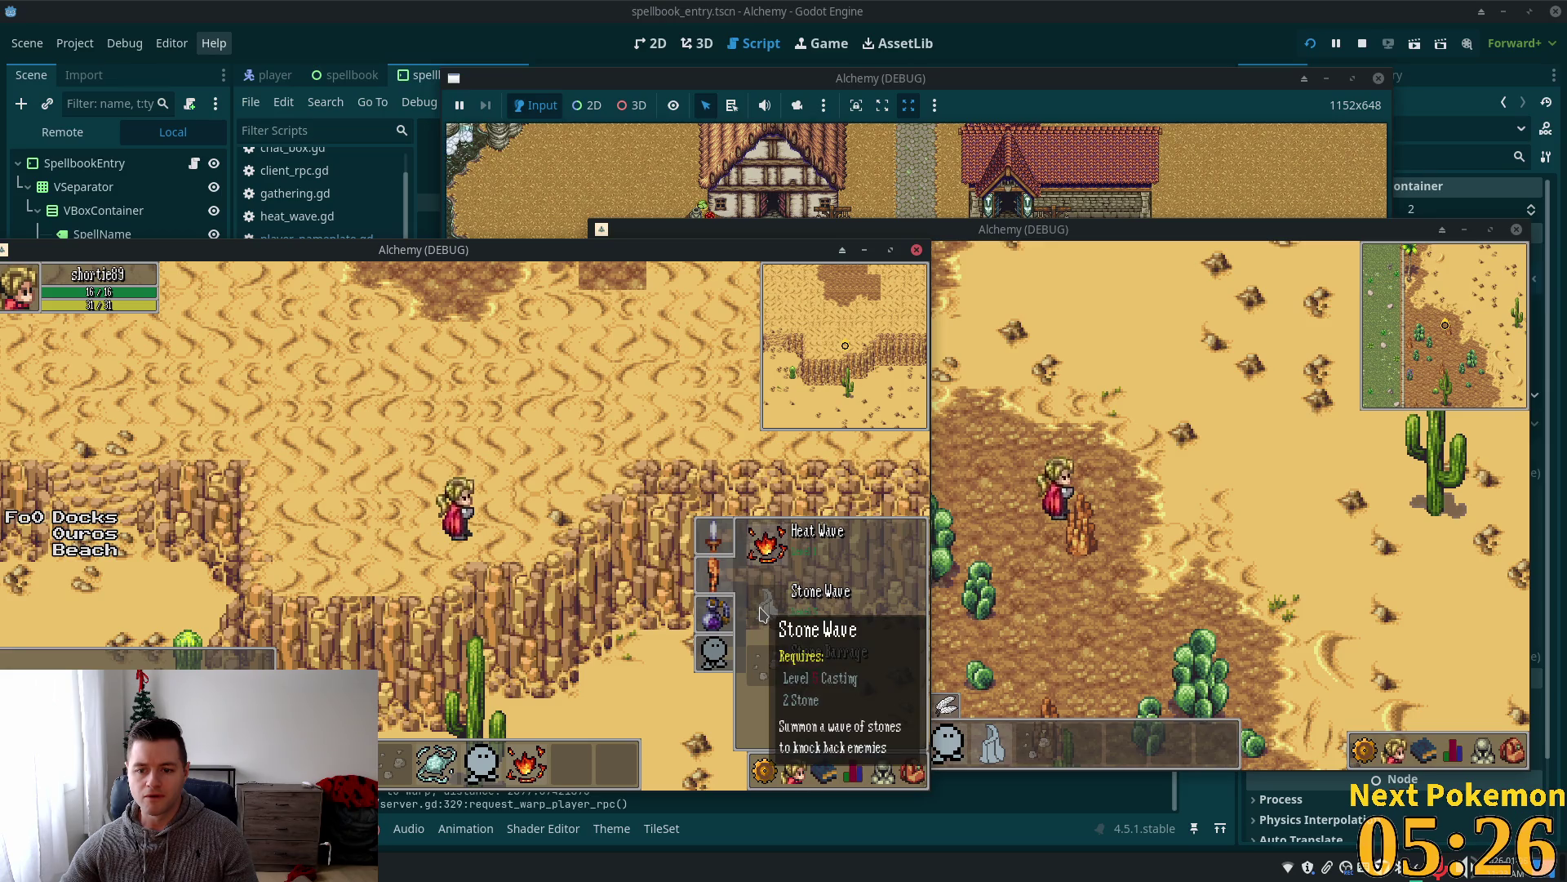
pyautogui.press('F8')
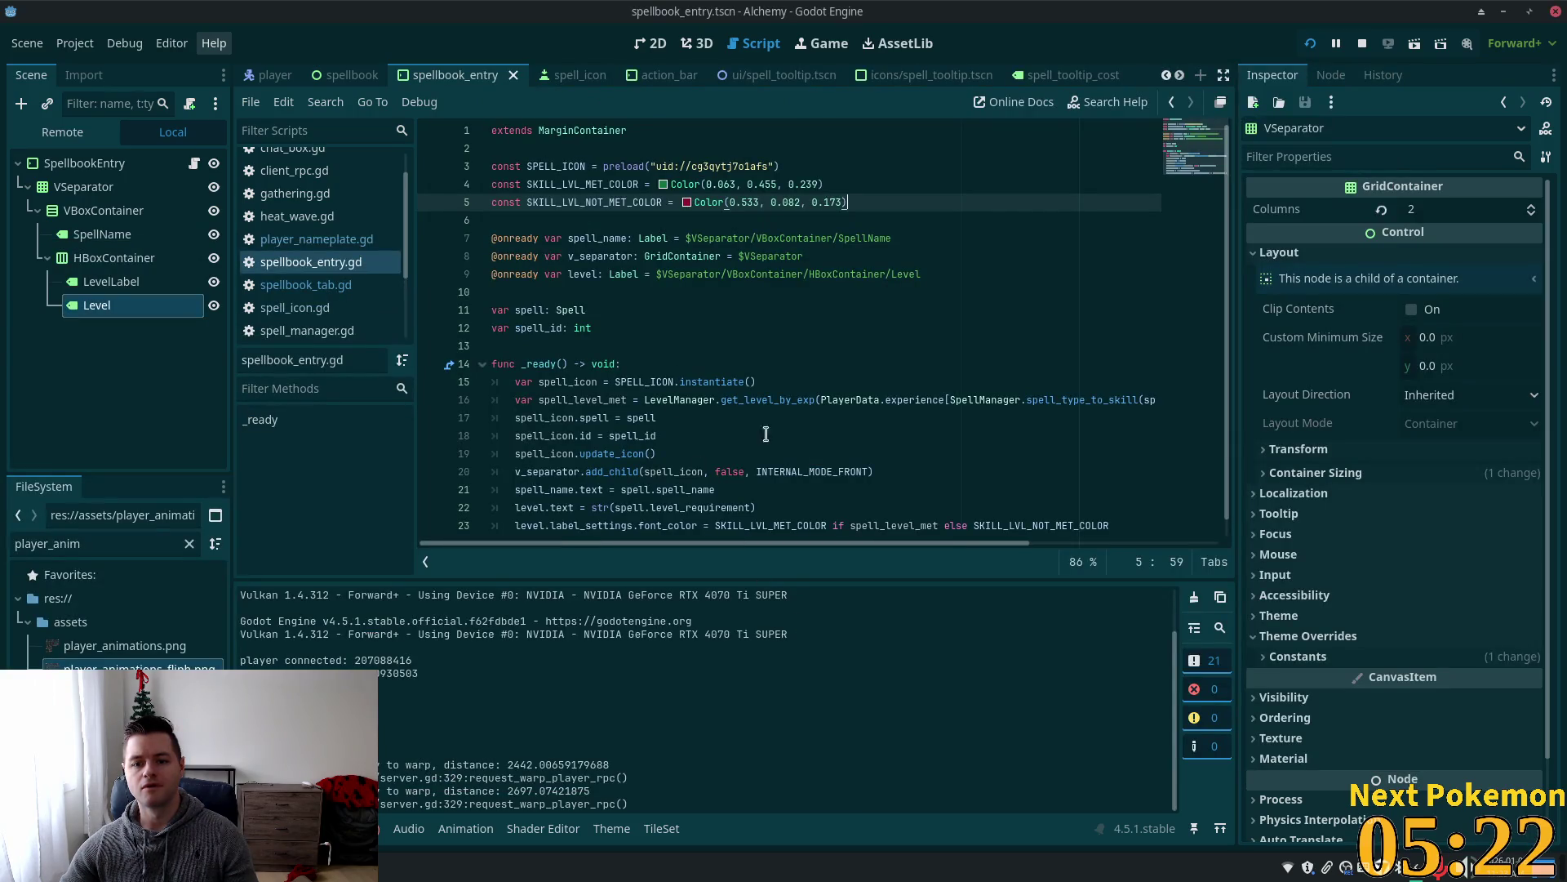
# Inspect the level check on line 16: PlayerData, experience and spell_type_to_skill.
pyautogui.scroll(-1, 769, 433)
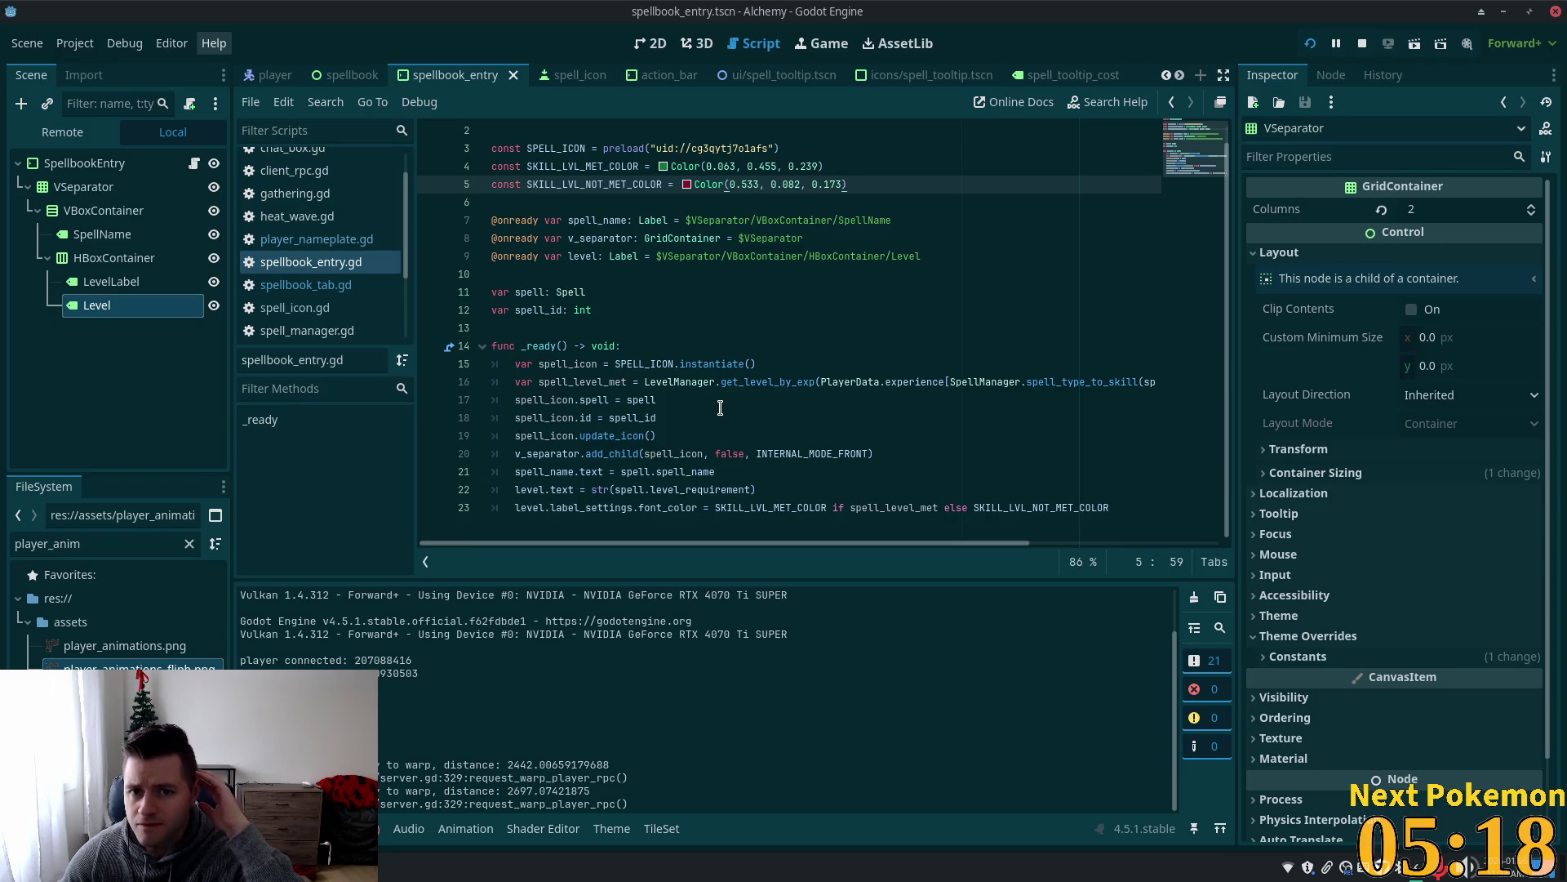
pyautogui.click(680, 382)
pyautogui.doubleClick(868, 384)
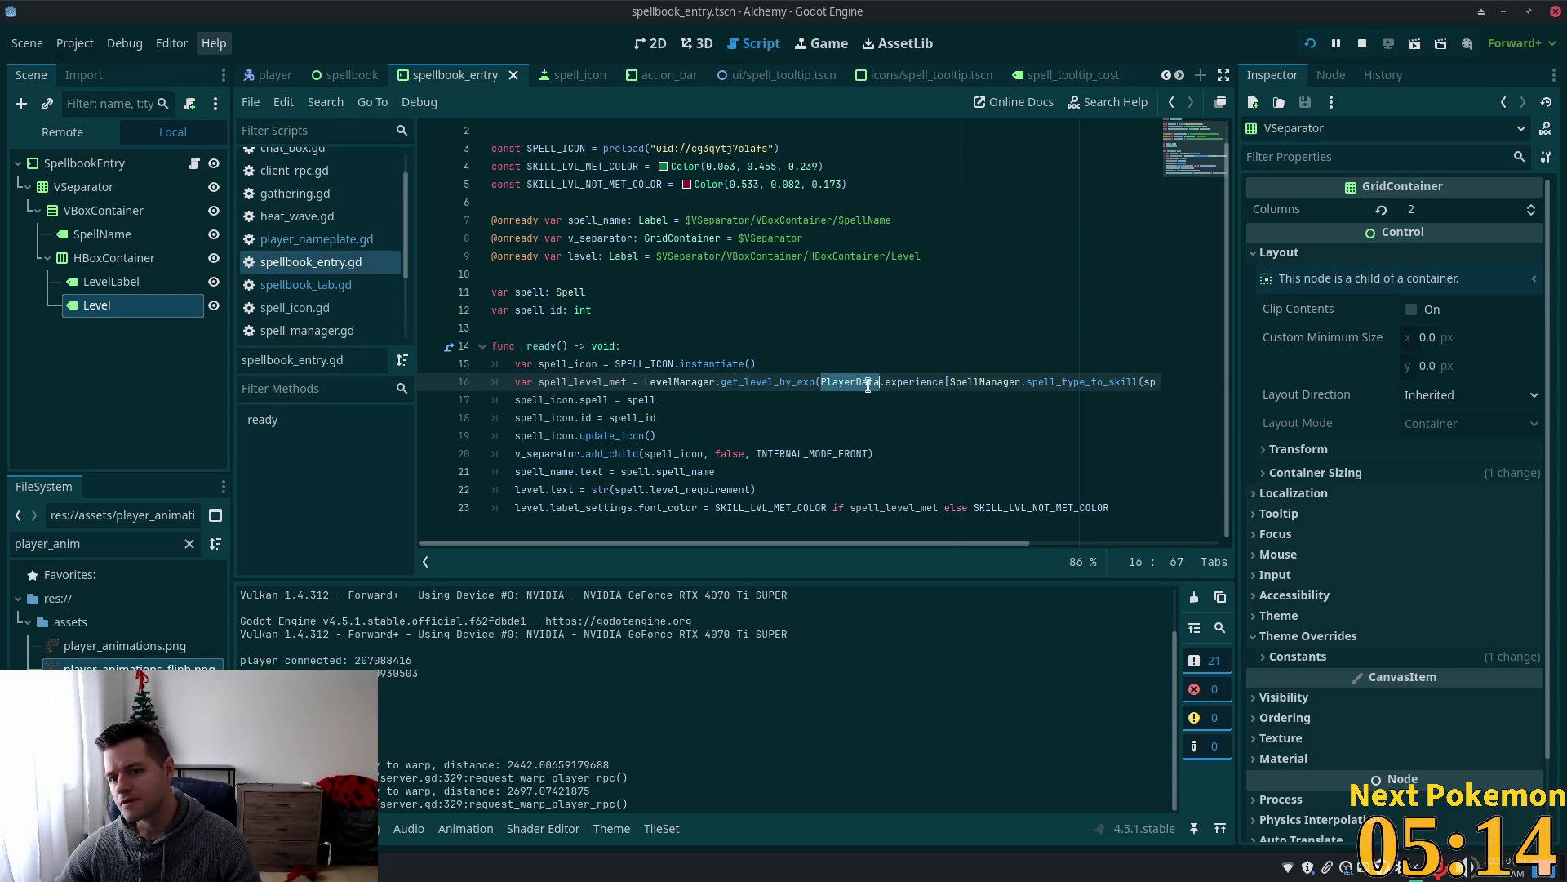
pyautogui.doubleClick(938, 383)
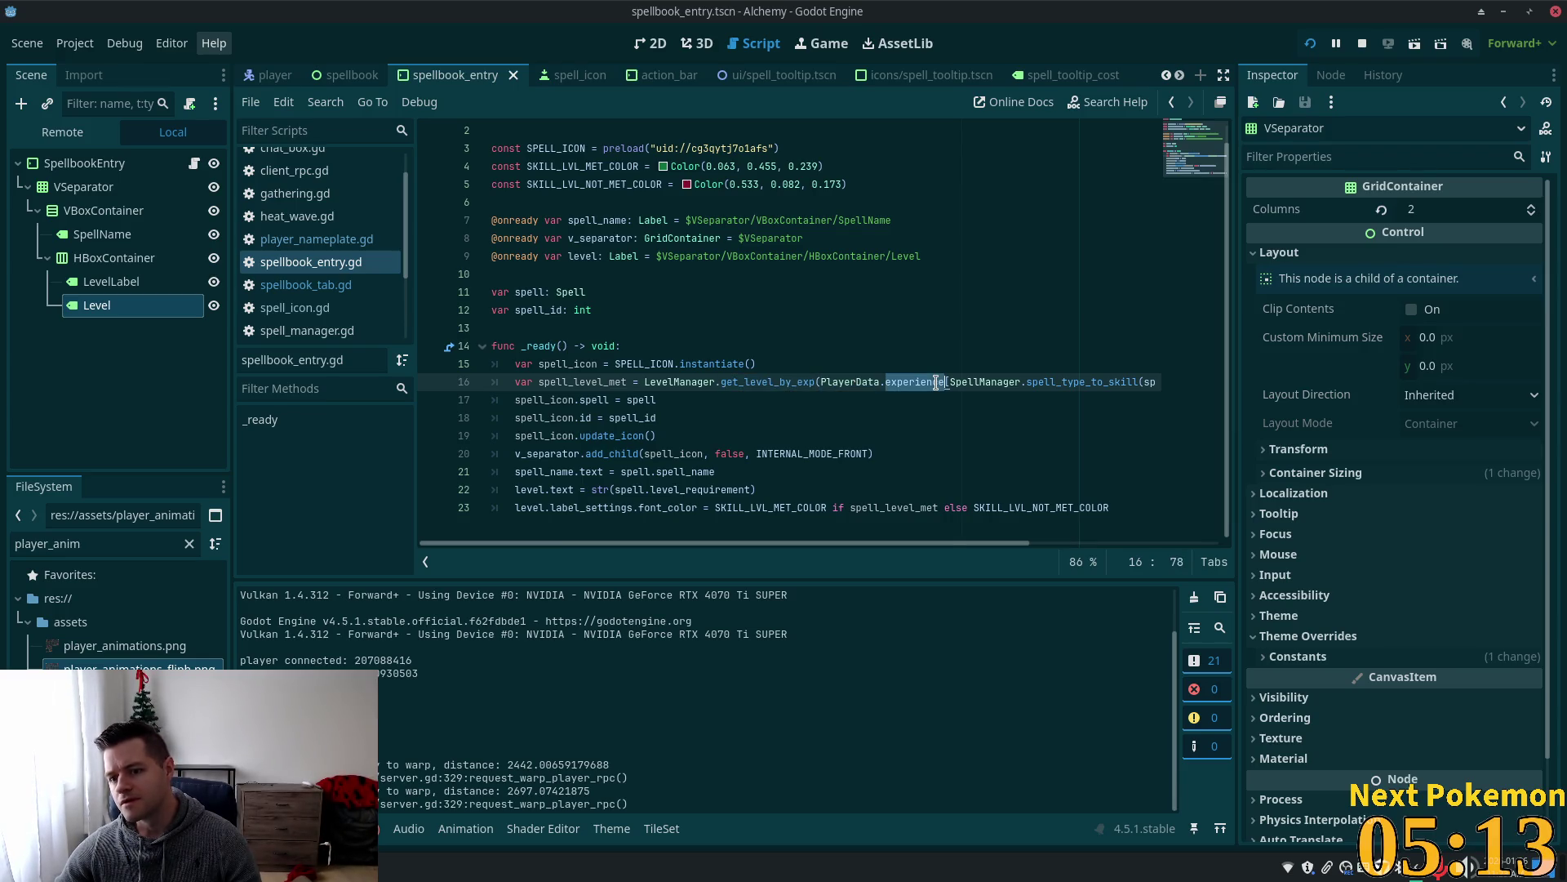
pyautogui.doubleClick(1072, 382)
pyautogui.moveTo(972, 543); pyautogui.dragTo(1174, 538)
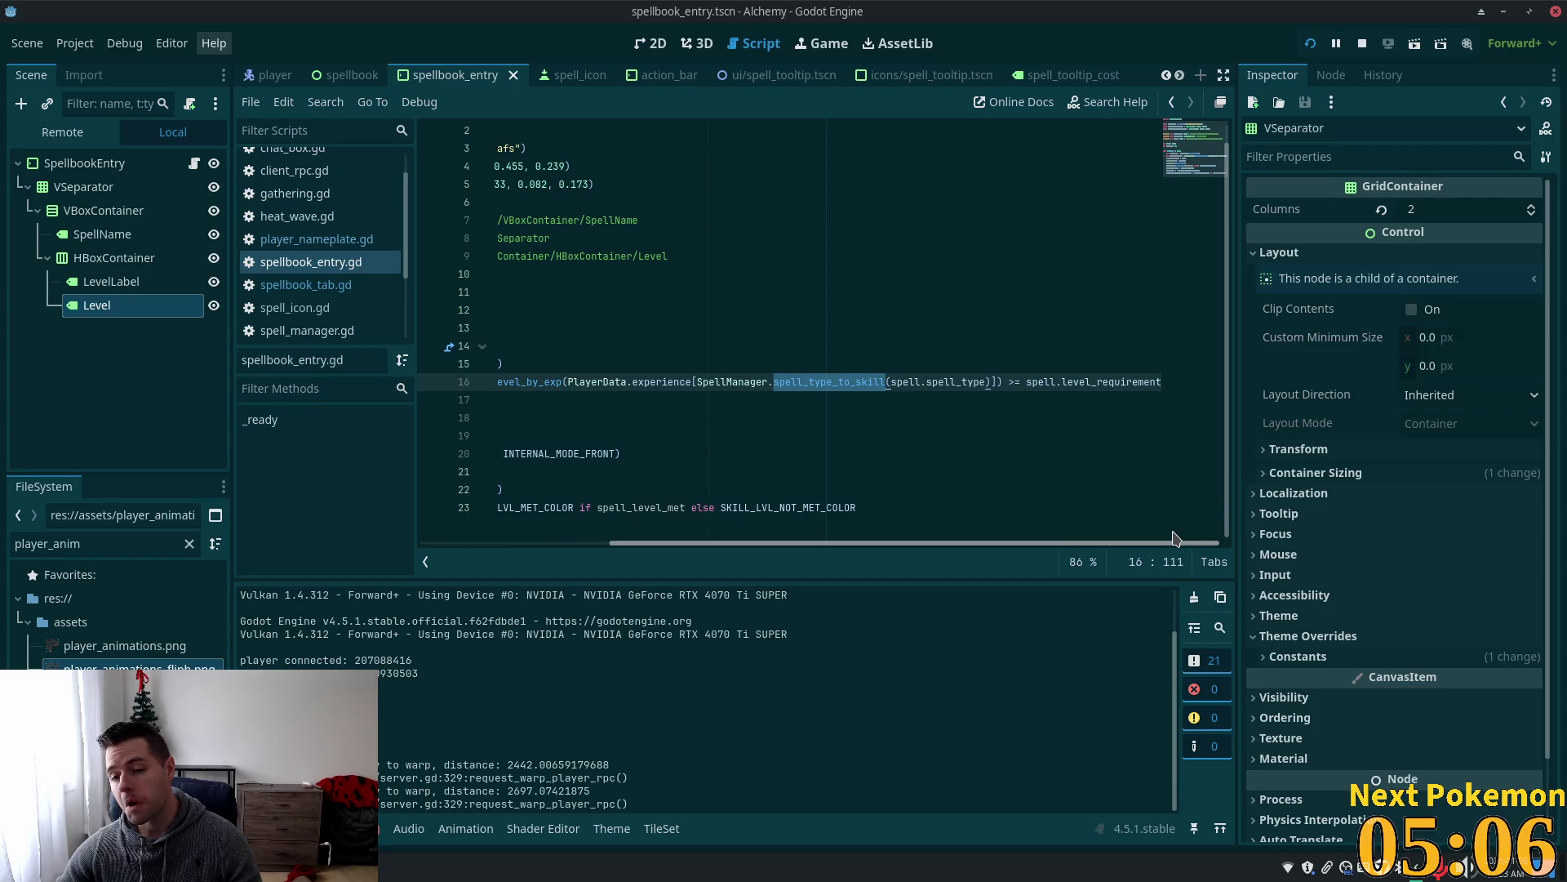
pyautogui.moveTo(1173, 538)
pyautogui.mouseDown()
pyautogui.moveTo(1228, 542)
pyautogui.moveTo(825, 516)
pyautogui.moveTo(1127, 540)
pyautogui.mouseUp()
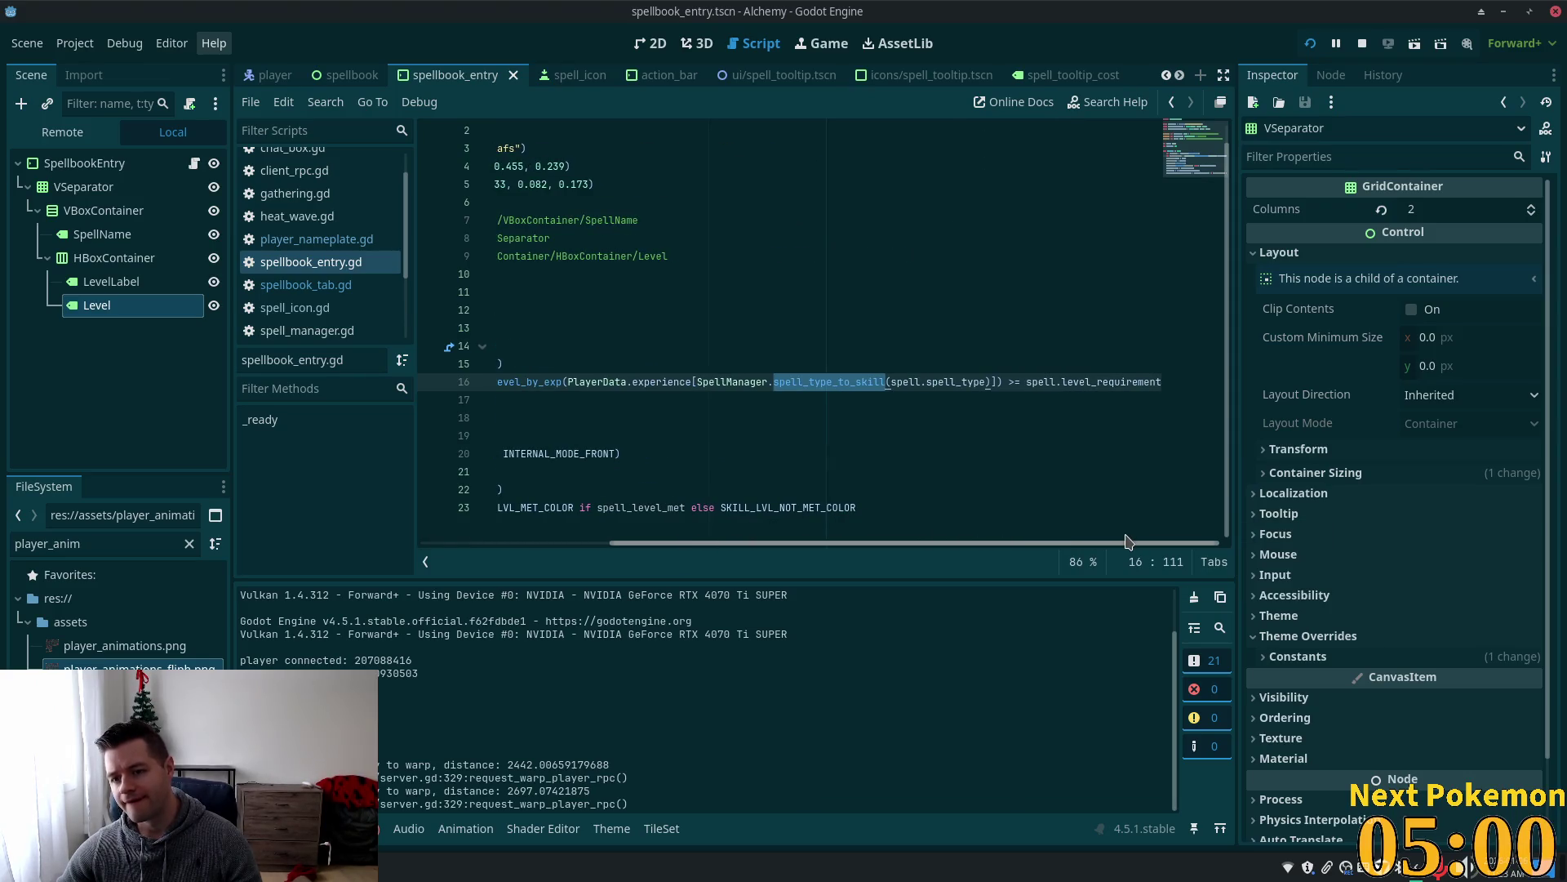
# Open spell.gd from the Spell type and select its level_requirement property.
pyautogui.keyDown('ctrl'); pyautogui.click(1045, 382); pyautogui.keyUp('ctrl')
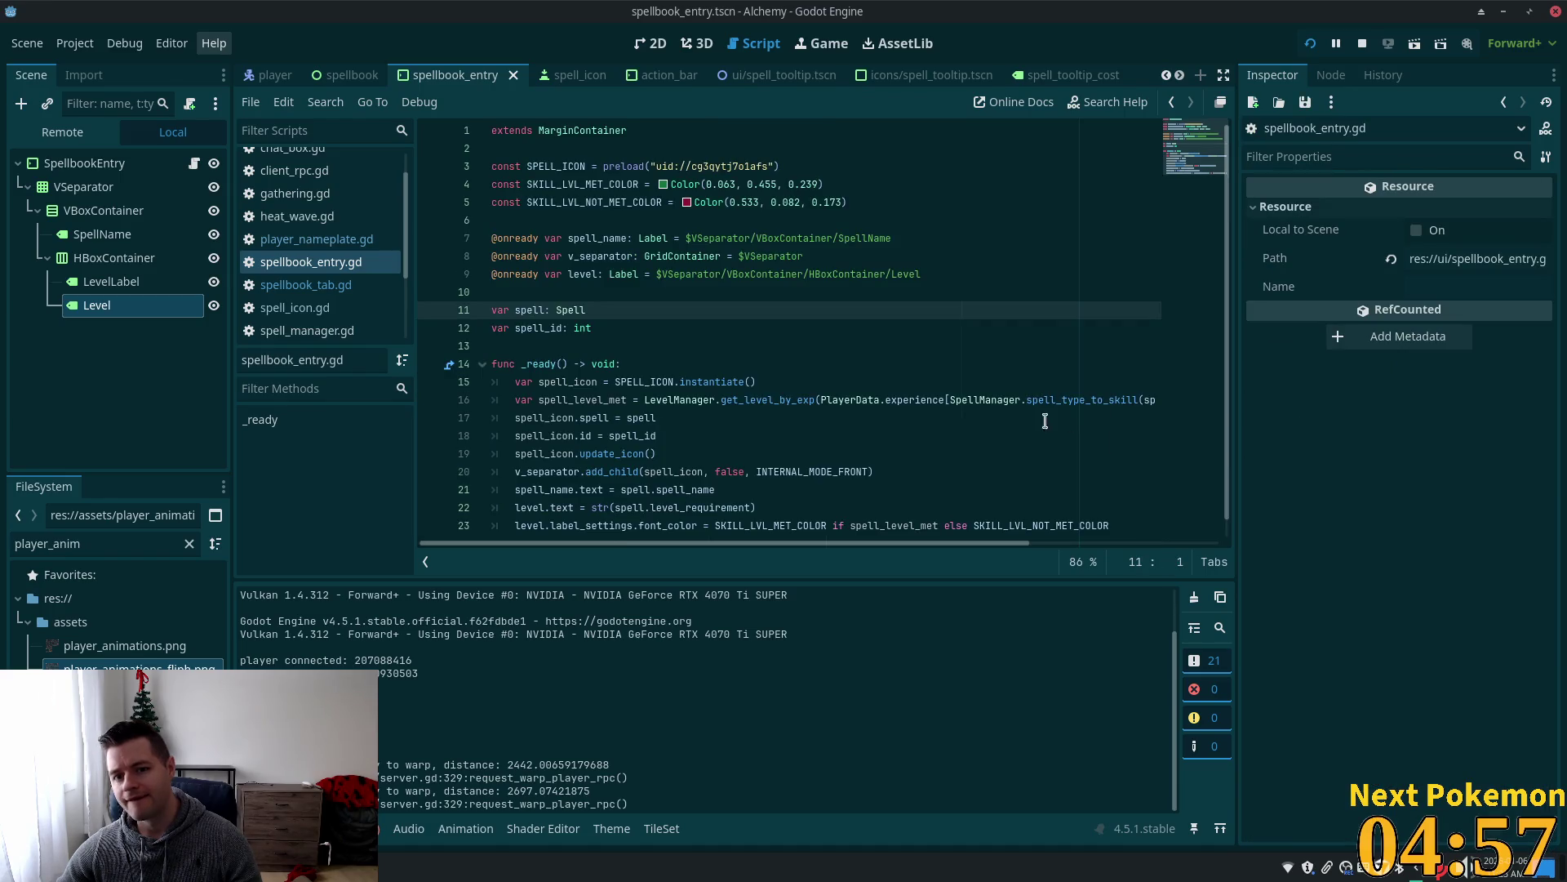
pyautogui.keyDown('ctrl'); pyautogui.click(565, 310); pyautogui.keyUp('ctrl')
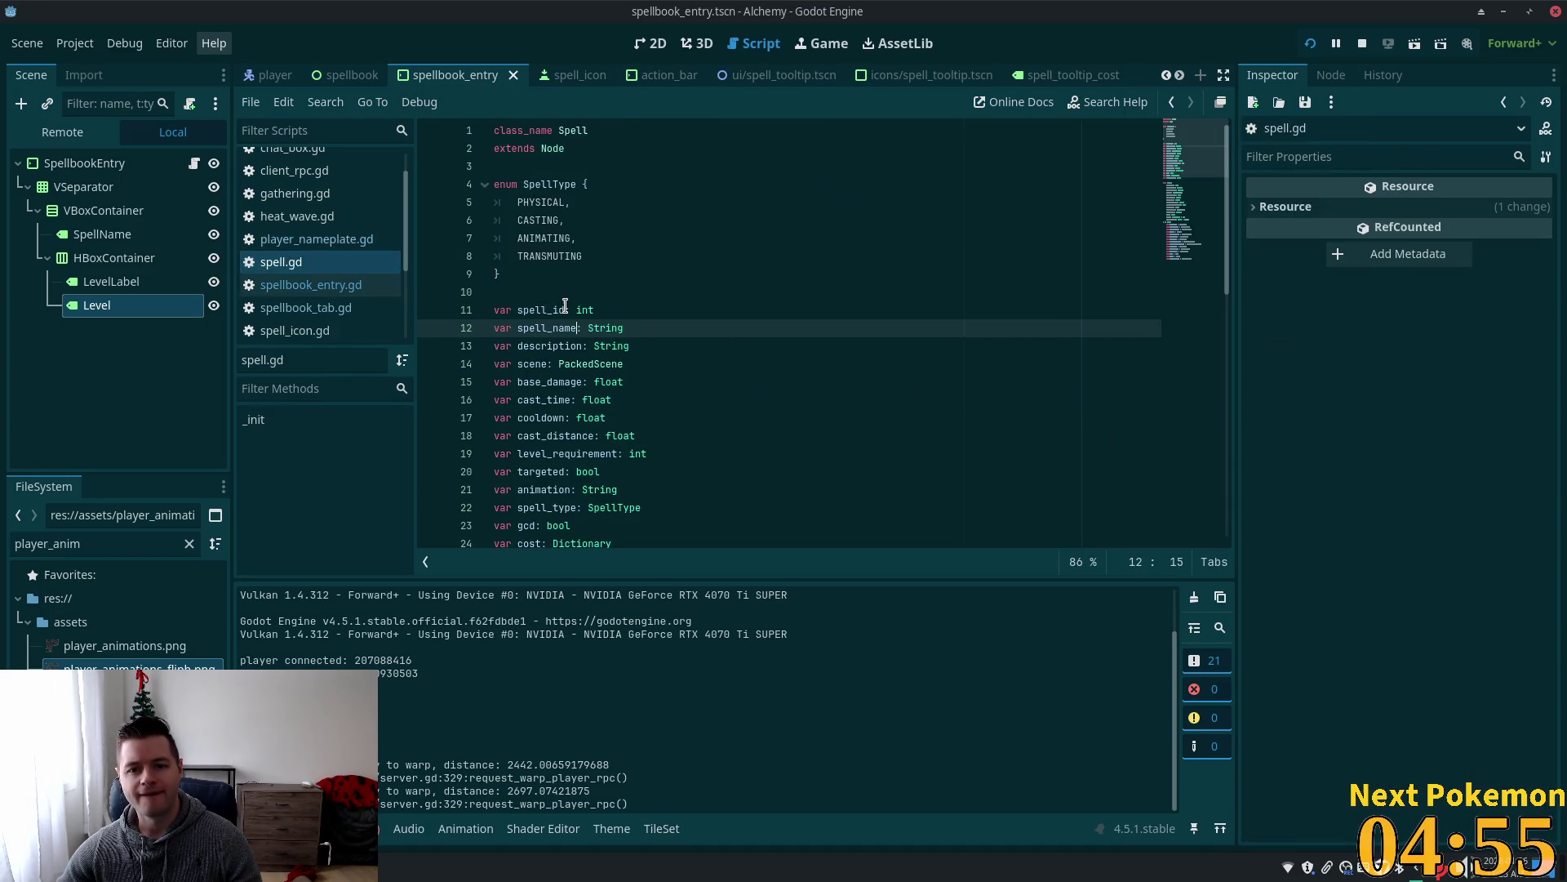
pyautogui.doubleClick(530, 454)
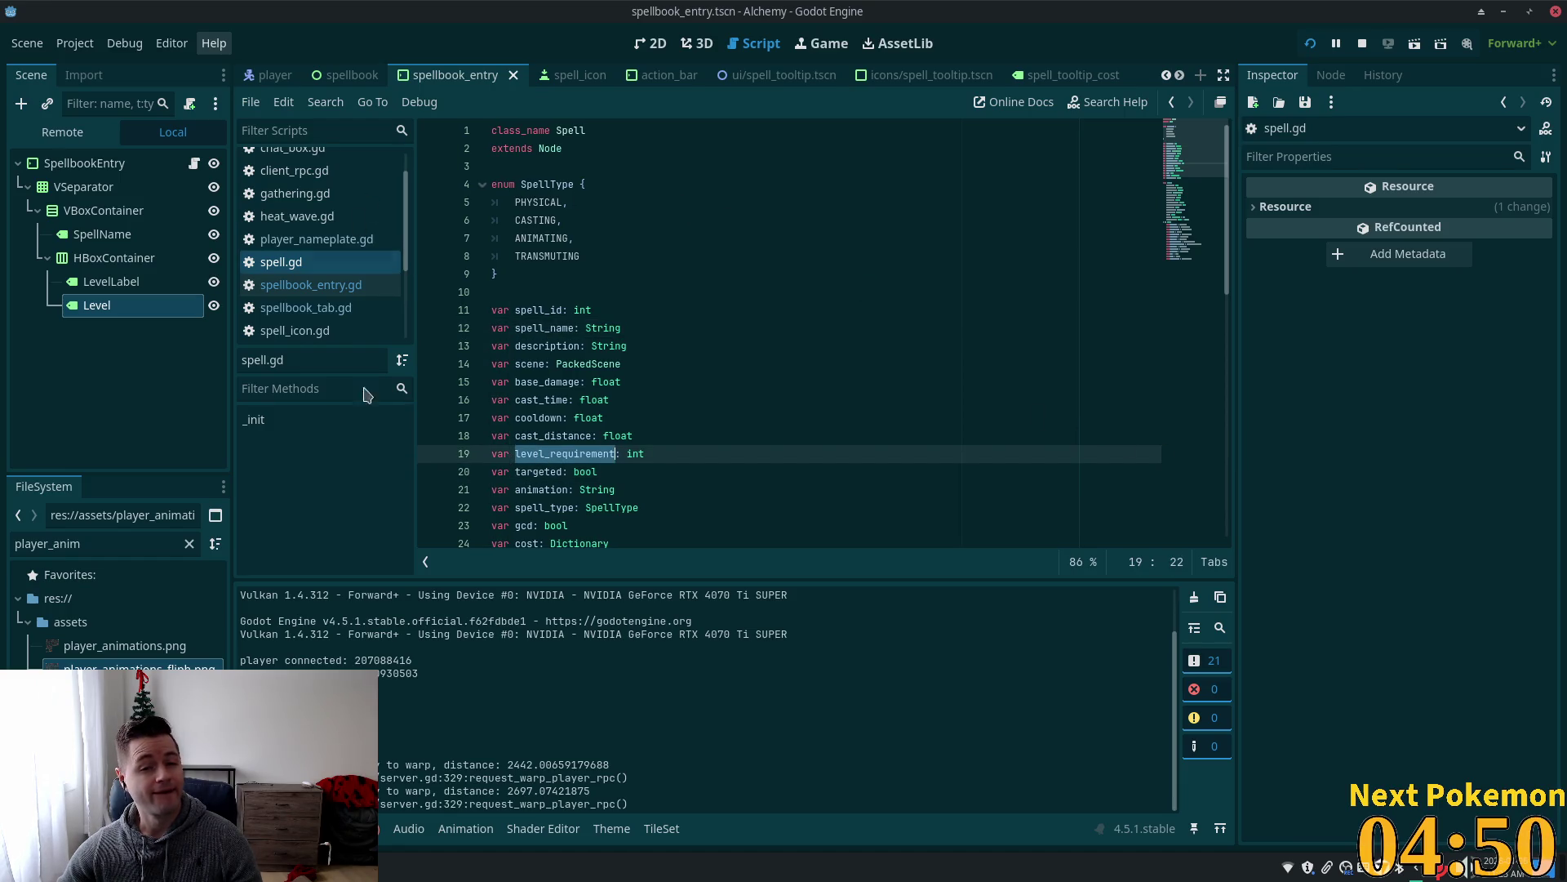
pyautogui.hotkey('alt', 'Tab')
pyautogui.hotkey('ctrl', 'v')
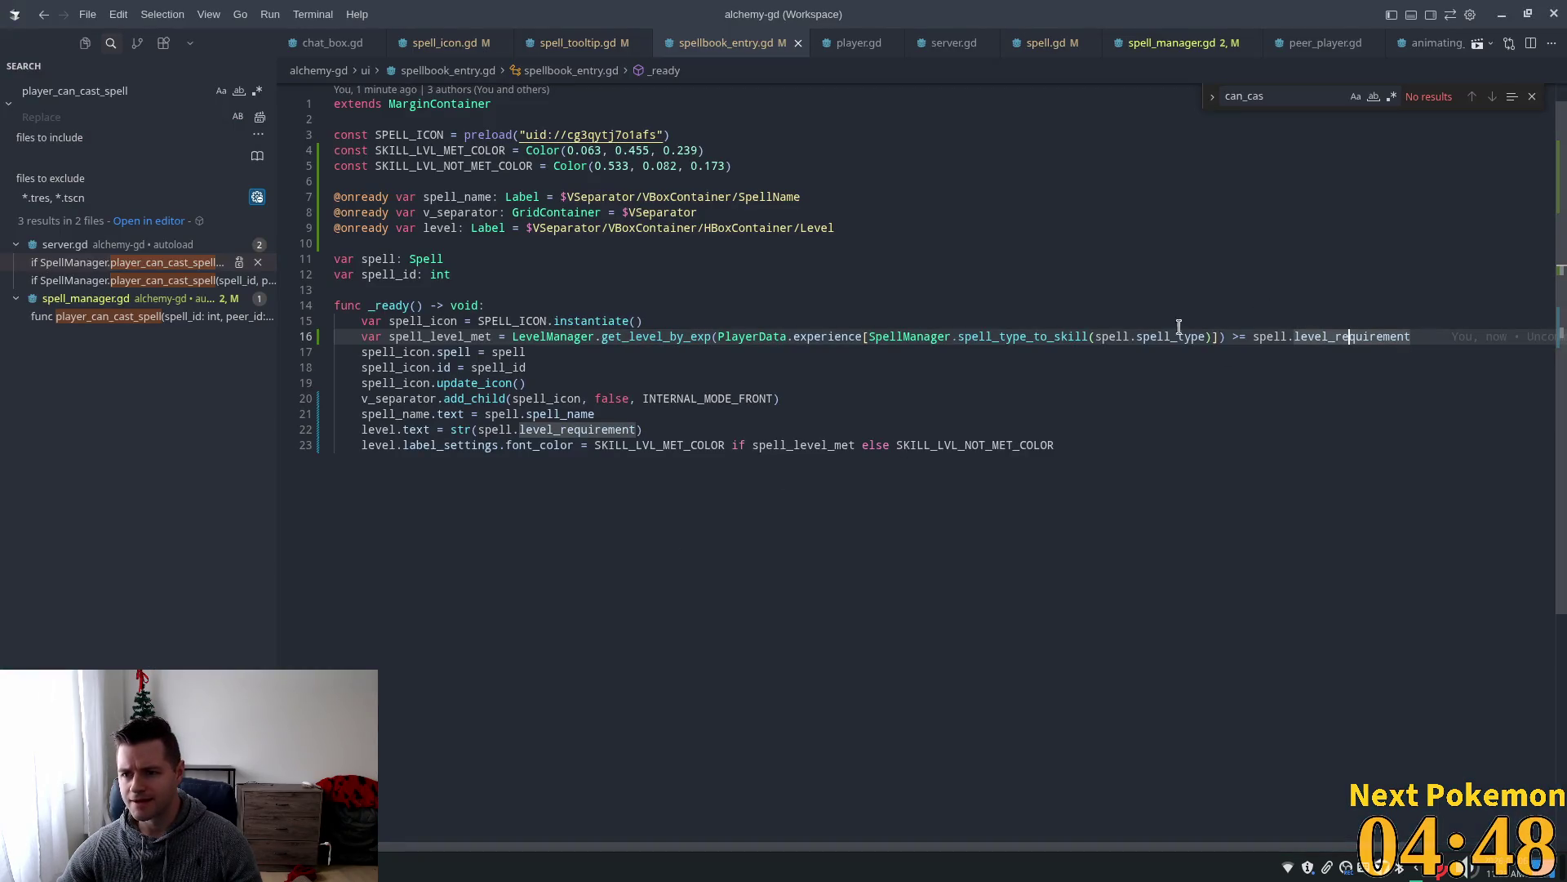
# Review the level requirement comparison and the SKILL_LVL_MET_COLOR / SKILL_LVL_NOT_MET_COLOR constants.
pyautogui.click(1247, 337)
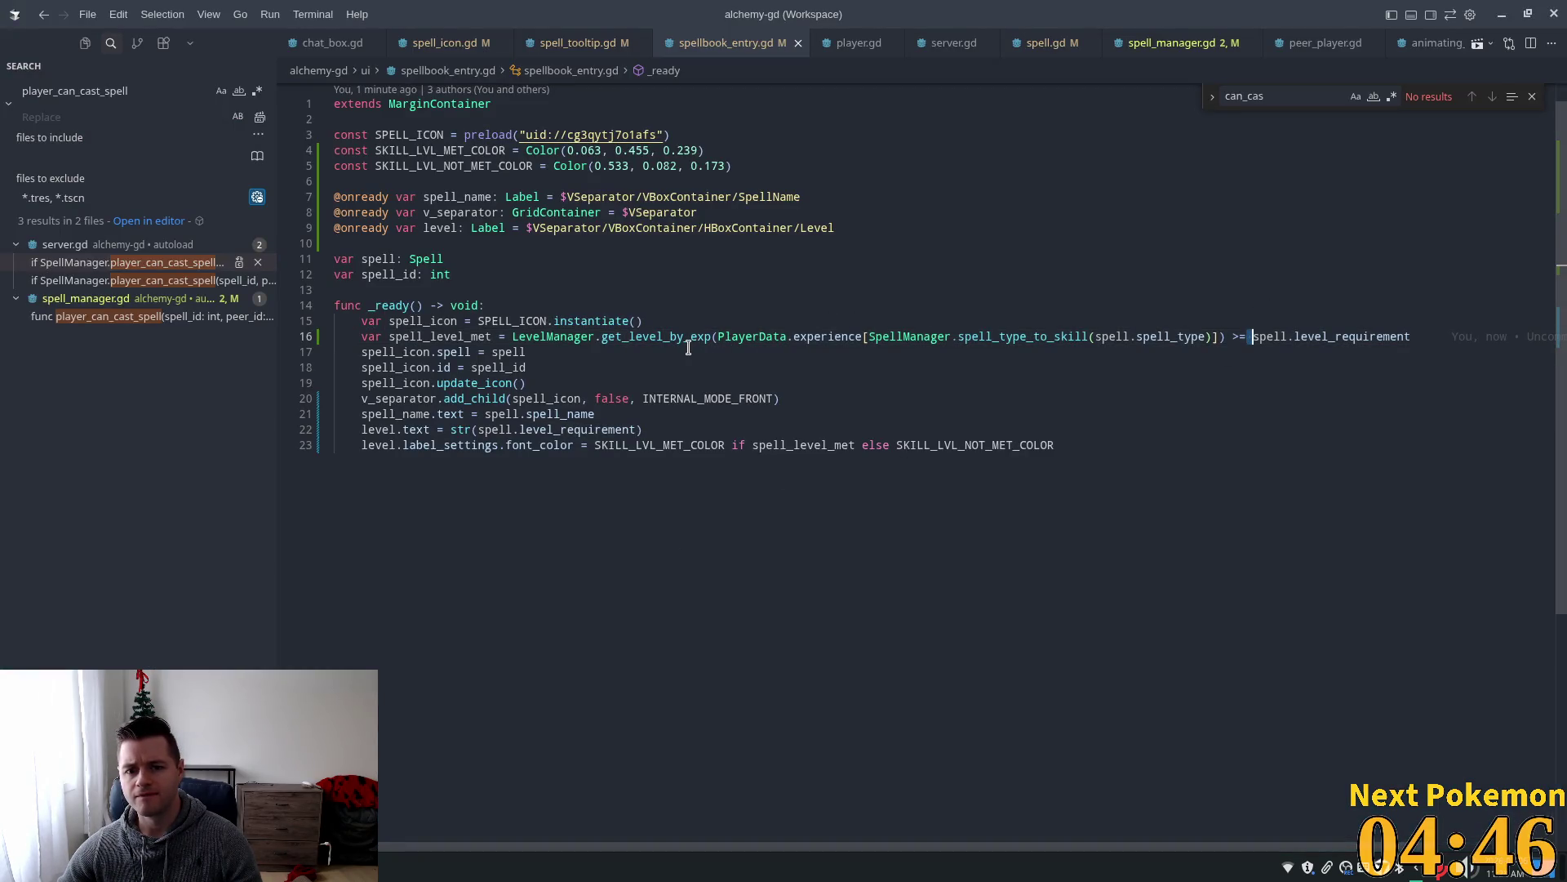
pyautogui.hotkey('shift', 'Left')
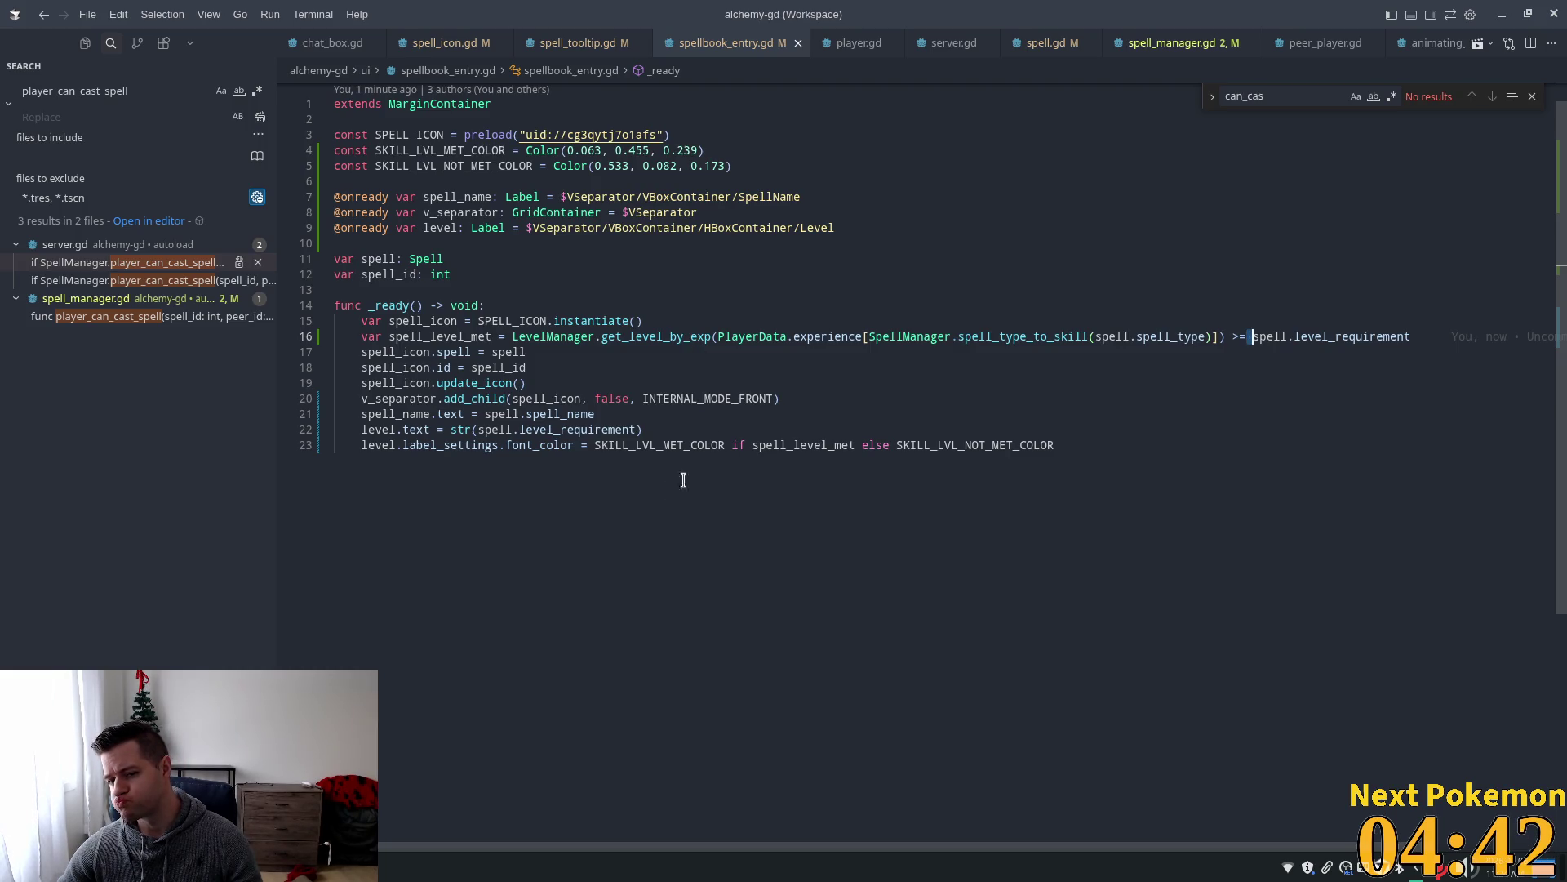
pyautogui.doubleClick(669, 445)
pyautogui.doubleClick(808, 447)
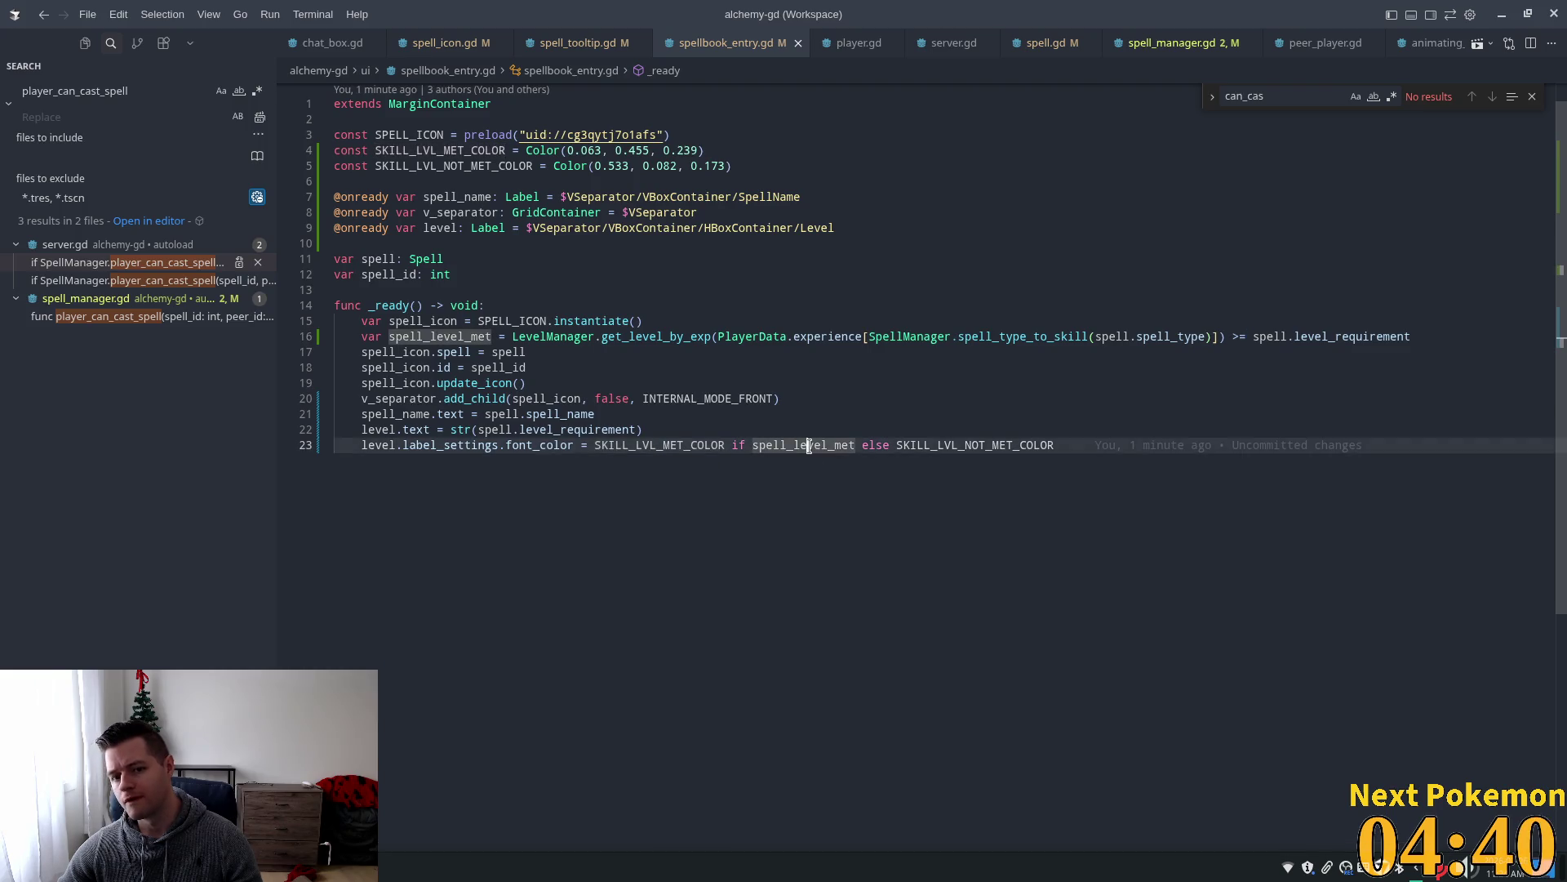
pyautogui.doubleClick(973, 446)
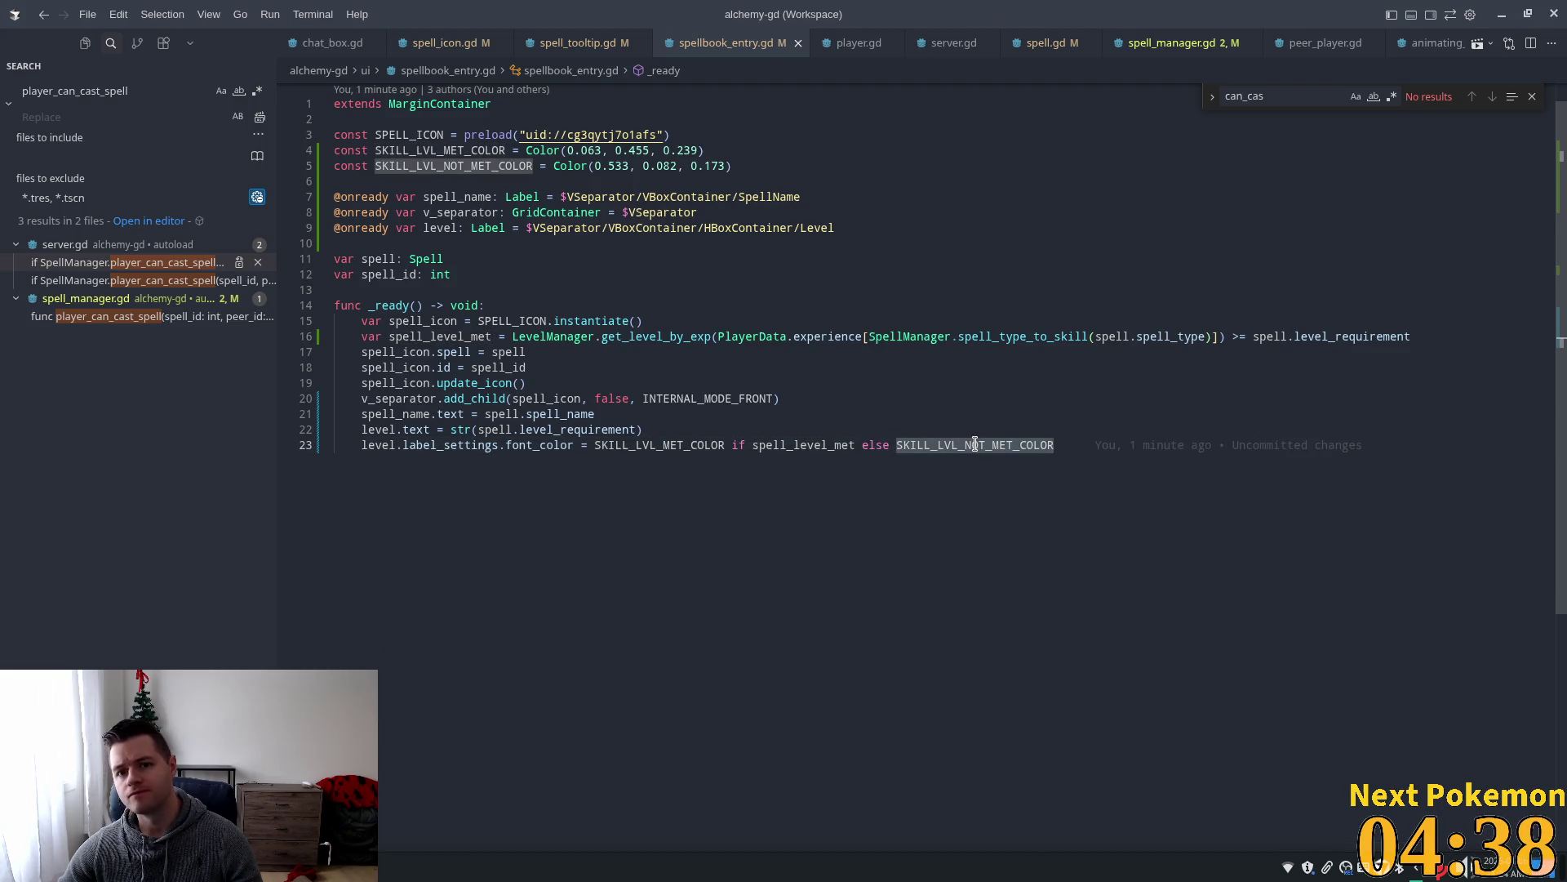
pyautogui.moveTo(975, 445)
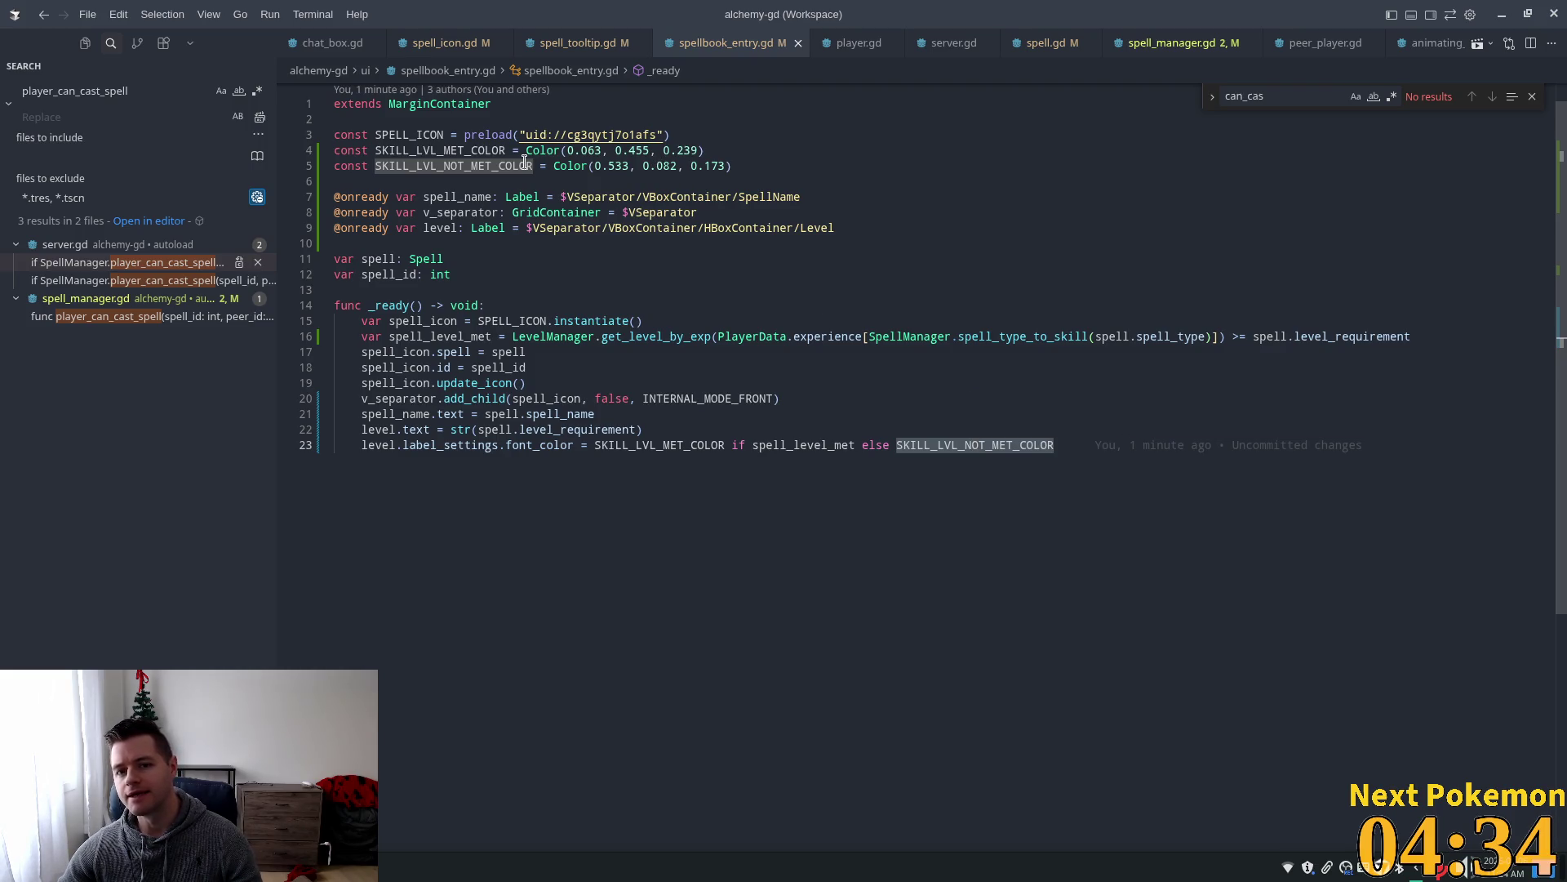
# Check the Color docs, the red not-met values and the level text assignment, then return to Godot.
pyautogui.moveTo(566, 169)
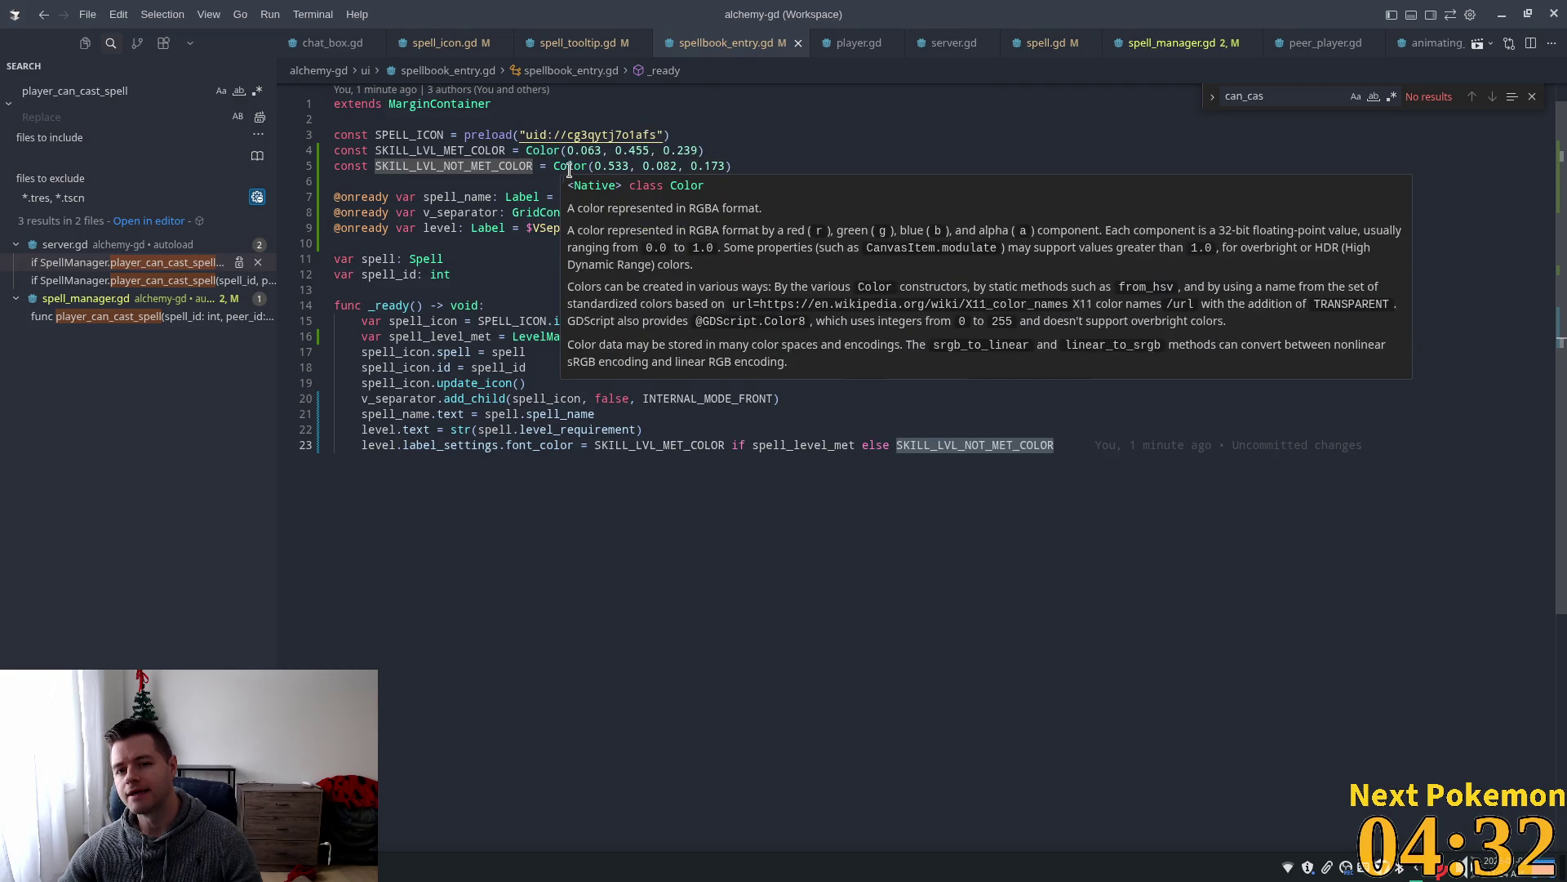
pyautogui.click(609, 165)
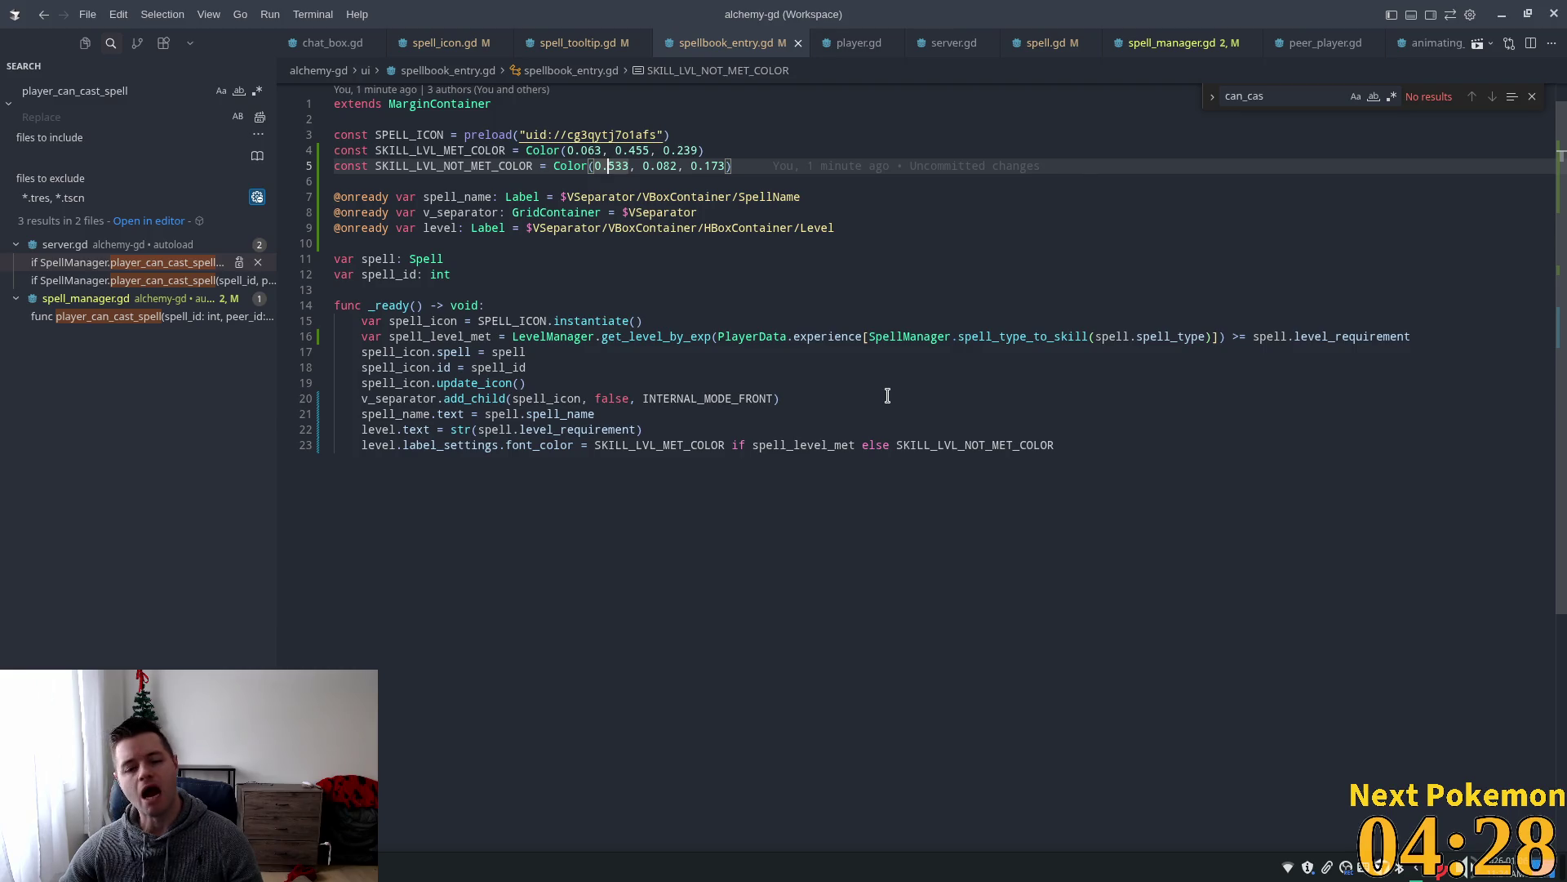
pyautogui.click(524, 430)
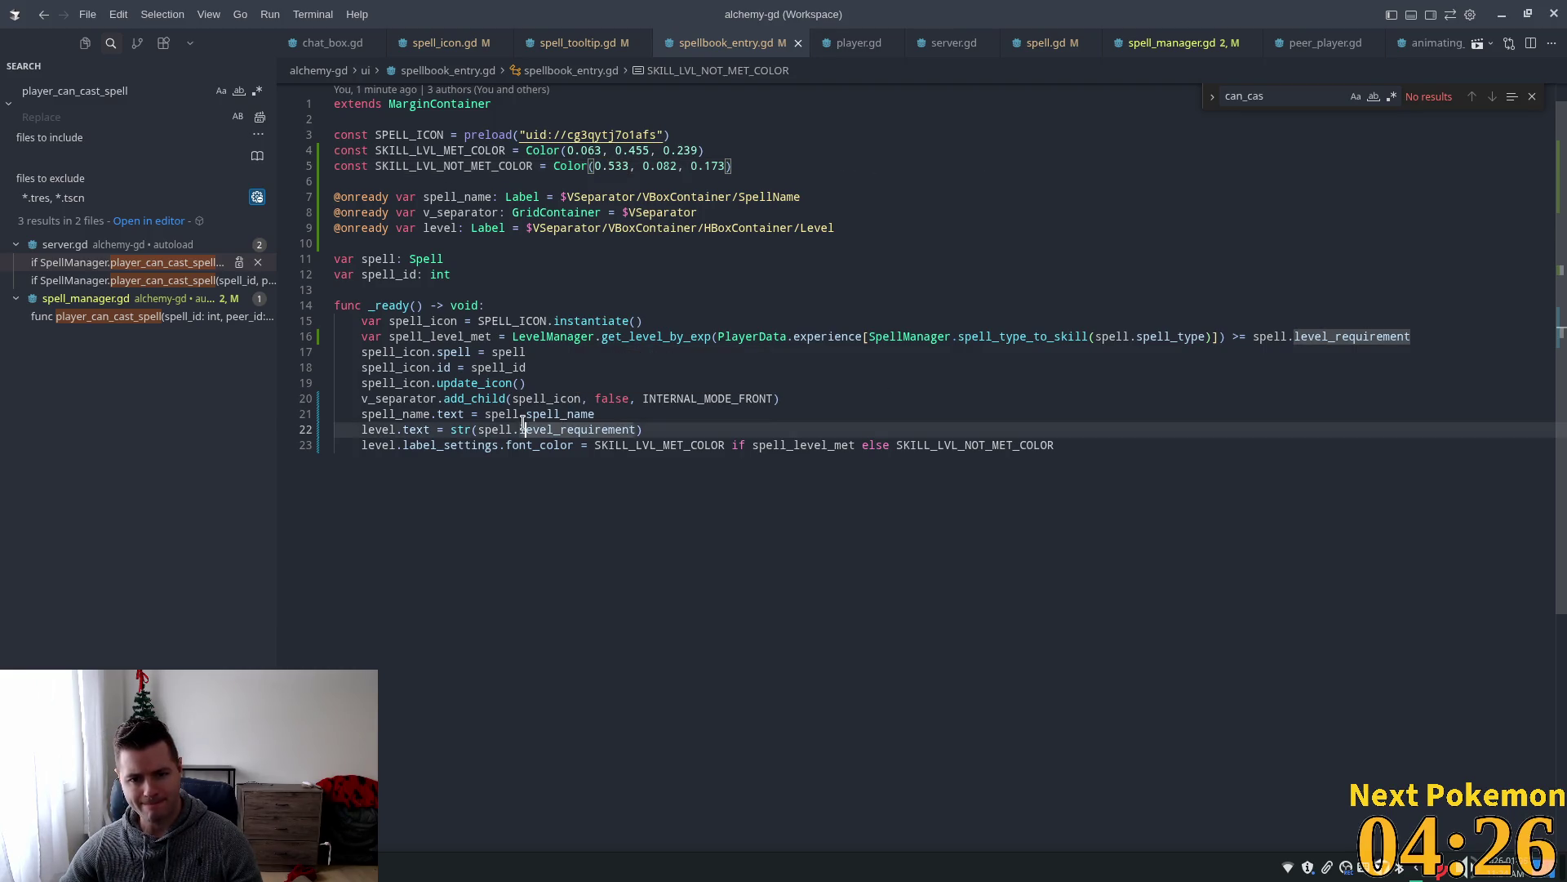
pyautogui.hotkey('alt', 'Tab')
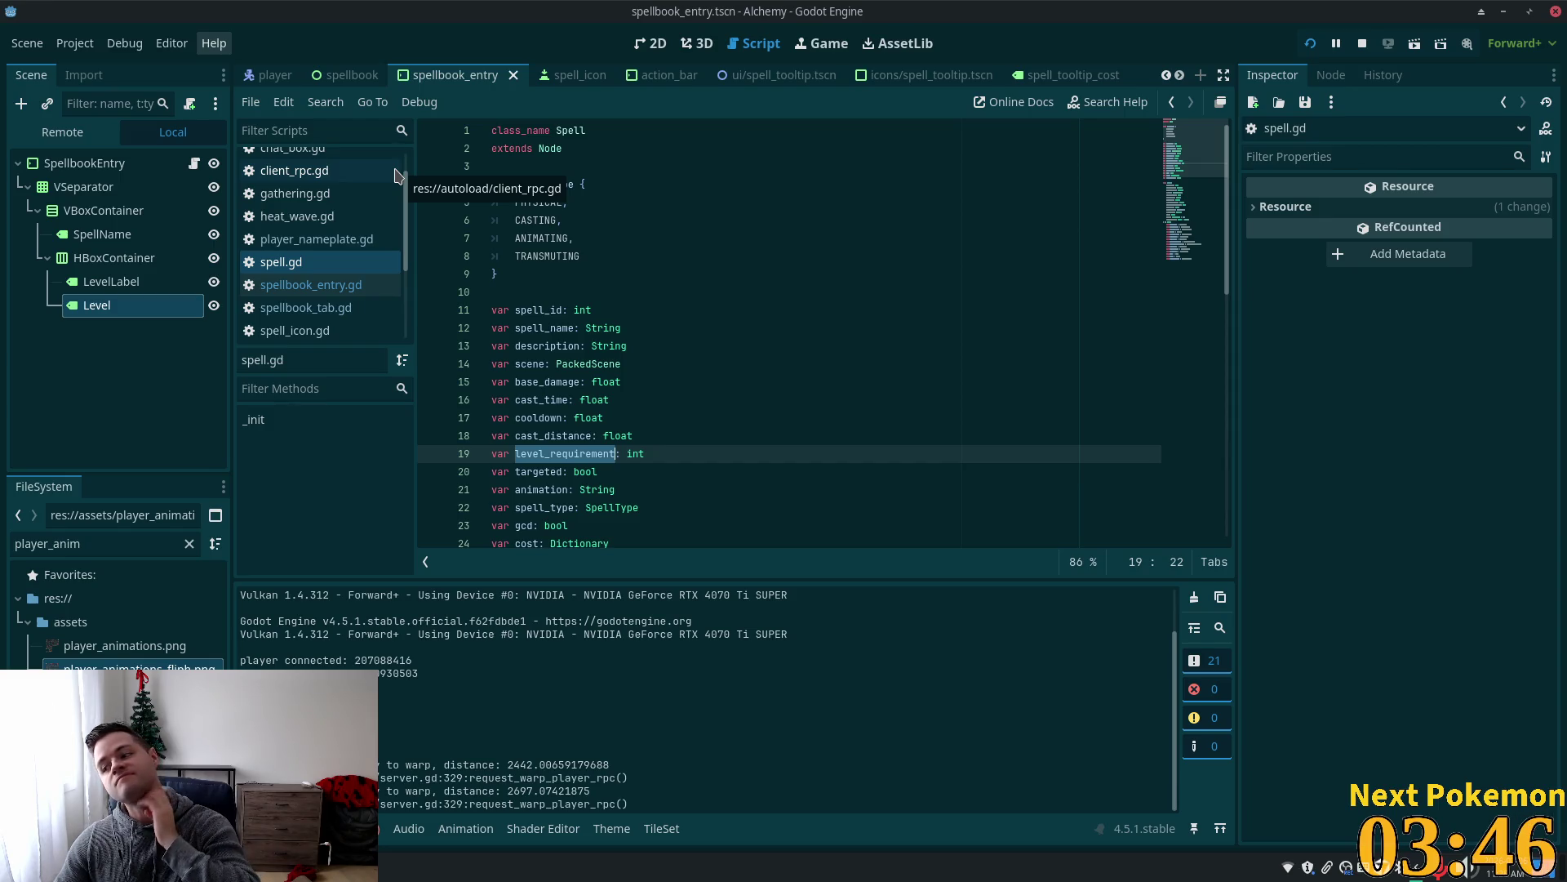
pyautogui.click(660, 405)
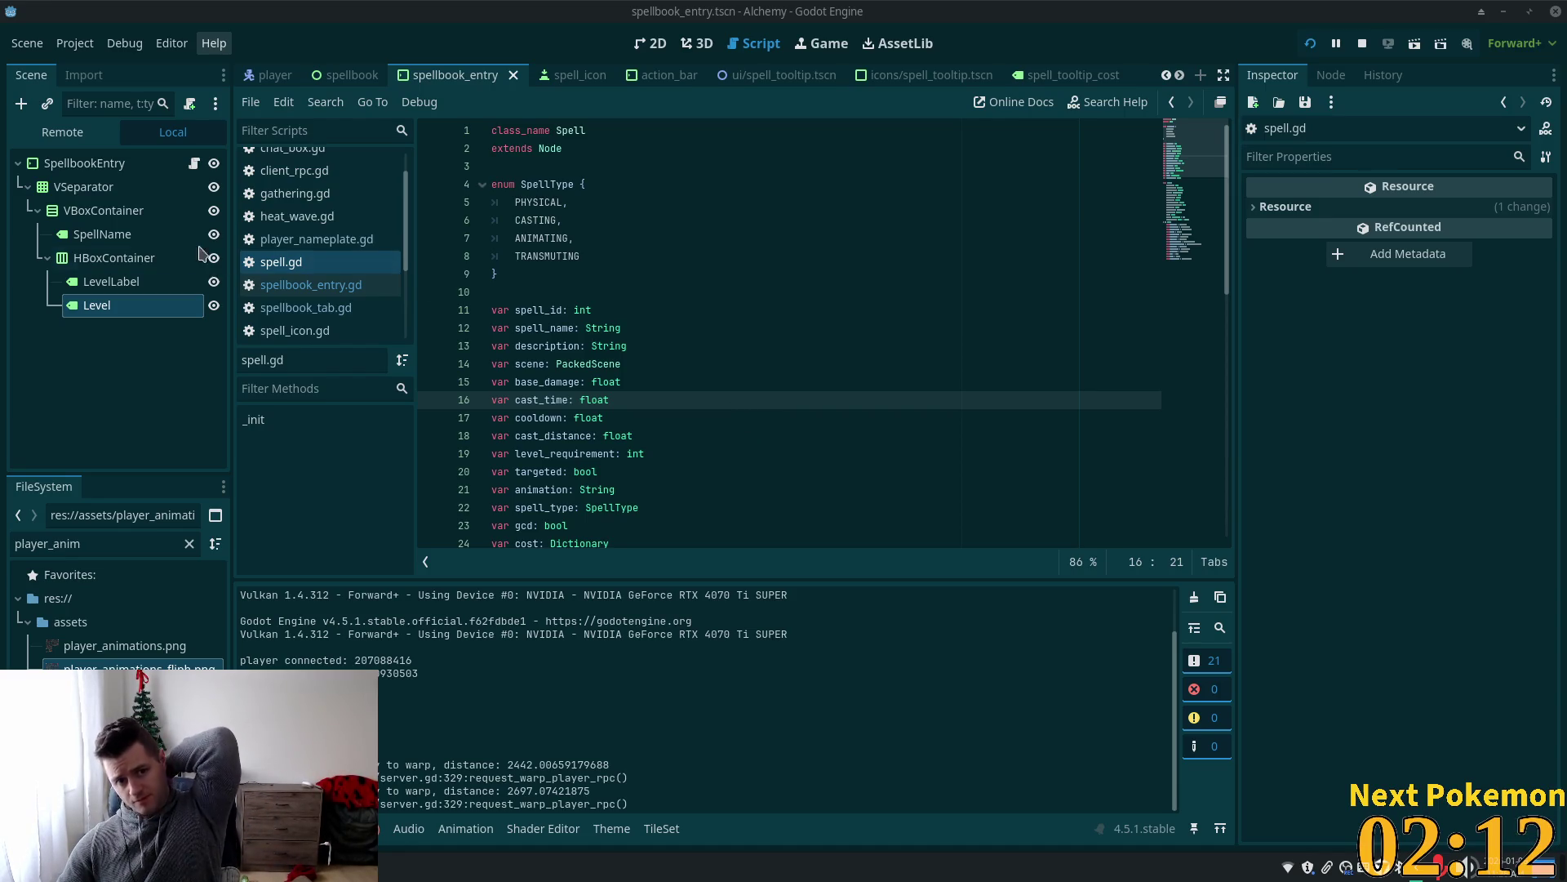
pyautogui.click(650, 45)
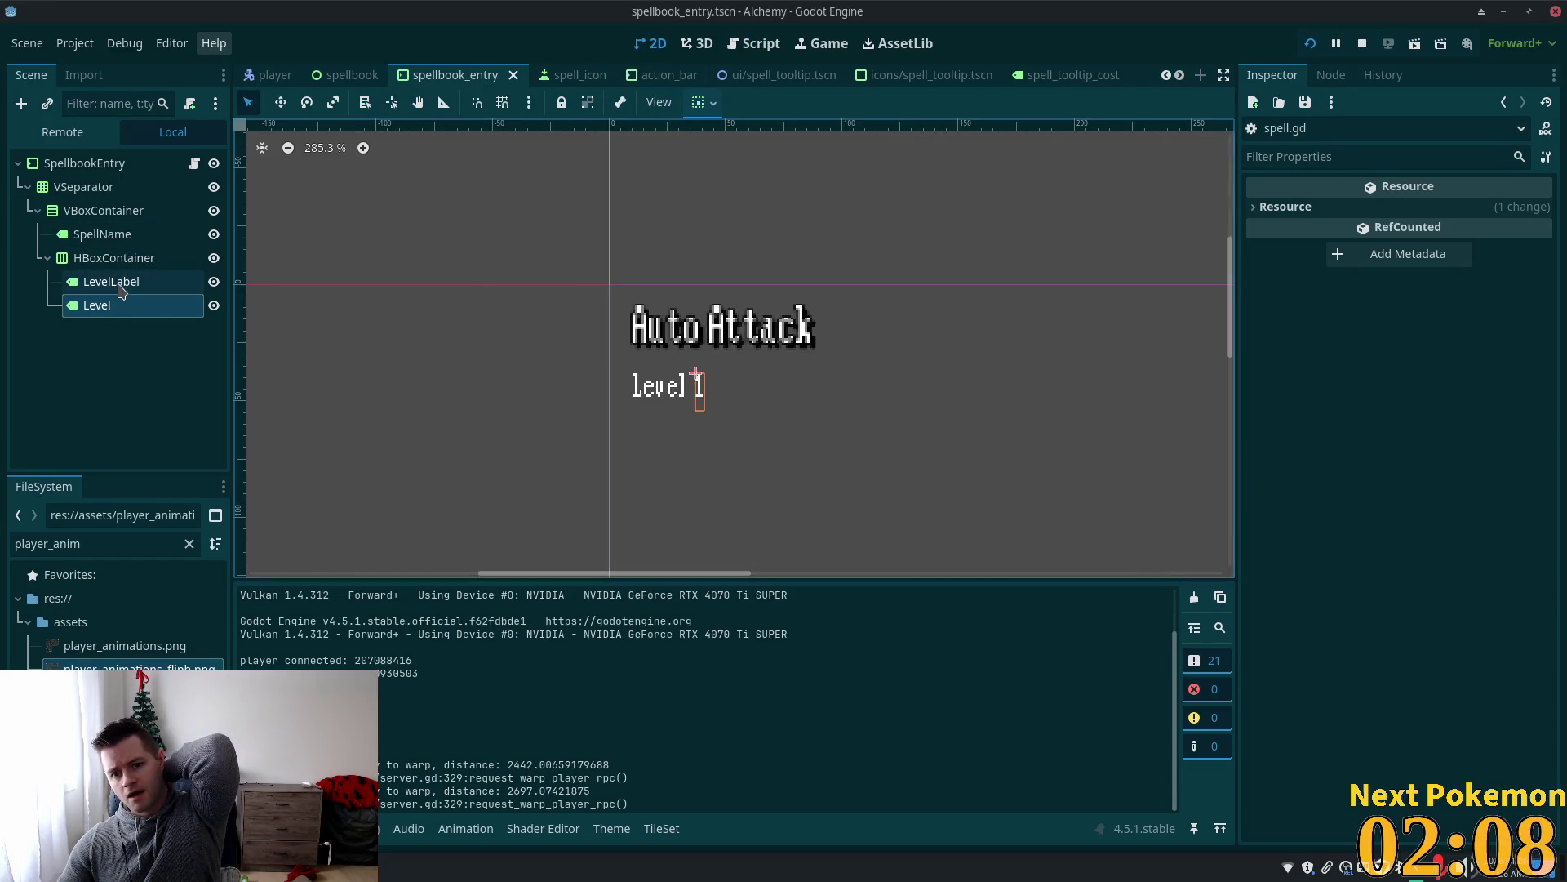
# Set the Level label's LabelSettings font size to 16.
pyautogui.click(122, 305)
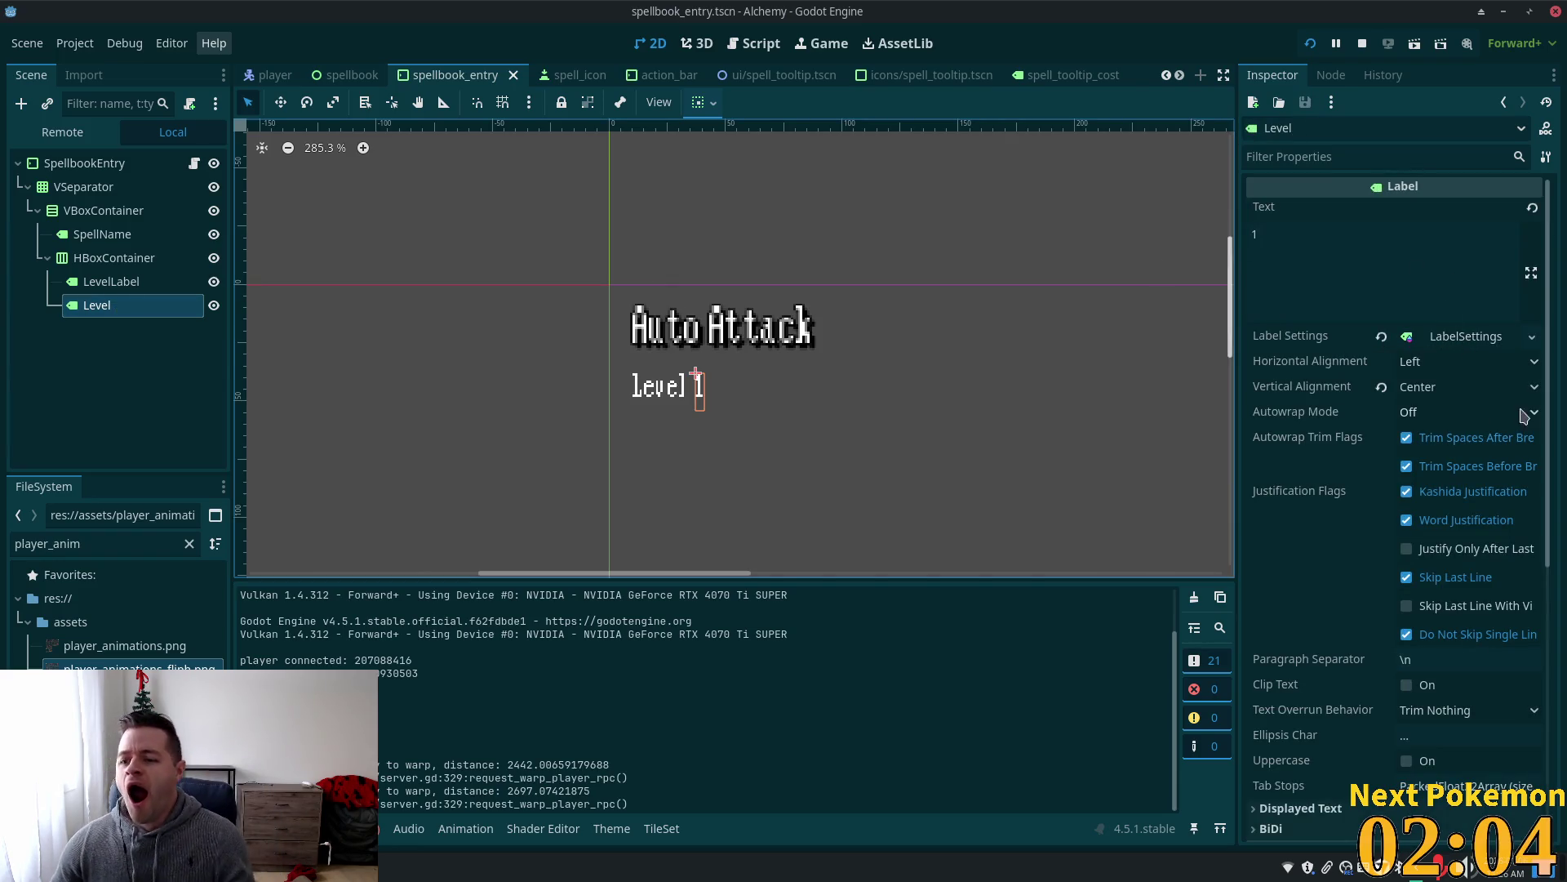
pyautogui.click(1482, 338)
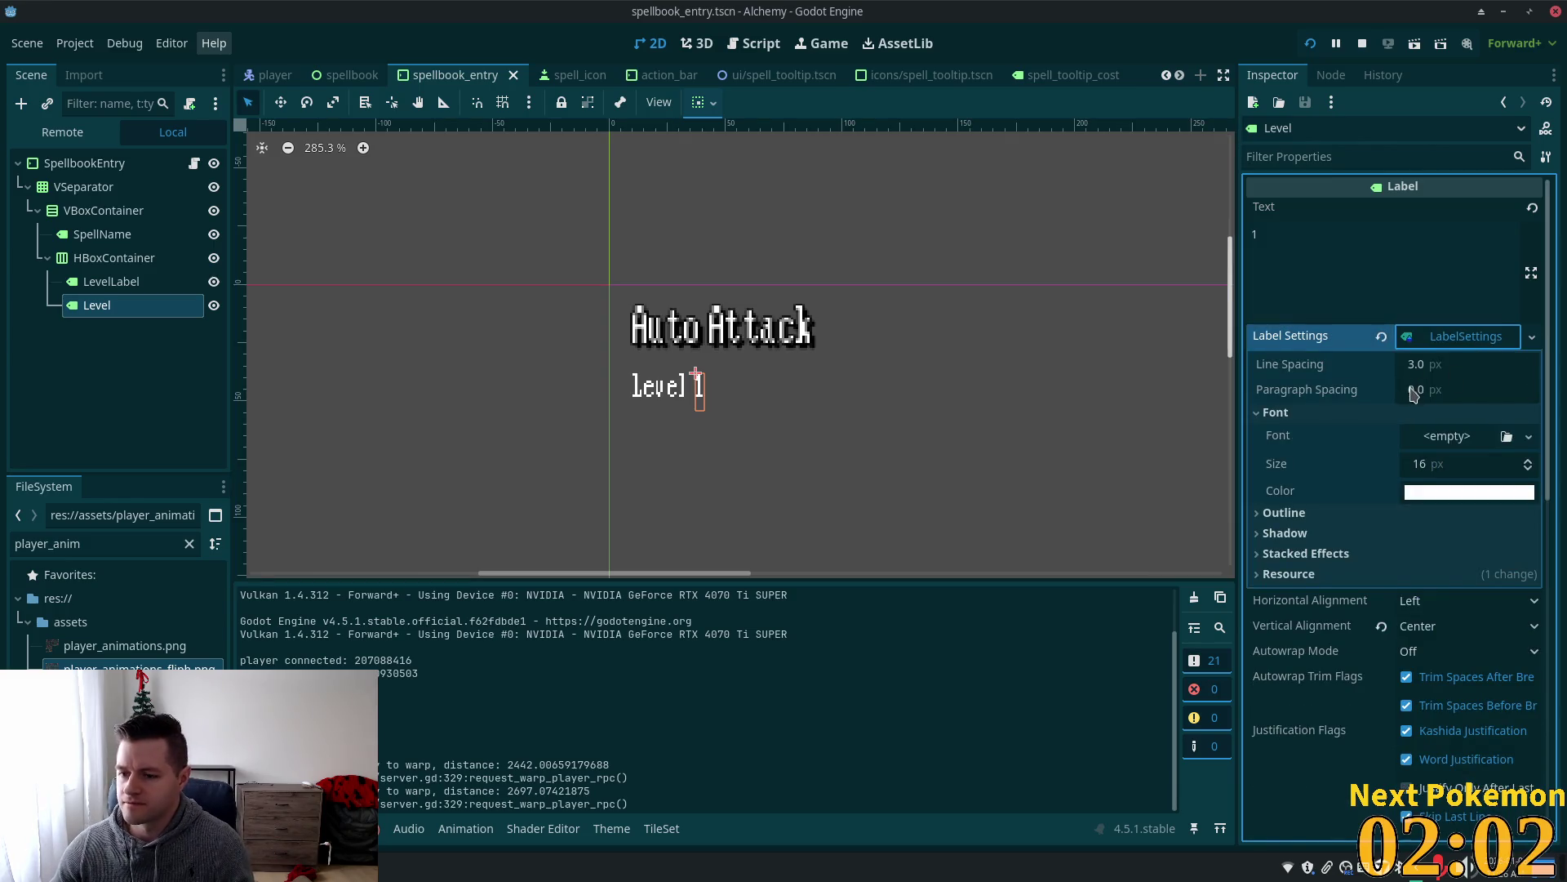
pyautogui.click(1426, 463)
pyautogui.write('22')
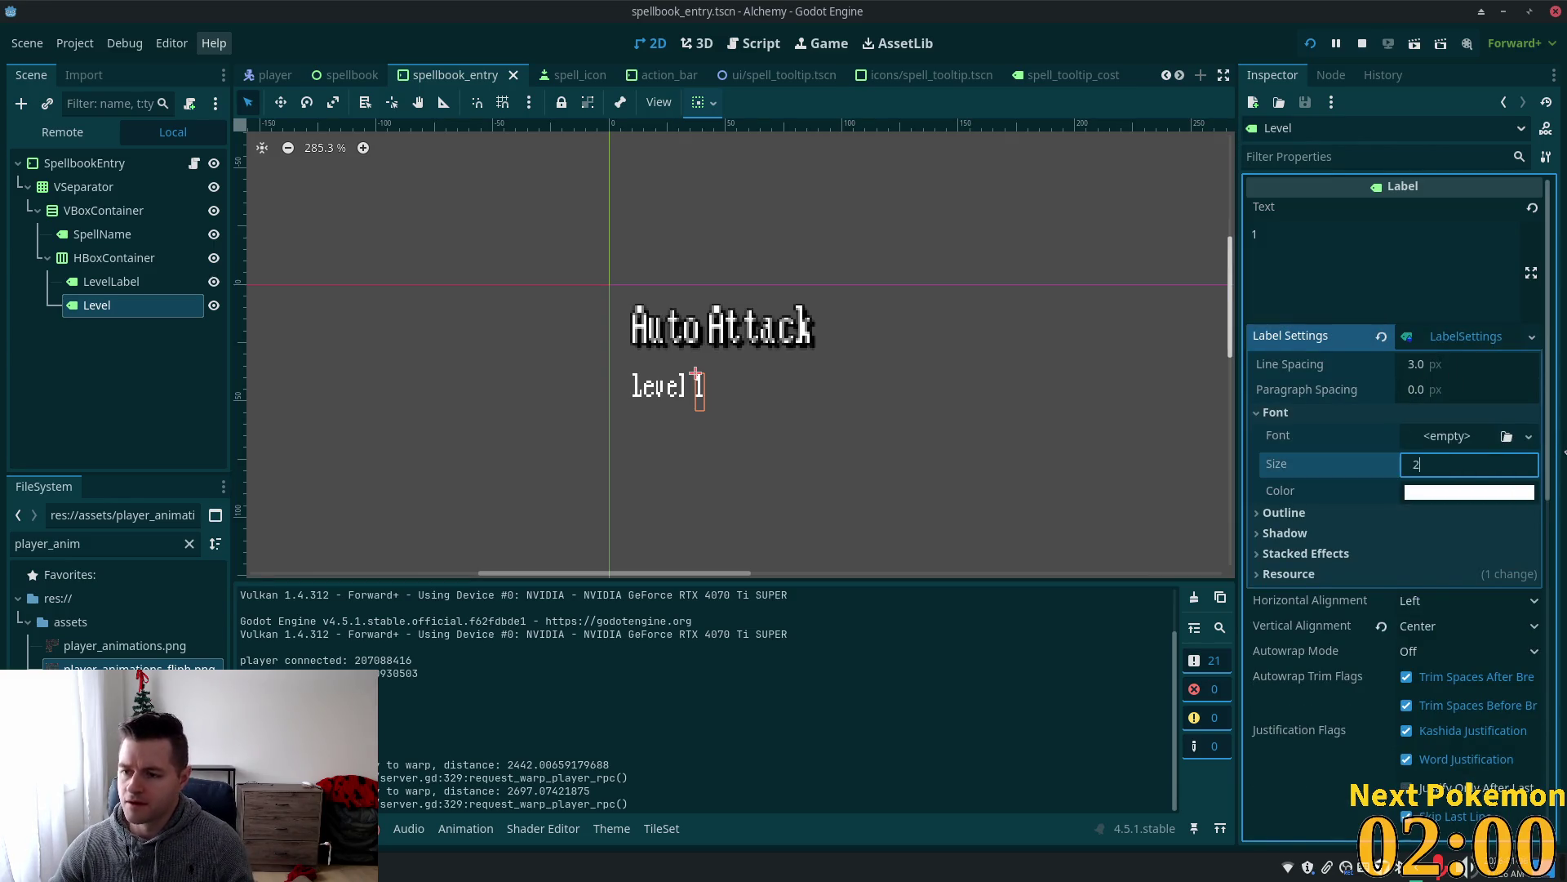
pyautogui.press('Return')
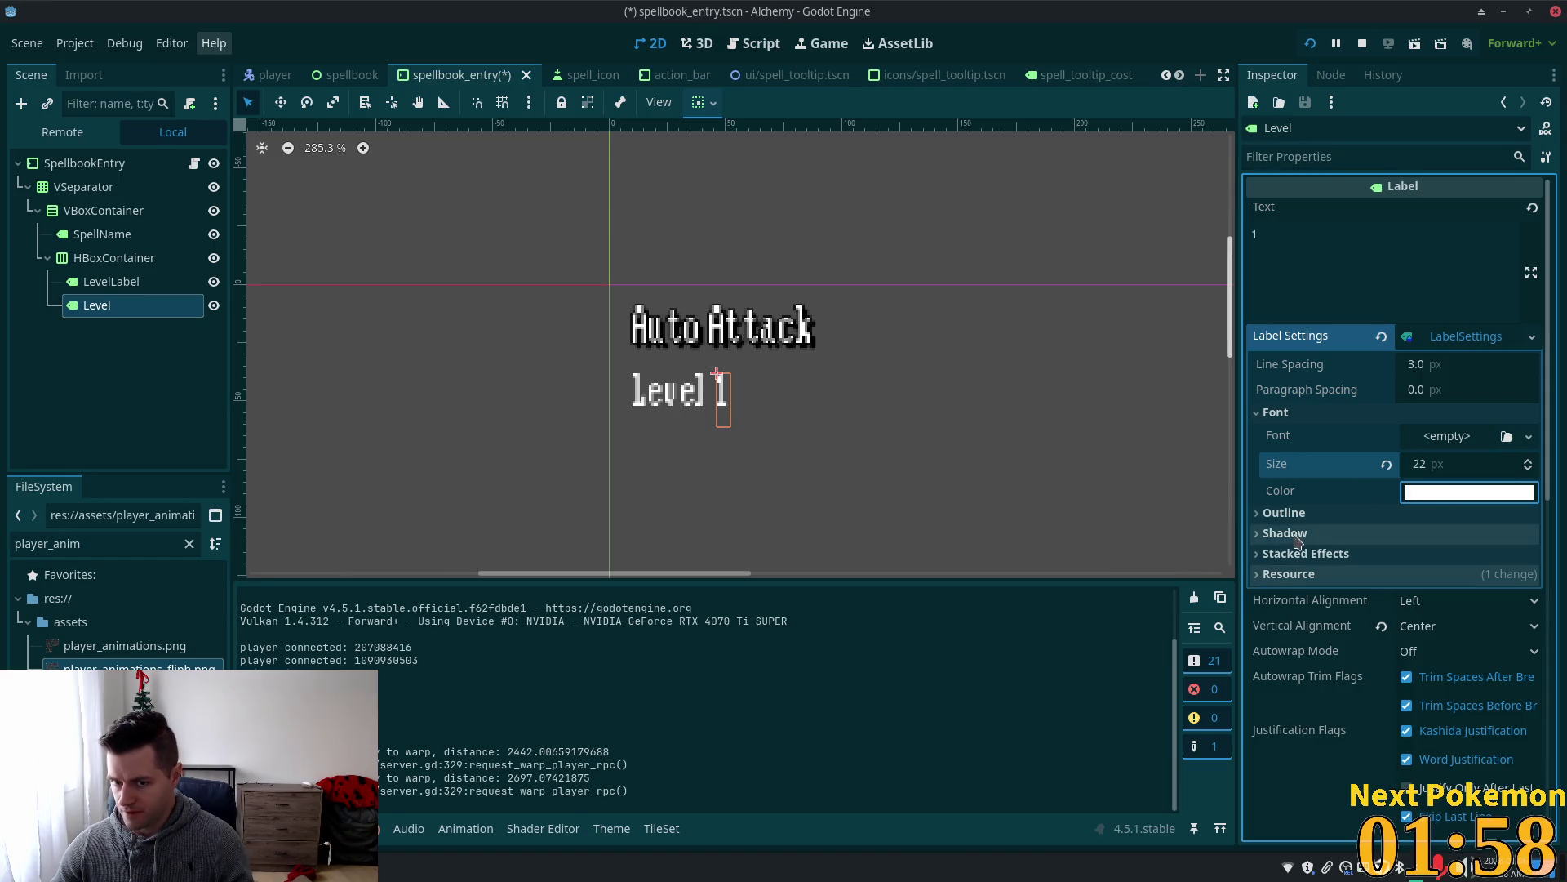
pyautogui.click(1315, 514)
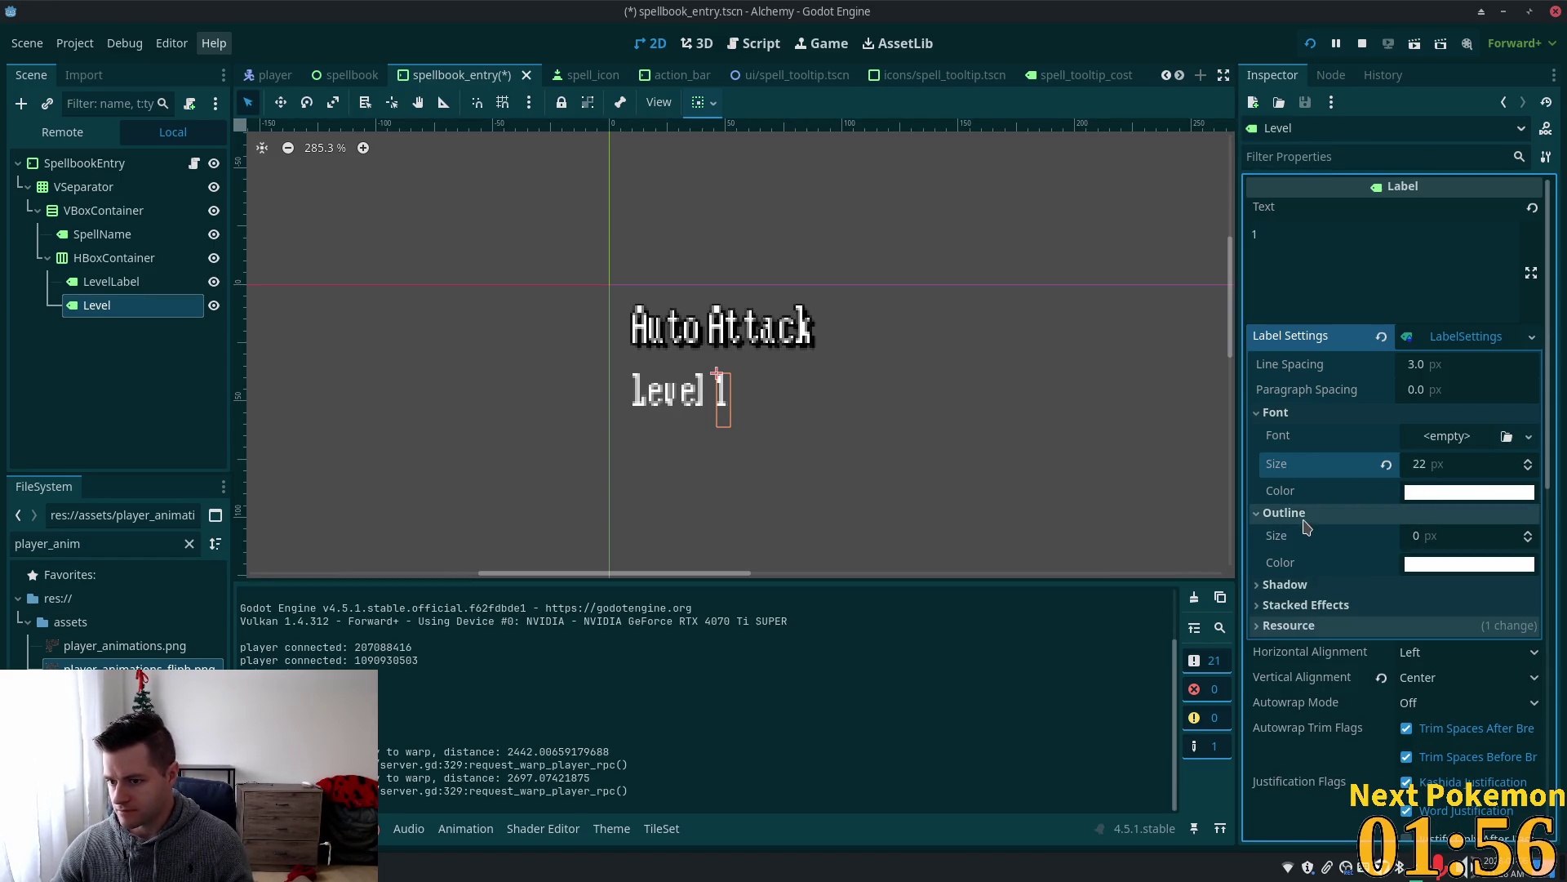
pyautogui.click(1305, 514)
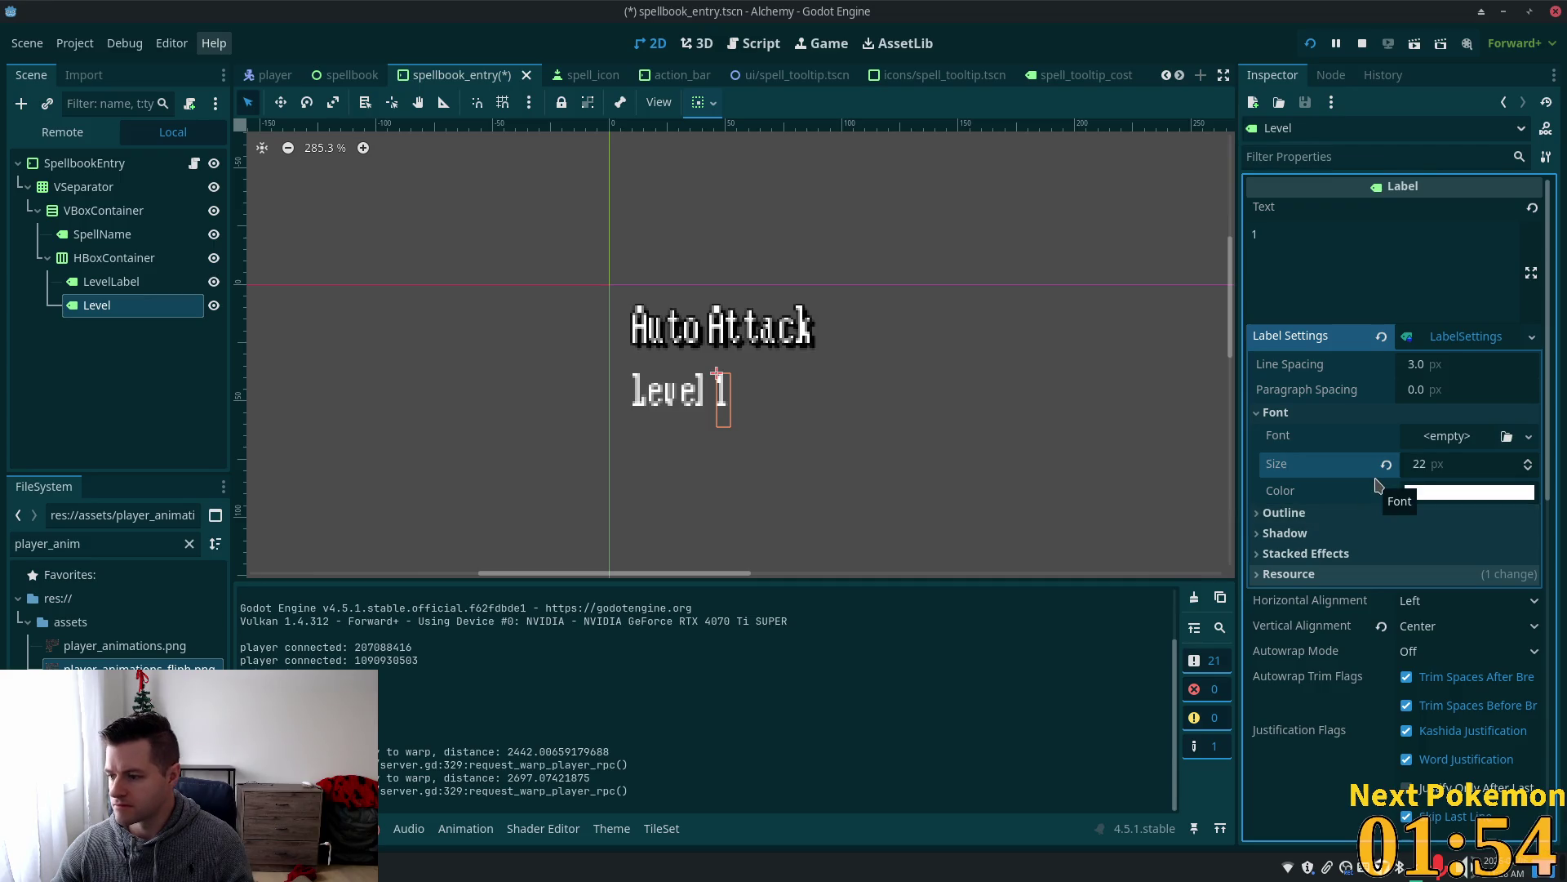
pyautogui.click(1449, 463)
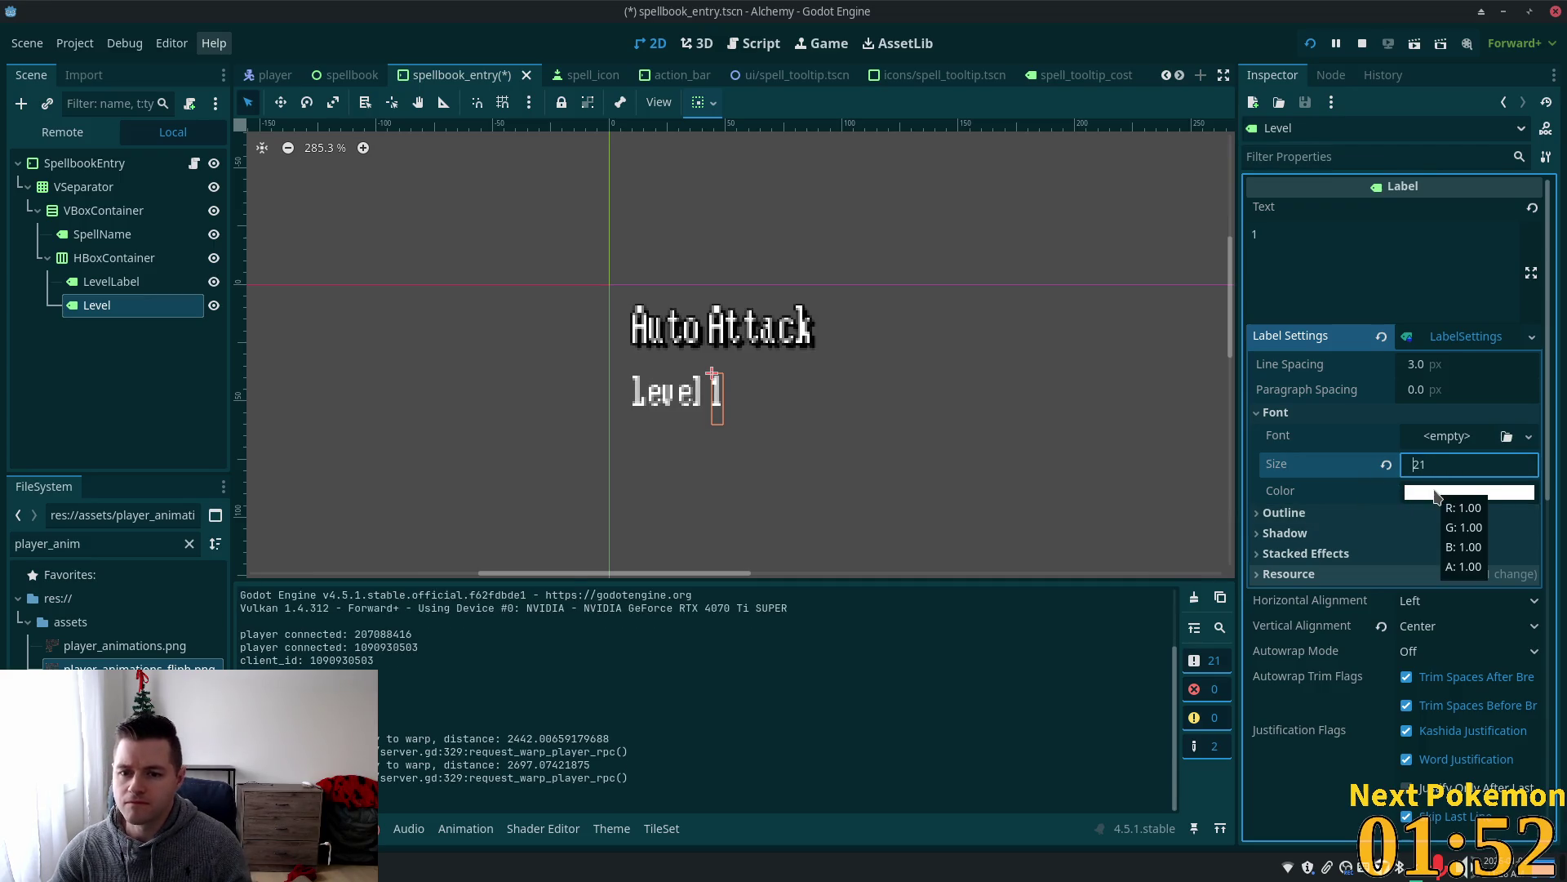
pyautogui.write('17')
pyautogui.press('Down')
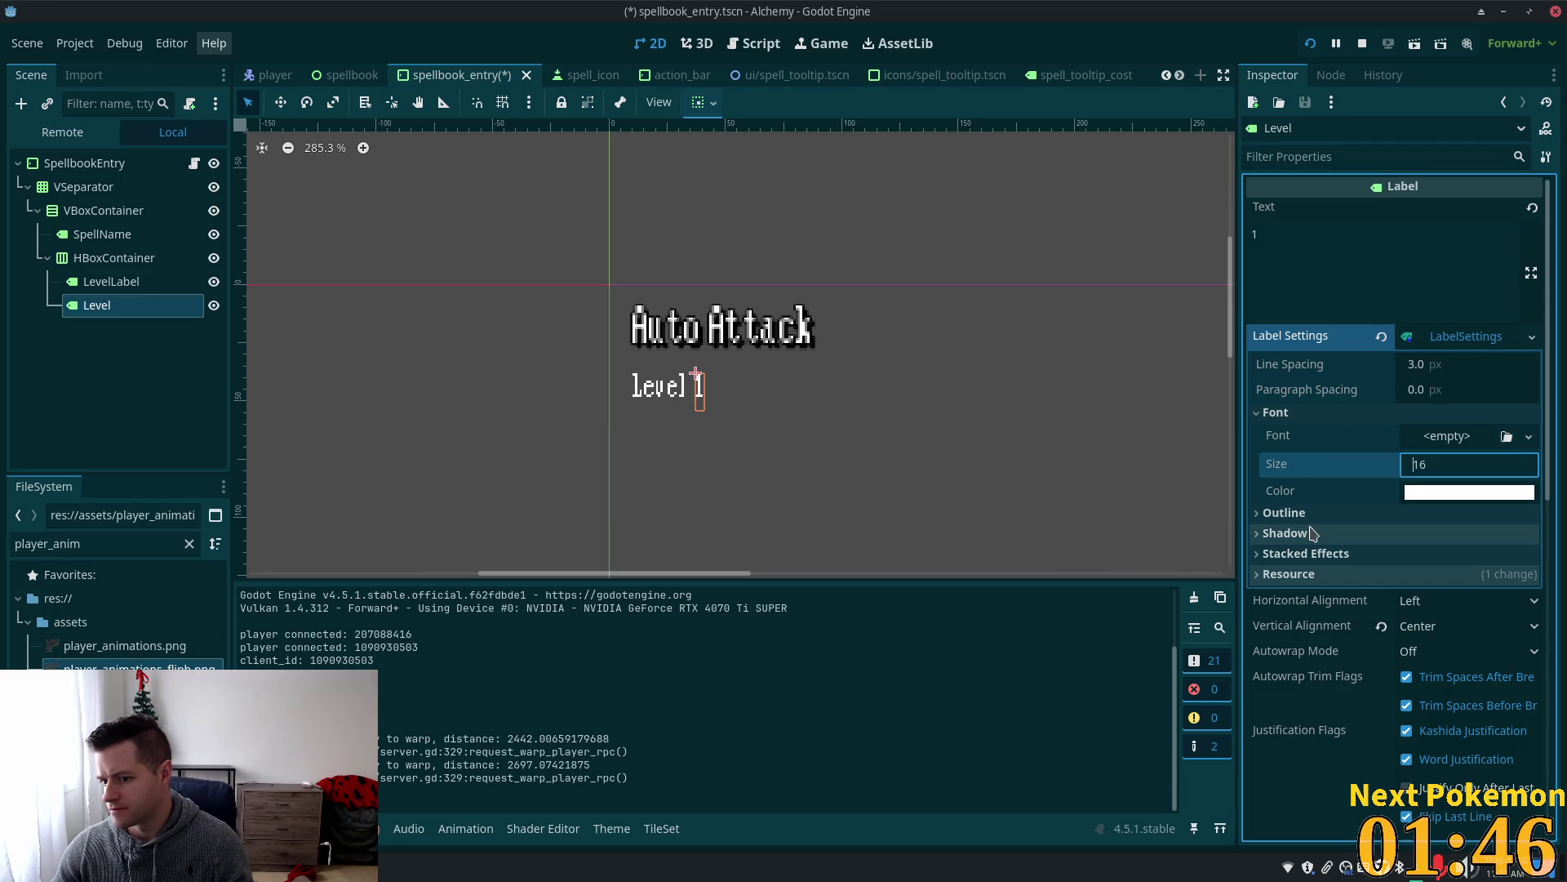
# Make the label's shadow colour fully opaque black and launch the game to preview it.
pyautogui.click(1261, 535)
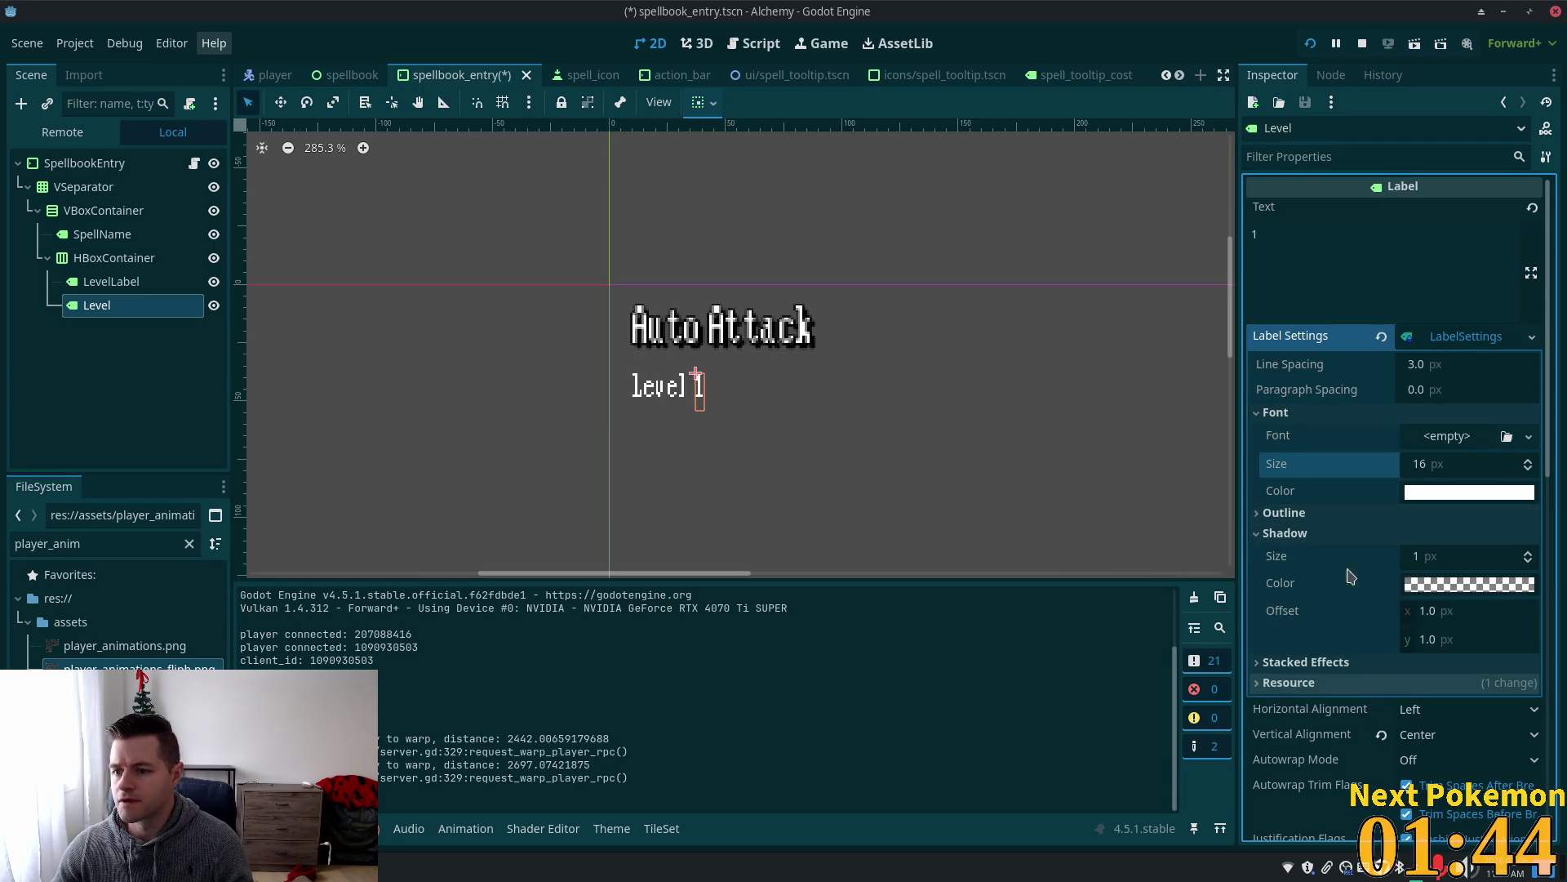
pyautogui.click(1464, 584)
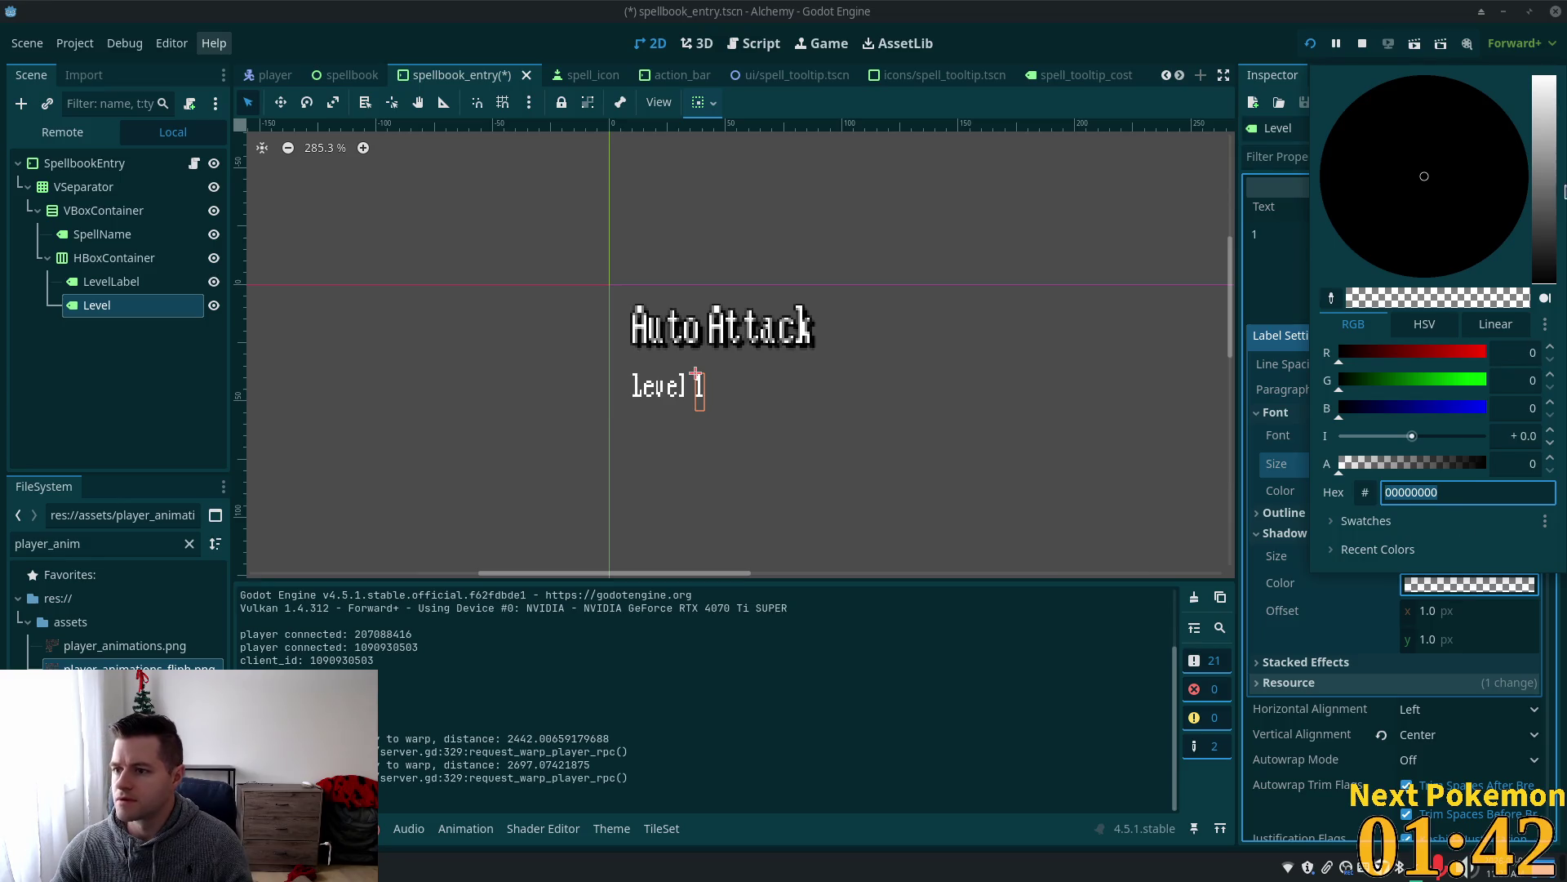
pyautogui.moveTo(1453, 463); pyautogui.dragTo(1493, 463)
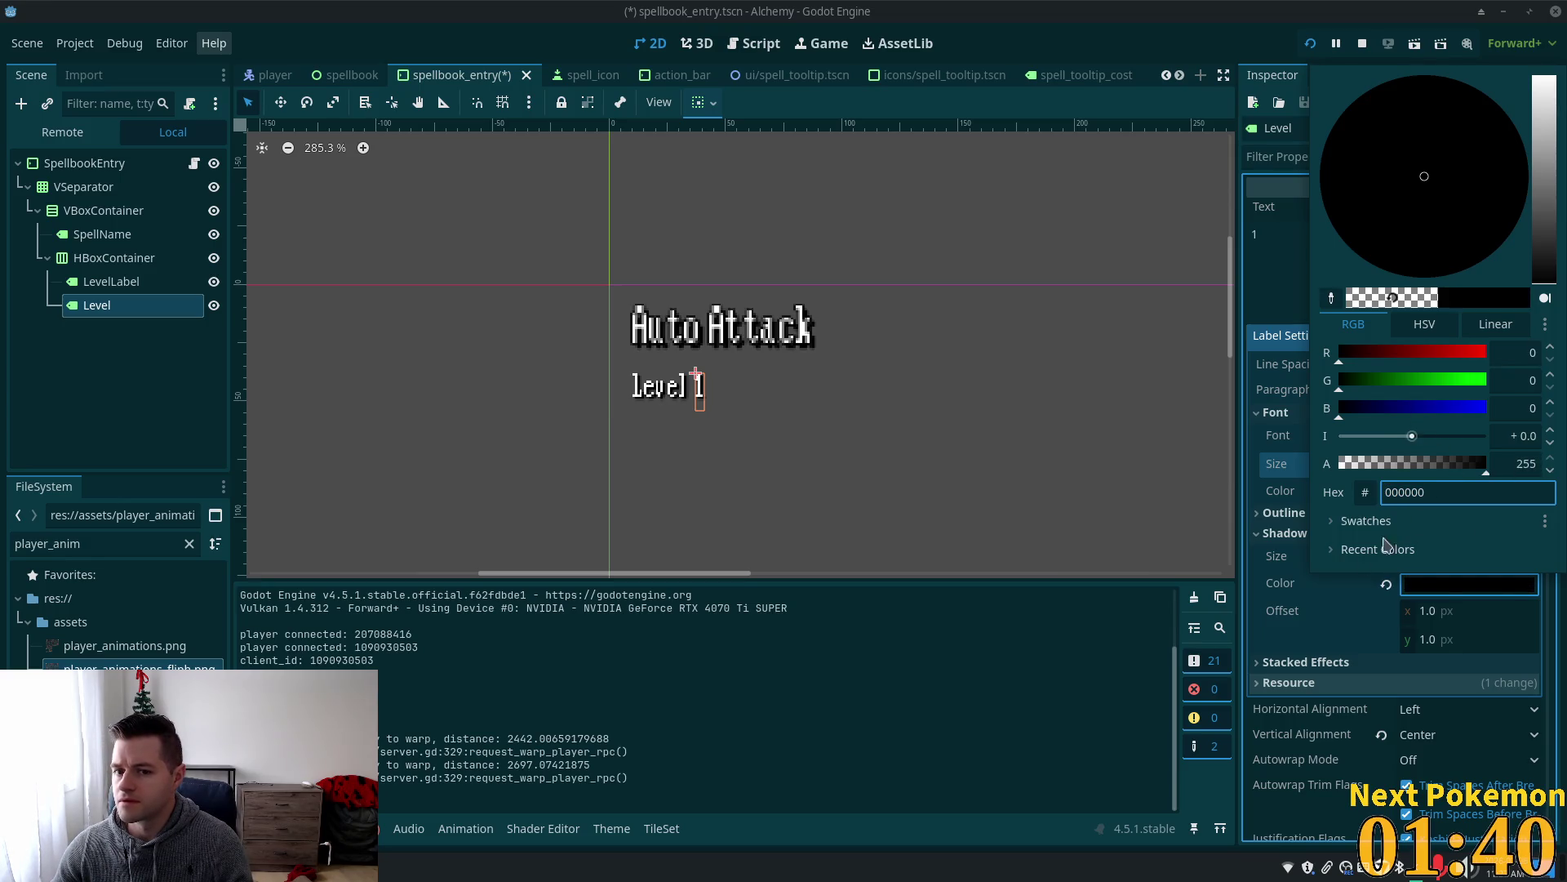
pyautogui.press('Tab')
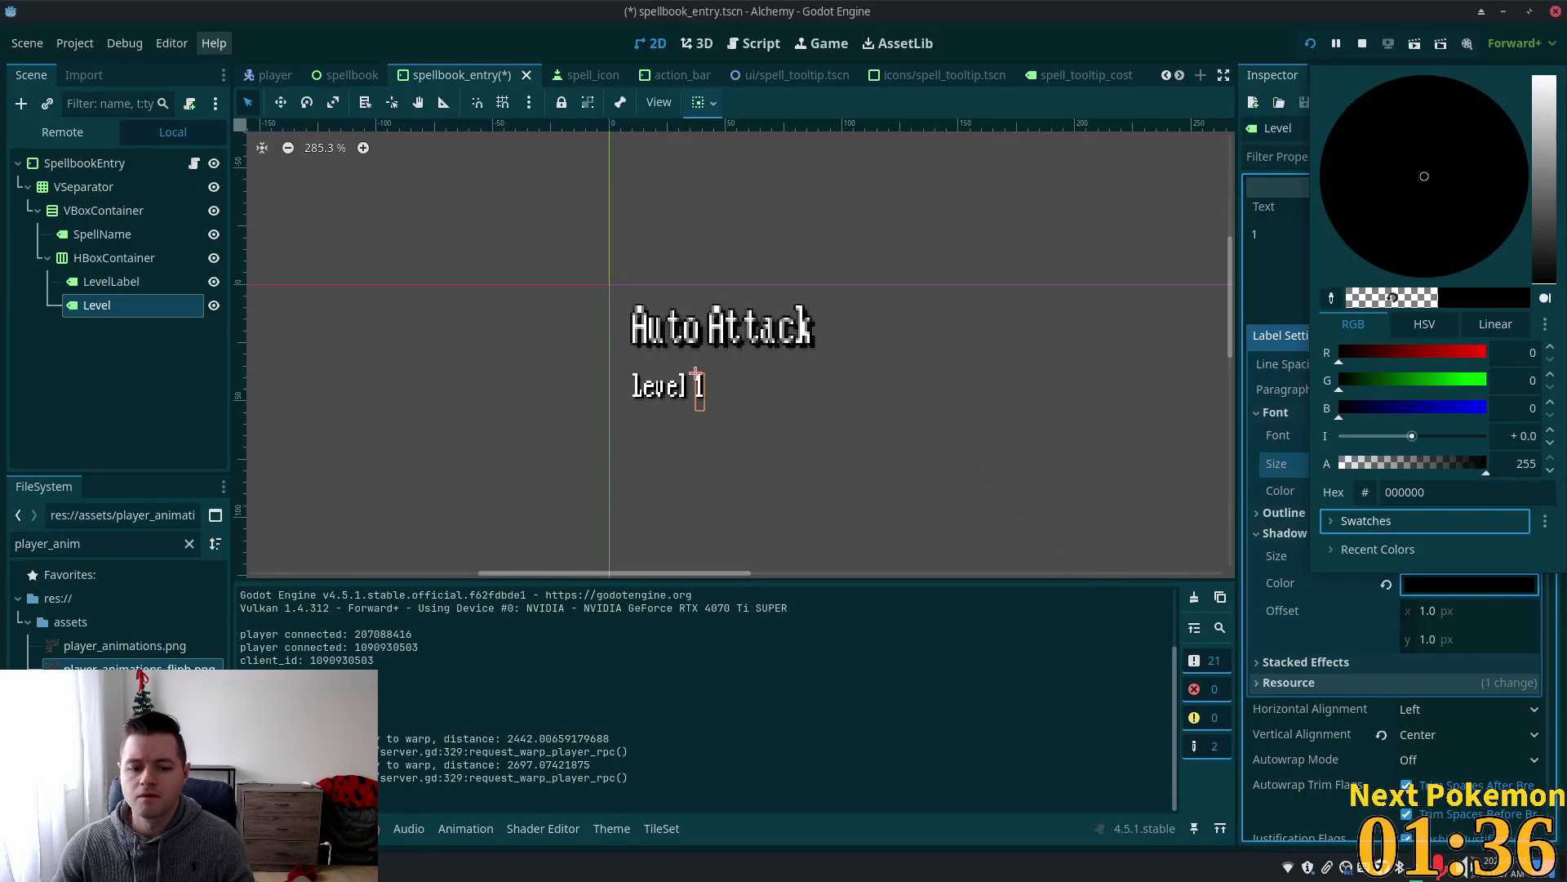
pyautogui.press('Escape')
pyautogui.hotkey('alt', 'Tab')
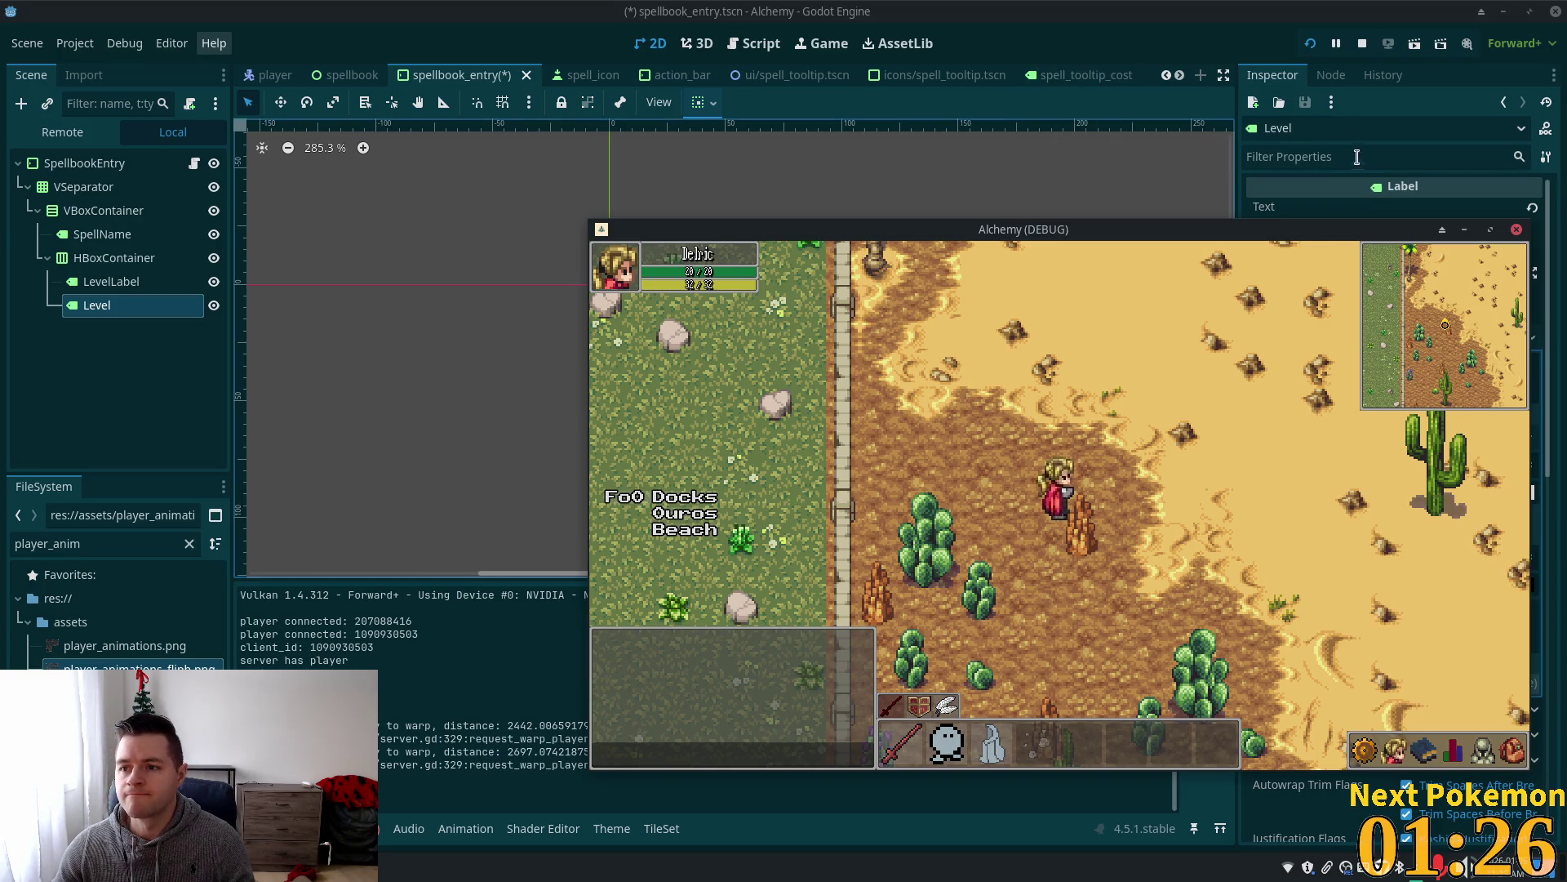
# Set the Level label's line spacing to 0.
pyautogui.click(1104, 10)
pyautogui.click(1468, 364)
pyautogui.write('2.0')
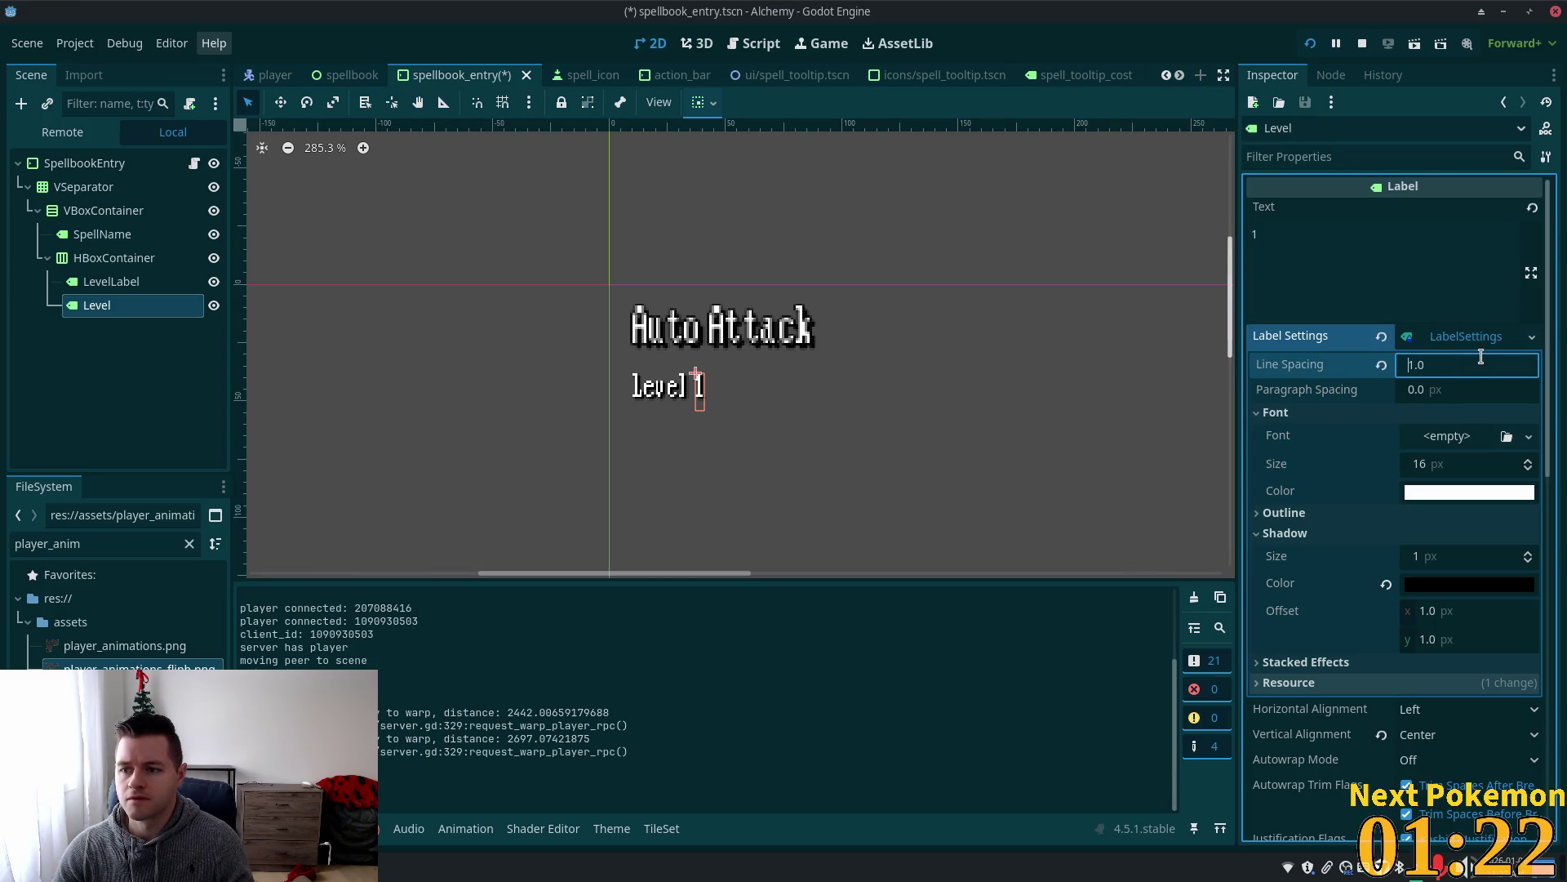
pyautogui.press('Down')
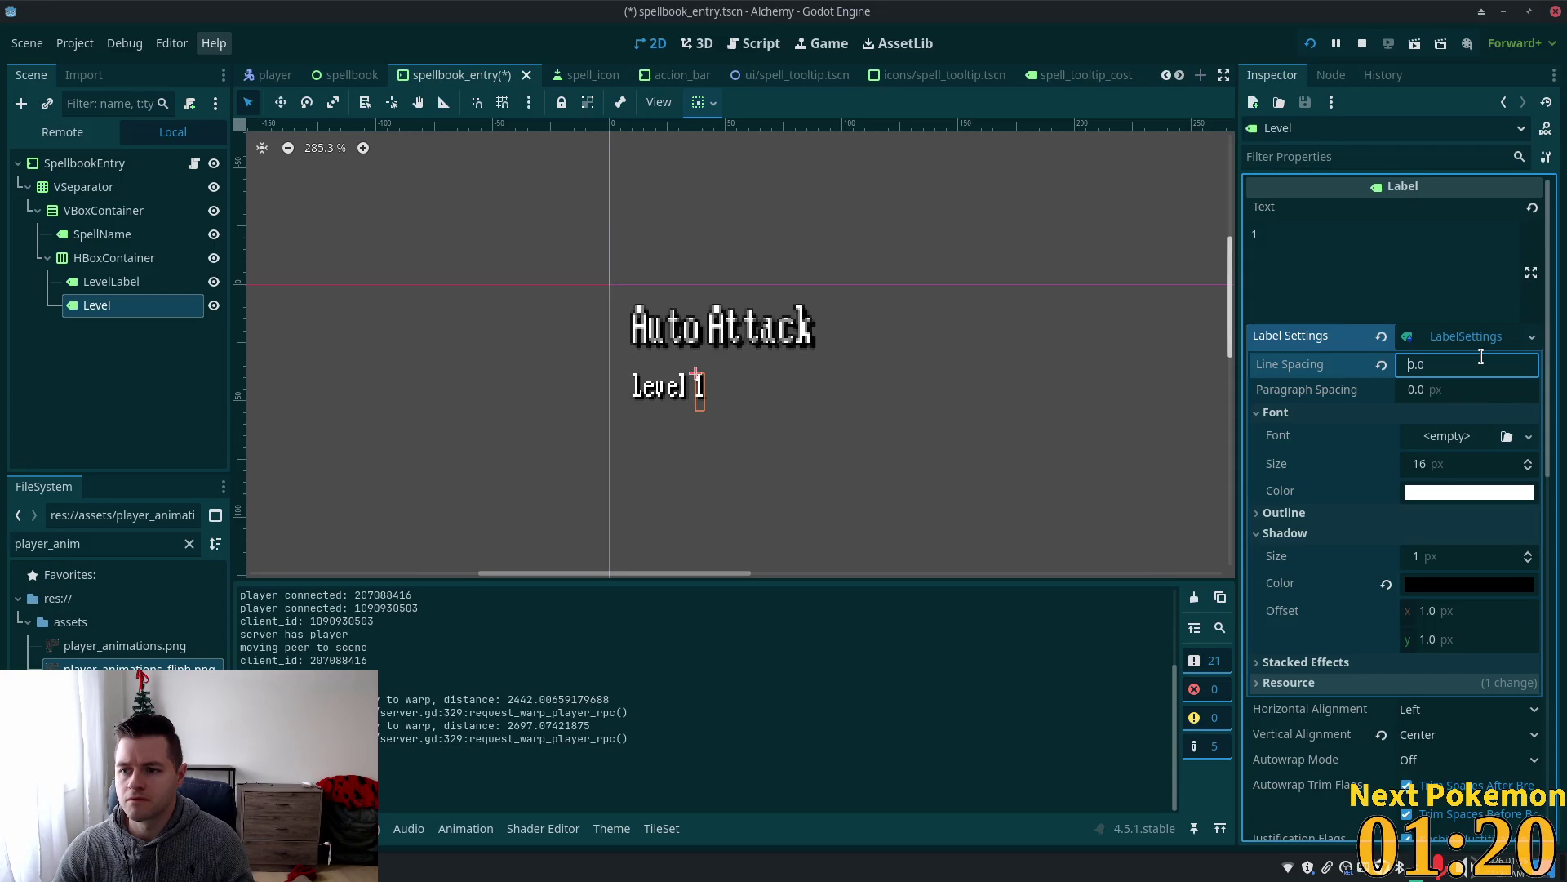
pyautogui.press('Tab')
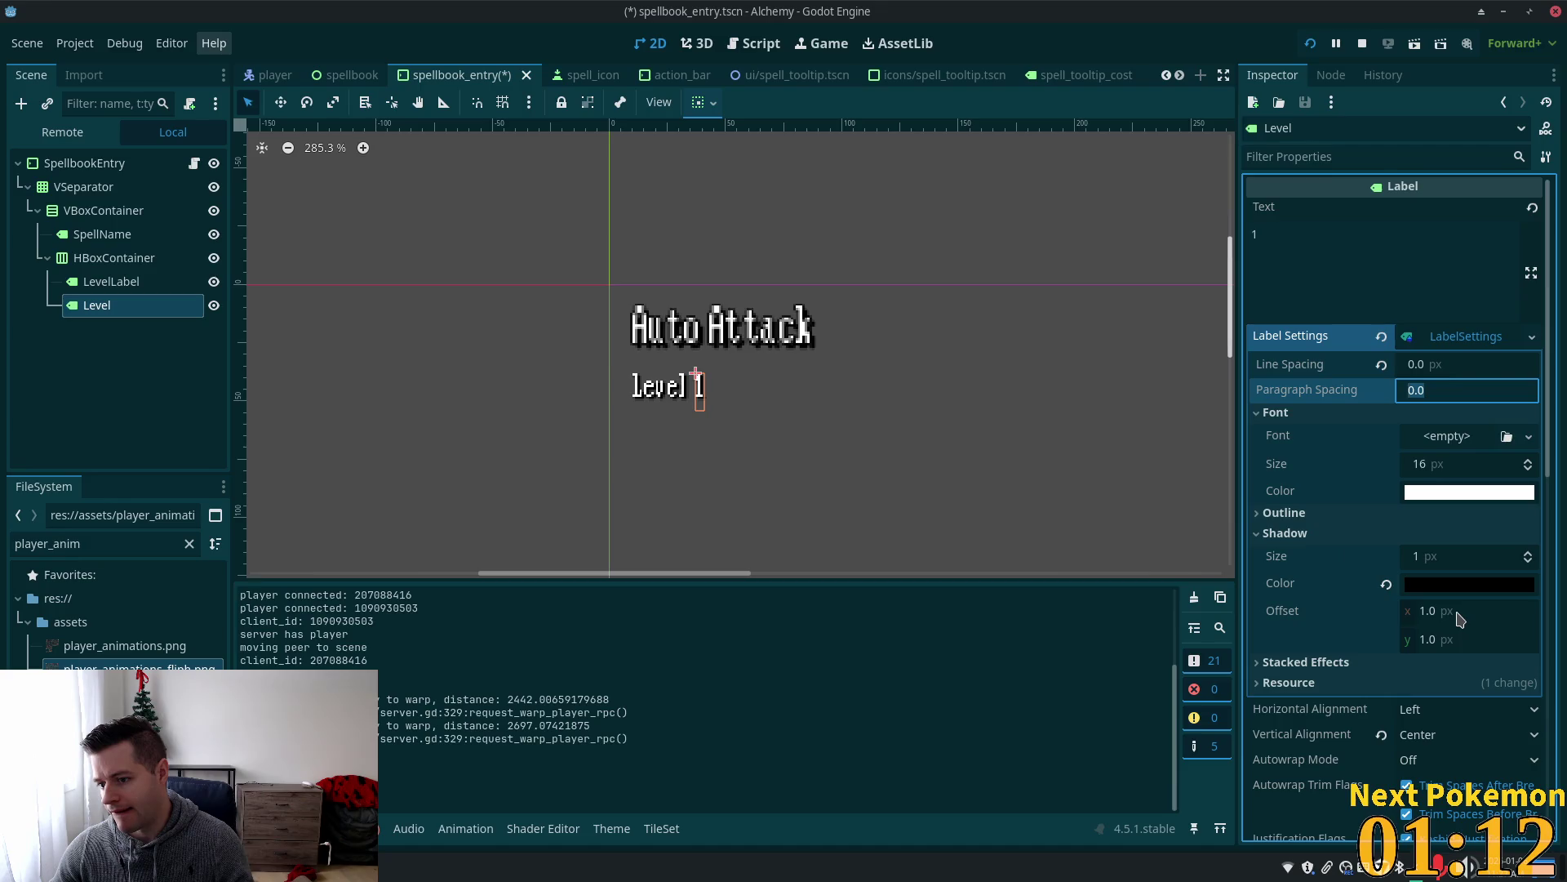
# Set the shadow offset to 2,2, save the scene, and check it in the game's spellbook.
pyautogui.click(1507, 614)
pyautogui.write('2')
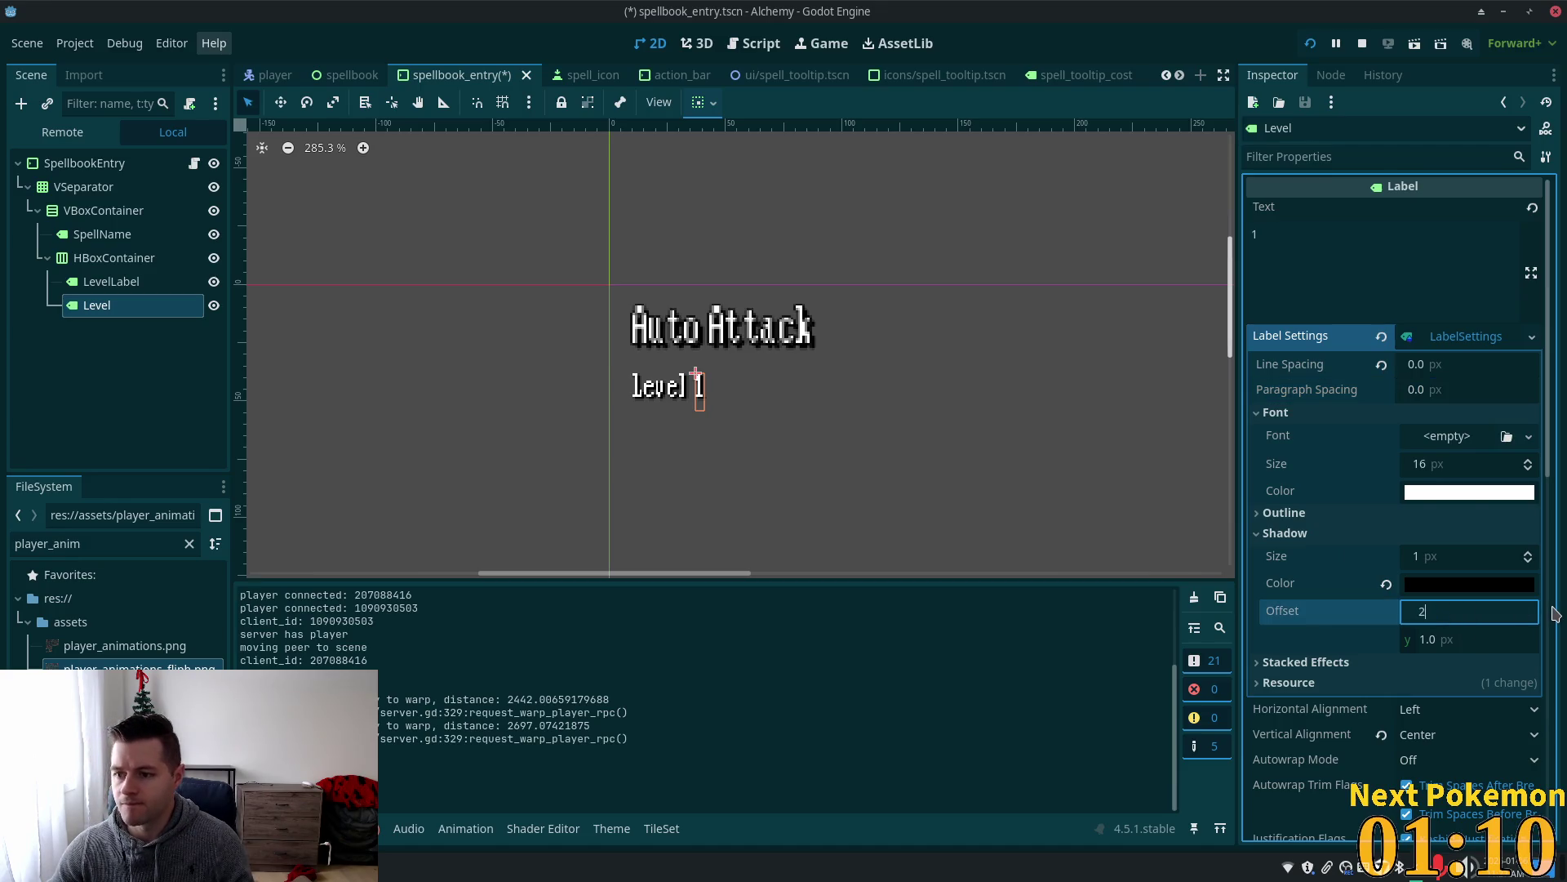
pyautogui.press('Tab')
pyautogui.write('2')
pyautogui.press('Tab')
pyautogui.hotkey('ctrl', 's')
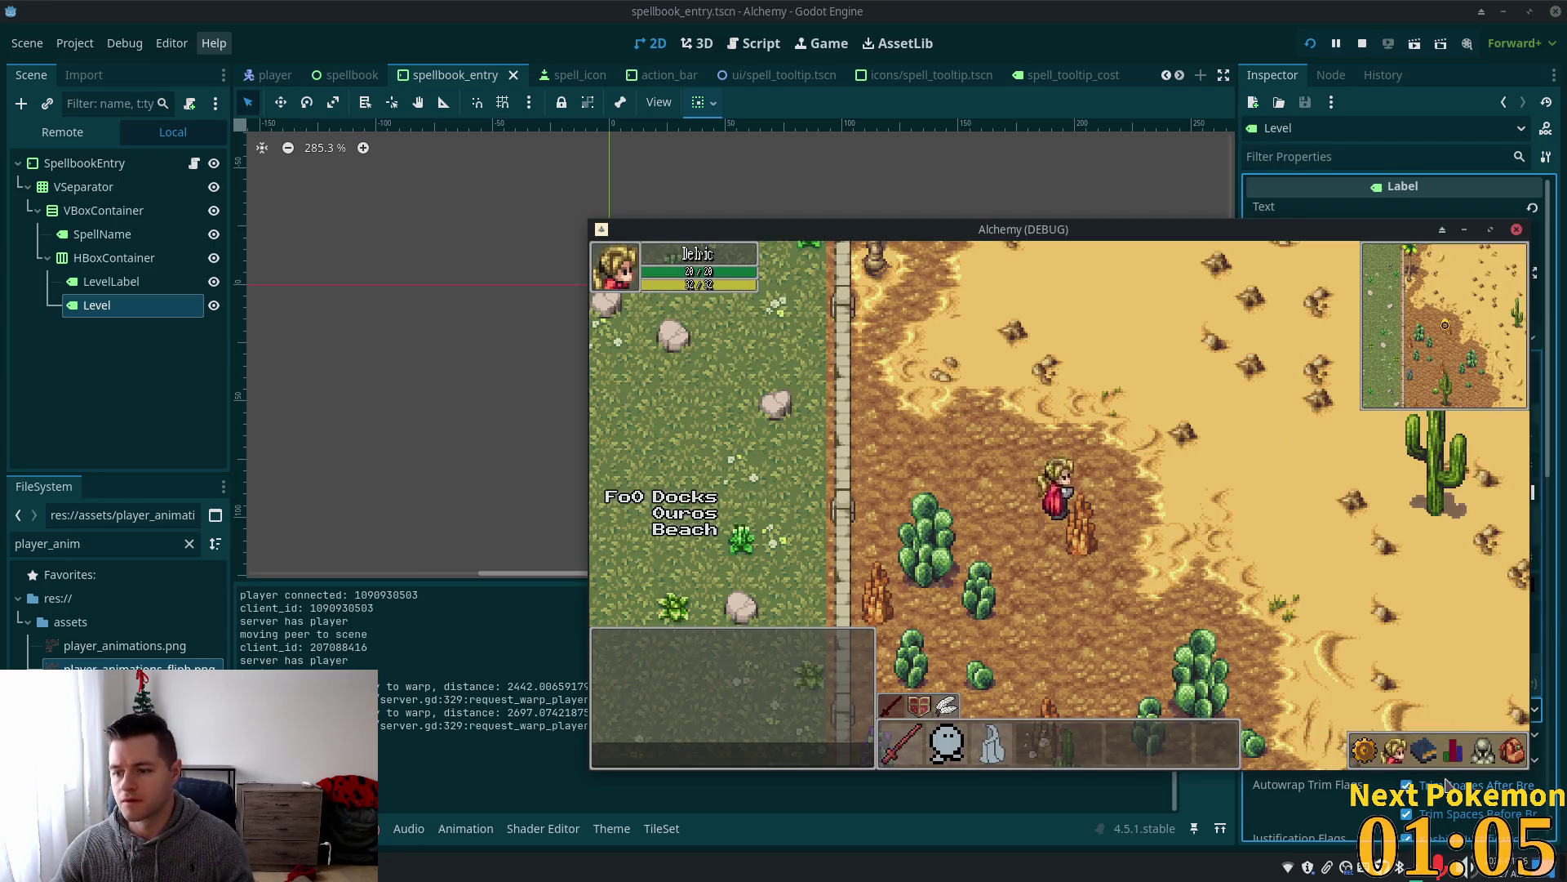
pyautogui.click(1424, 761)
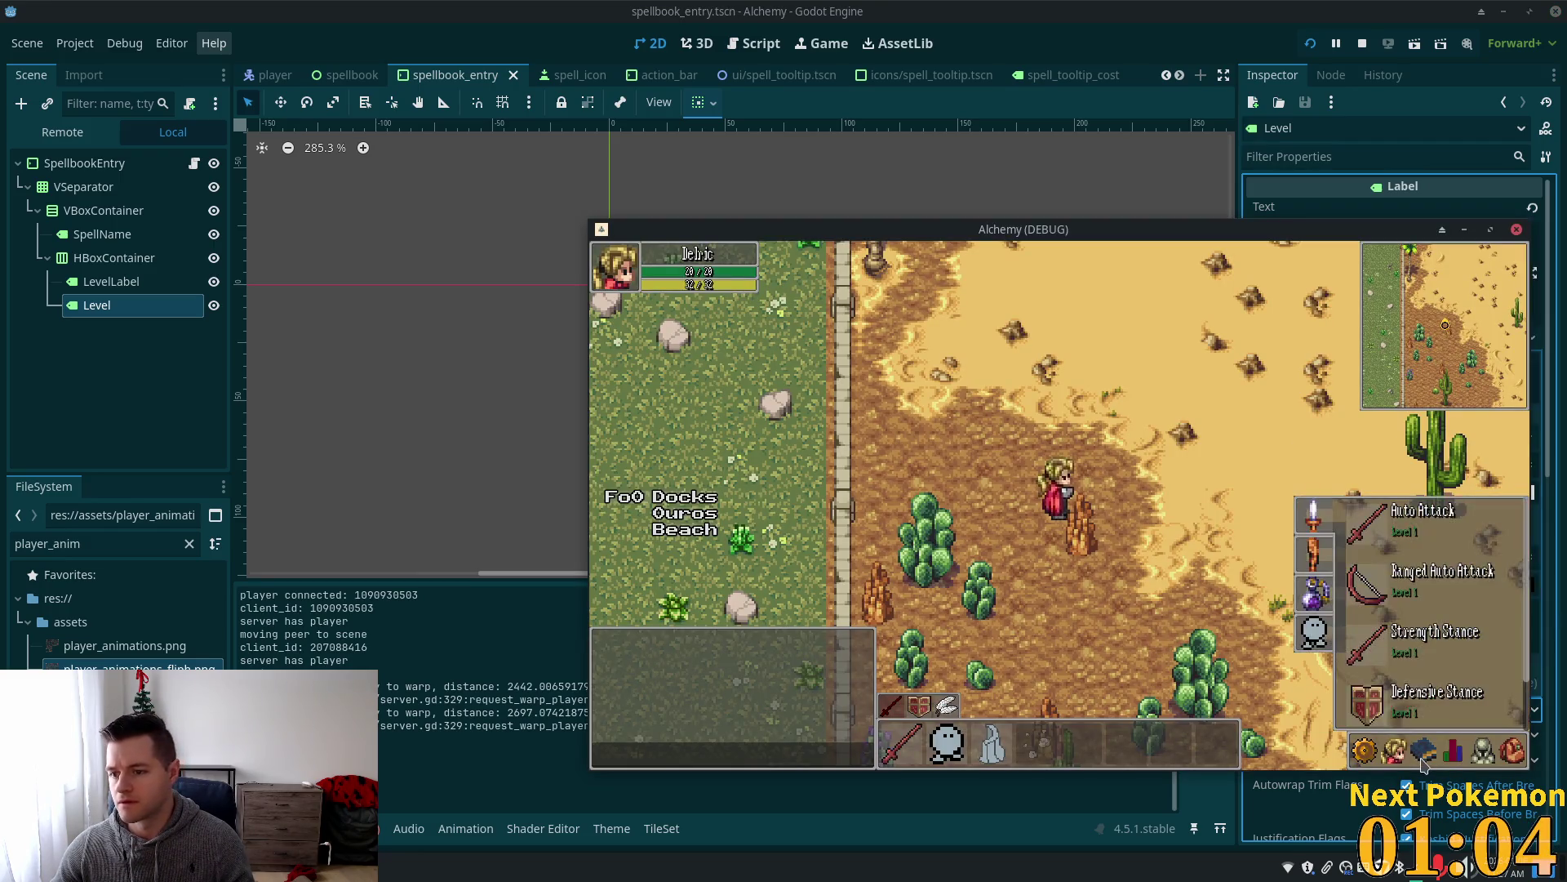
pyautogui.click(1423, 760)
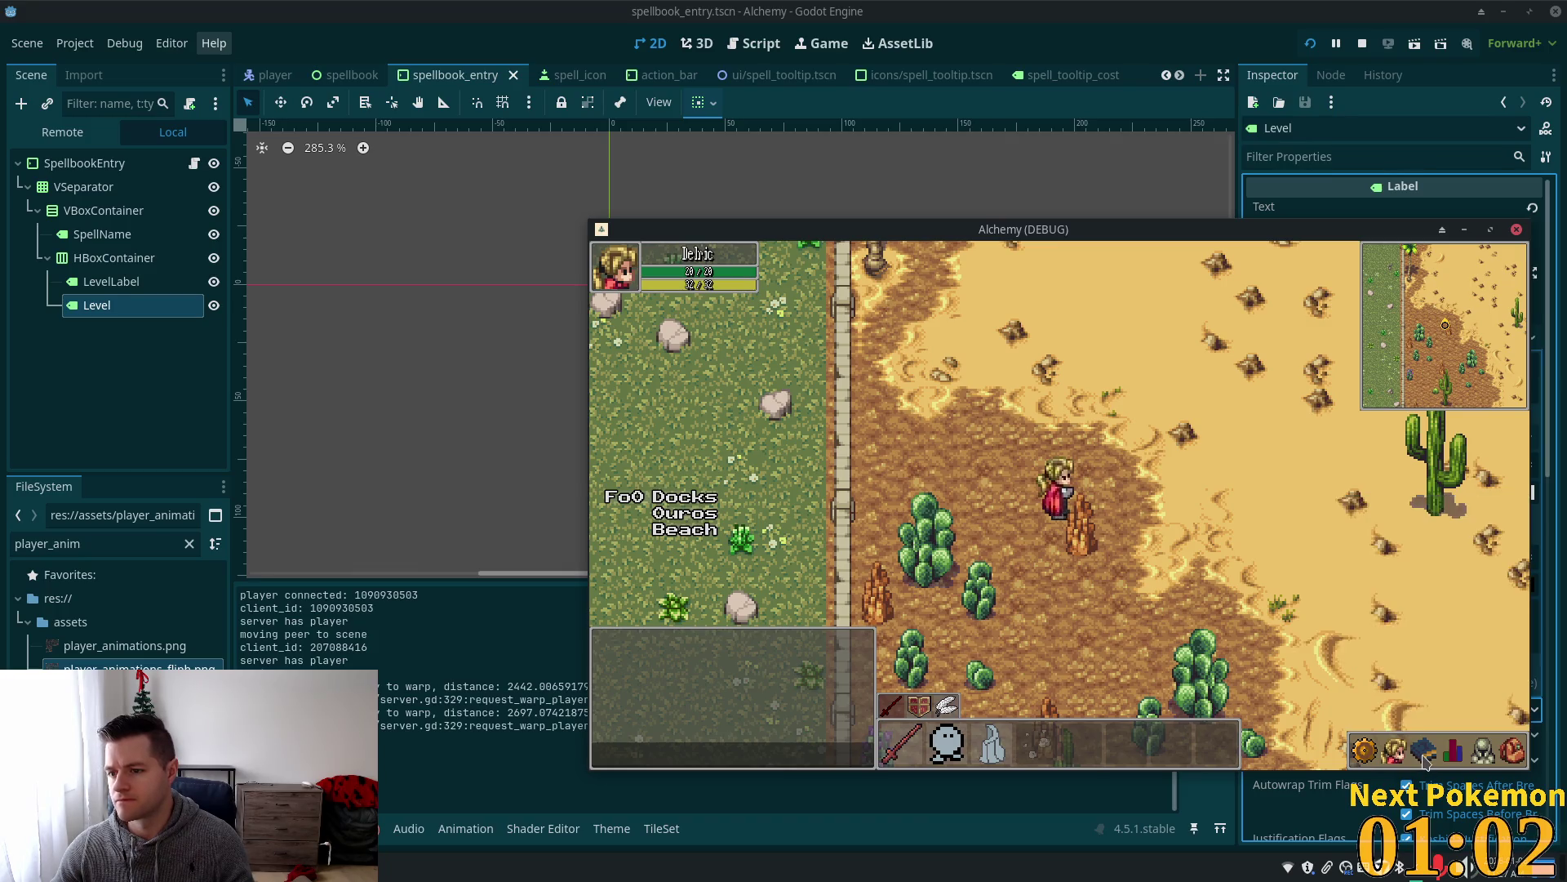
pyautogui.click(1429, 780)
# Revert the label's shadow offset to 1,1.
pyautogui.click(1429, 610)
pyautogui.write('1')
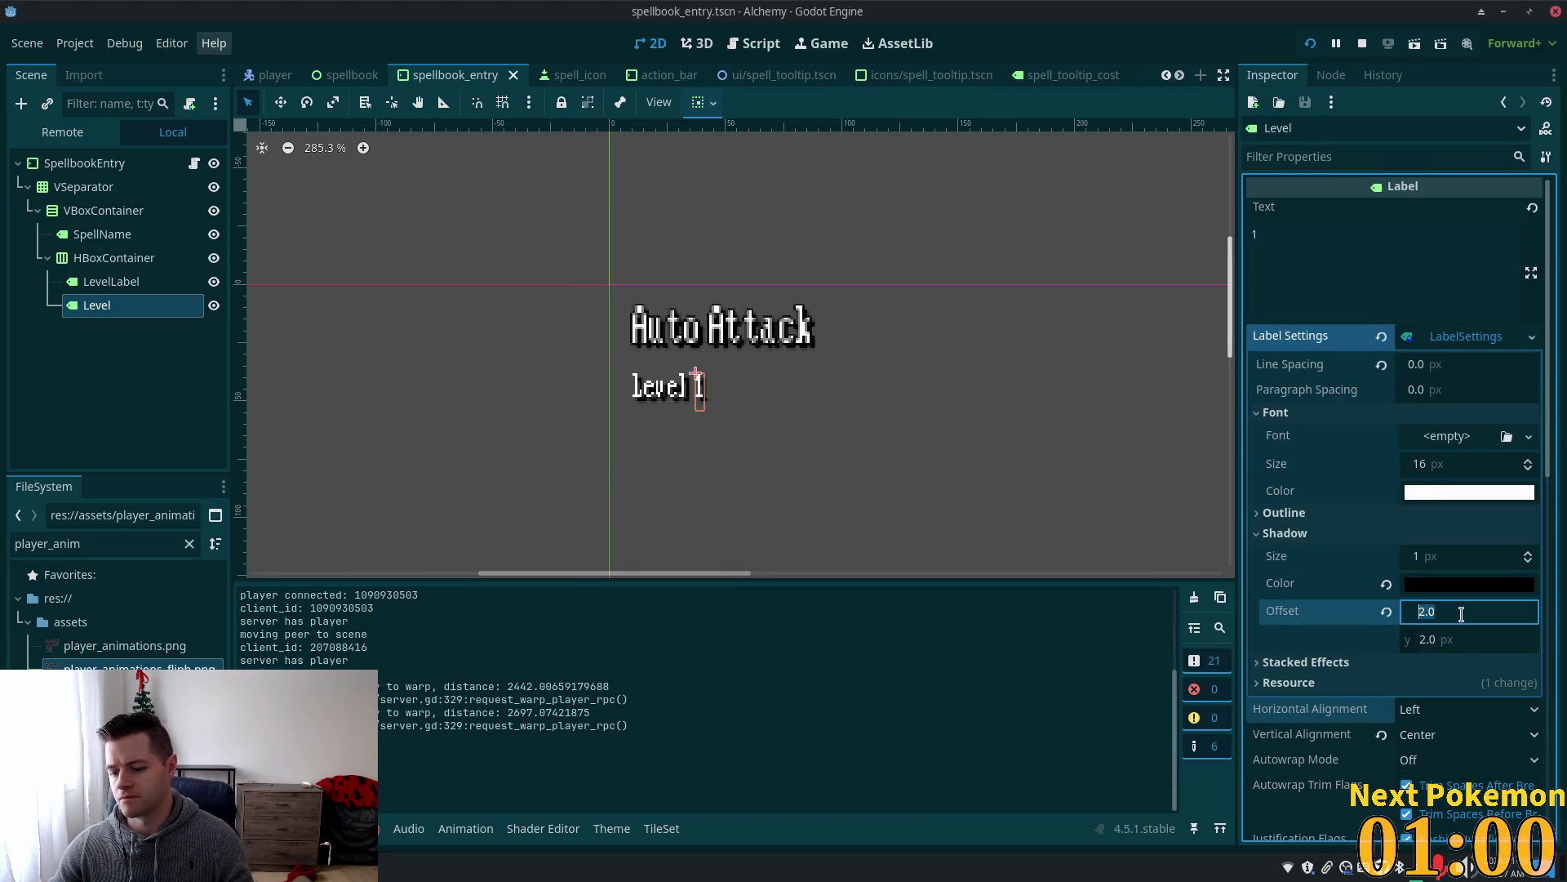
pyautogui.press('Tab')
pyautogui.write('1')
pyautogui.press('Tab')
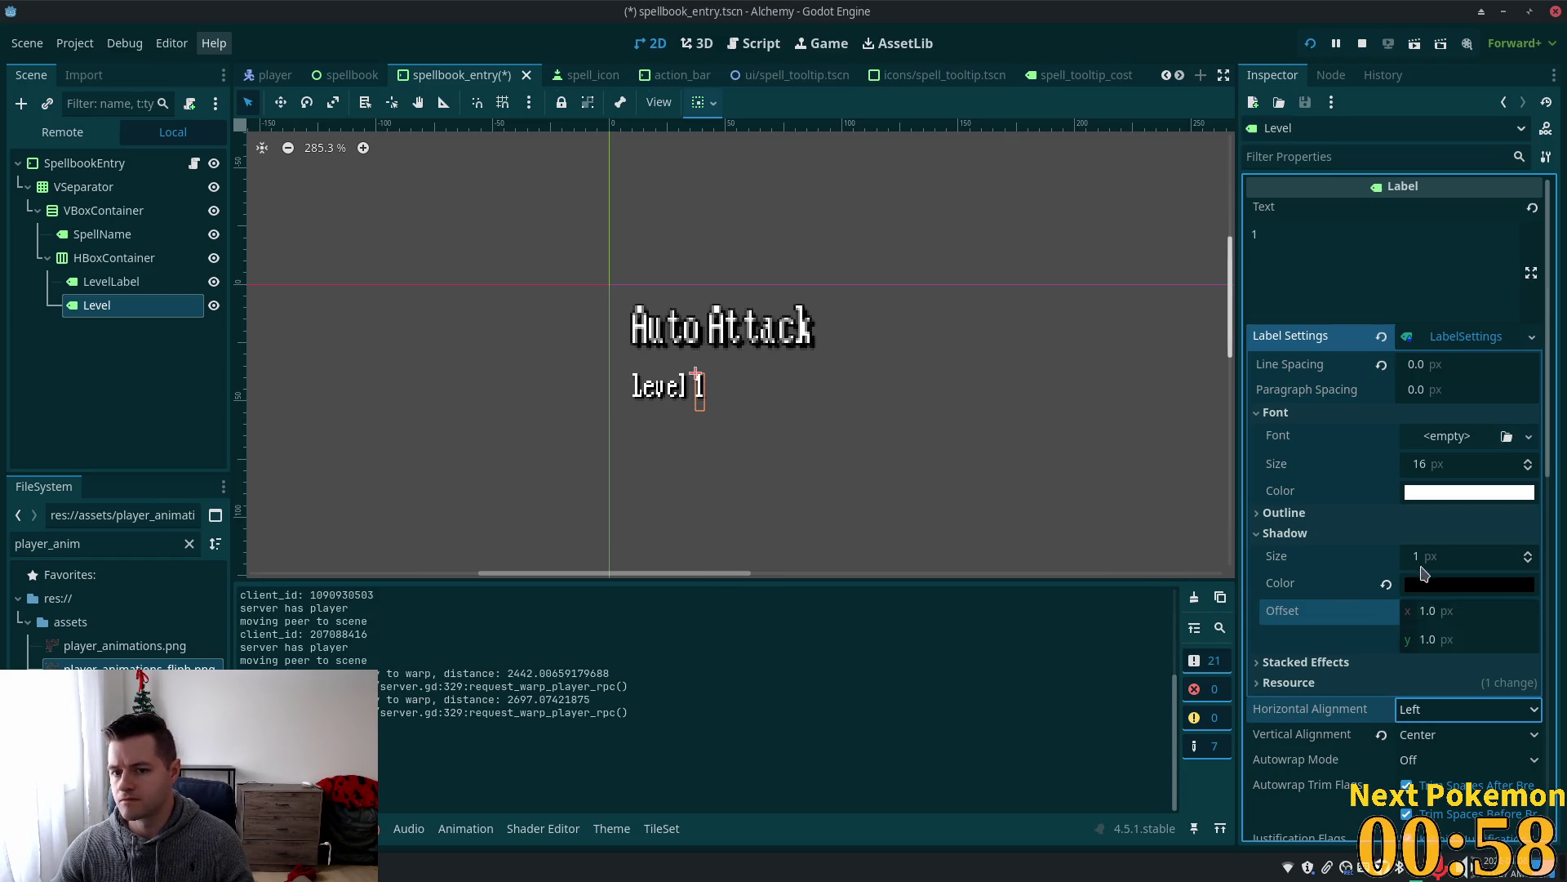
pyautogui.click(1348, 514)
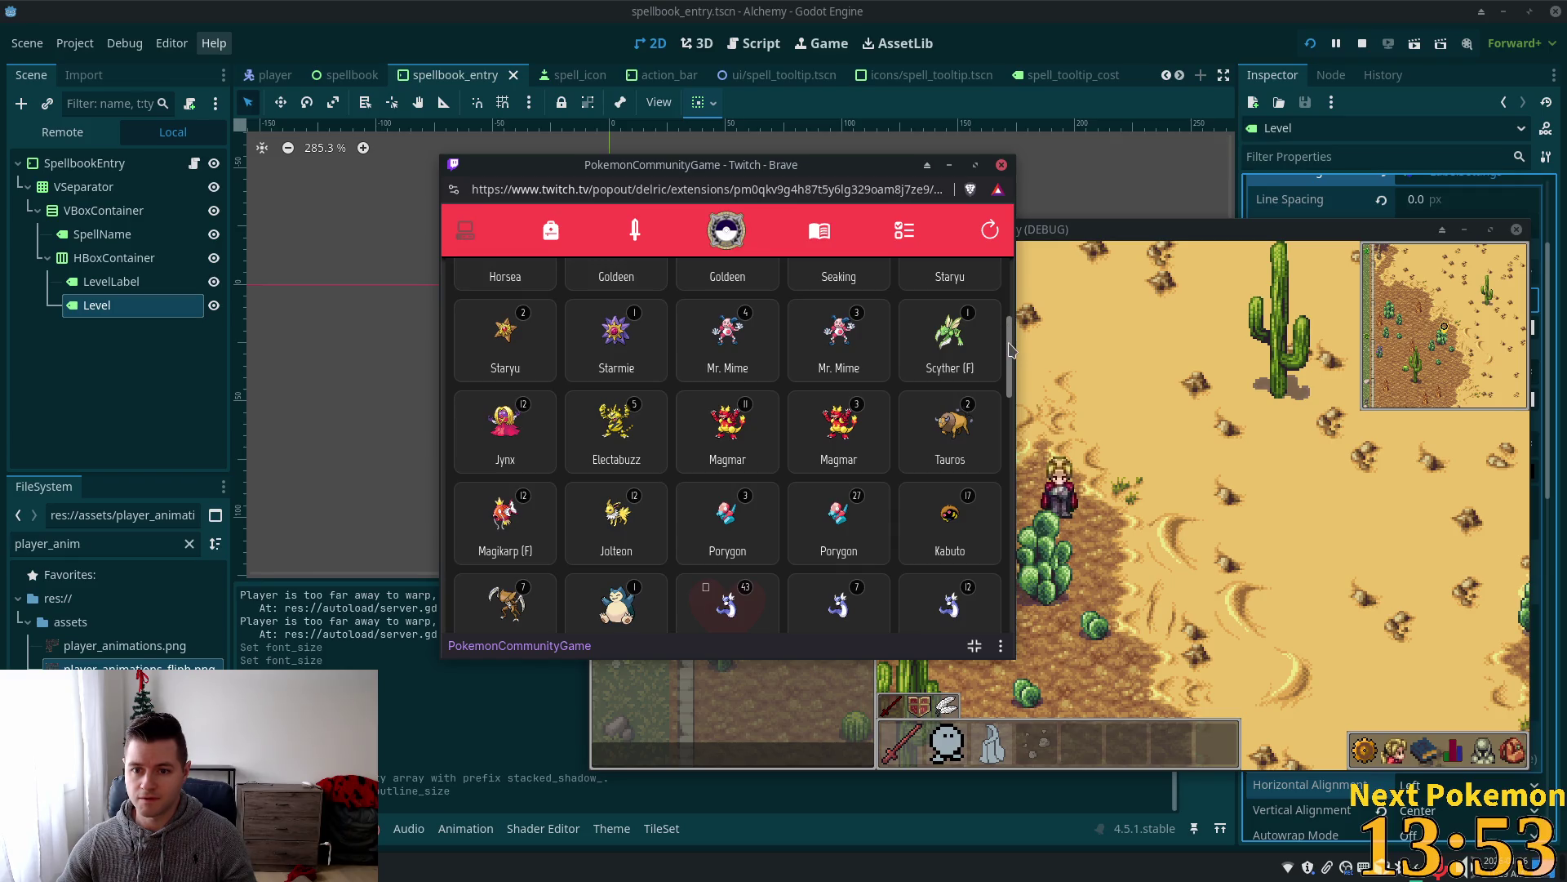
# Browse the LVL 4 Mr. Mime's details, close them, then close the popout.
pyautogui.click(764, 349)
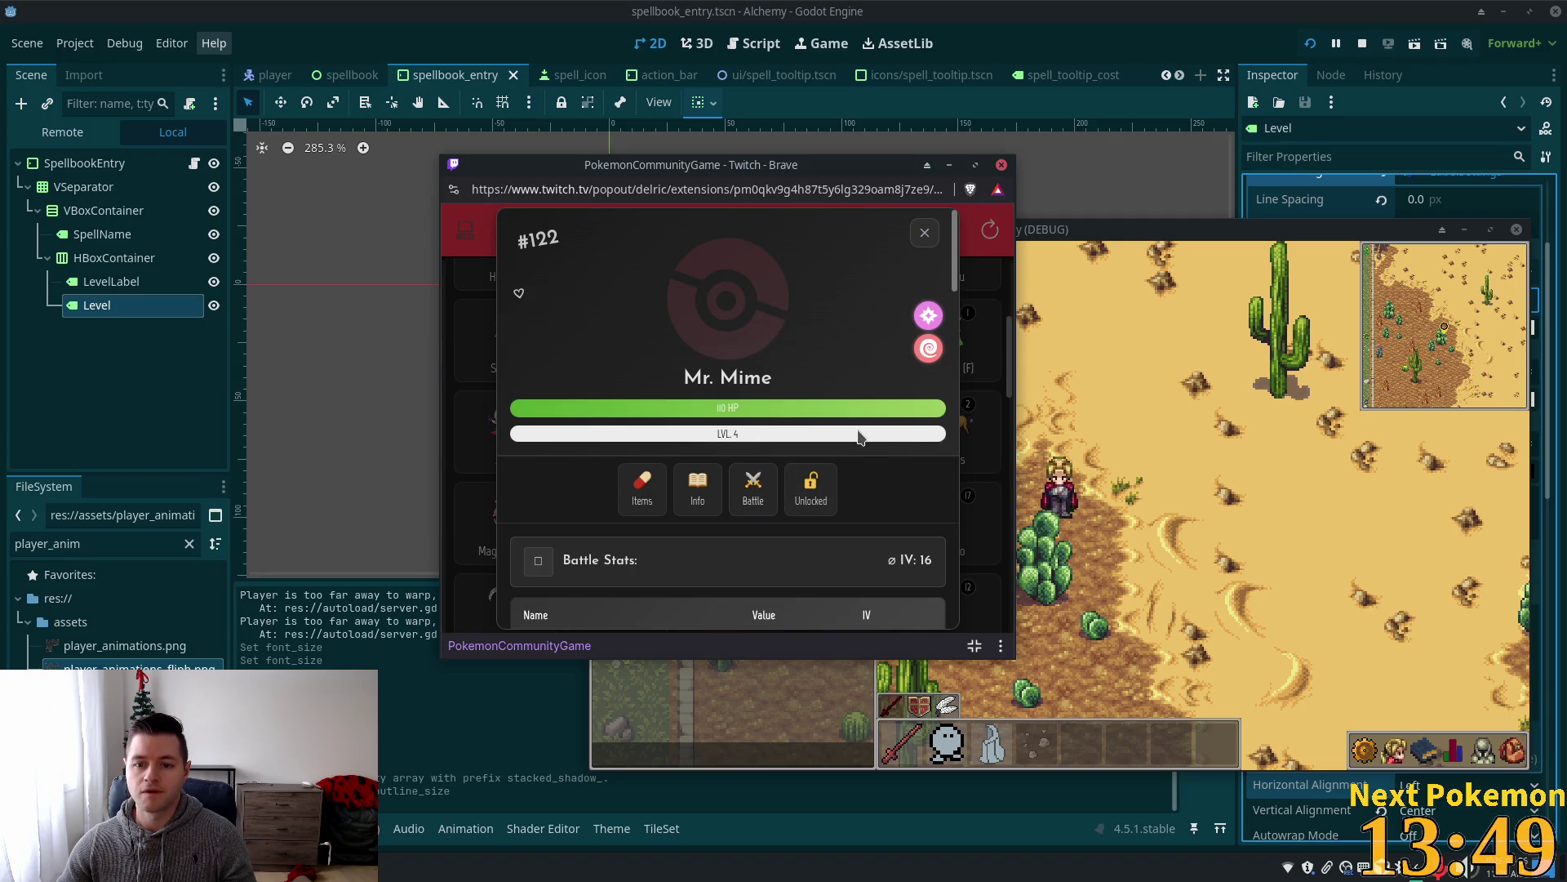
pyautogui.scroll(-10, 823, 450)
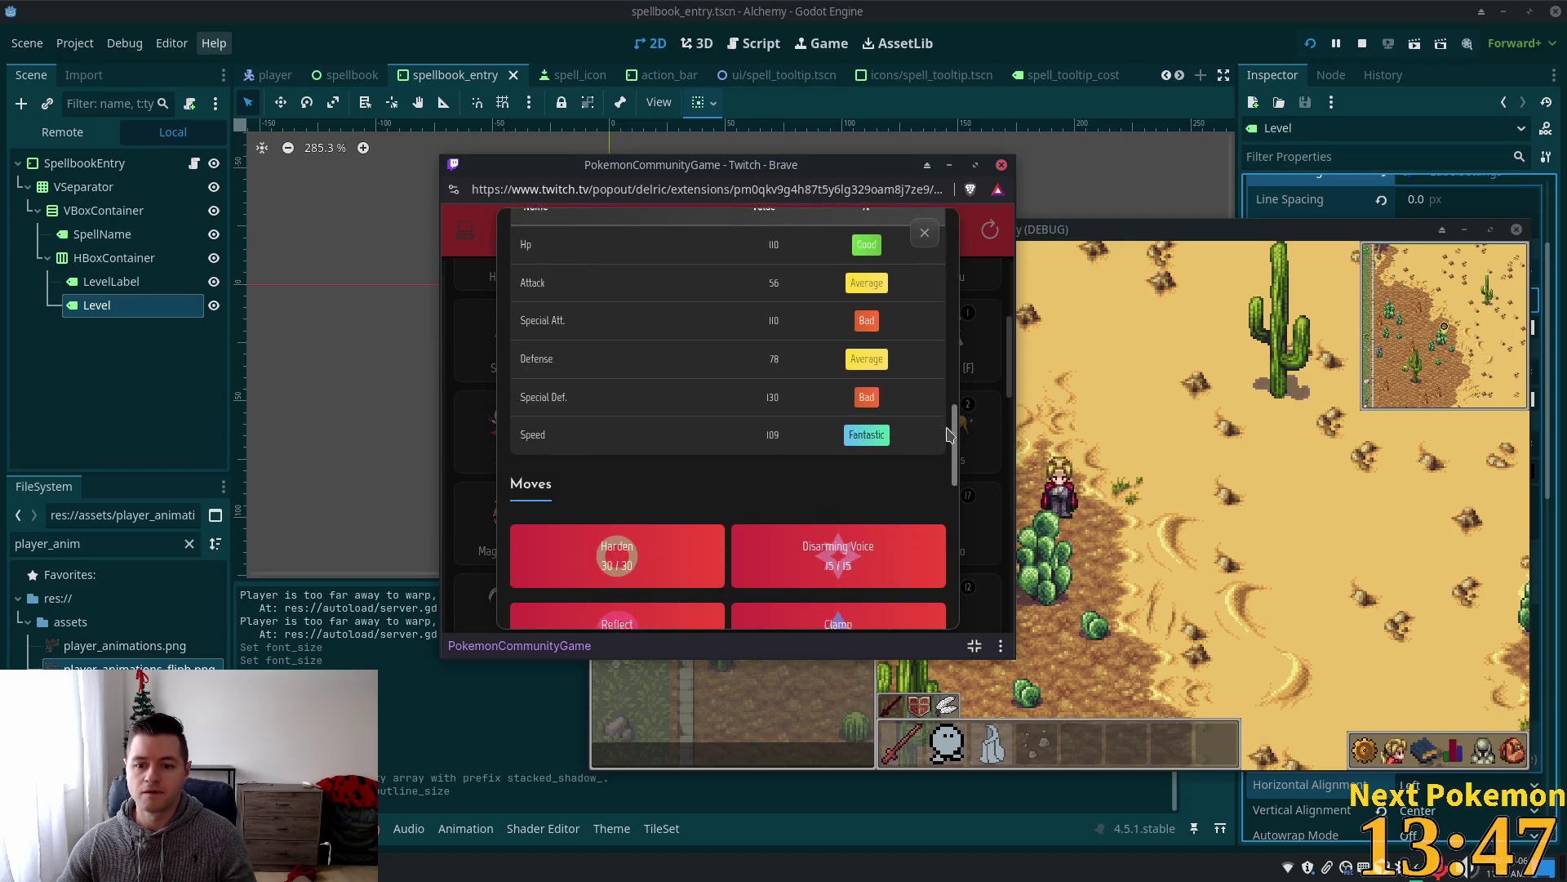
pyautogui.moveTo(779, 600)
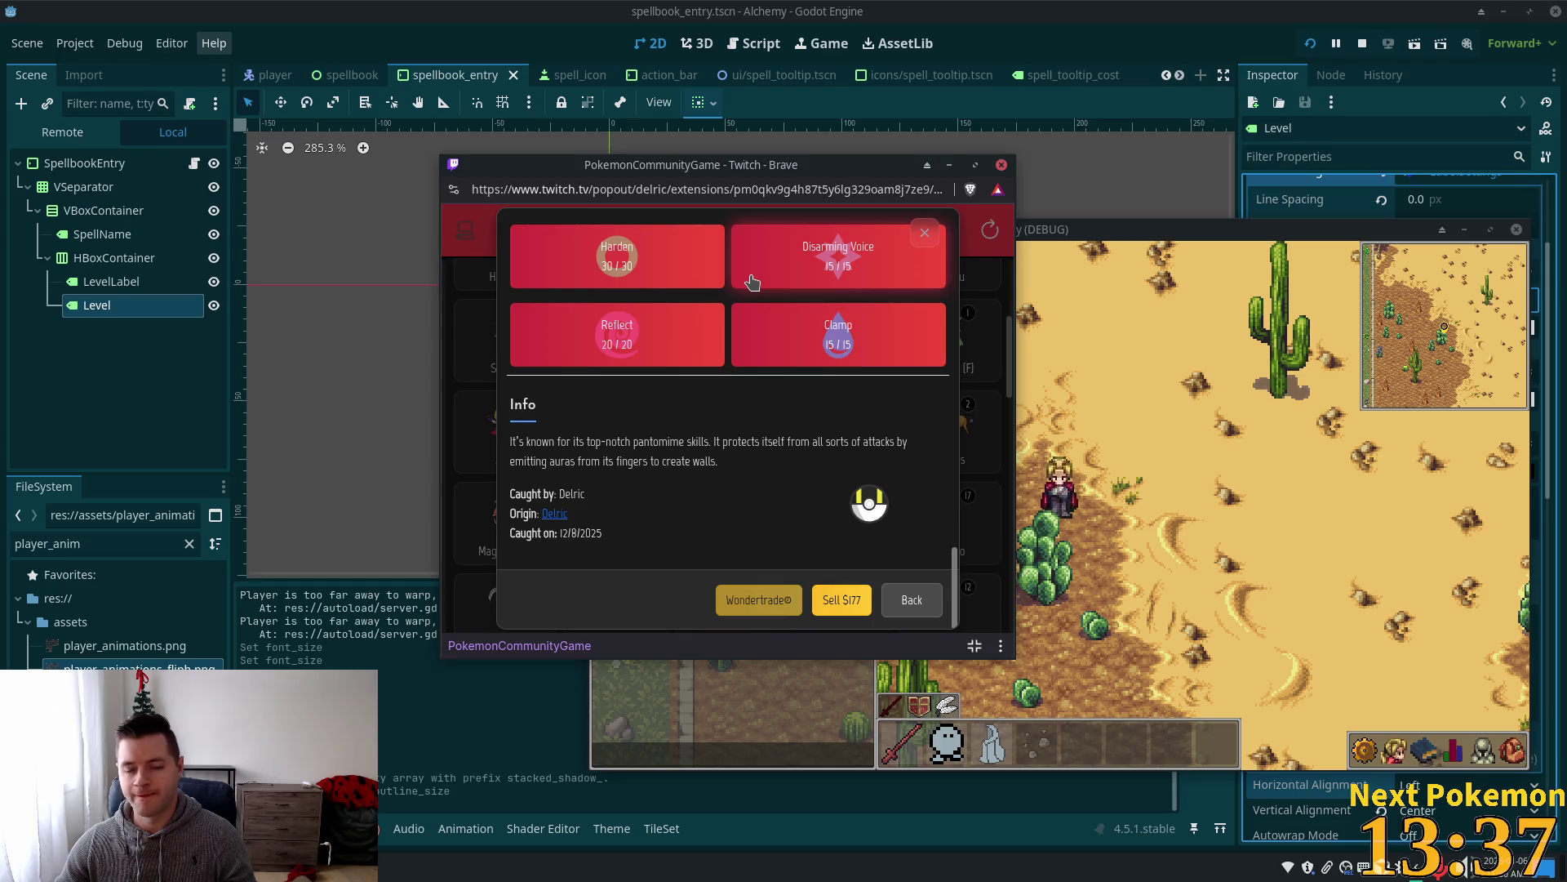
pyautogui.click(921, 235)
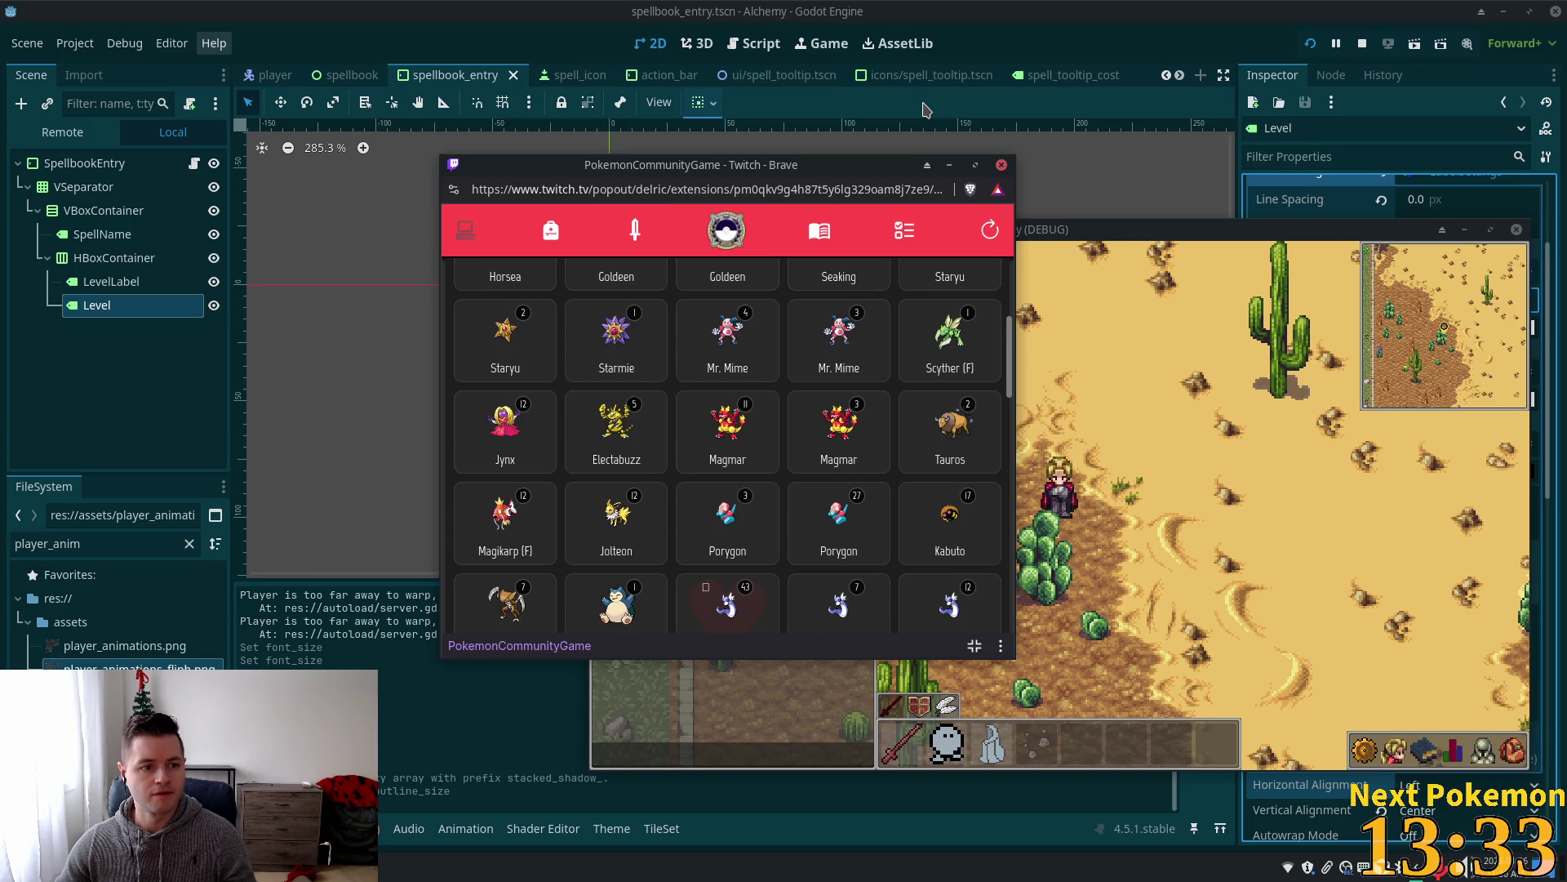
pyautogui.click(1007, 18)
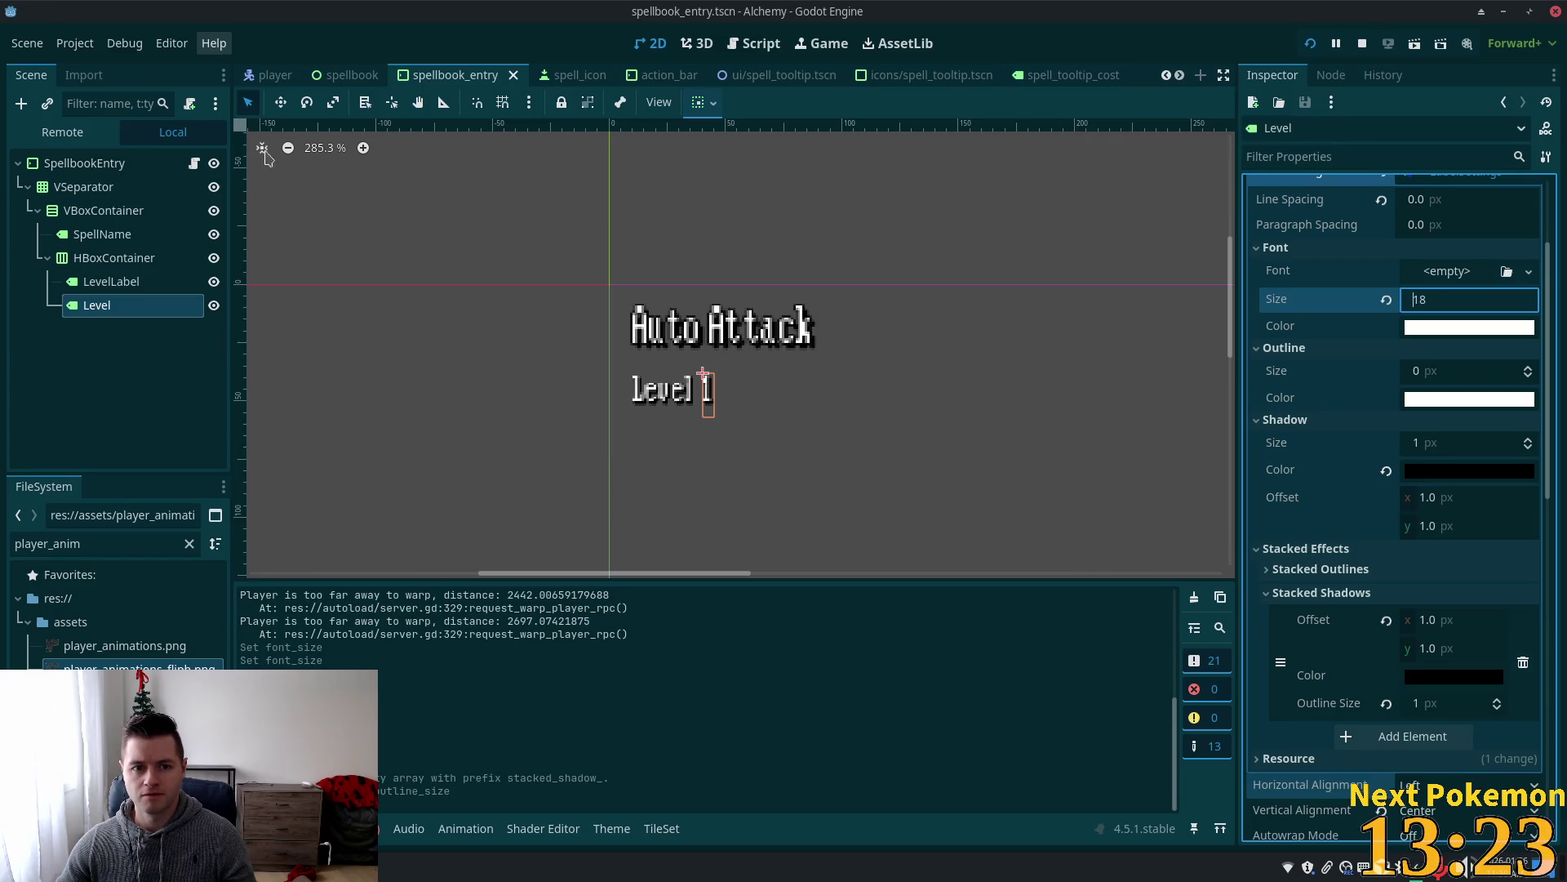
# Commit the 18 px font size and open the SpellbookEntry script at the spell_level_met line.
pyautogui.click(193, 169)
pyautogui.click(194, 164)
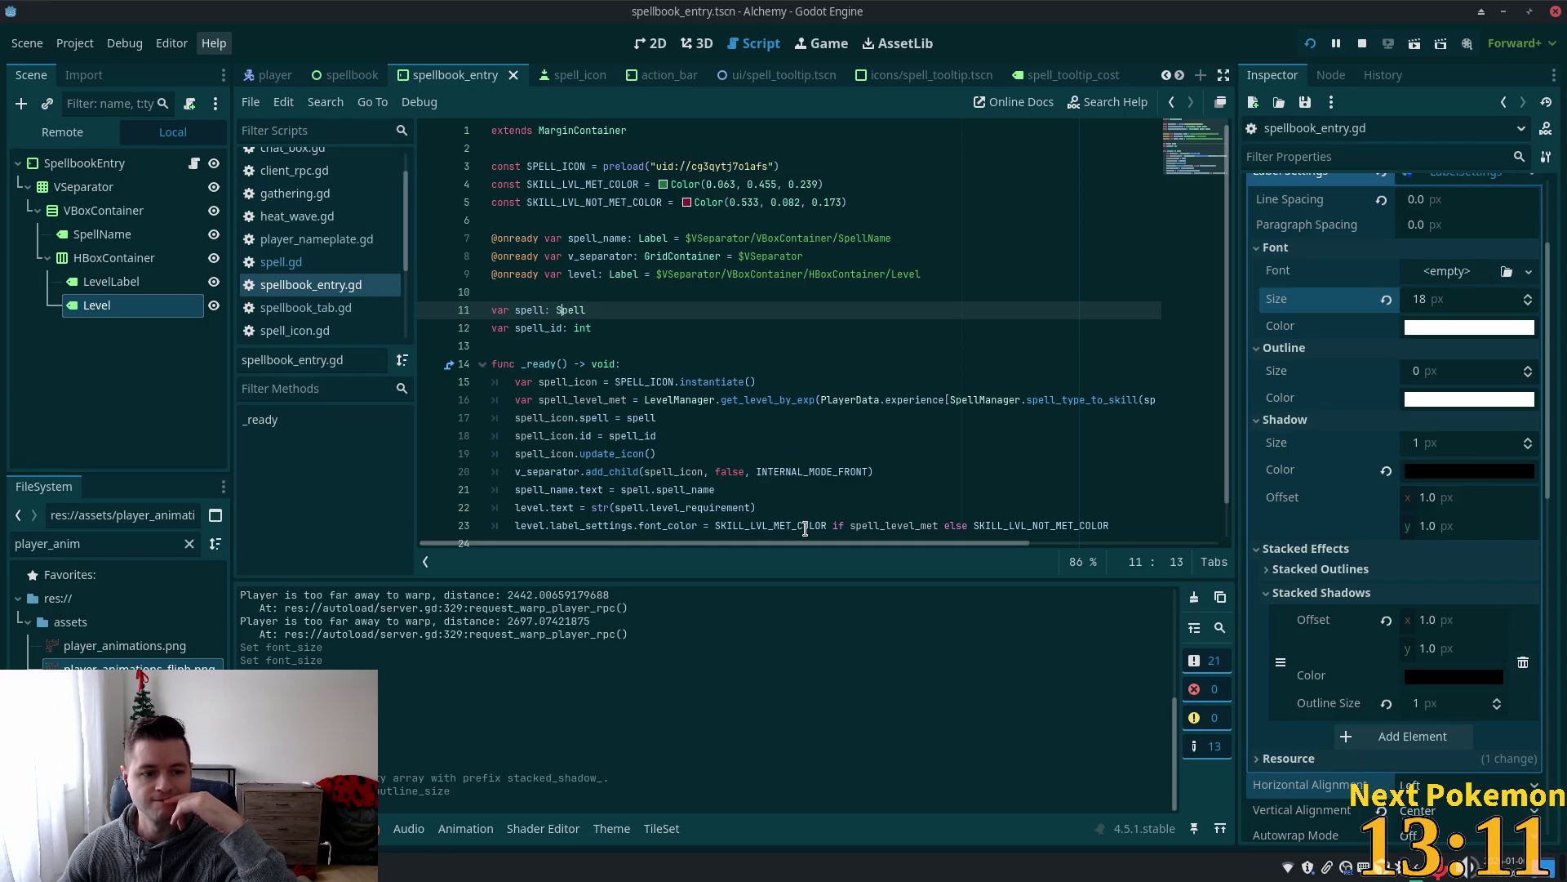
pyautogui.moveTo(805, 528)
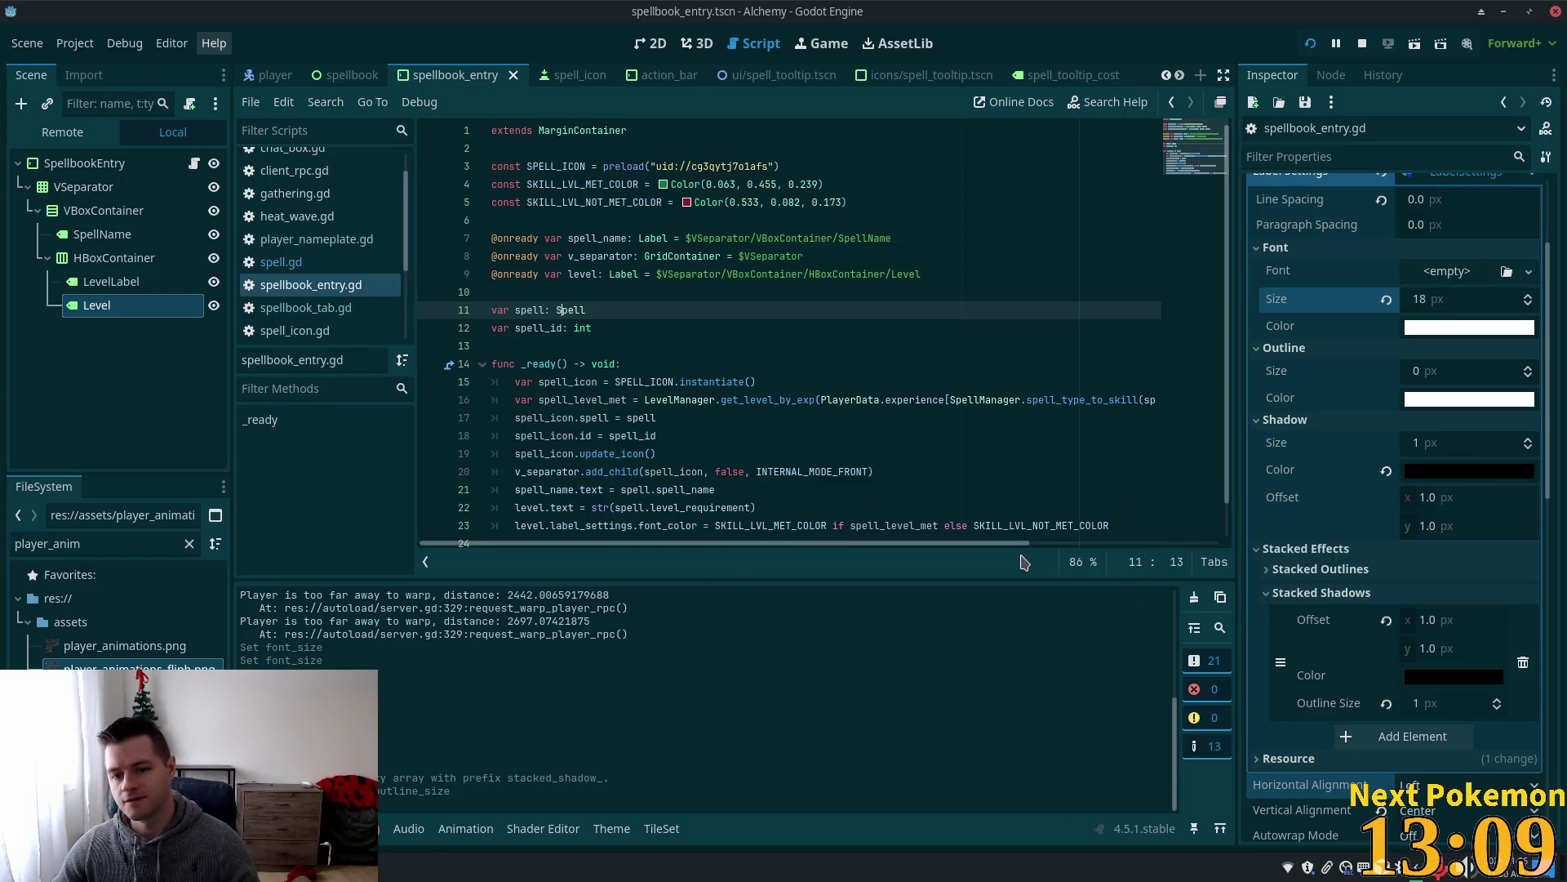
pyautogui.hotkey('alt', 'Tab')
pyautogui.click(1037, 581)
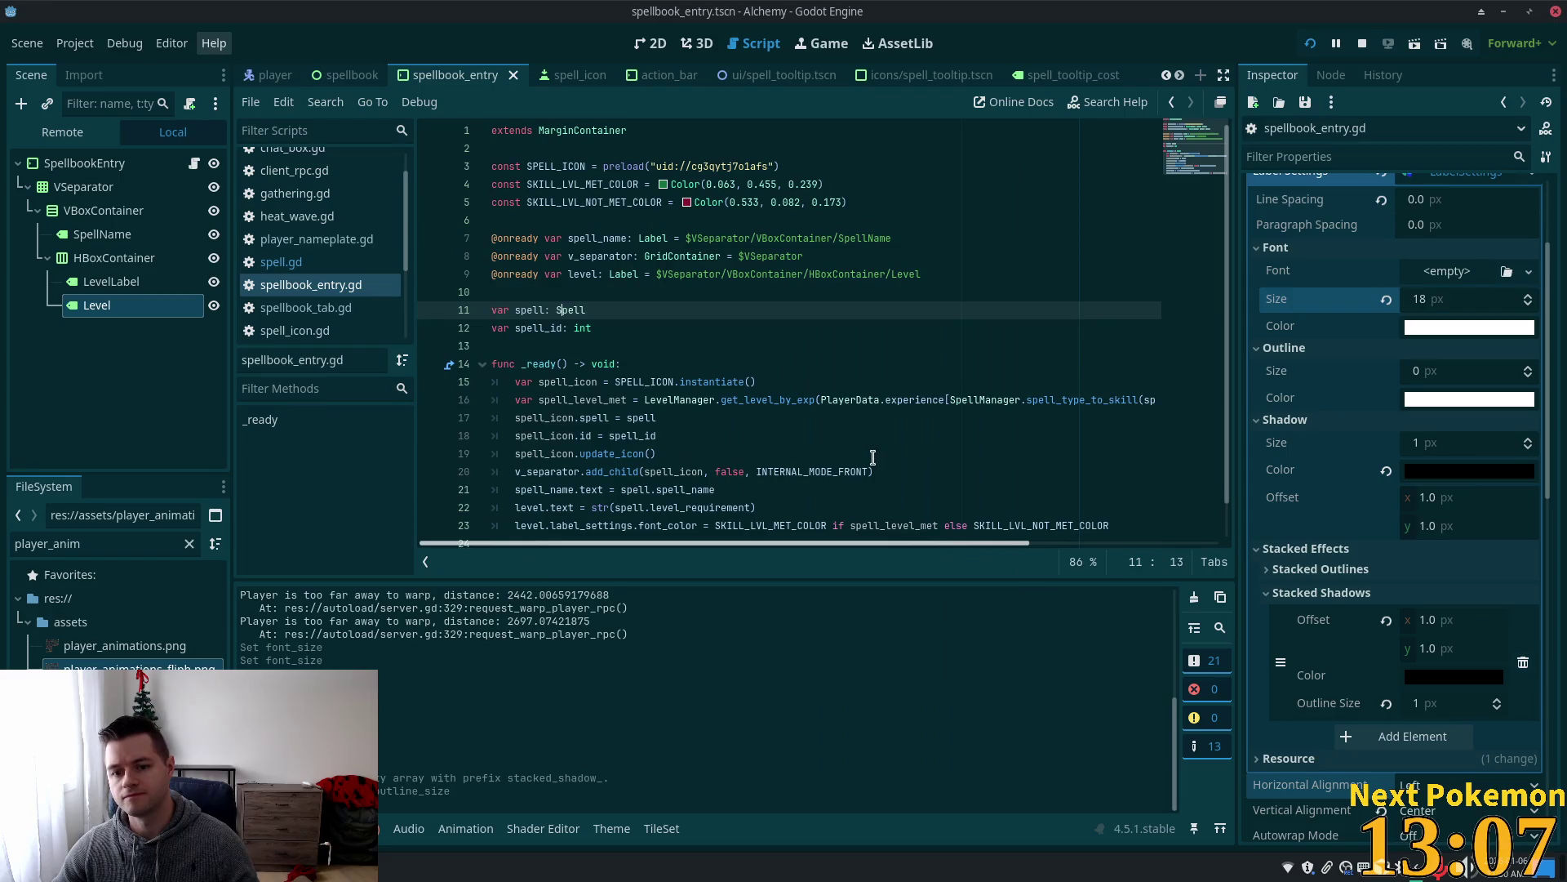
pyautogui.click(873, 458)
pyautogui.click(634, 399)
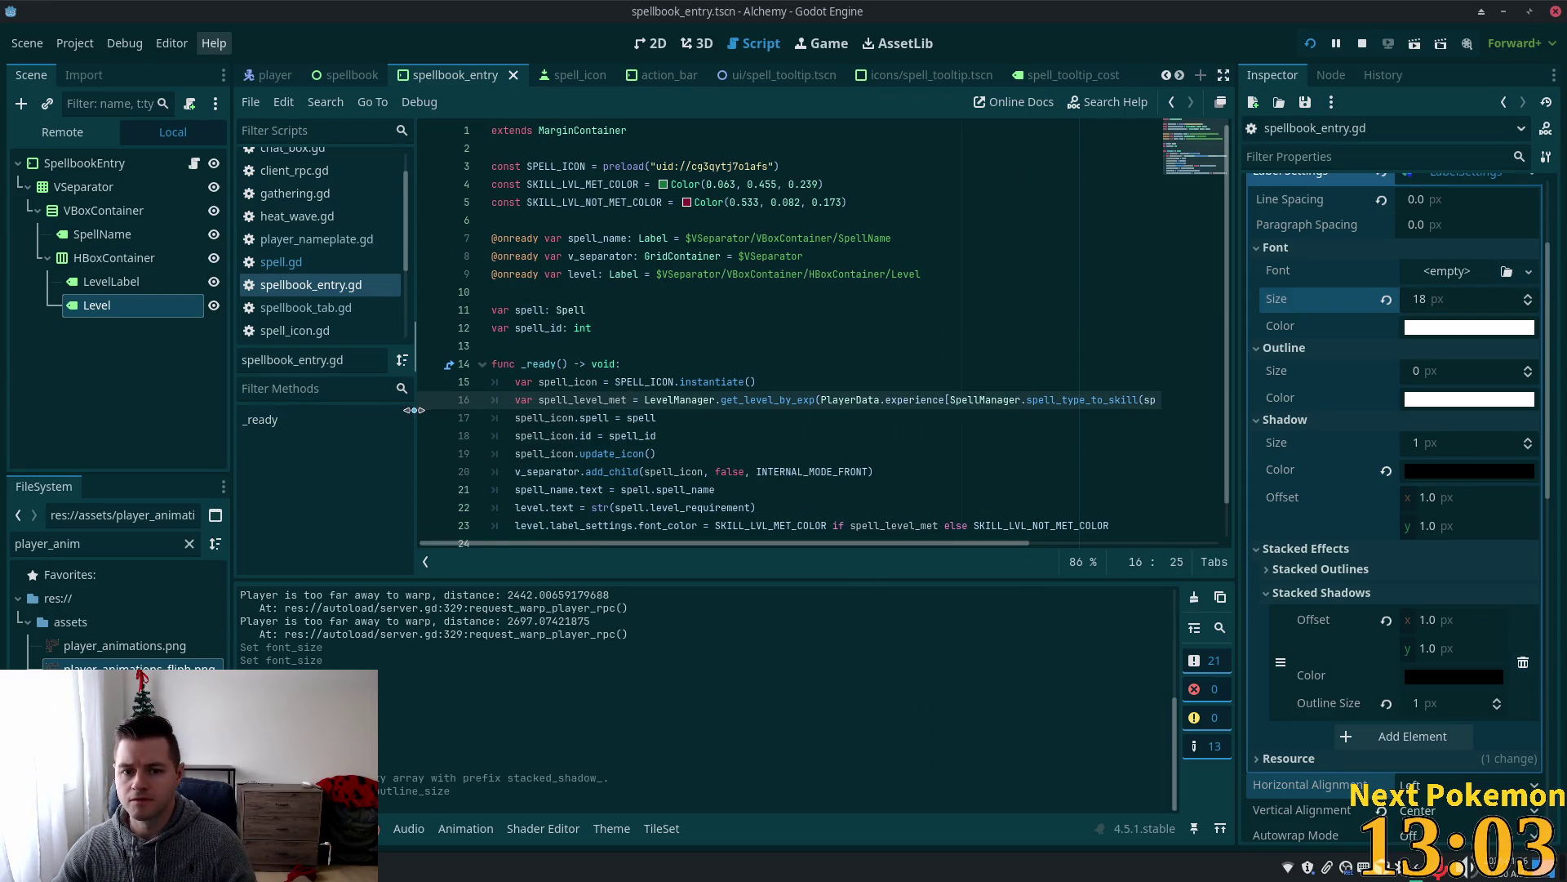
# Widen the code editor and select SKILL_LVL_MET_COLOR on line 23.
pyautogui.moveTo(414, 409); pyautogui.dragTo(377, 409)
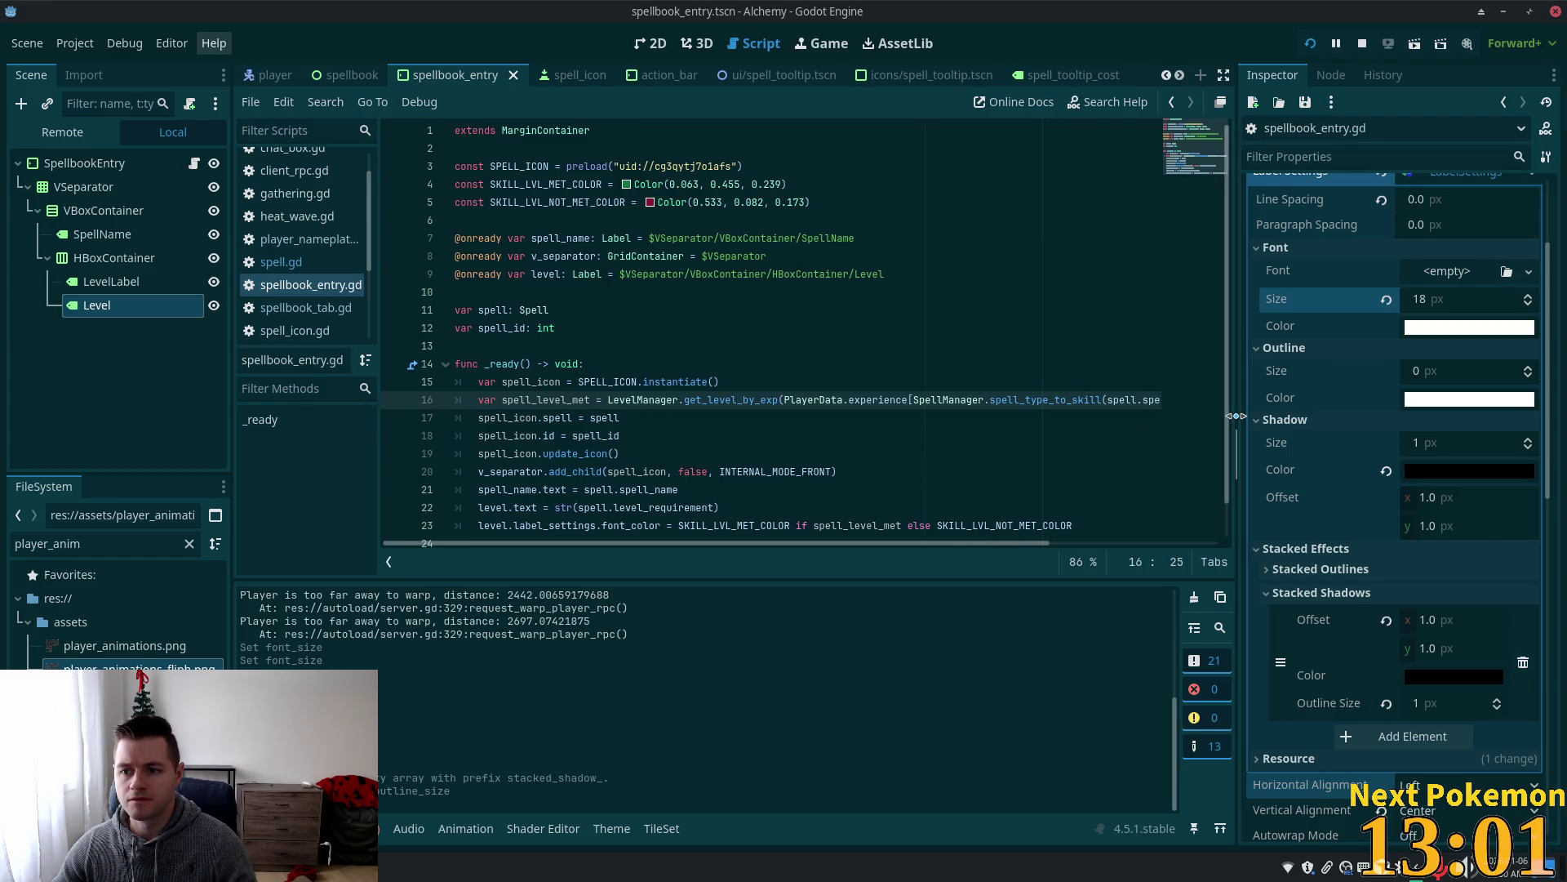
pyautogui.moveTo(1237, 417); pyautogui.dragTo(1277, 417)
pyautogui.moveTo(945, 544); pyautogui.dragTo(1157, 548)
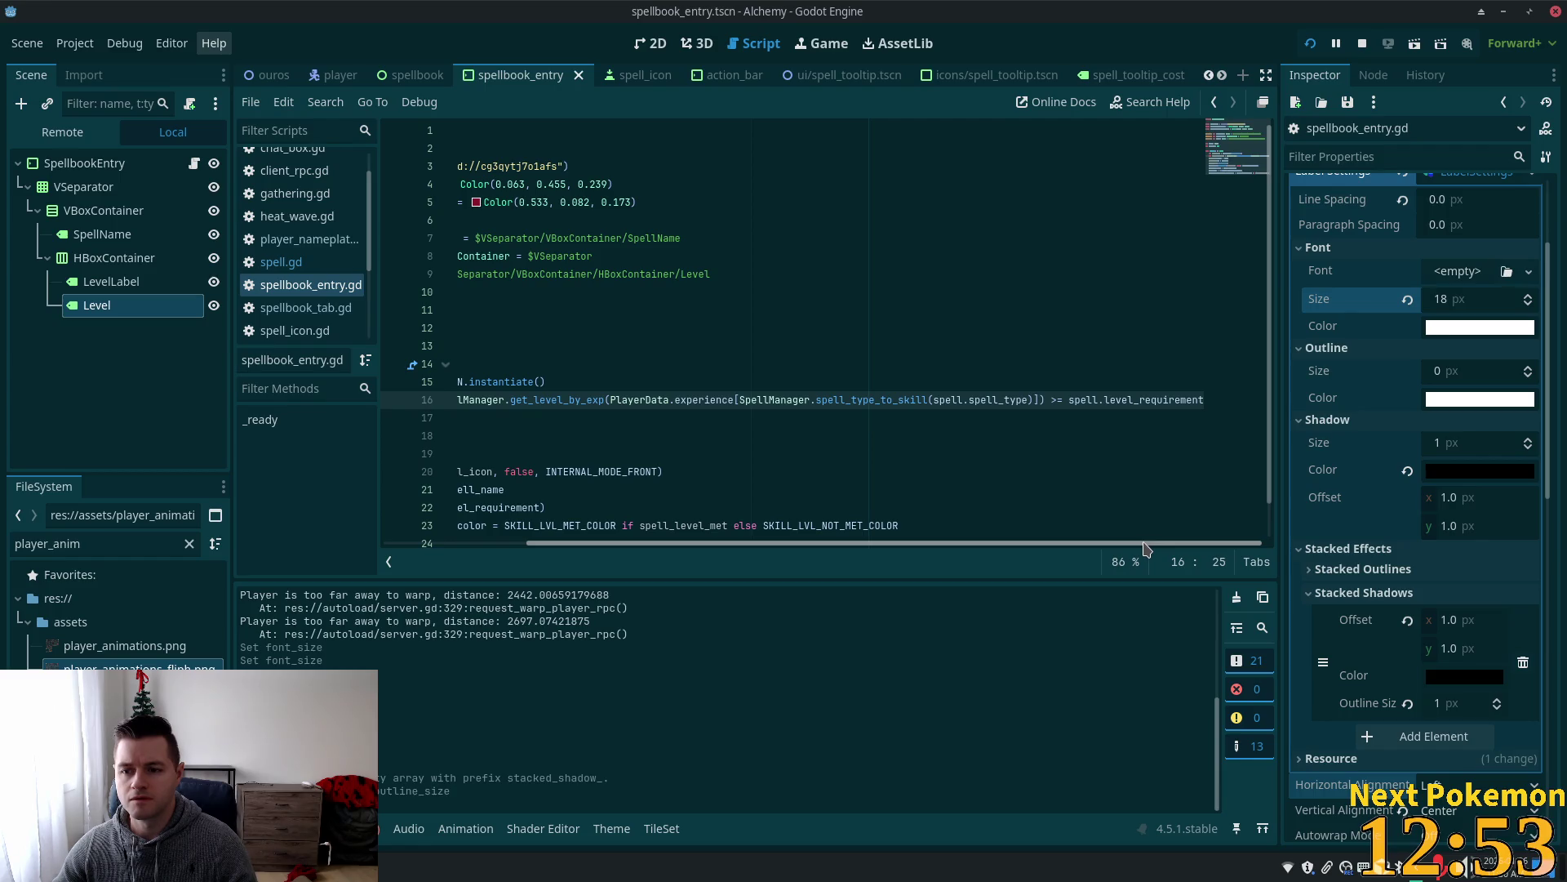
pyautogui.moveTo(1145, 543); pyautogui.dragTo(943, 531)
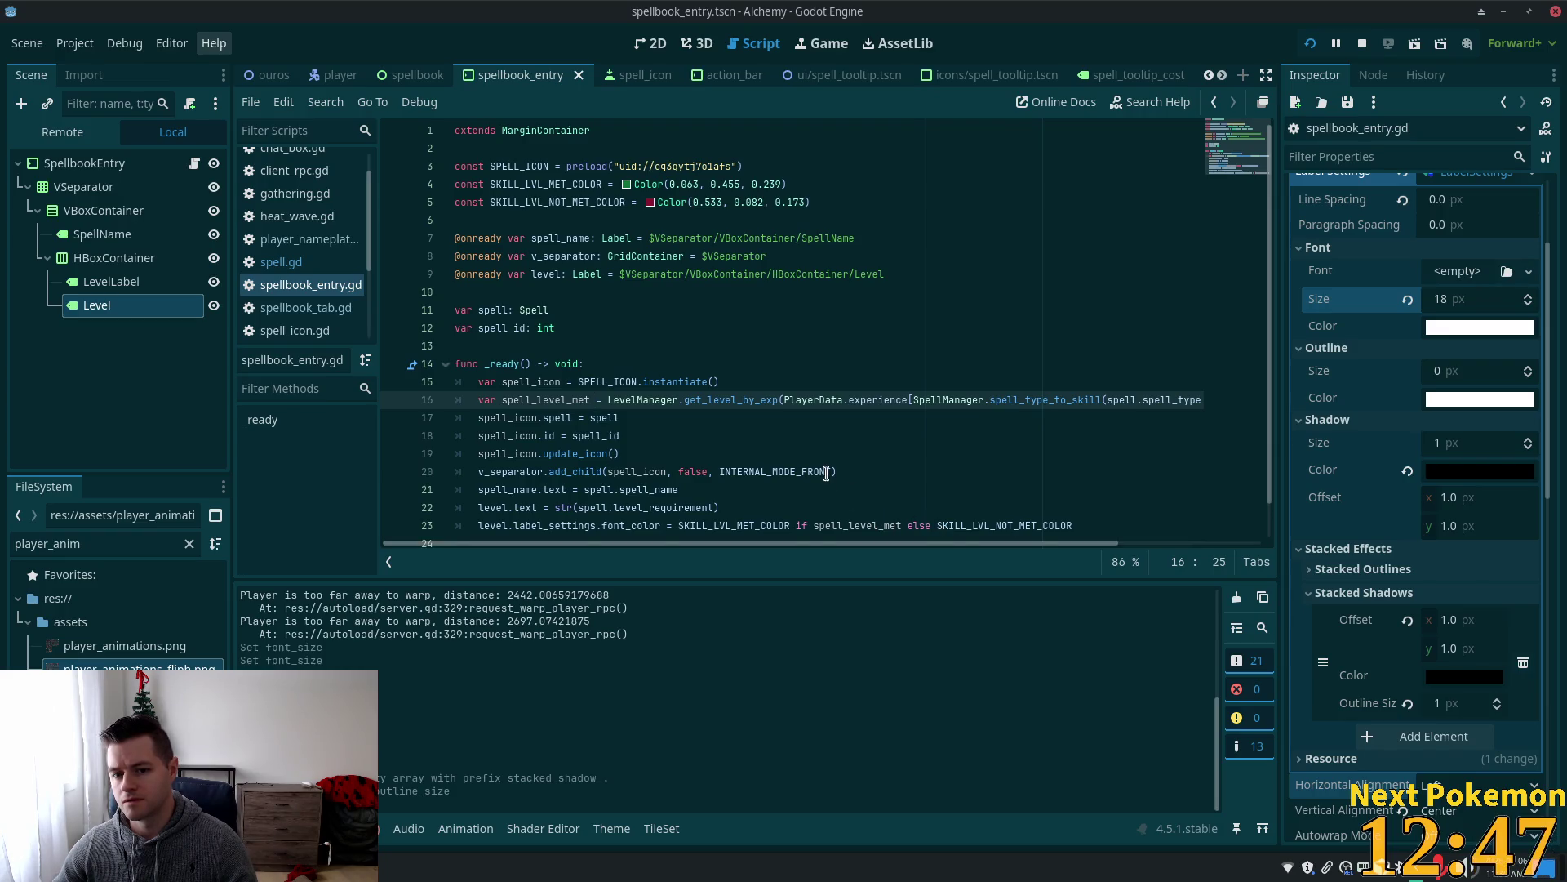
pyautogui.scroll(-1, 828, 473)
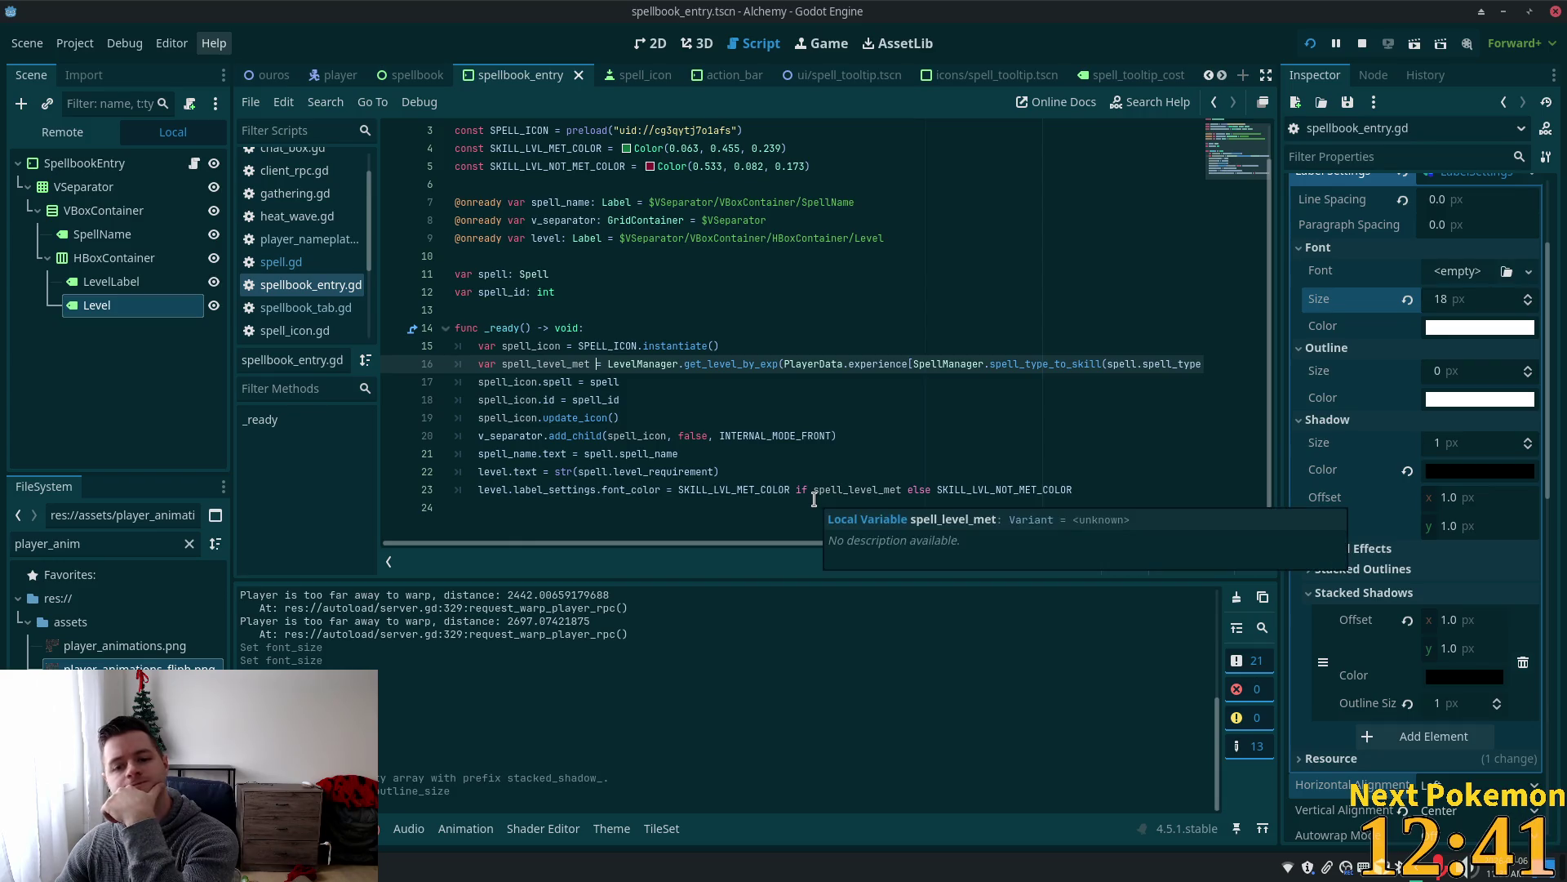
pyautogui.doubleClick(740, 496)
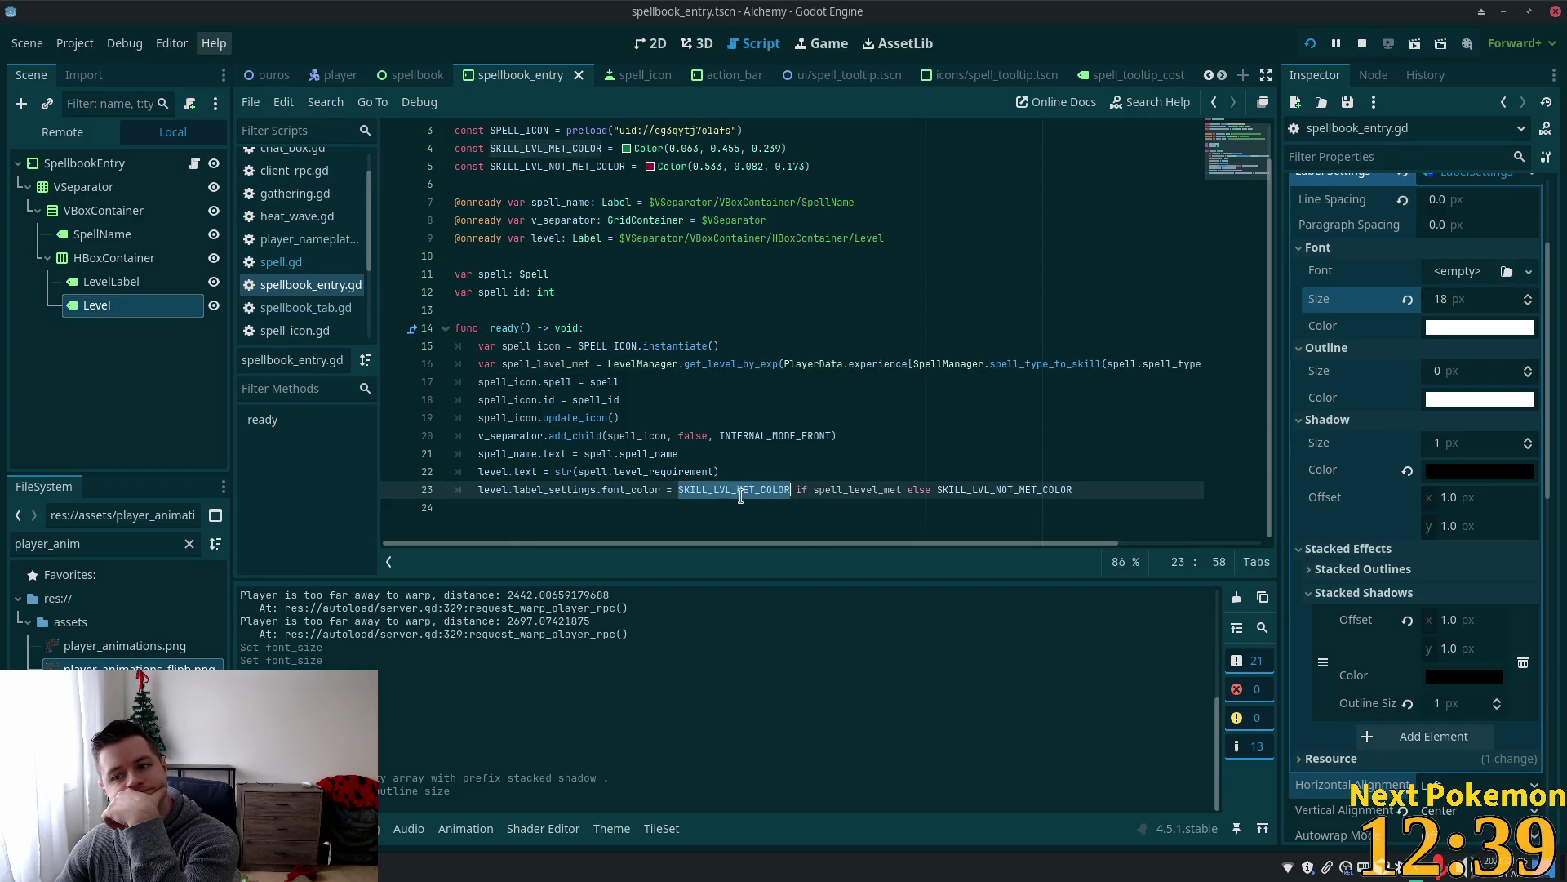
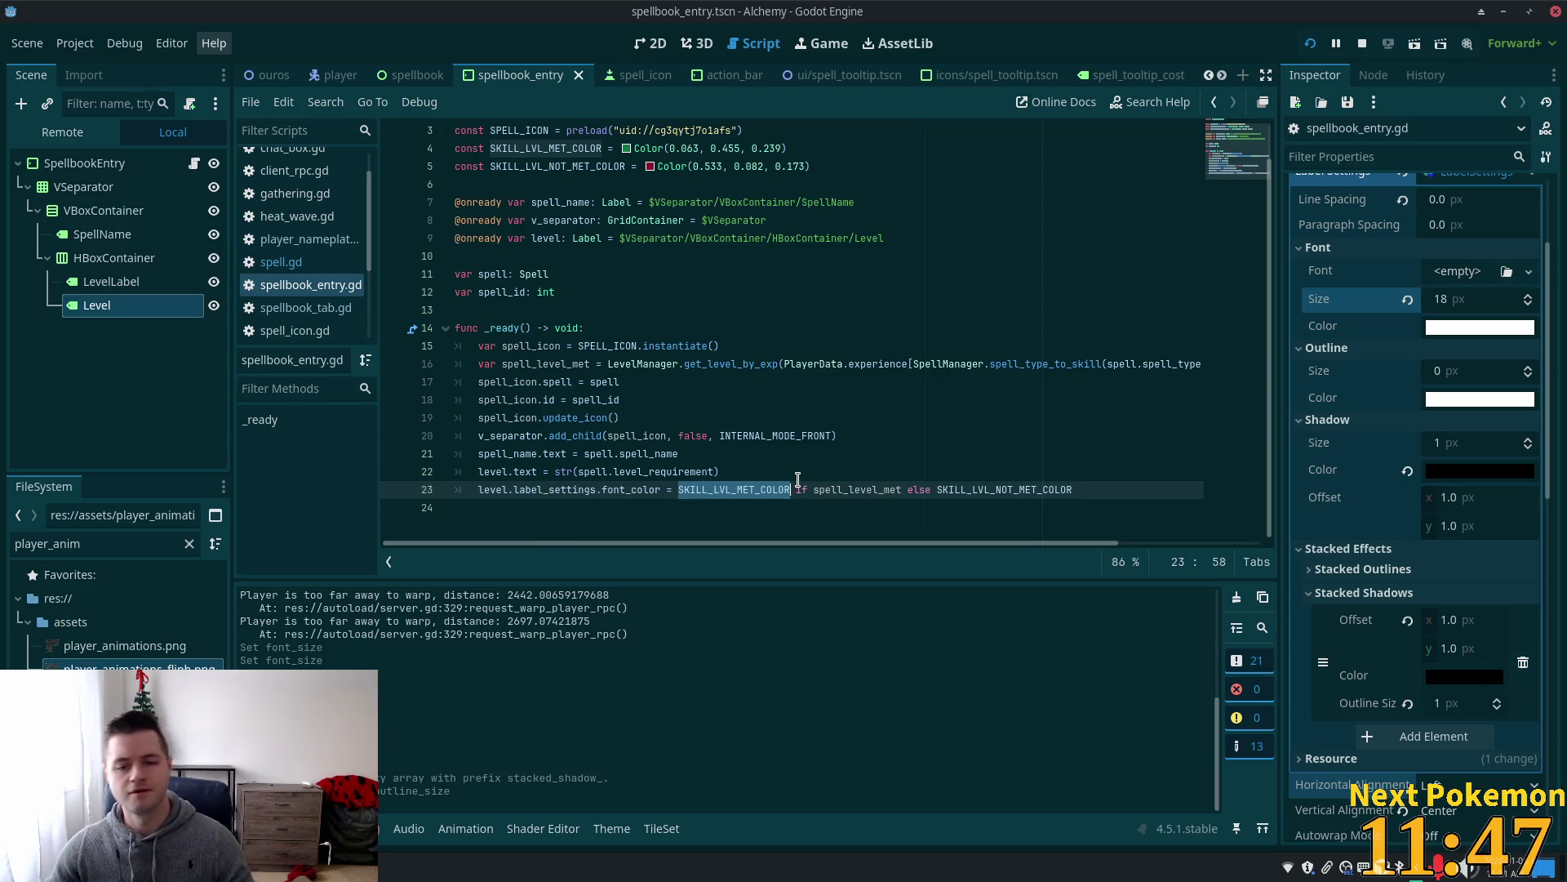
# In VS Code, put the caret before the >= in line 16's spell_level_met check.
pyautogui.hotkey('alt', 'Tab')
pyautogui.click(706, 327)
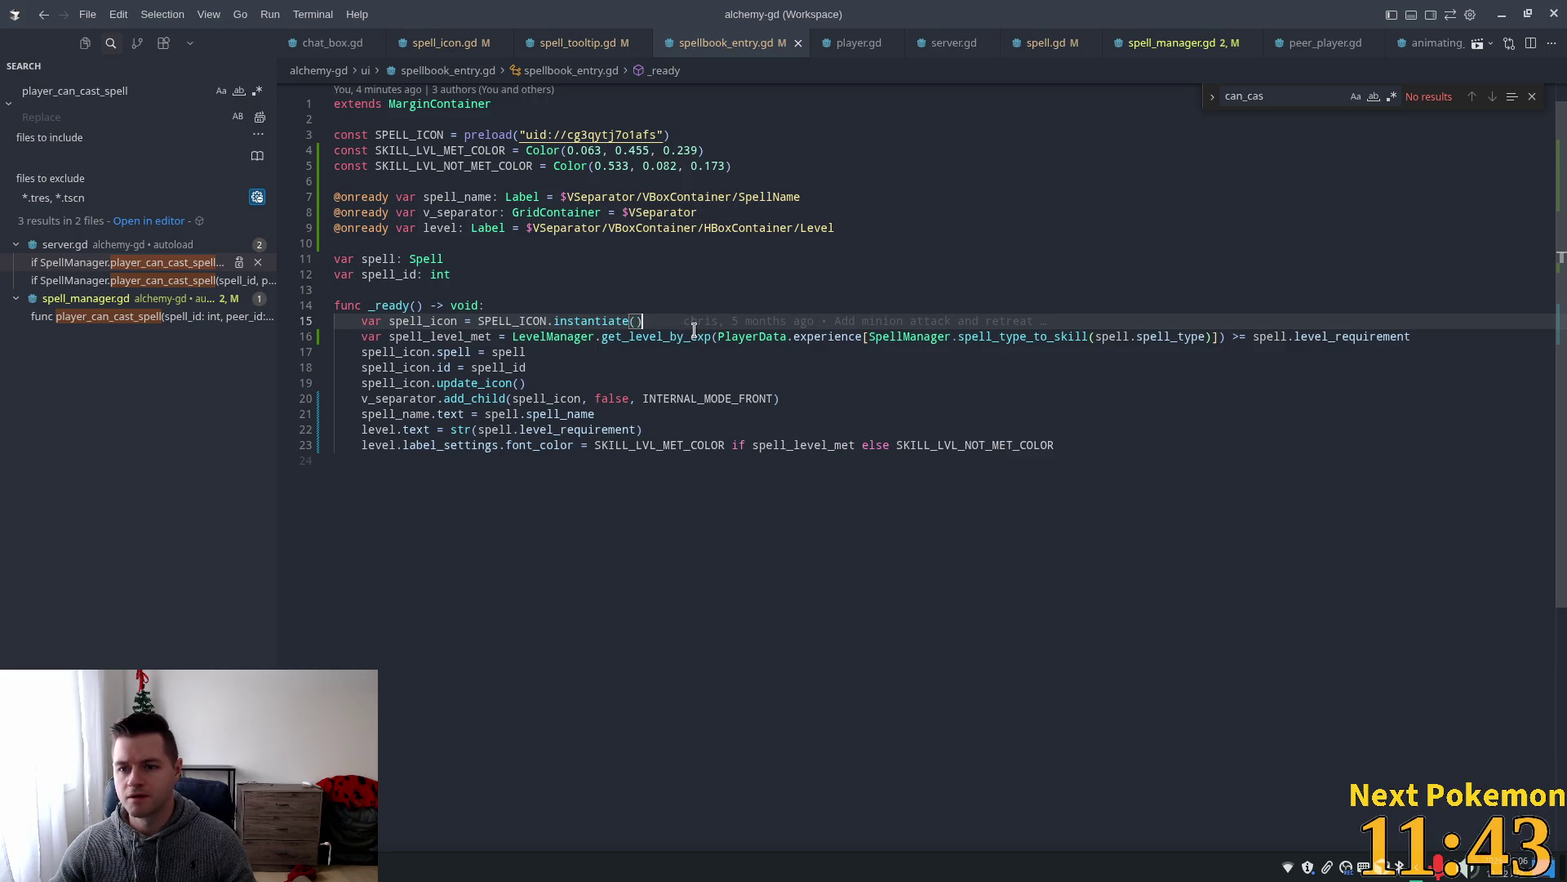
pyautogui.moveTo(1016, 341)
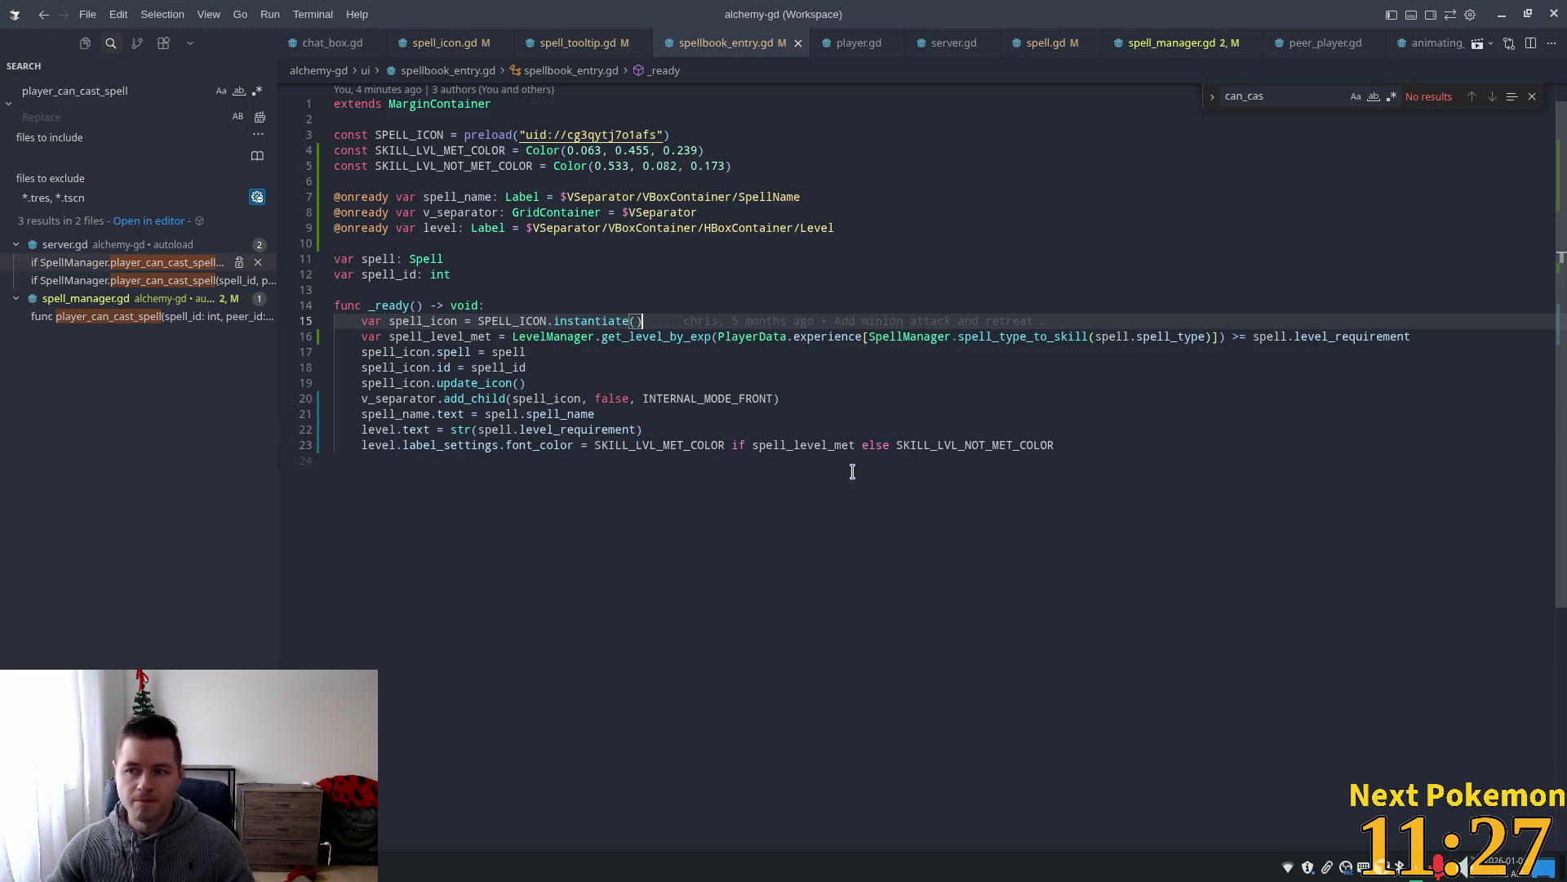
pyautogui.doubleClick(695, 338)
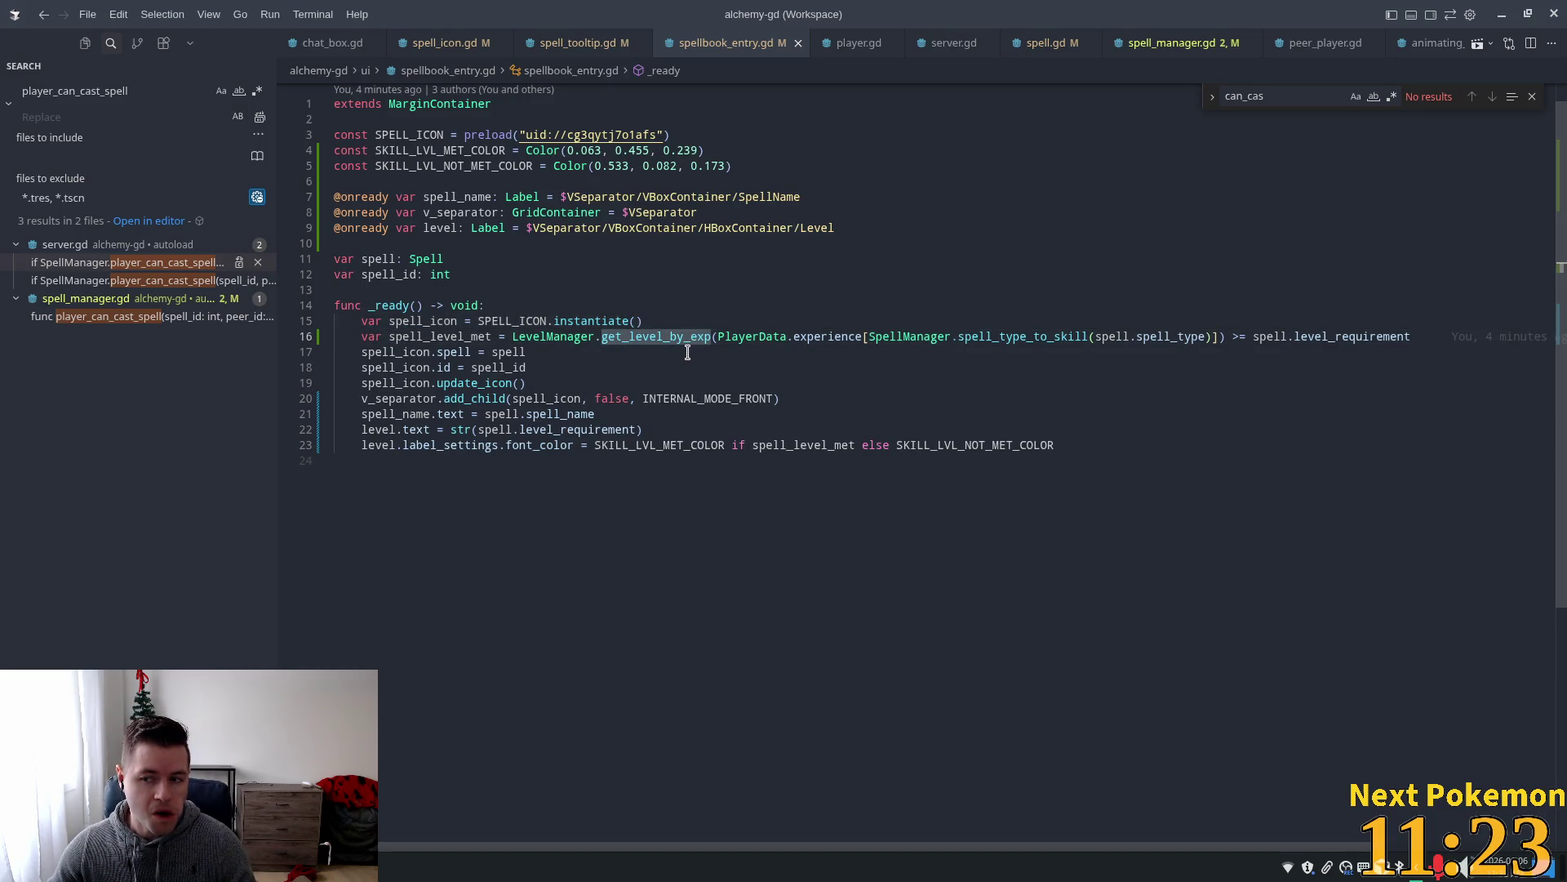
pyautogui.click(1230, 337)
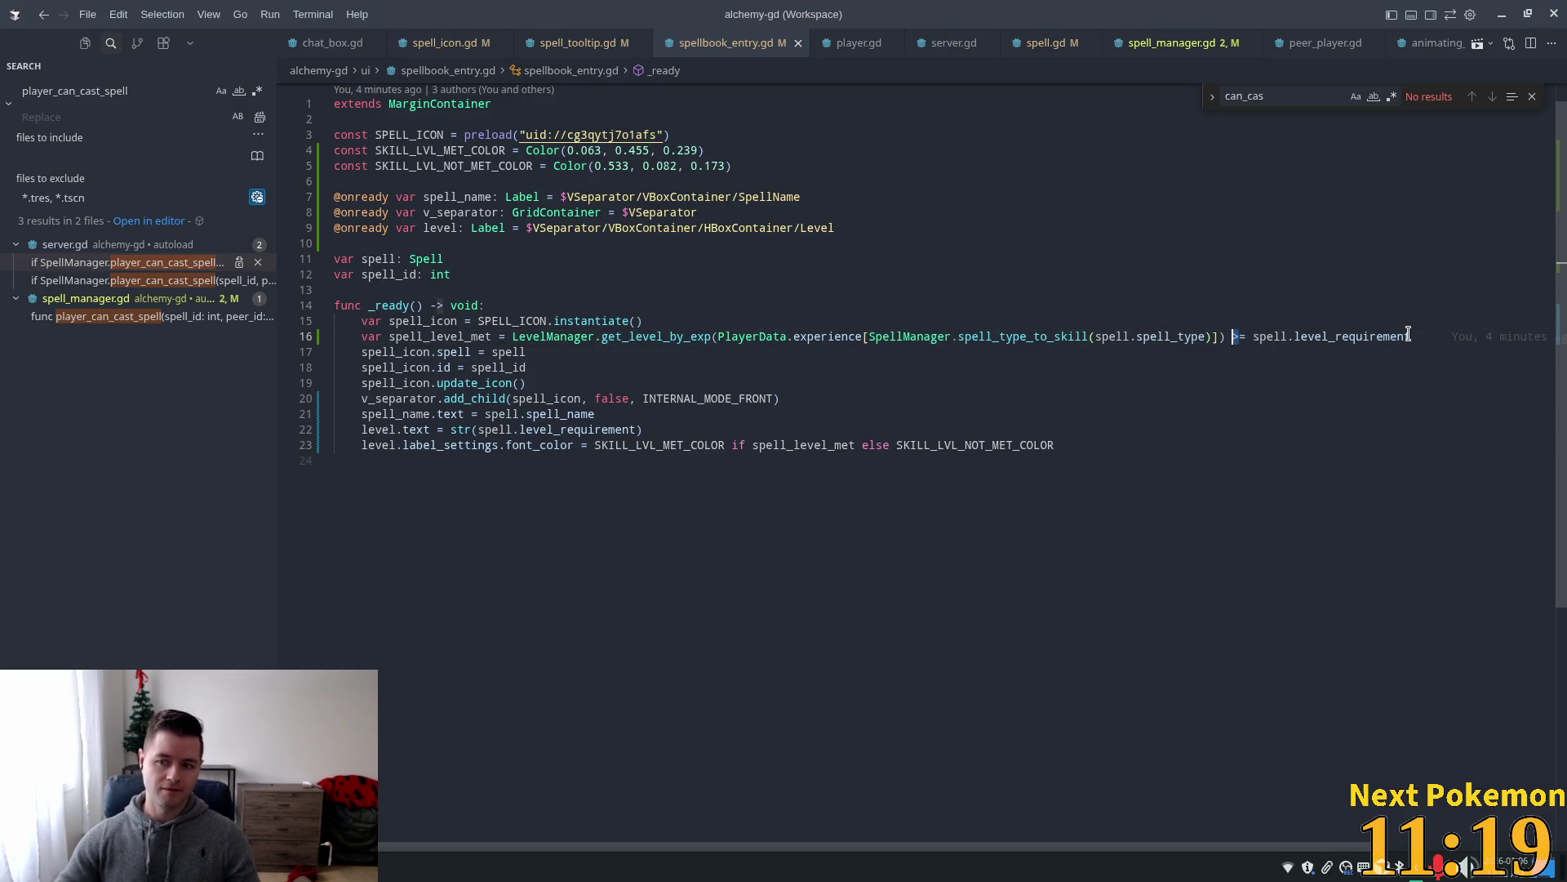
# Change the level comparison to <= and launch Alchemy from Godot.
pyautogui.write('<')
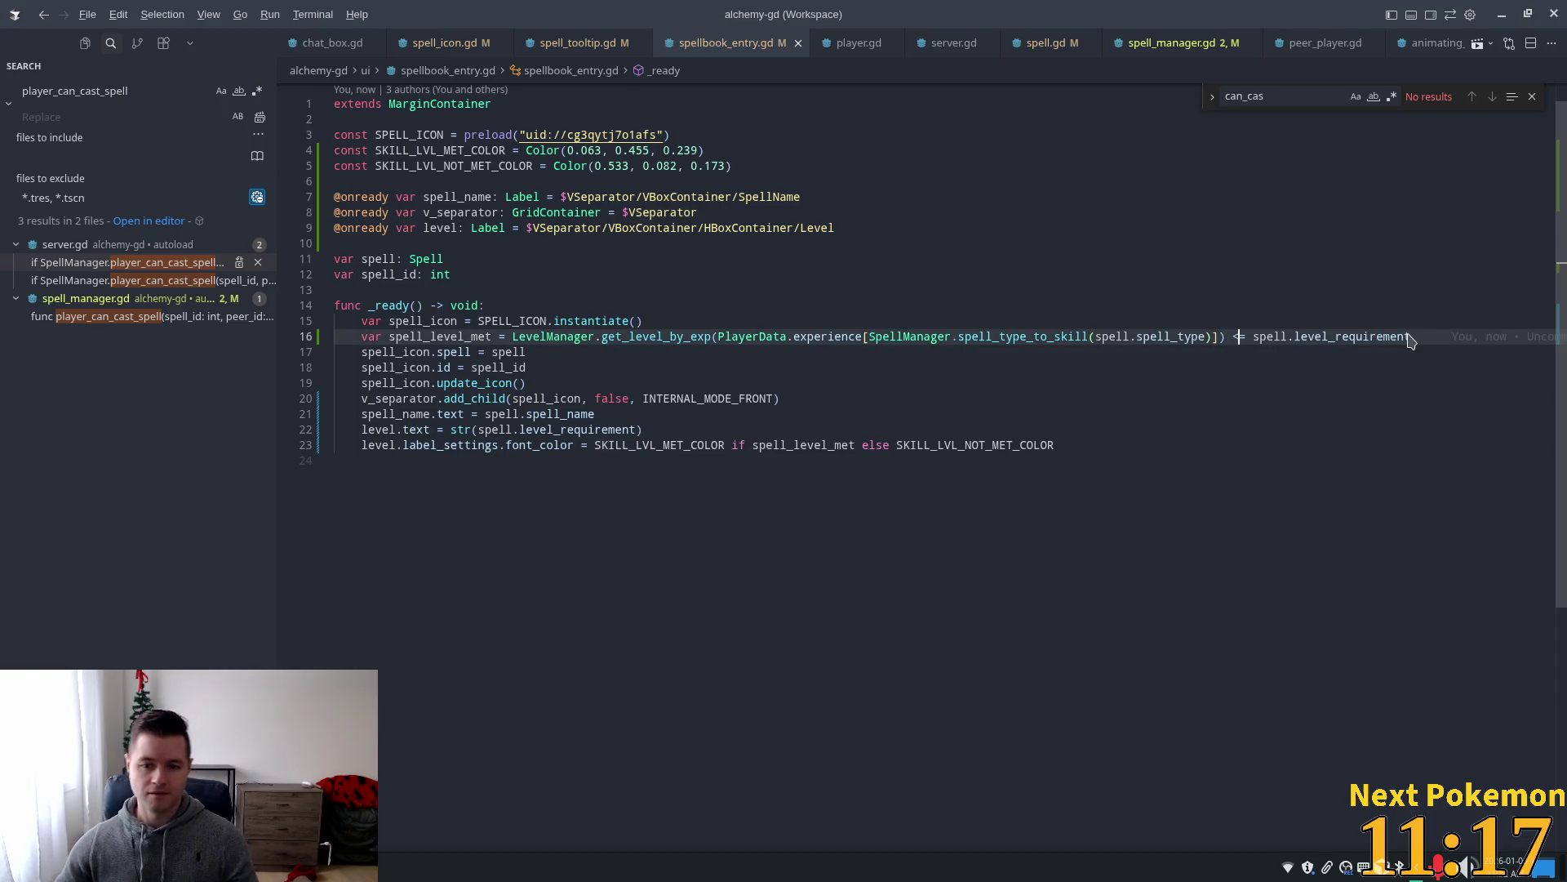
pyautogui.hotkey('alt', 'Tab')
pyautogui.click(1310, 43)
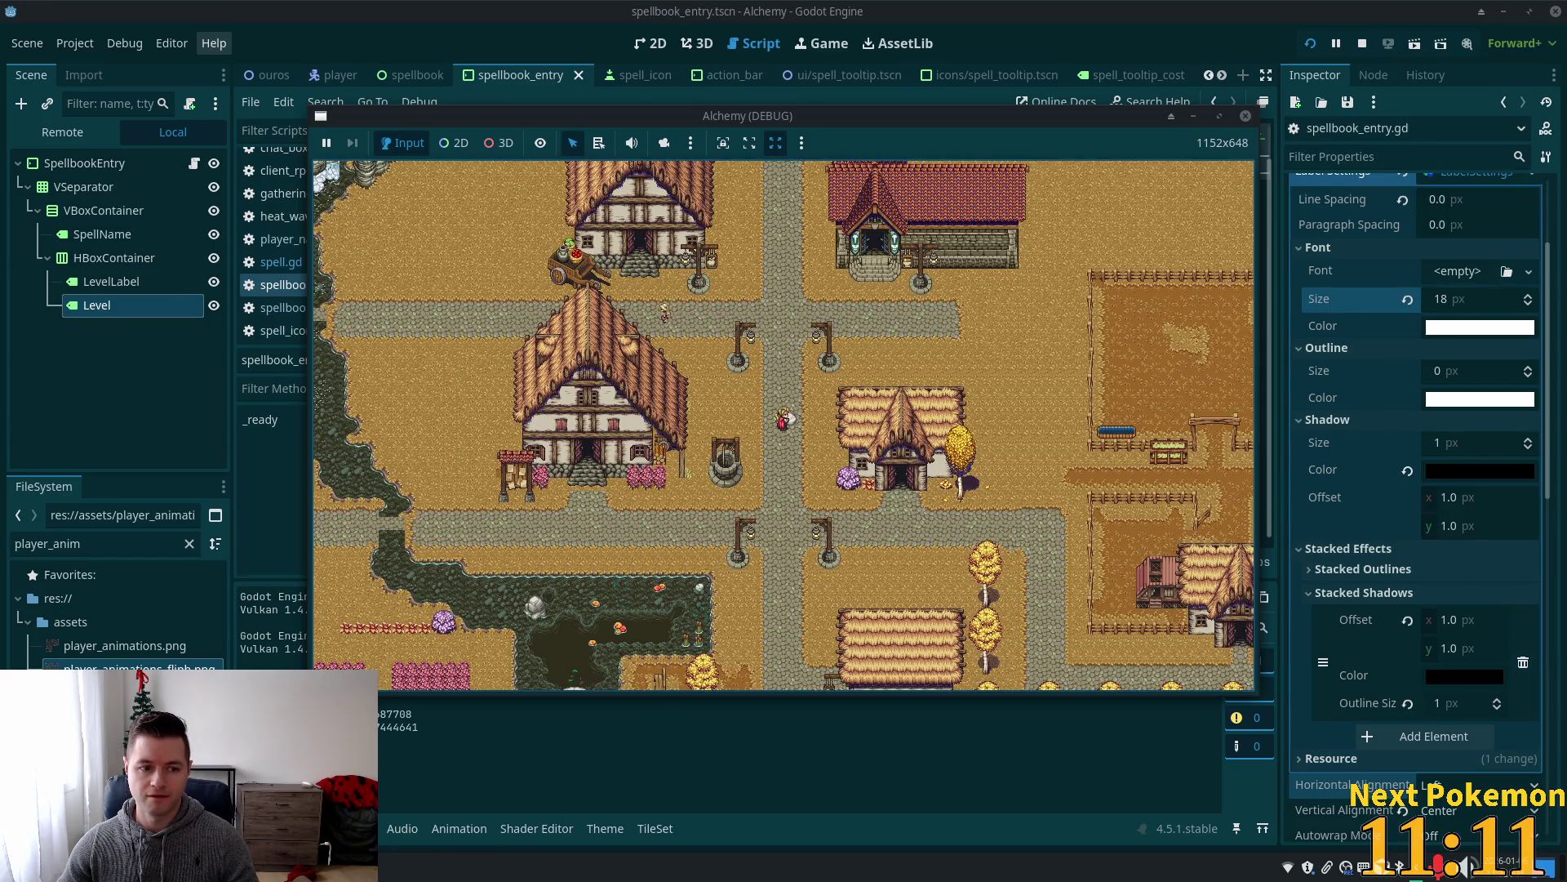
pyautogui.hotkey('alt', 'Tab')
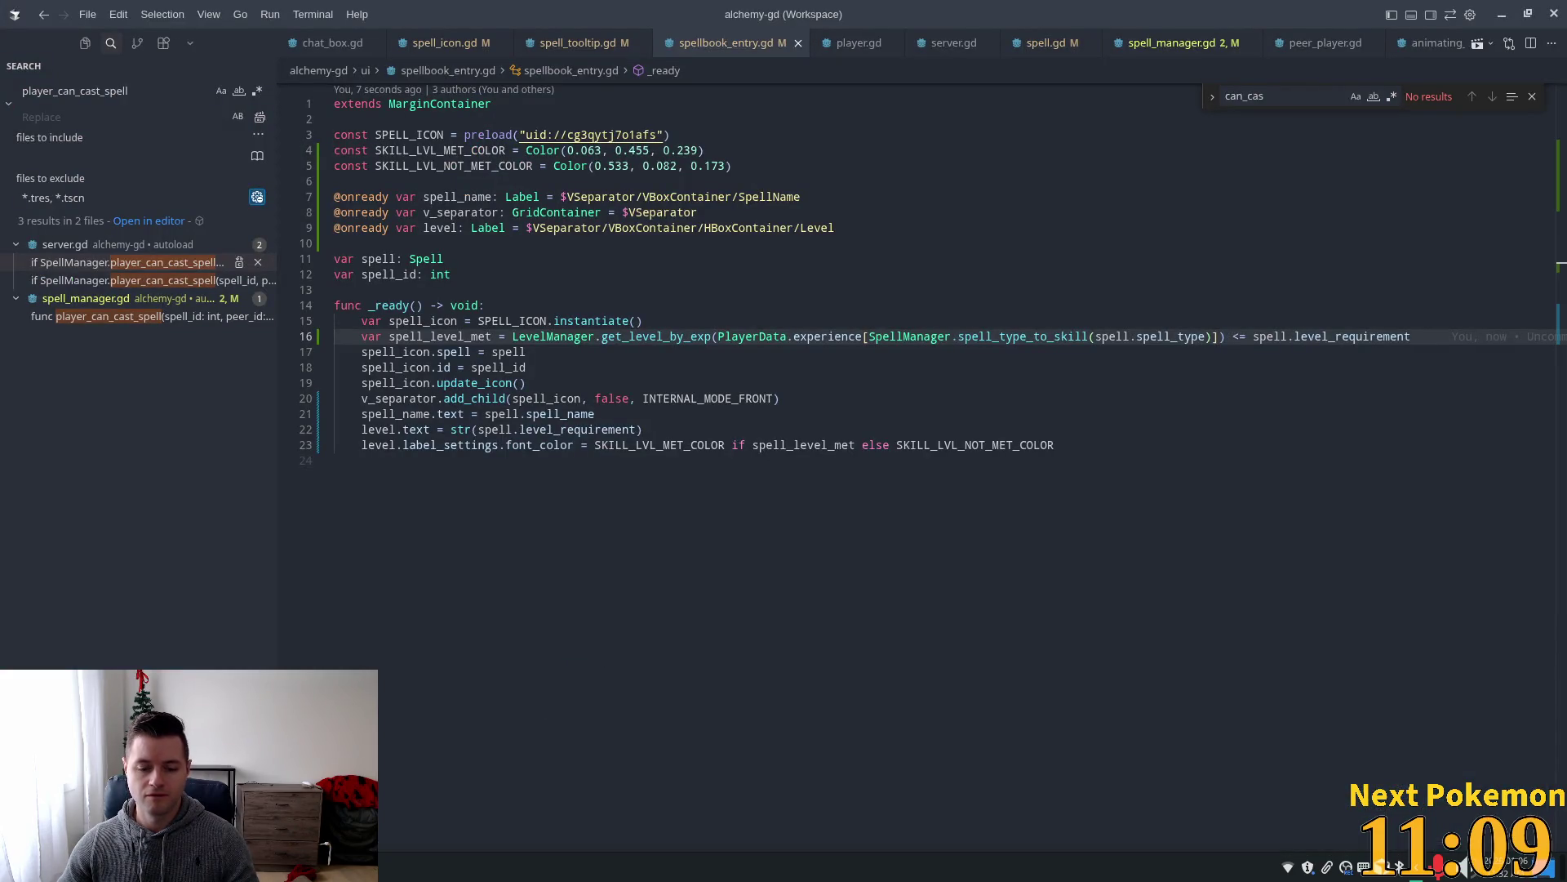
pyautogui.hotkey('alt', 'Tab')
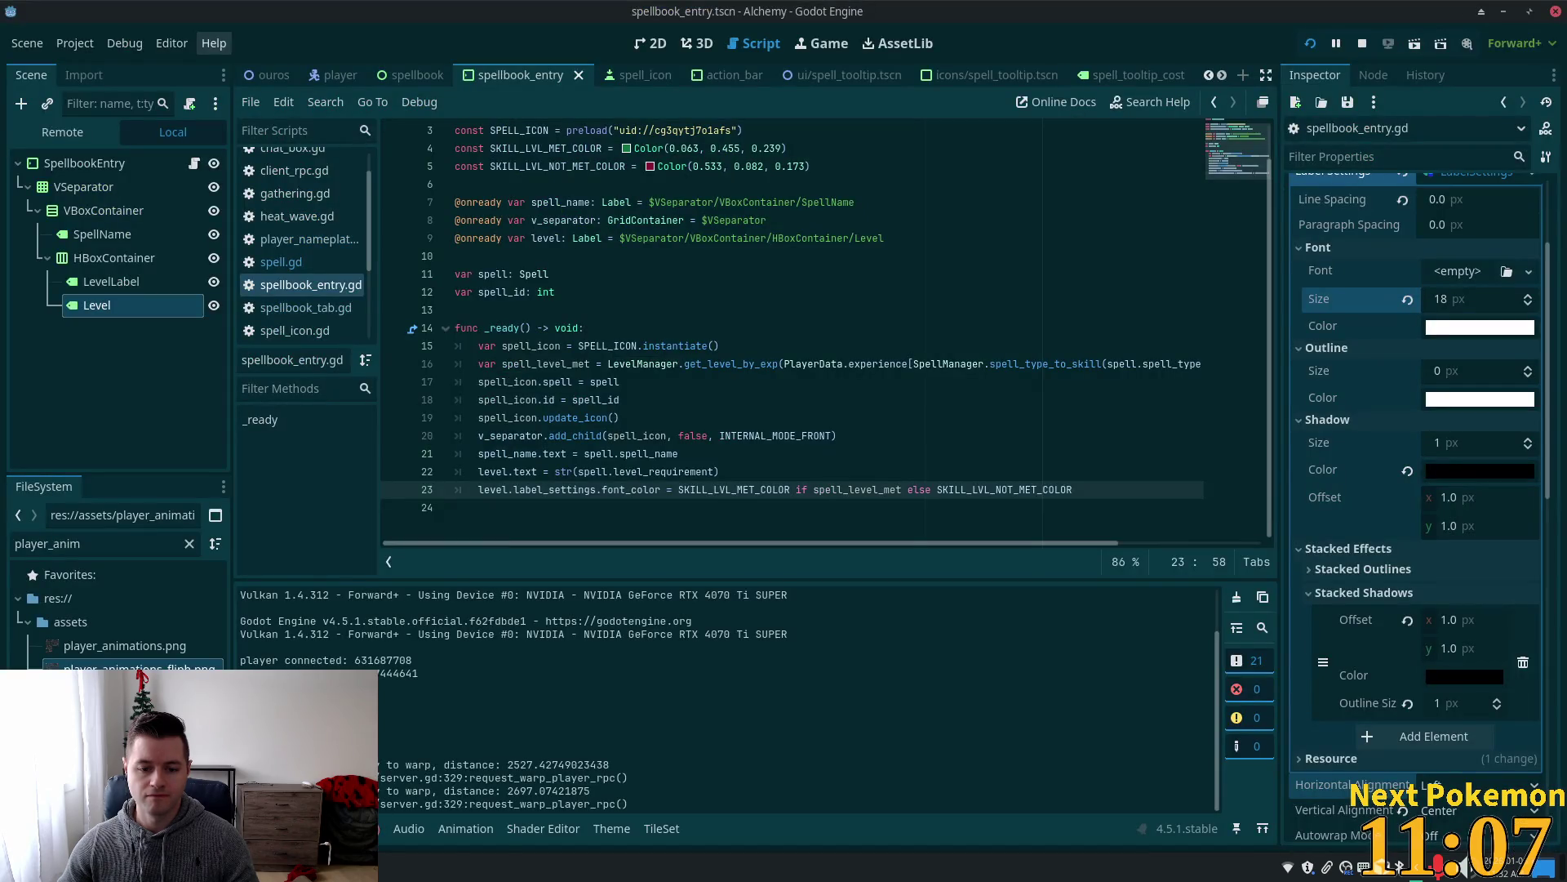
pyautogui.hotkey('alt', 'Tab')
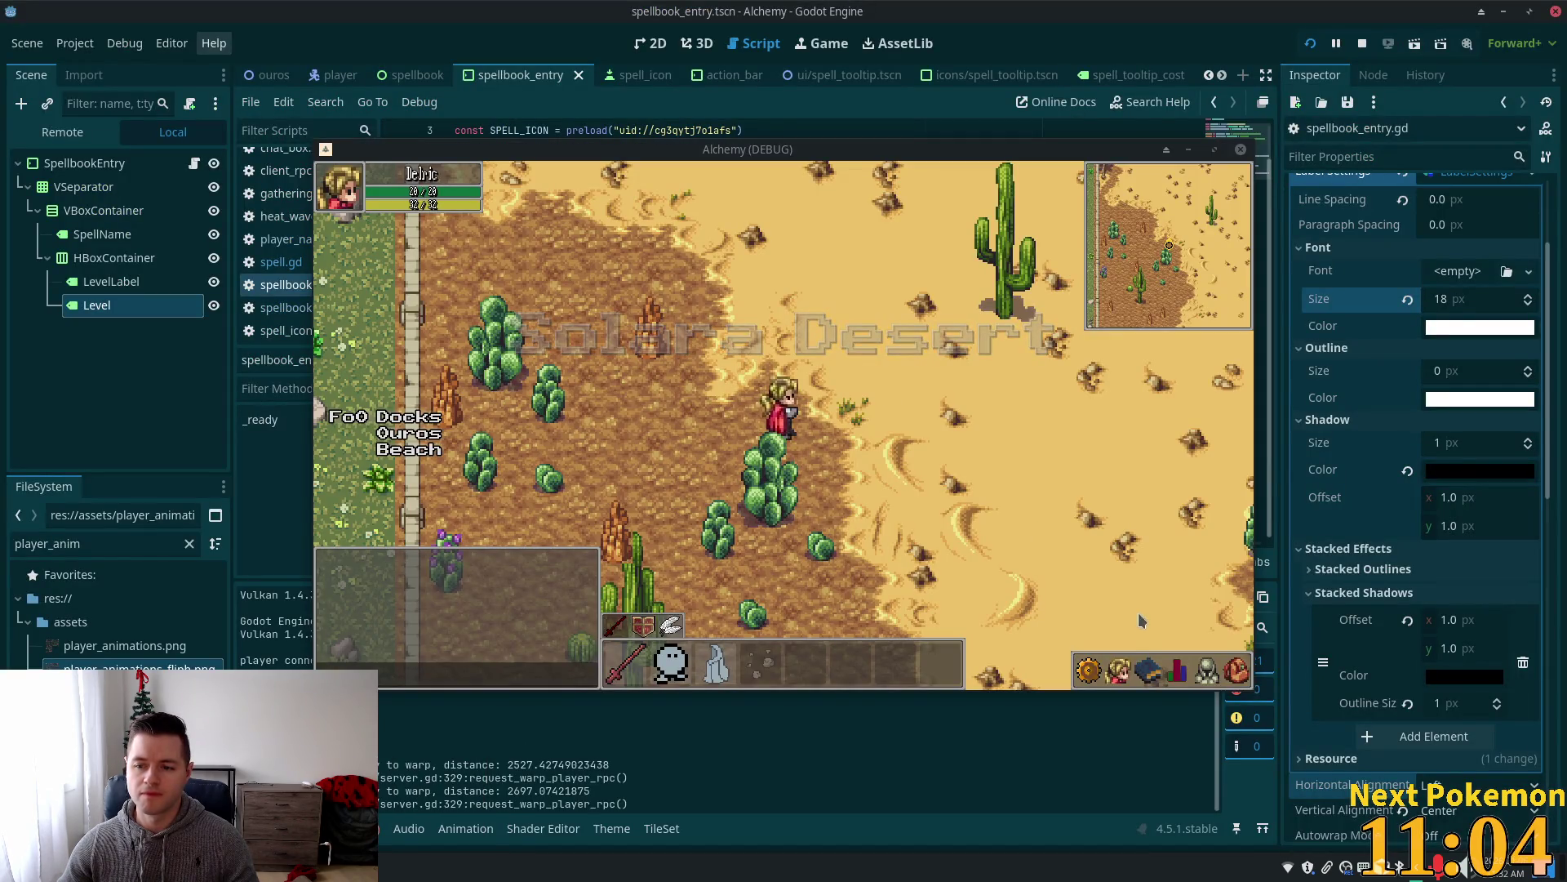
# Check the in-game spellbook categories, including Refine Ore, then close the game and return to VS Code.
pyautogui.click(1146, 671)
pyautogui.click(1147, 671)
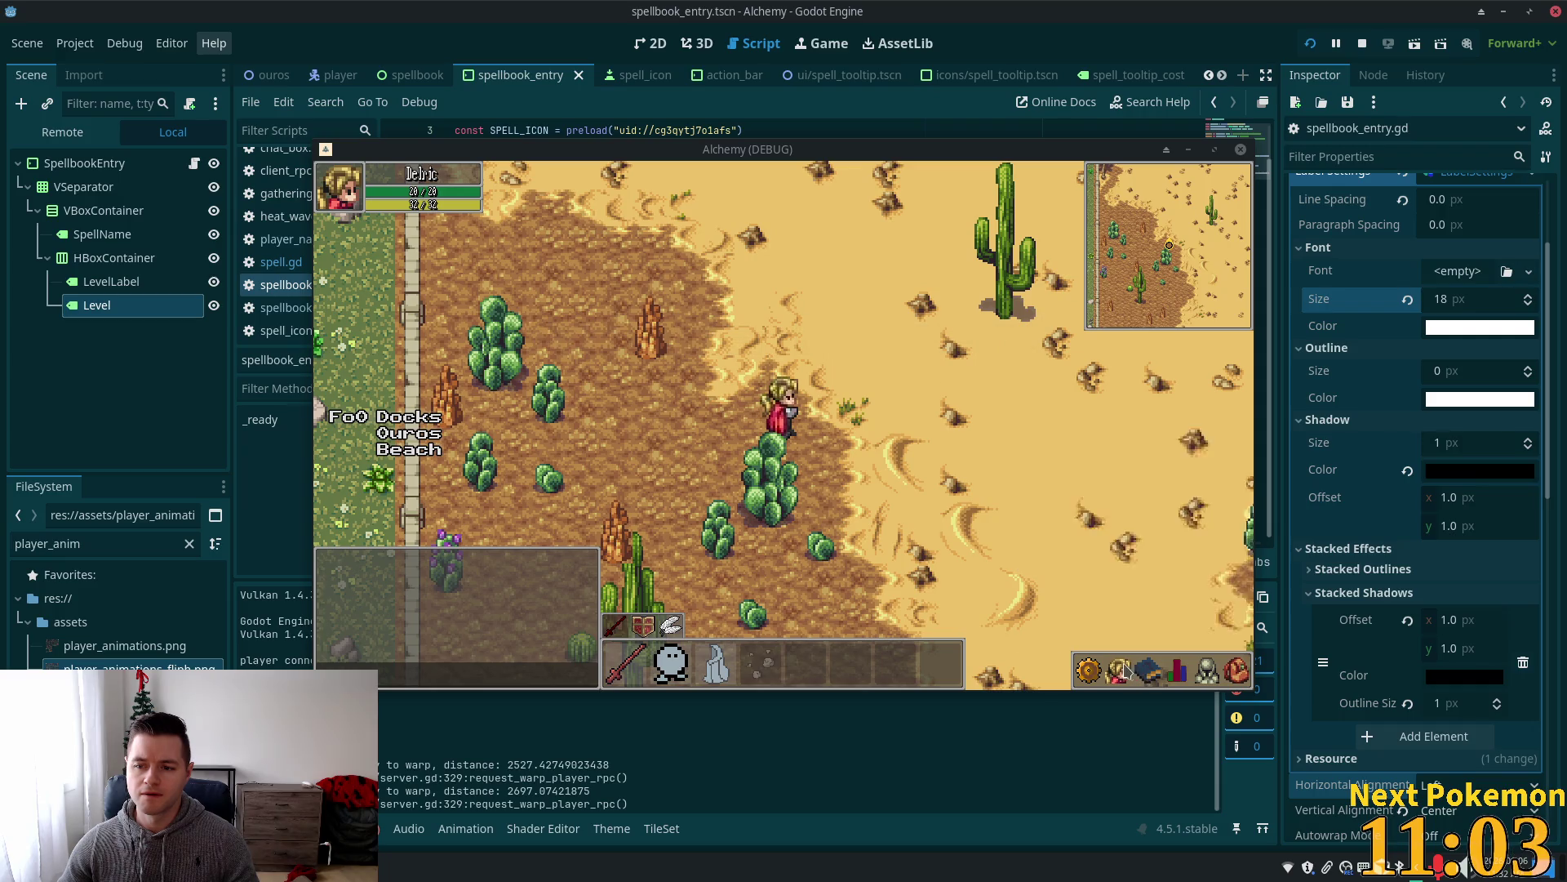
pyautogui.click(1146, 671)
pyautogui.click(1038, 476)
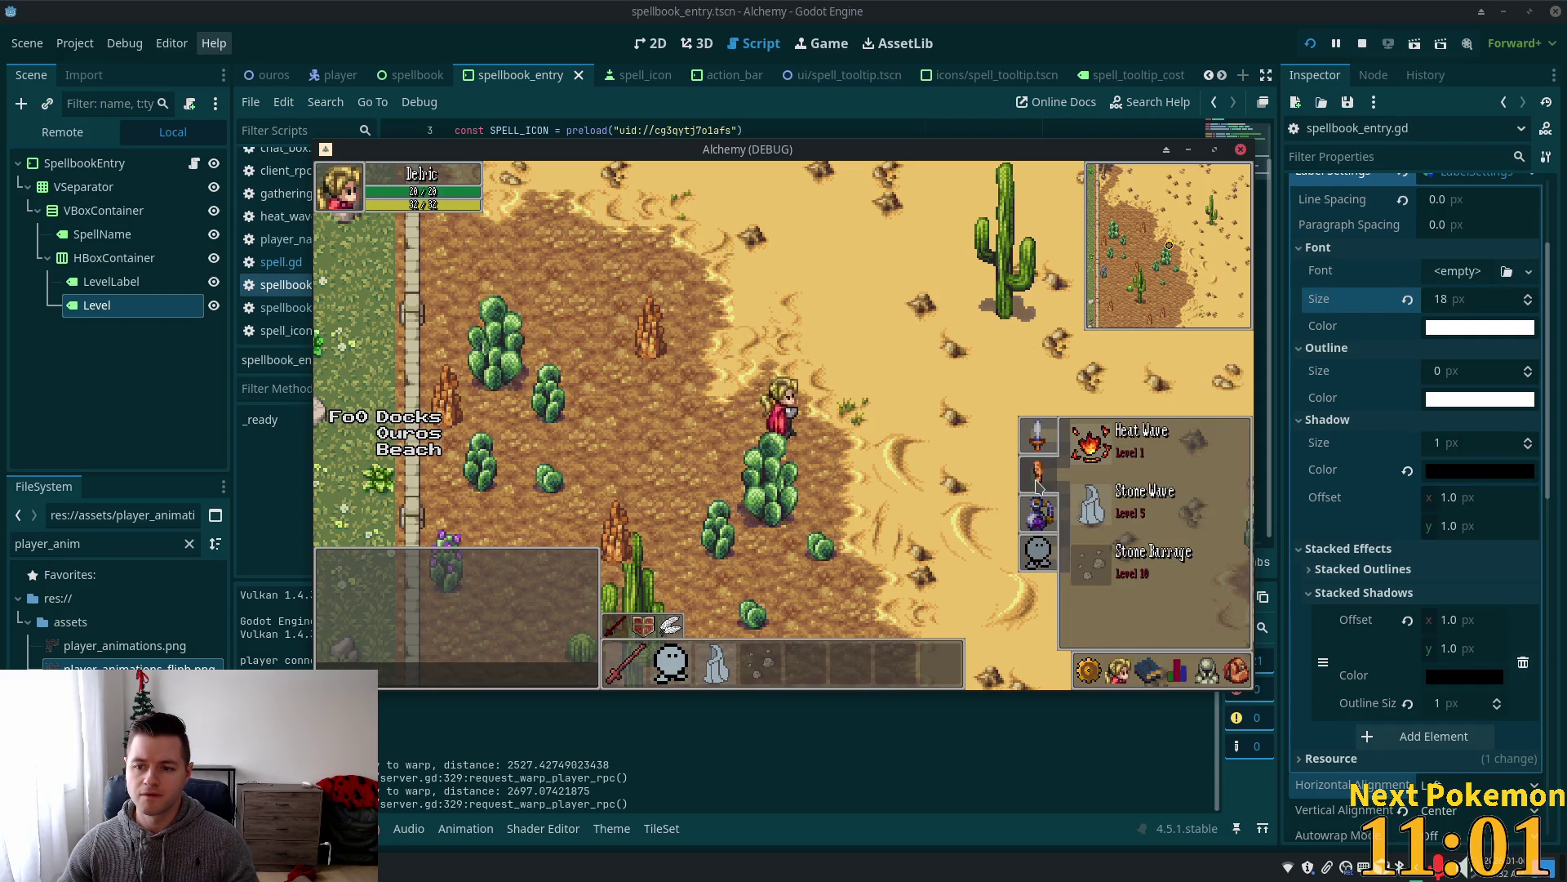
pyautogui.click(1035, 520)
pyautogui.press('Escape')
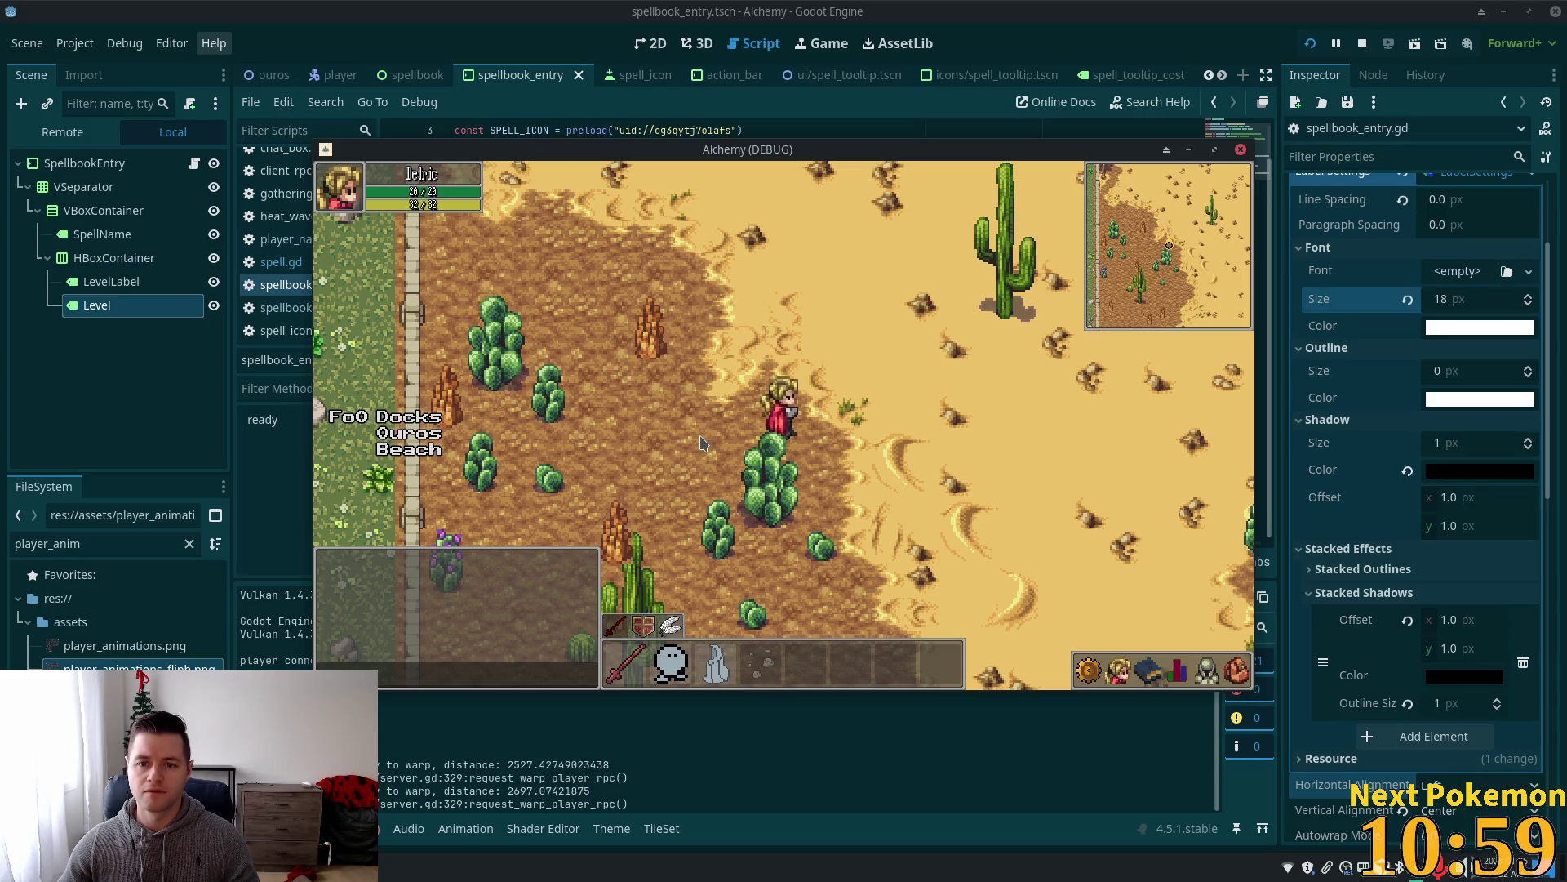
pyautogui.hotkey('alt', 'F4')
pyautogui.hotkey('alt', 'Tab')
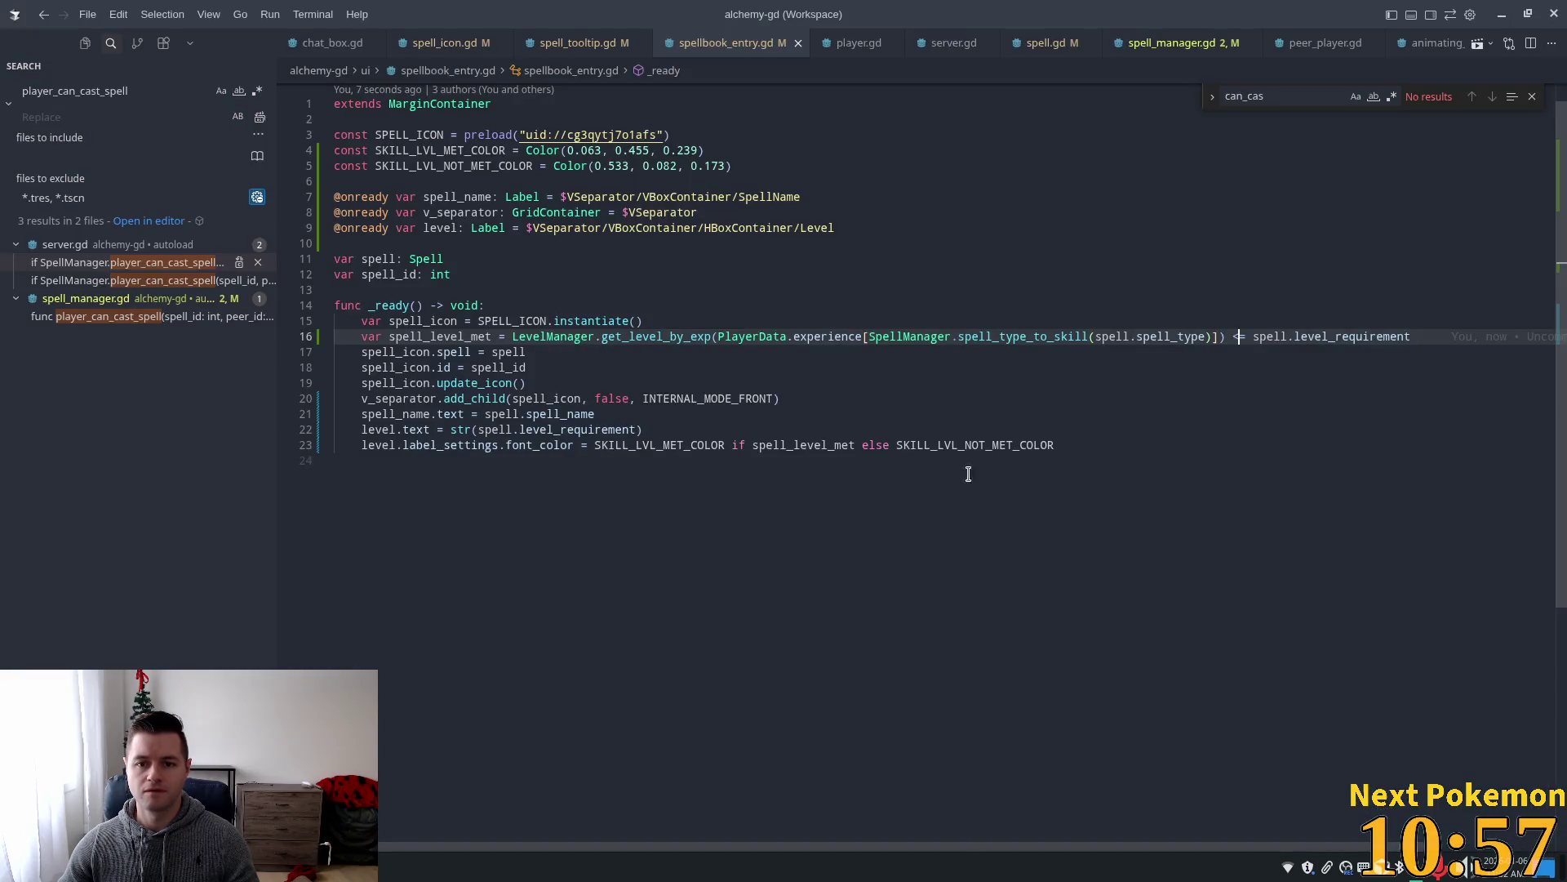
# Restore the >= check, save, and add a spell level requirement print below line 15.
pyautogui.hotkey('ctrl', 'z')
pyautogui.hotkey('ctrl', 's')
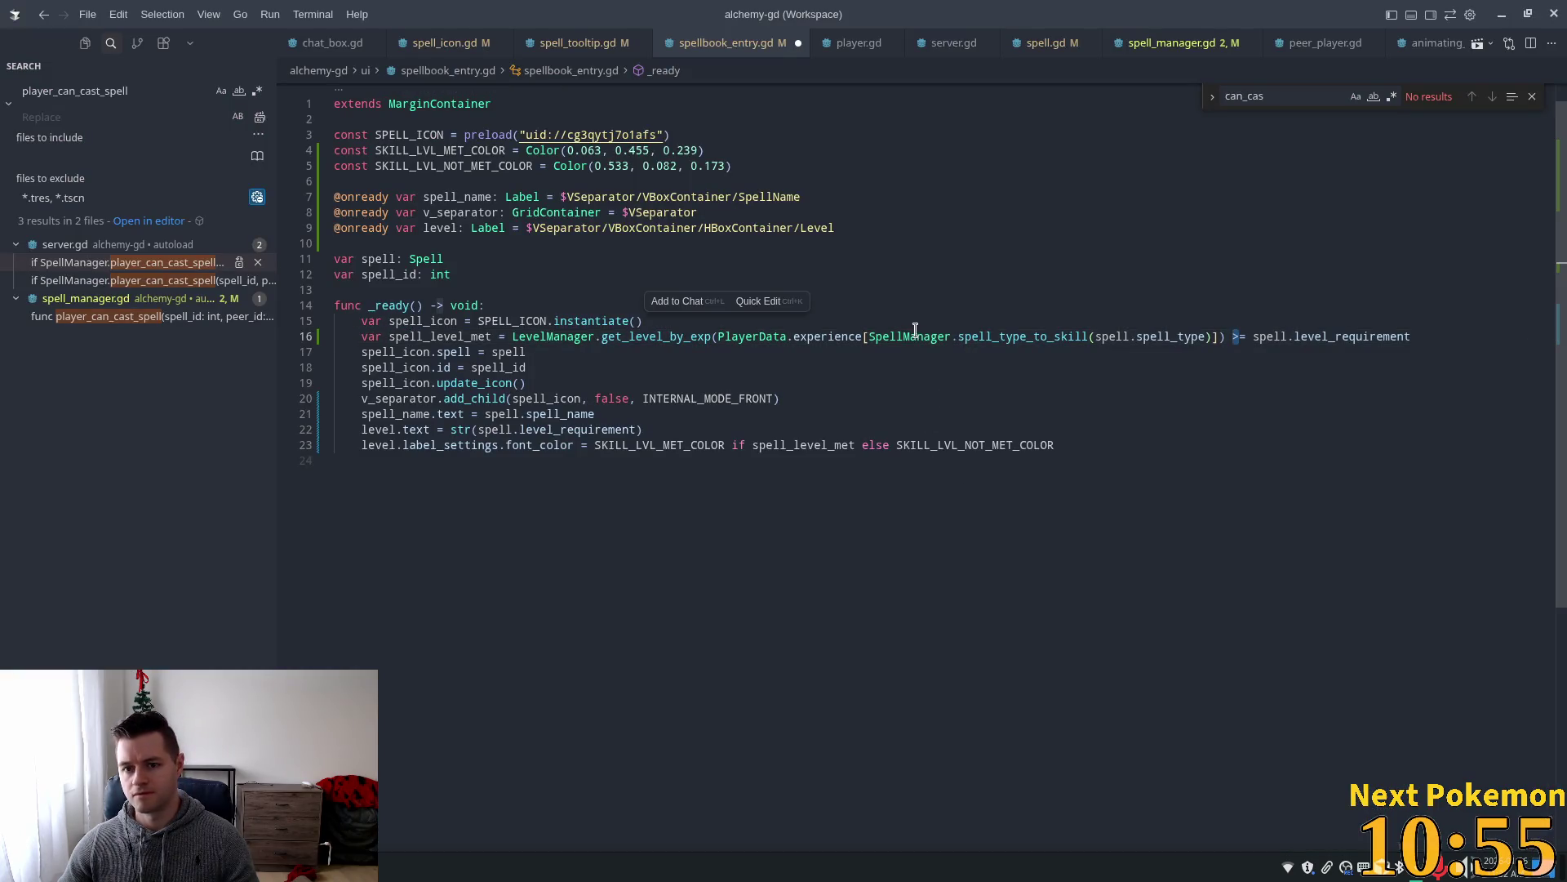
pyautogui.click(605, 259)
pyautogui.click(775, 321)
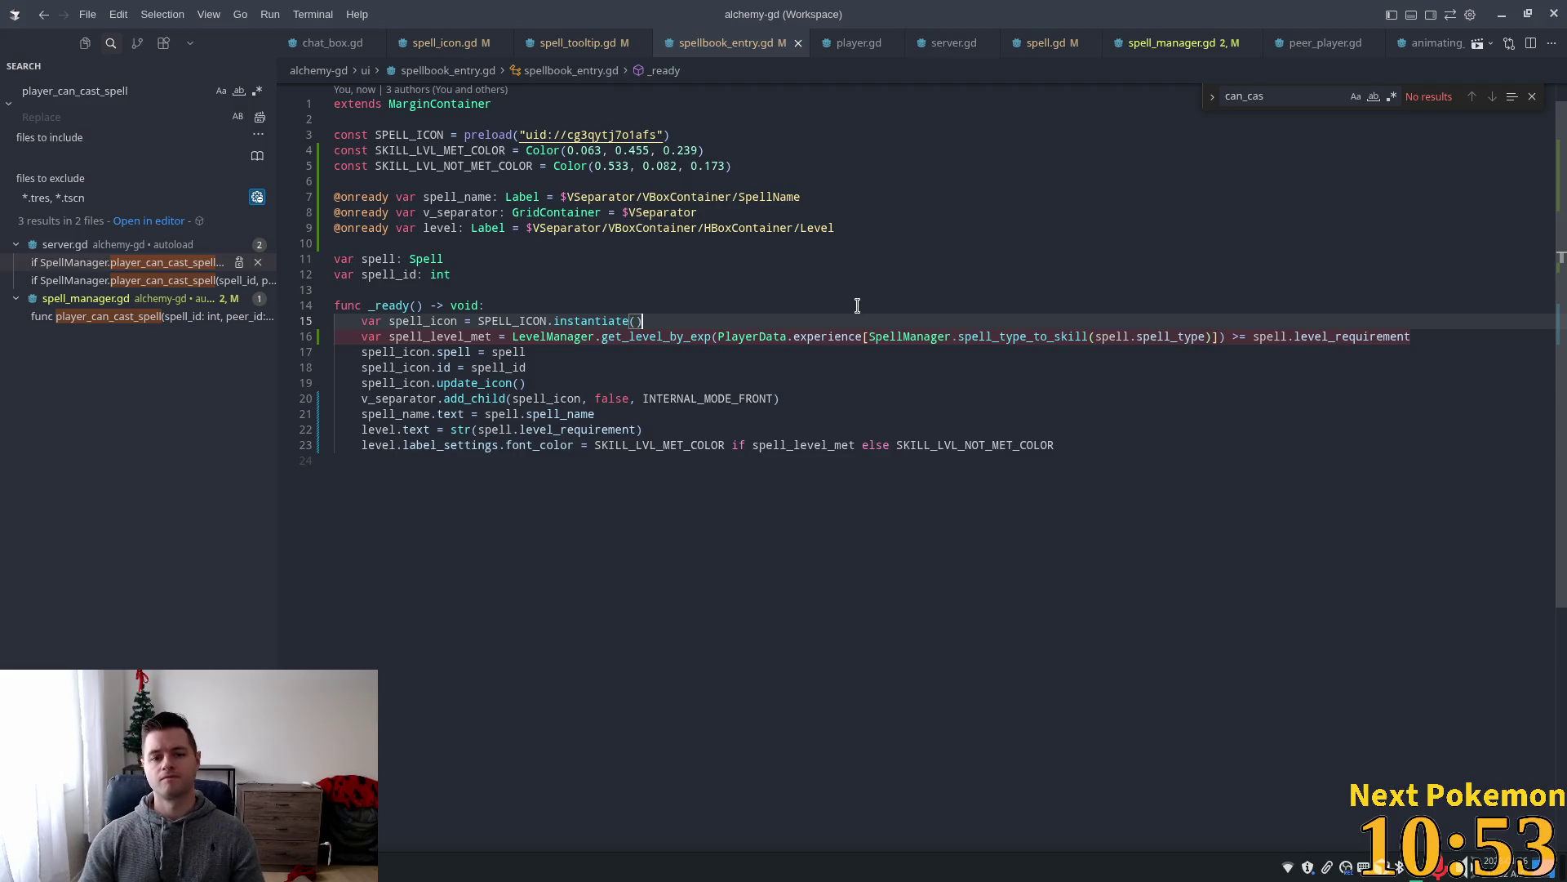
pyautogui.press('Return')
pyautogui.write('print(')
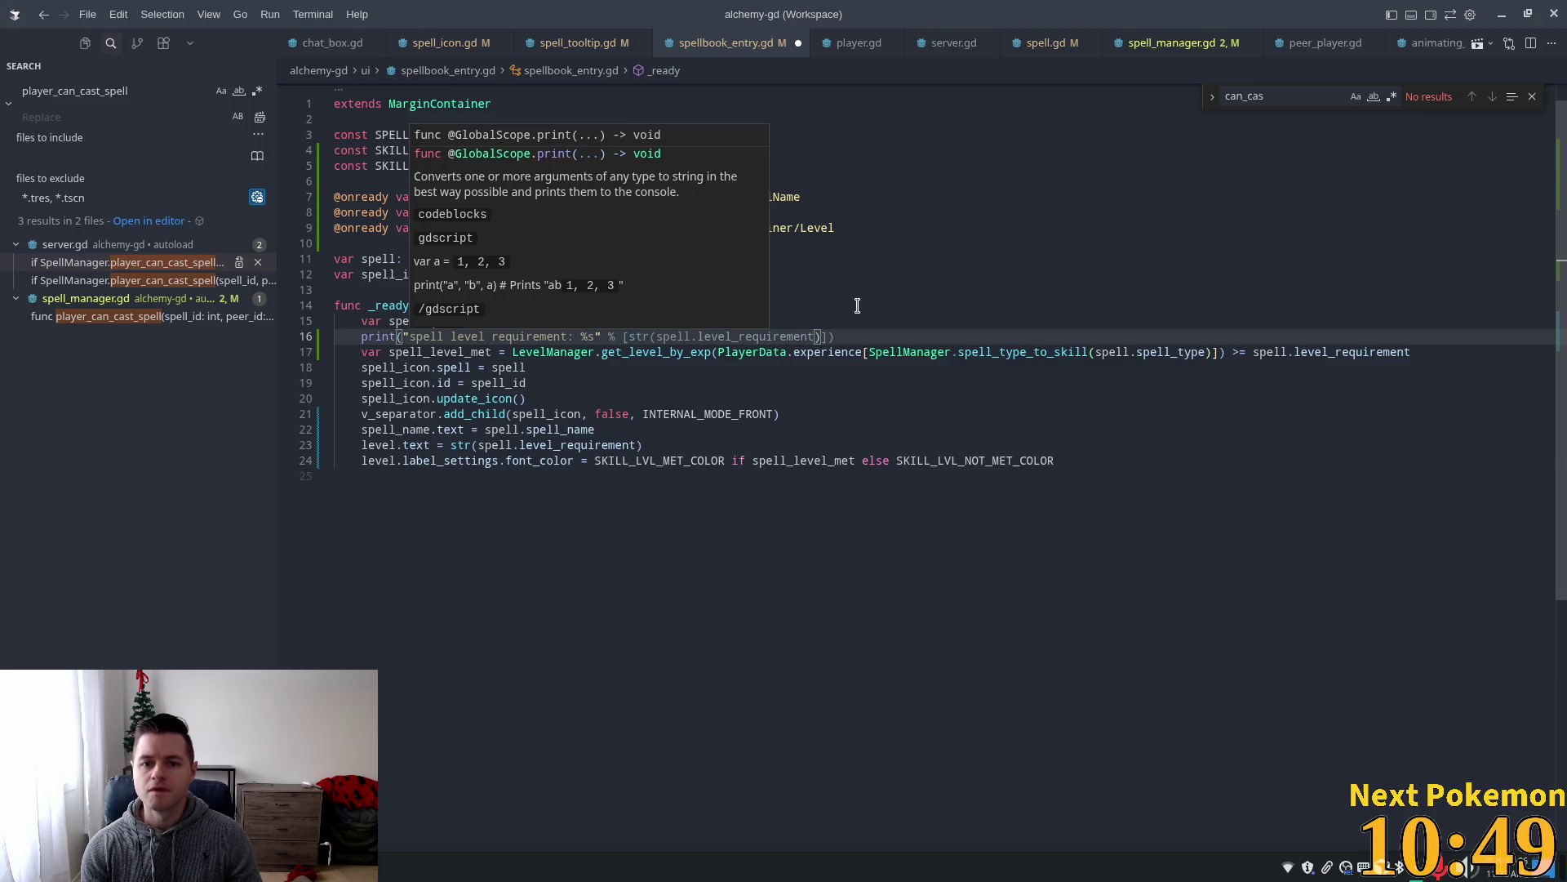
pyautogui.press('Tab')
pyautogui.hotkey('ctrl', 'z')
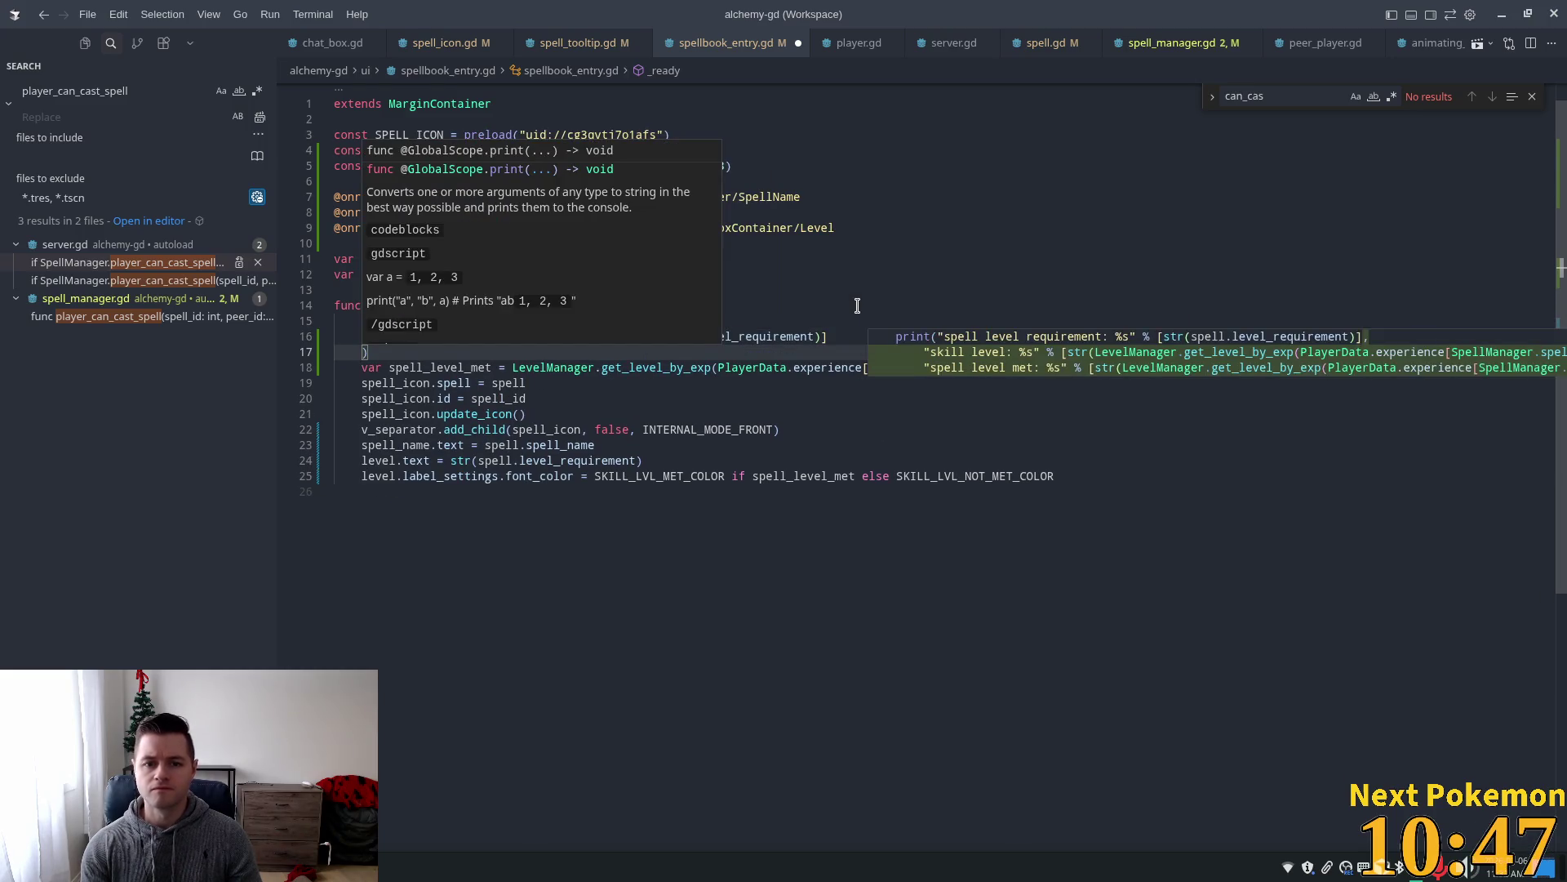
pyautogui.press('Tab')
# Add debug prints for spell level, player experience and spell type.
pyautogui.press('Return')
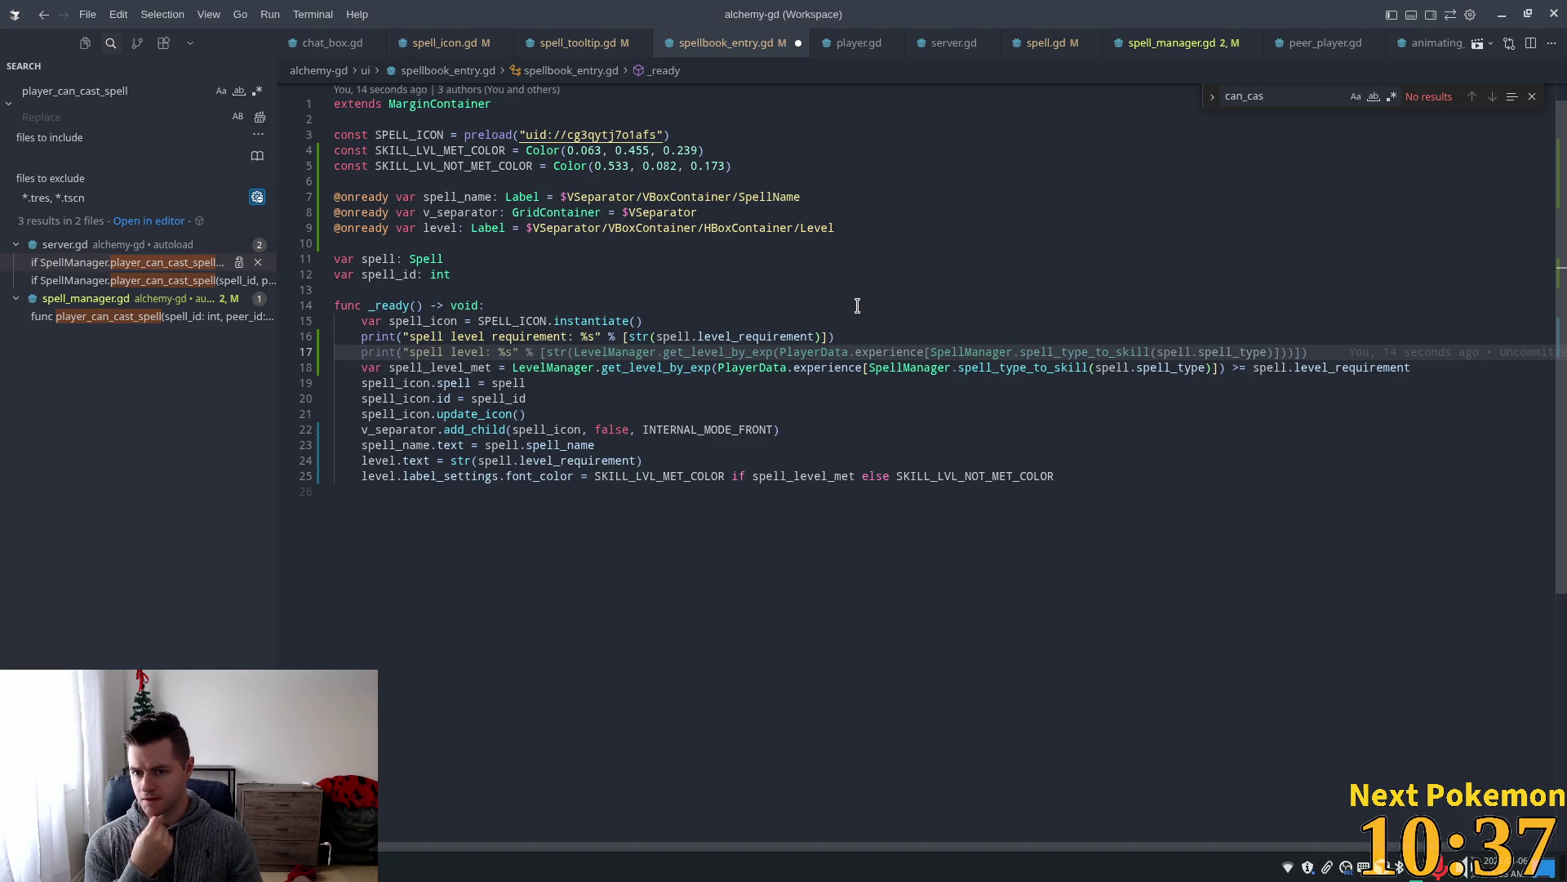
pyautogui.press('Tab')
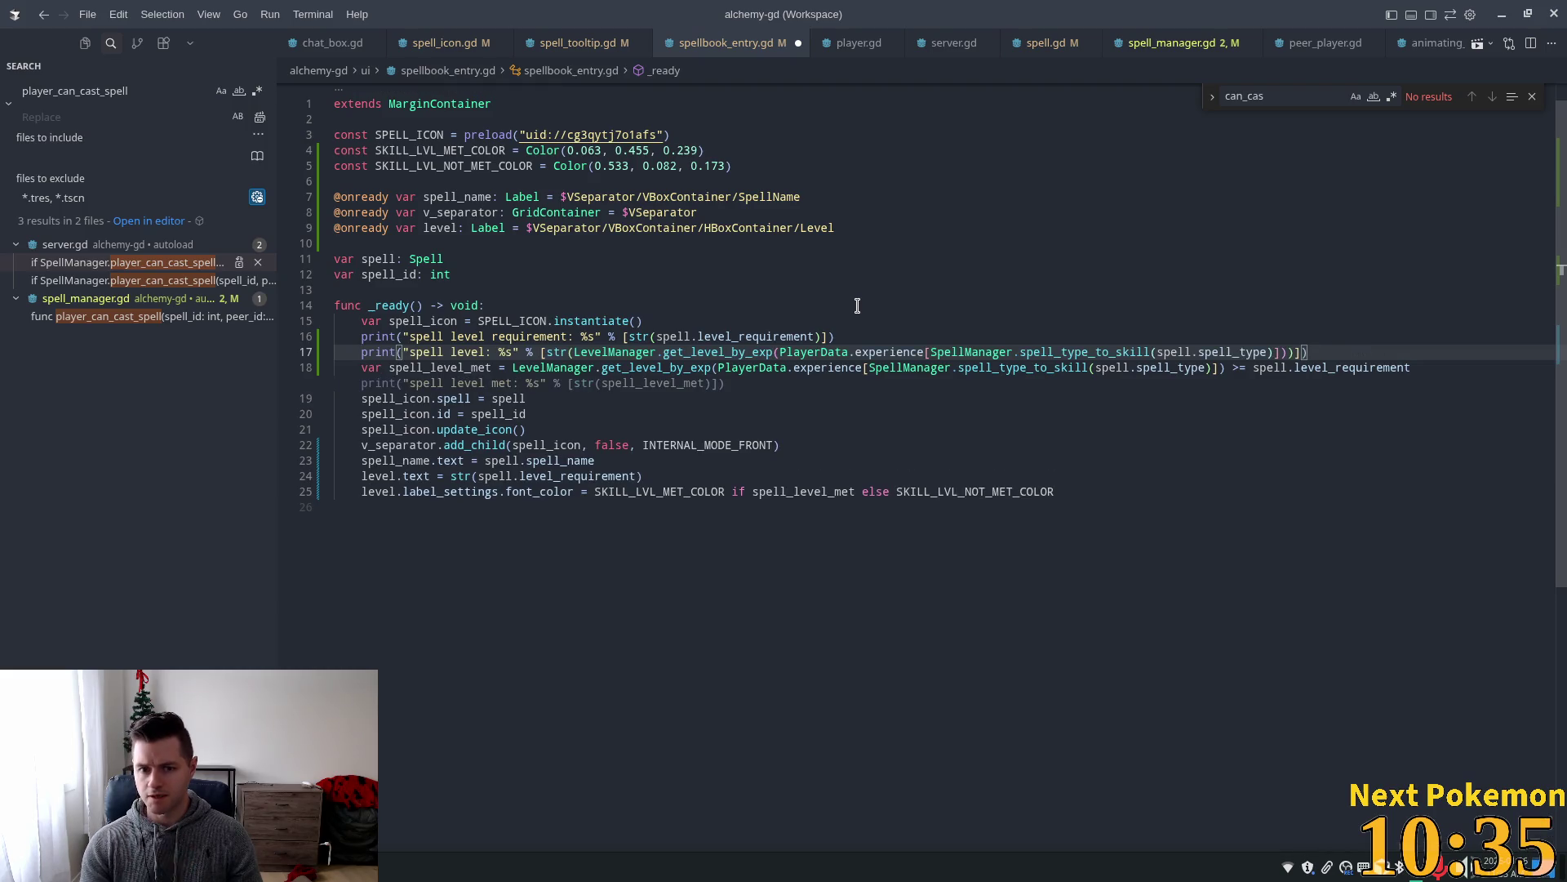
pyautogui.press('Return')
pyautogui.write('pein')
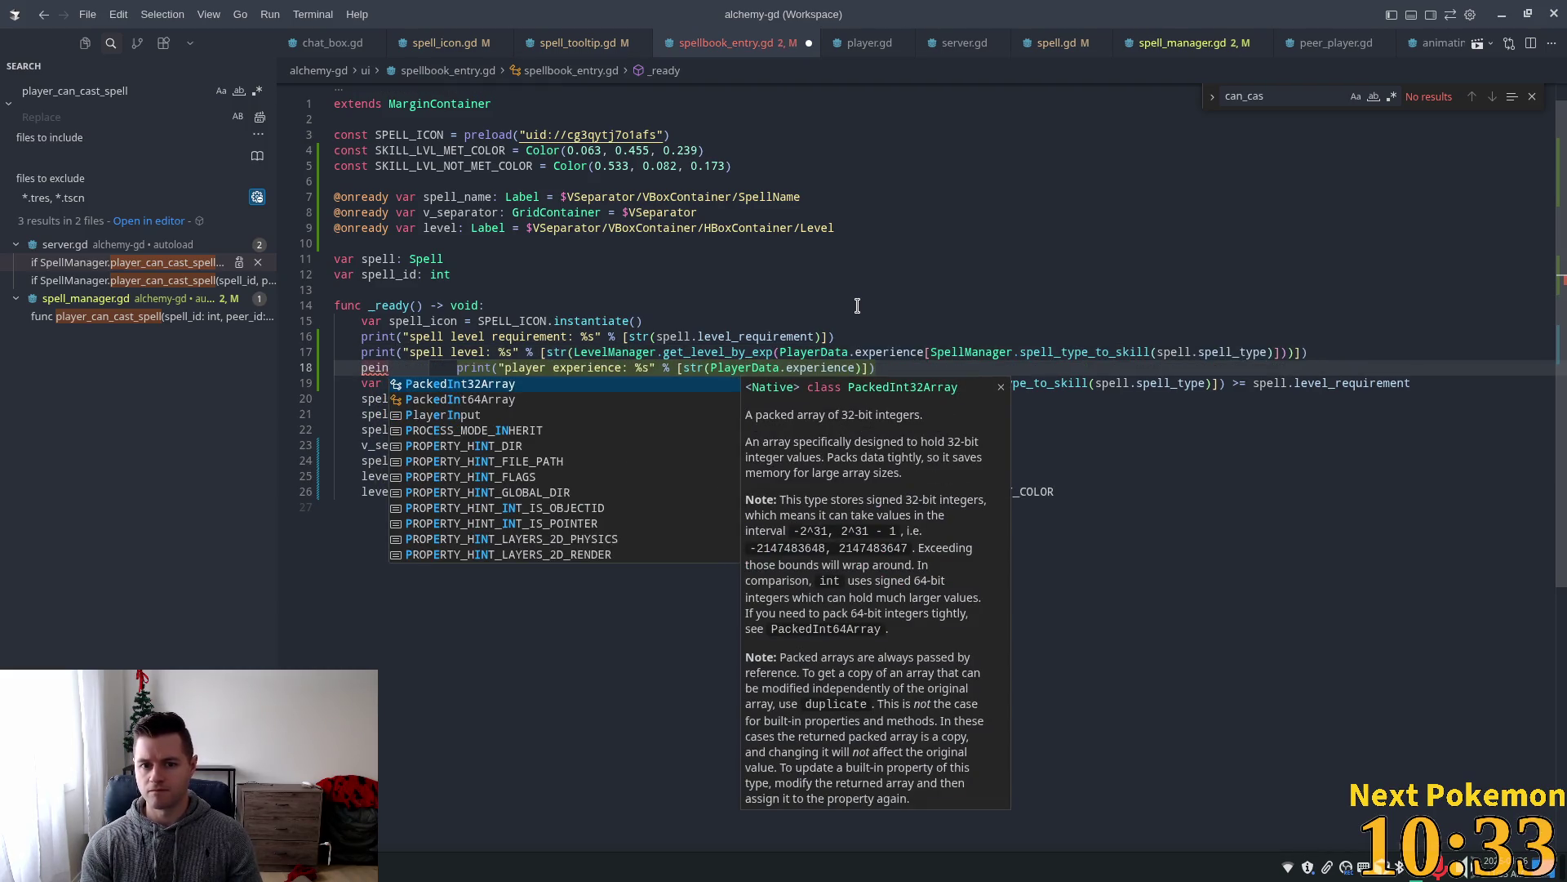
pyautogui.press('Tab')
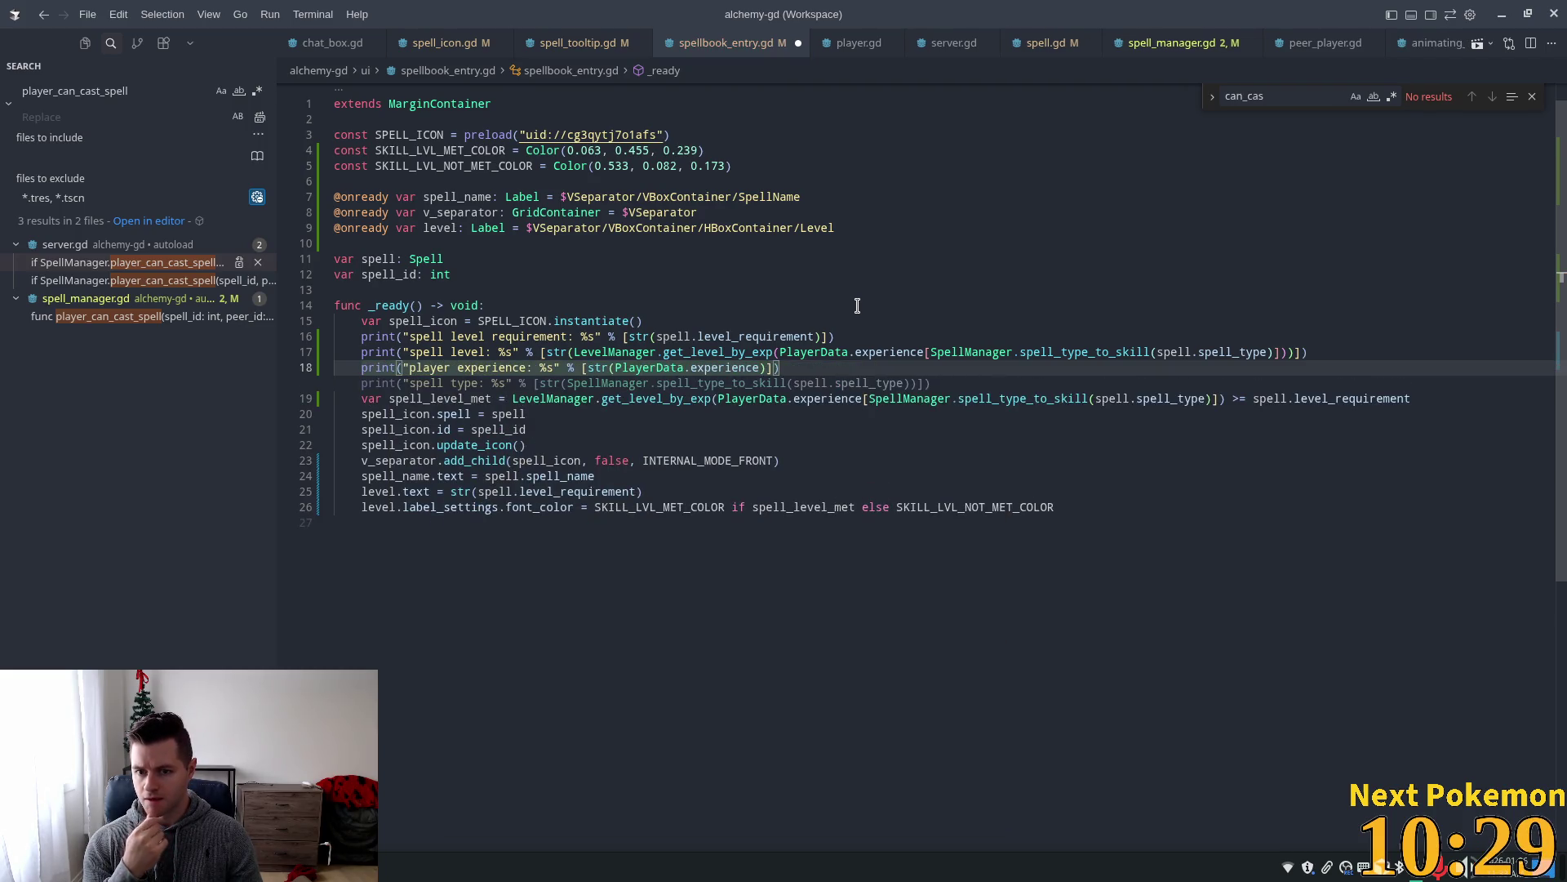
pyautogui.press('Tab')
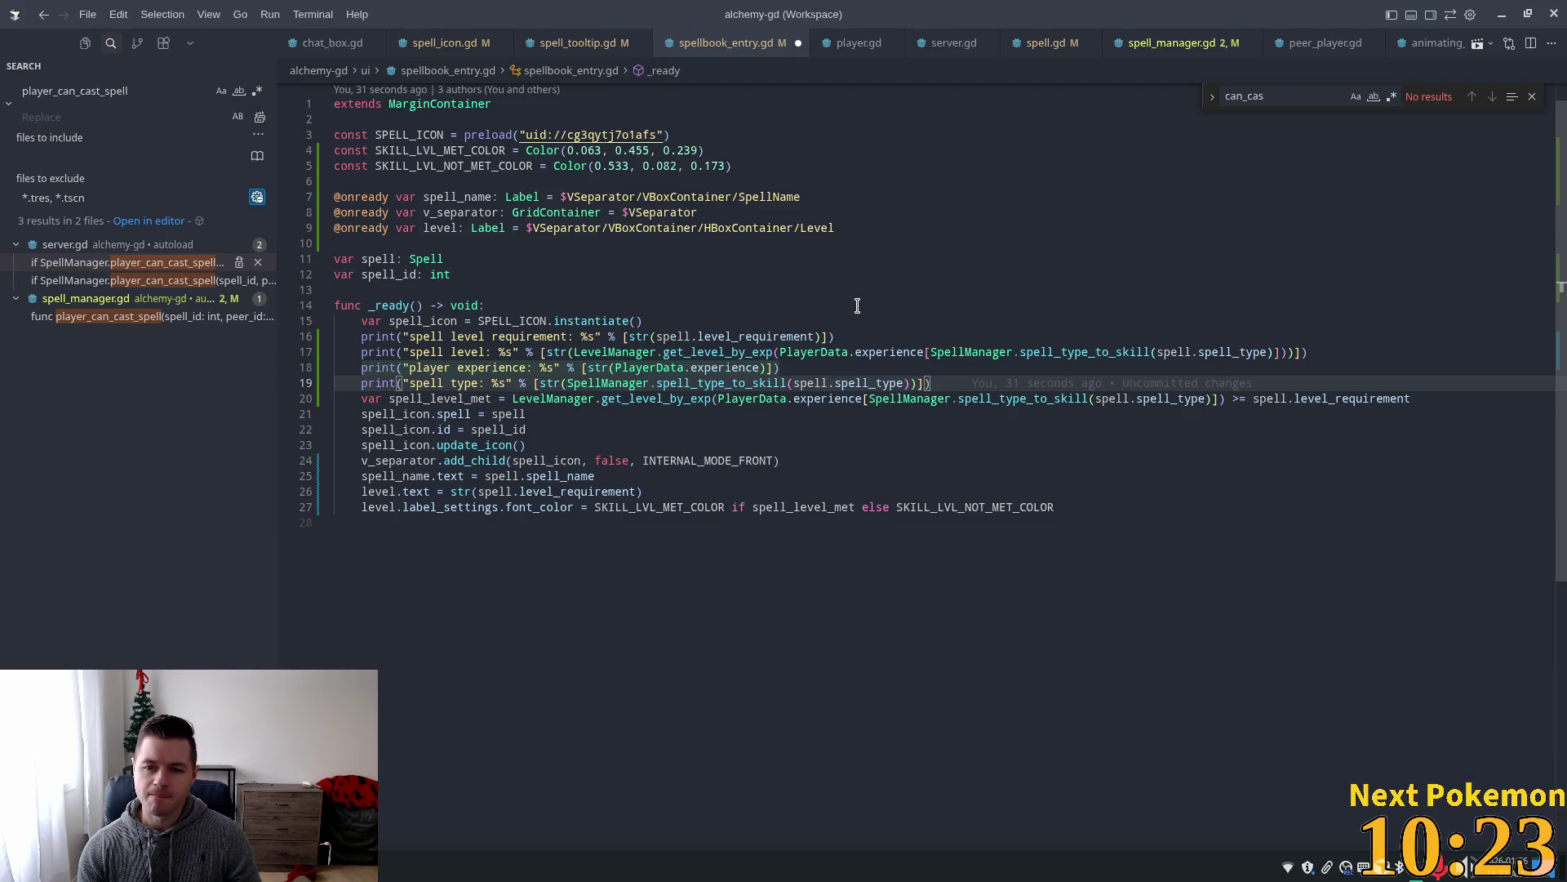
pyautogui.hotkey('alt', 'Tab')
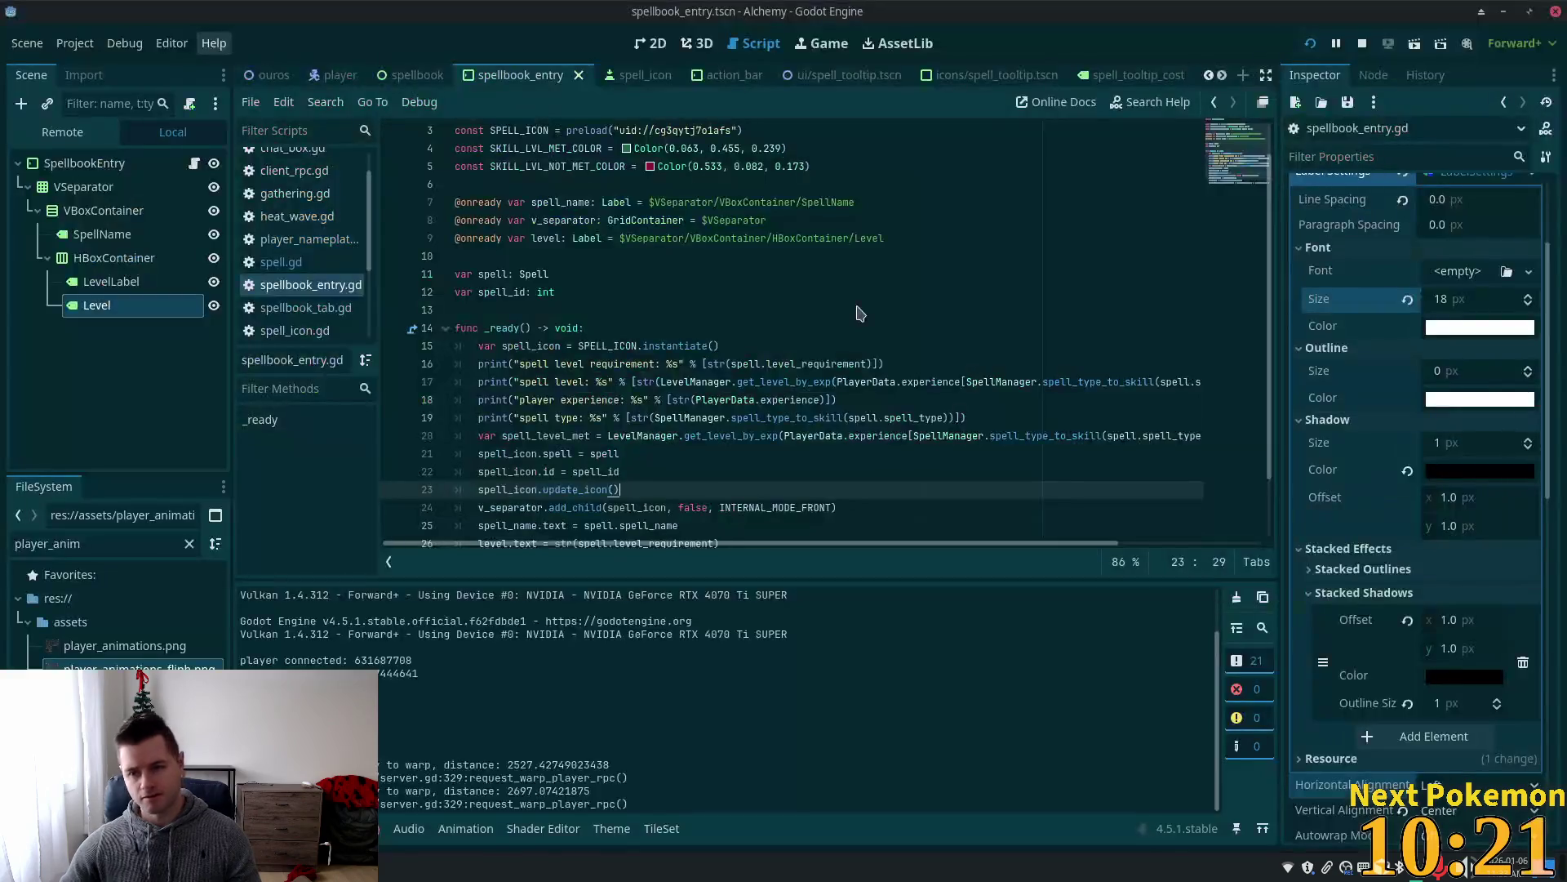
# Run Alchemy, log into the world, and scroll the Output to read the debug values.
pyautogui.click(1310, 47)
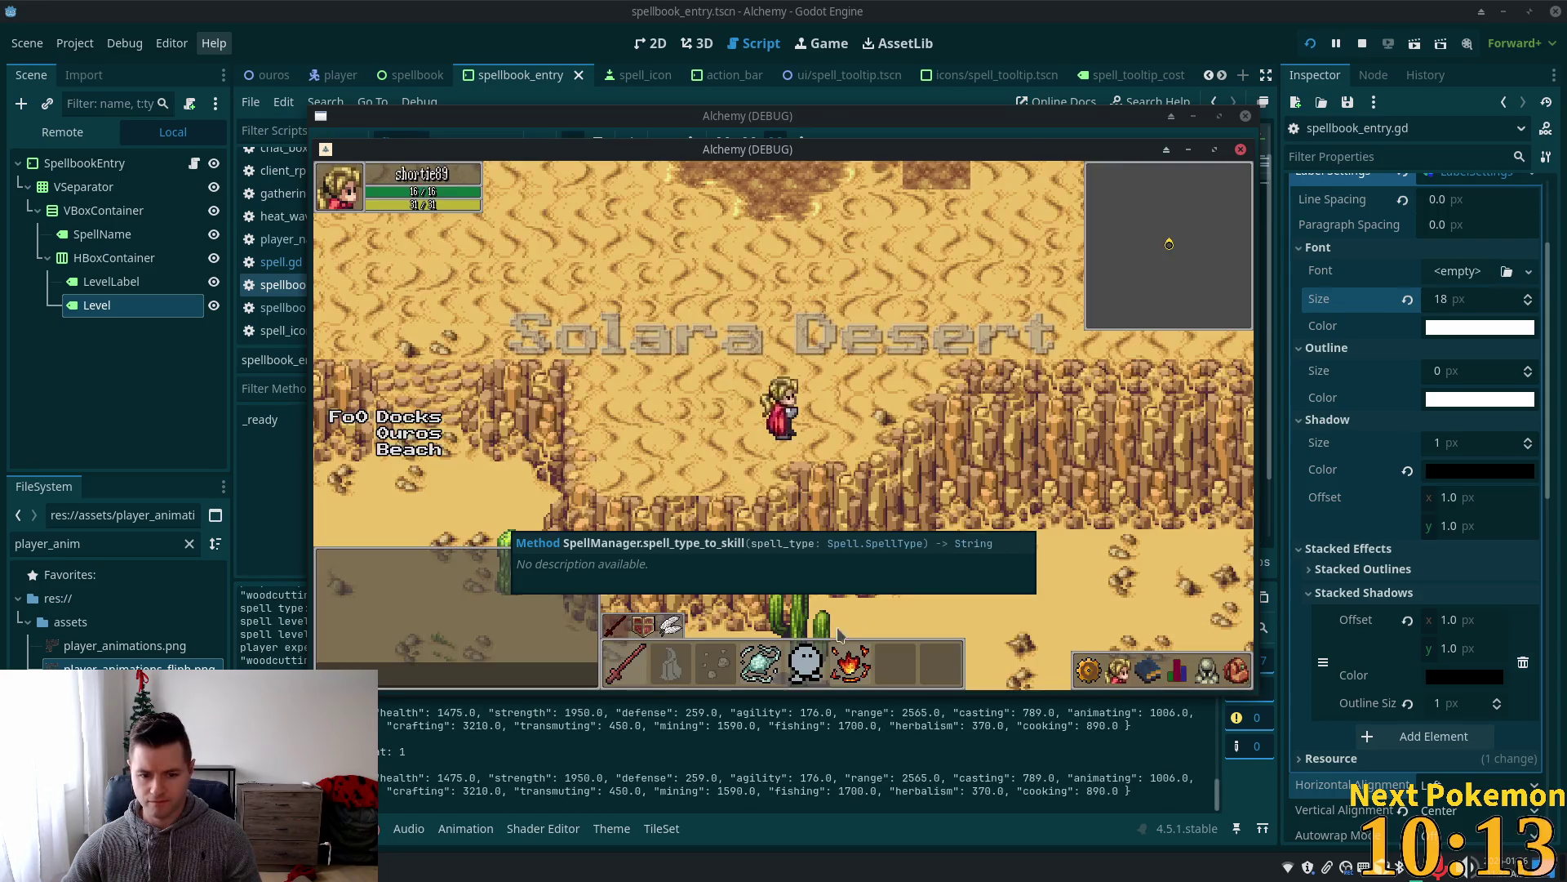
pyautogui.click(397, 745)
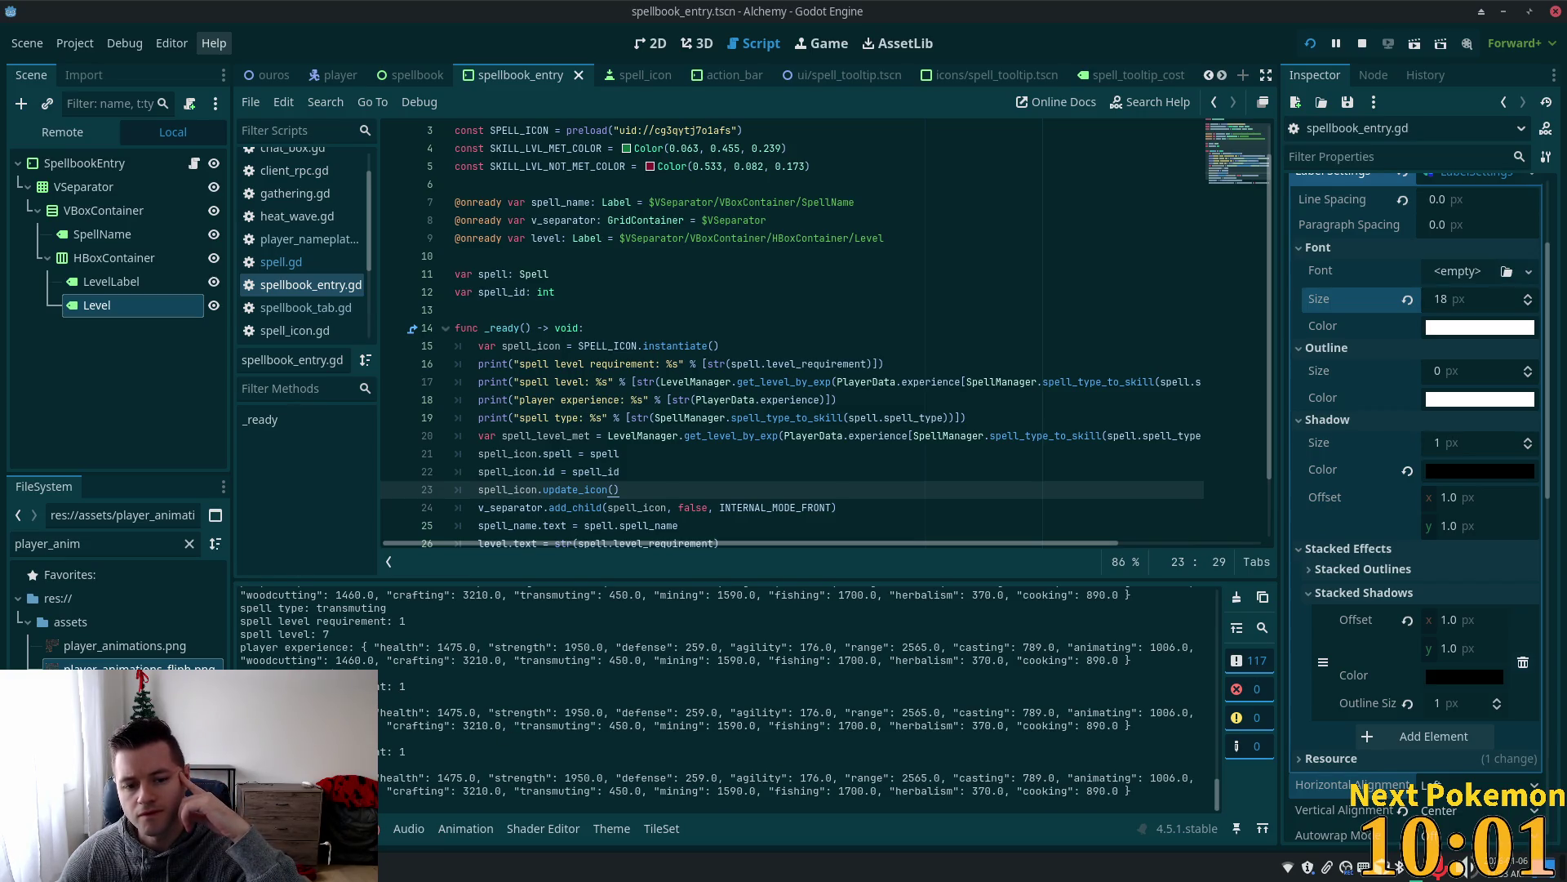
pyautogui.scroll(1, 379, 714)
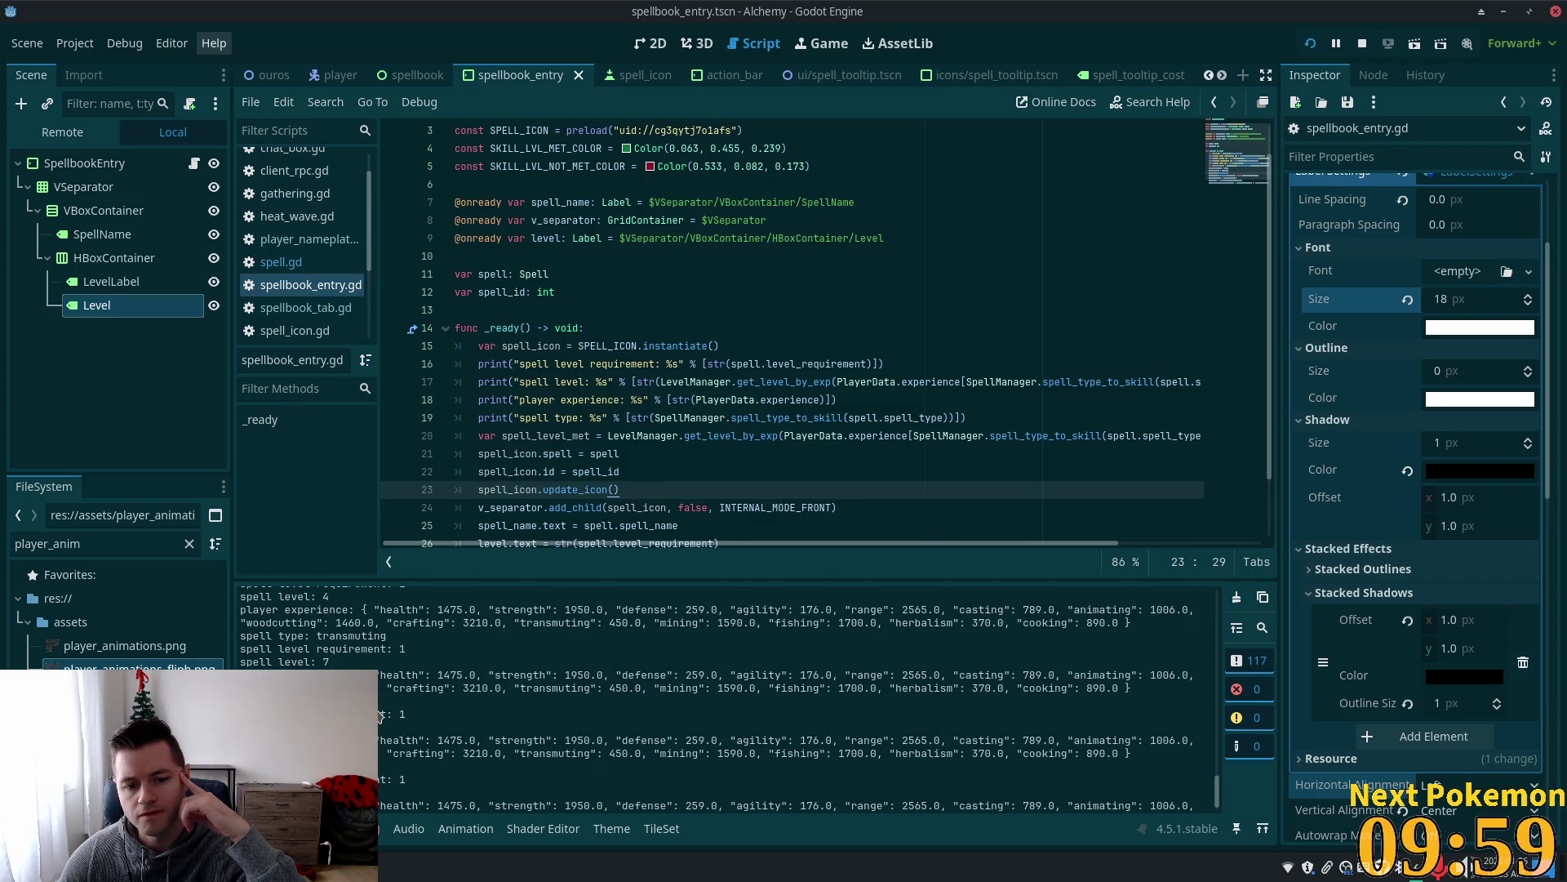
pyautogui.scroll(1, 379, 716)
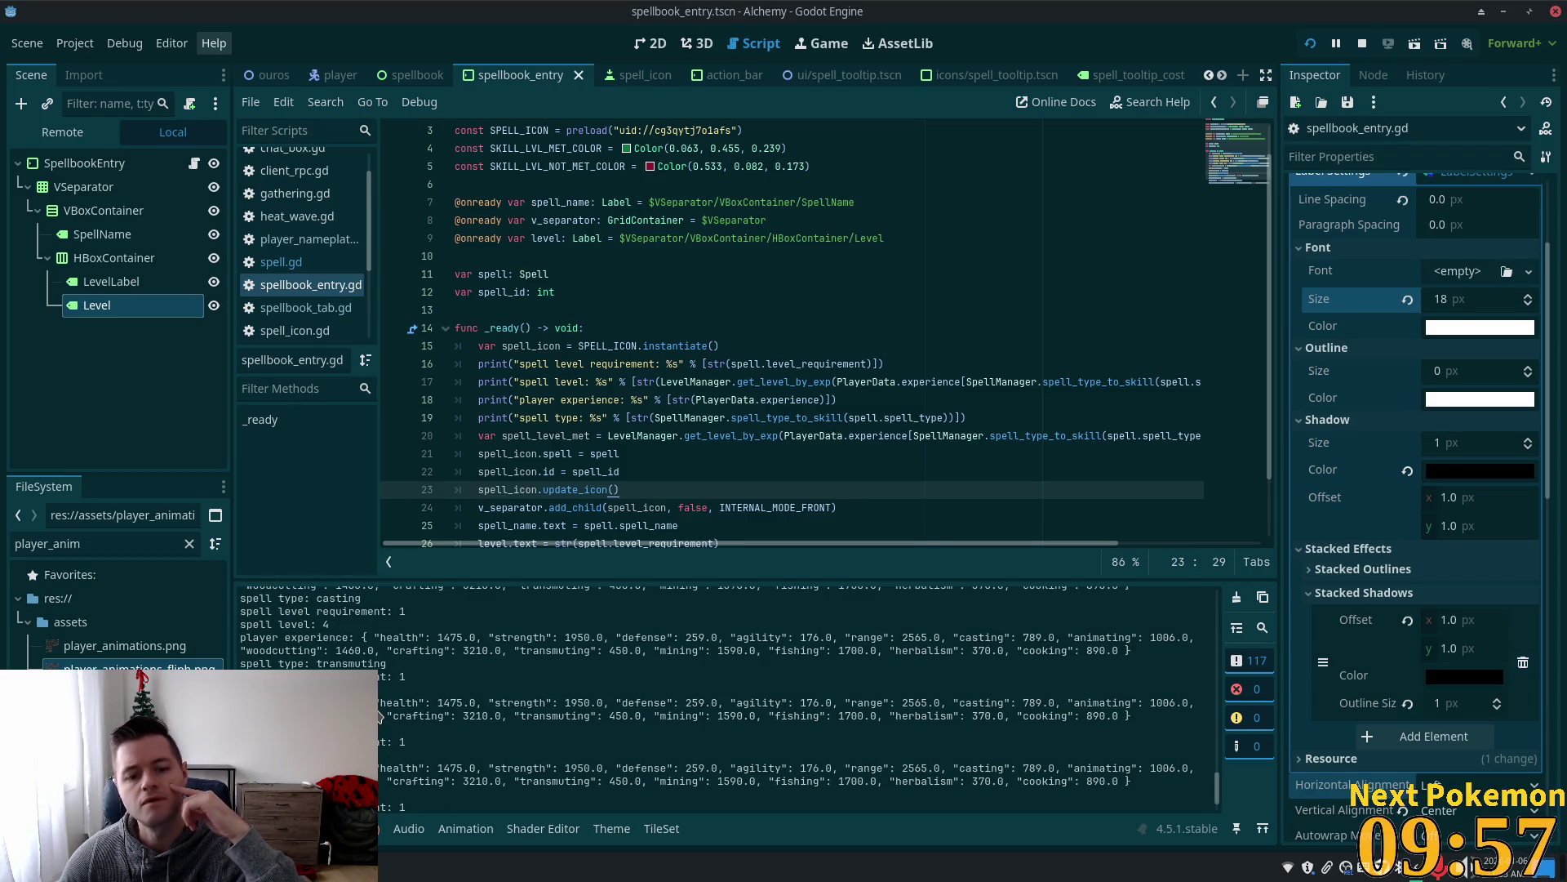
pyautogui.scroll(2, 379, 716)
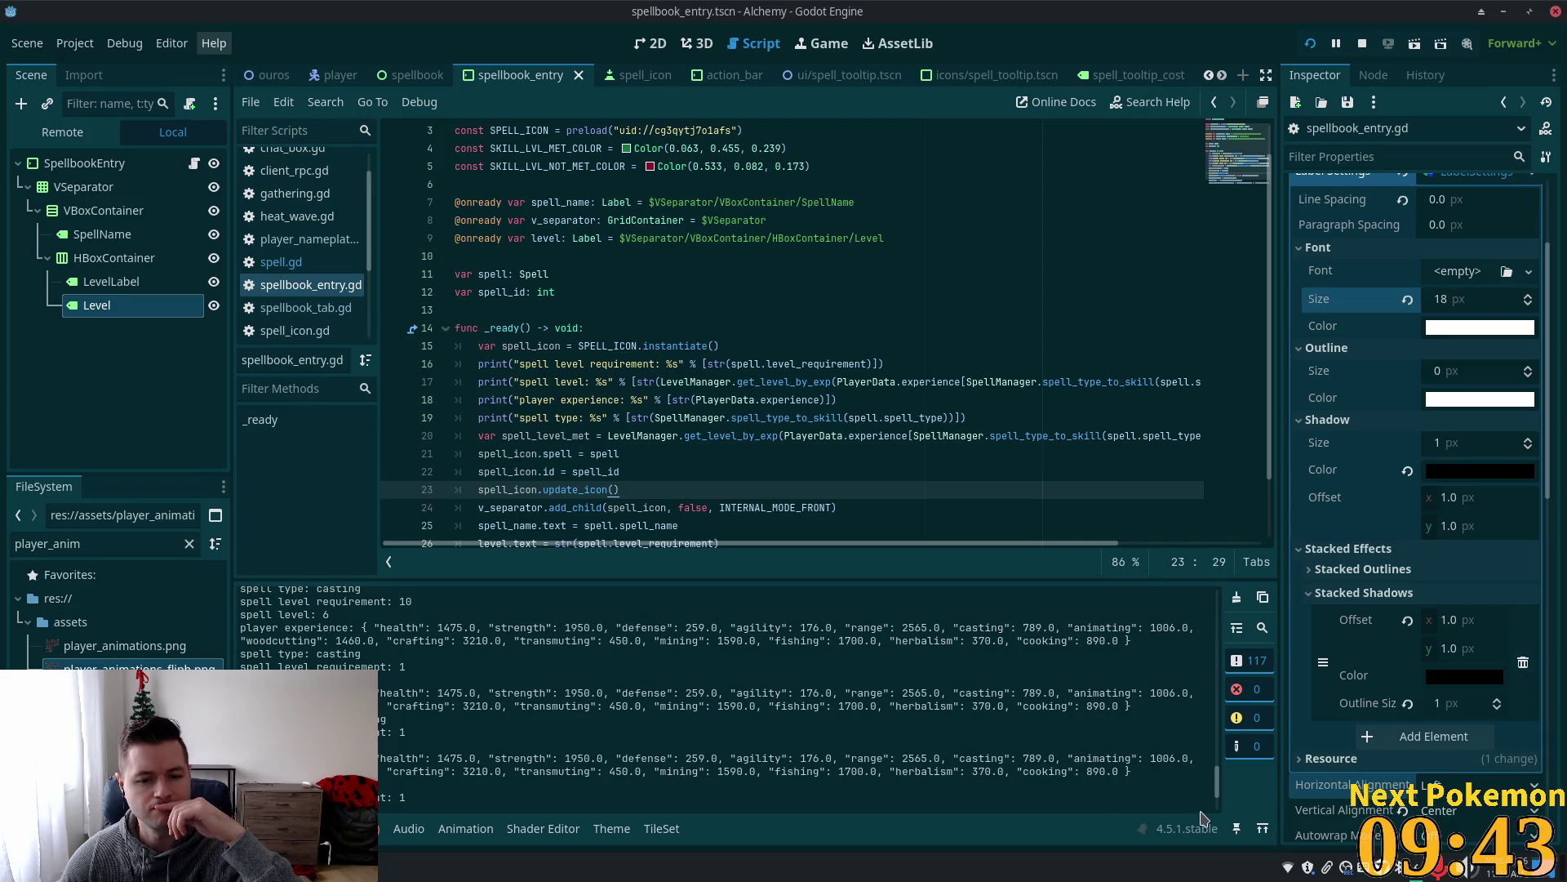
pyautogui.scroll(5, 1220, 774)
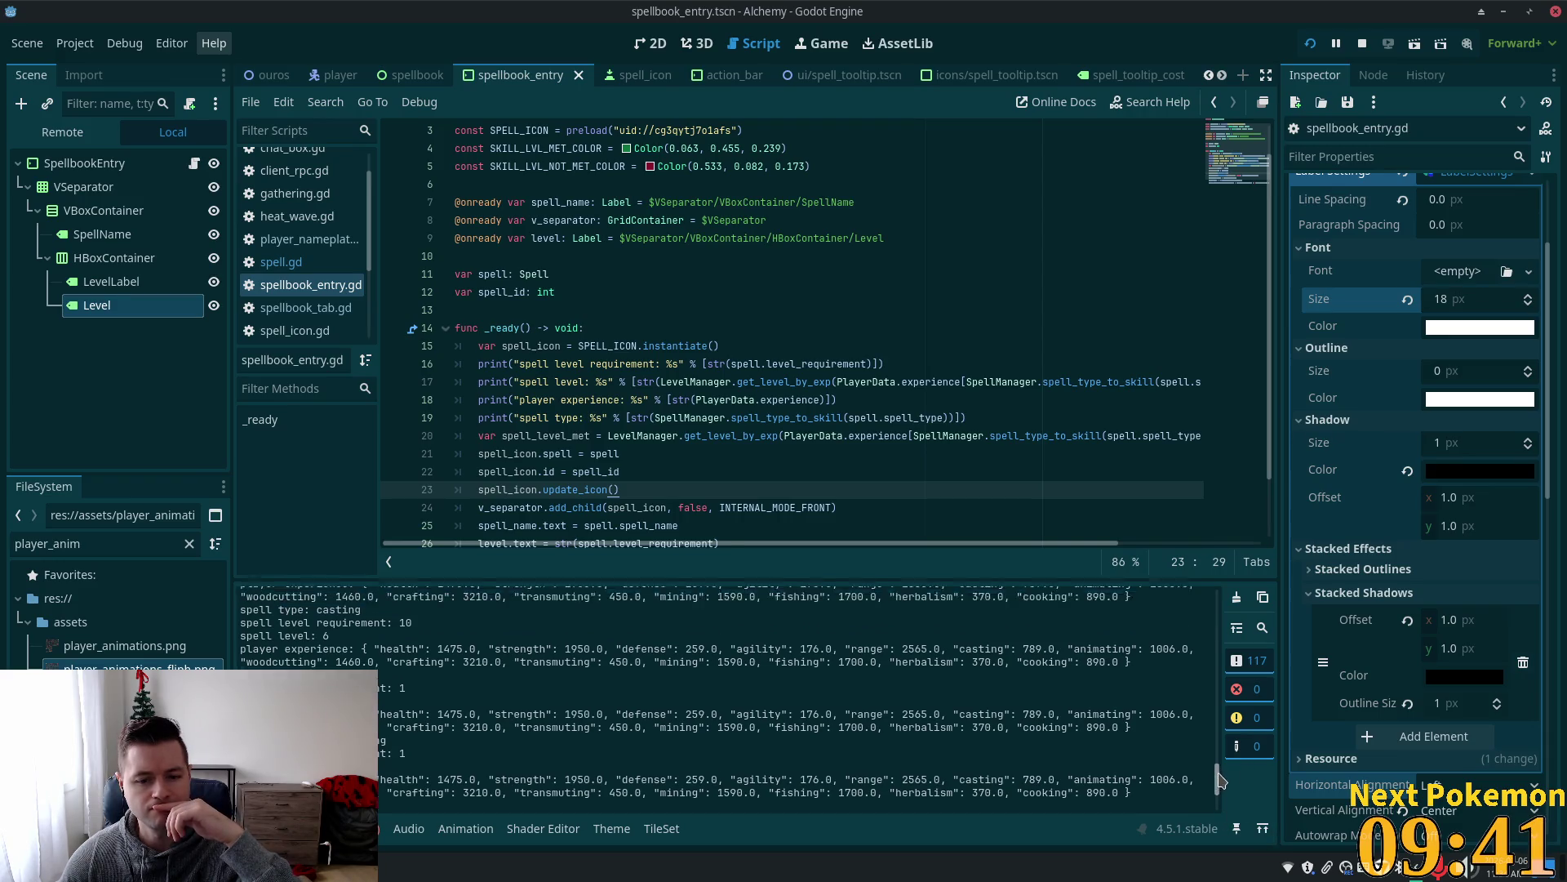
pyautogui.scroll(4, 1218, 755)
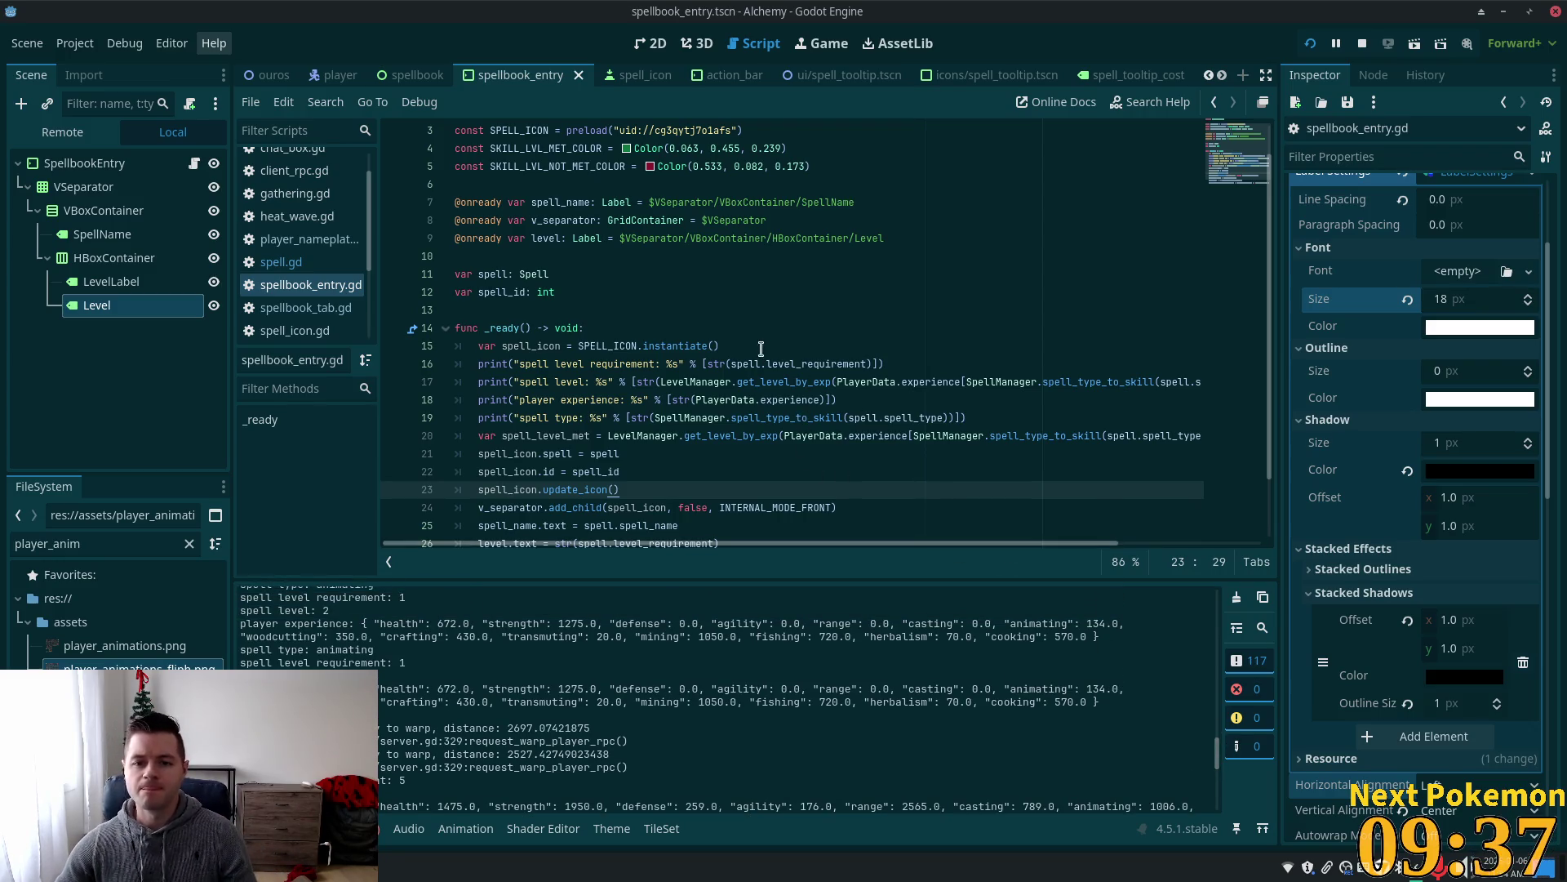
# Begin a print("spell") line after line 15 in Godot's script editor.
pyautogui.click(743, 345)
pyautogui.press('Return')
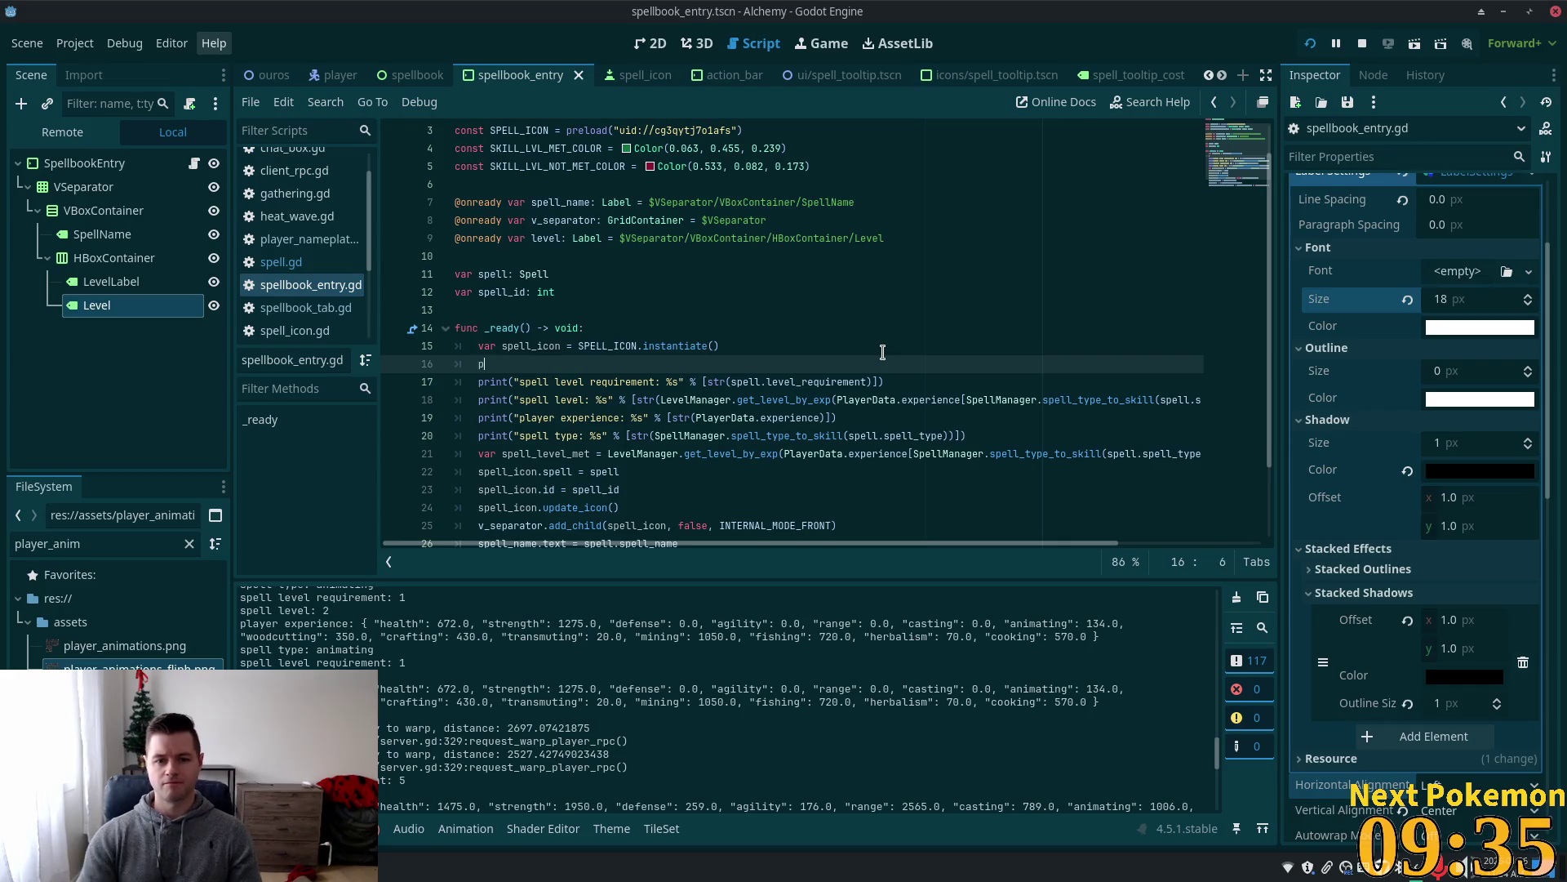
pyautogui.write('print("')
pyautogui.write('spe')
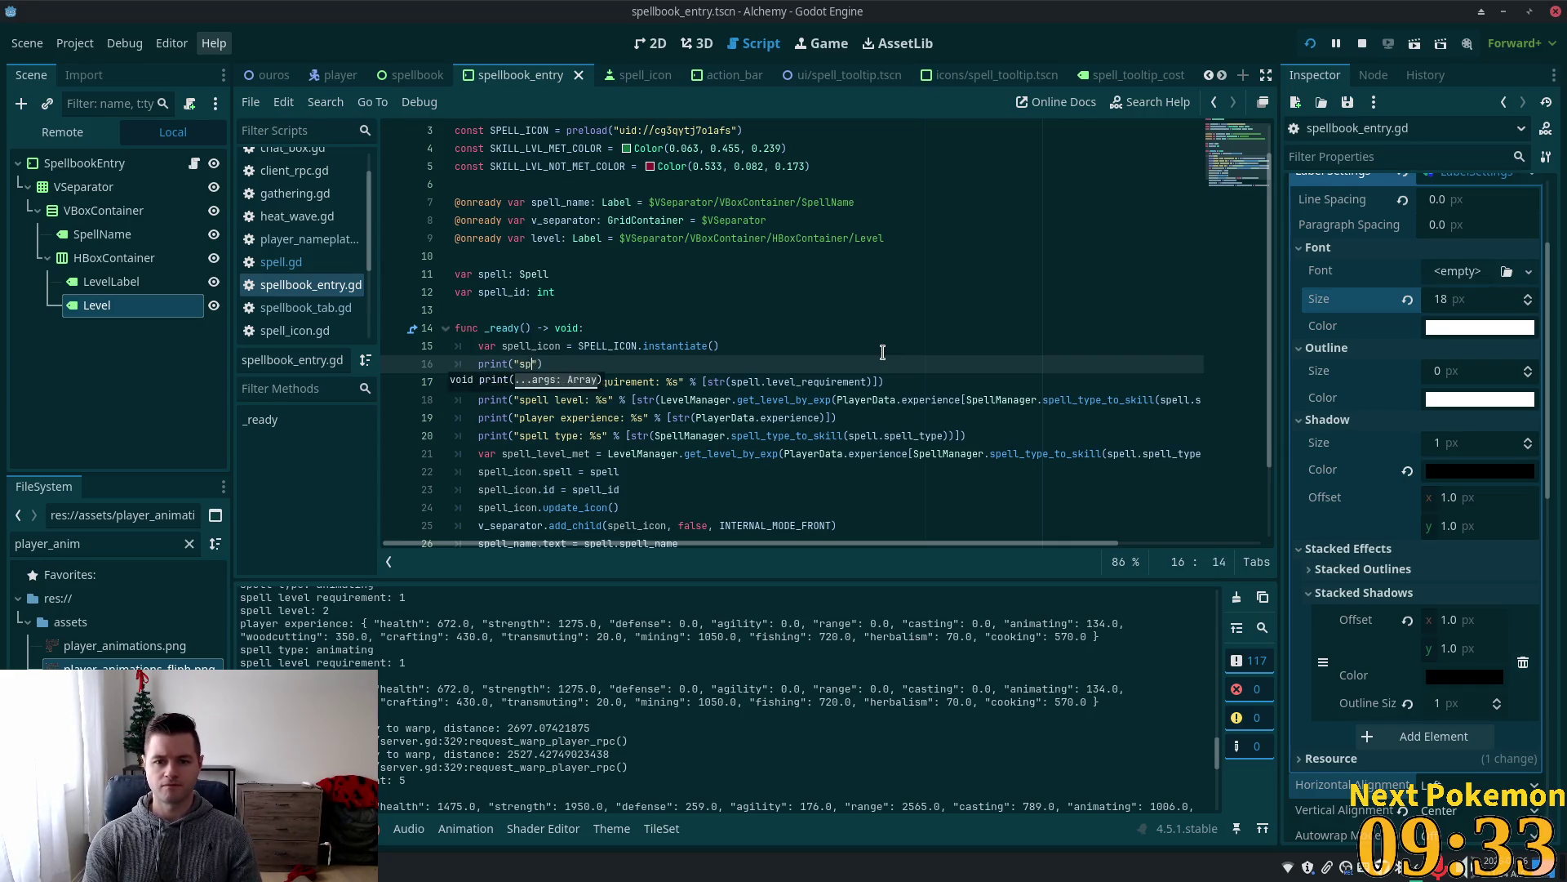
pyautogui.write('ll')
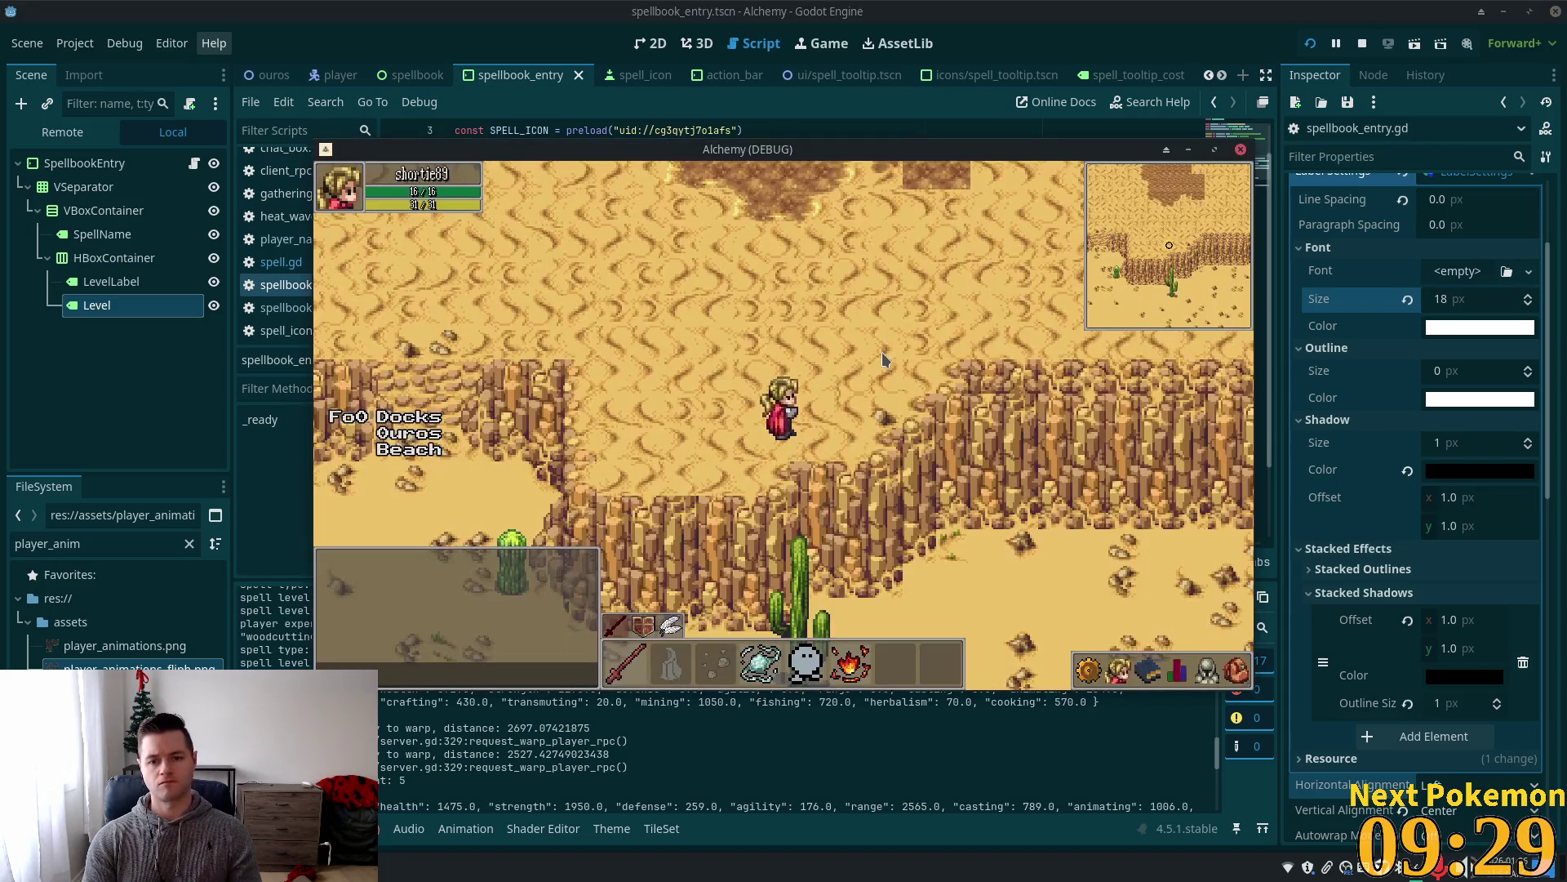
pyautogui.hotkey('alt', 'Tab')
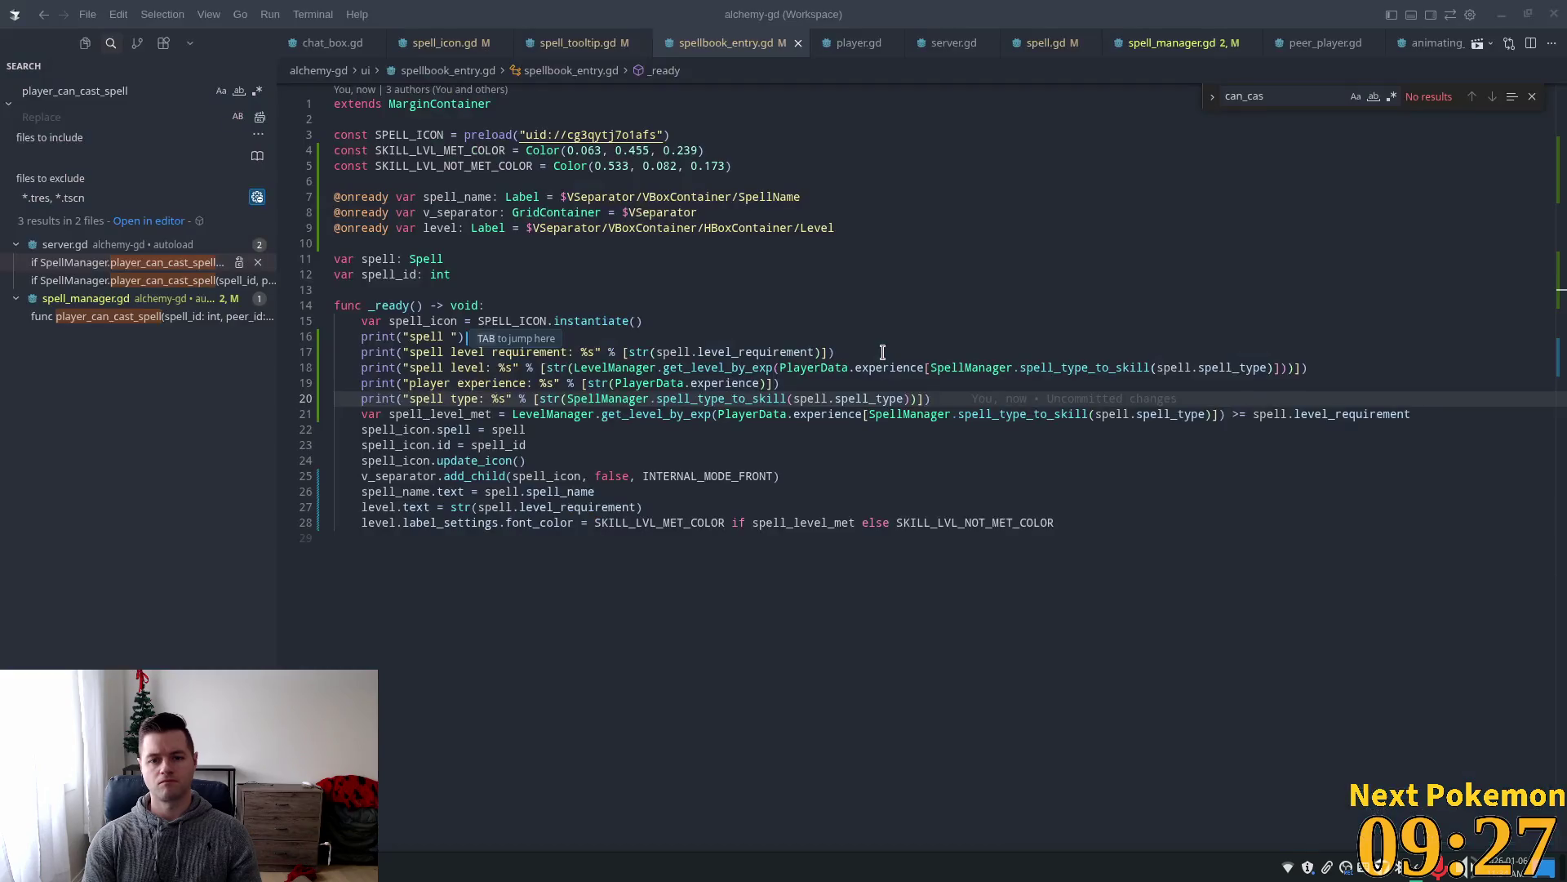
# Accept the suggested spell name print and save the script.
pyautogui.press('Tab')
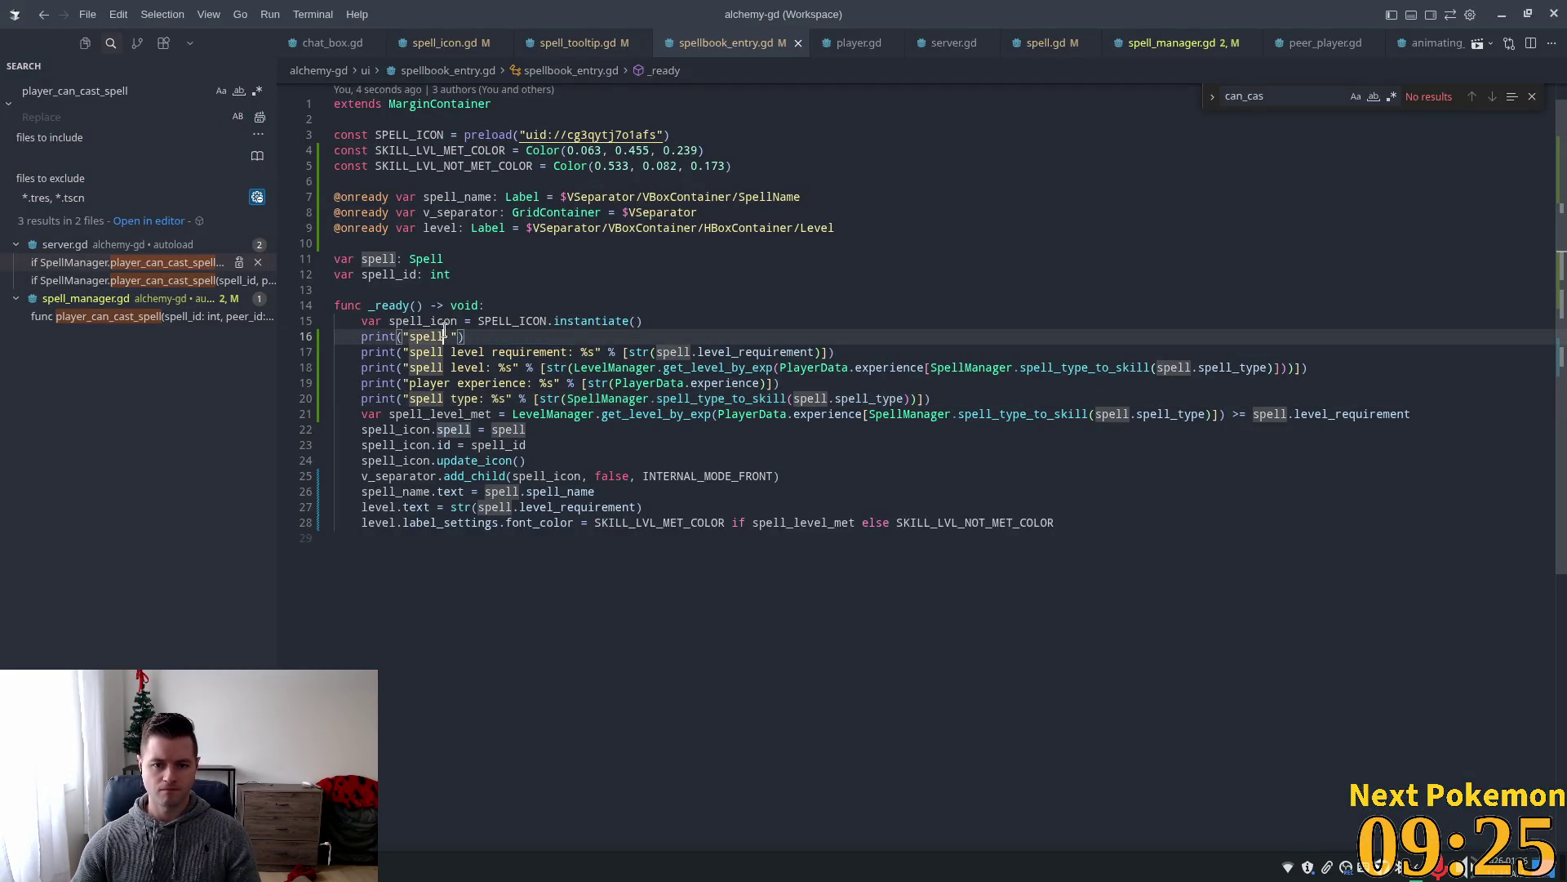
pyautogui.press('Tab')
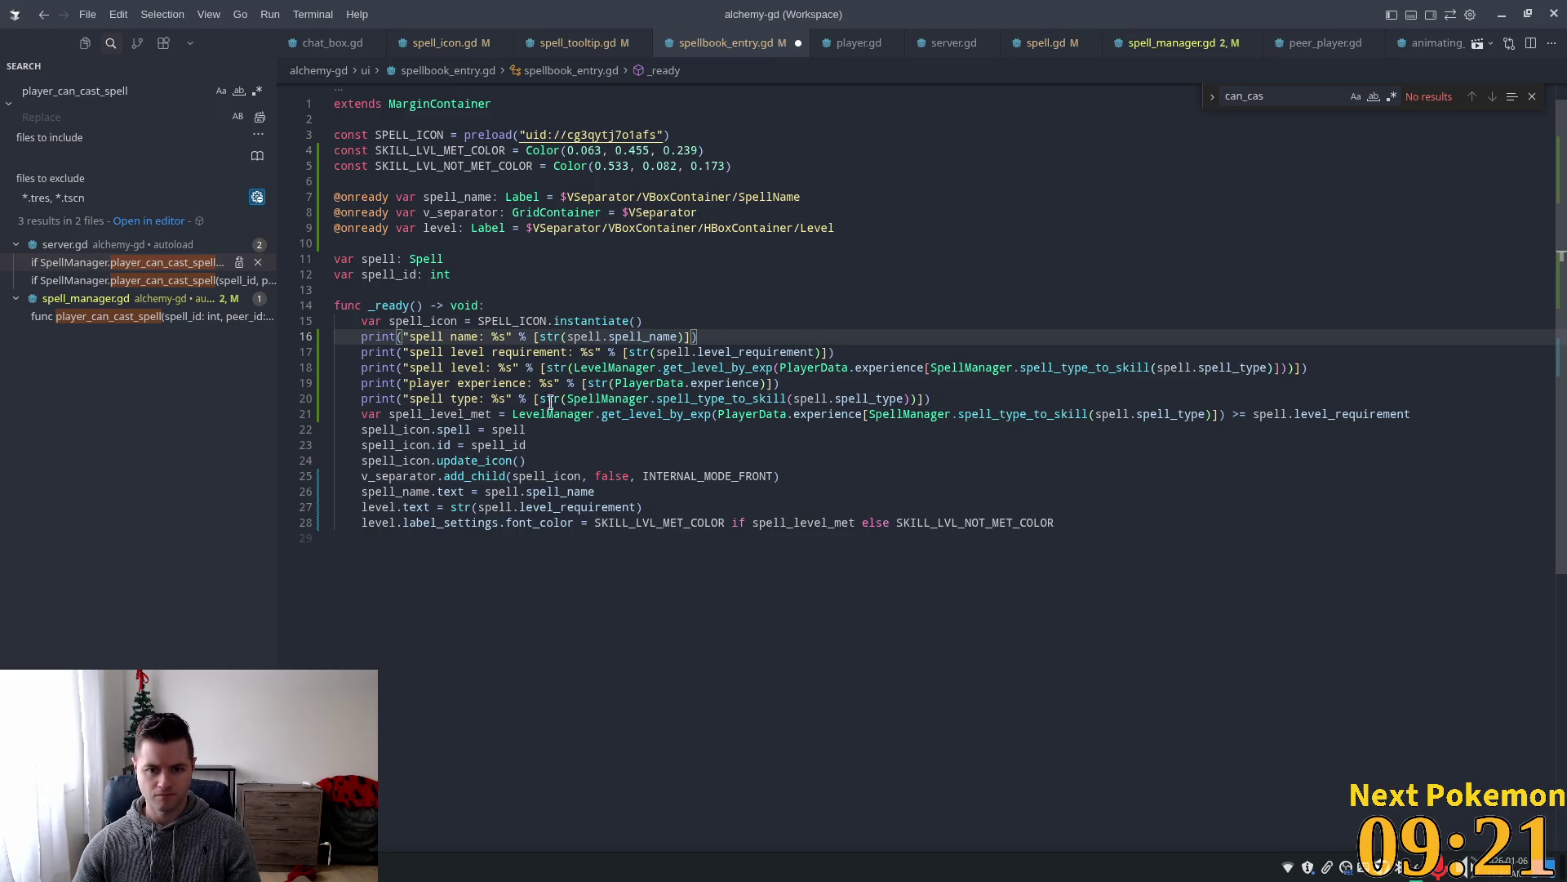
pyautogui.click(506, 400)
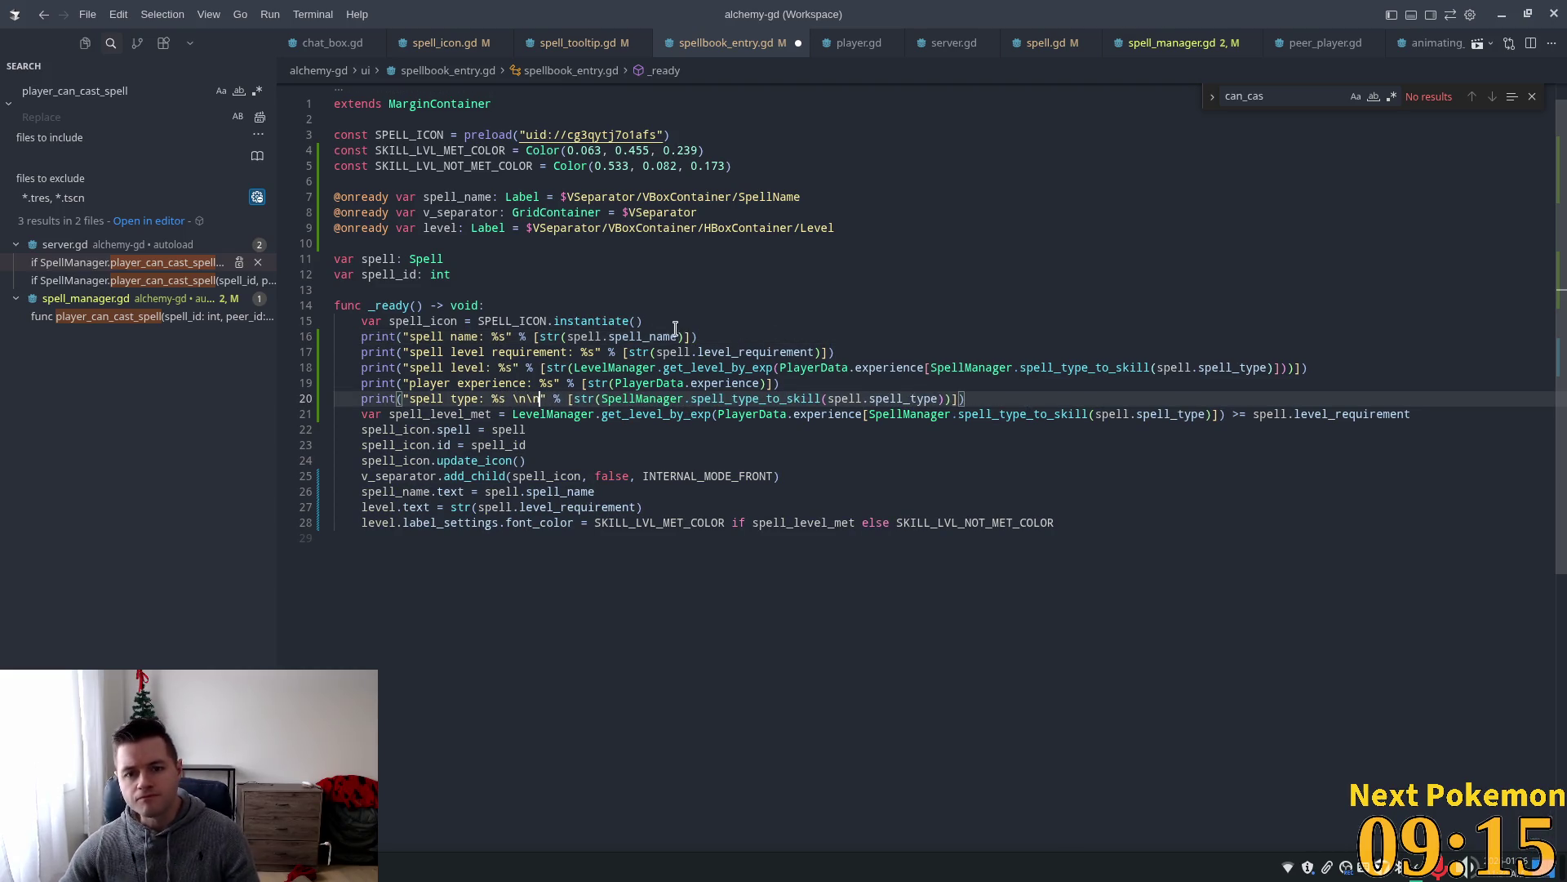
pyautogui.click(676, 325)
pyautogui.hotkey('ctrl', 's')
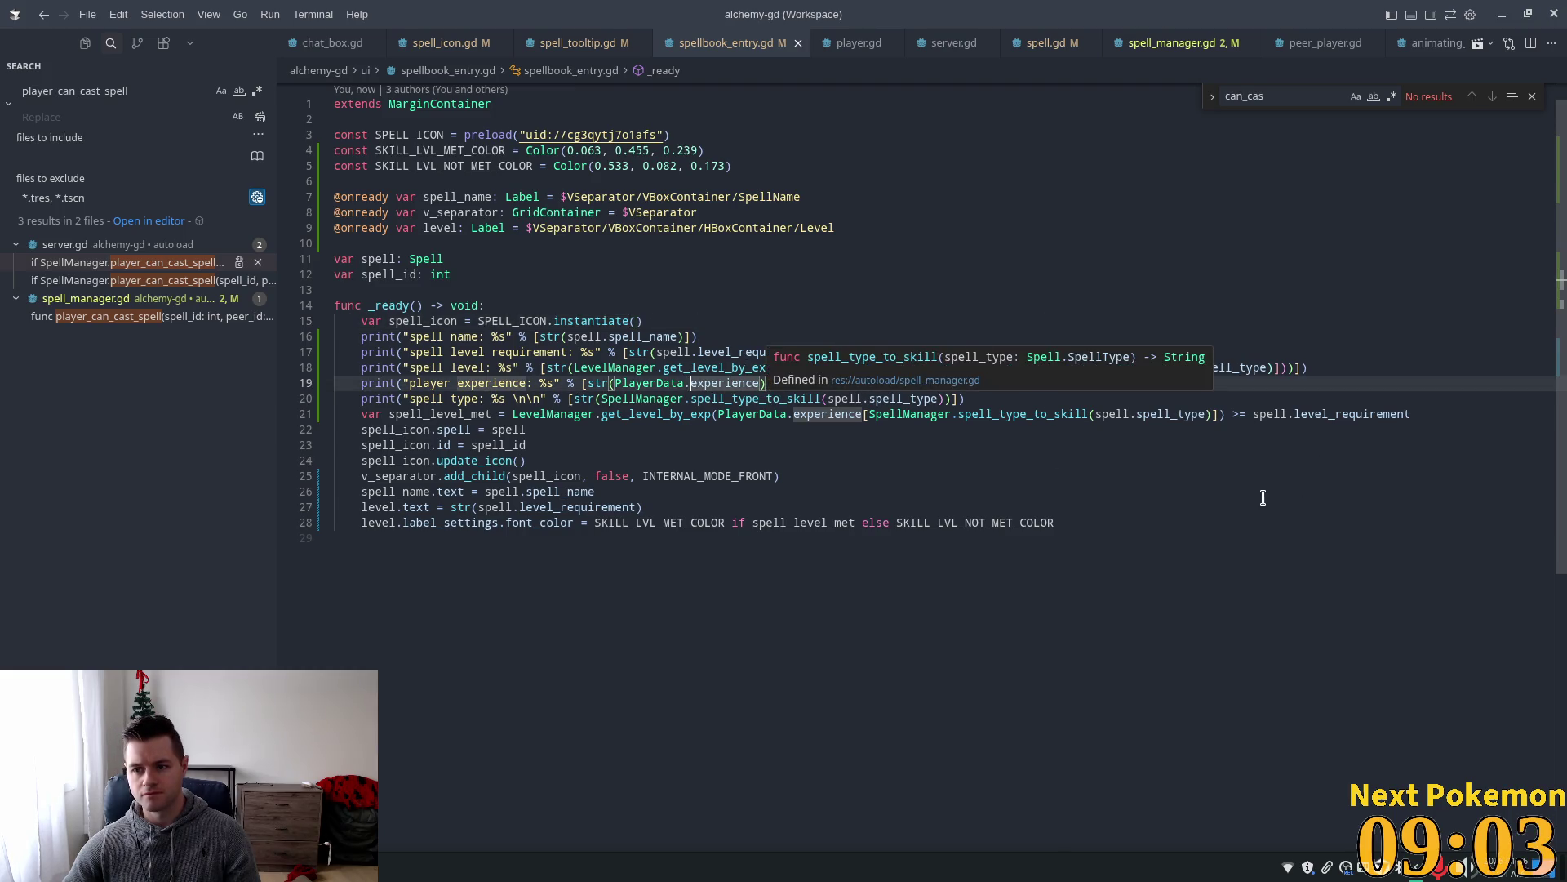
# Move the spell type print above the experience print.
pyautogui.click(1237, 490)
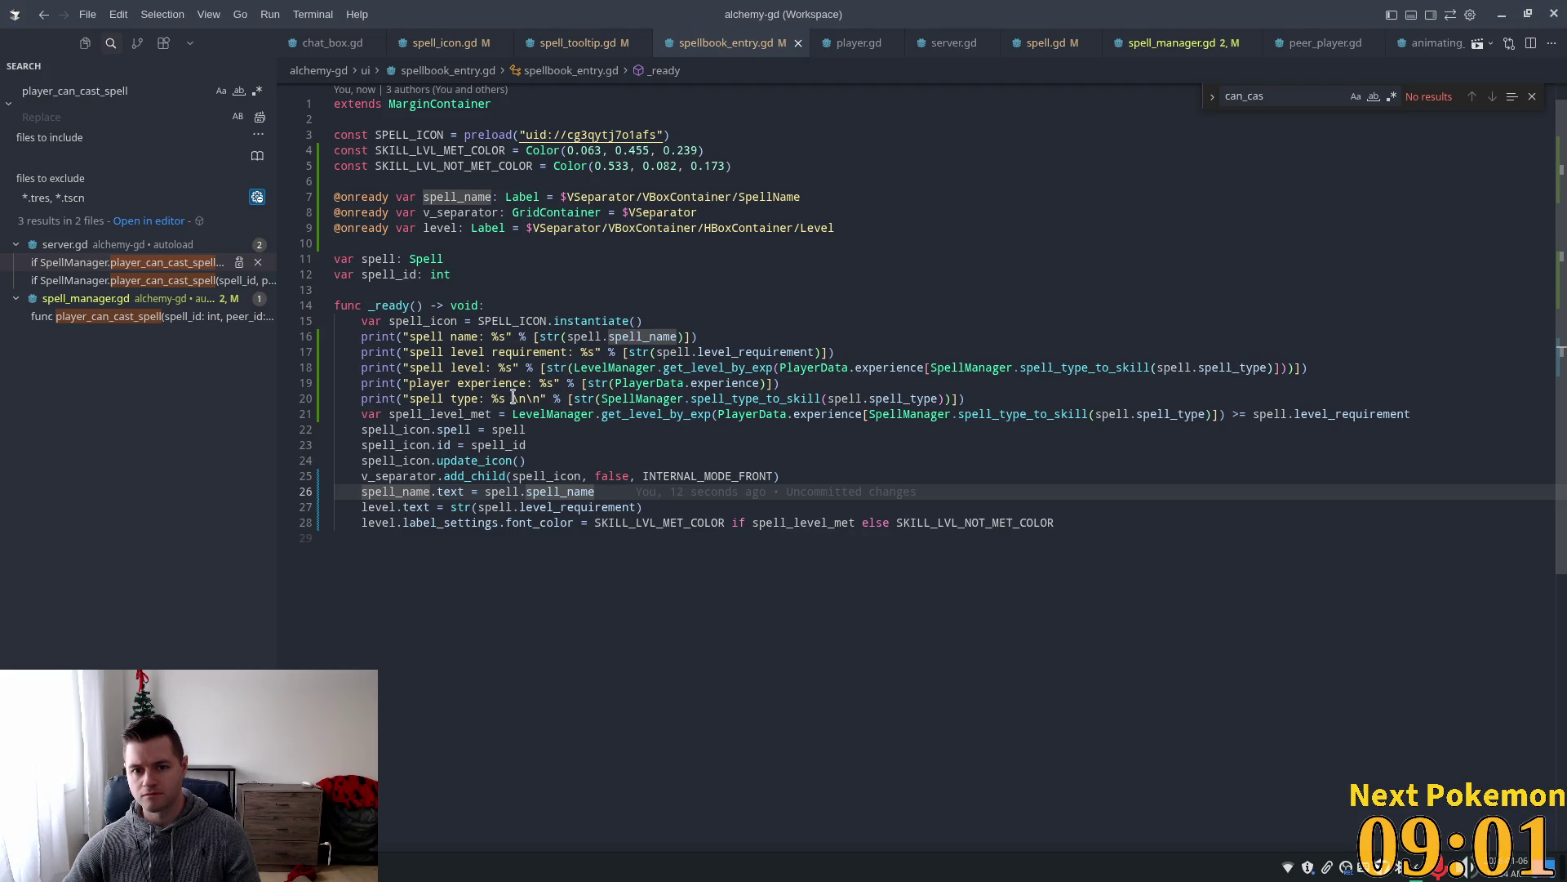
pyautogui.click(434, 389)
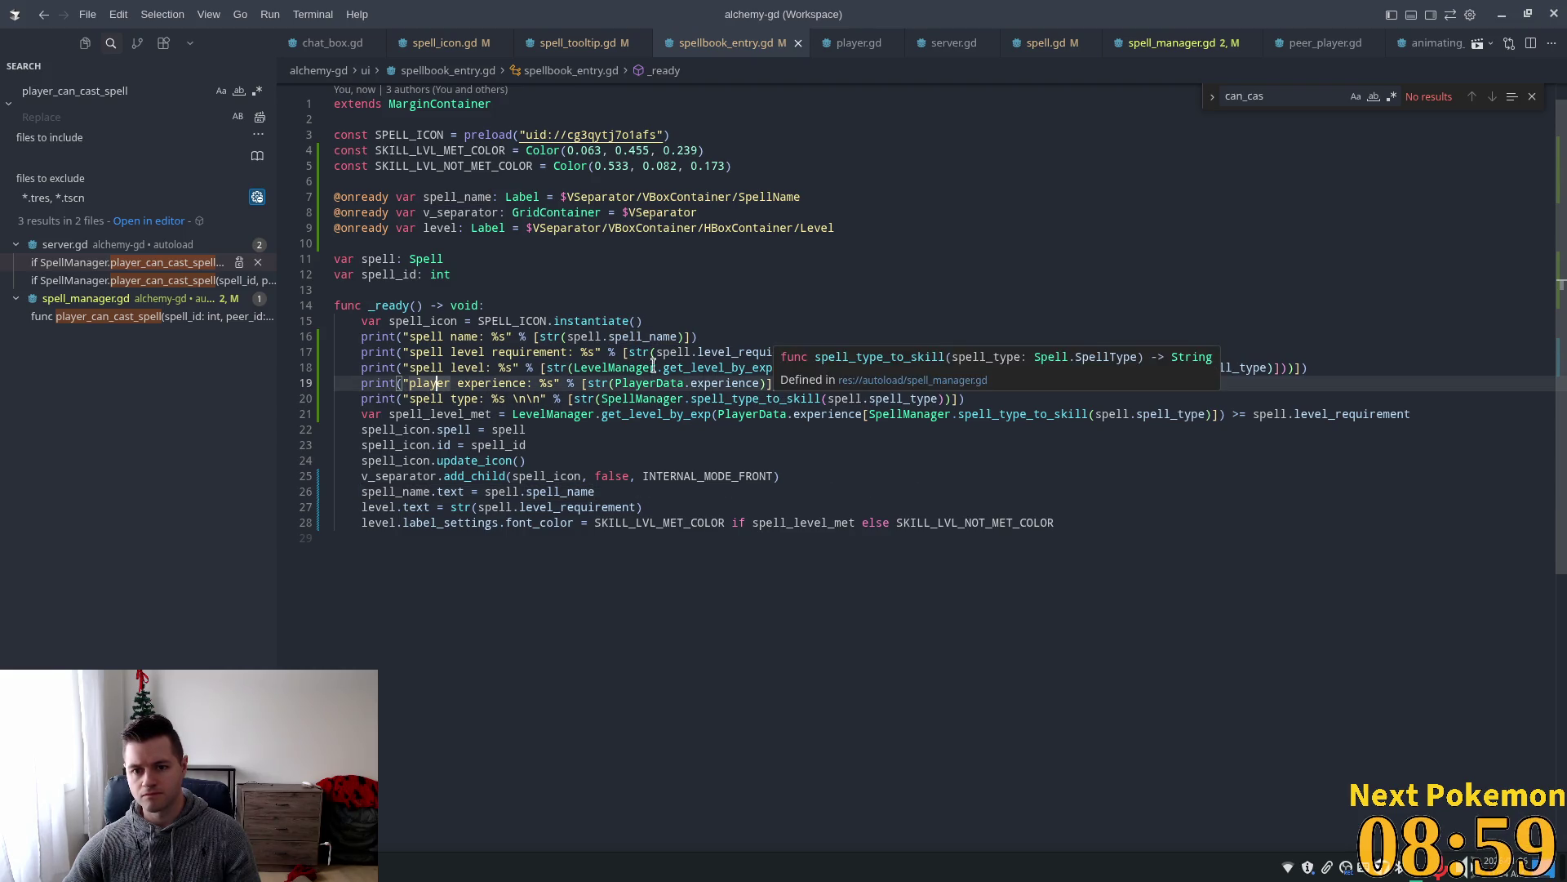
pyautogui.click(614, 352)
pyautogui.click(546, 398)
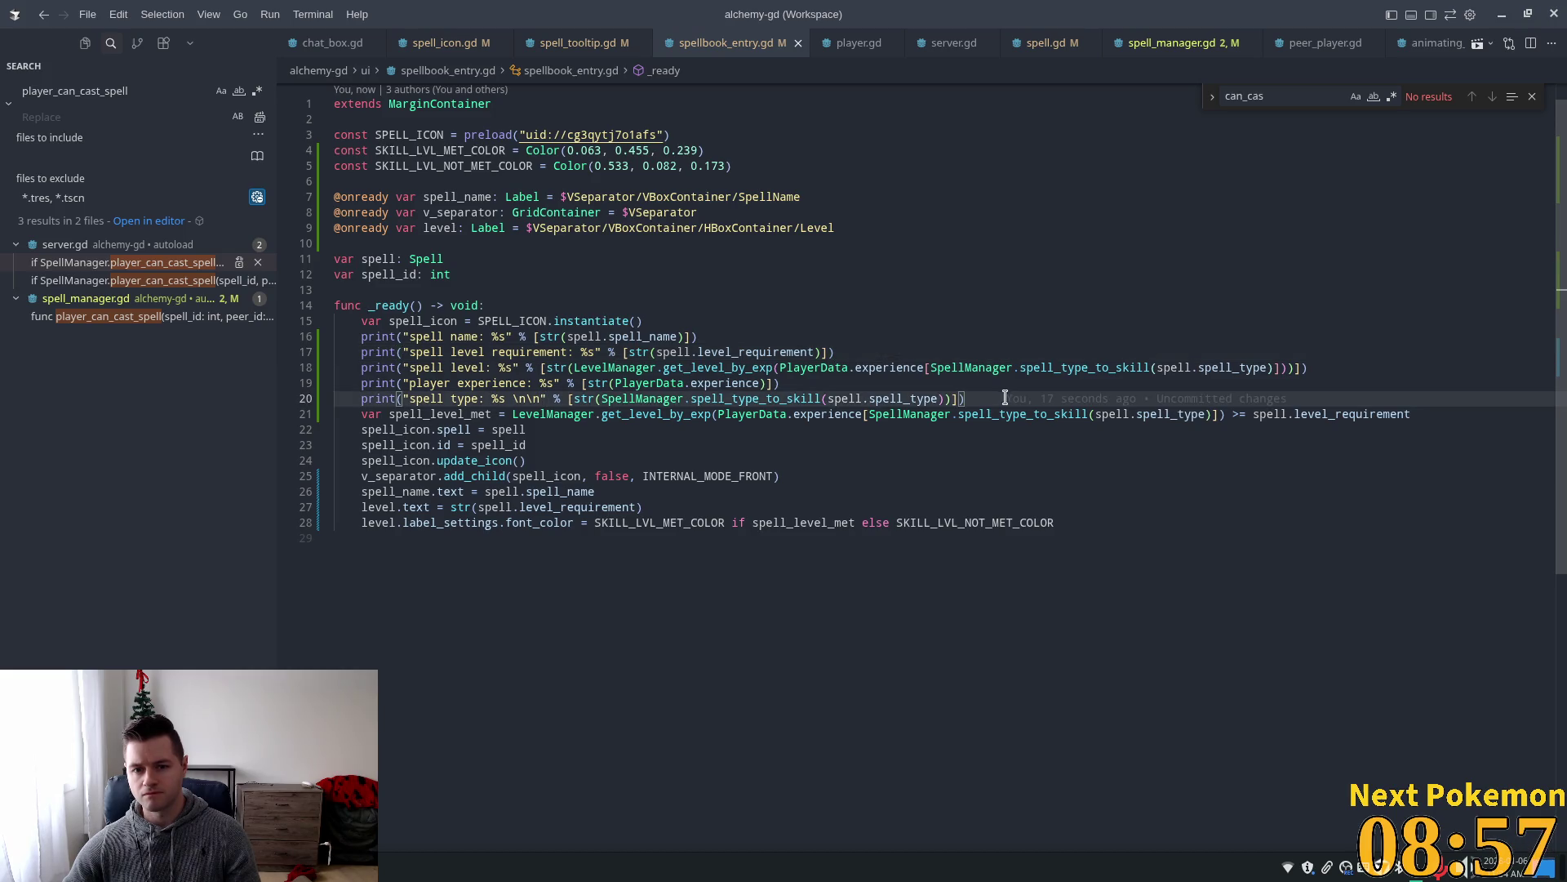
pyautogui.moveTo(1055, 391)
pyautogui.hotkey('alt', 'Up')
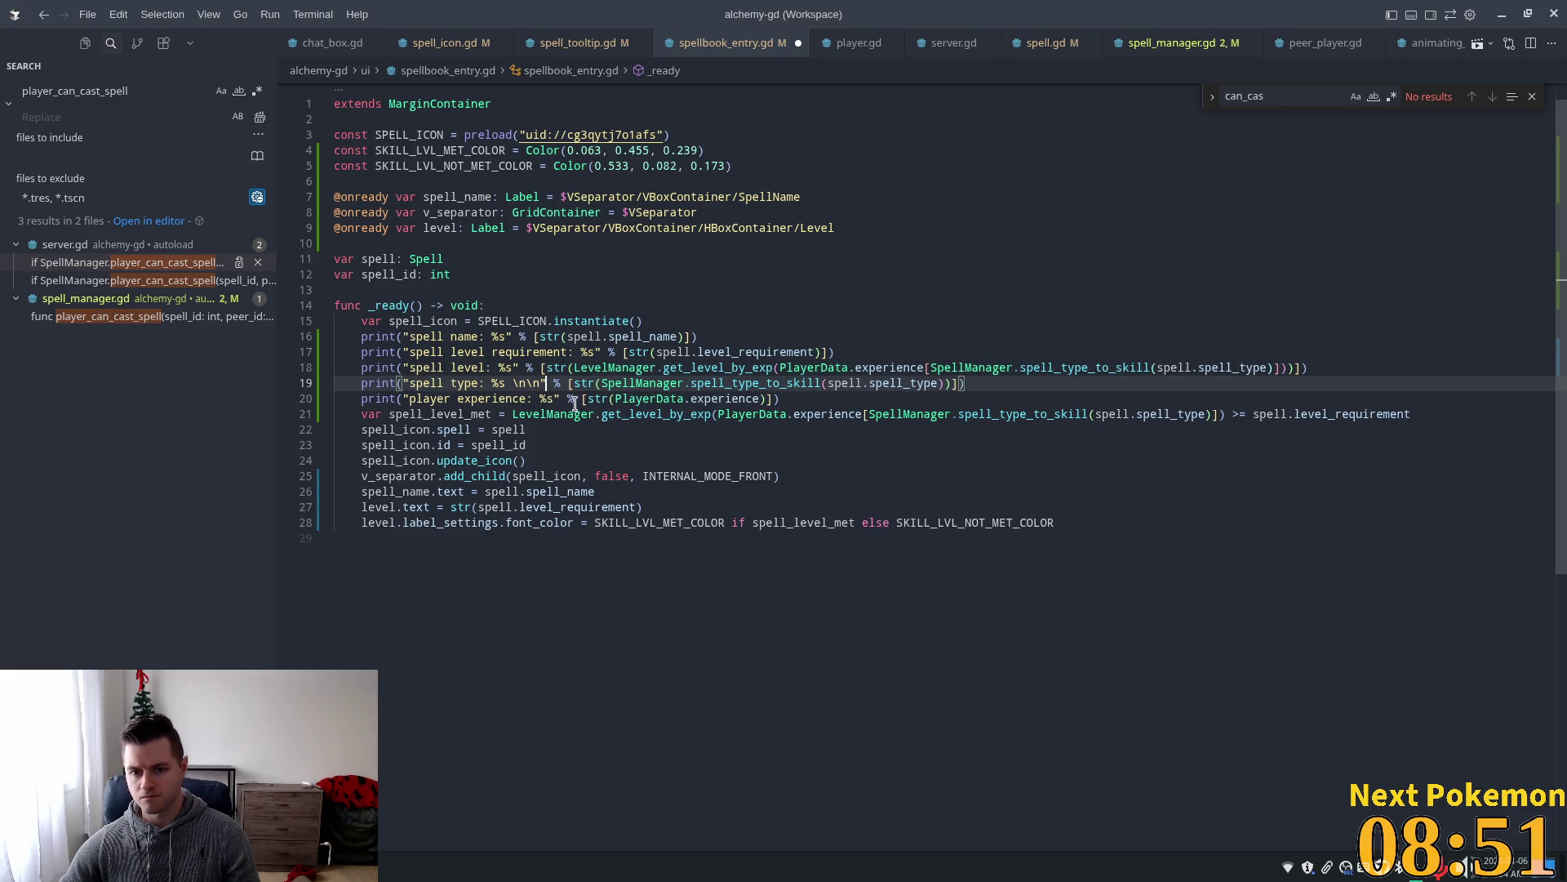
# Drop the spell type string's line breaks and relabel the experience print 'player skill level'.
pyautogui.click(614, 398)
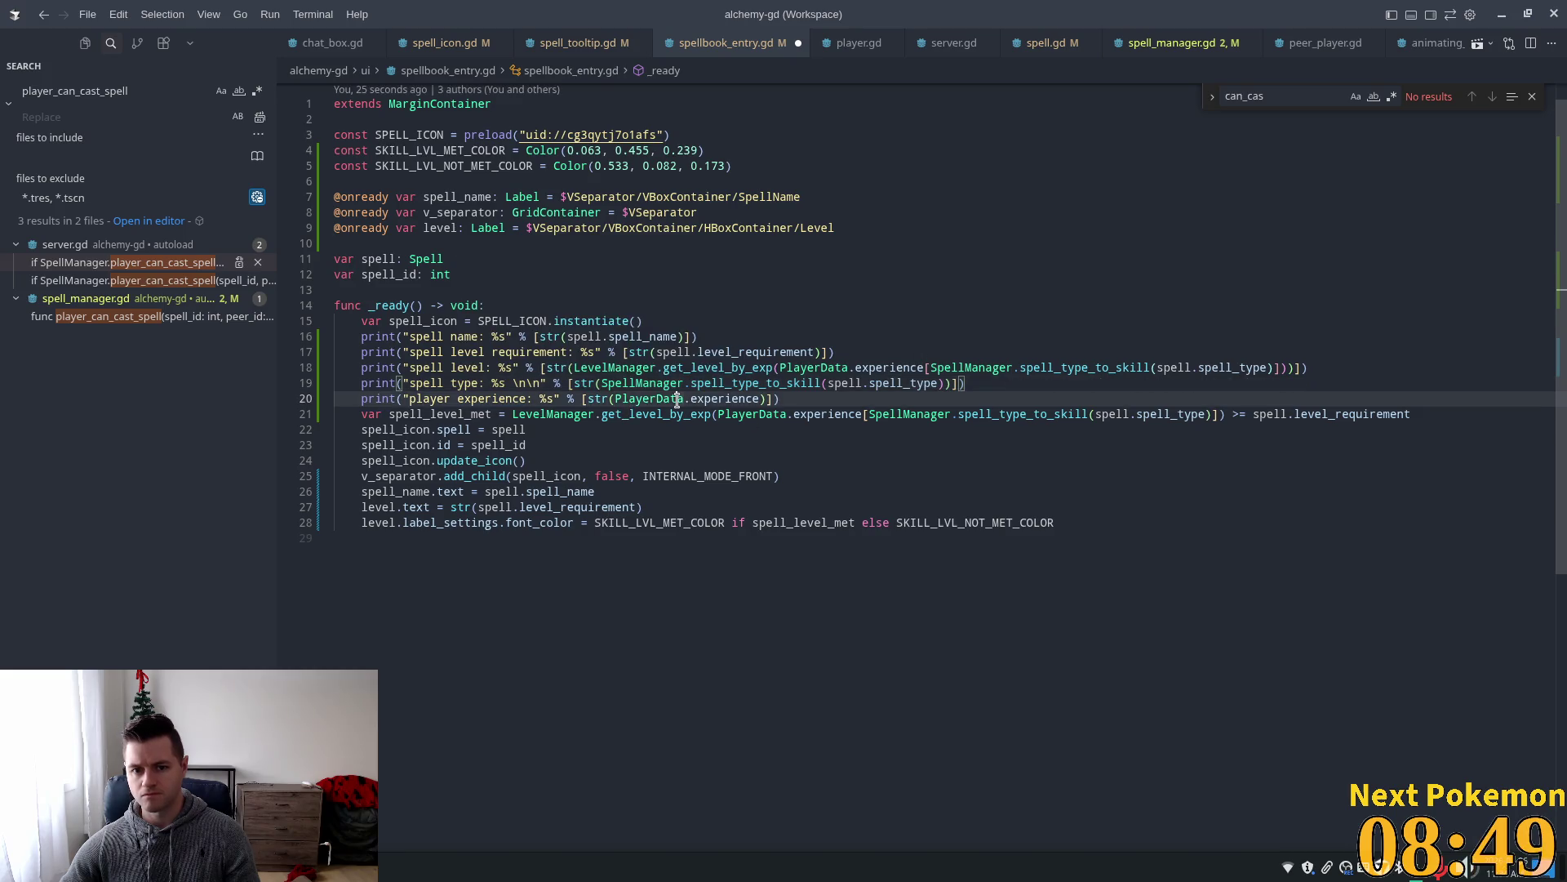
pyautogui.moveTo(540, 387); pyautogui.dragTo(520, 384)
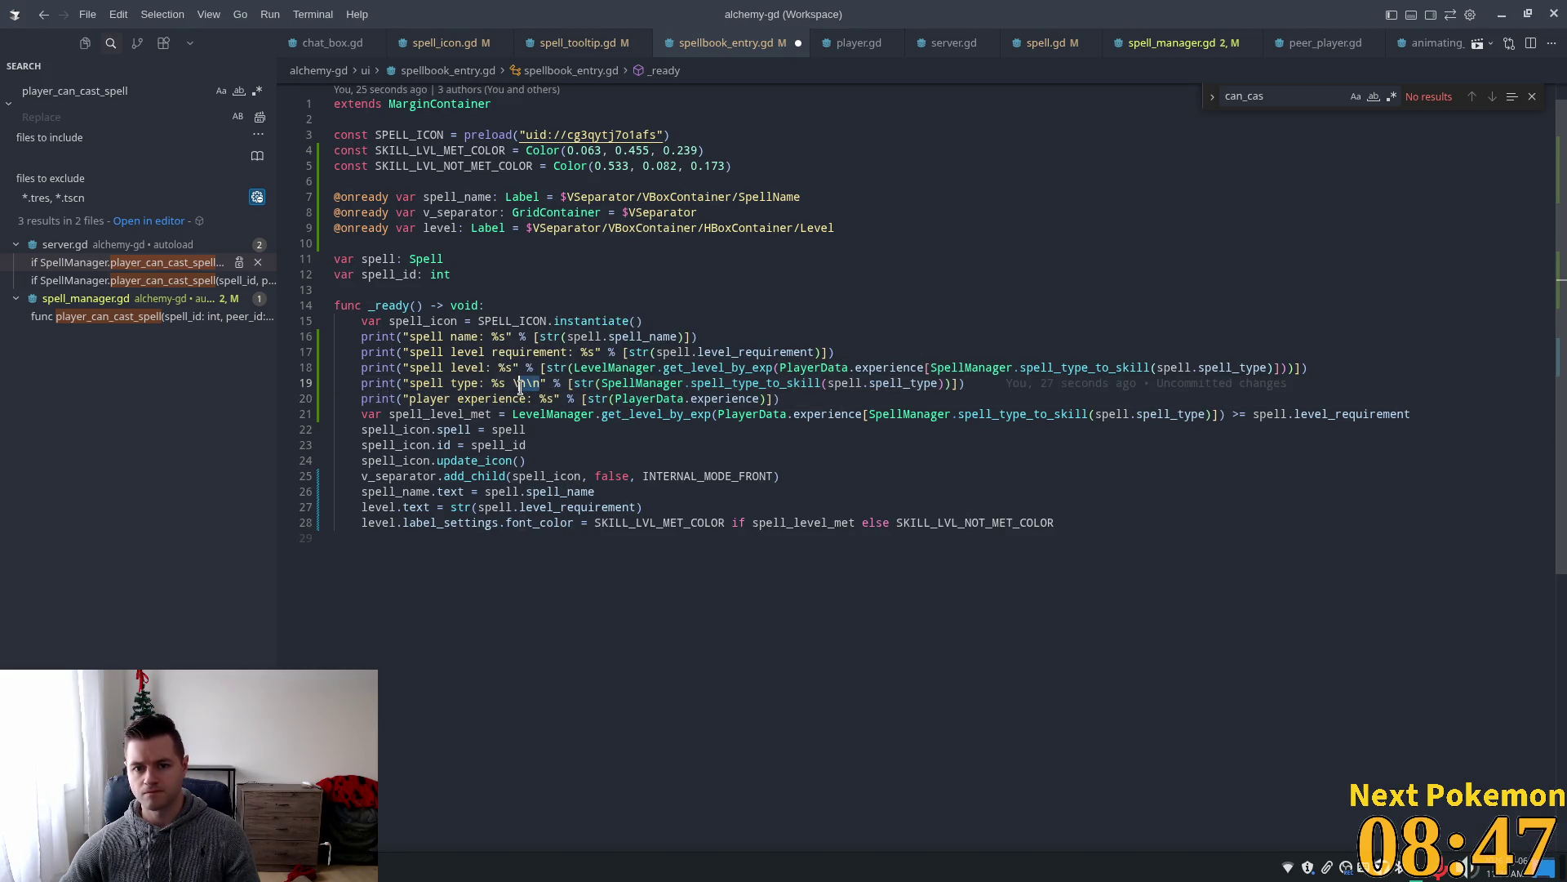
pyautogui.press('BackSpace')
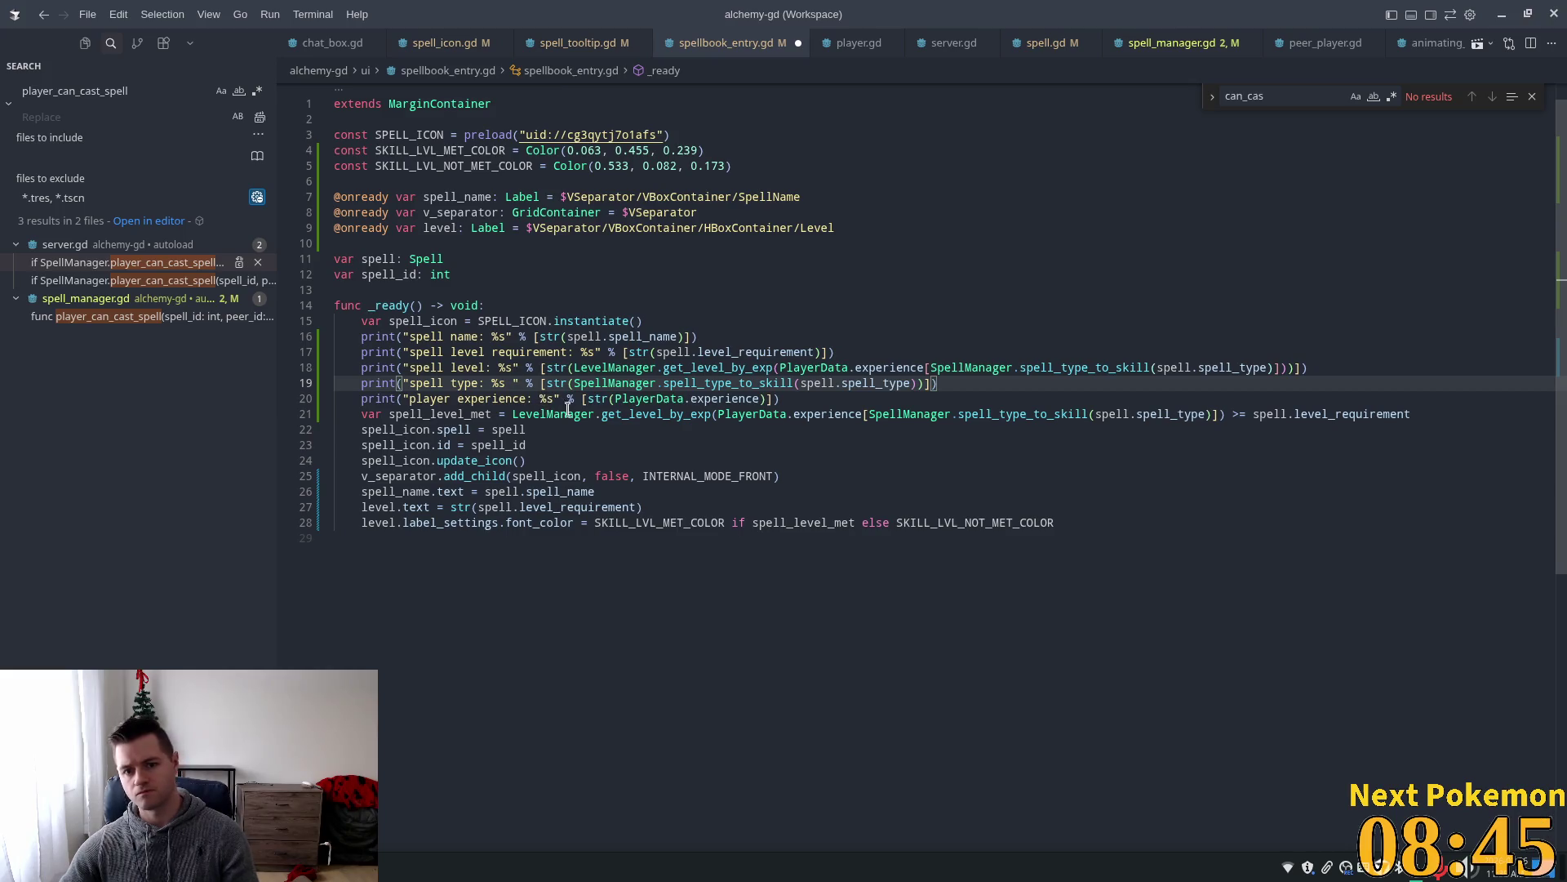
pyautogui.click(559, 400)
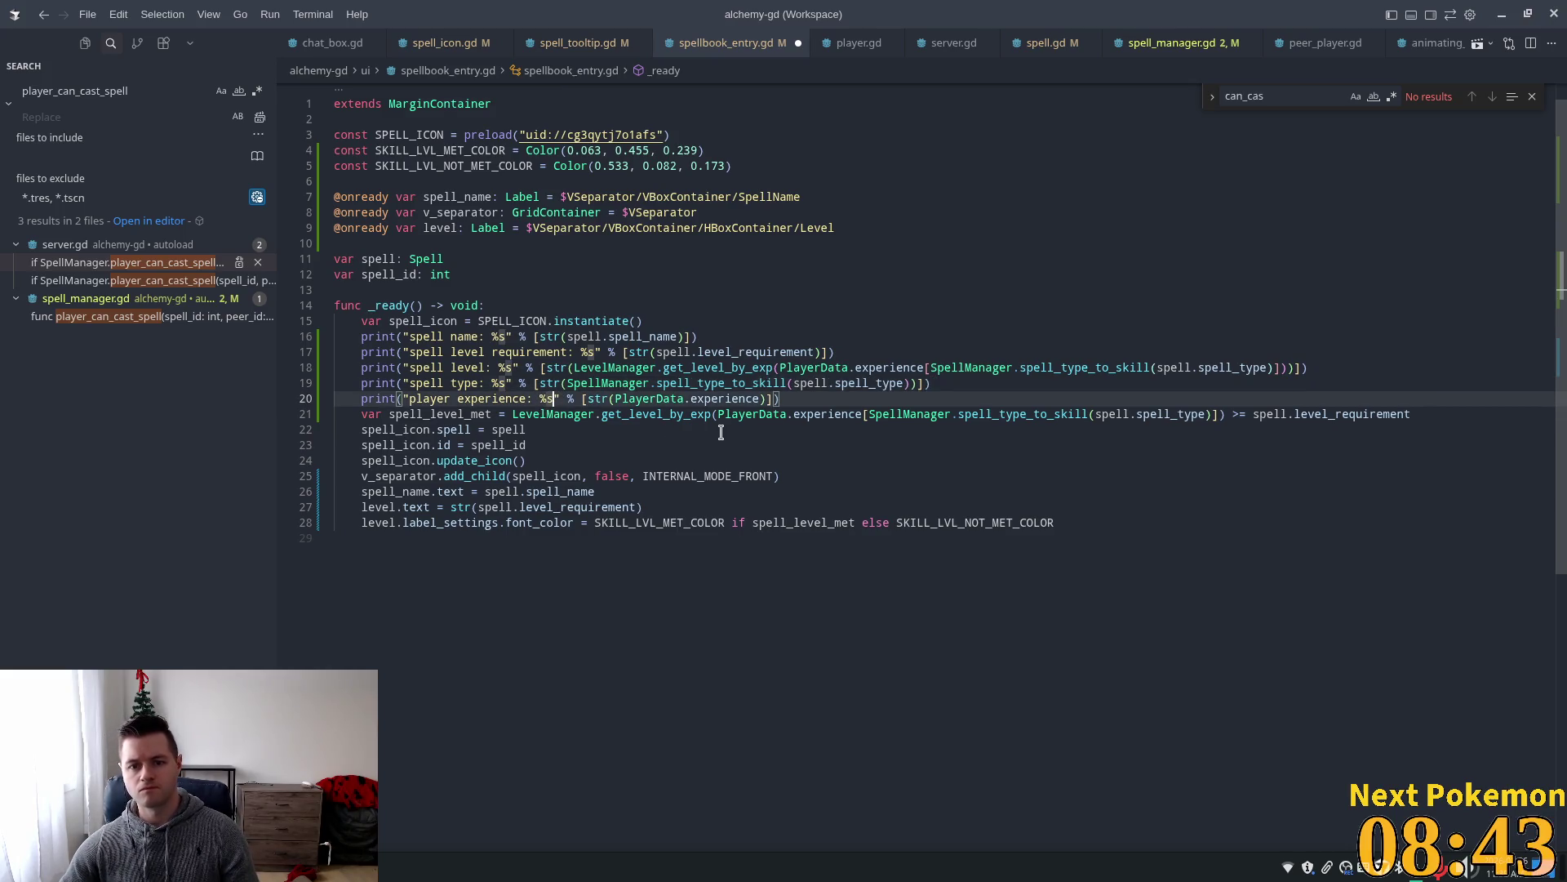
pyautogui.click(531, 400)
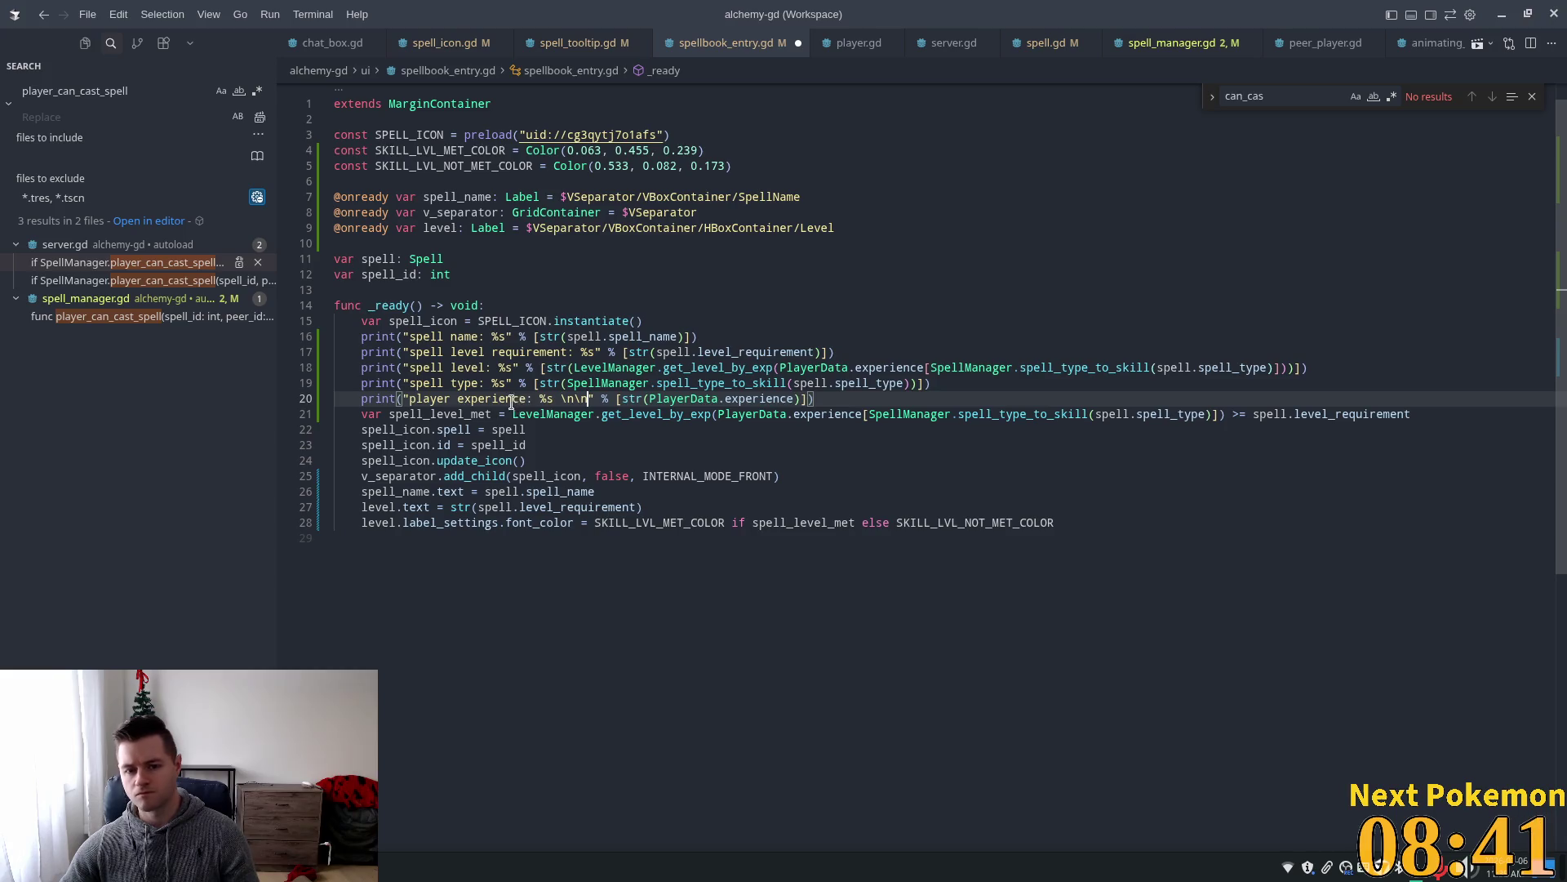
pyautogui.press('BackSpace')
pyautogui.write('n')
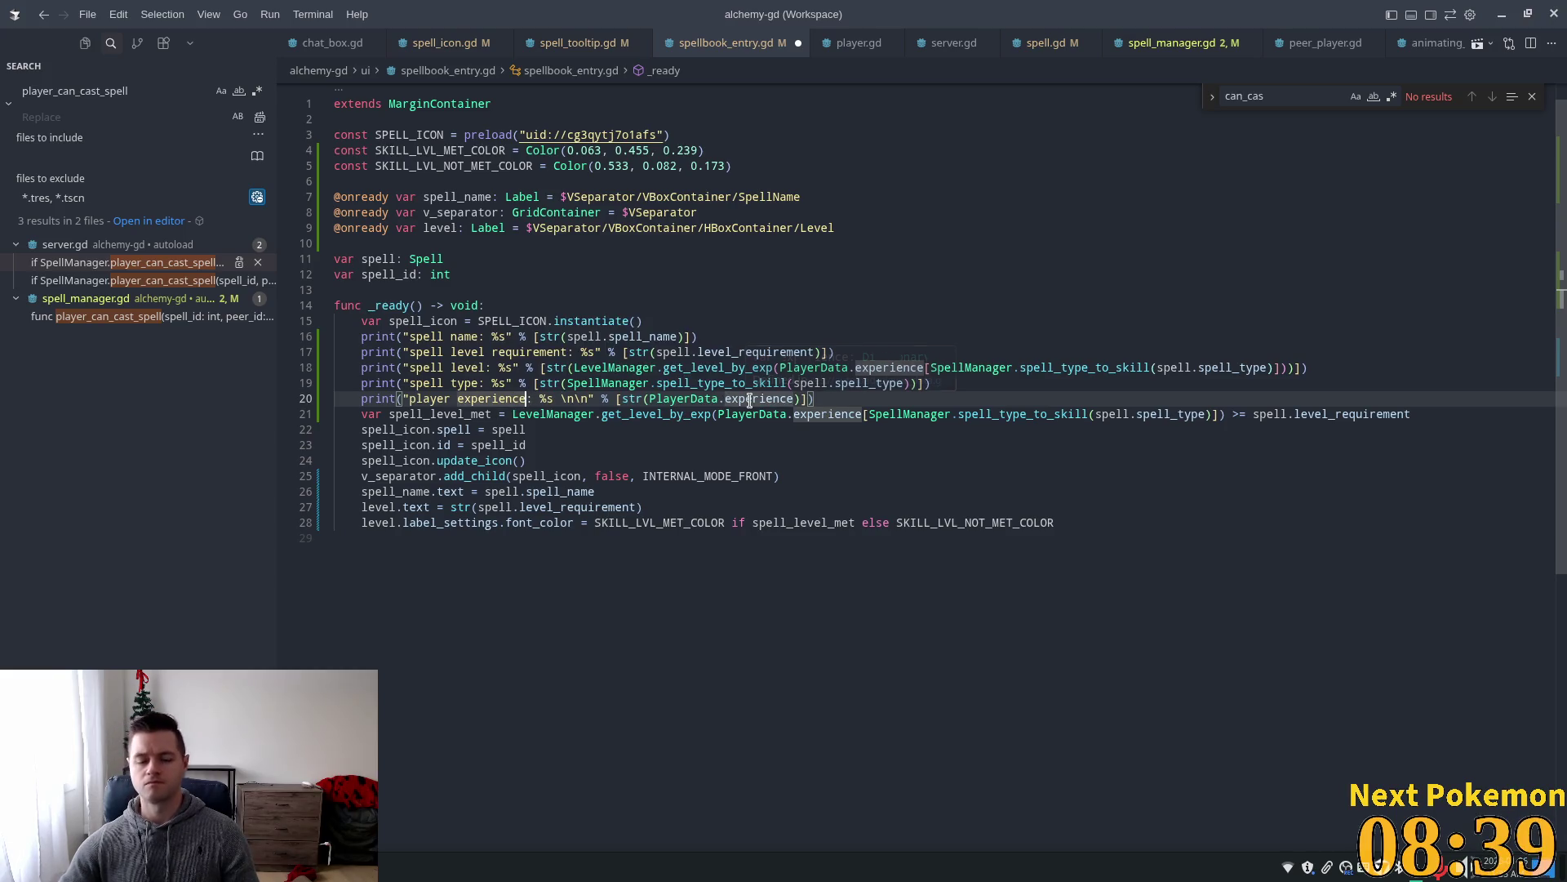
pyautogui.click(750, 400)
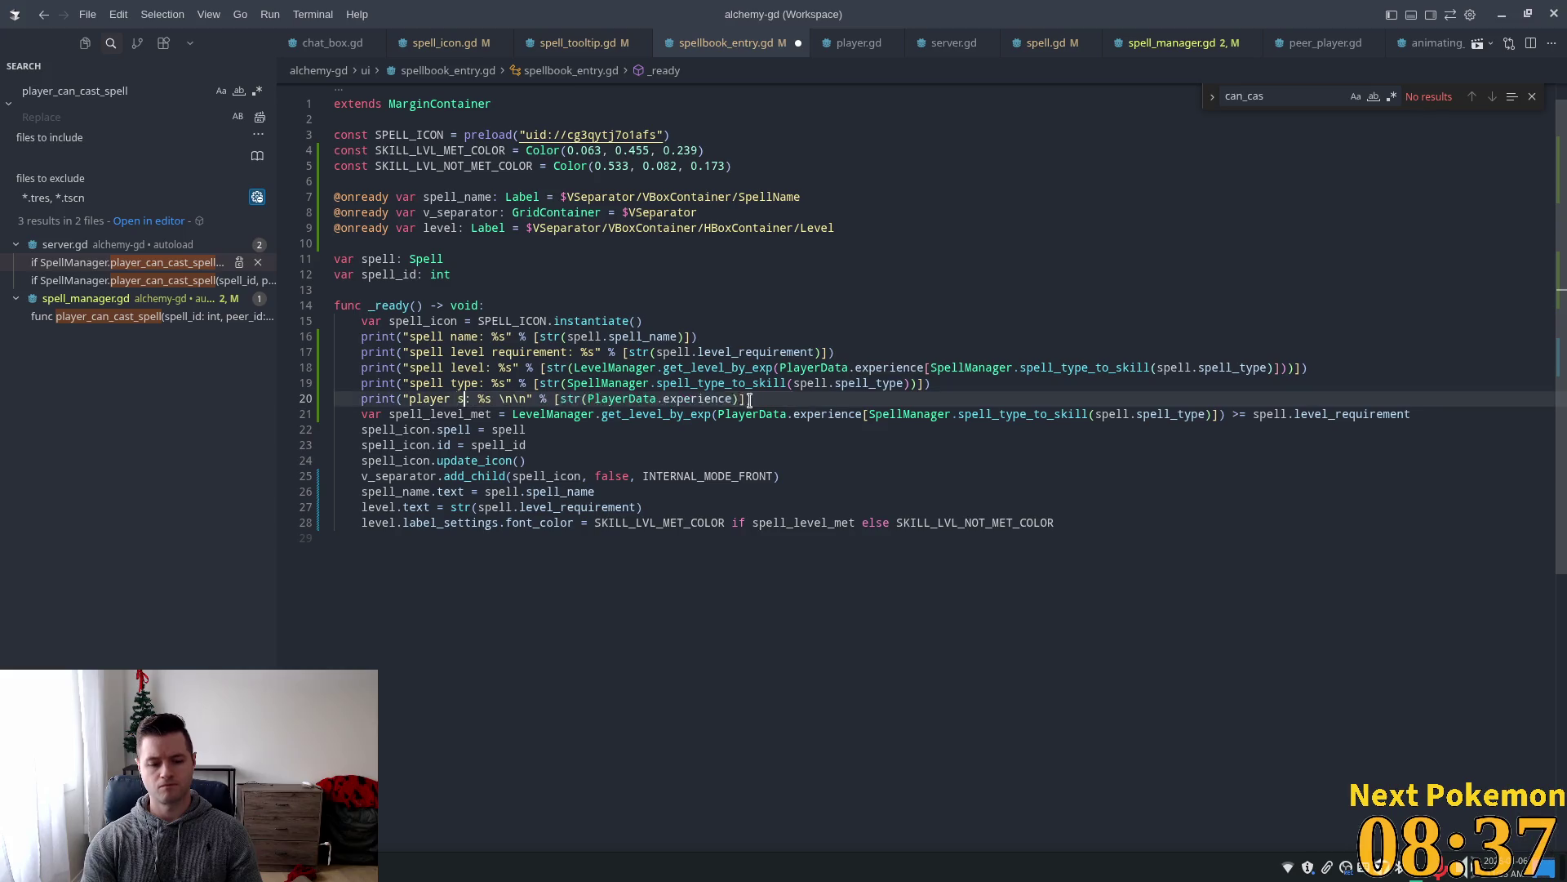
pyautogui.write('skill level')
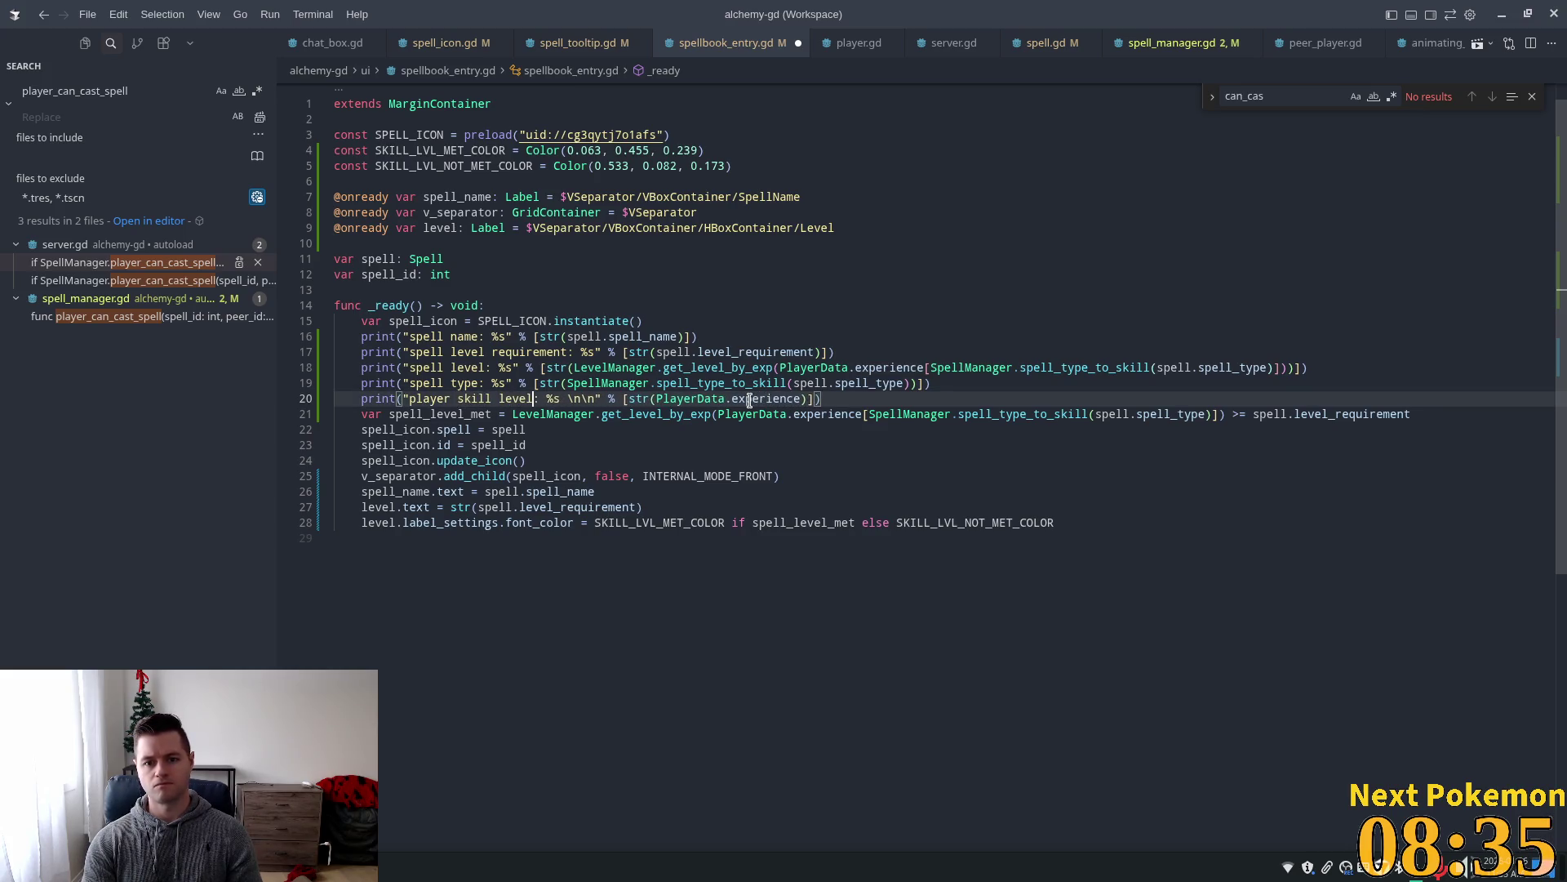
pyautogui.write(':')
pyautogui.click(750, 400)
# Review the PlayerData reference and skill-level calculation on lines 20–21.
pyautogui.click(698, 398)
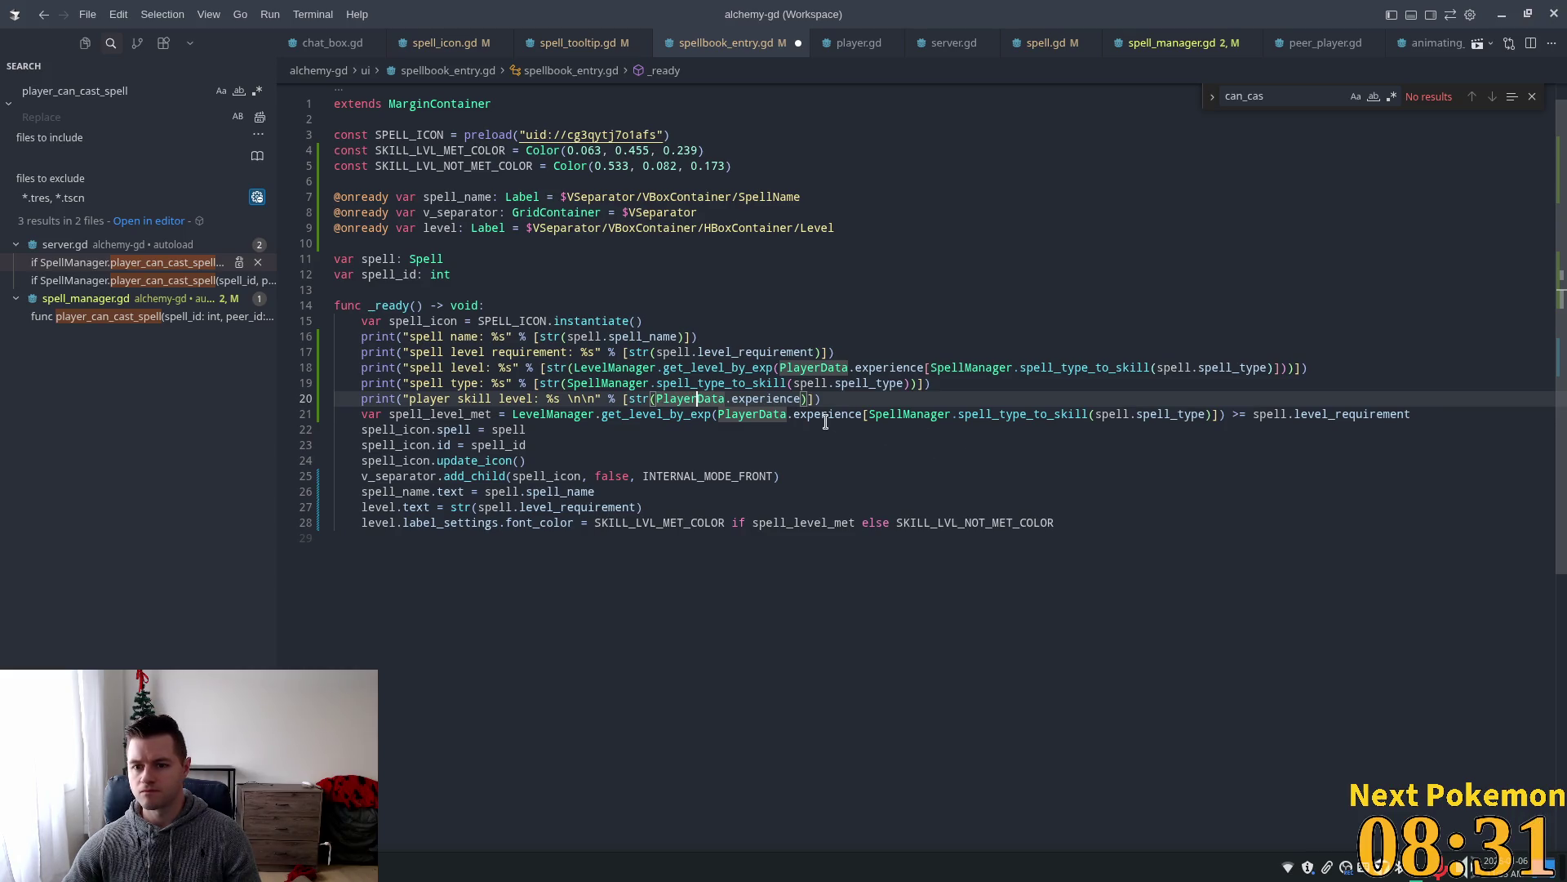
pyautogui.click(513, 414)
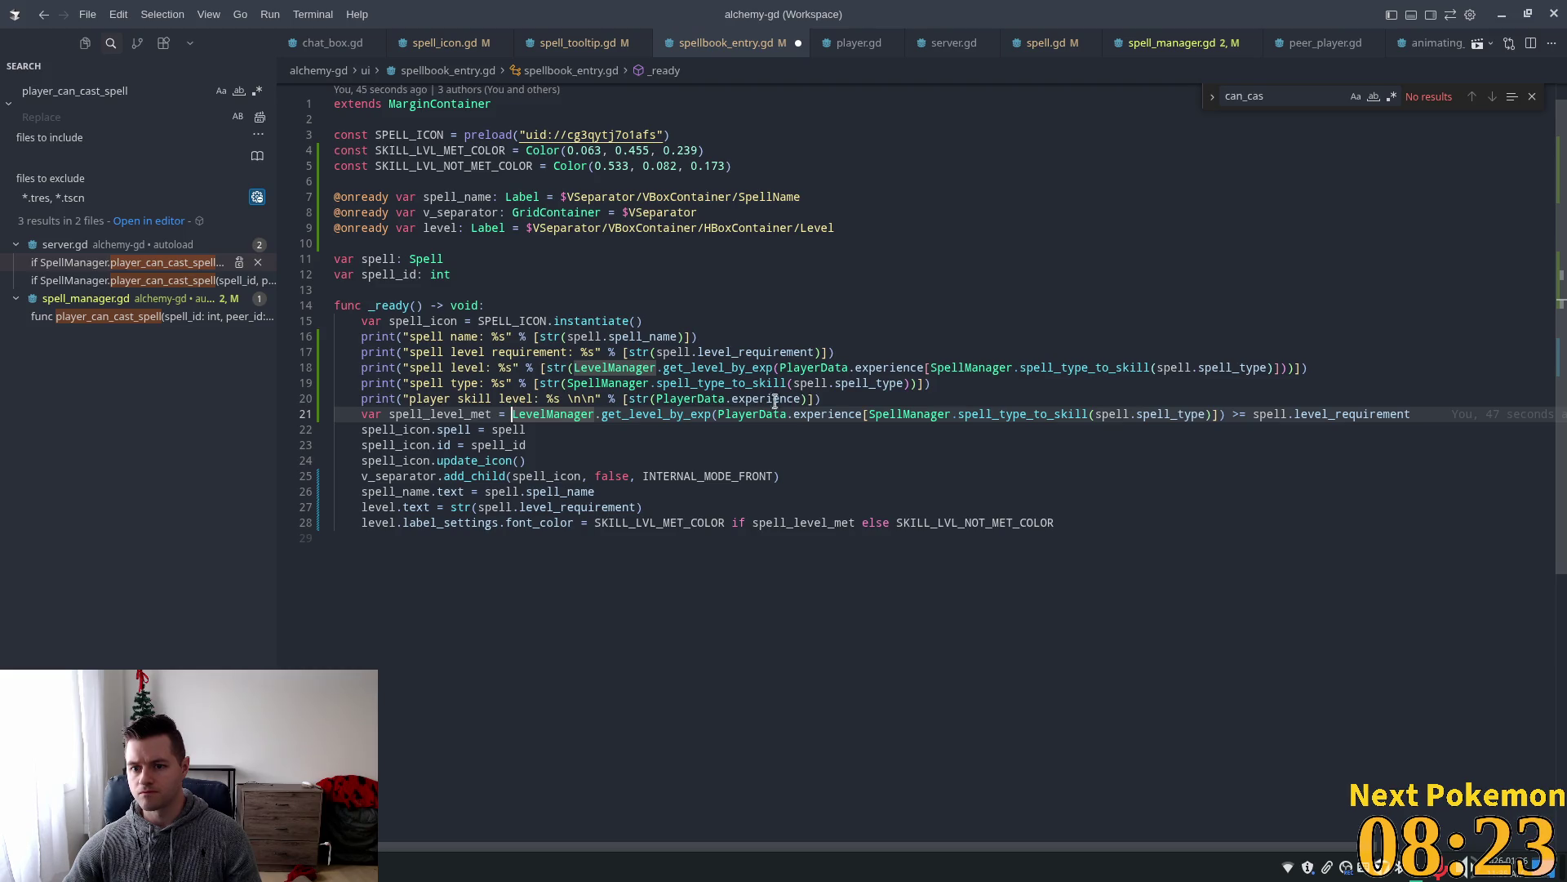
pyautogui.click(498, 368)
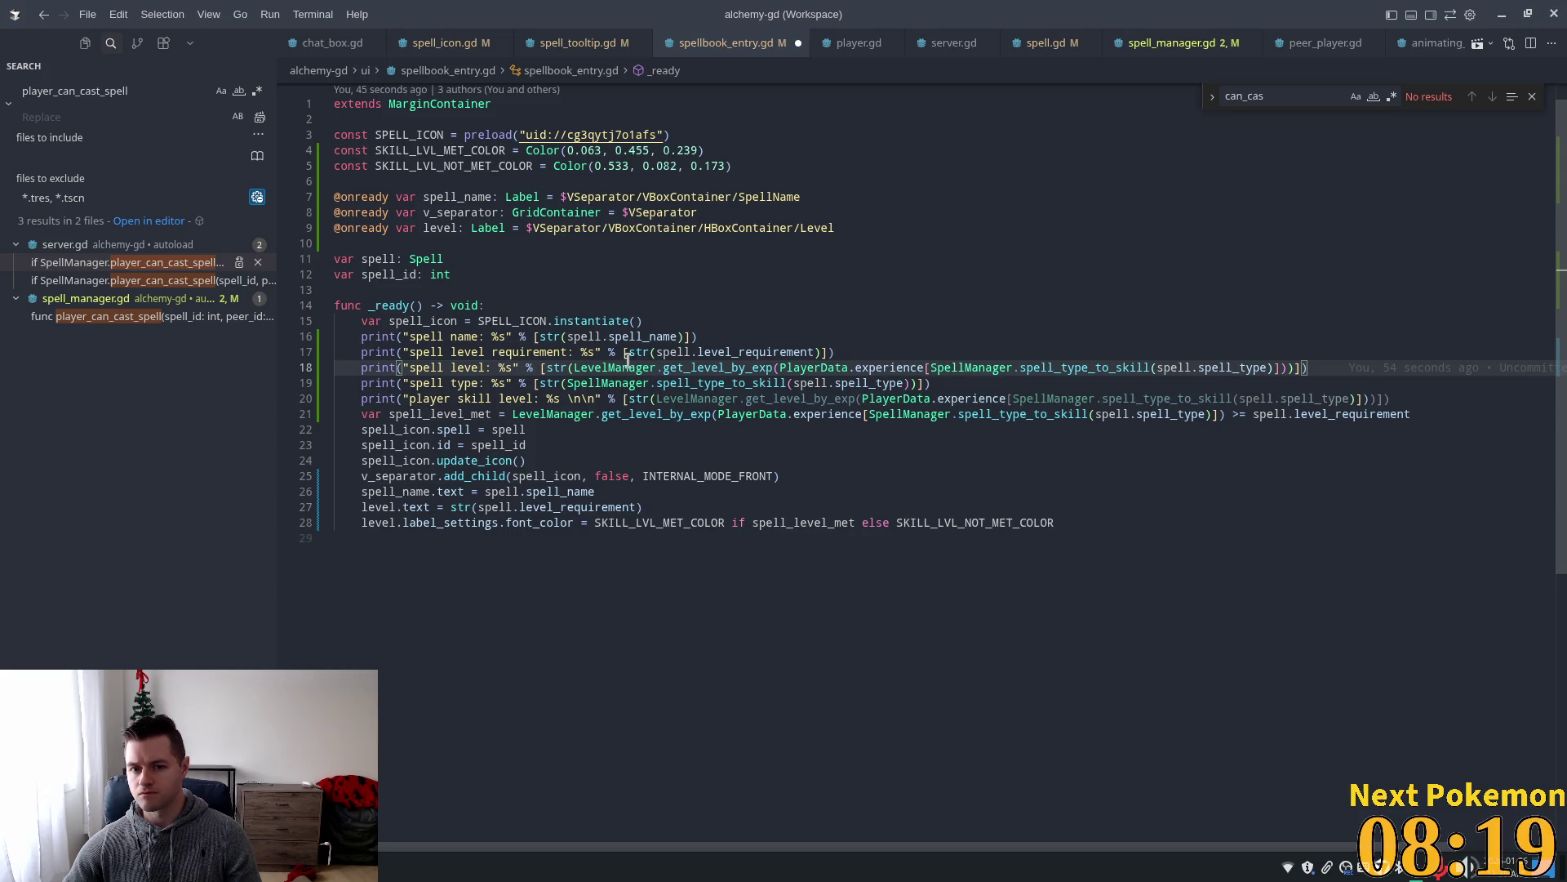
# Change the spell level print's label from 'spell' to 'player skill'.
pyautogui.doubleClick(726, 352)
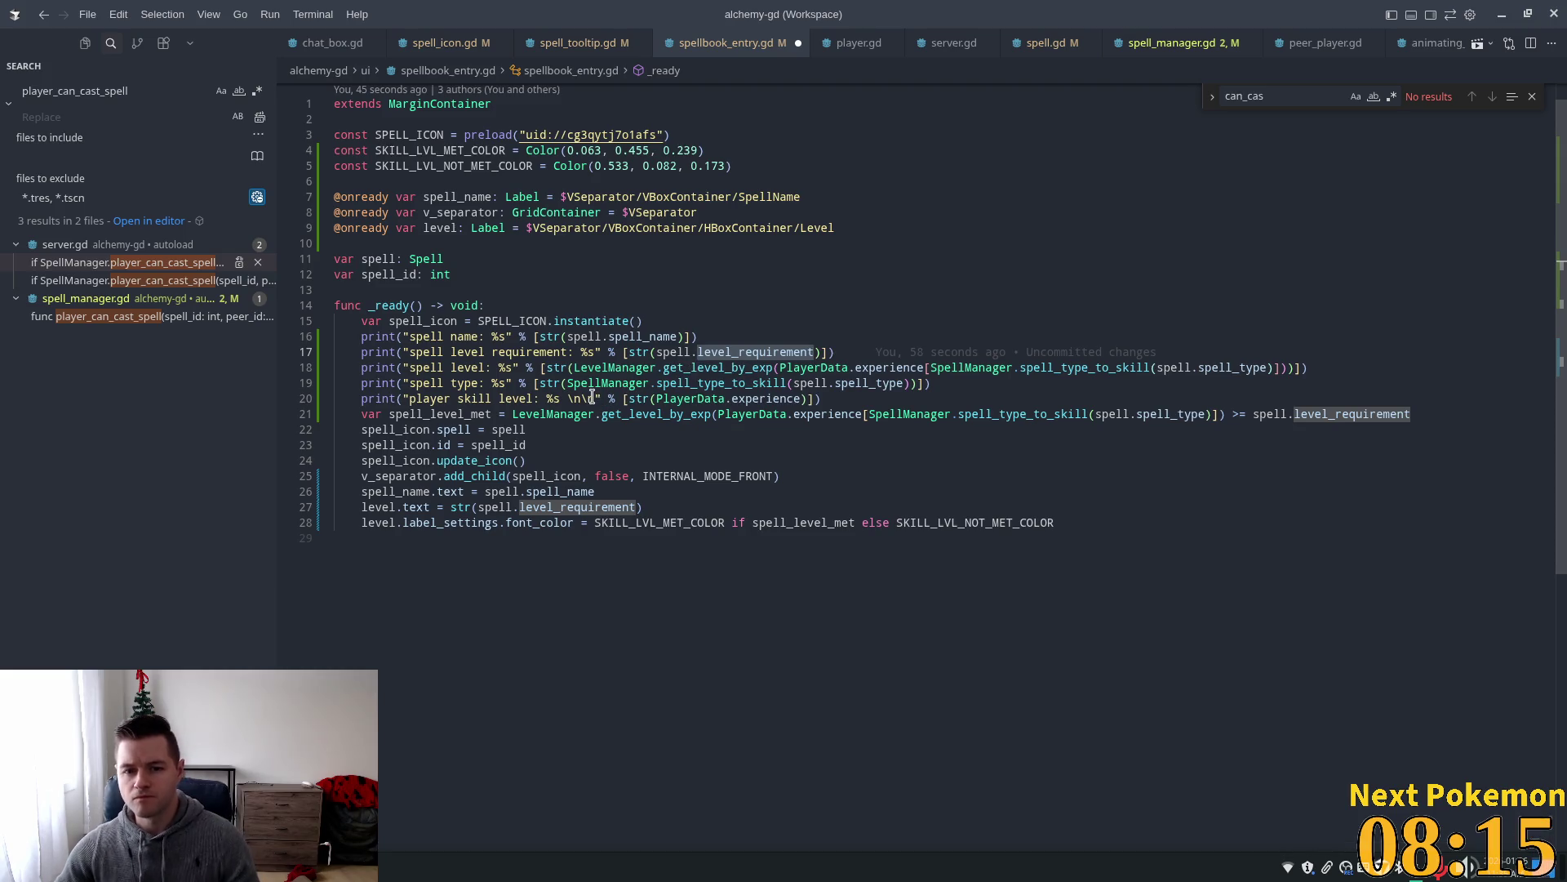
pyautogui.click(454, 369)
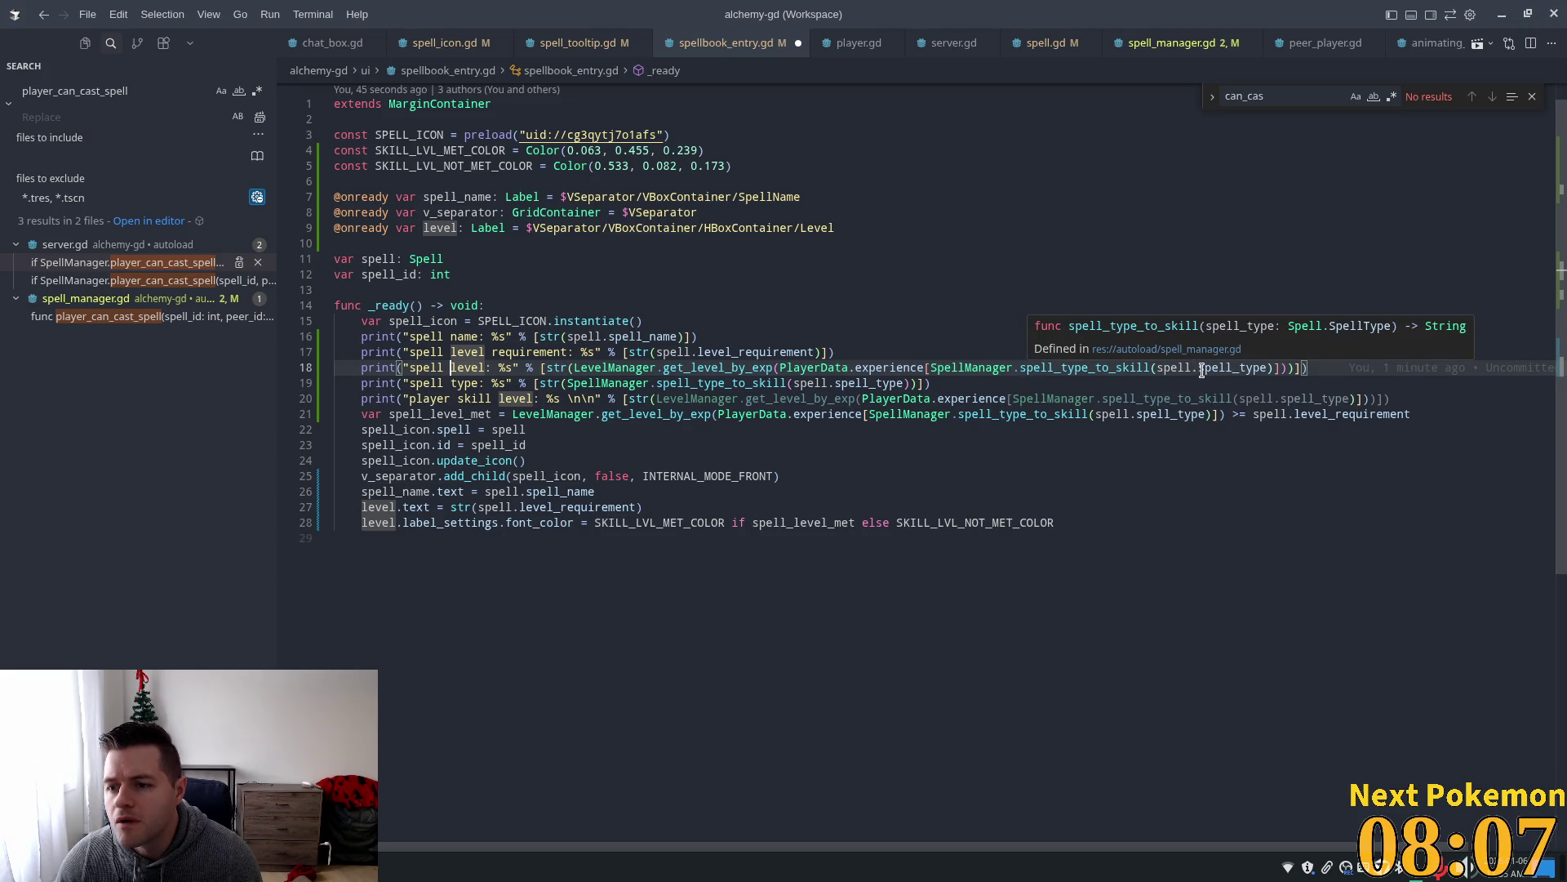
pyautogui.press('Down')
pyautogui.press('Down')
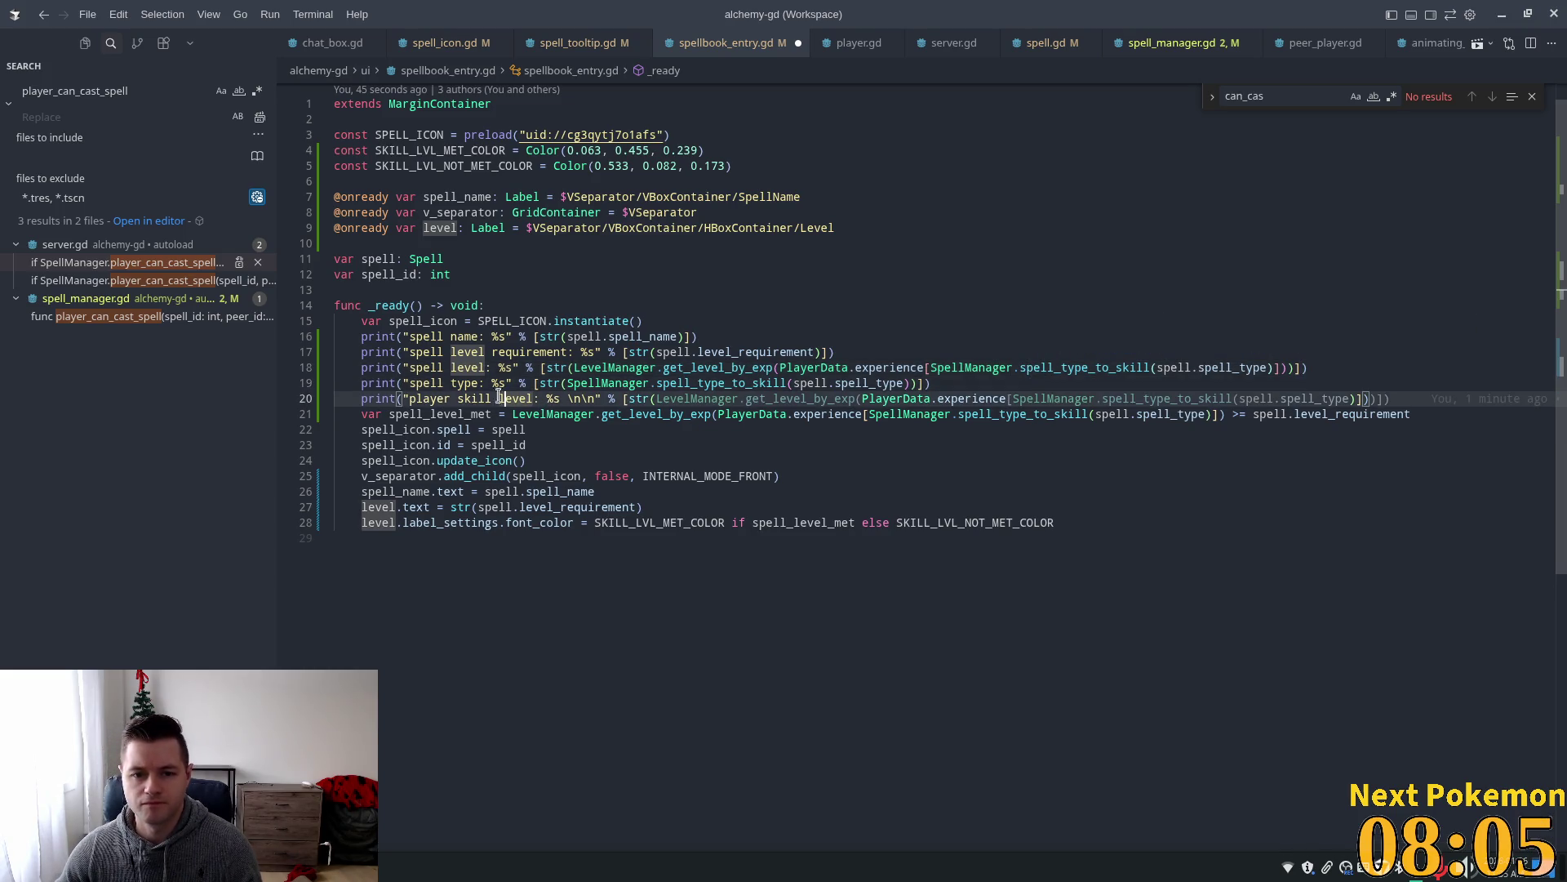
pyautogui.click(450, 368)
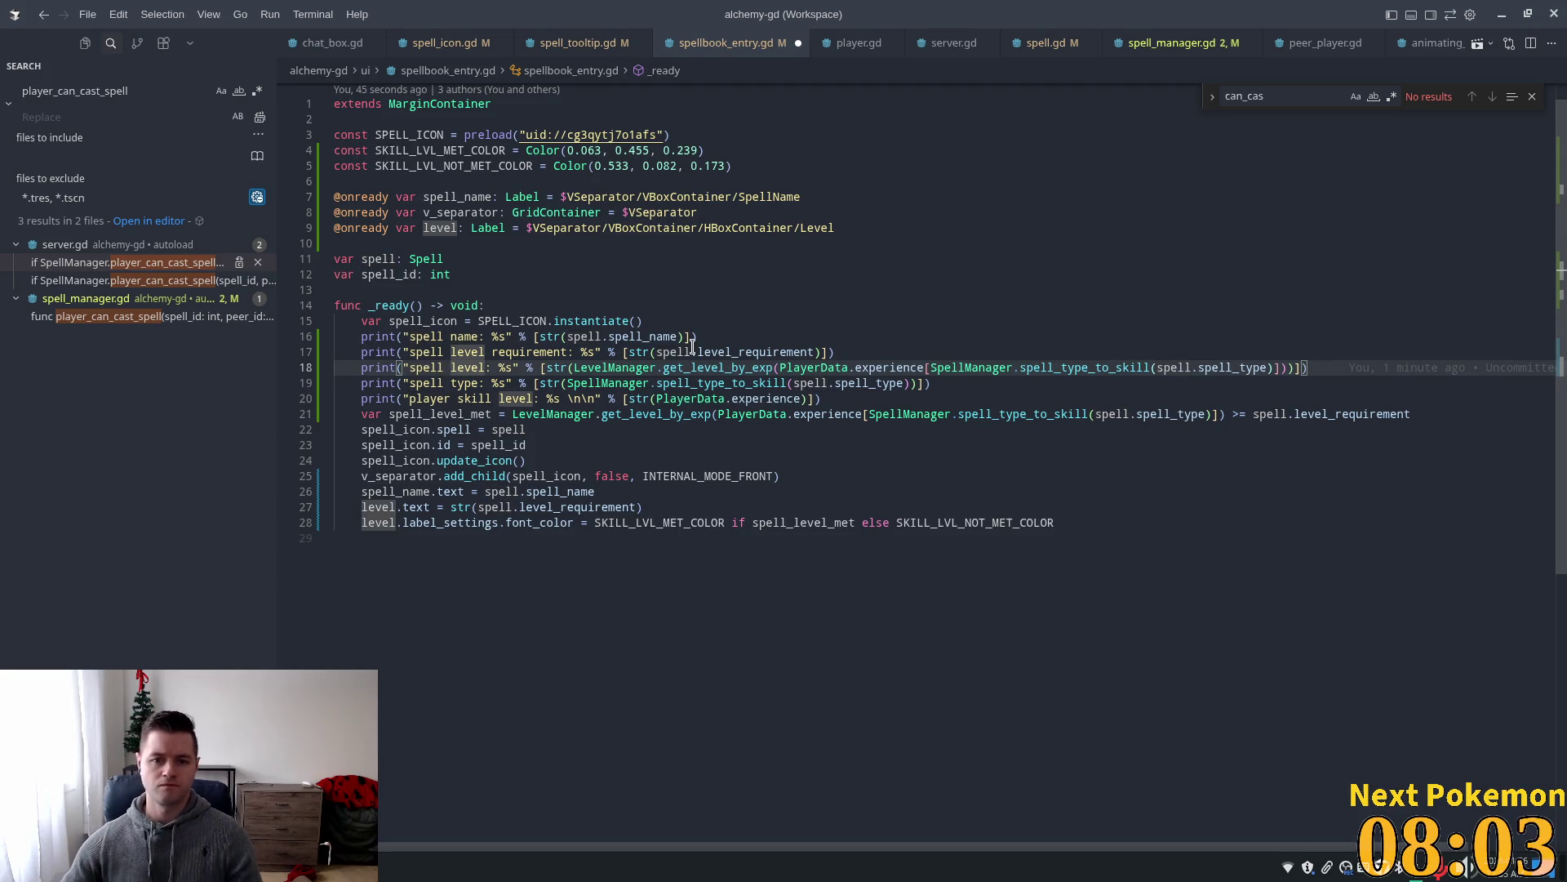
pyautogui.hotkey('ctrl', 'Left')
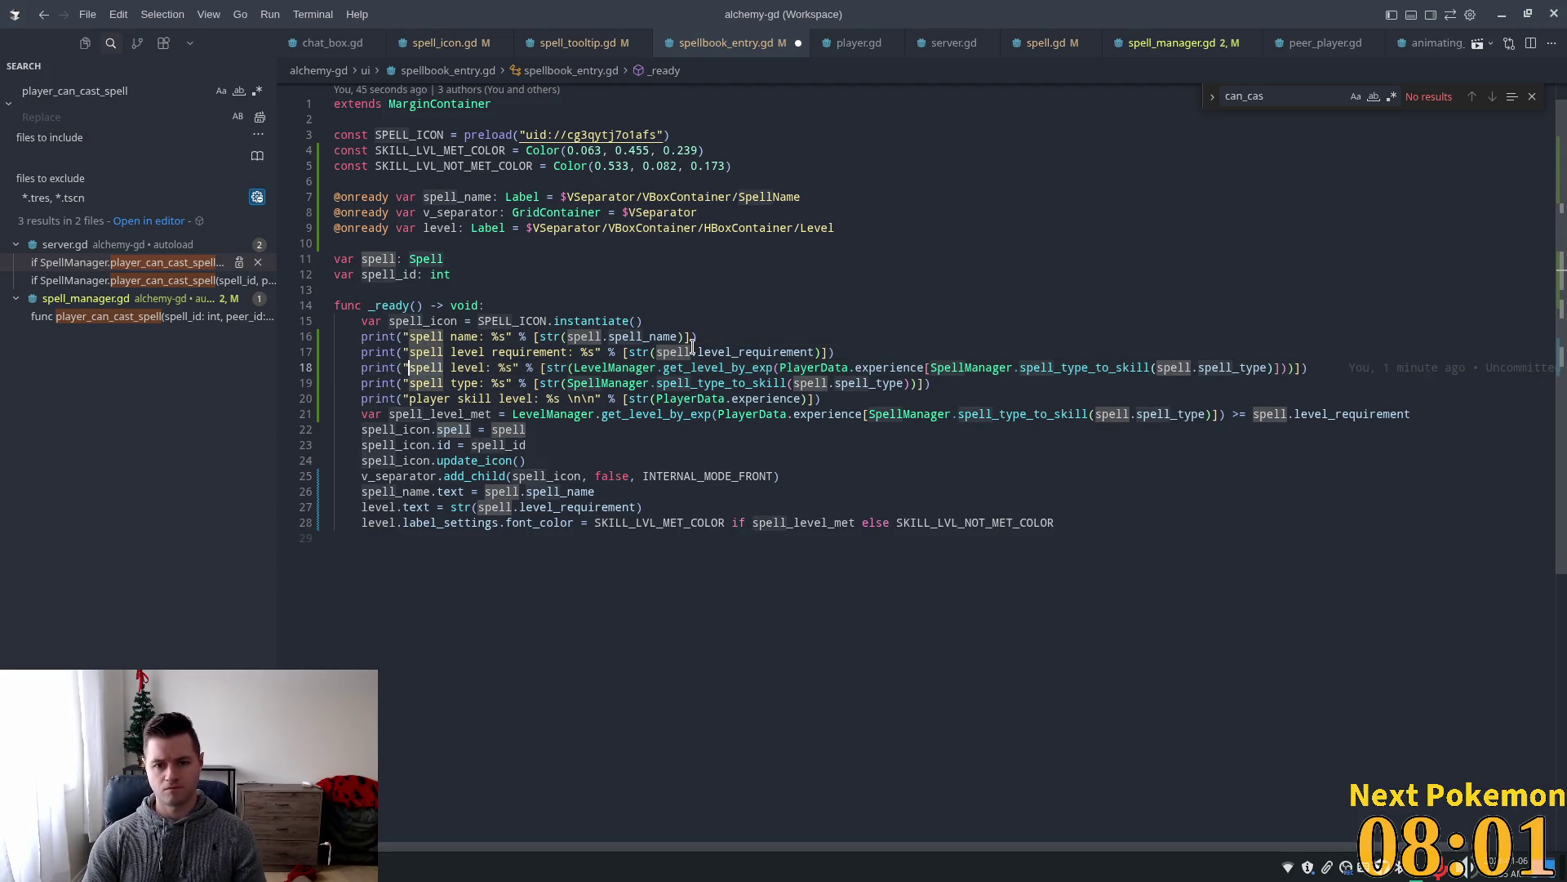
pyautogui.hotkey('ctrl', 'Delete')
pyautogui.write('player ski')
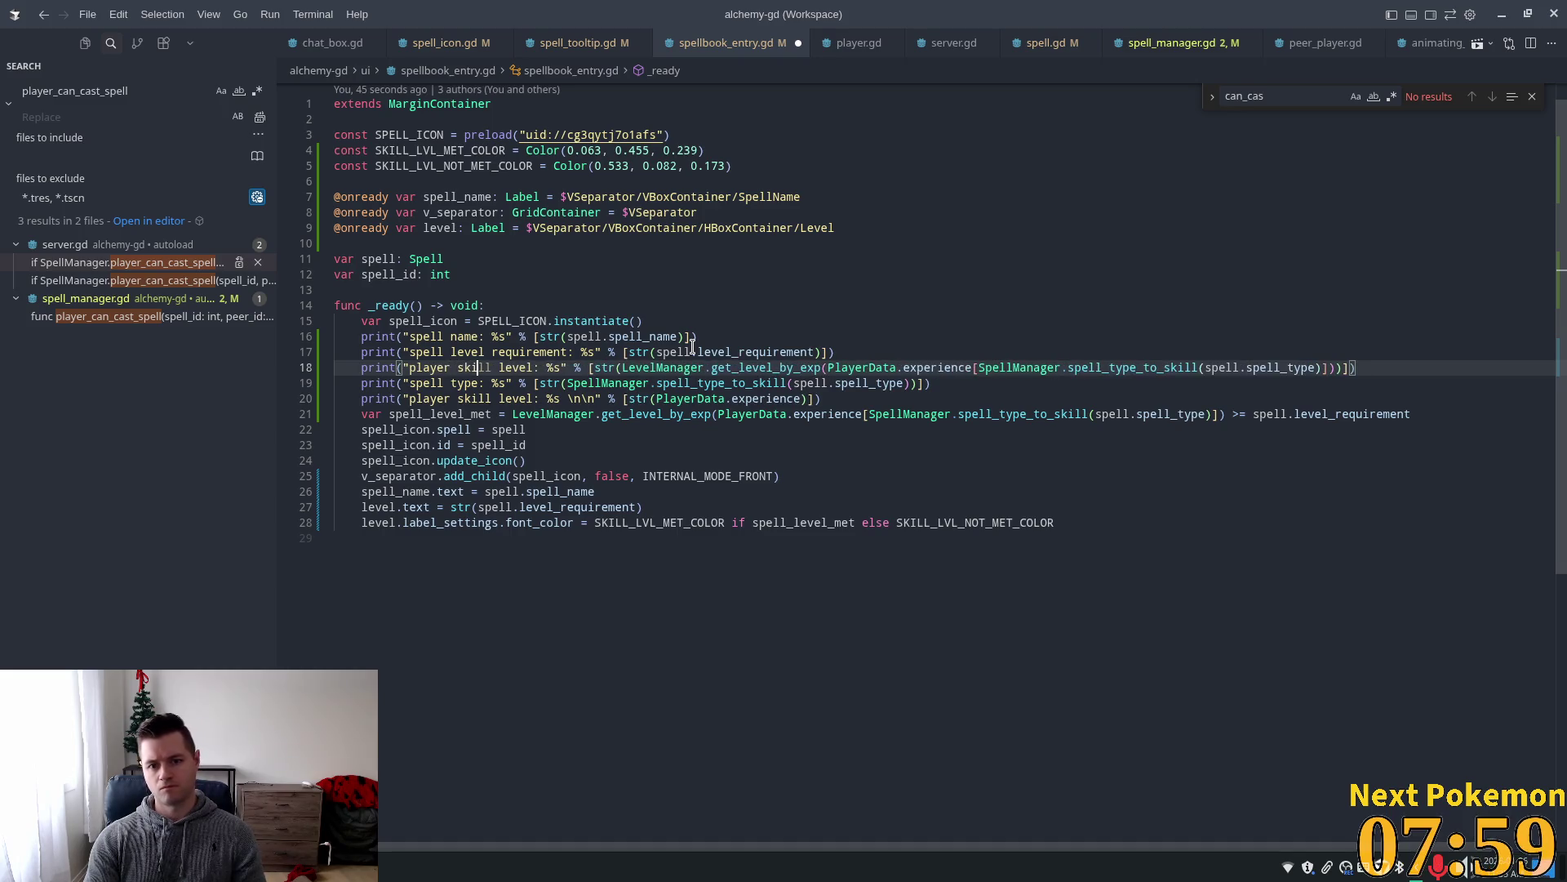
# Remove the skill level print's line breaks, delete the old experience print, and save.
pyautogui.click(600, 399)
pyautogui.press('BackSpace')
pyautogui.press('BackSpace')
pyautogui.press('BackSpace')
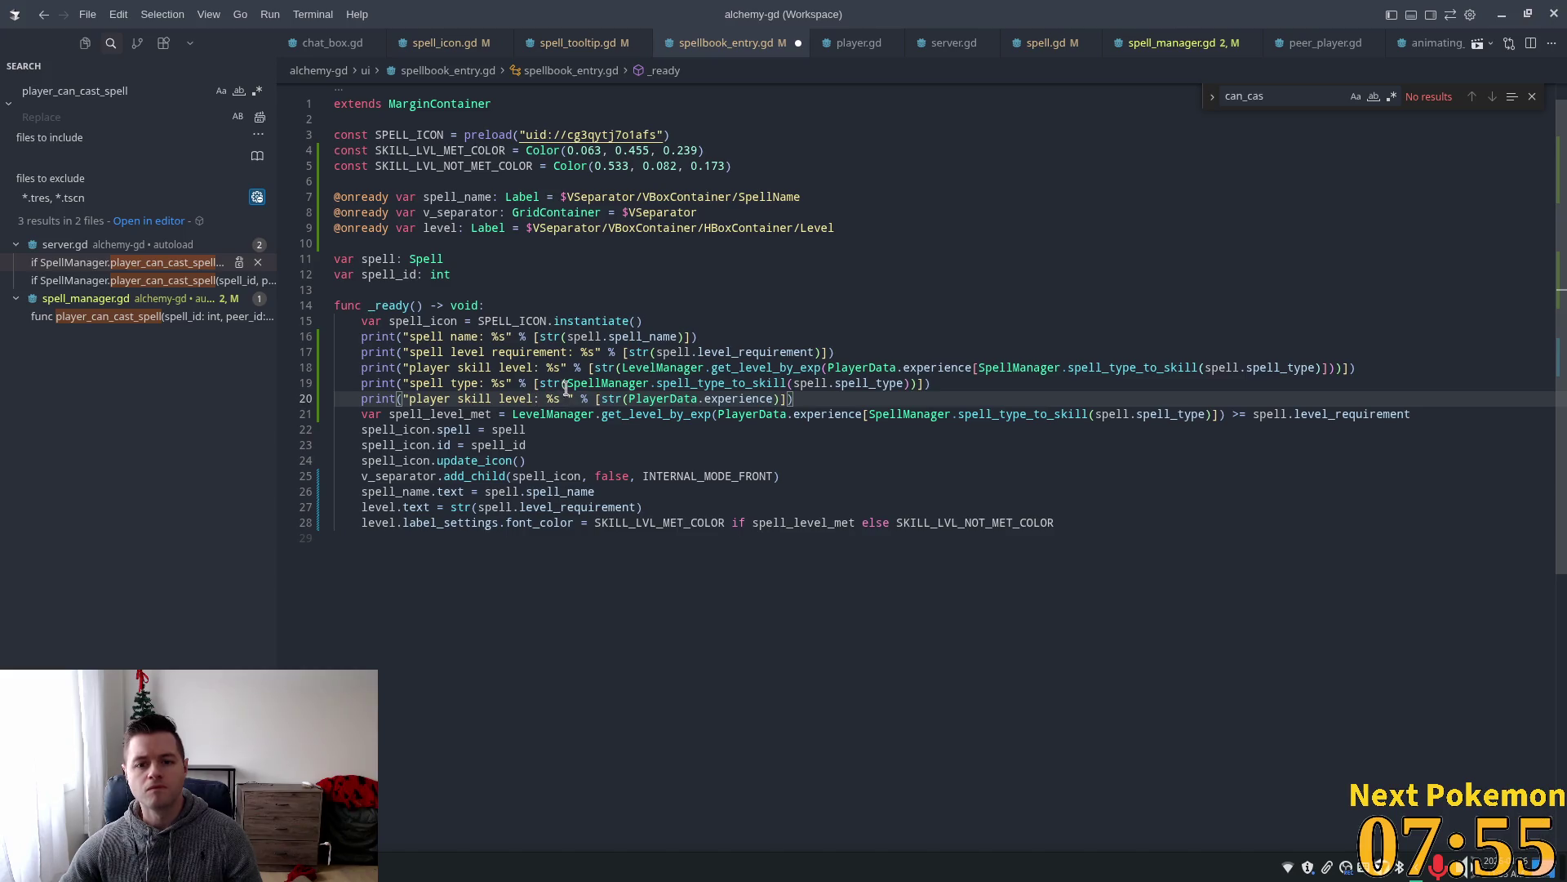
pyautogui.moveTo(796, 400)
pyautogui.mouseDown()
pyautogui.moveTo(351, 384)
pyautogui.moveTo(282, 401)
pyautogui.mouseUp()
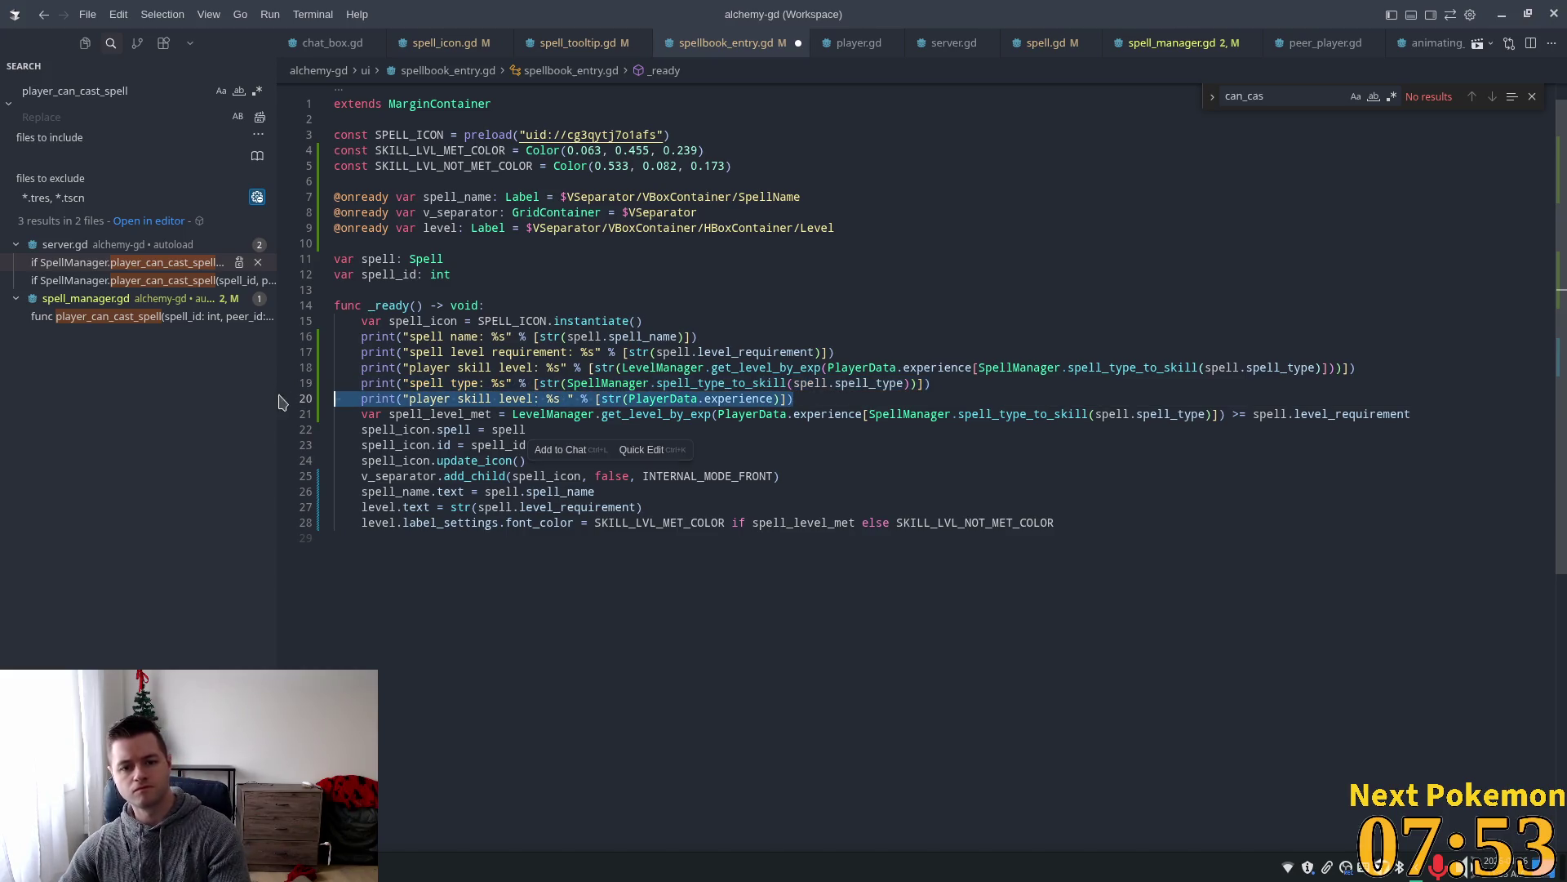
pyautogui.hotkey('ctrl', 'shift', 'k')
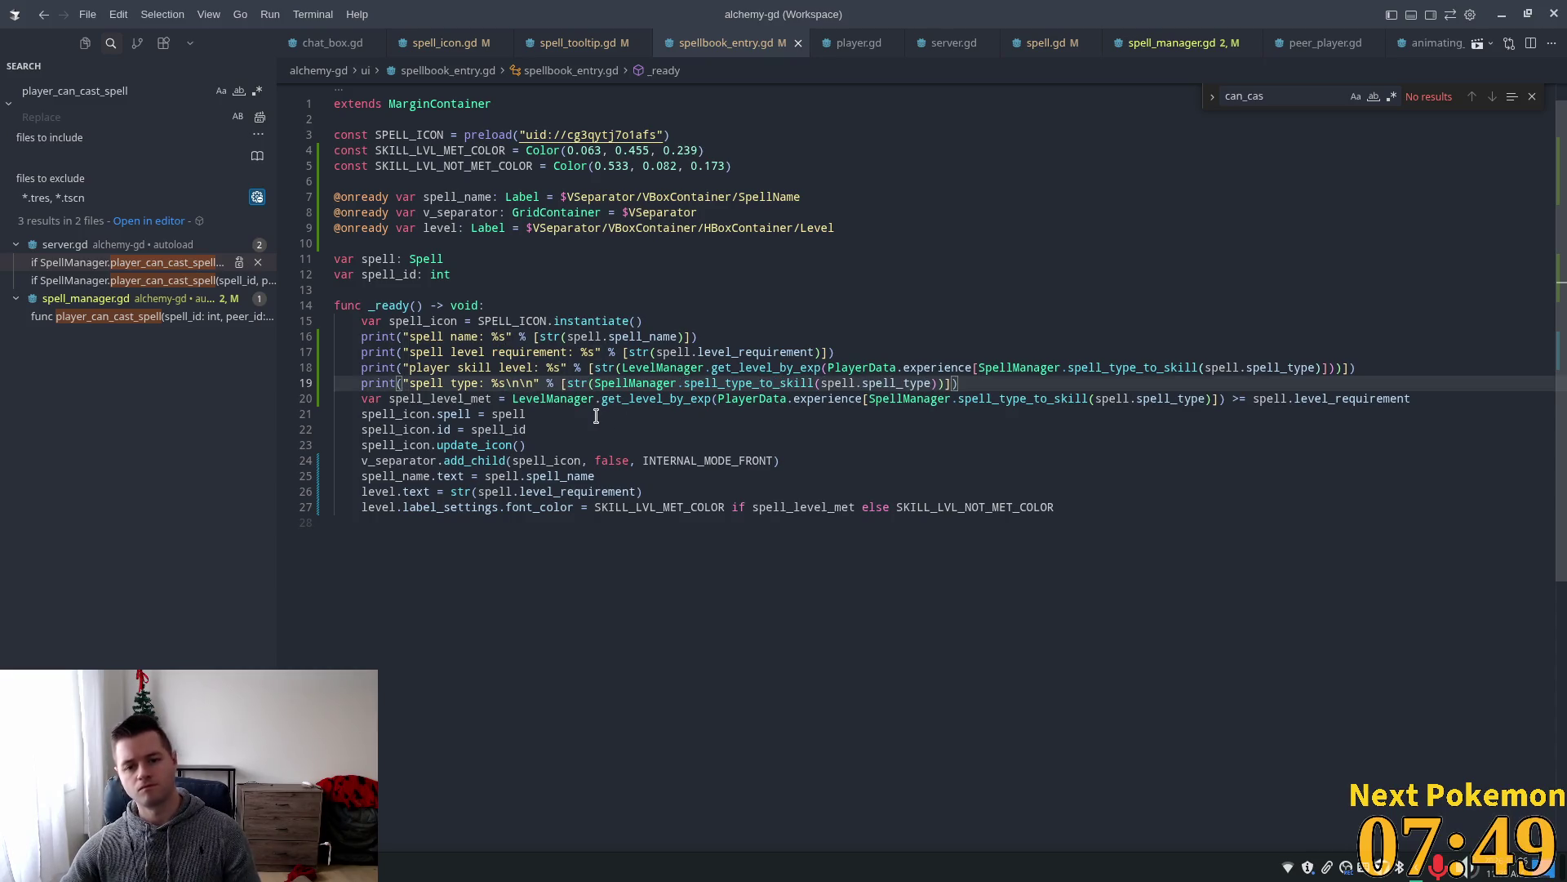
pyautogui.hotkey('ctrl', 's')
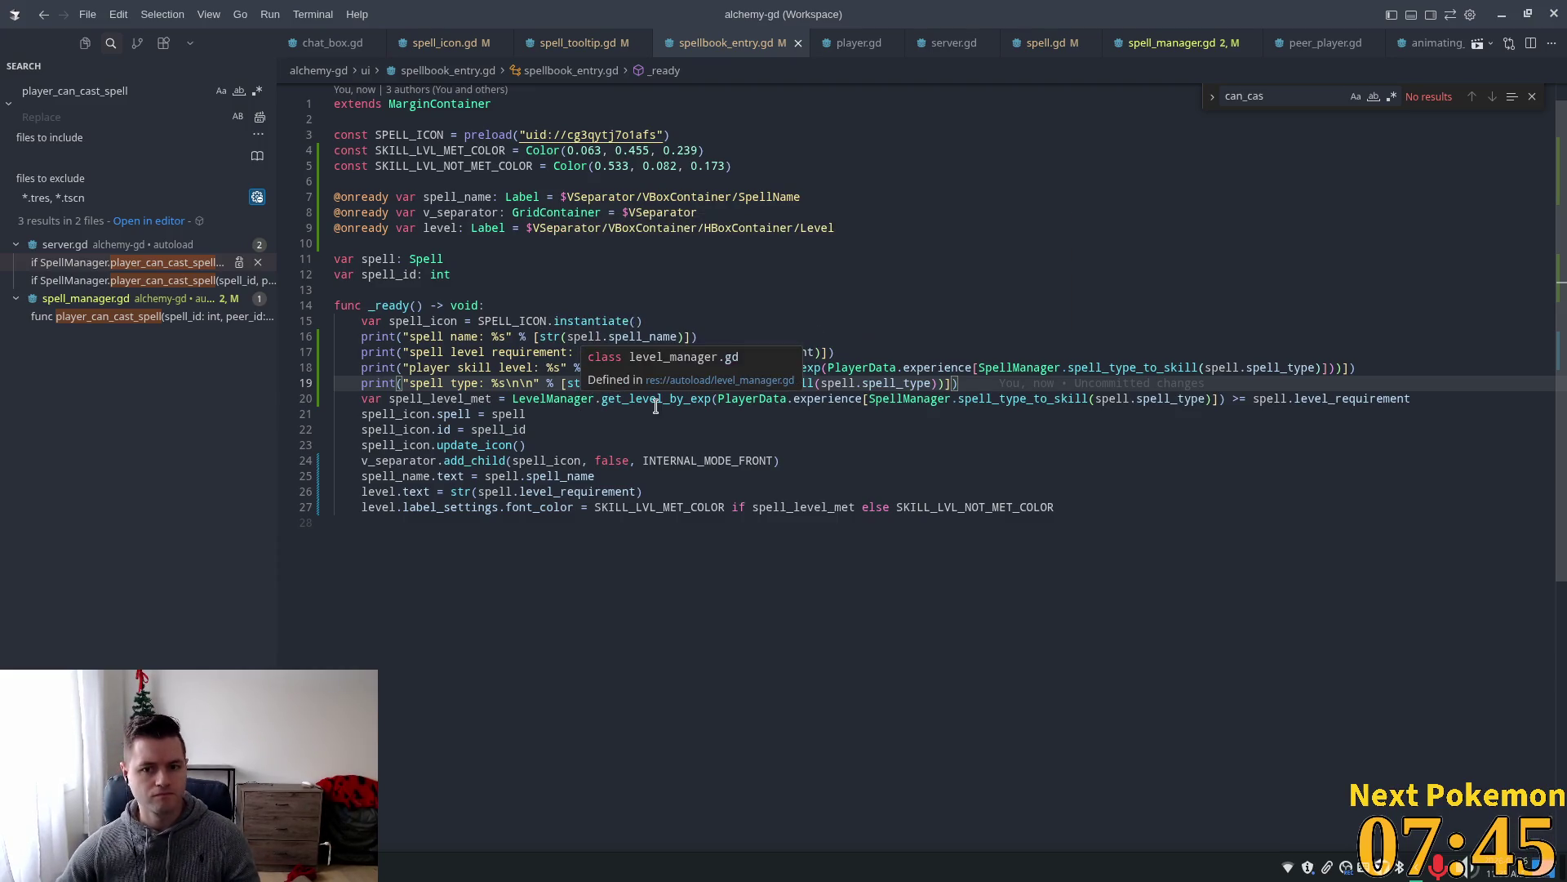
pyautogui.hotkey('alt', 'Tab')
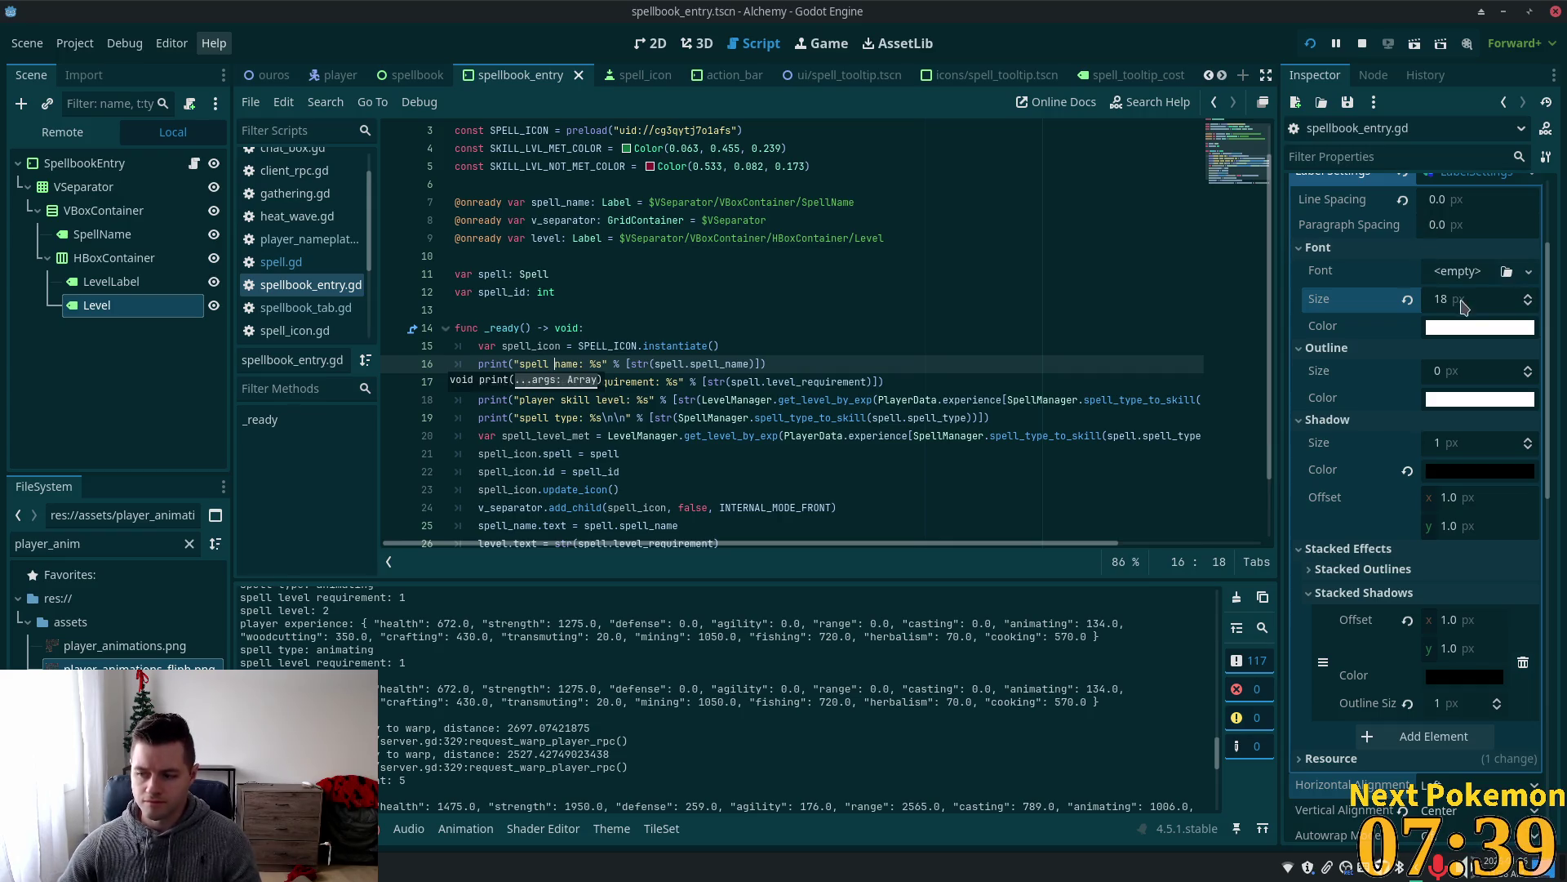
# Run Alchemy and scroll the Output to read each spell's name, requirement, skill level and type.
pyautogui.click(1310, 43)
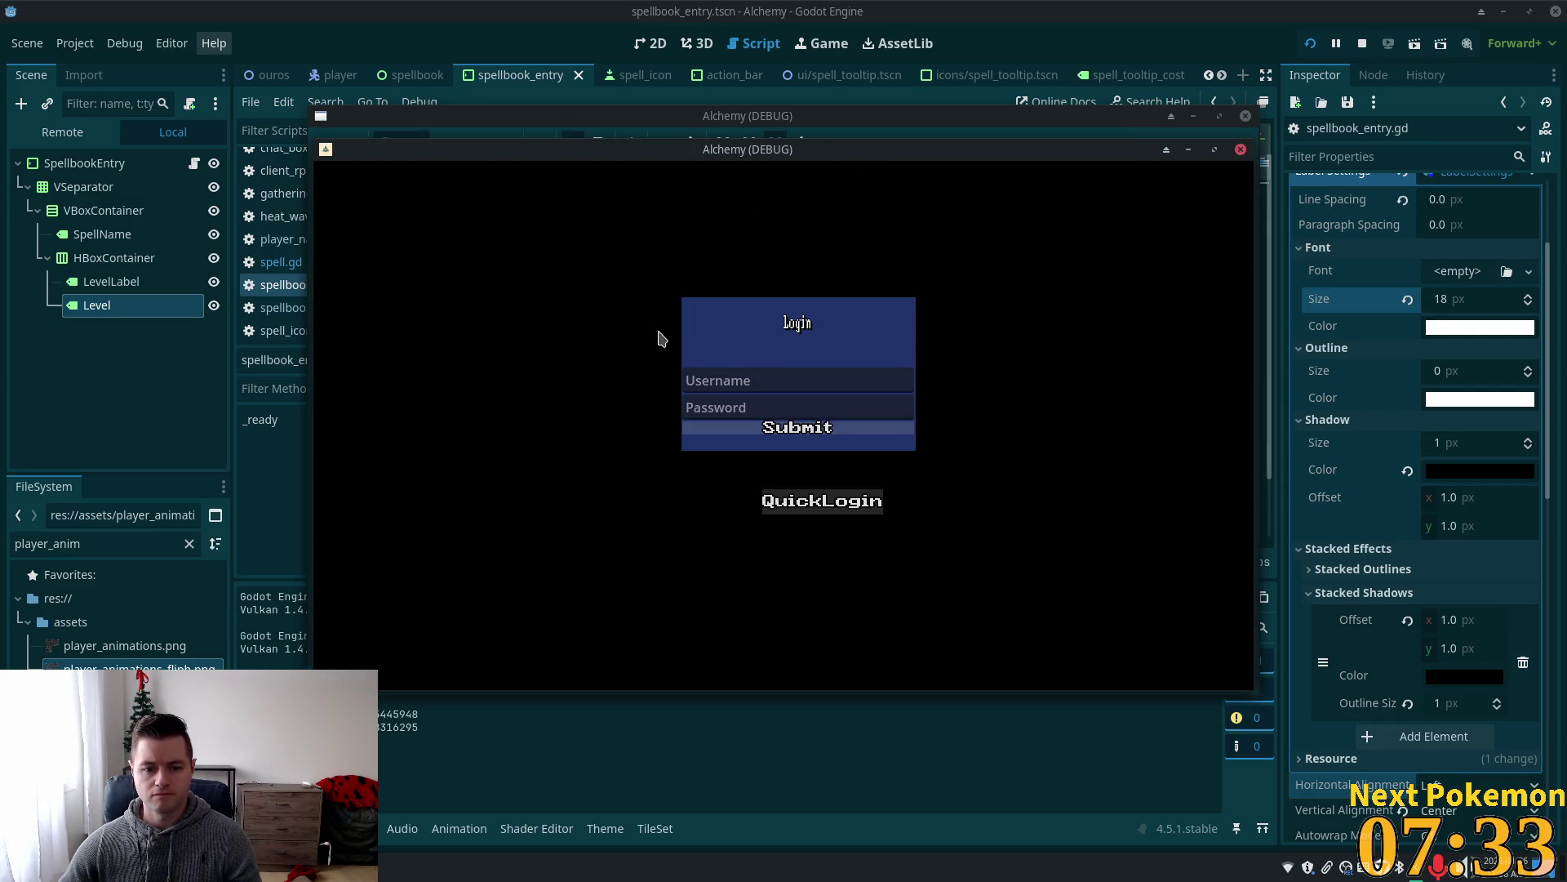
pyautogui.click(296, 653)
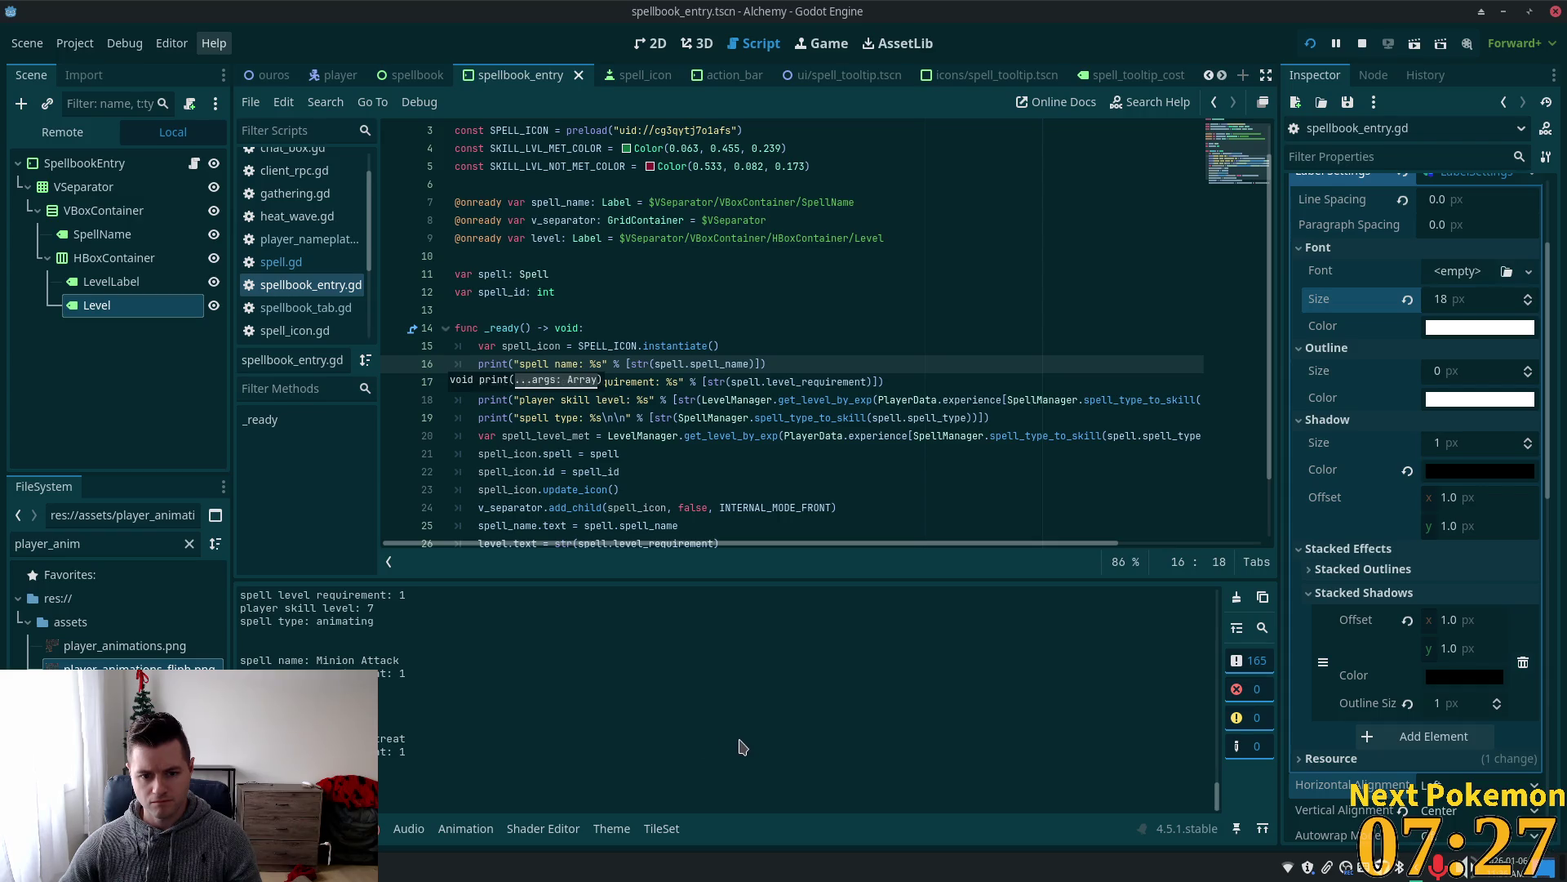
pyautogui.scroll(1, 381, 651)
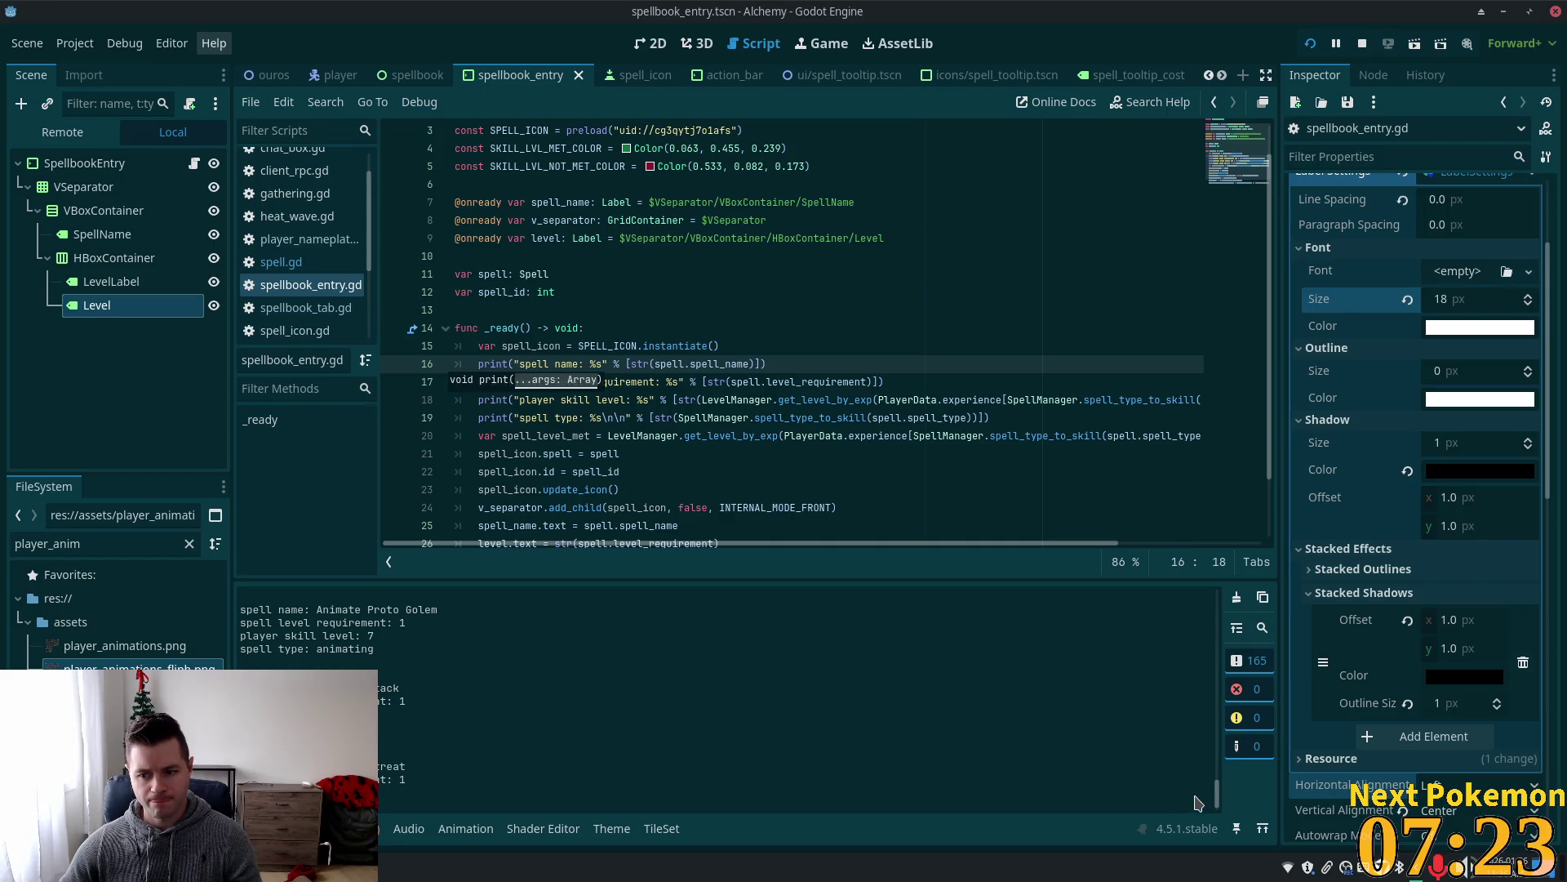
pyautogui.scroll(5, 1214, 786)
pyautogui.scroll(1, 1214, 785)
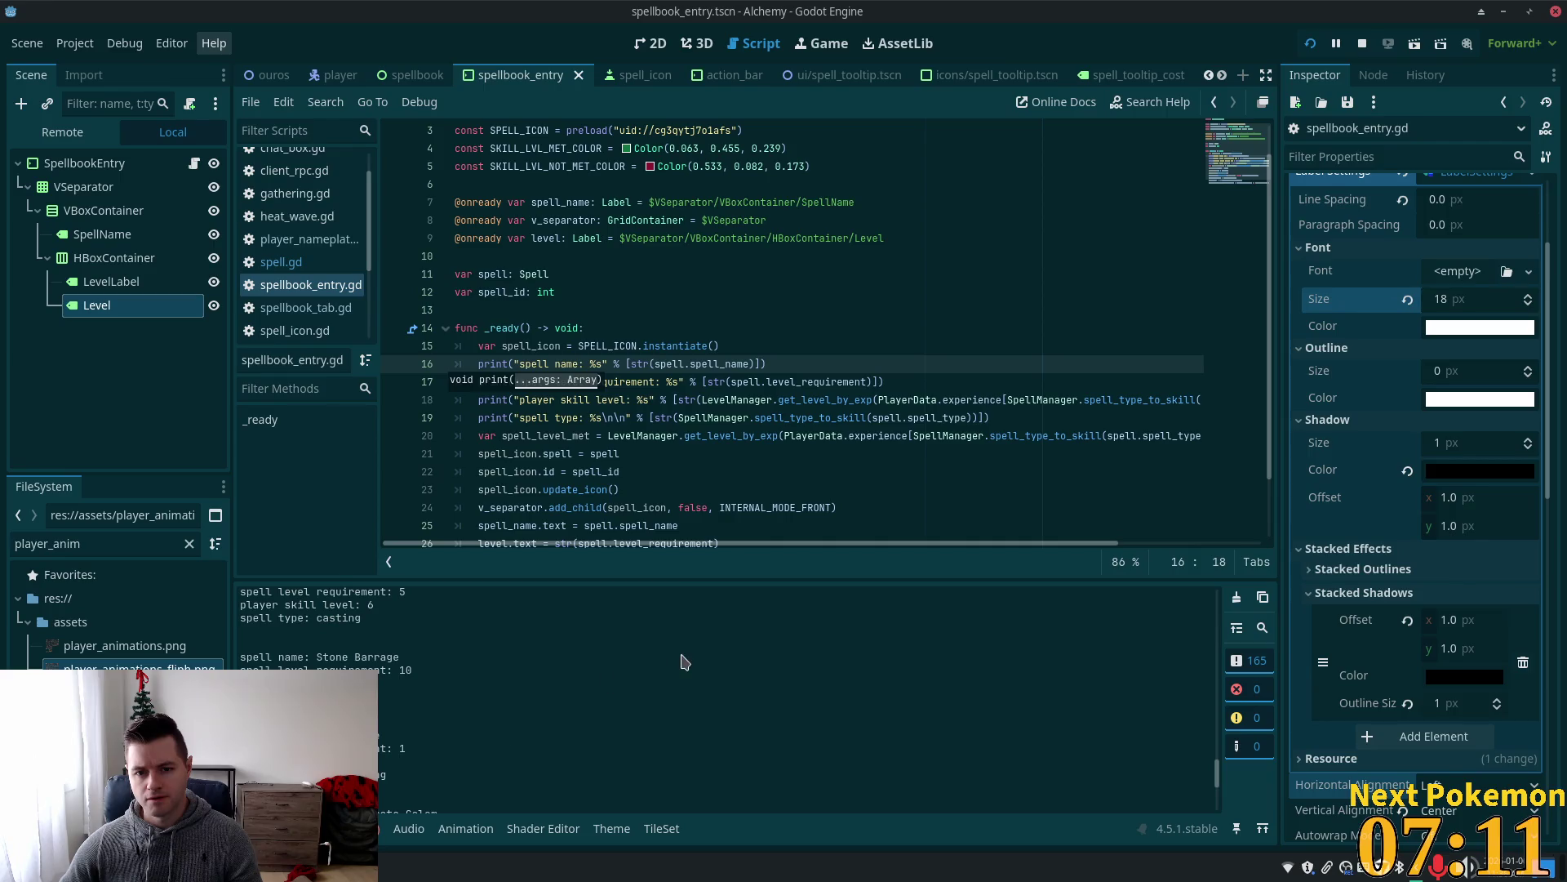
# Move the spell_level_met line to just below the spell icon creation line.
pyautogui.click(1153, 439)
pyautogui.press('End')
pyautogui.hotkey('shift', 'Home')
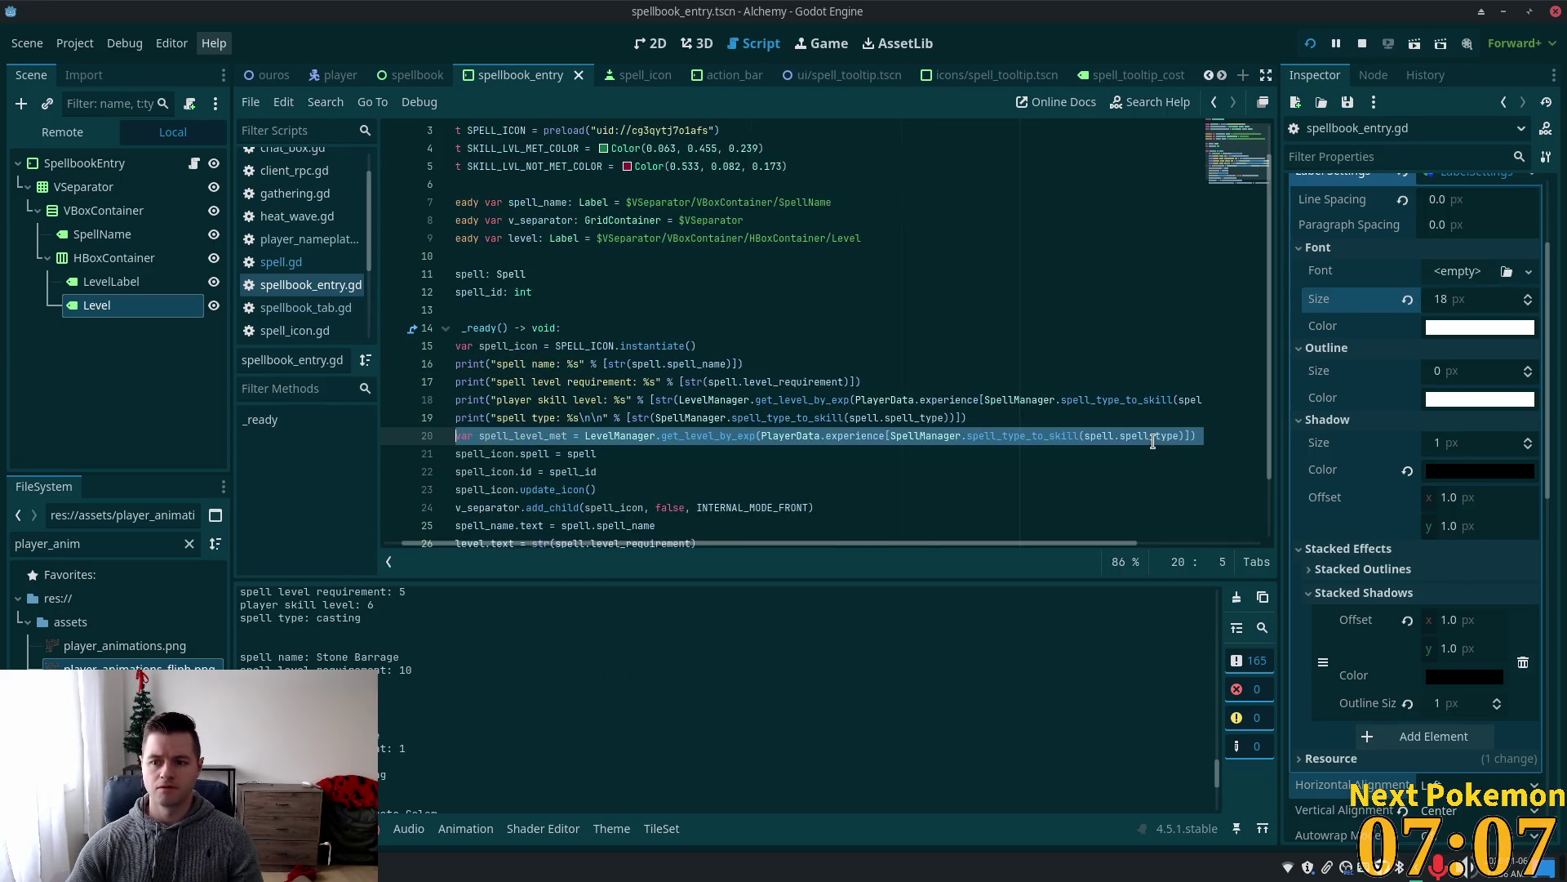
pyautogui.press('BackSpace')
pyautogui.press('BackSpace')
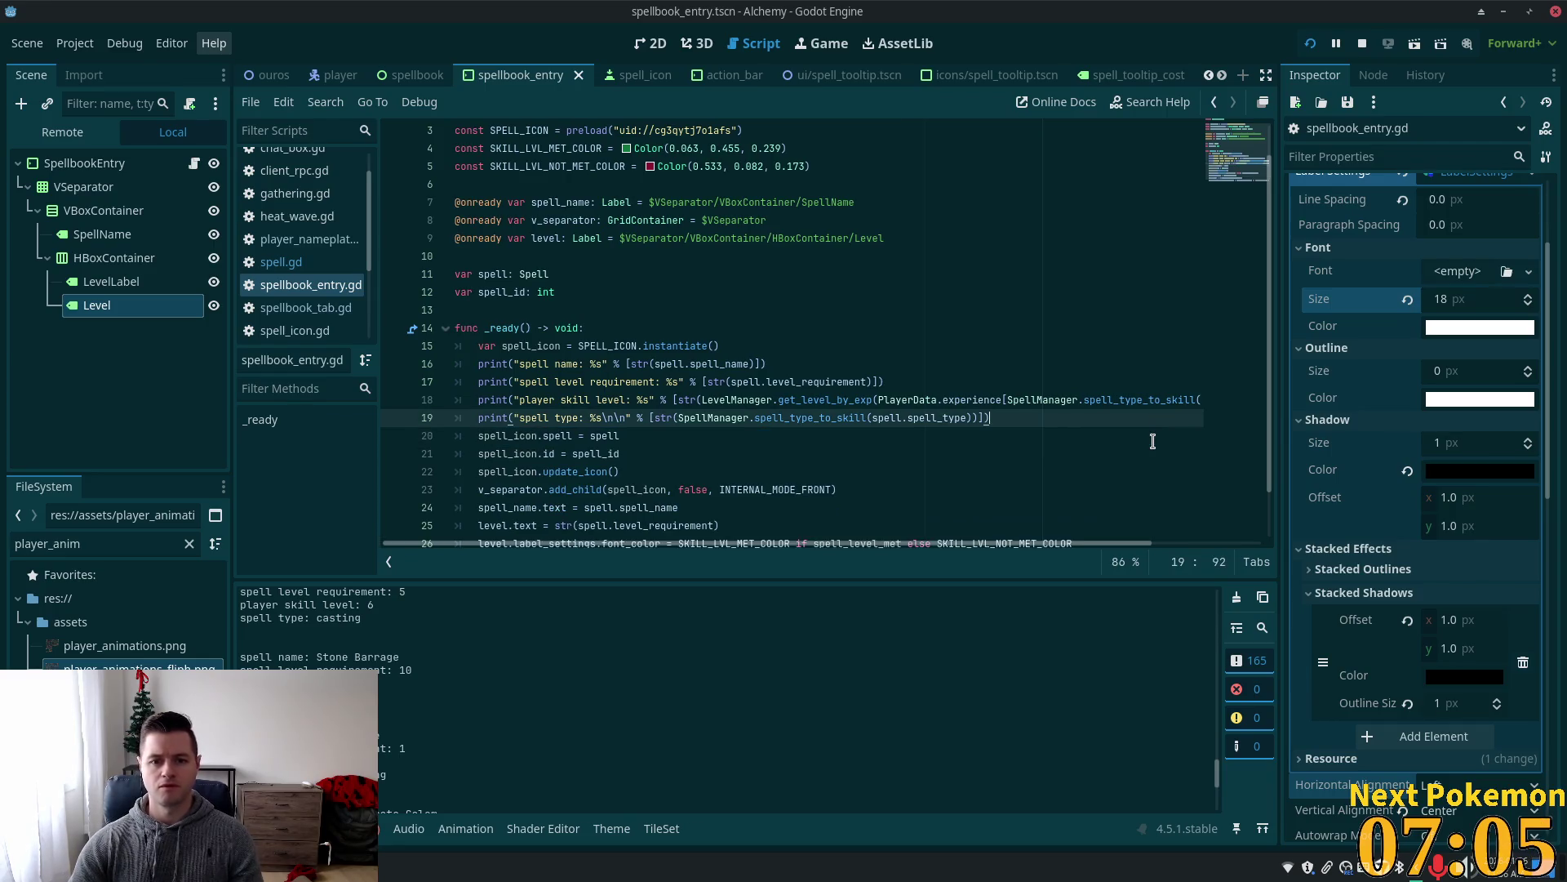
pyautogui.click(782, 347)
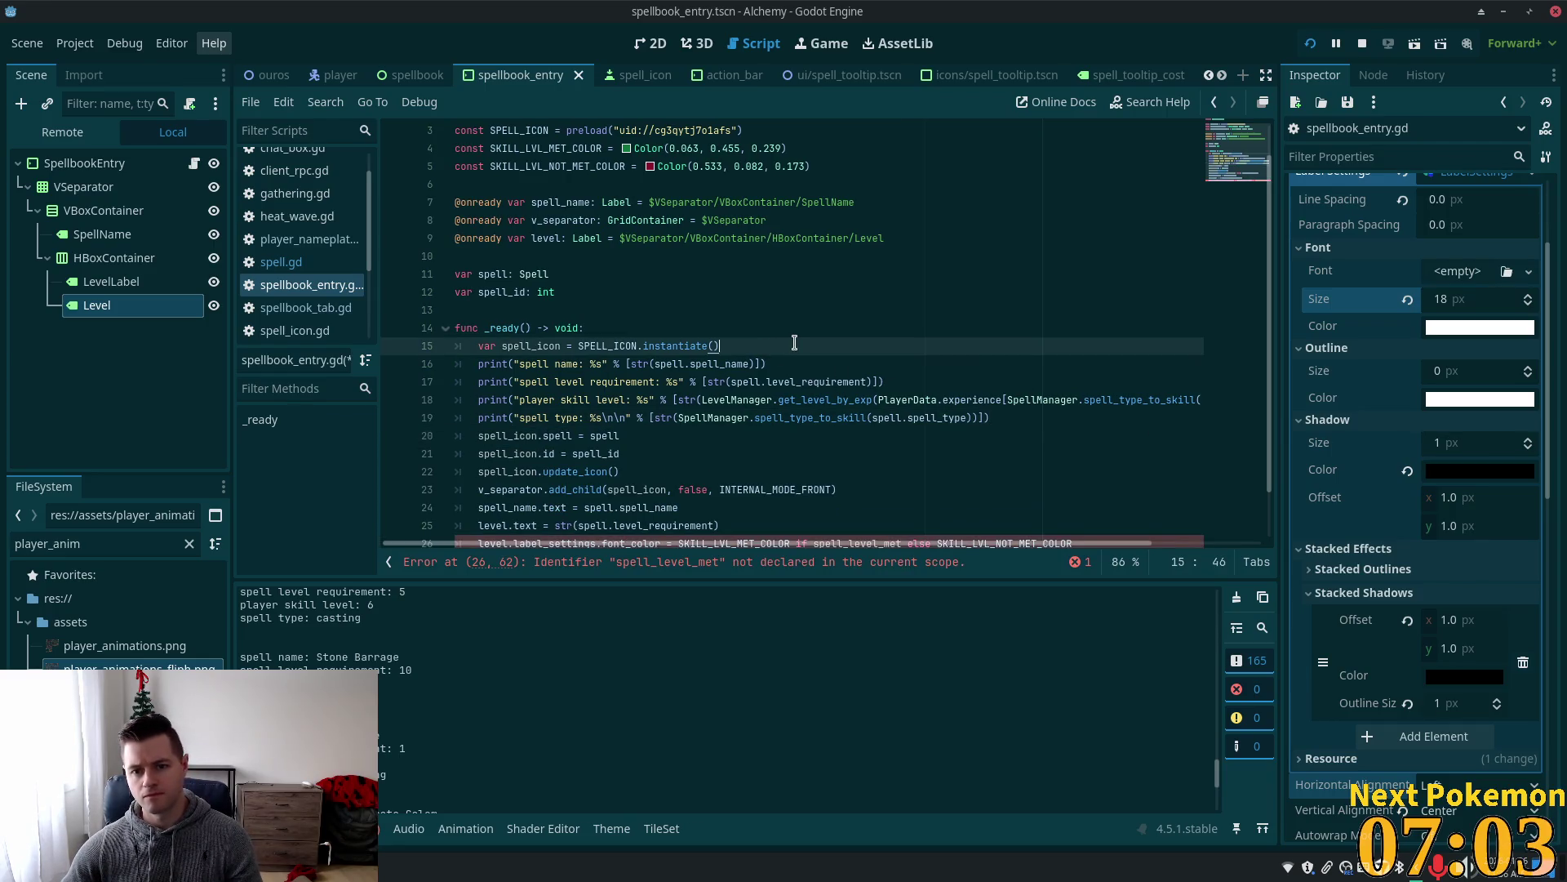
pyautogui.press('Return')
pyautogui.hotkey('ctrl', 'v')
# Discard a half-typed line after the spell type print and save the script.
pyautogui.click(584, 490)
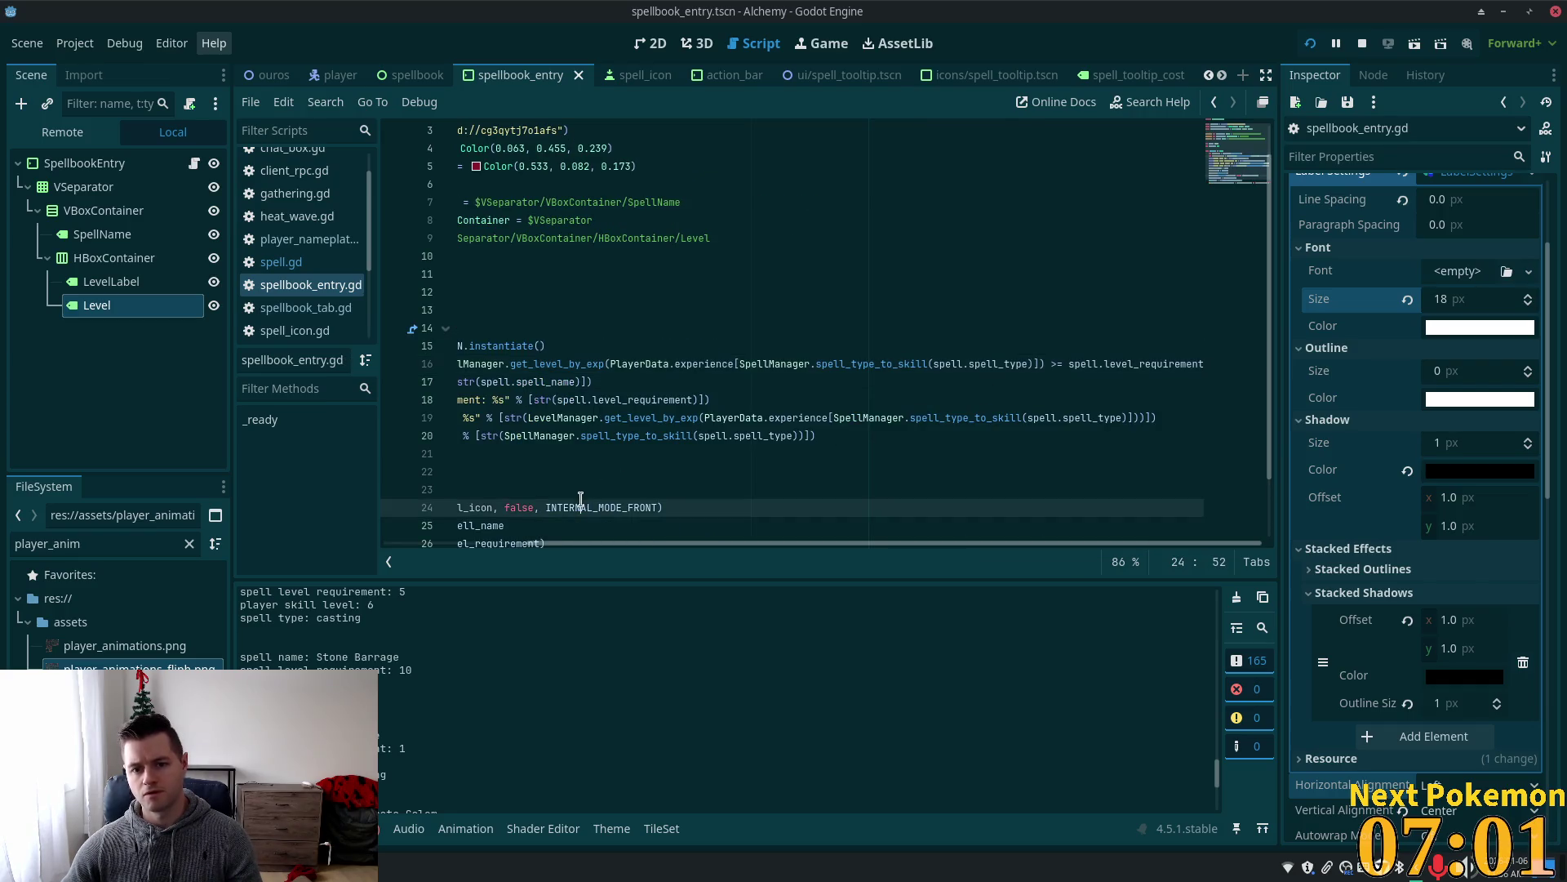
pyautogui.click(515, 451)
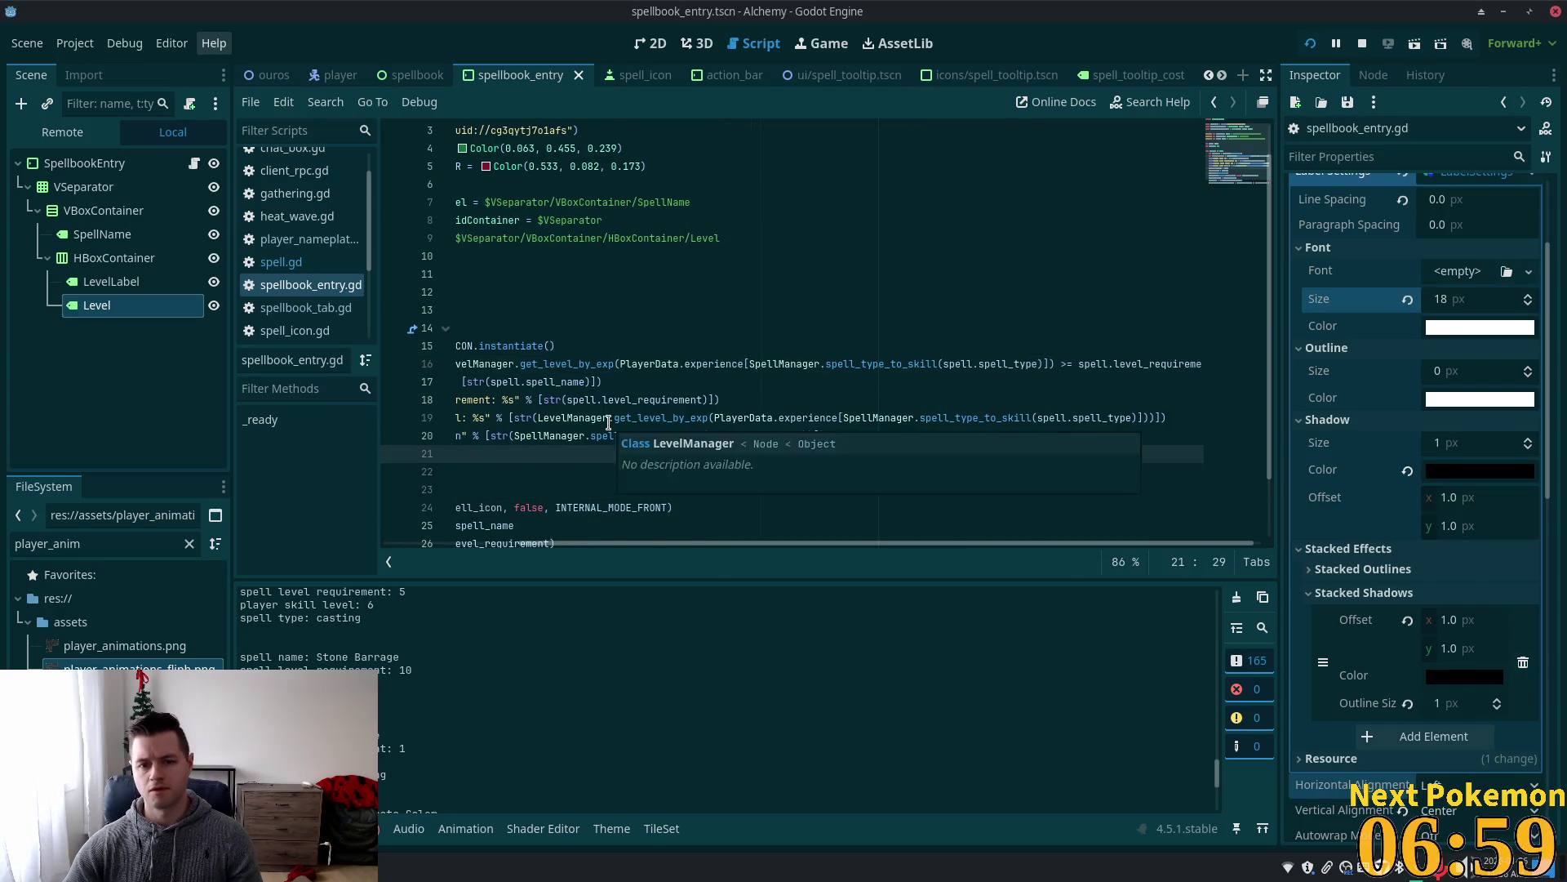
pyautogui.press('Home')
pyautogui.click(531, 440)
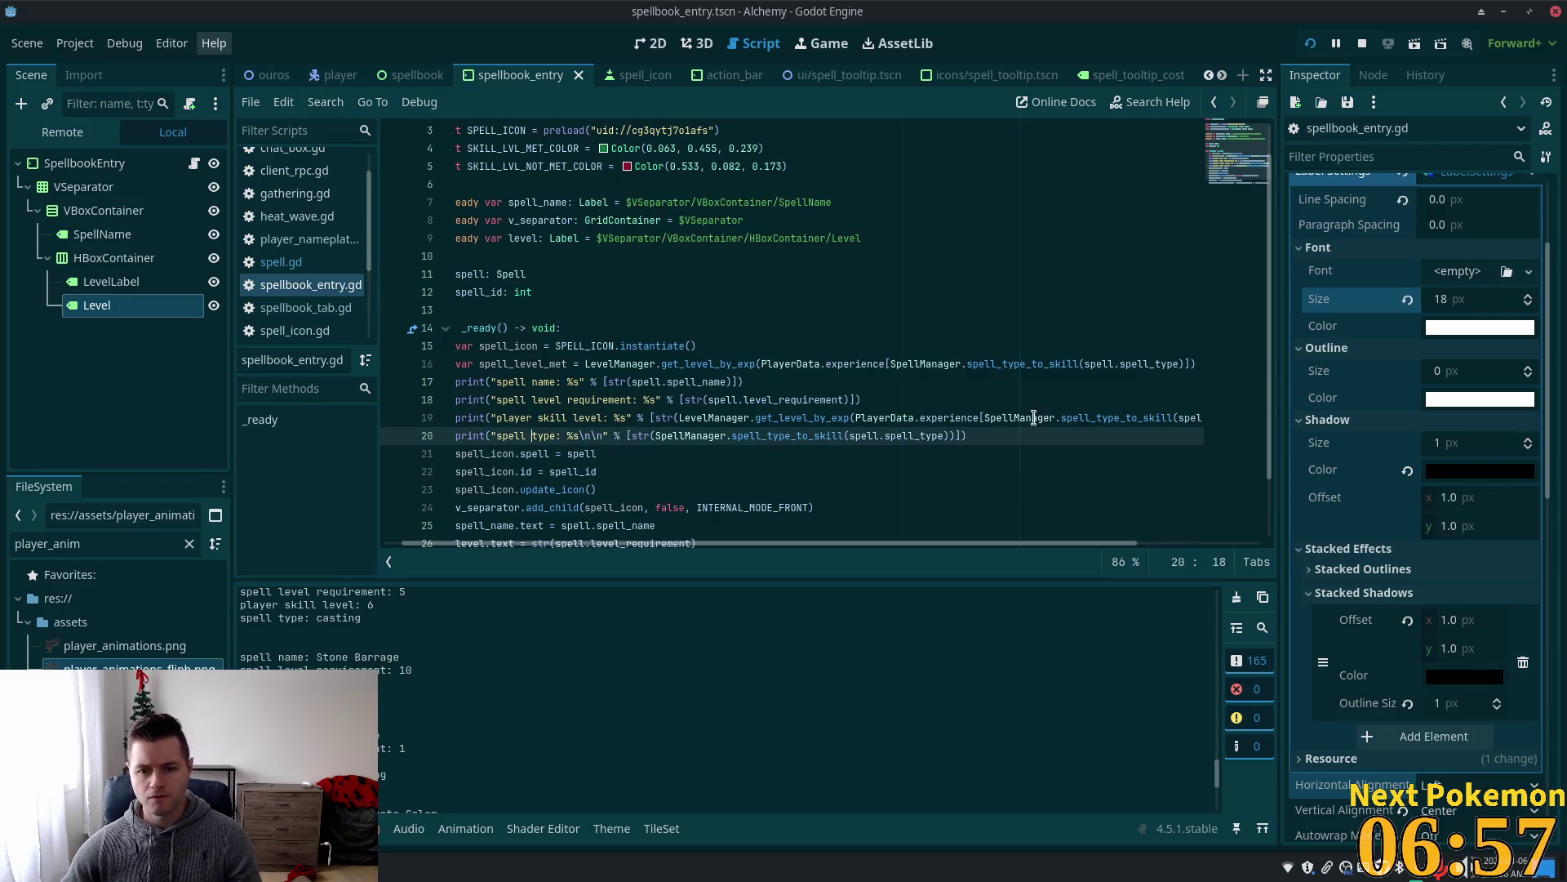
pyautogui.press('Return')
pyautogui.write('p[r')
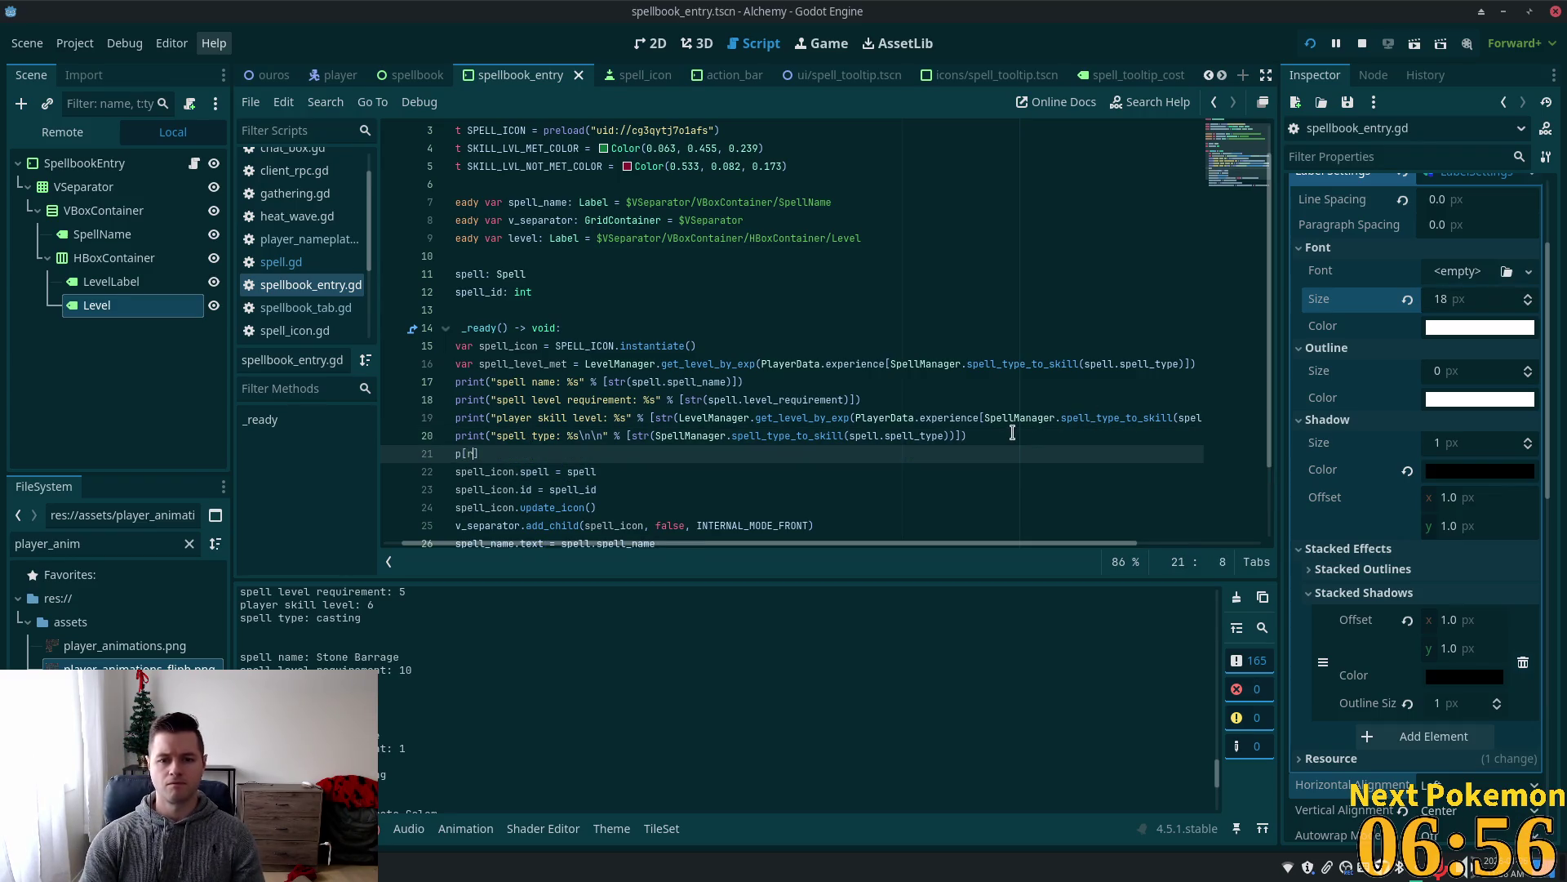
pyautogui.press('BackSpace')
pyautogui.press('BackSpace')
pyautogui.press('BackSpace')
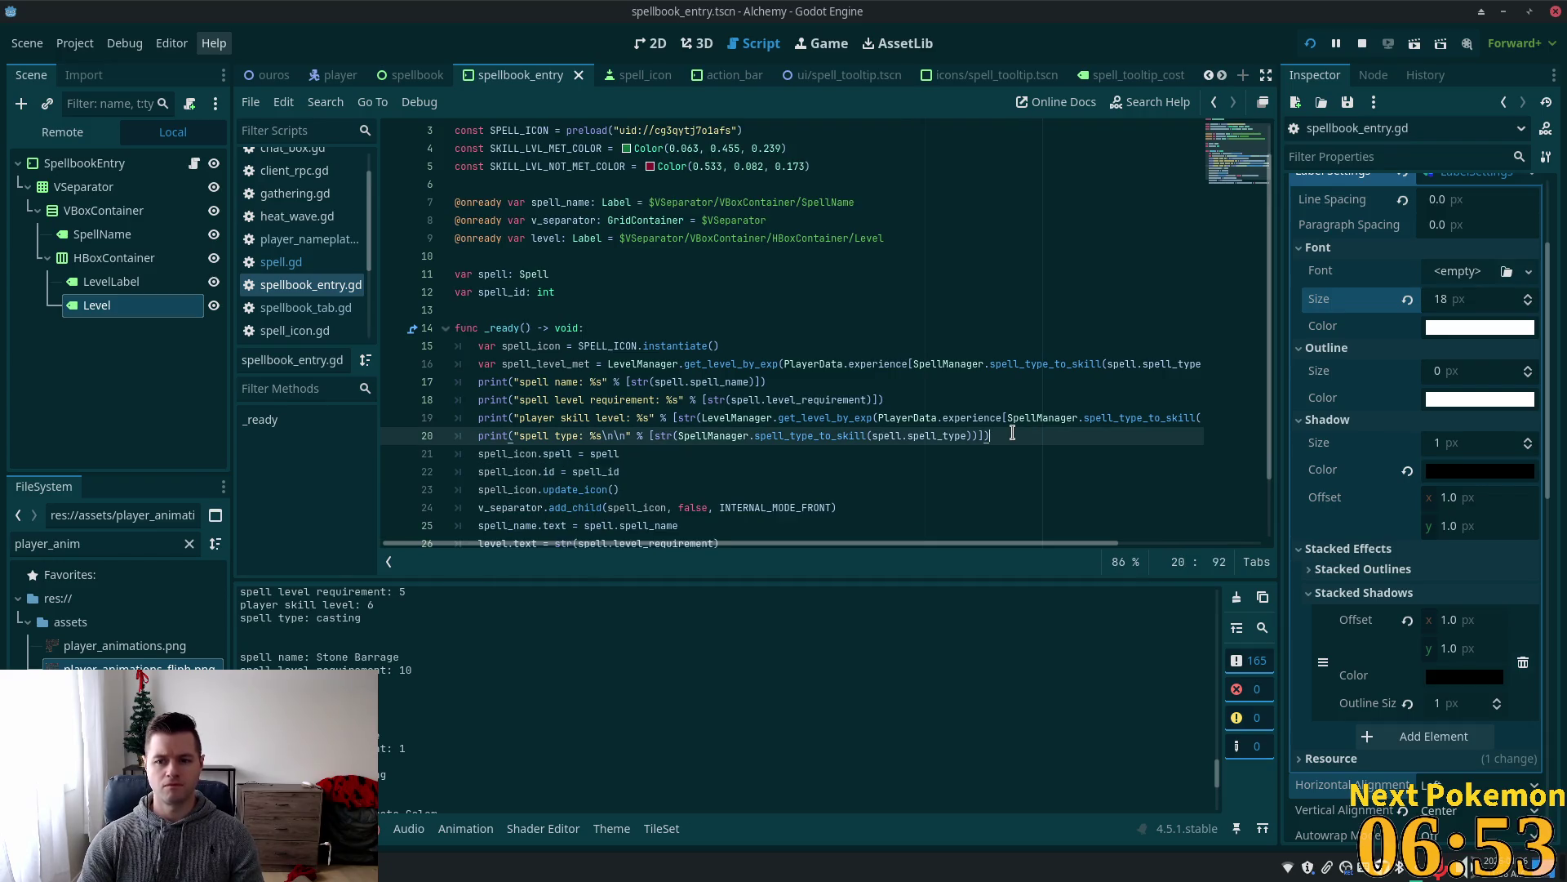
pyautogui.hotkey('ctrl', 's')
pyautogui.hotkey('alt', 'Tab')
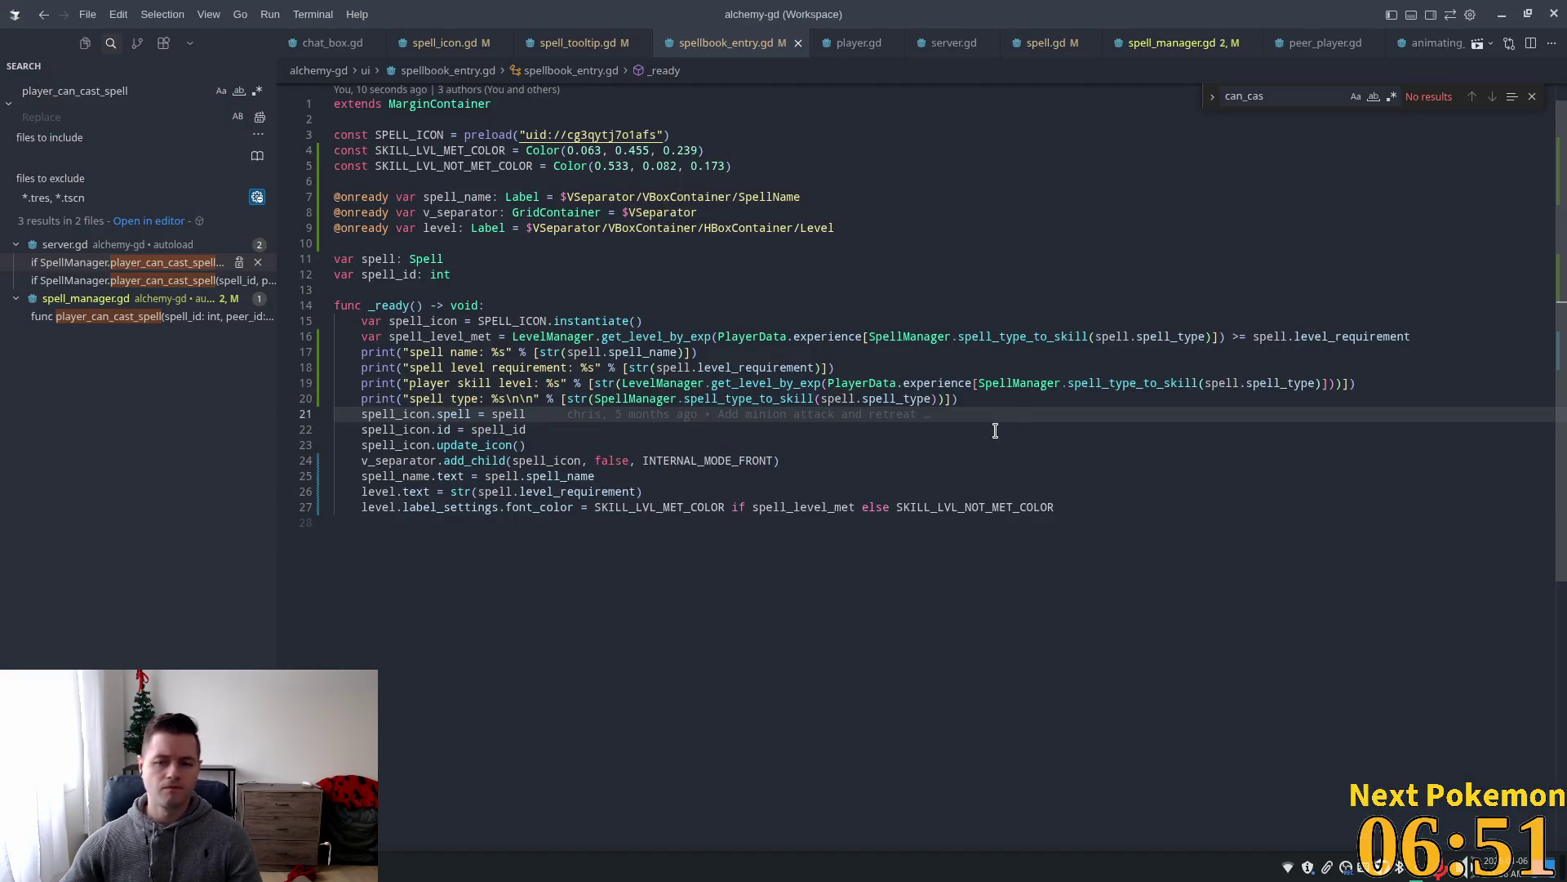
# Add a 'spell level met: %s' print after the spell type print, save, and relaunch Alchemy.
pyautogui.click(970, 393)
pyautogui.press('Return')
pyautogui.write('spe')
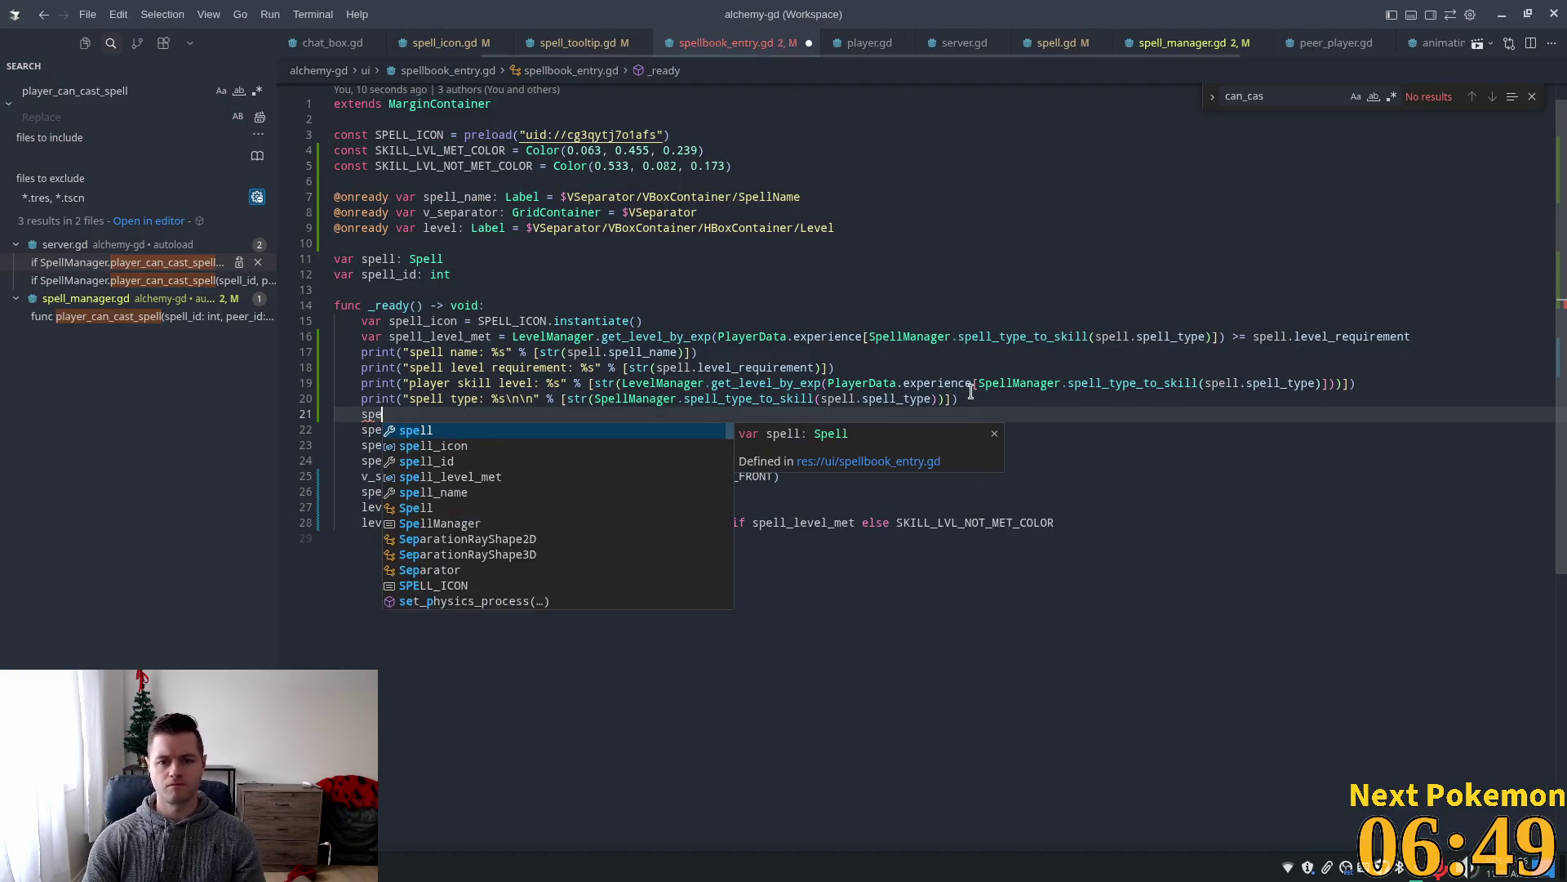
pyautogui.press('BackSpace')
pyautogui.press('BackSpace')
pyautogui.press('BackSpace')
pyautogui.write('print')
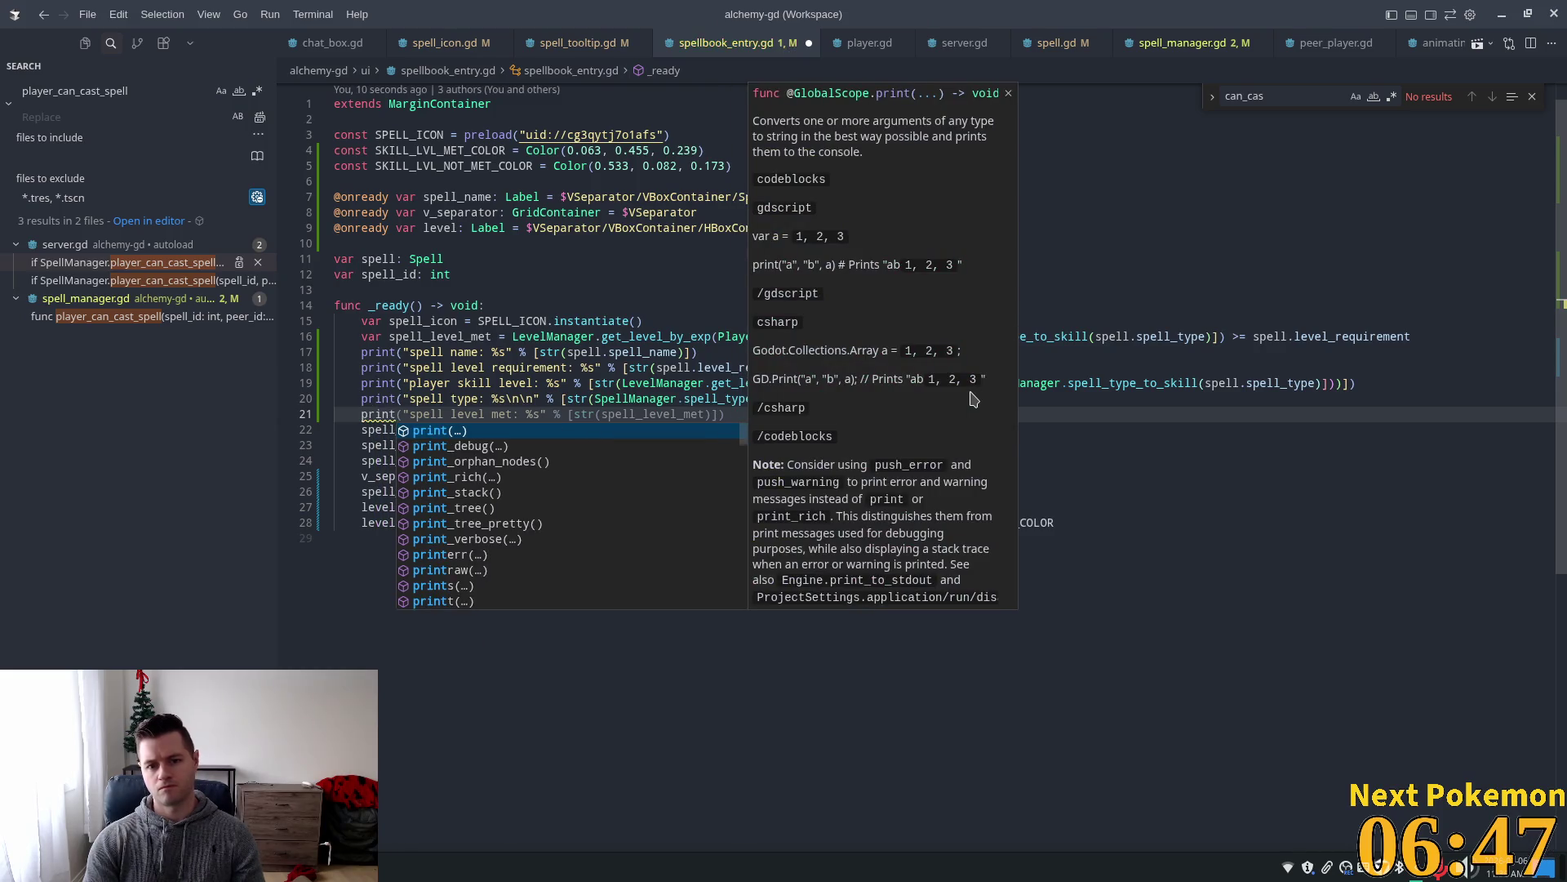
pyautogui.press('Tab')
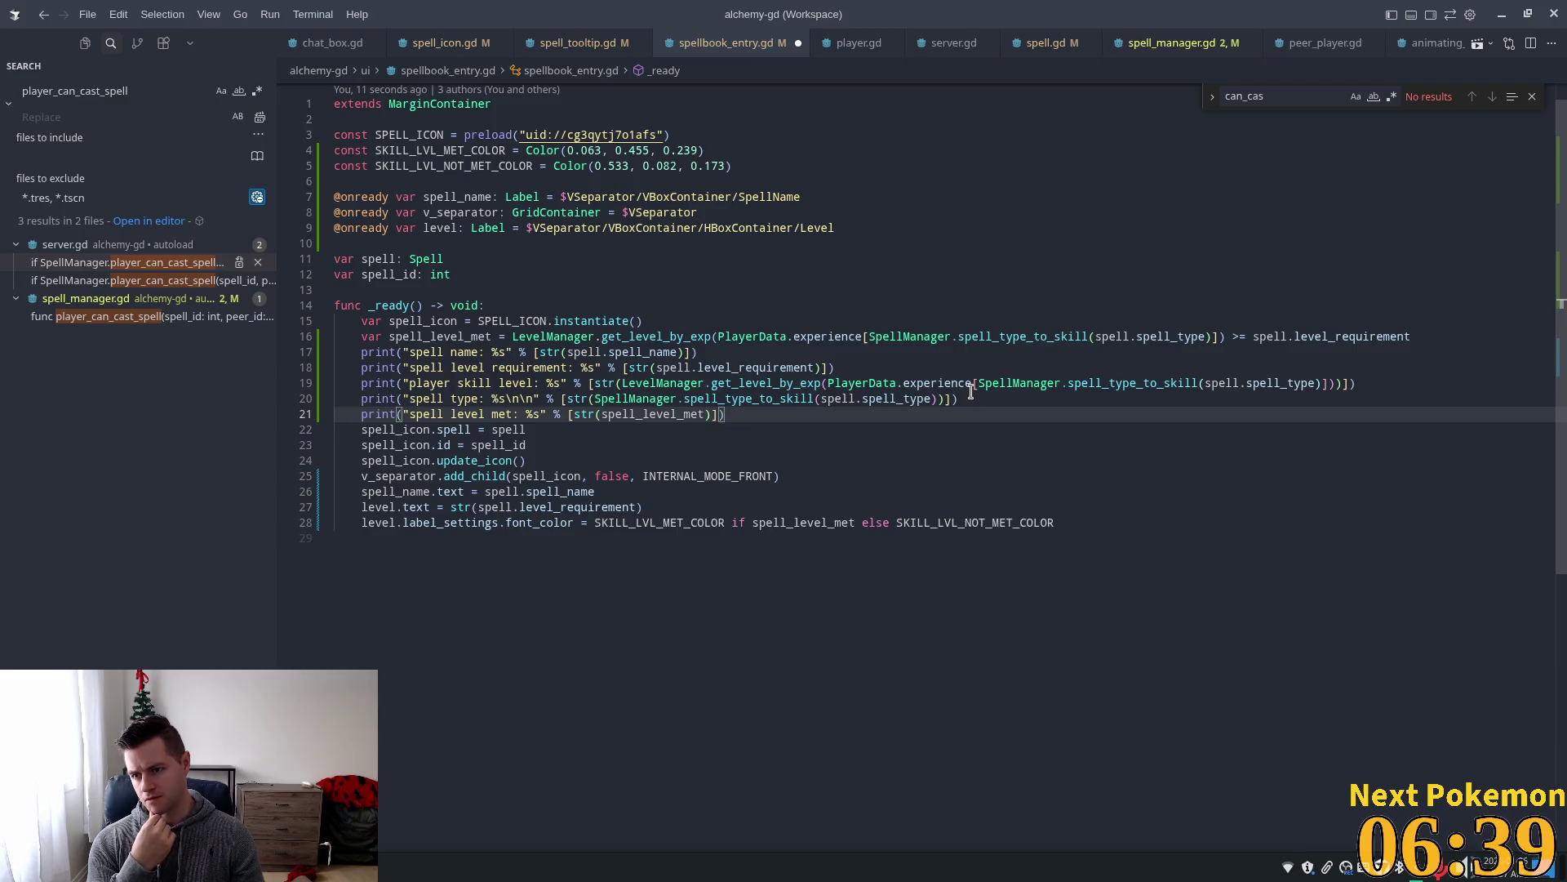
pyautogui.hotkey('ctrl', 's')
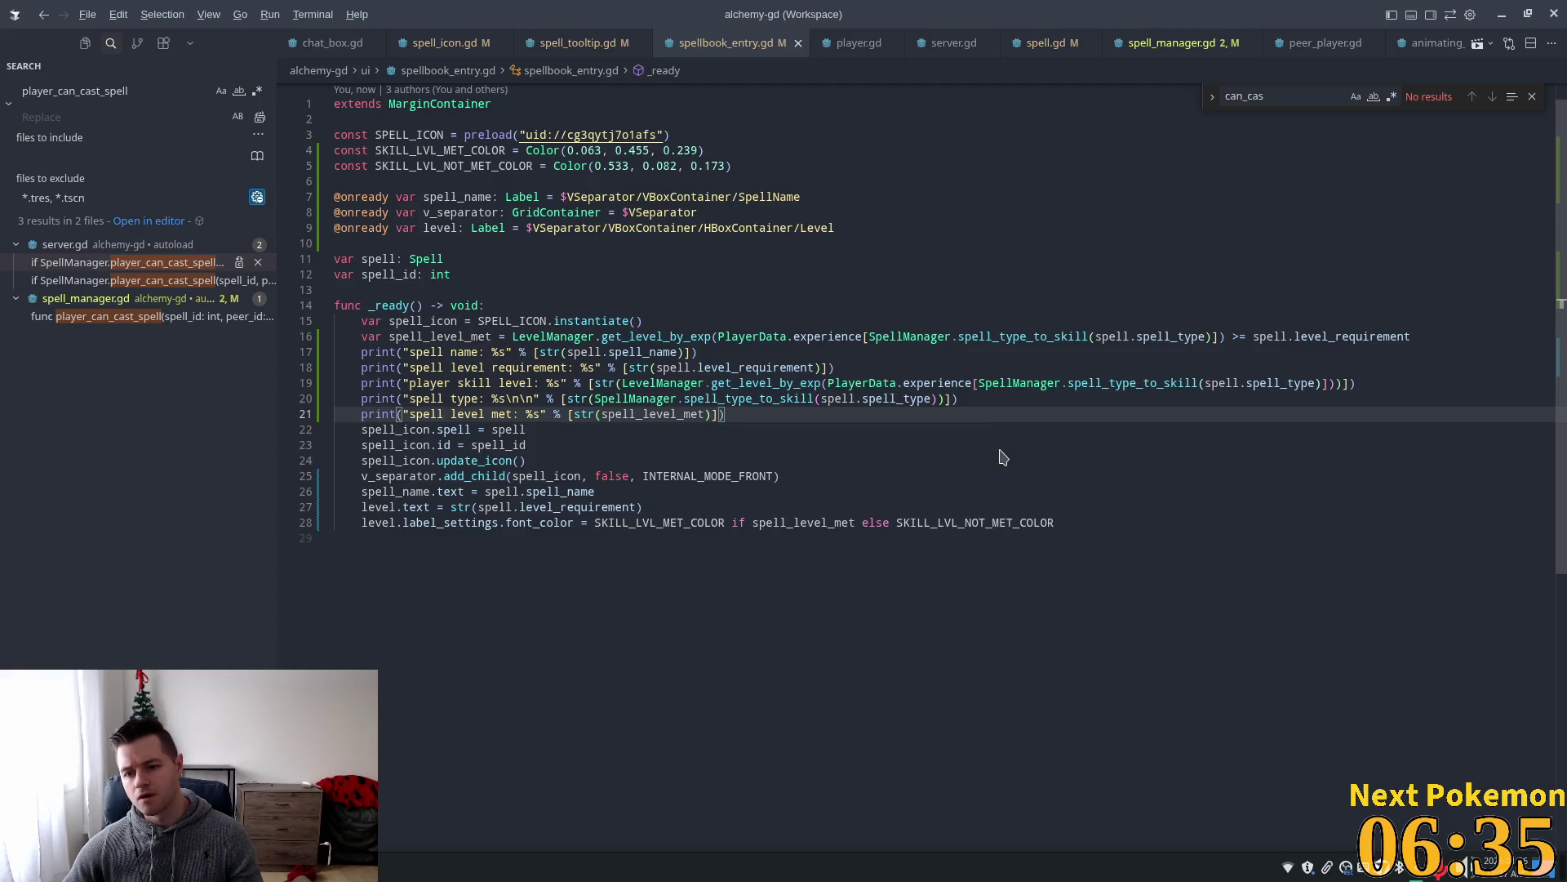
pyautogui.hotkey('alt', 'Tab')
pyautogui.click(1311, 44)
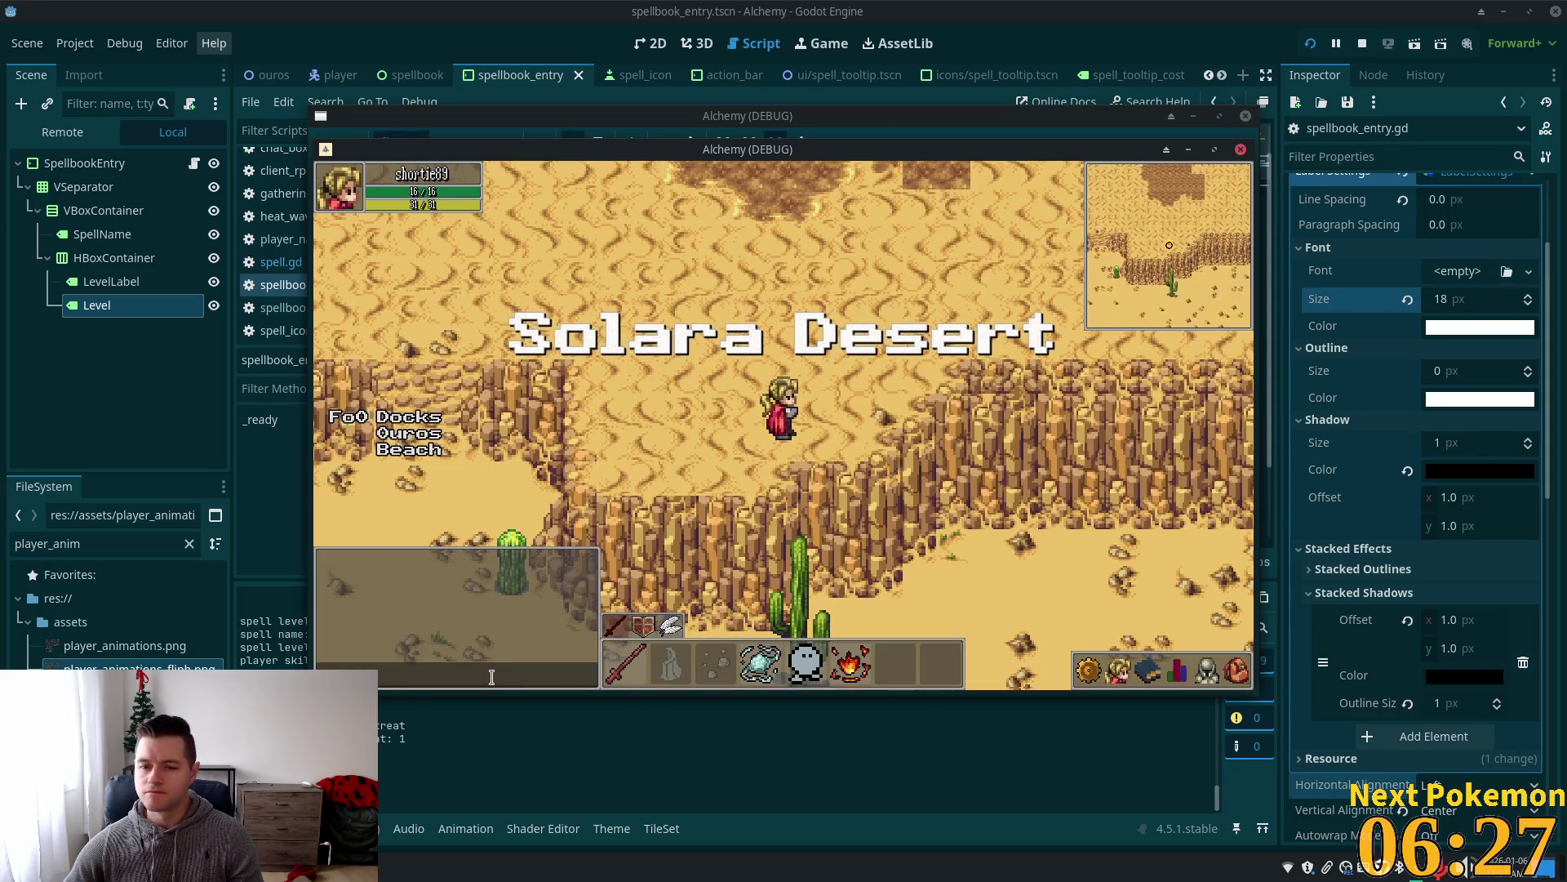
# Stop the game with F8 and read each spell's true/false level-met result in the Output.
pyautogui.press('F8')
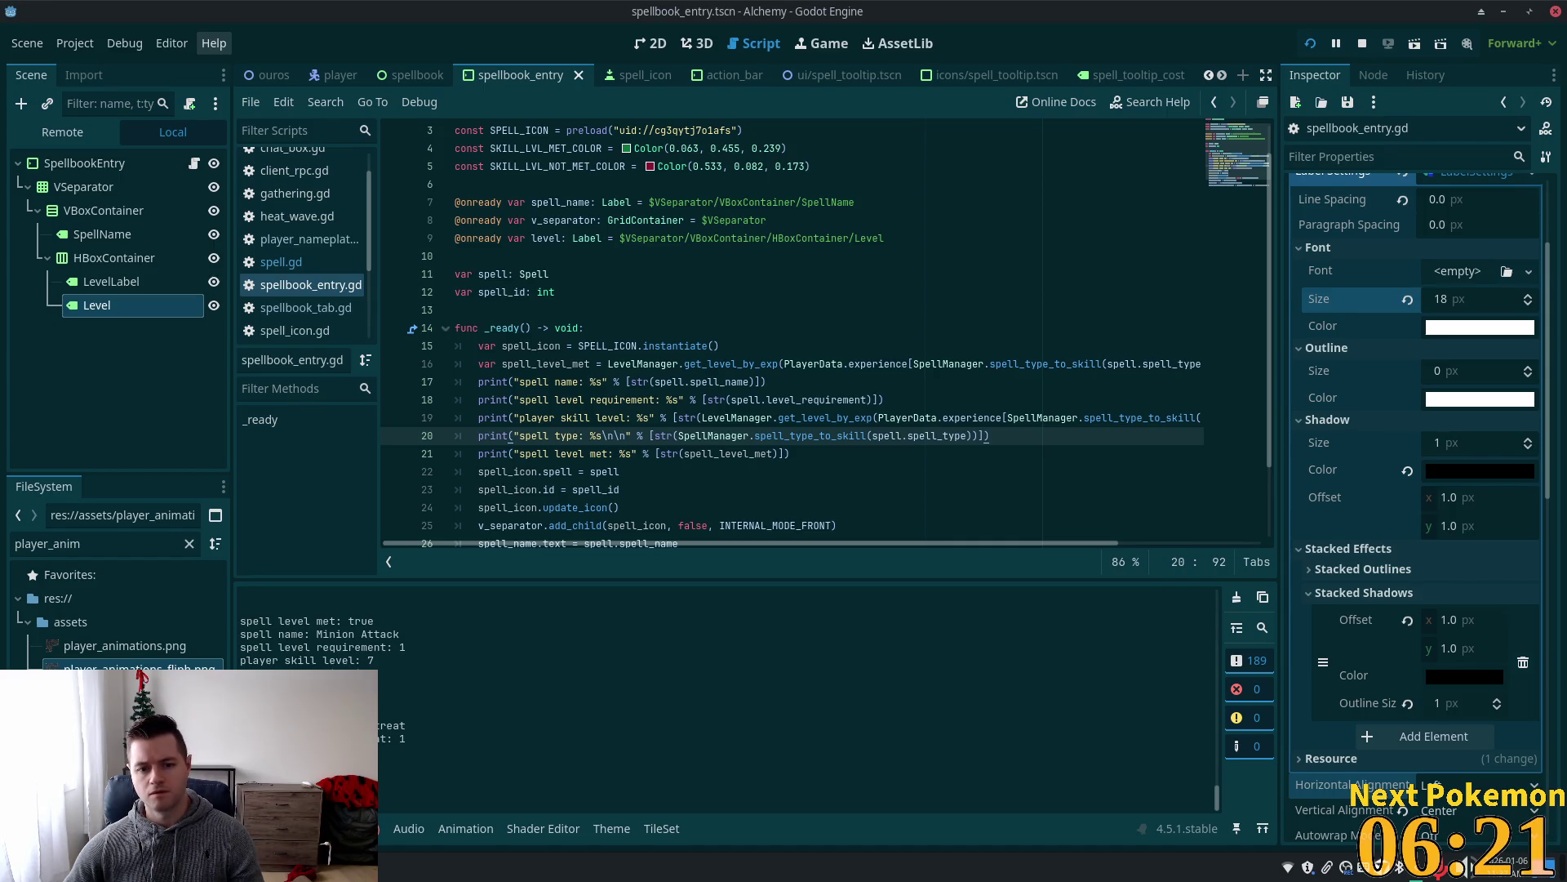
pyautogui.scroll(2, 348, 643)
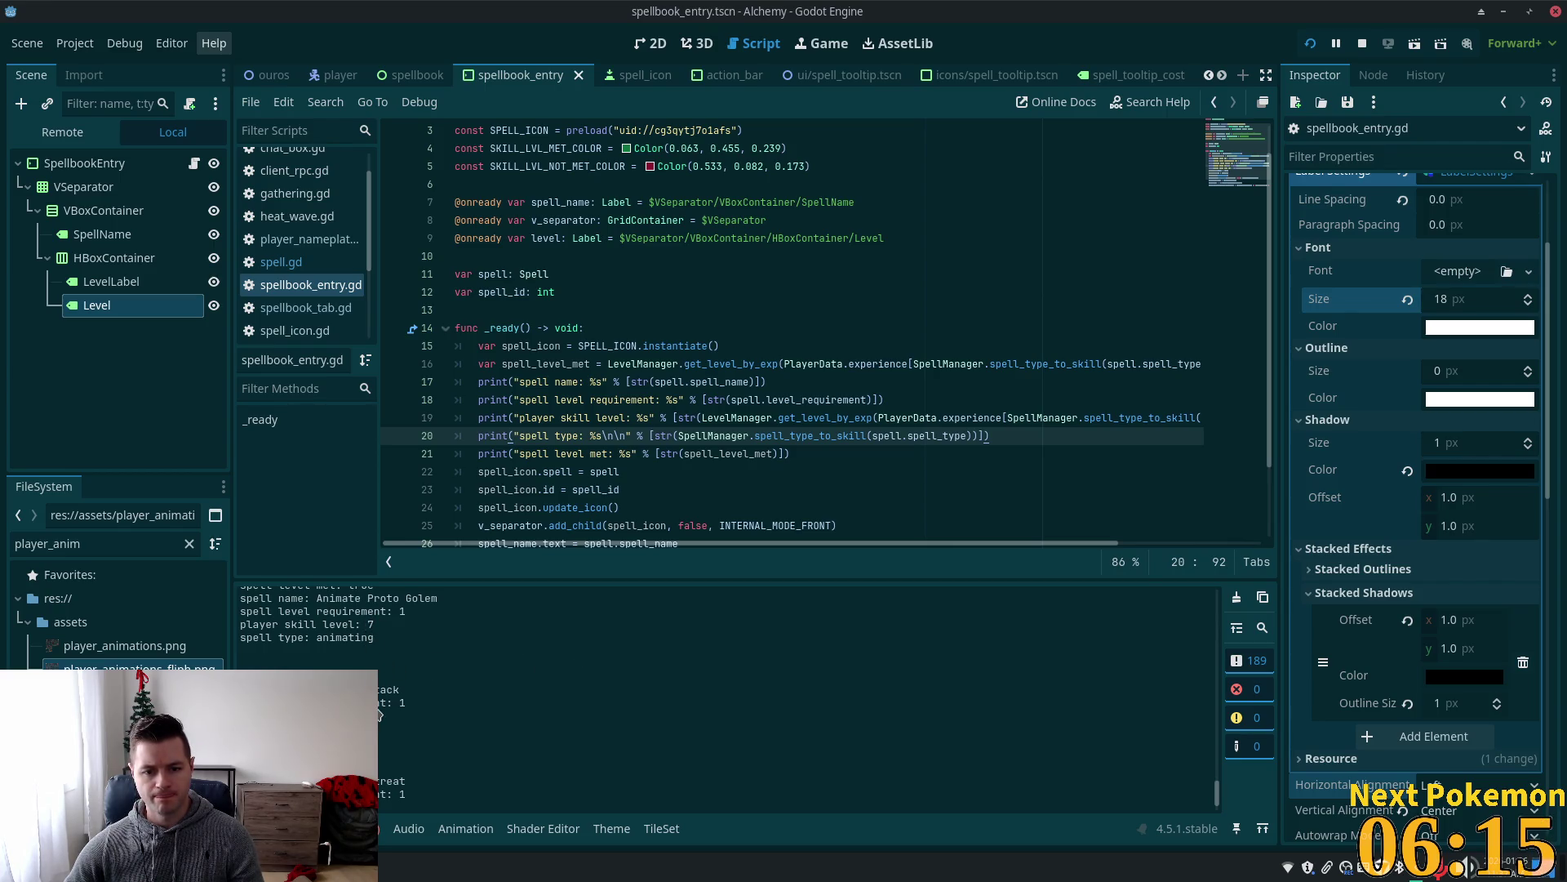
pyautogui.scroll(-1, 380, 712)
pyautogui.scroll(3, 395, 759)
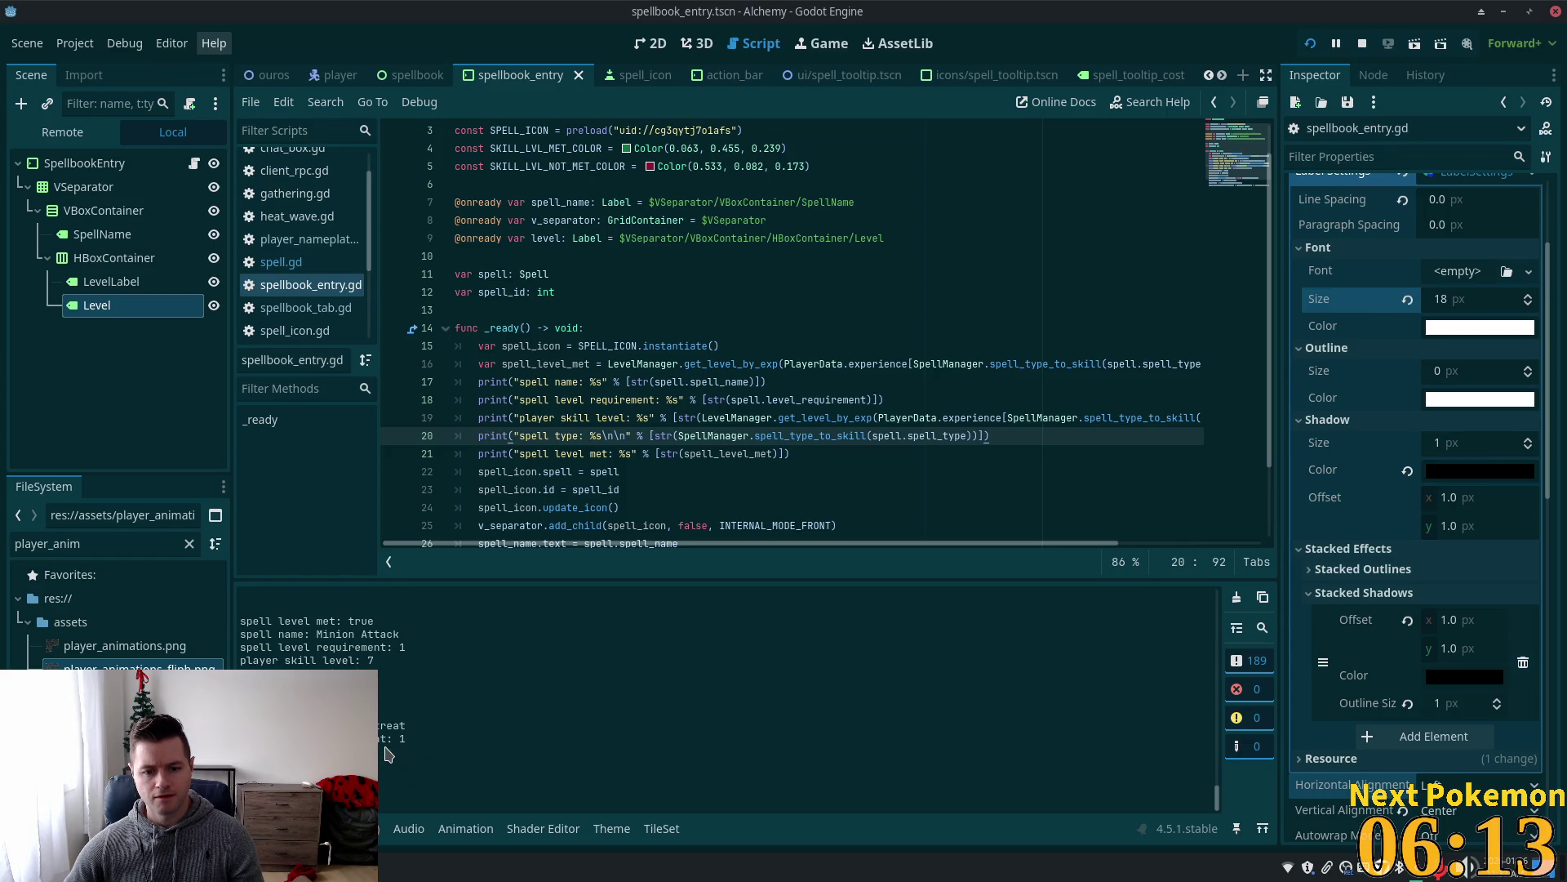
pyautogui.scroll(2, 390, 747)
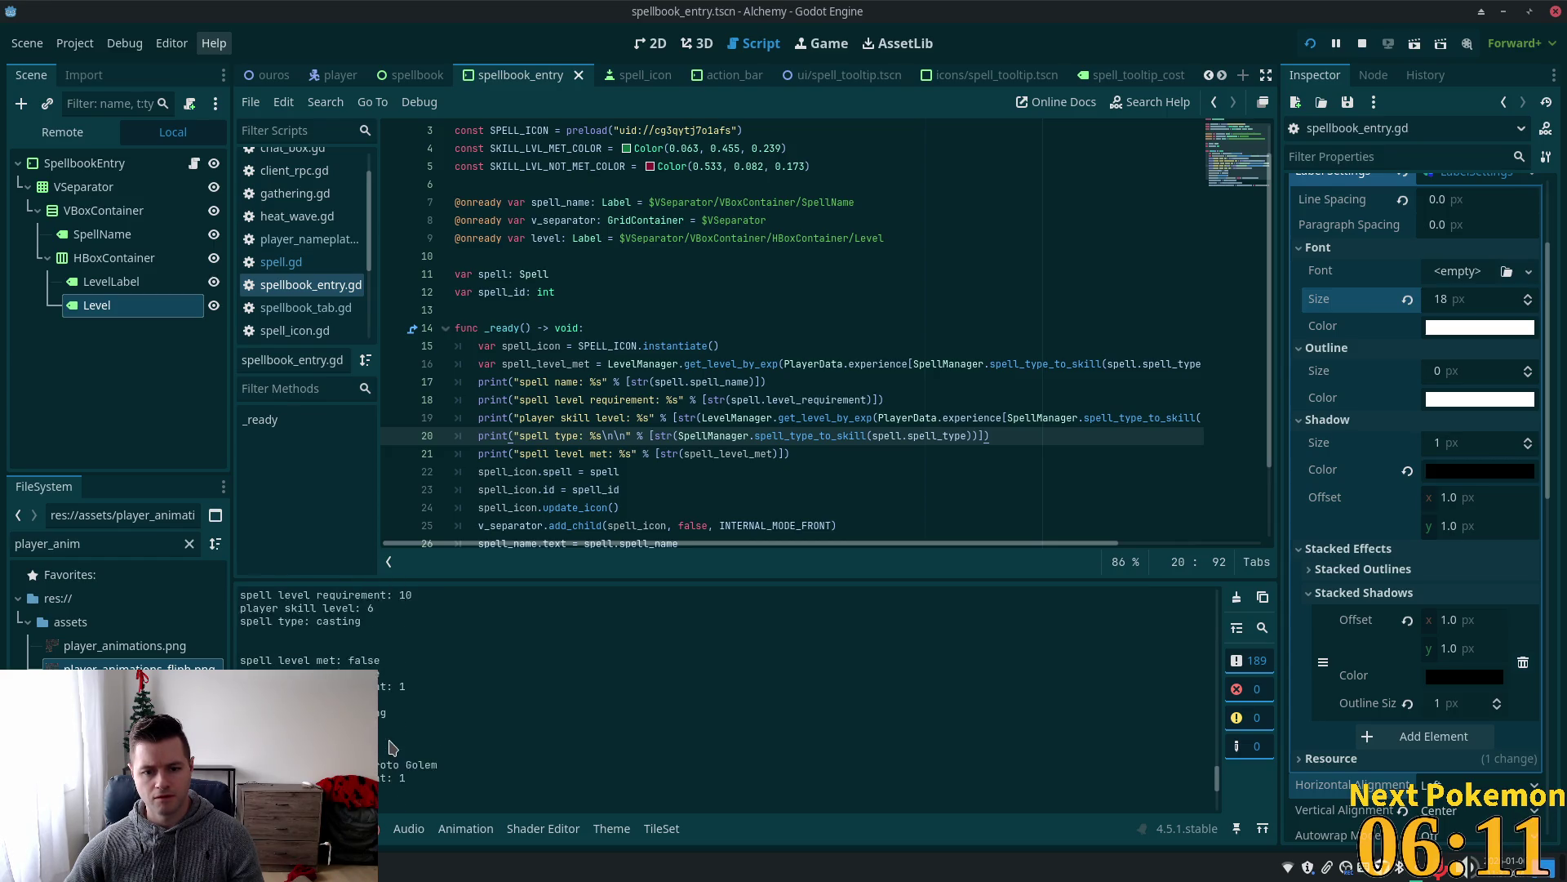
pyautogui.scroll(2, 391, 747)
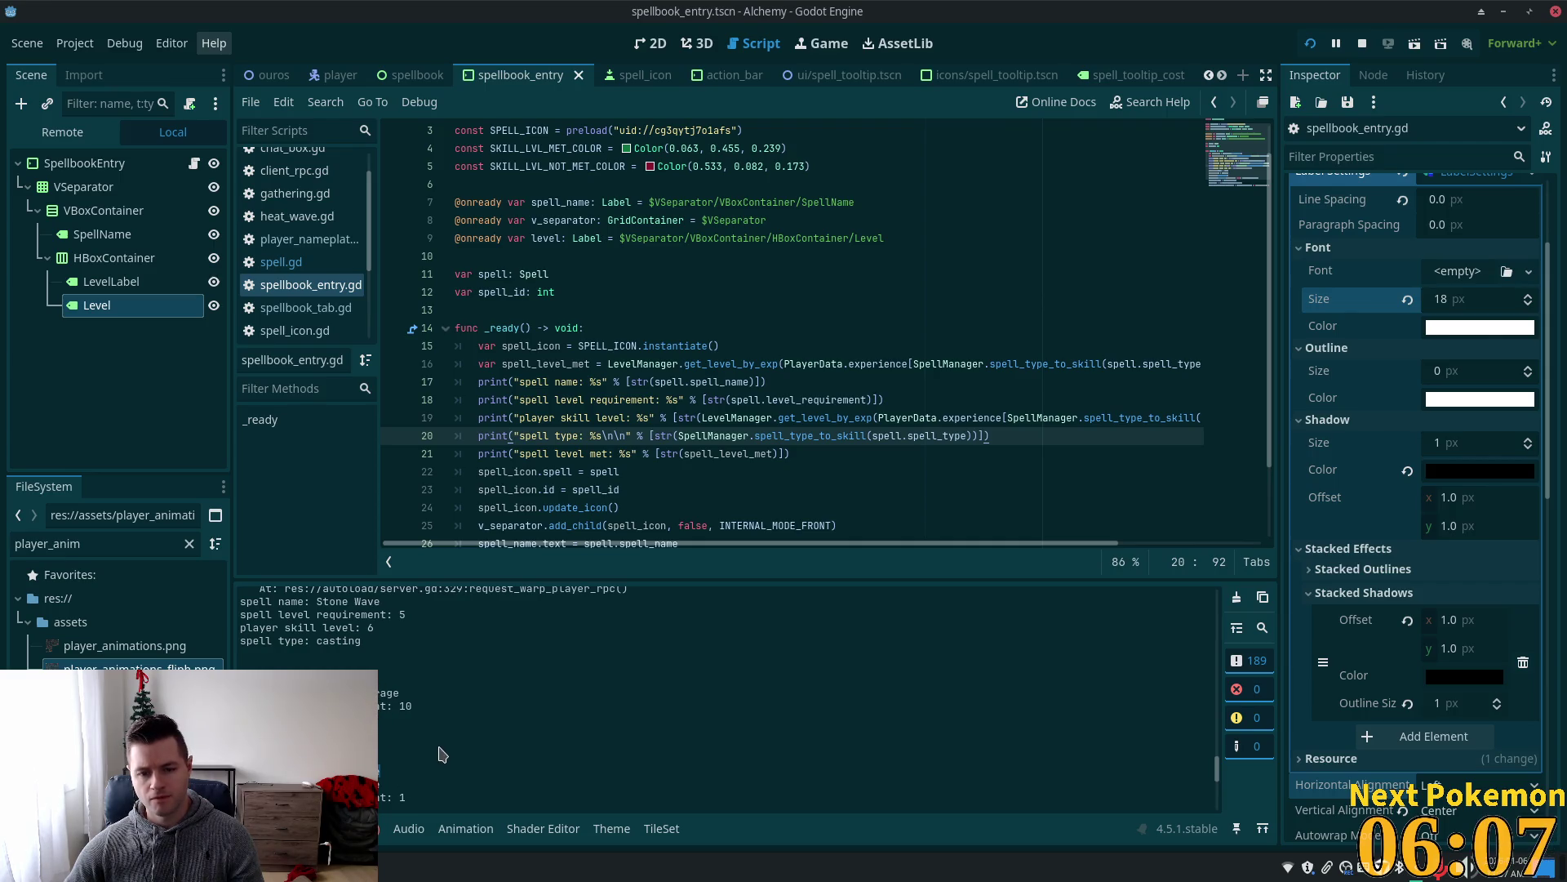
pyautogui.click(687, 437)
pyautogui.scroll(-2, 685, 455)
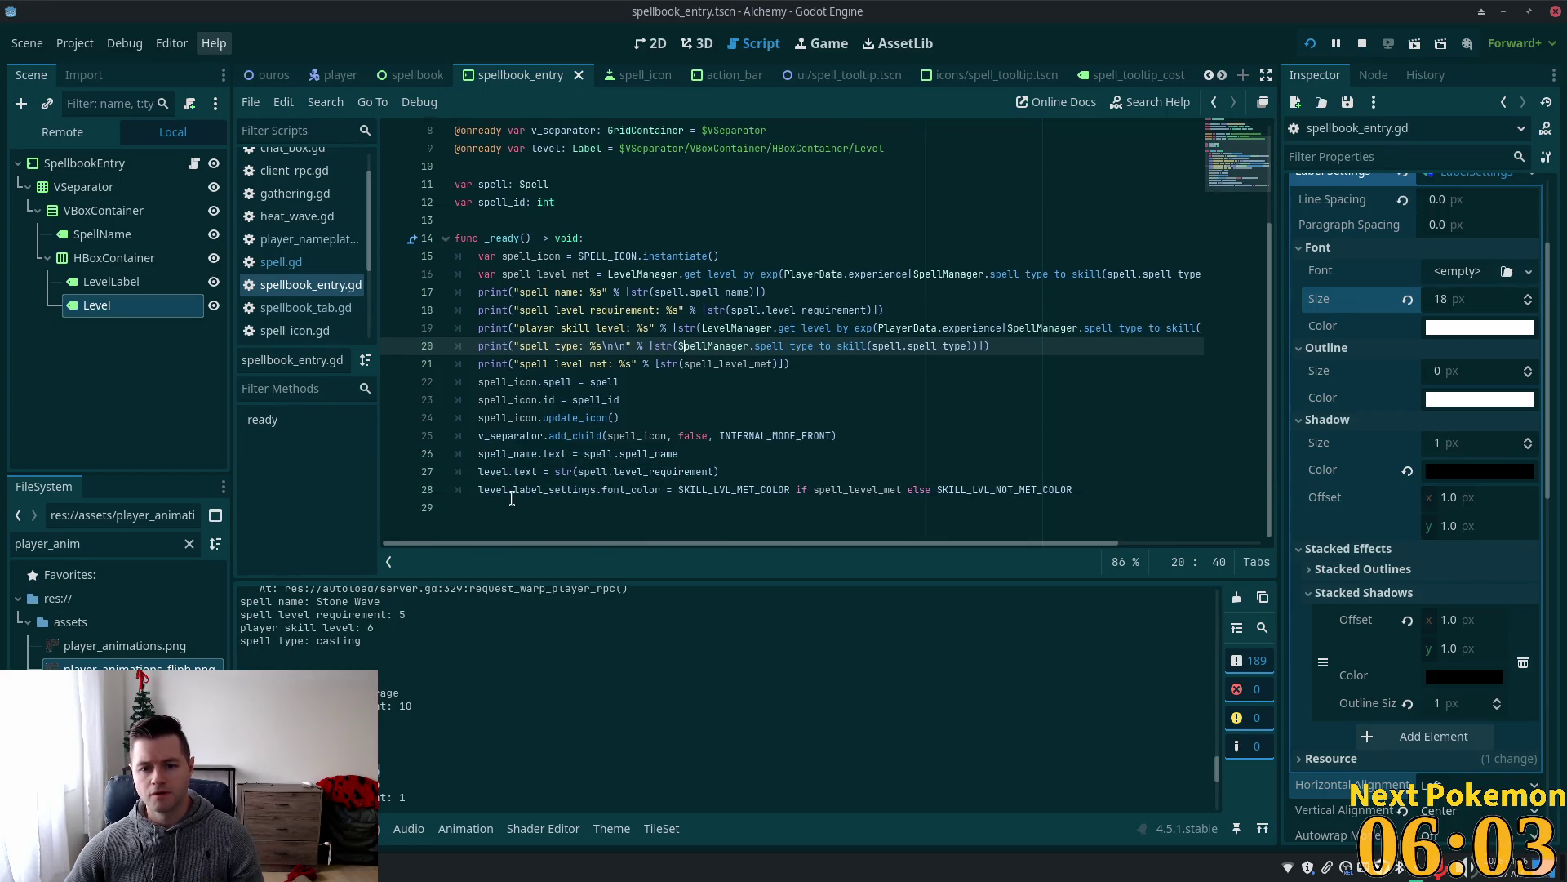
# Delete the extra \n\n line breaks after %s in the spell type print on line 20.
pyautogui.doubleClick(494, 489)
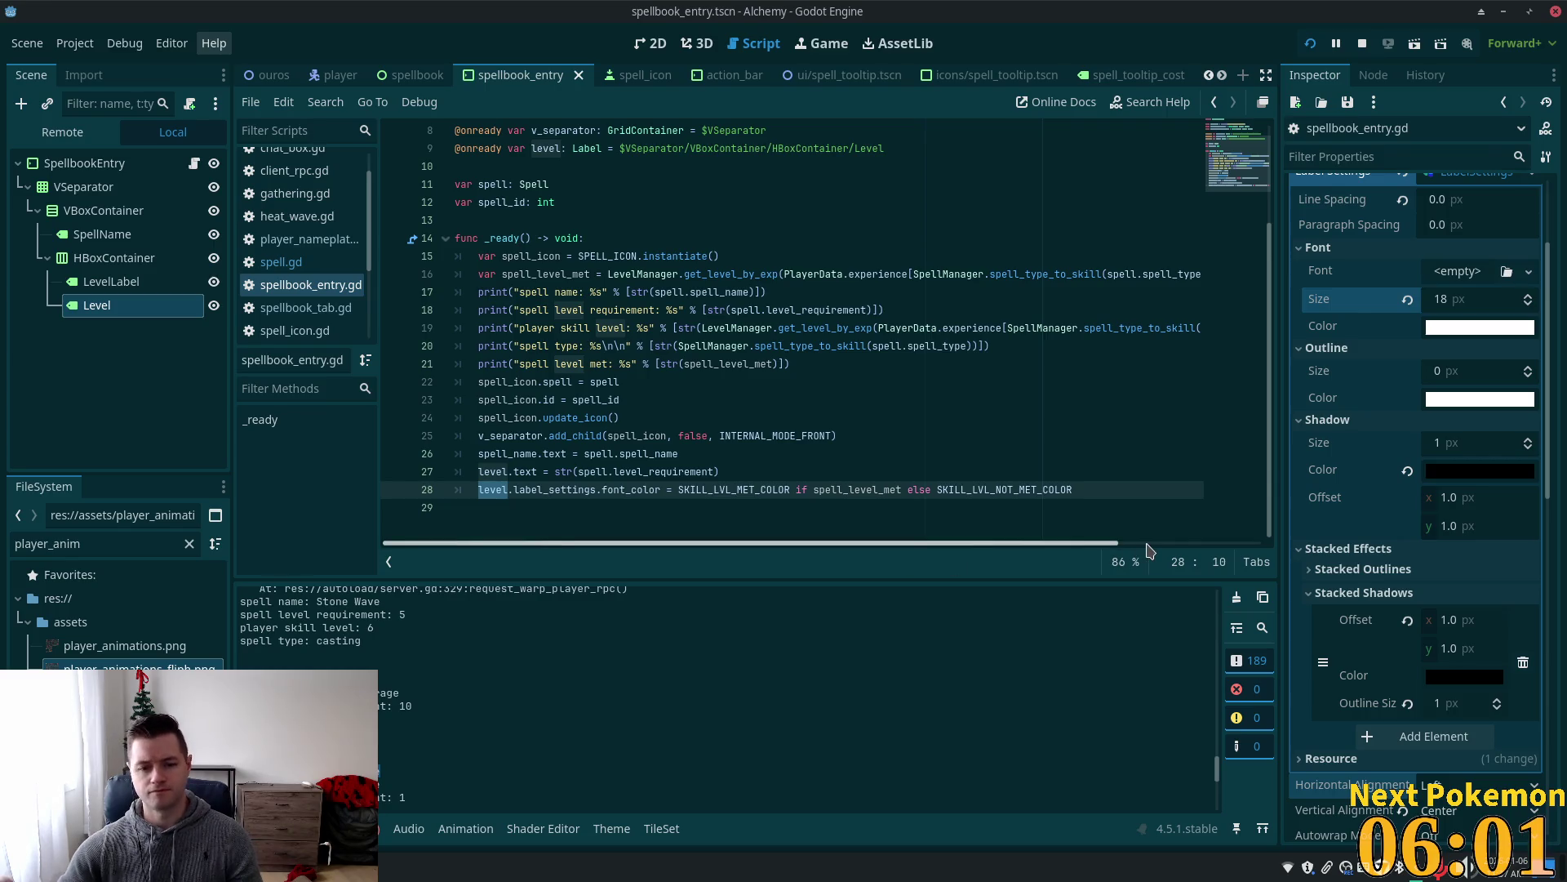
pyautogui.scroll(3, 1216, 734)
pyautogui.moveTo(1216, 735); pyautogui.dragTo(1225, 614)
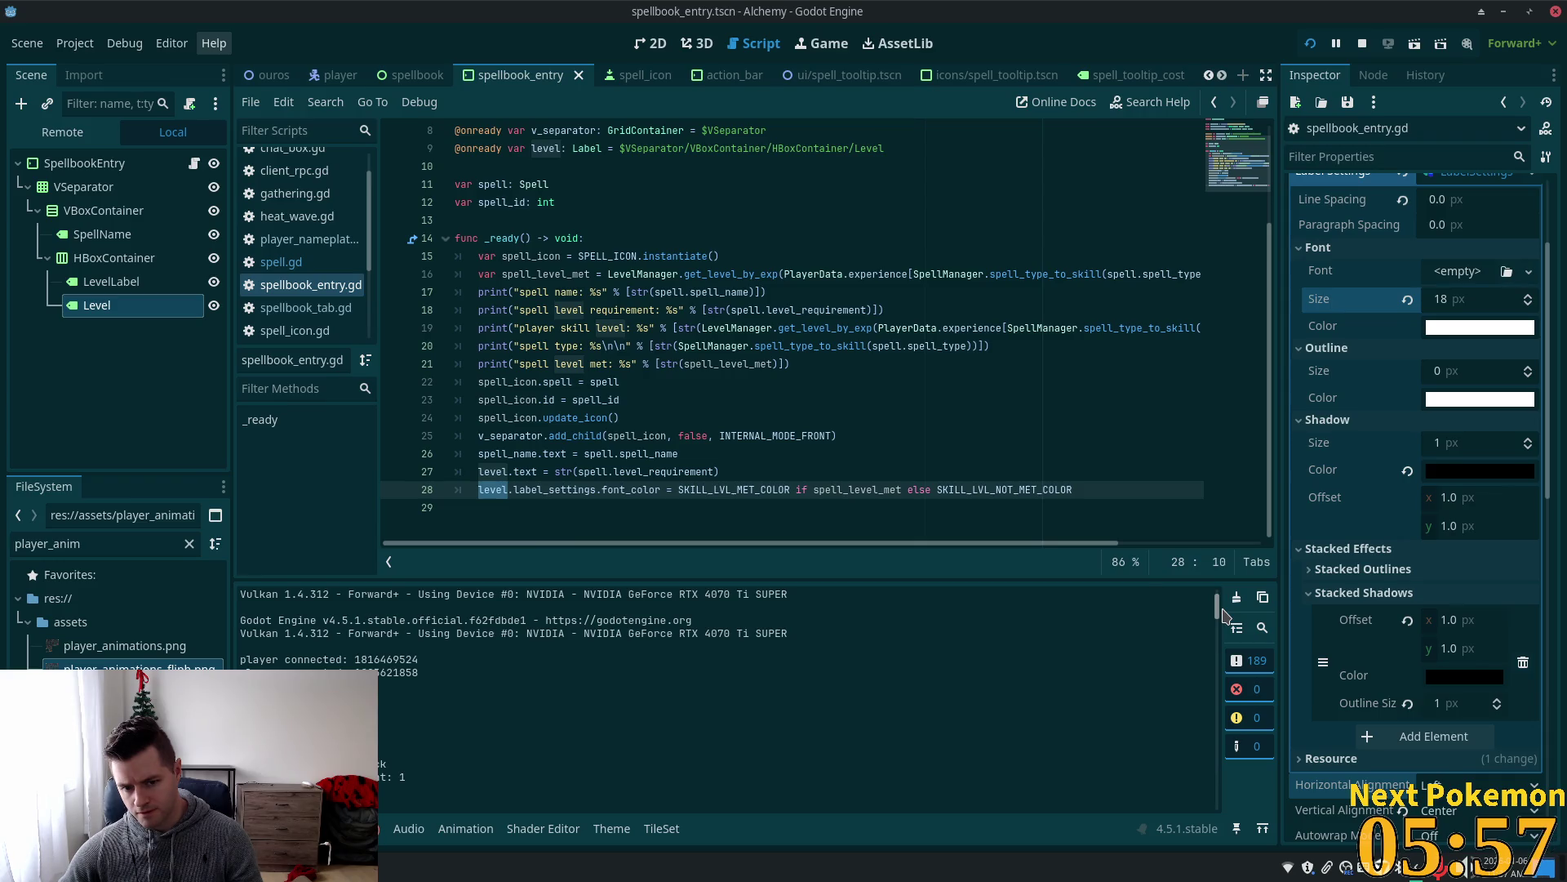
pyautogui.scroll(-10, 1224, 614)
pyautogui.click(676, 347)
pyautogui.click(612, 346)
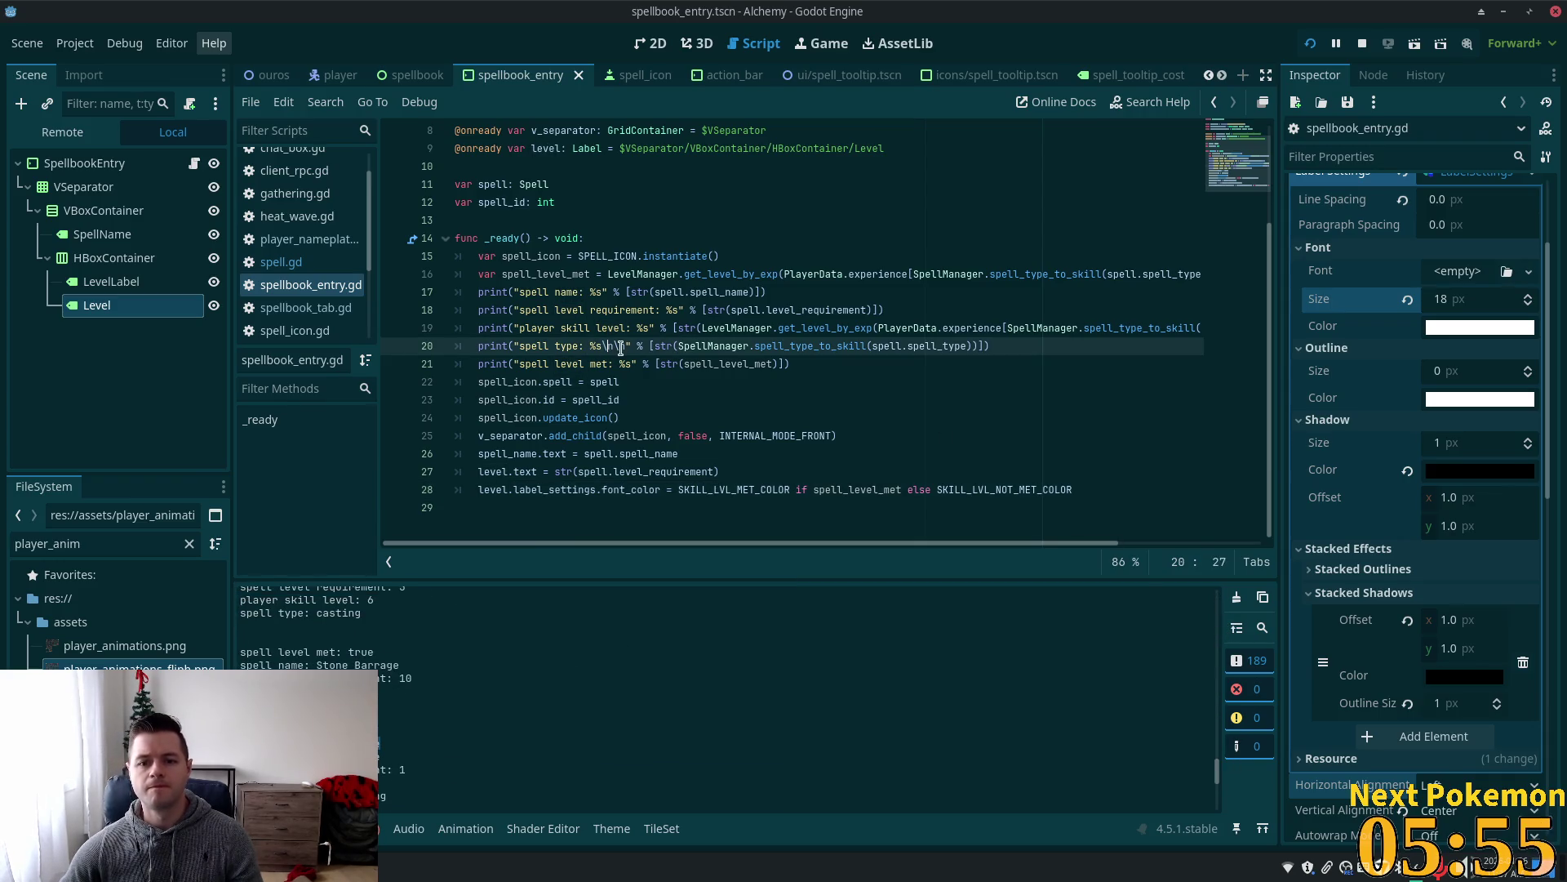
pyautogui.write('n\\r')
pyautogui.moveTo(625, 346); pyautogui.dragTo(598, 346)
pyautogui.press('BackSpace')
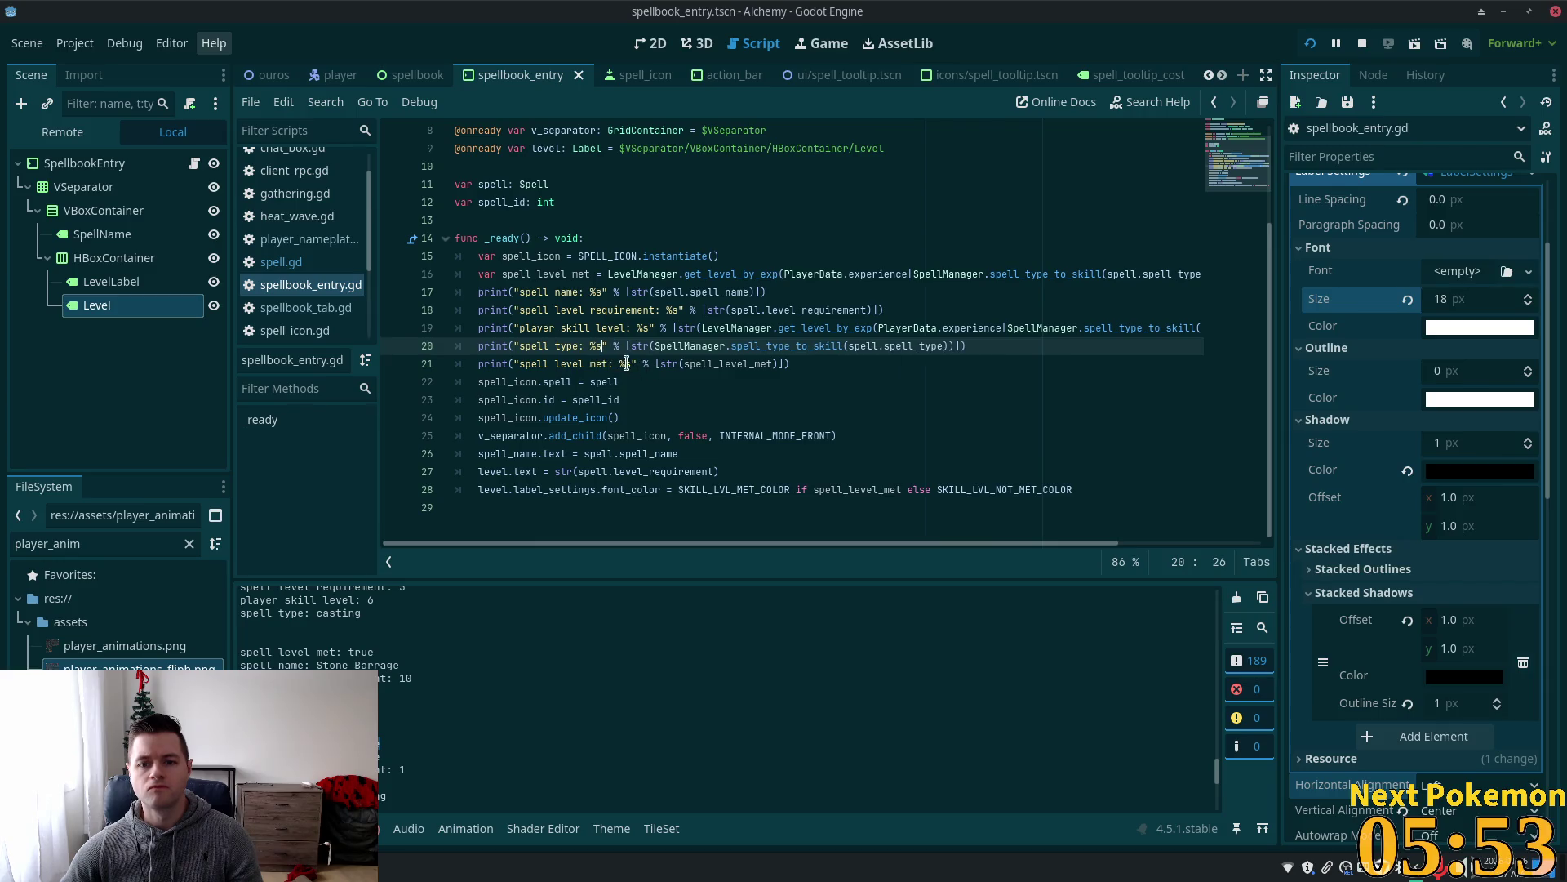
# Restart the Alchemy game with the updated script and log in.
pyautogui.click(628, 364)
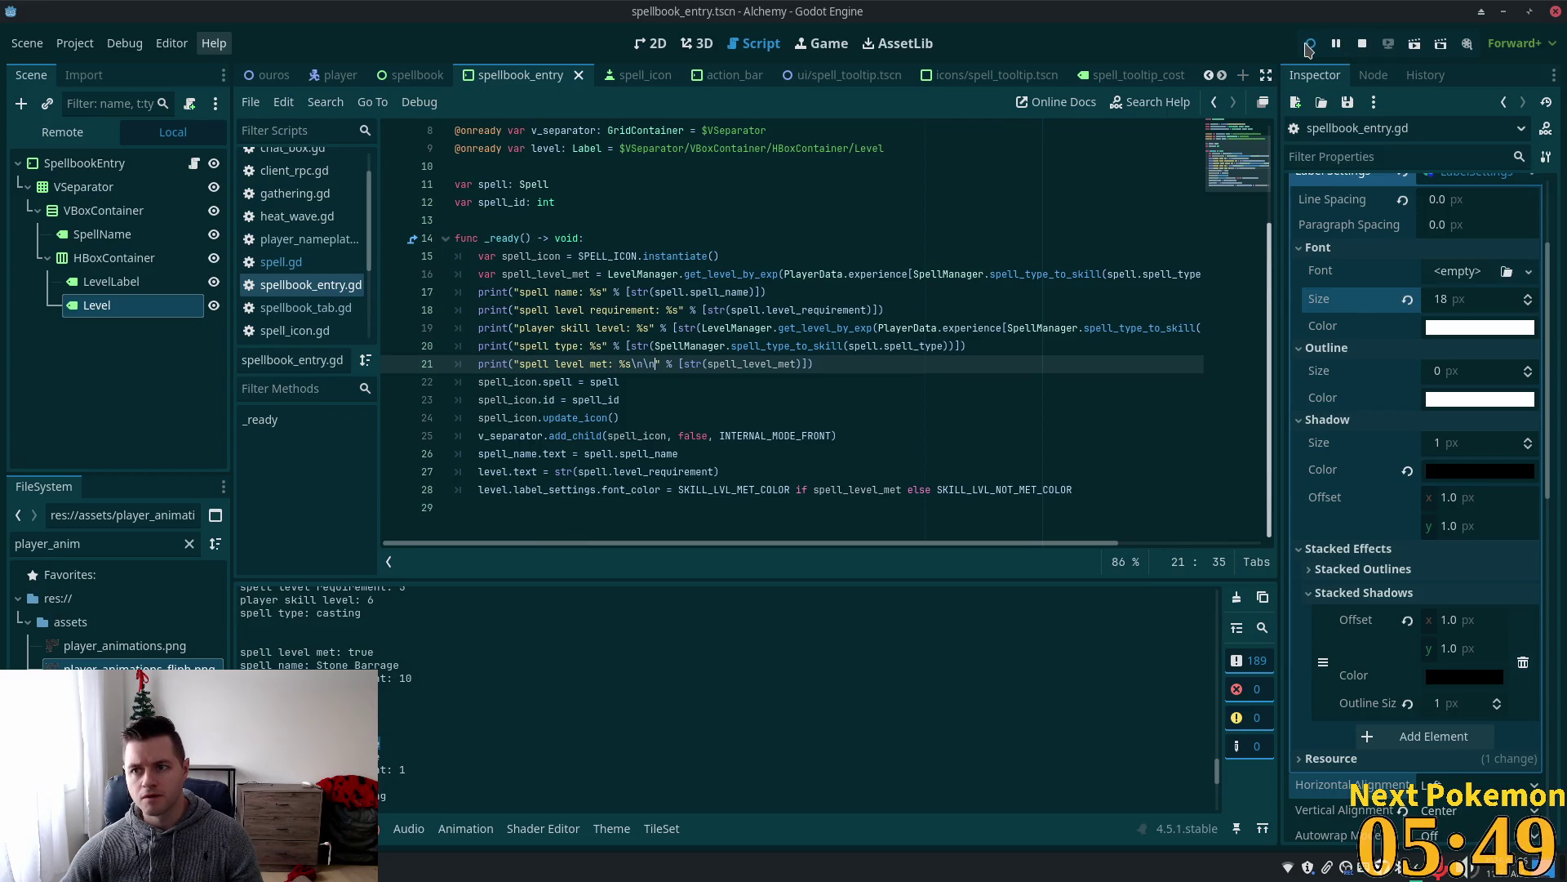
pyautogui.click(1309, 44)
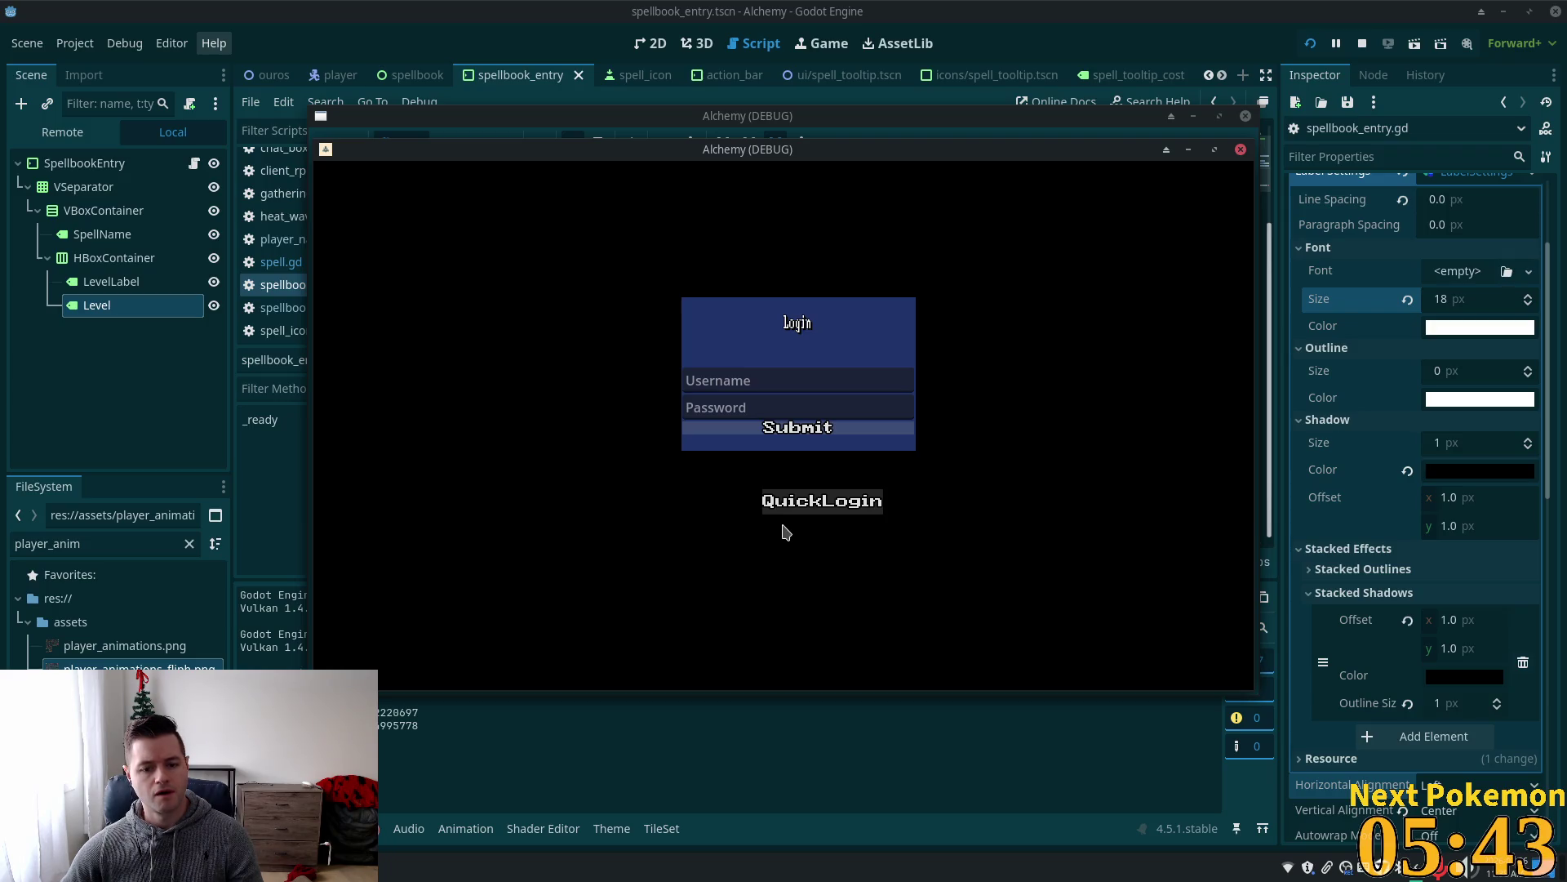
pyautogui.press('F8')
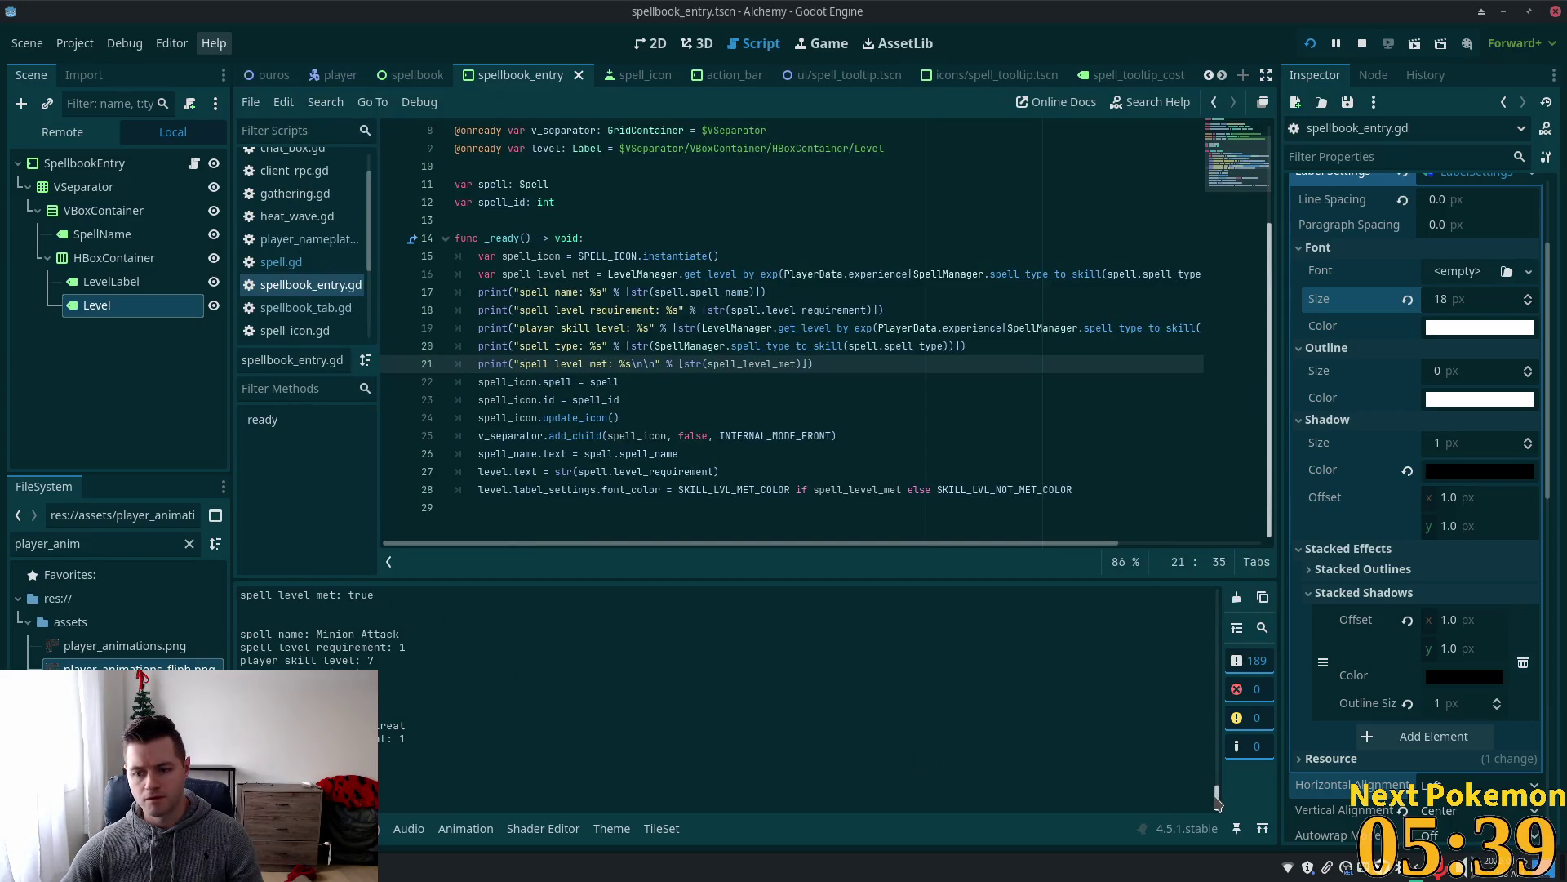
# Select the Stone Barrage level-check lines in the Output log, then bring the game to the front.
pyautogui.moveTo(1218, 798)
pyautogui.mouseDown()
pyautogui.moveTo(1220, 752)
pyautogui.moveTo(1222, 771)
pyautogui.mouseUp()
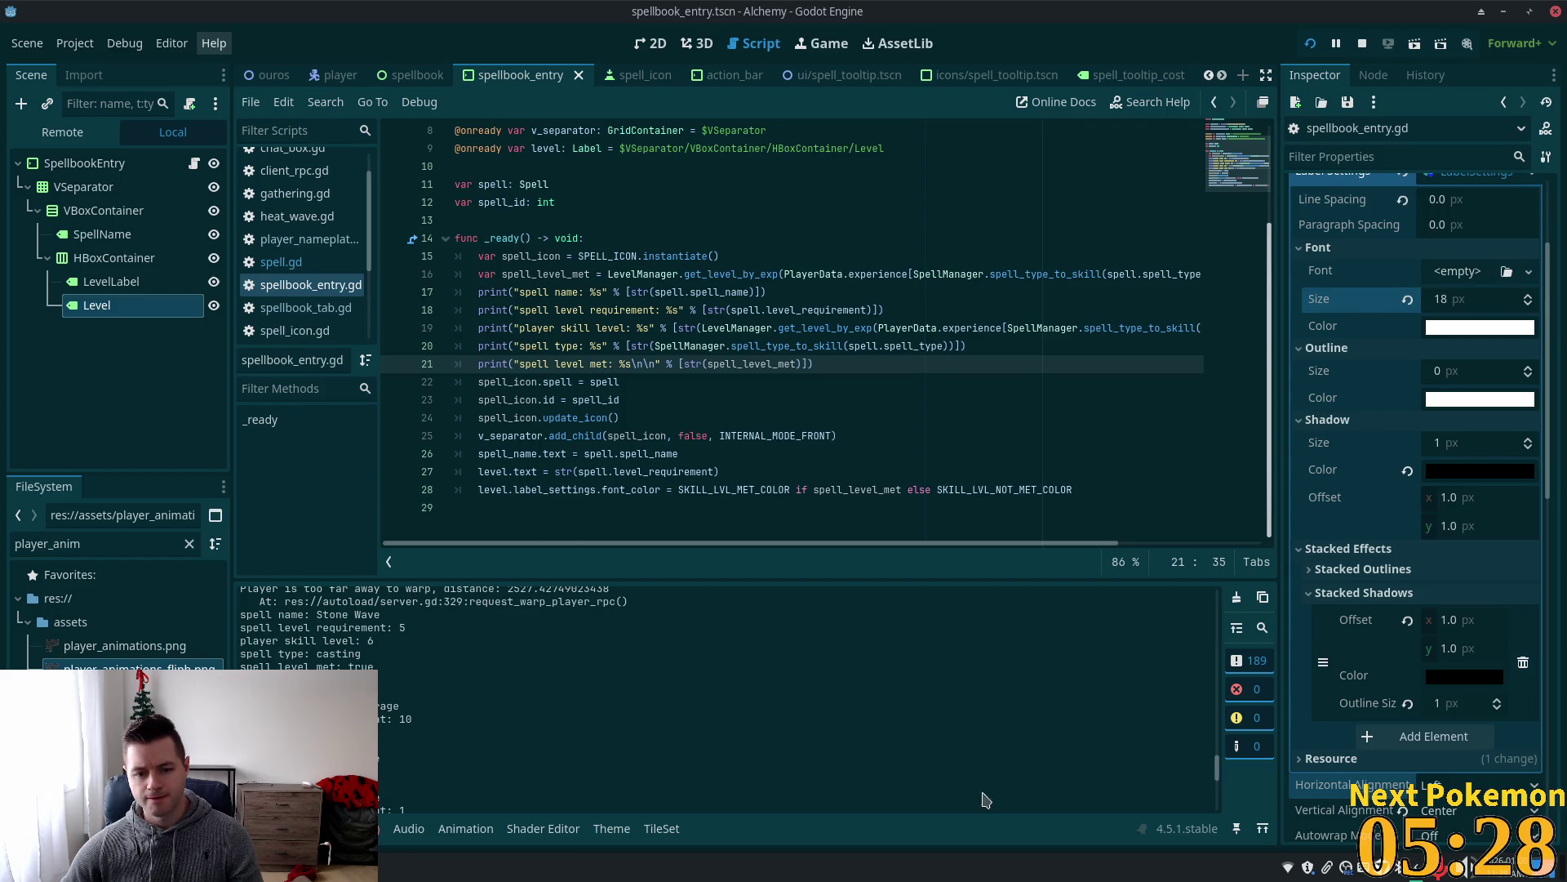
pyautogui.moveTo(359, 705); pyautogui.dragTo(405, 753)
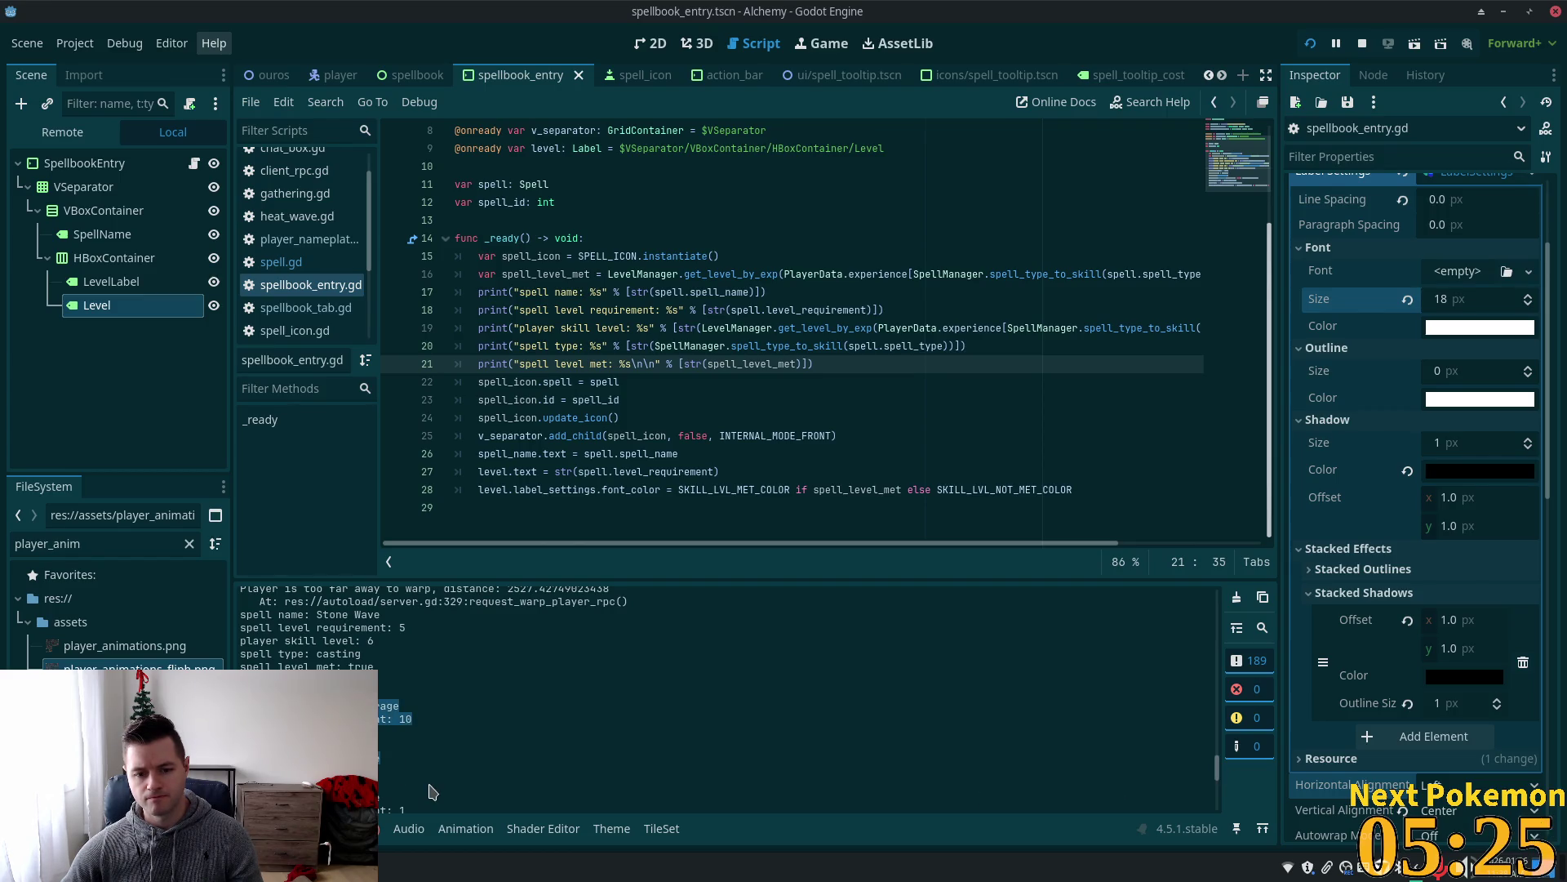
pyautogui.press('F5')
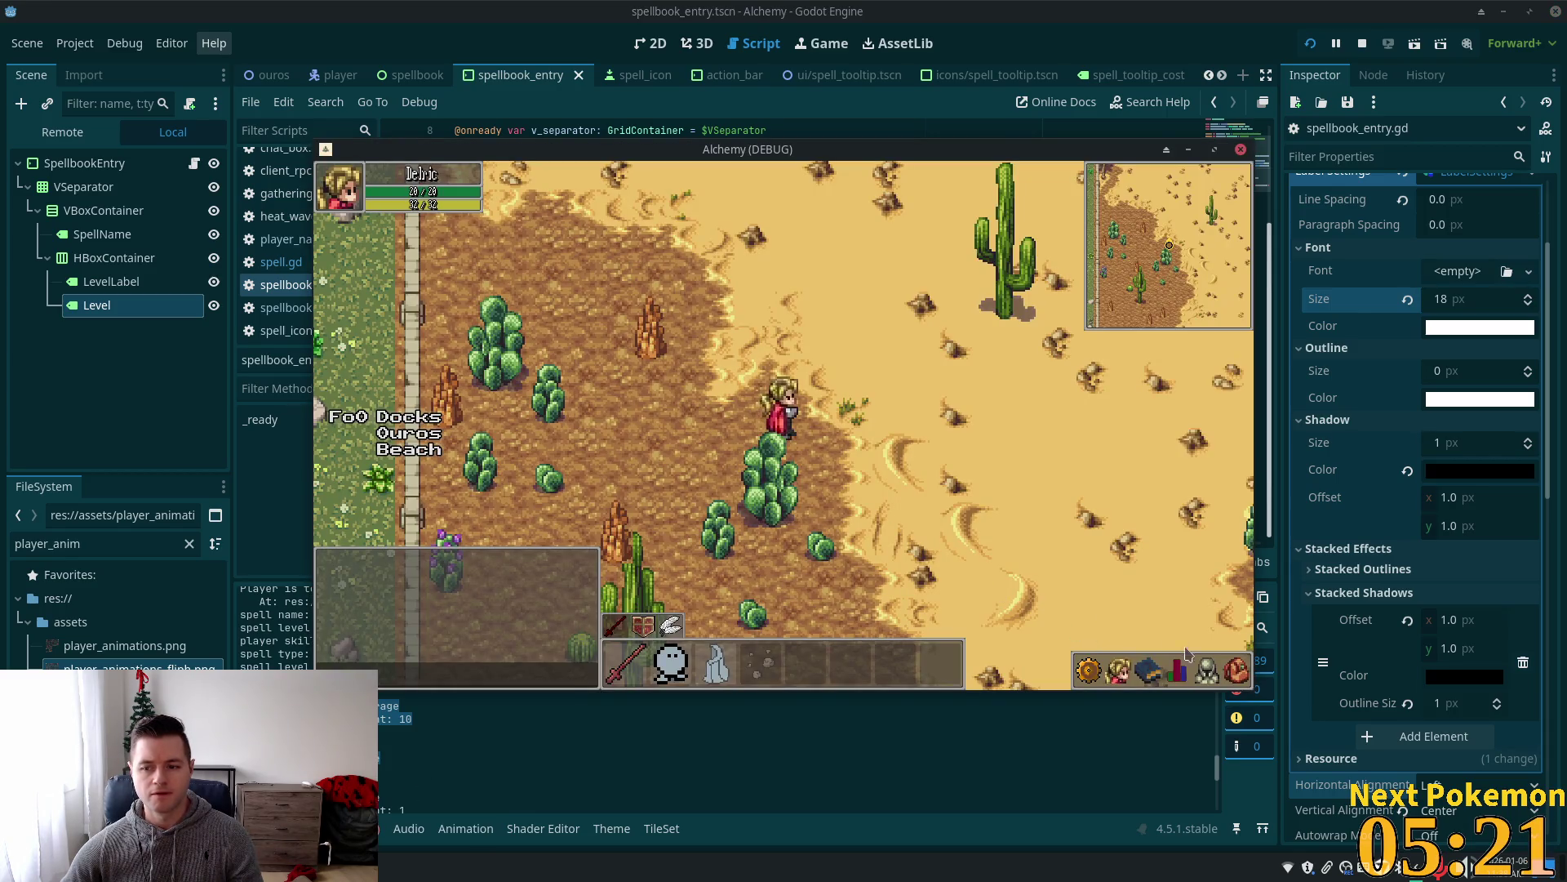
# Check the spellbook's casting page for Heat Wave Level 1, Stone Wave Level 5 and Stone Barrage Level 10.
pyautogui.click(1178, 672)
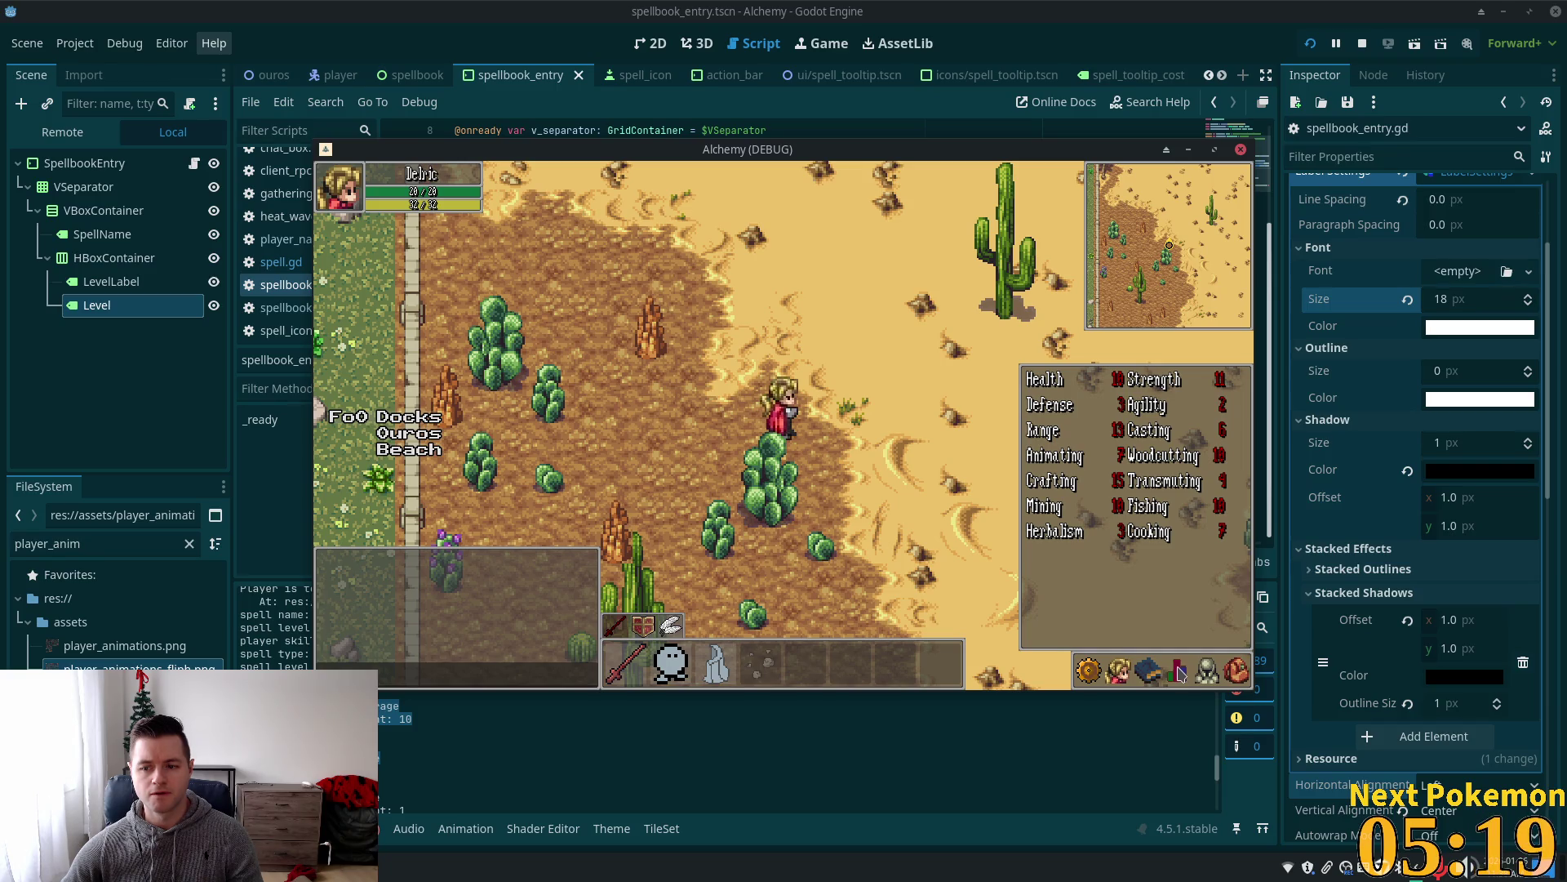
pyautogui.click(1148, 672)
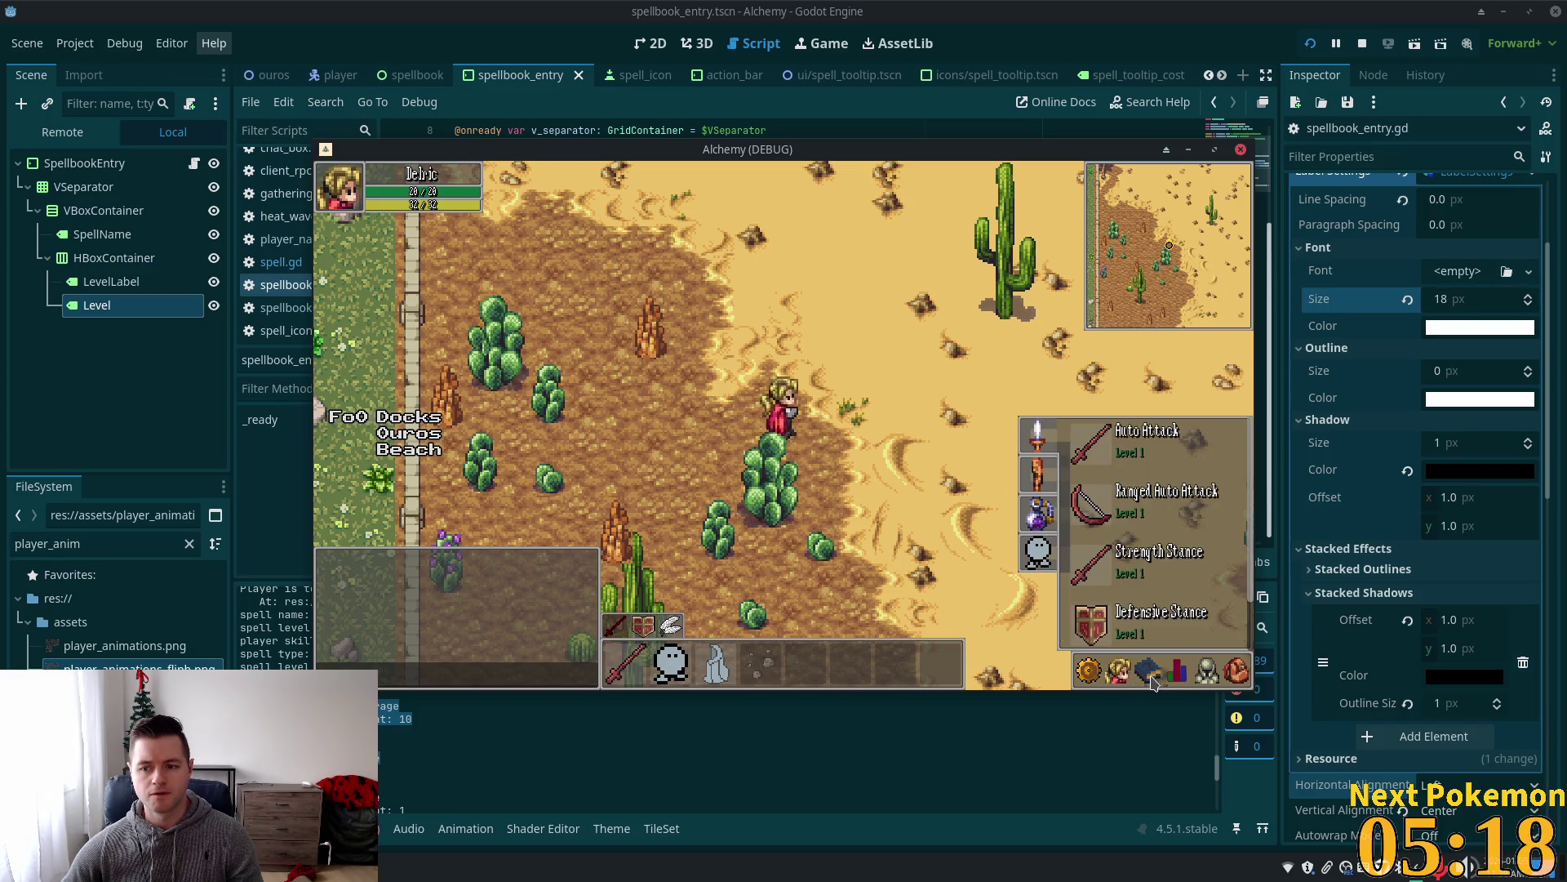
pyautogui.click(1039, 486)
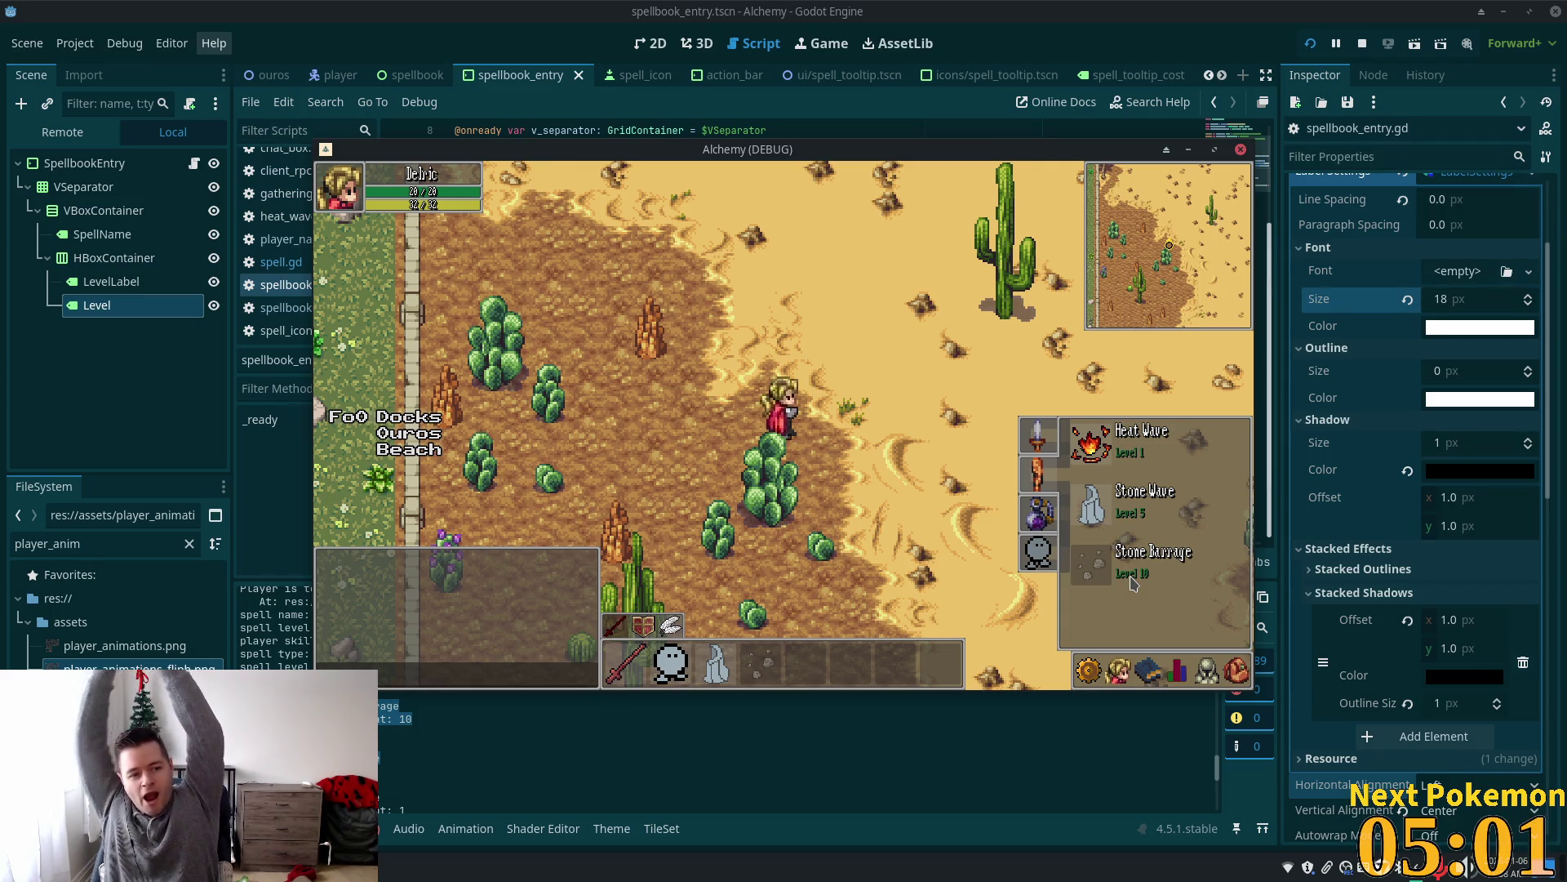
pyautogui.press('Escape')
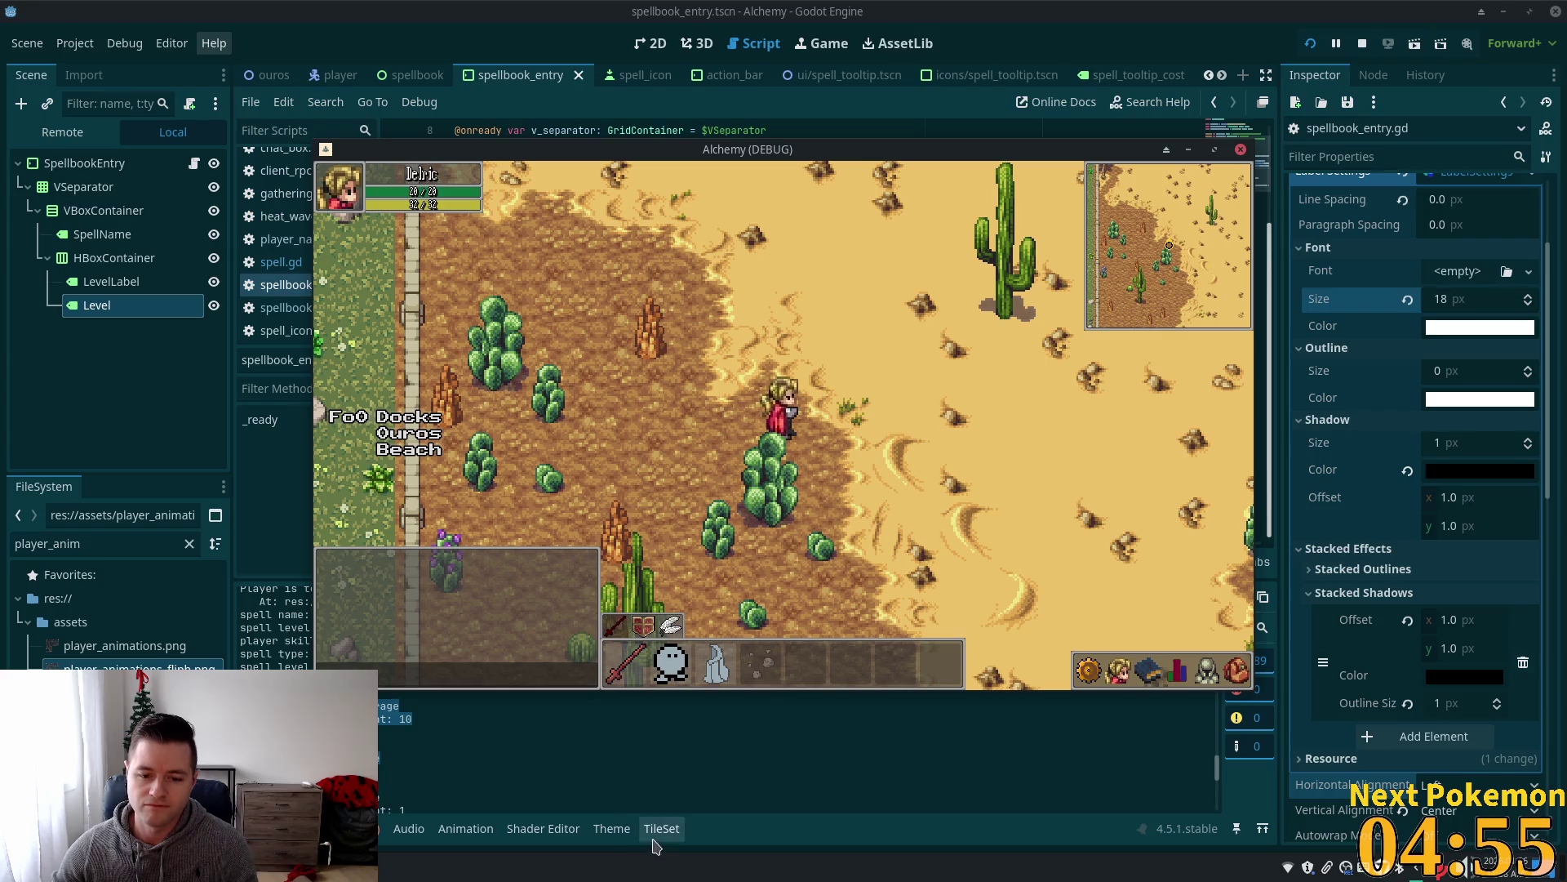
pyautogui.click(567, 767)
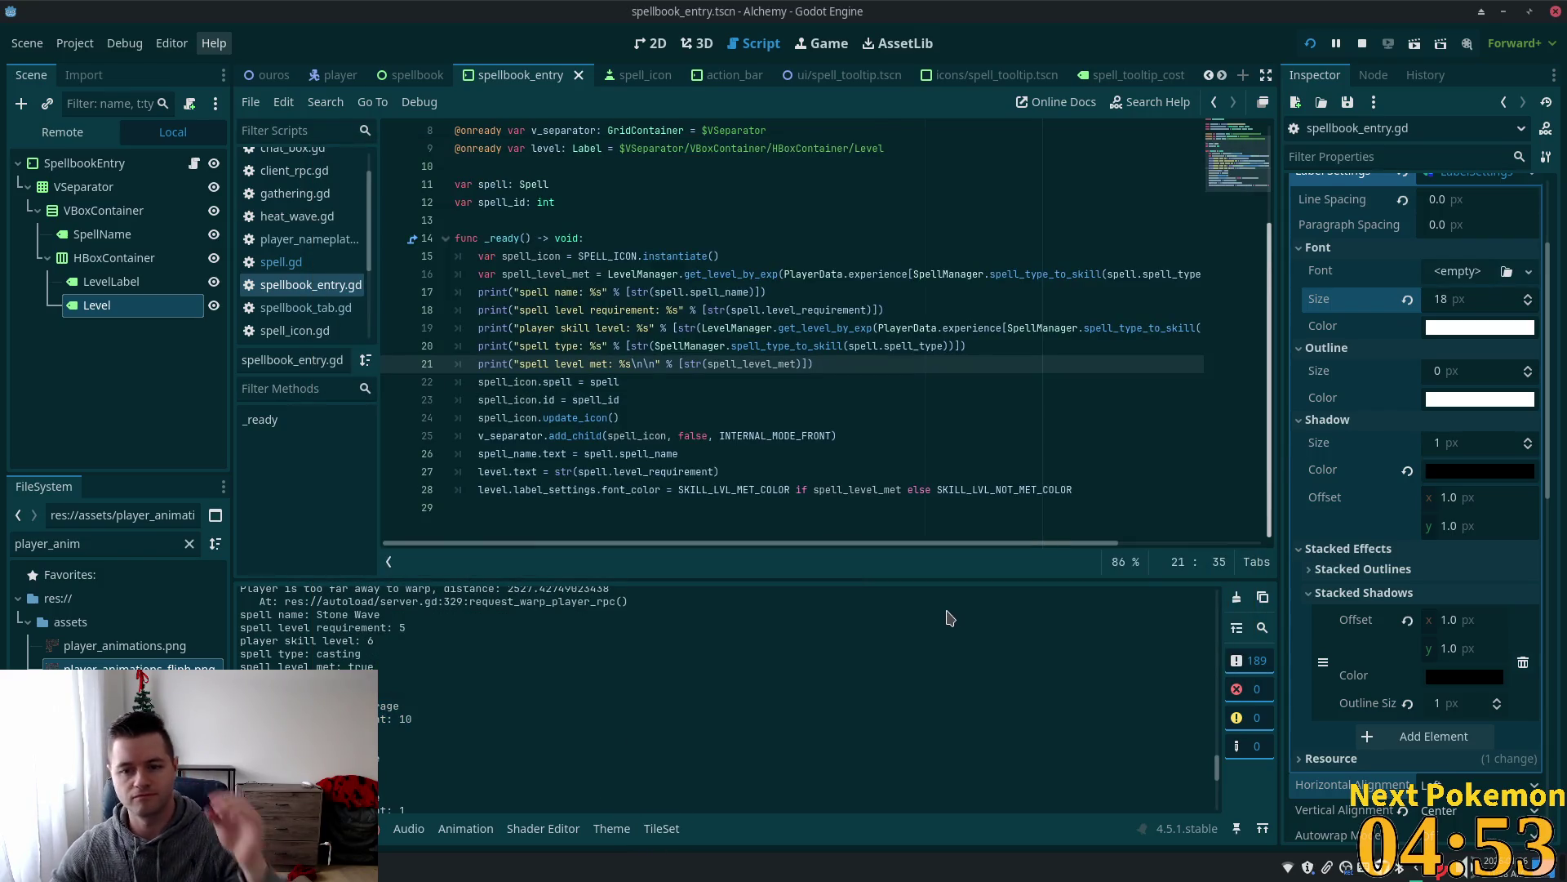
pyautogui.doubleClick(721, 489)
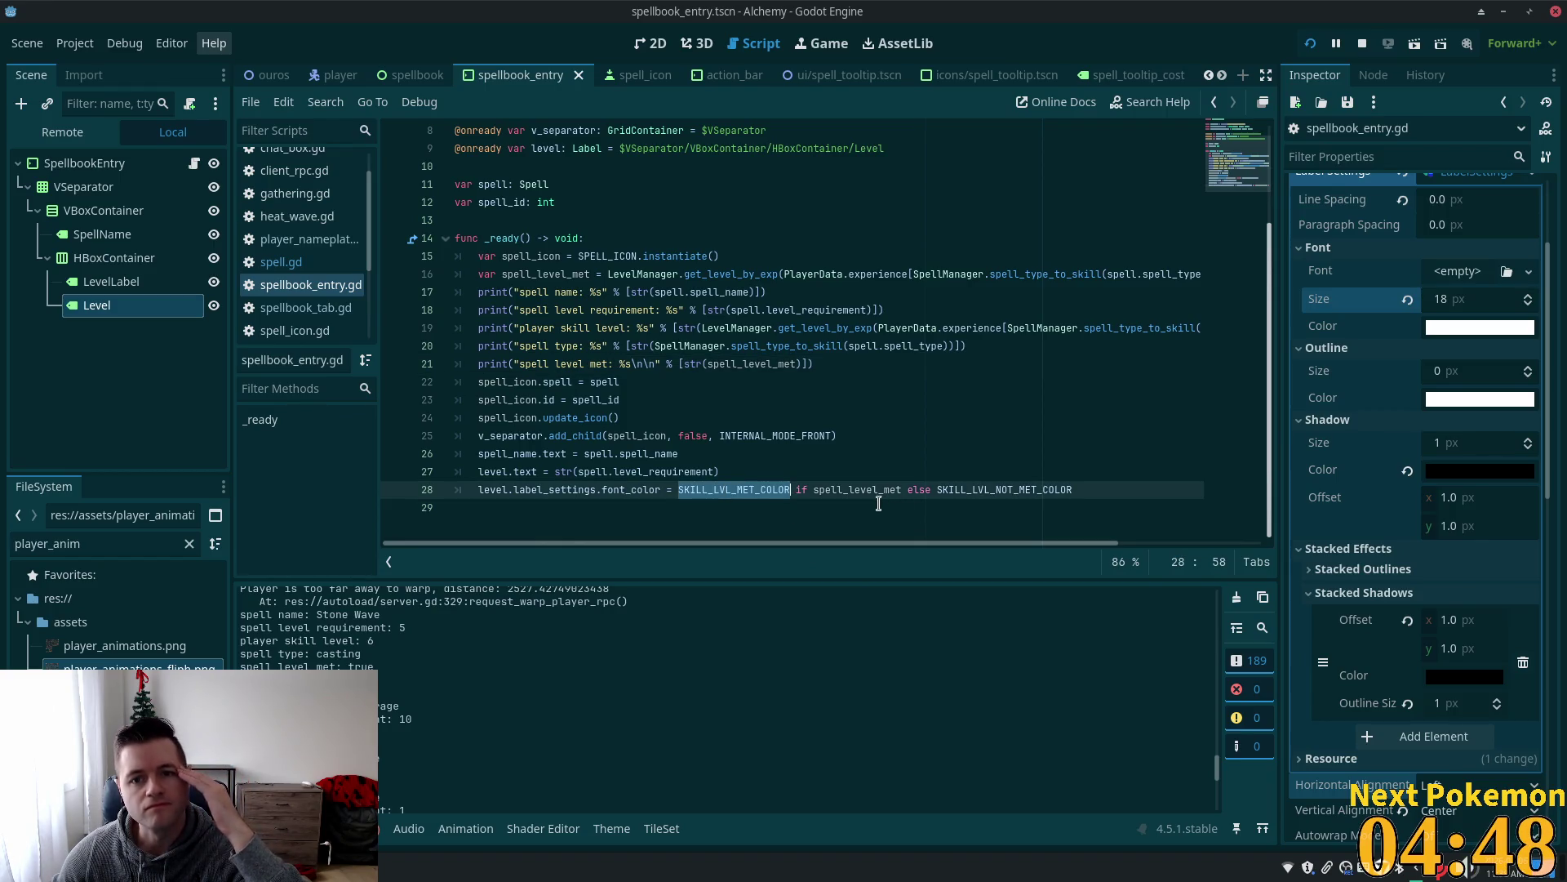
pyautogui.scroll(3, 868, 470)
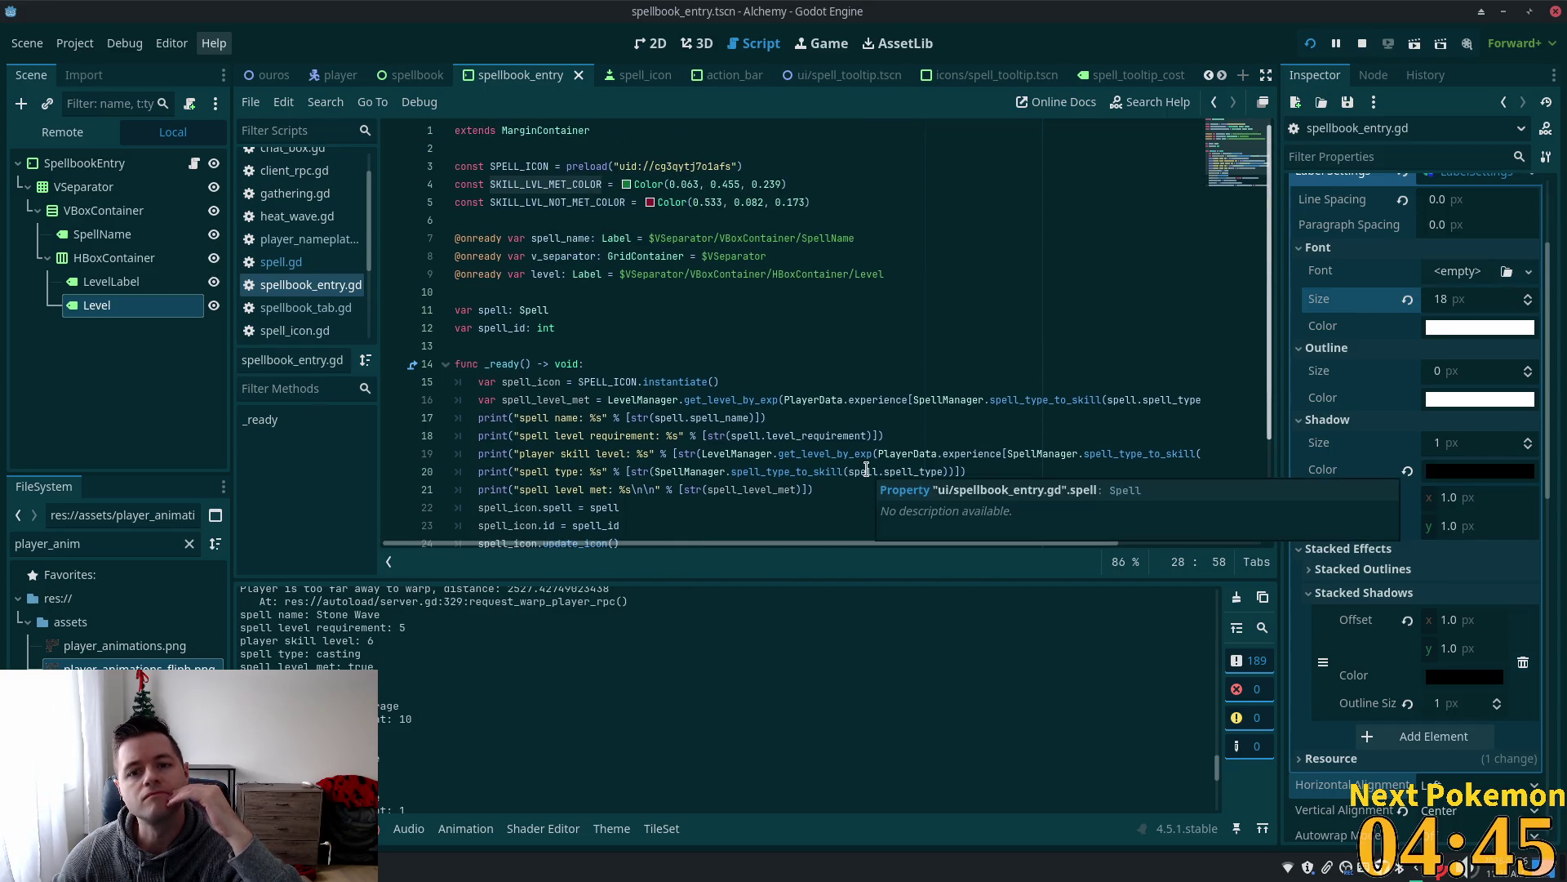
pyautogui.scroll(-3, 867, 471)
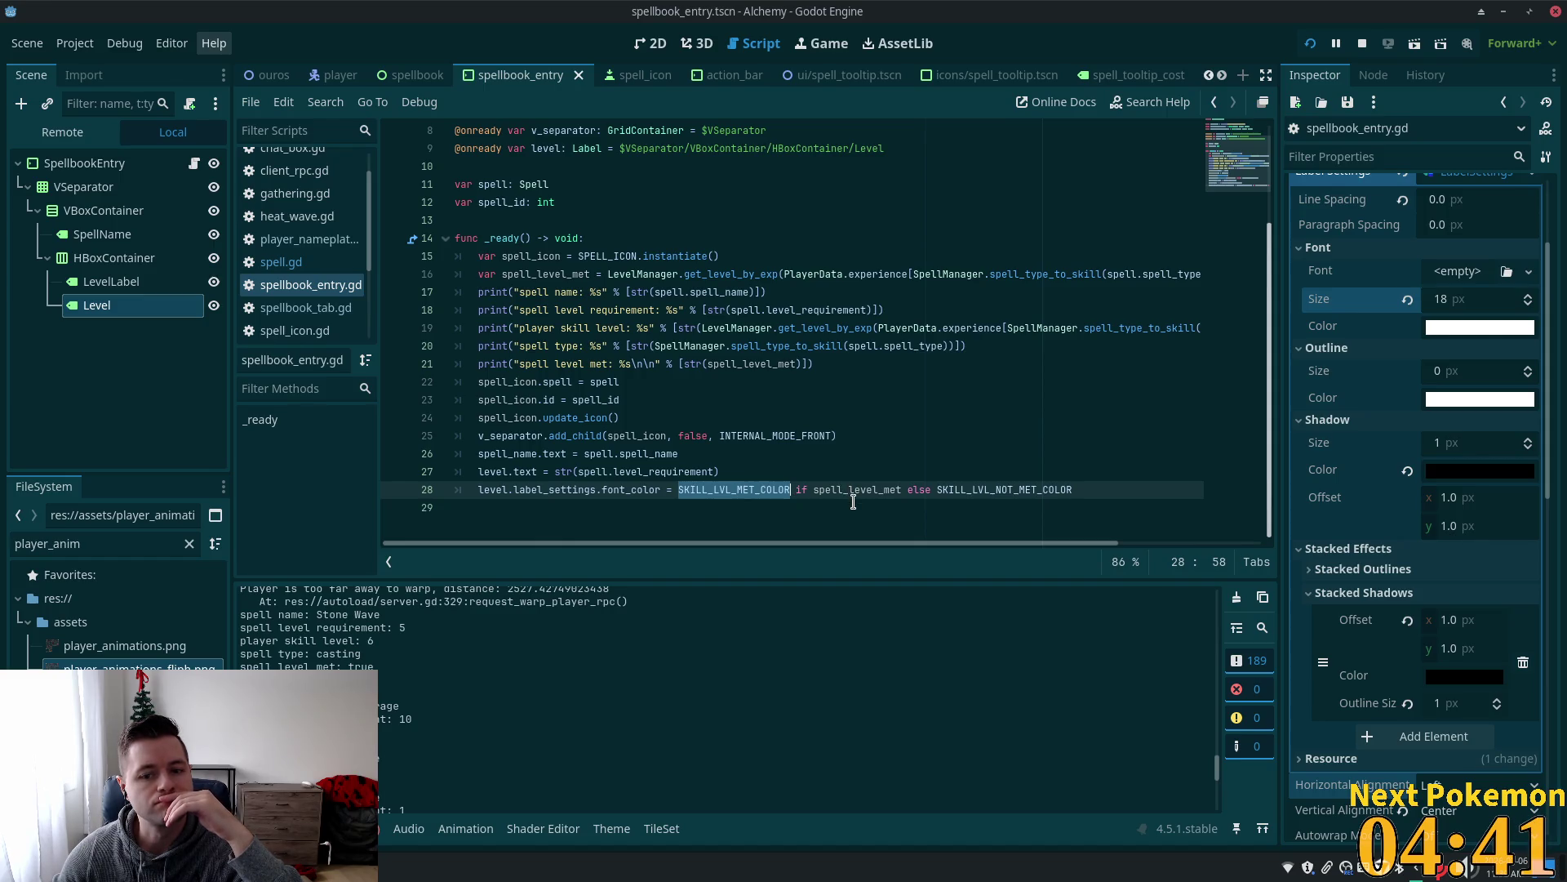
pyautogui.doubleClick(1004, 489)
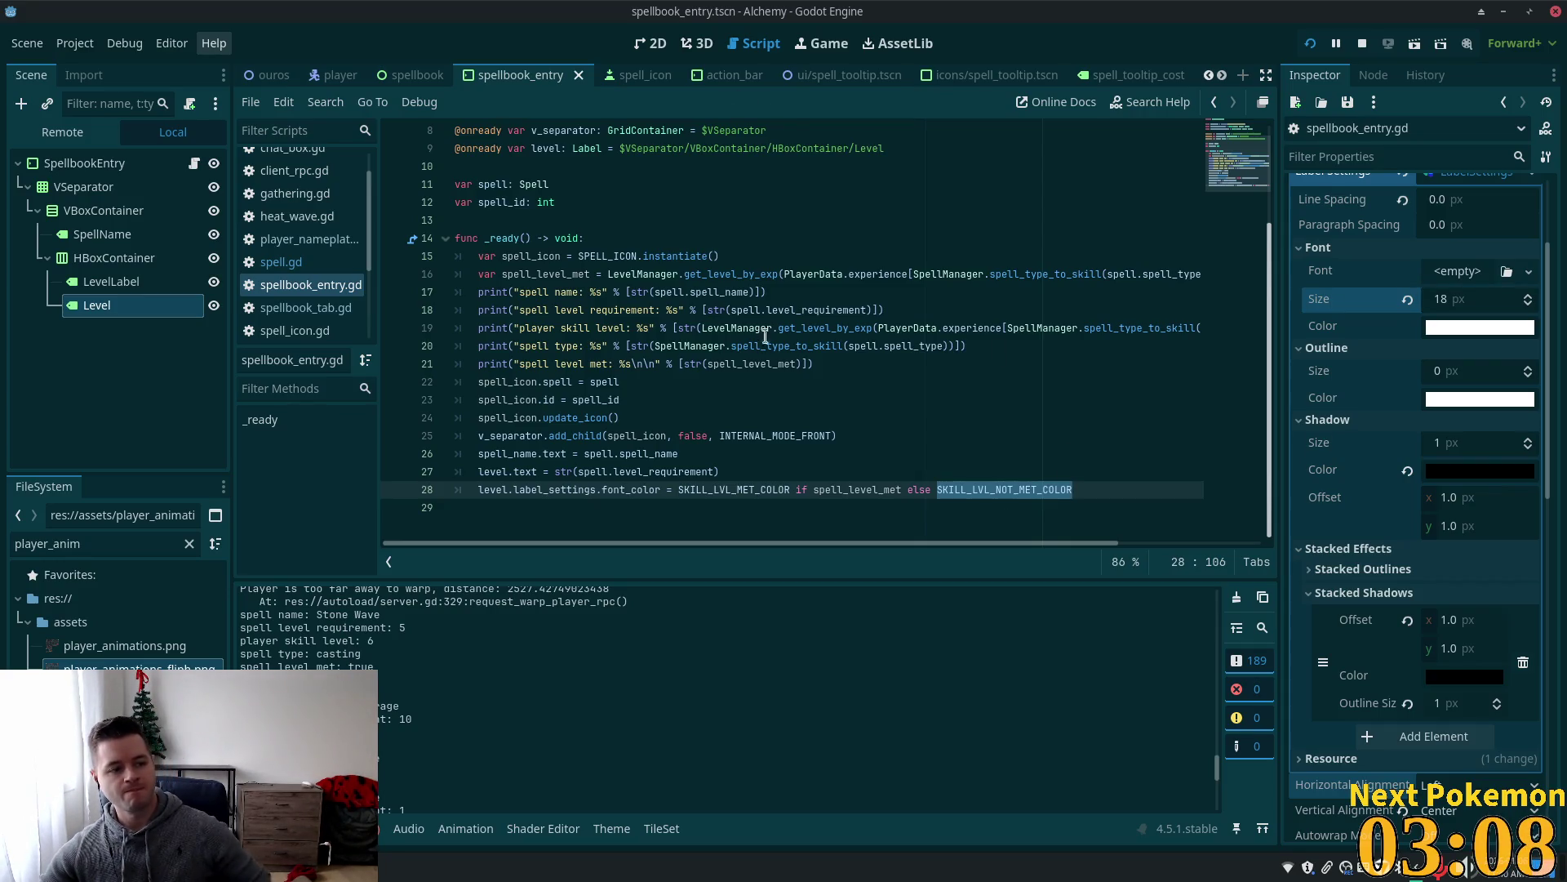
pyautogui.click(874, 455)
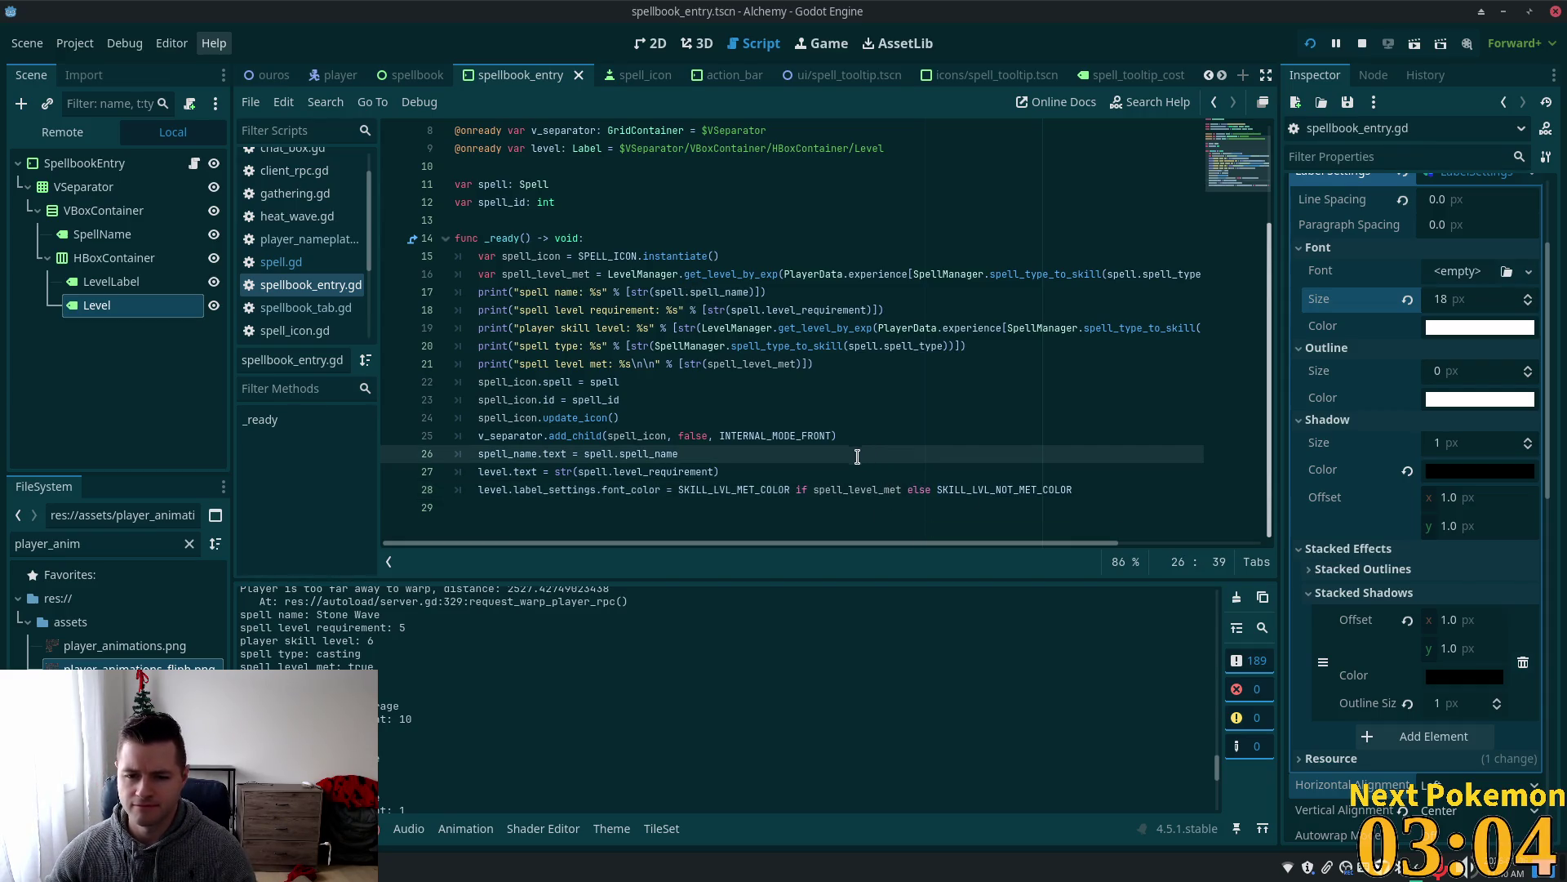
pyautogui.doubleClick(629, 486)
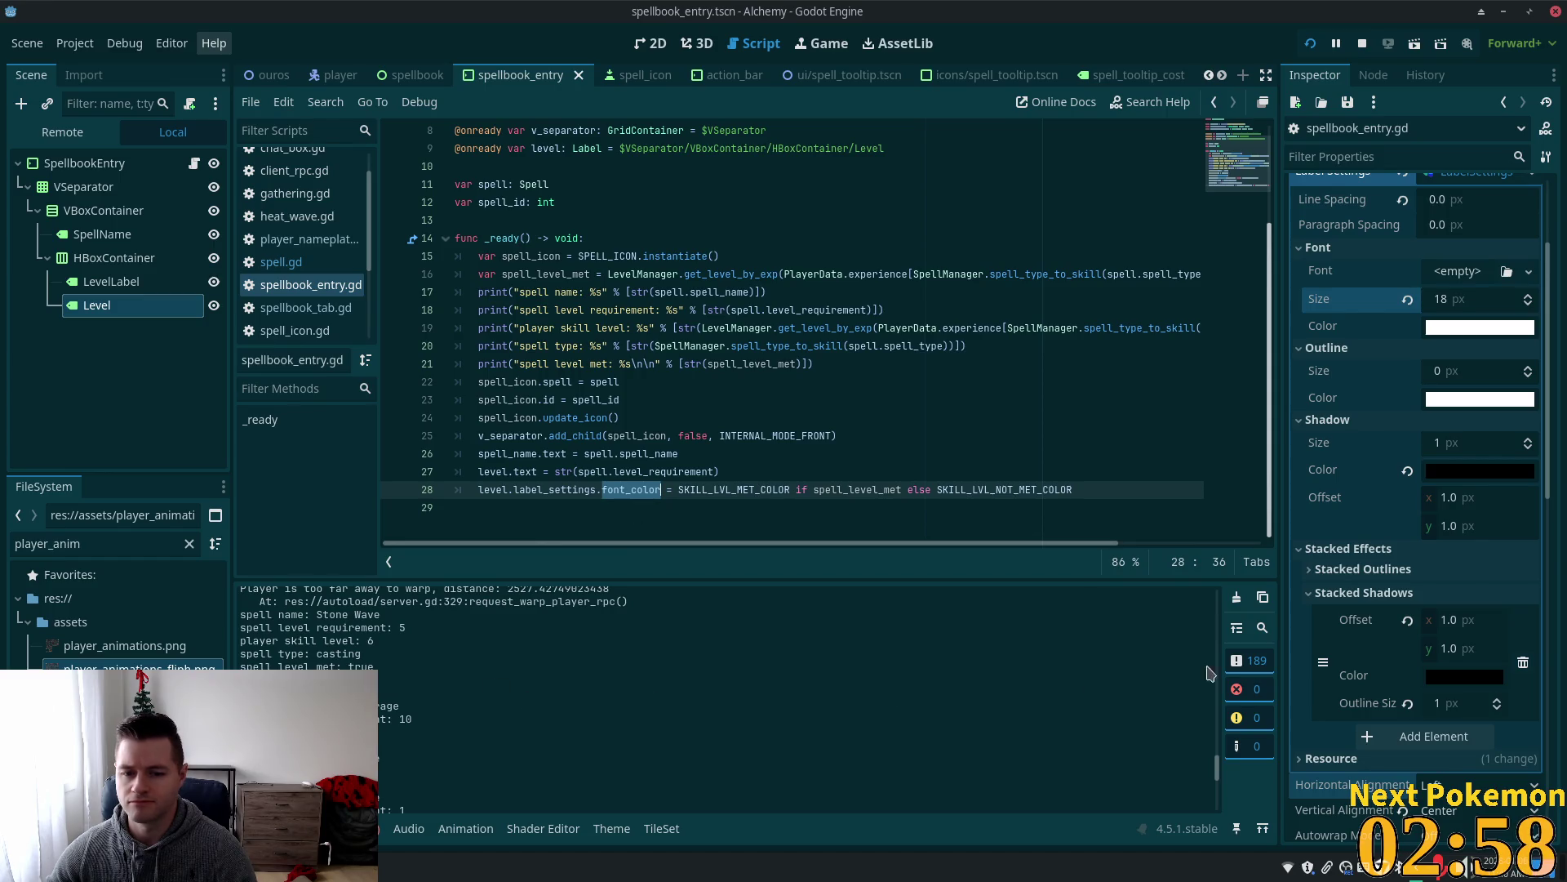
pyautogui.moveTo(1220, 771); pyautogui.dragTo(1217, 601)
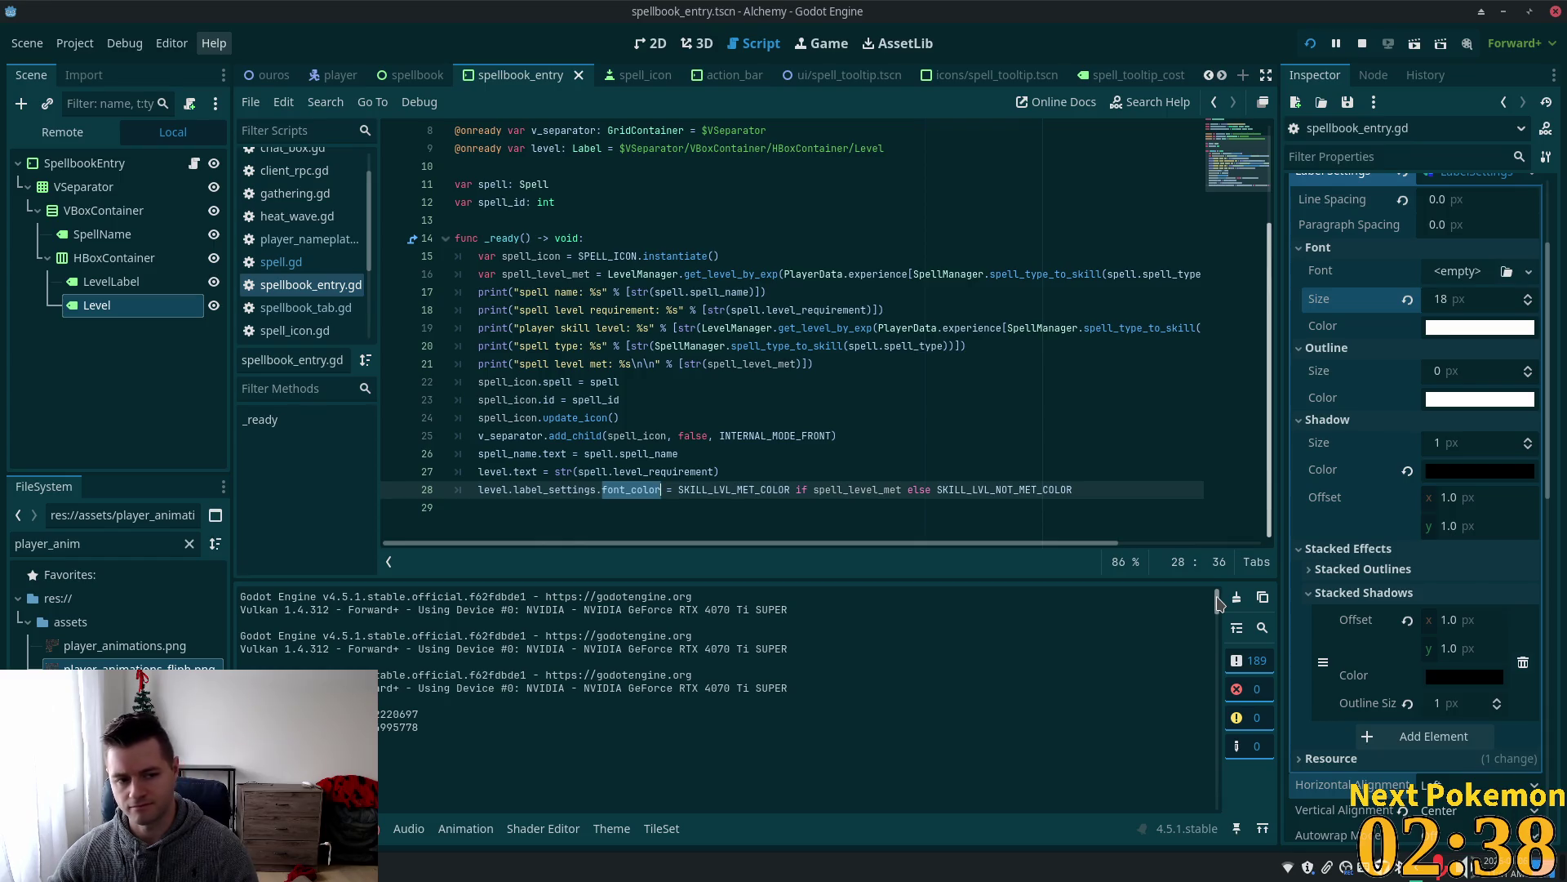
pyautogui.moveTo(1219, 602); pyautogui.dragTo(1219, 616)
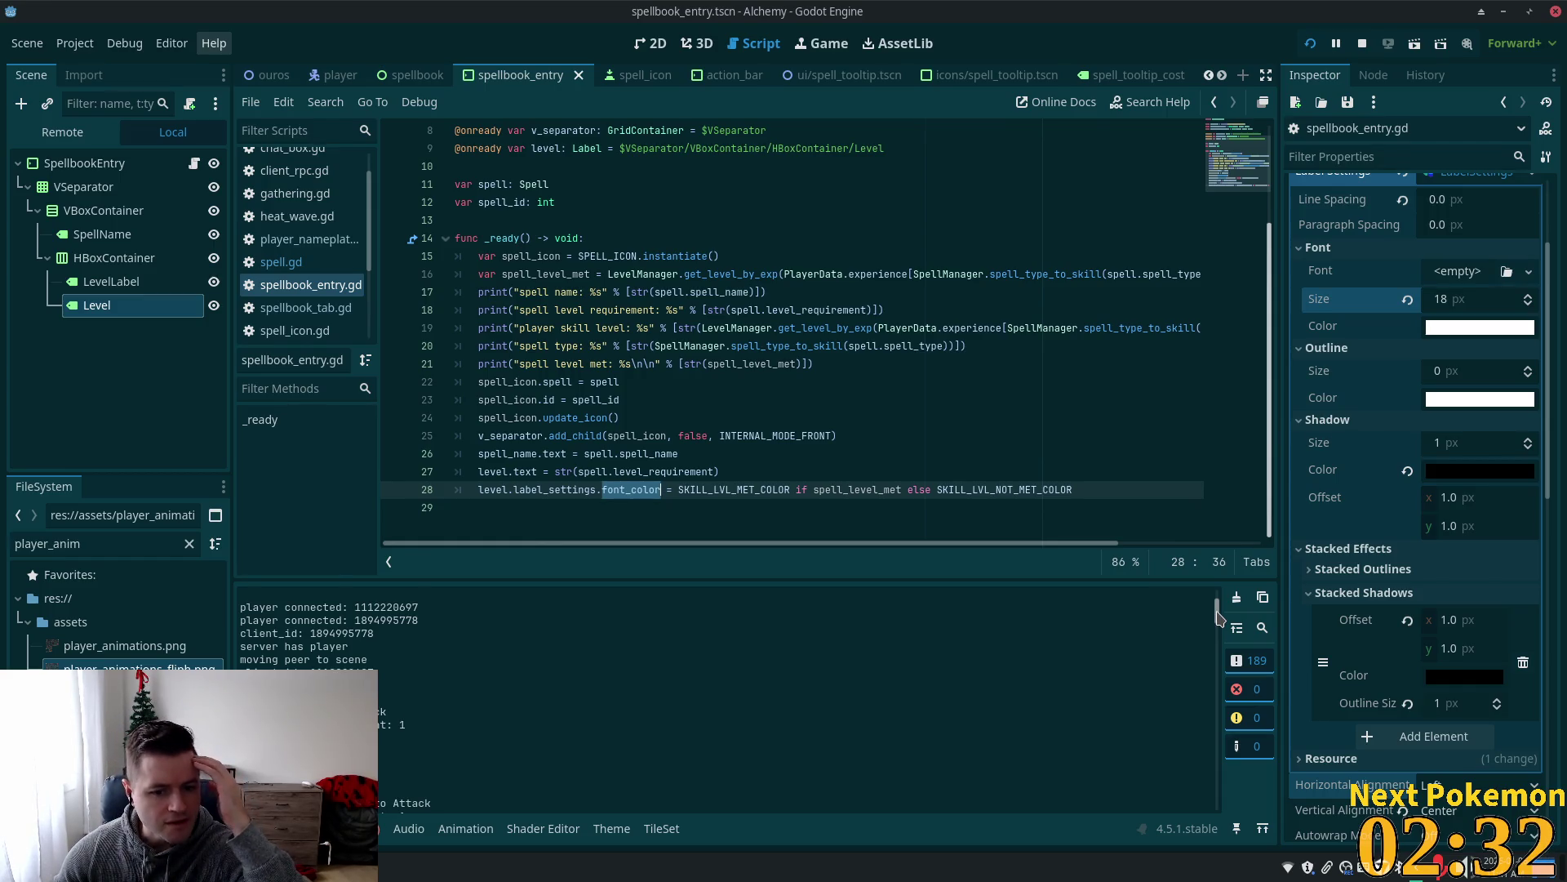
pyautogui.moveTo(1219, 618); pyautogui.dragTo(1219, 608)
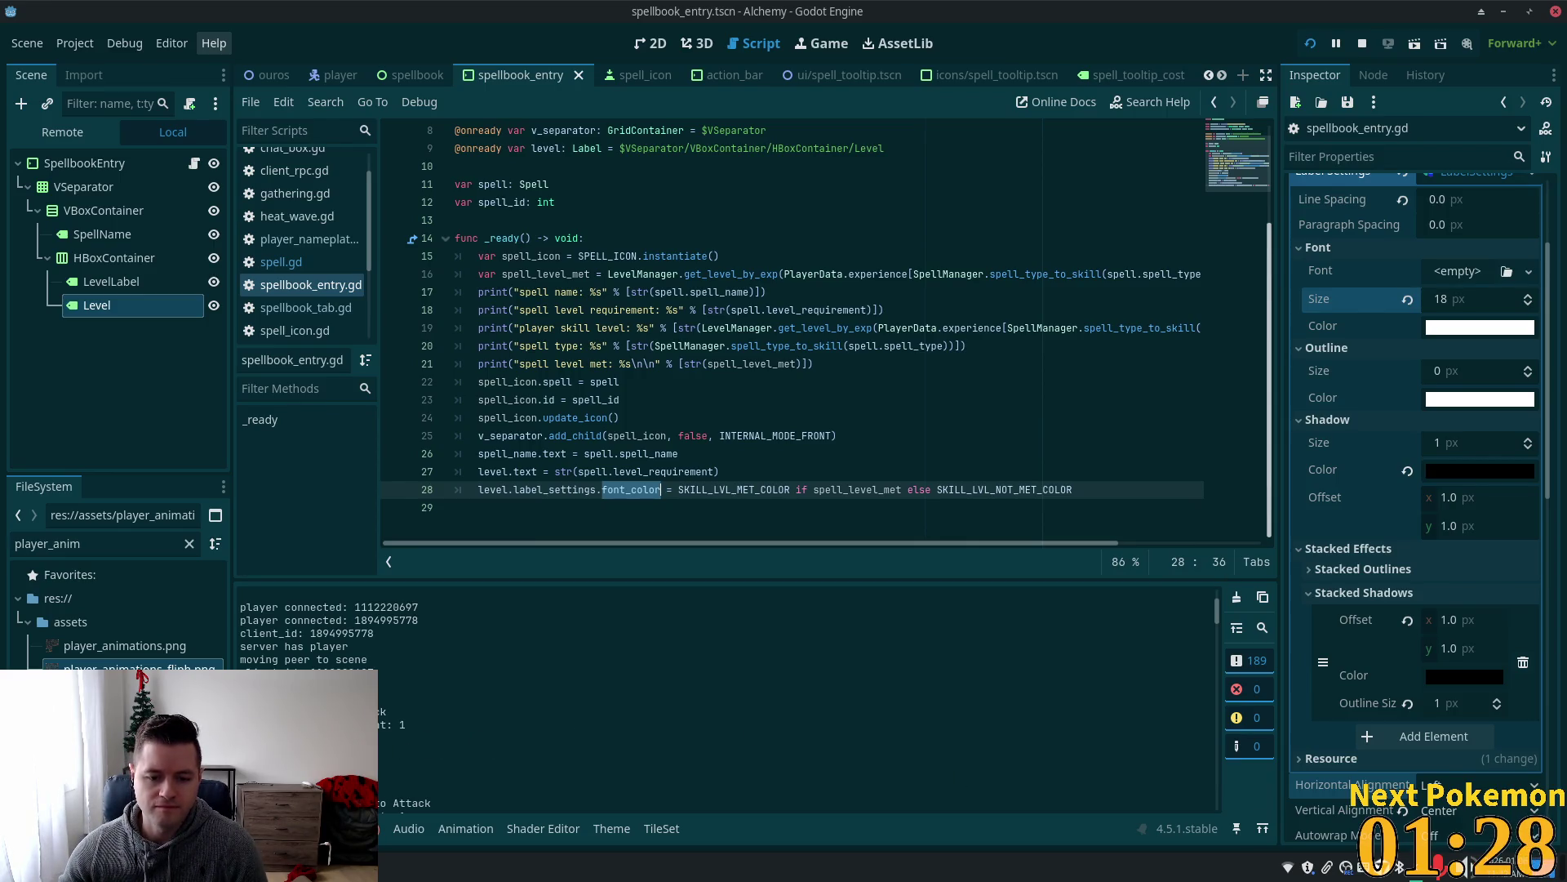
# Scroll the Output log, then list the debugger's 3 errors, including the node_type_to_string() static-call warning.
pyautogui.scroll(-5, 474, 772)
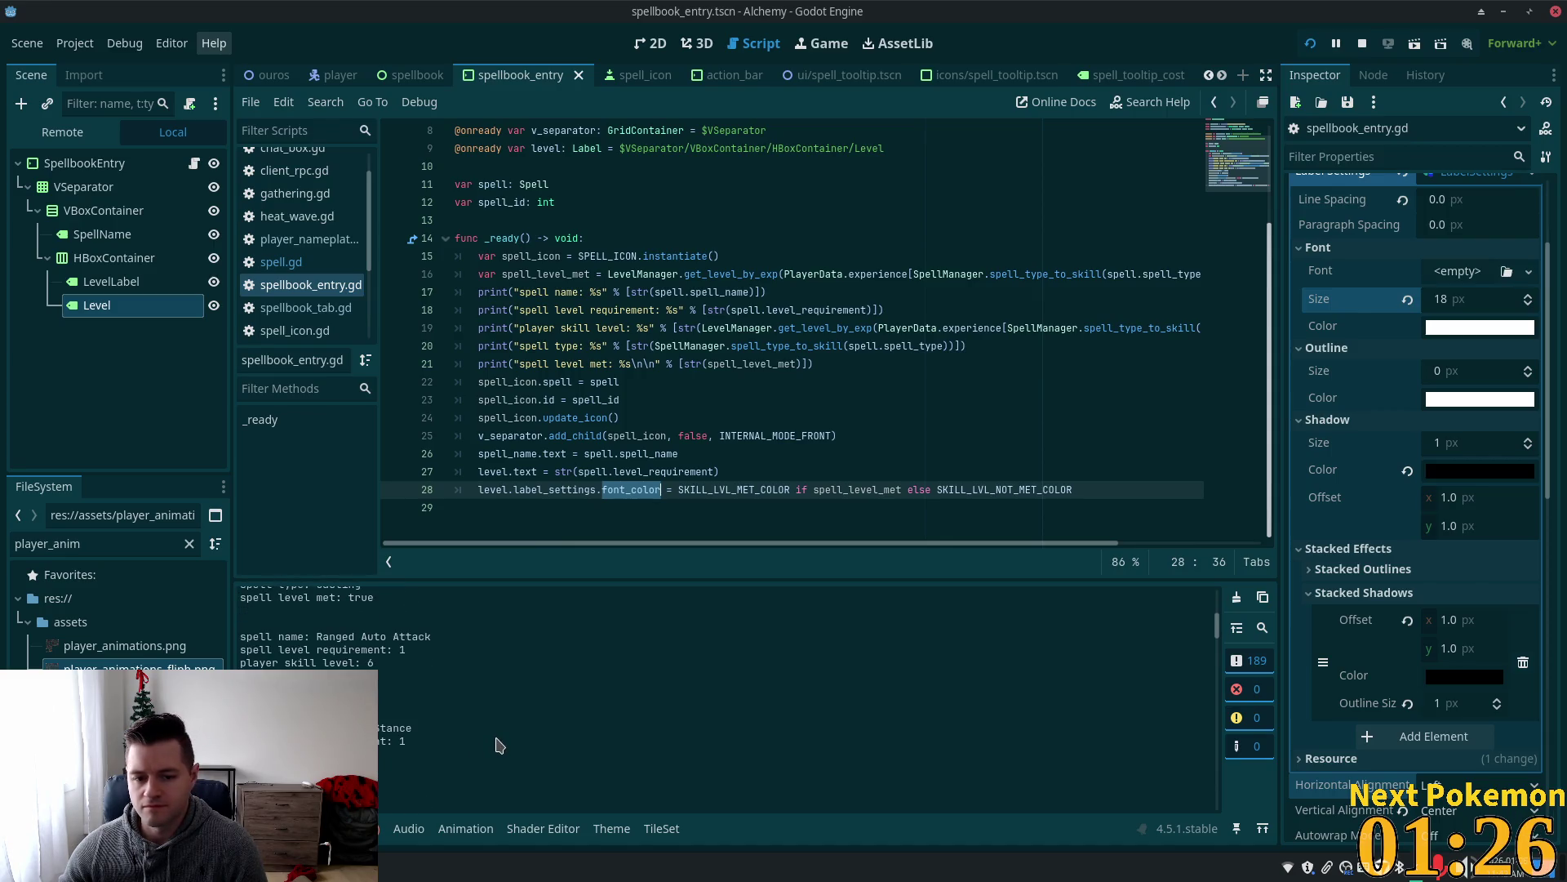
pyautogui.scroll(-3, 500, 744)
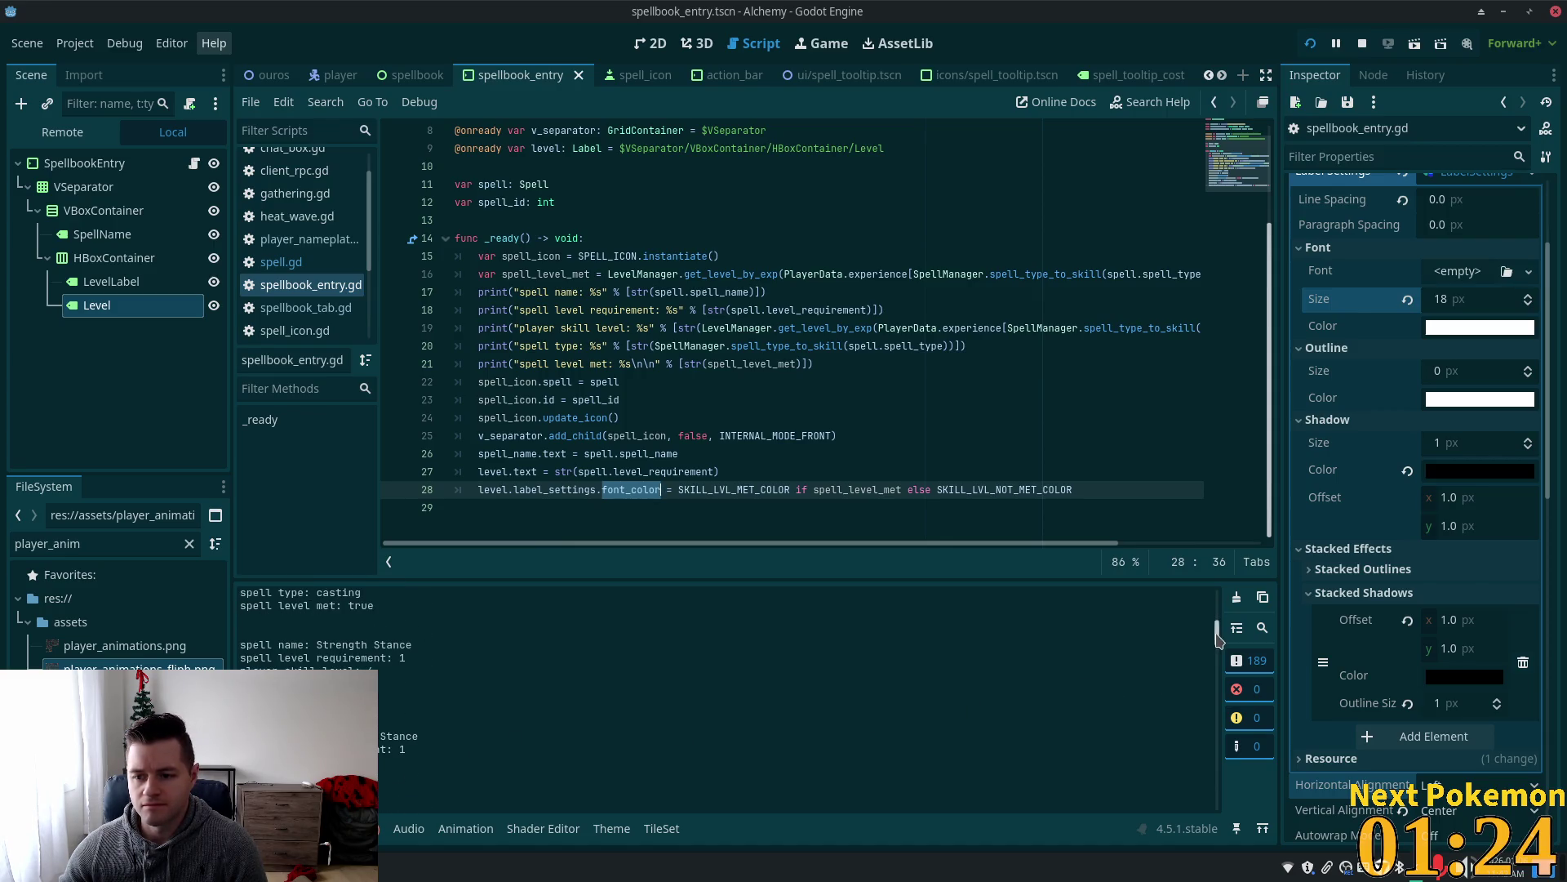
pyautogui.moveTo(1217, 637); pyautogui.dragTo(1238, 736)
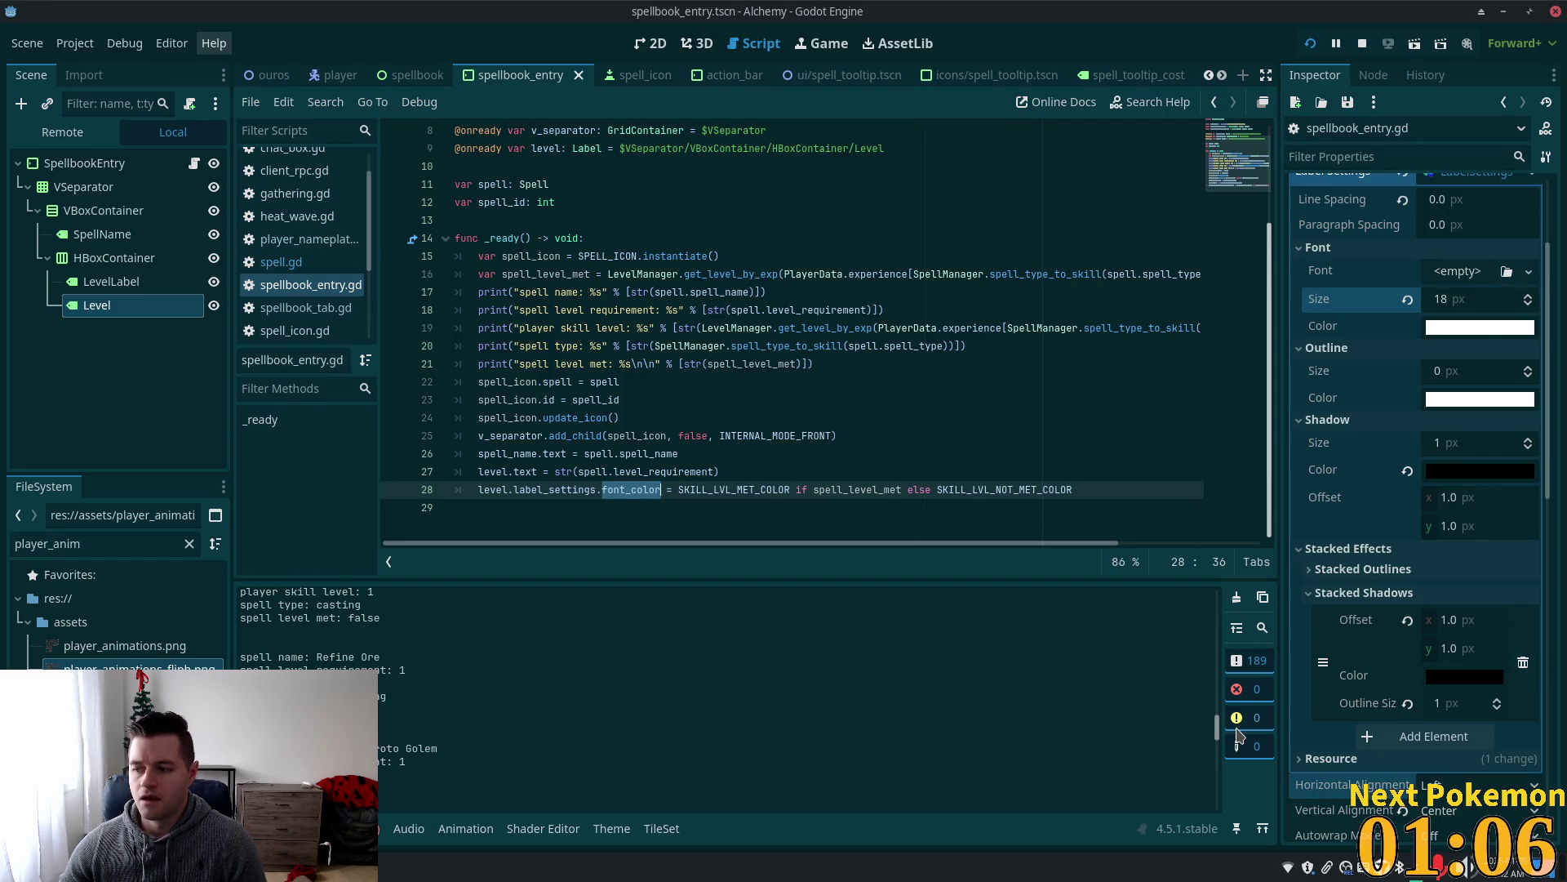
pyautogui.scroll(1, 1237, 732)
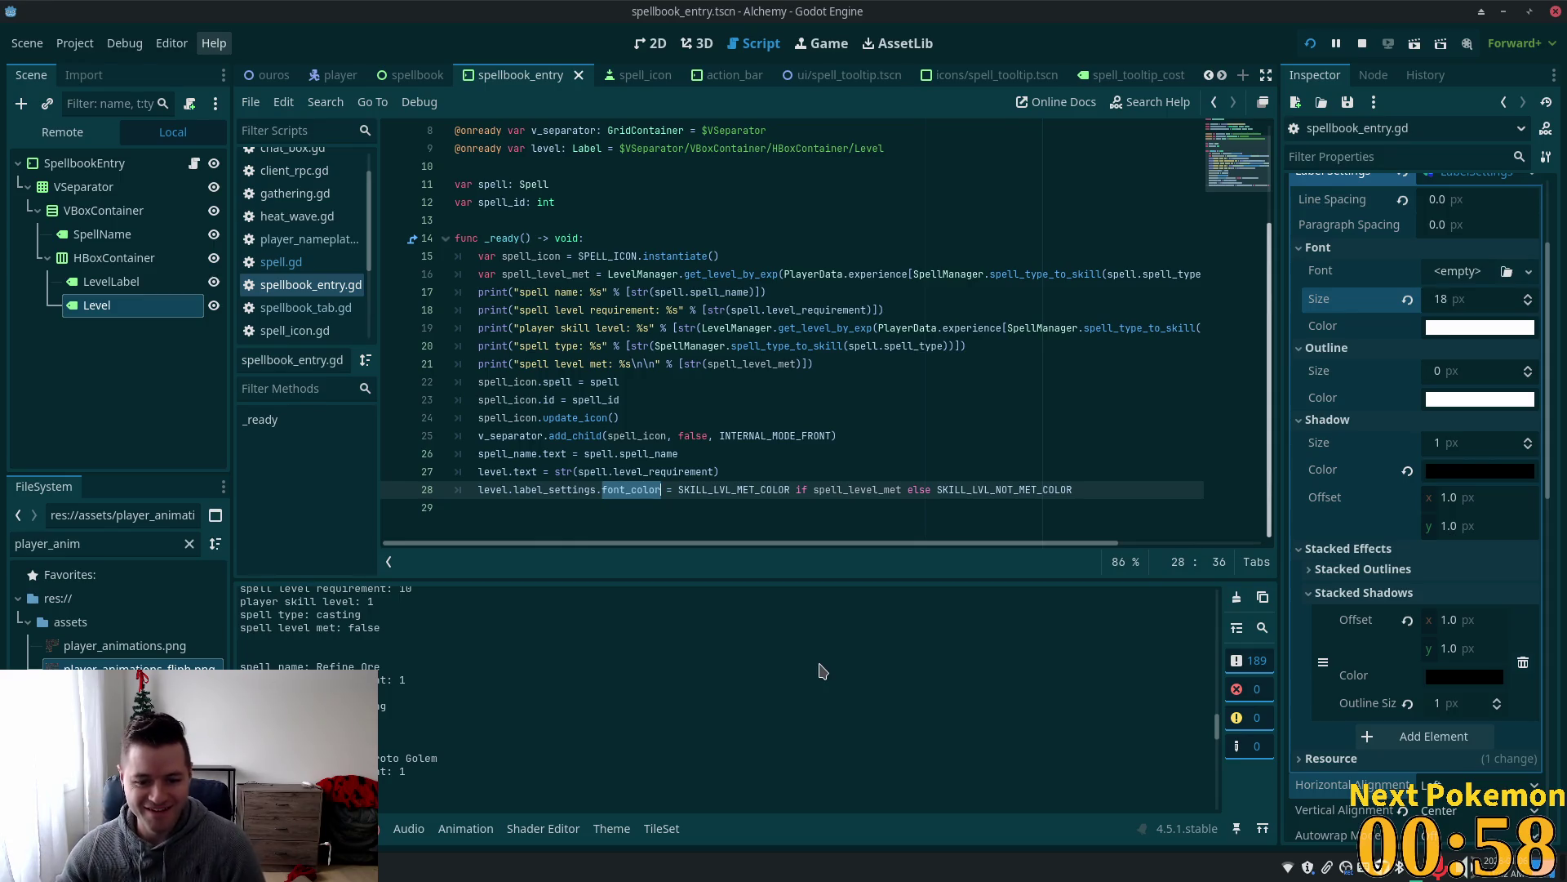
pyautogui.scroll(-1, 822, 670)
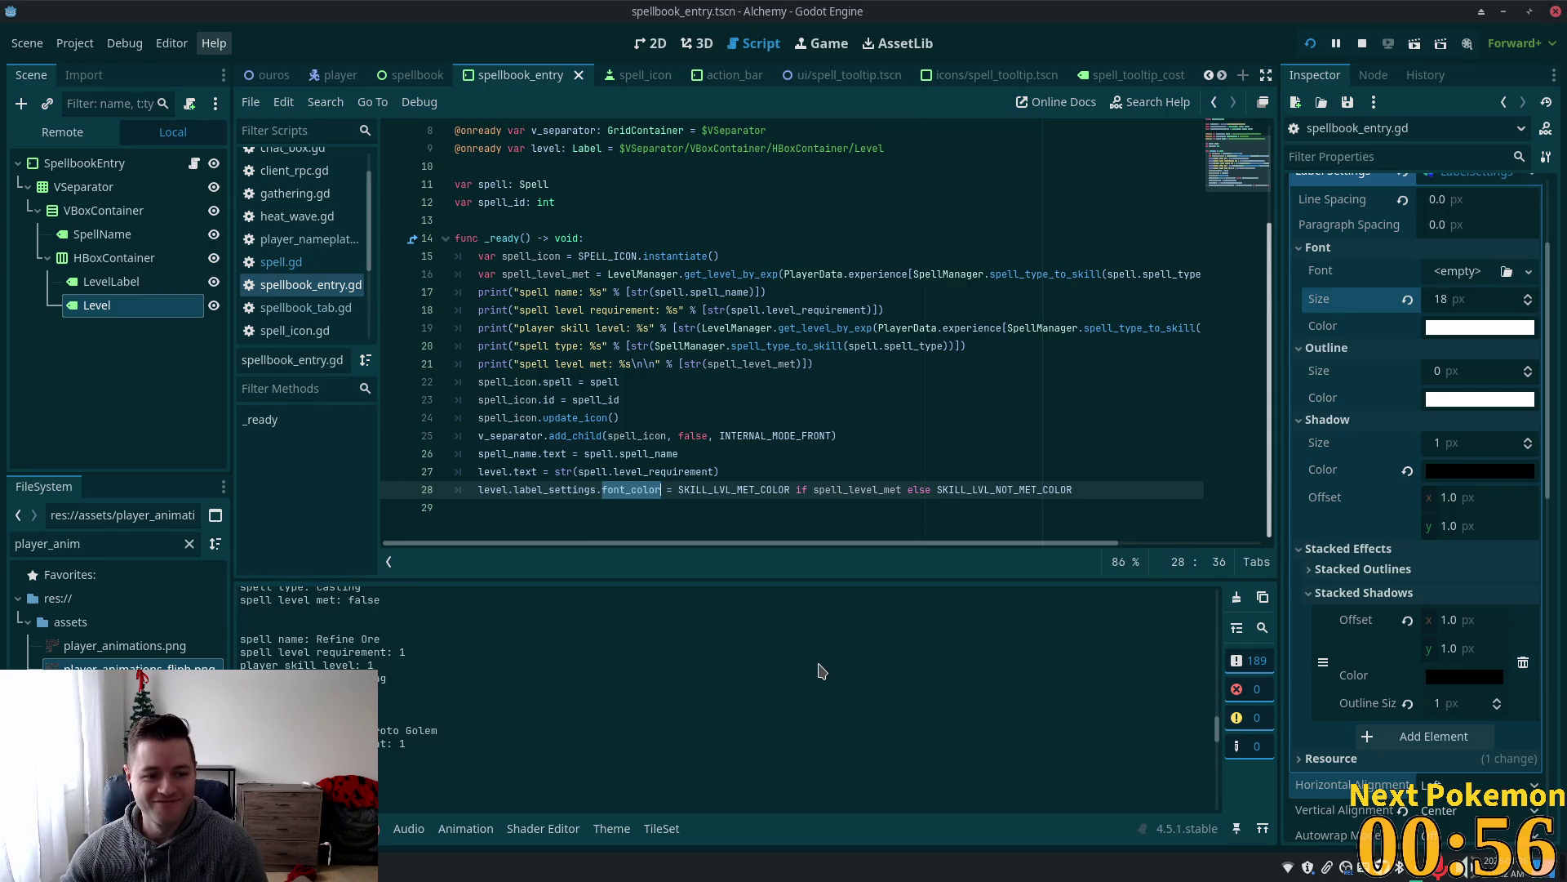
pyautogui.scroll(-3, 824, 672)
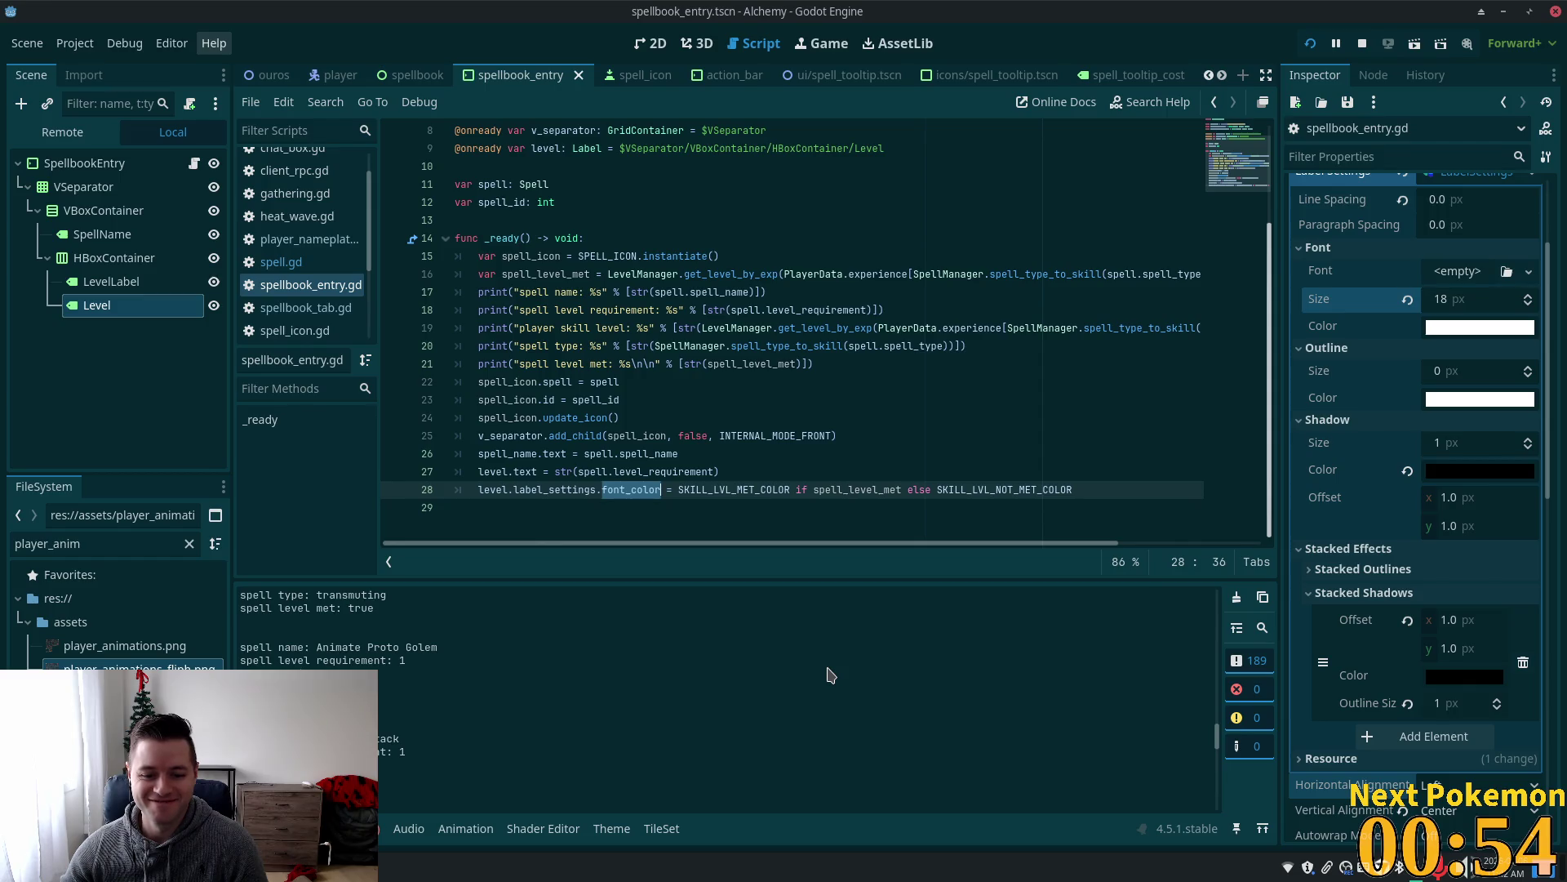
pyautogui.scroll(-5, 826, 672)
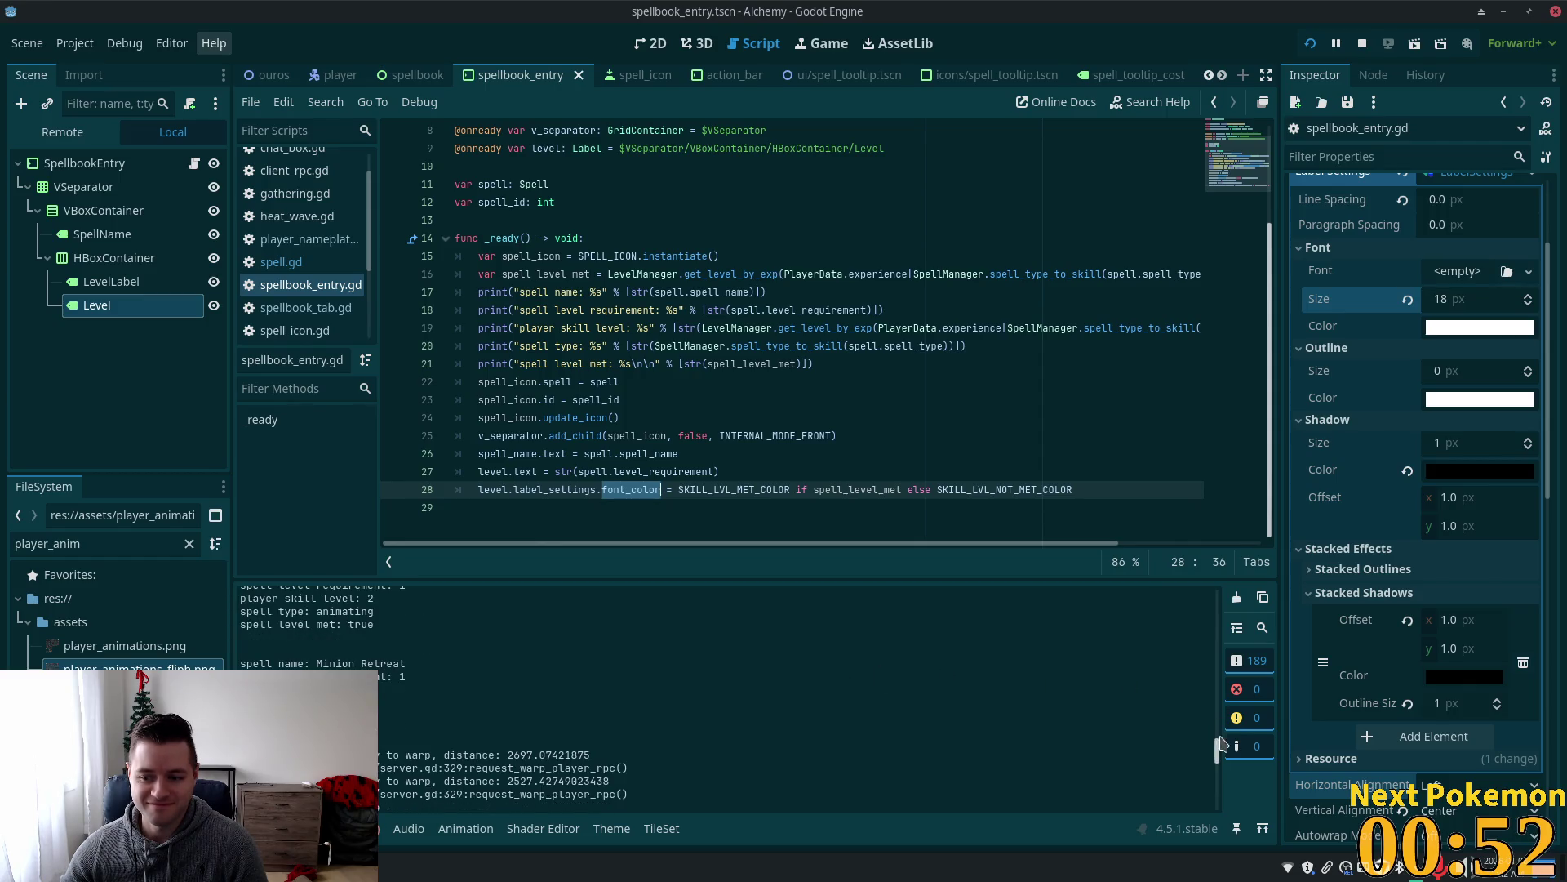
pyautogui.moveTo(1221, 742); pyautogui.dragTo(1224, 807)
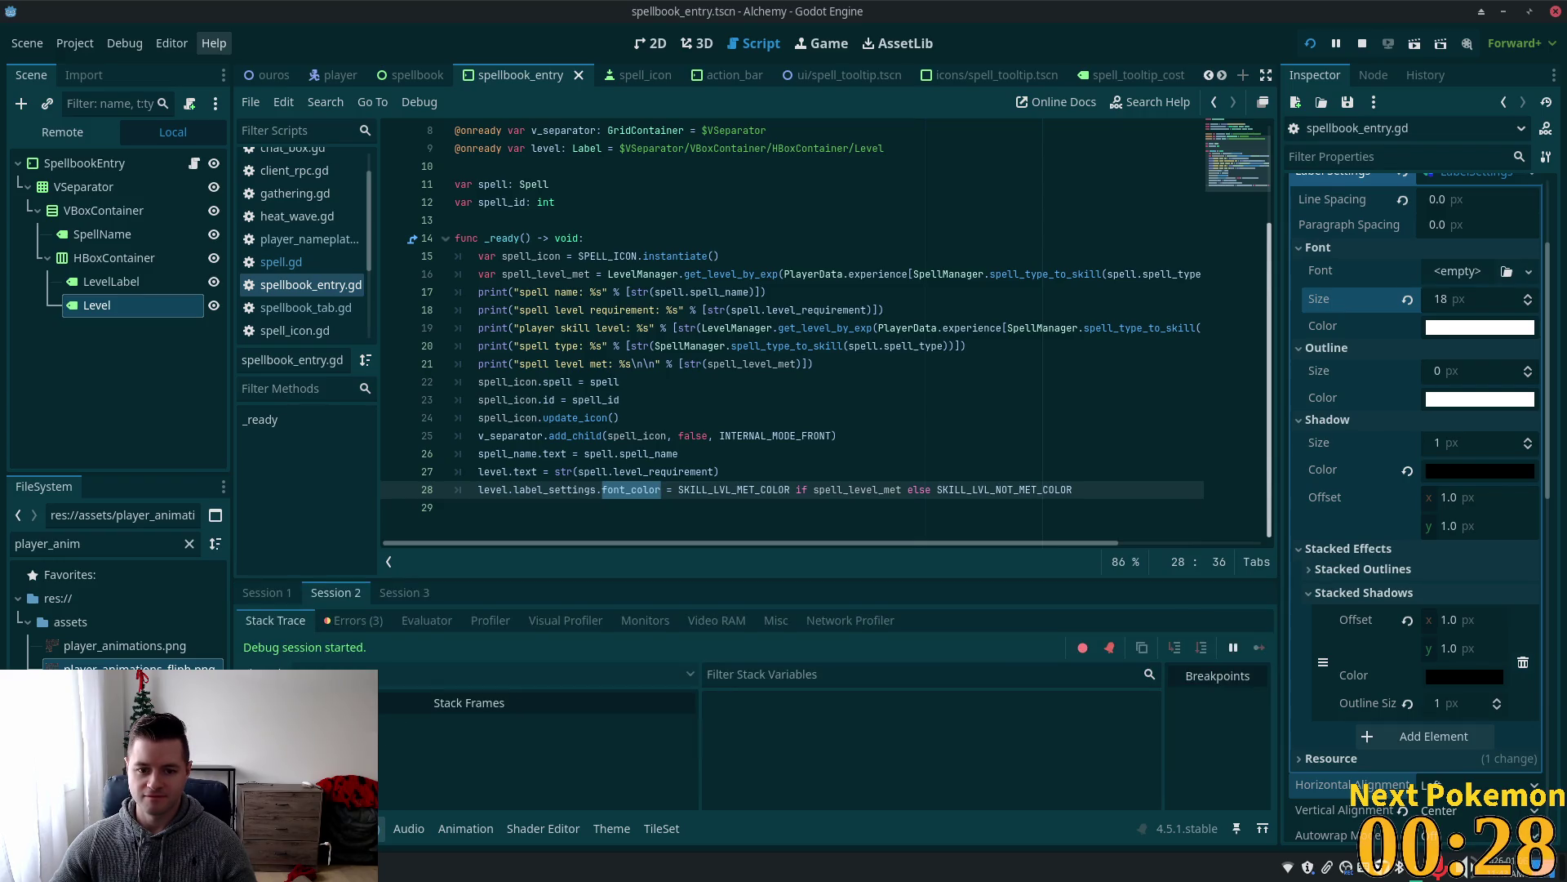
pyautogui.click(352, 621)
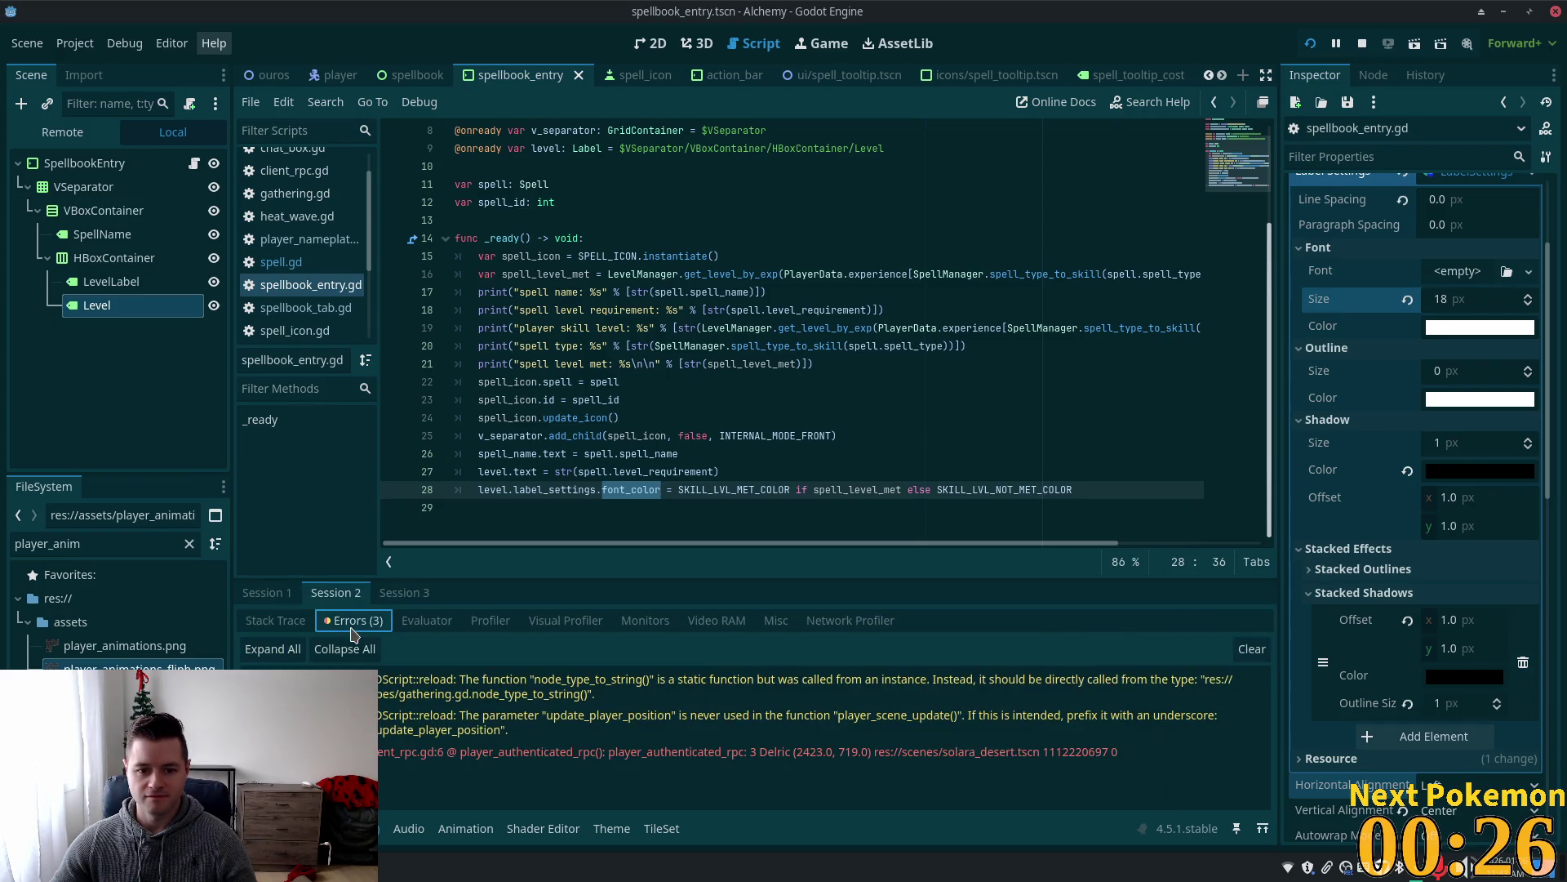
# Check the in-game spellbook level colours, stop the game and show the spellbook_entry scene in 2D.
pyautogui.click(260, 592)
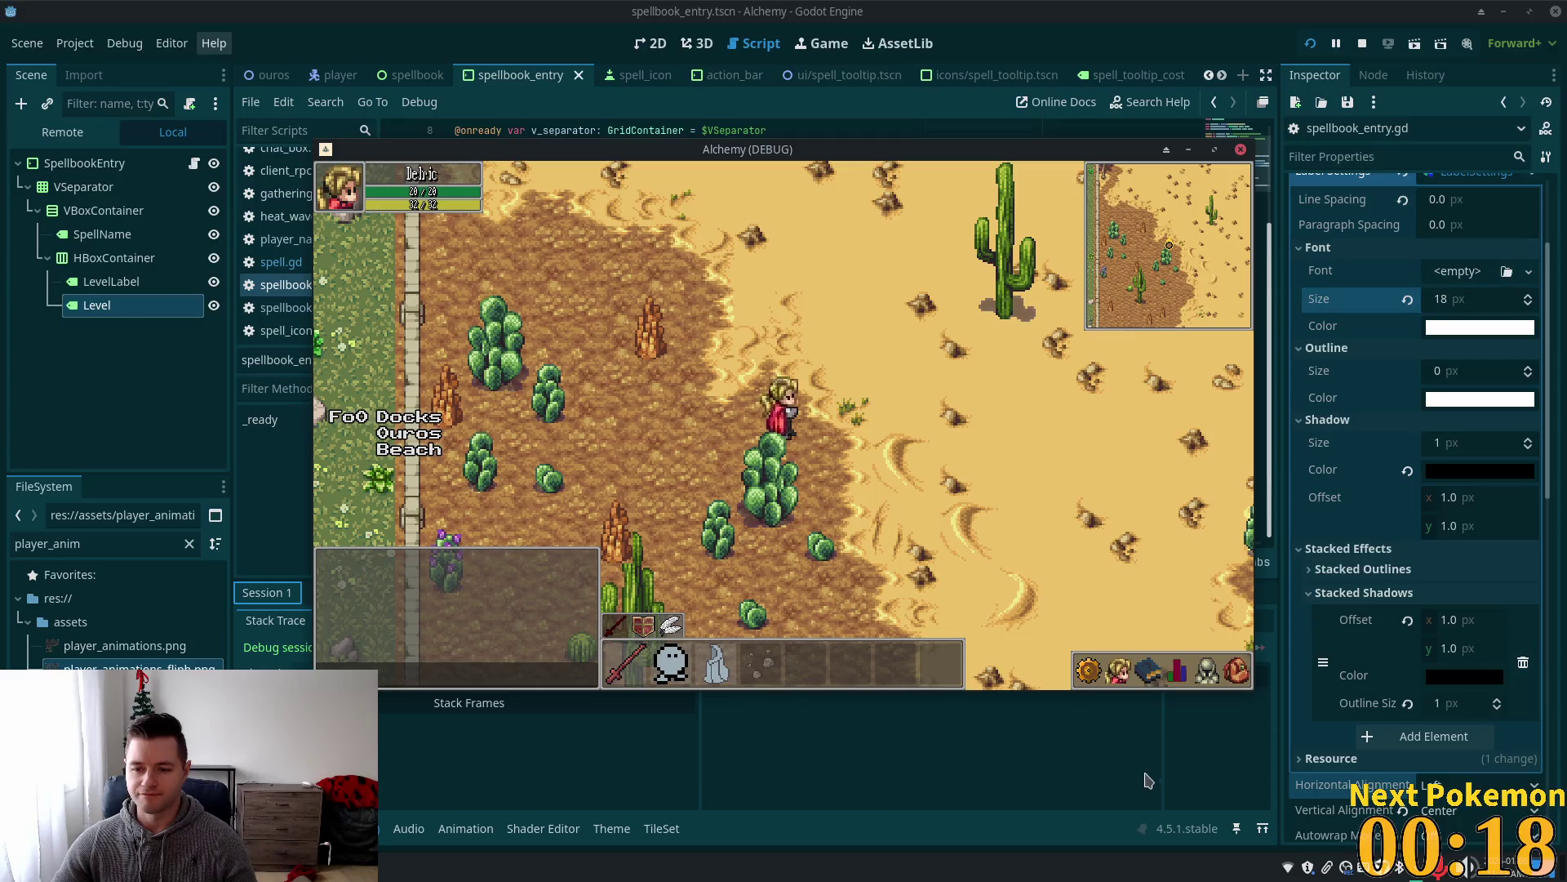
pyautogui.click(1163, 678)
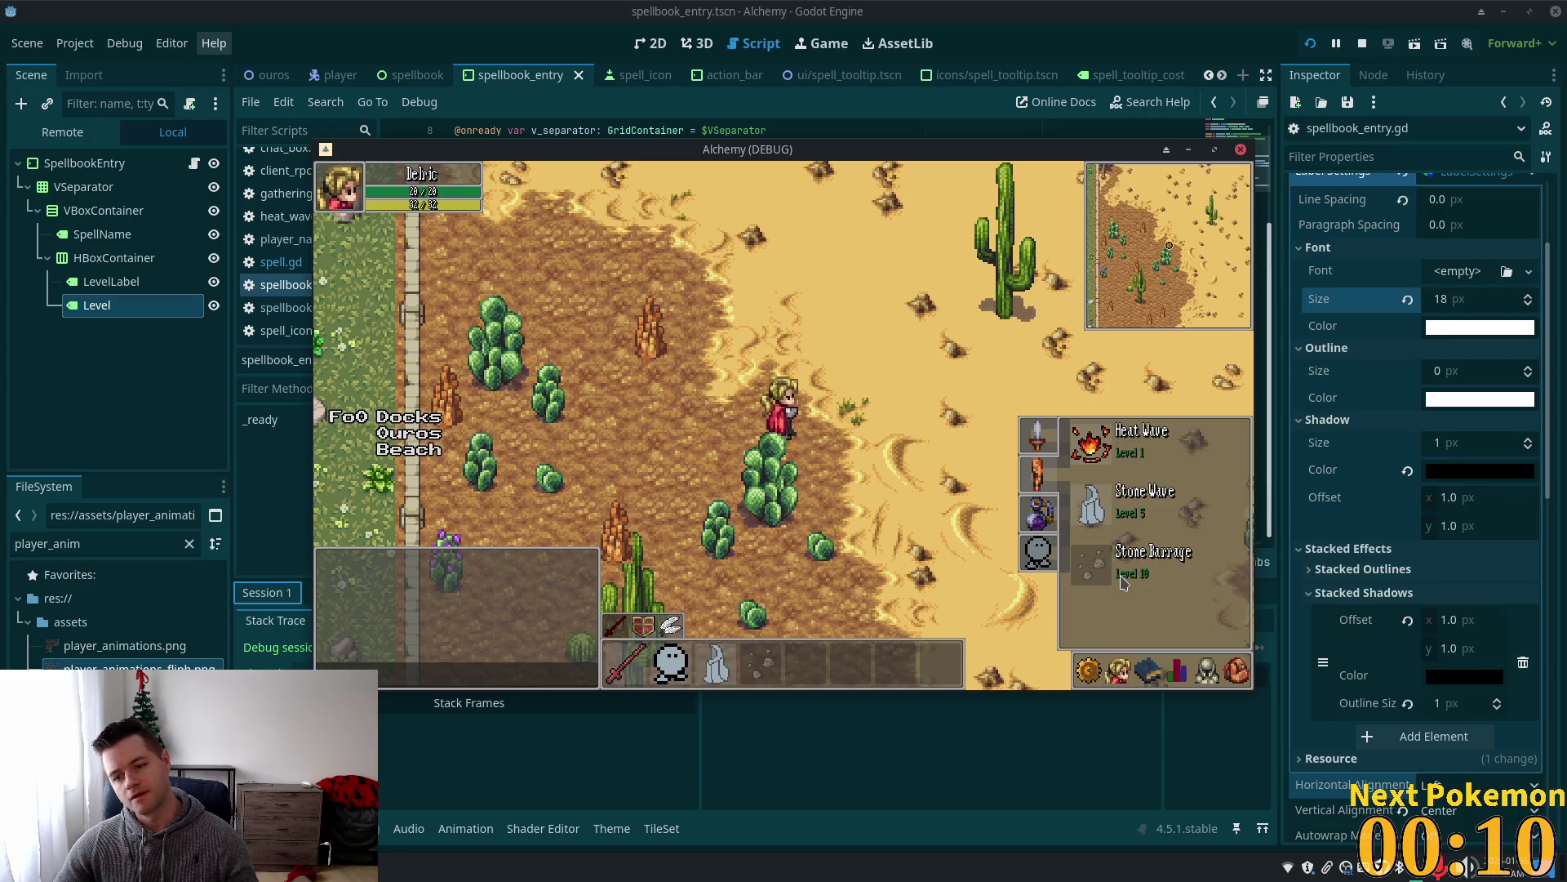
pyautogui.press('Right')
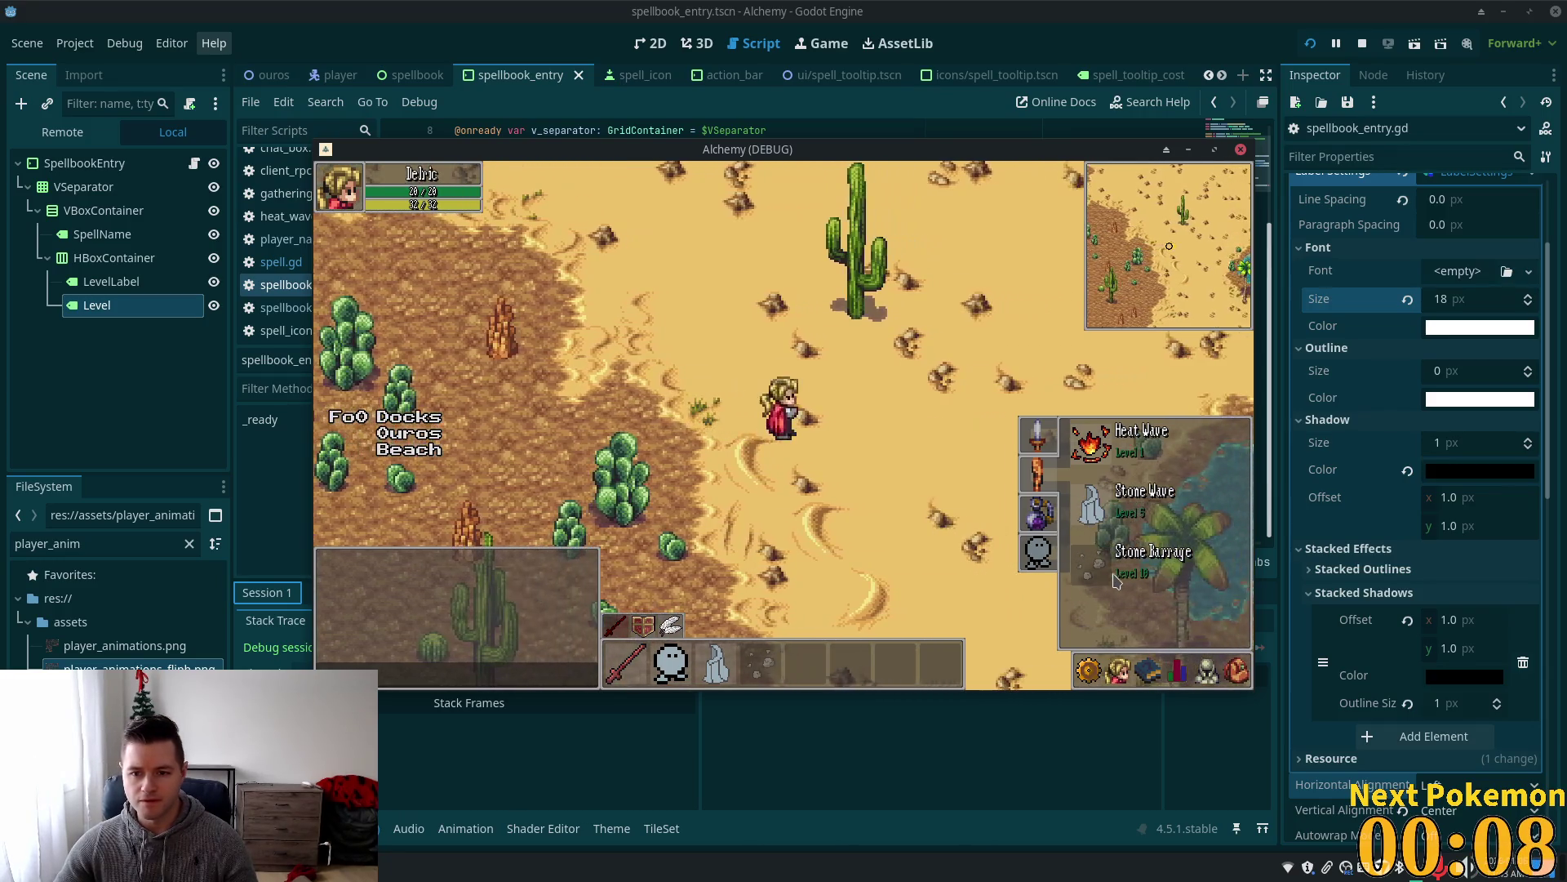
pyautogui.press('F8')
pyautogui.click(650, 44)
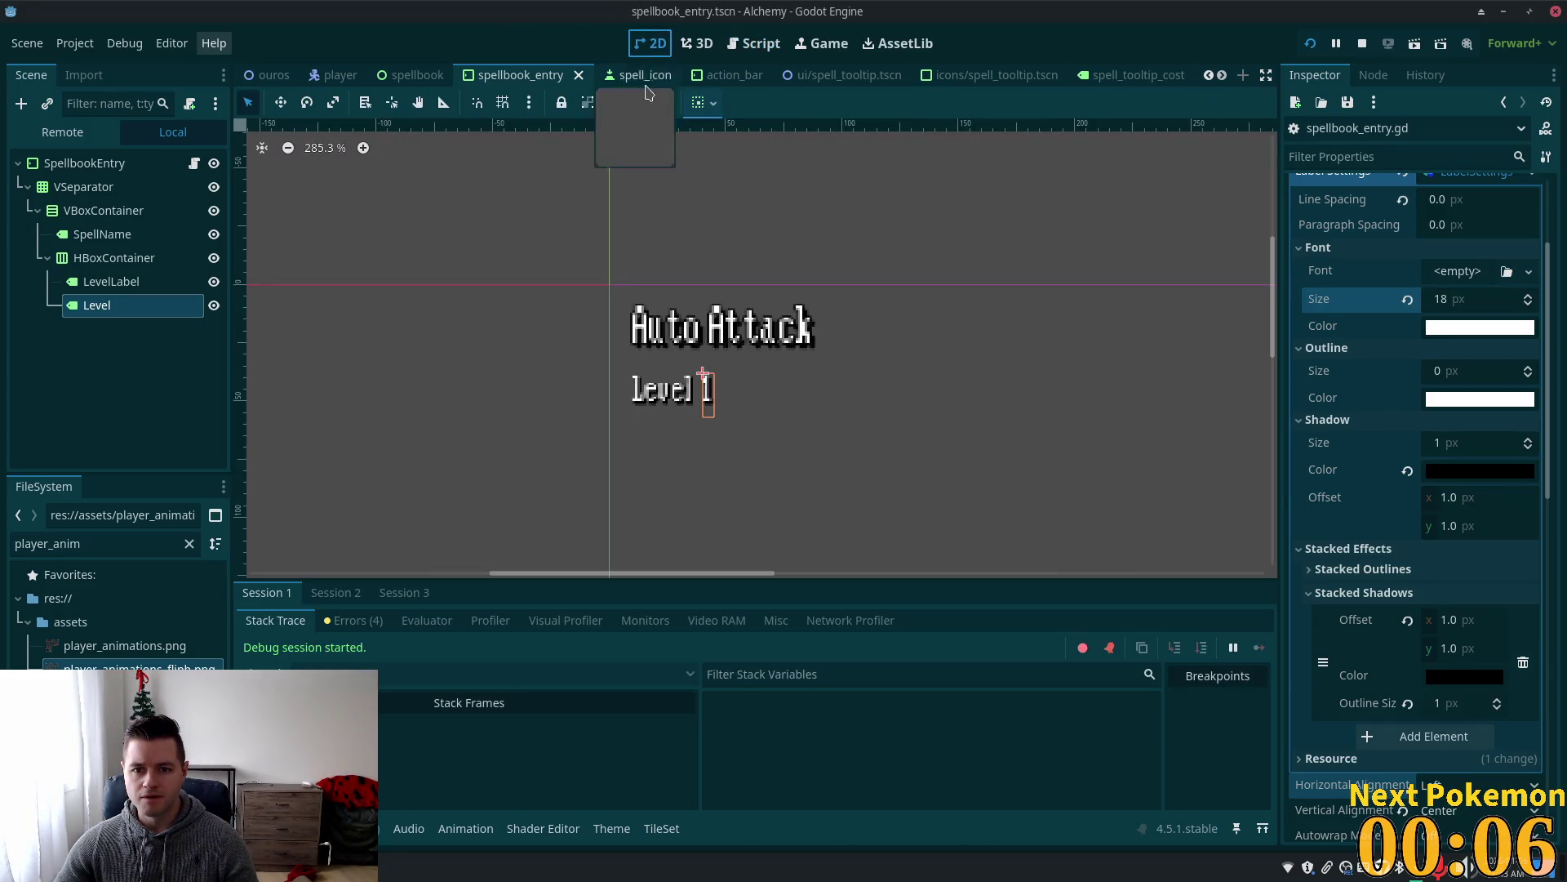
# Select the Level label to review its 18 px LabelSettings font and 1 px black shadow.
pyautogui.click(115, 258)
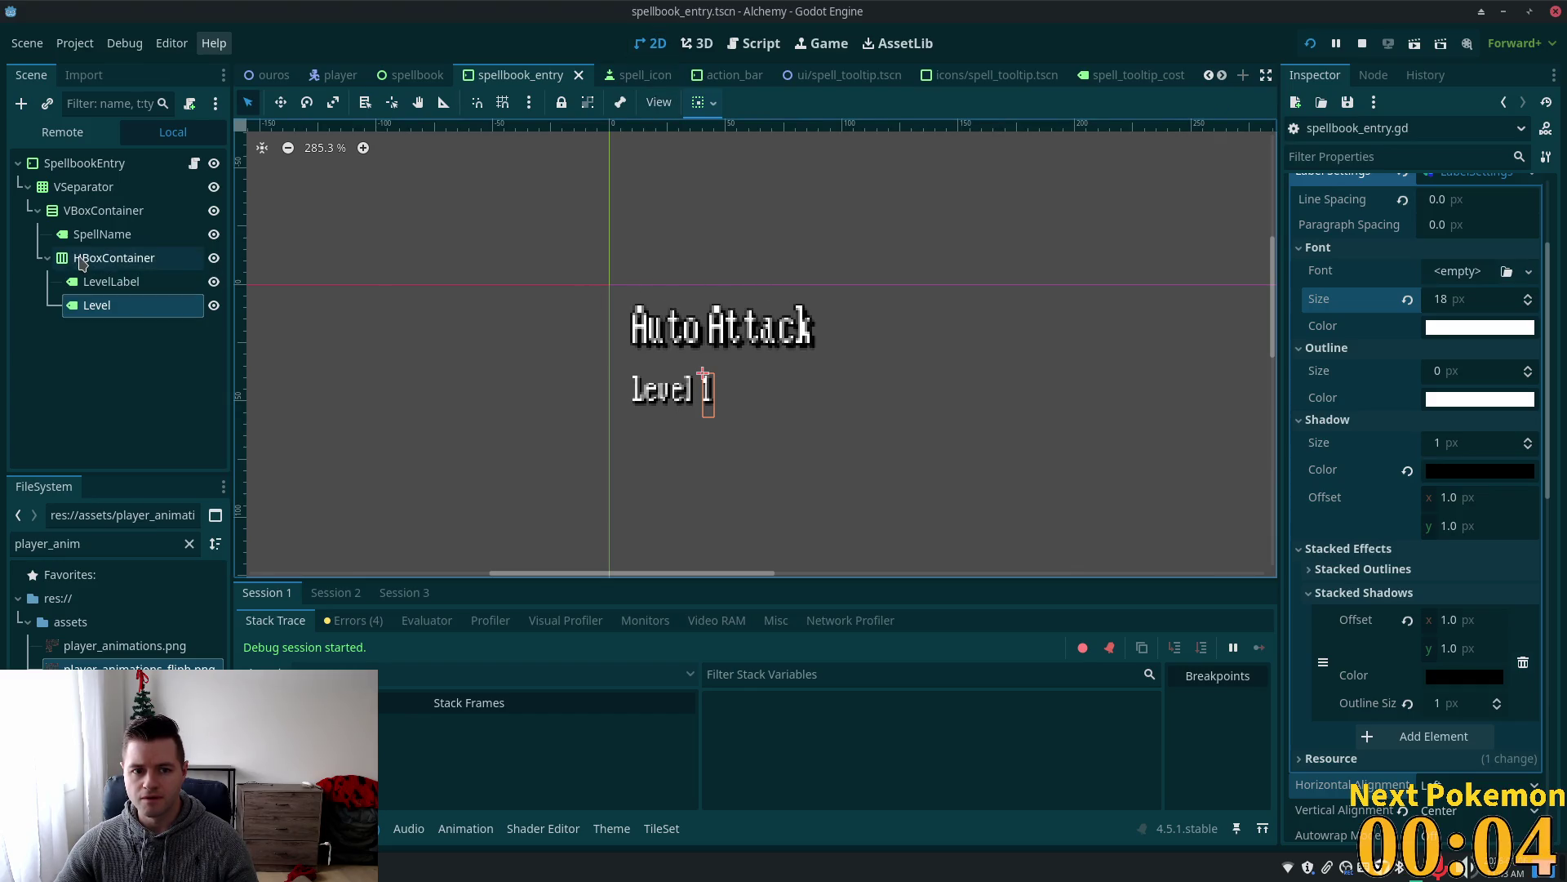
pyautogui.click(82, 307)
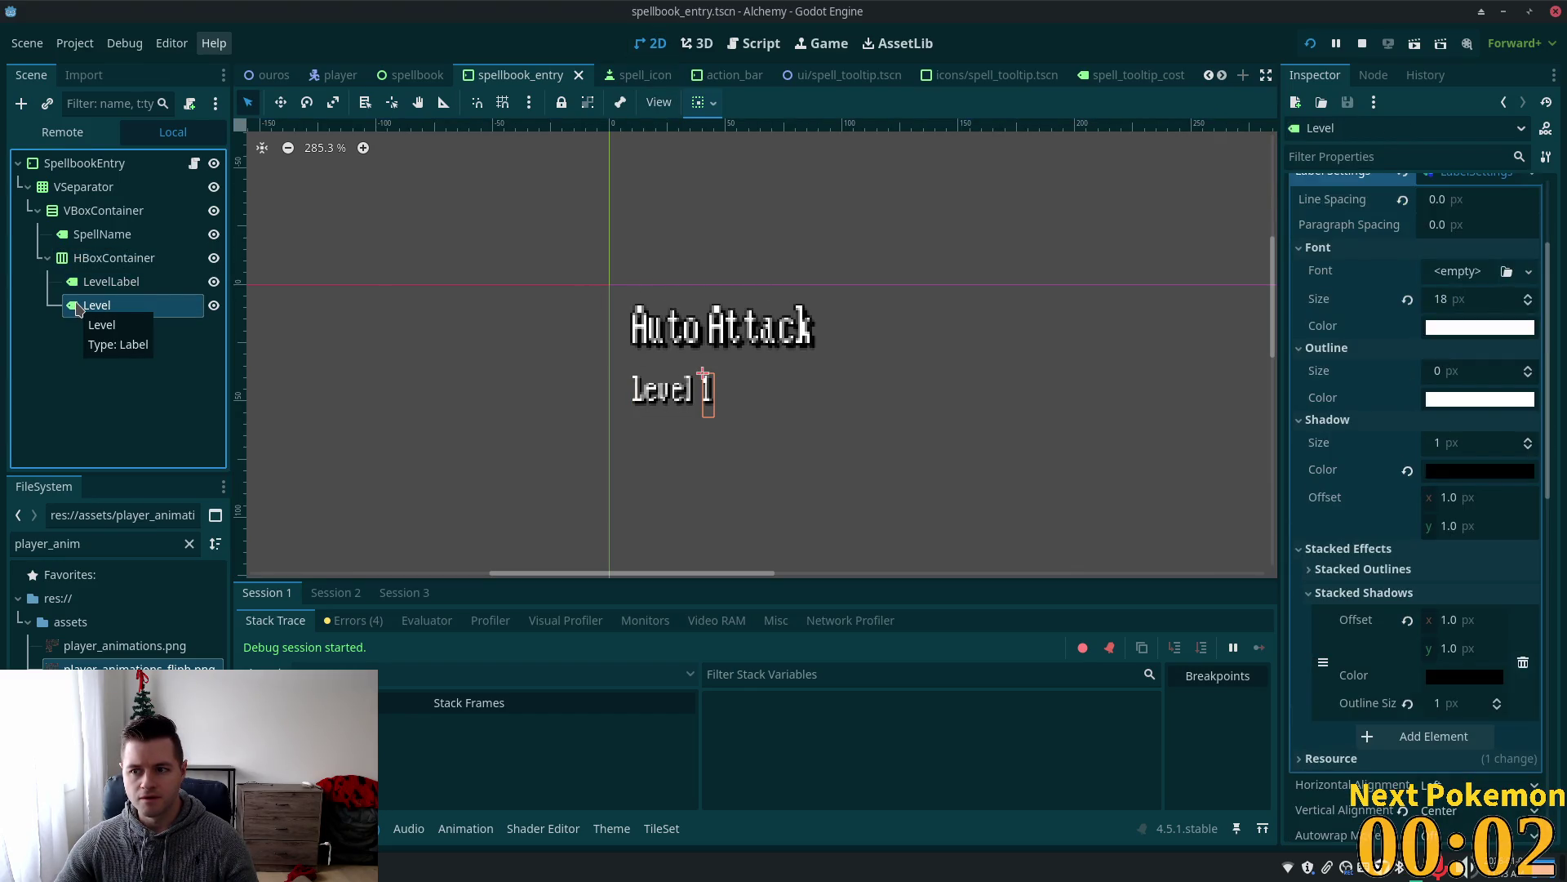
pyautogui.scroll(3, 1410, 465)
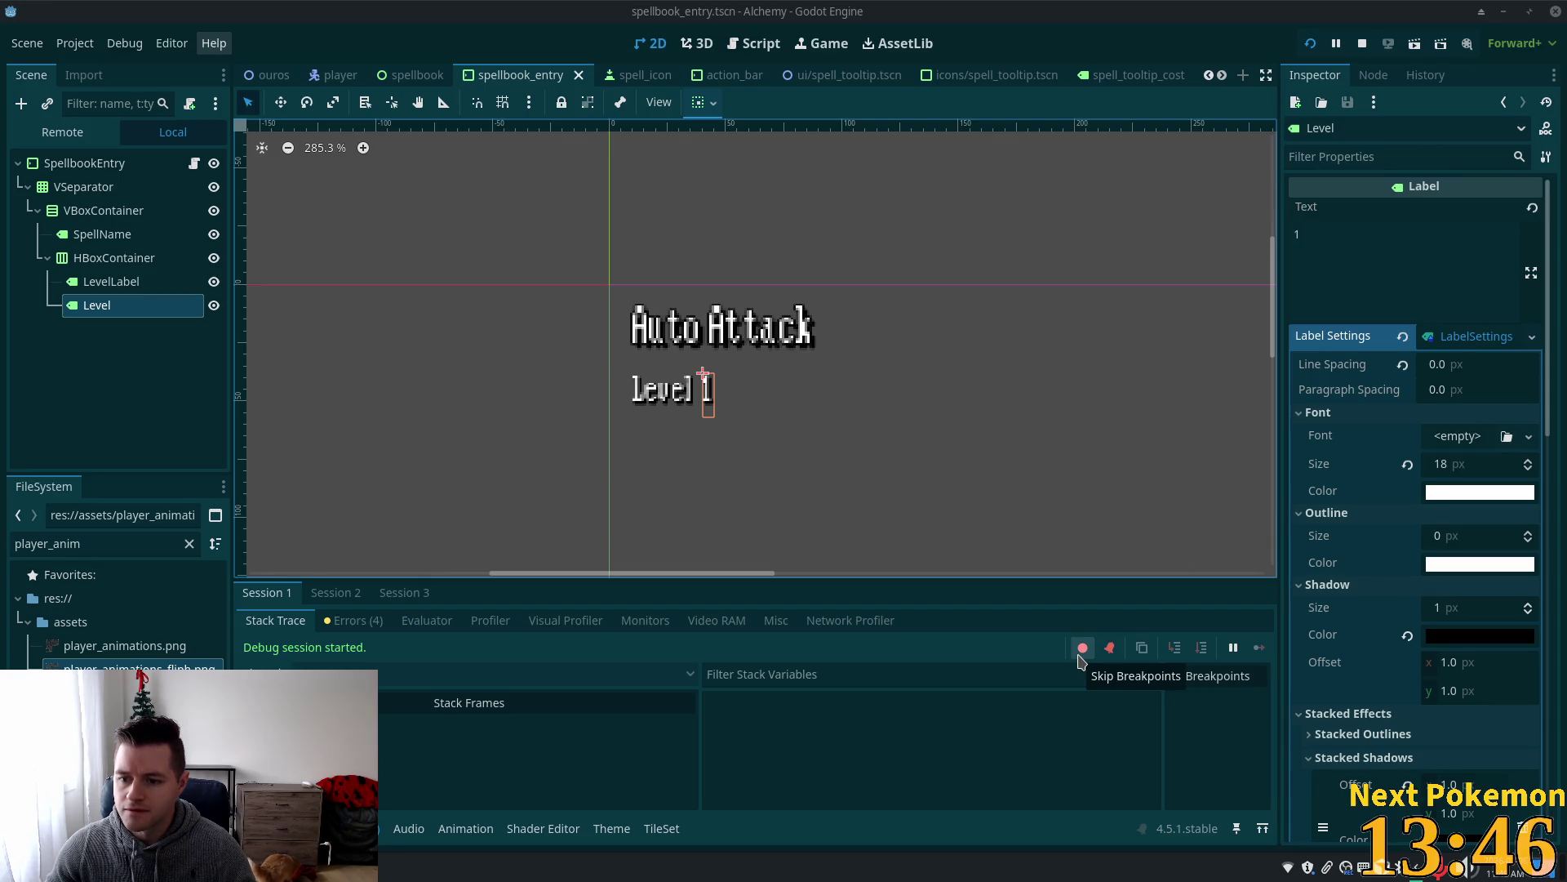
# Cycle the debugger through the Video RAM, Monitors, Visual Profiler and Profiler tabs.
pyautogui.click(695, 625)
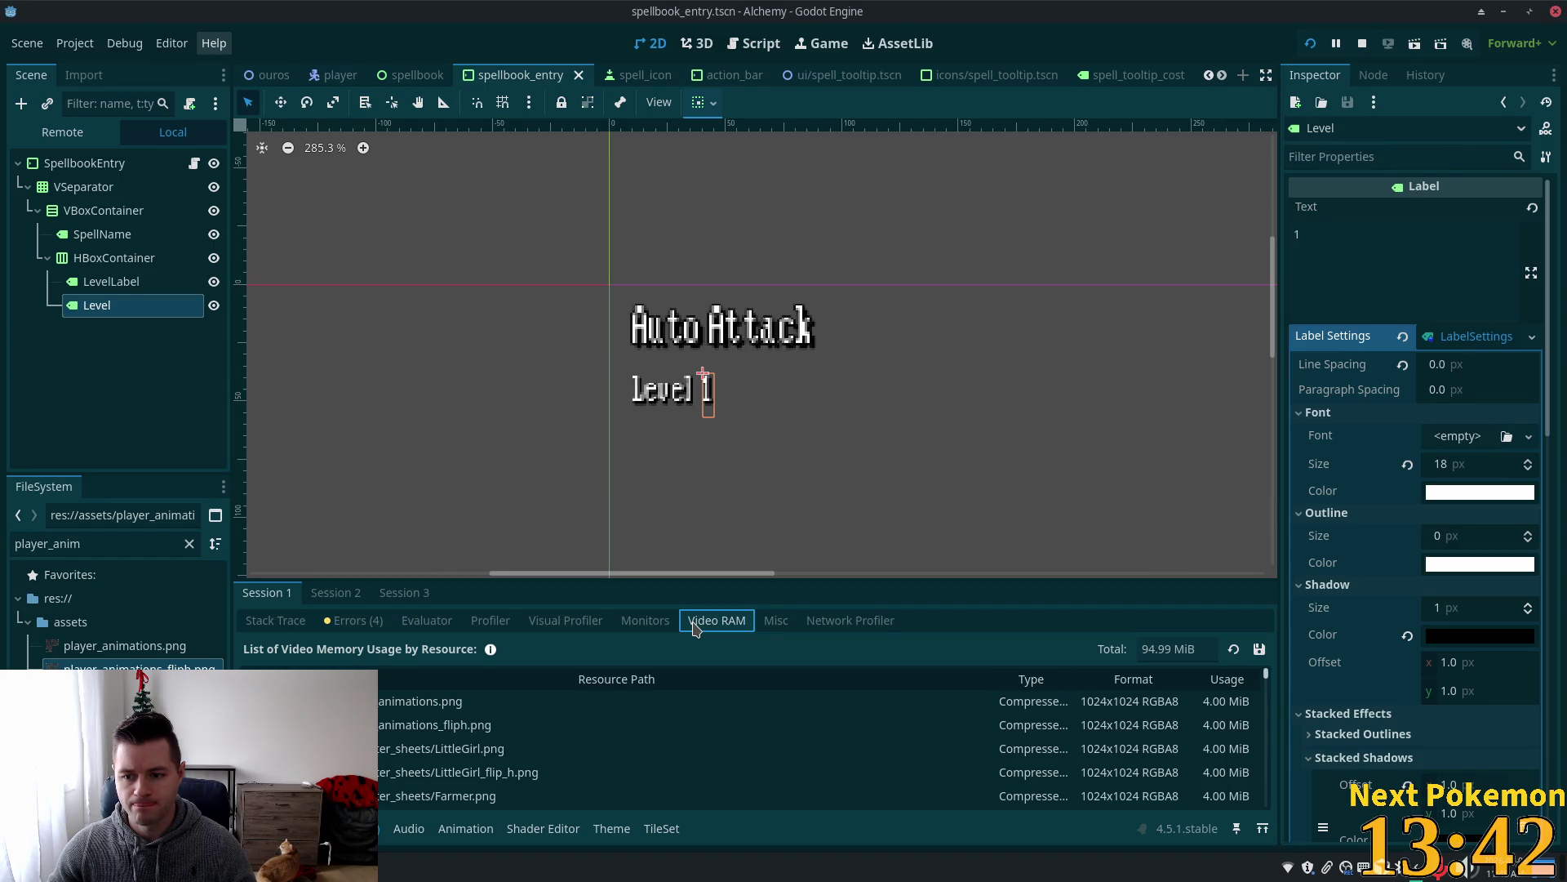
pyautogui.click(641, 623)
pyautogui.click(564, 620)
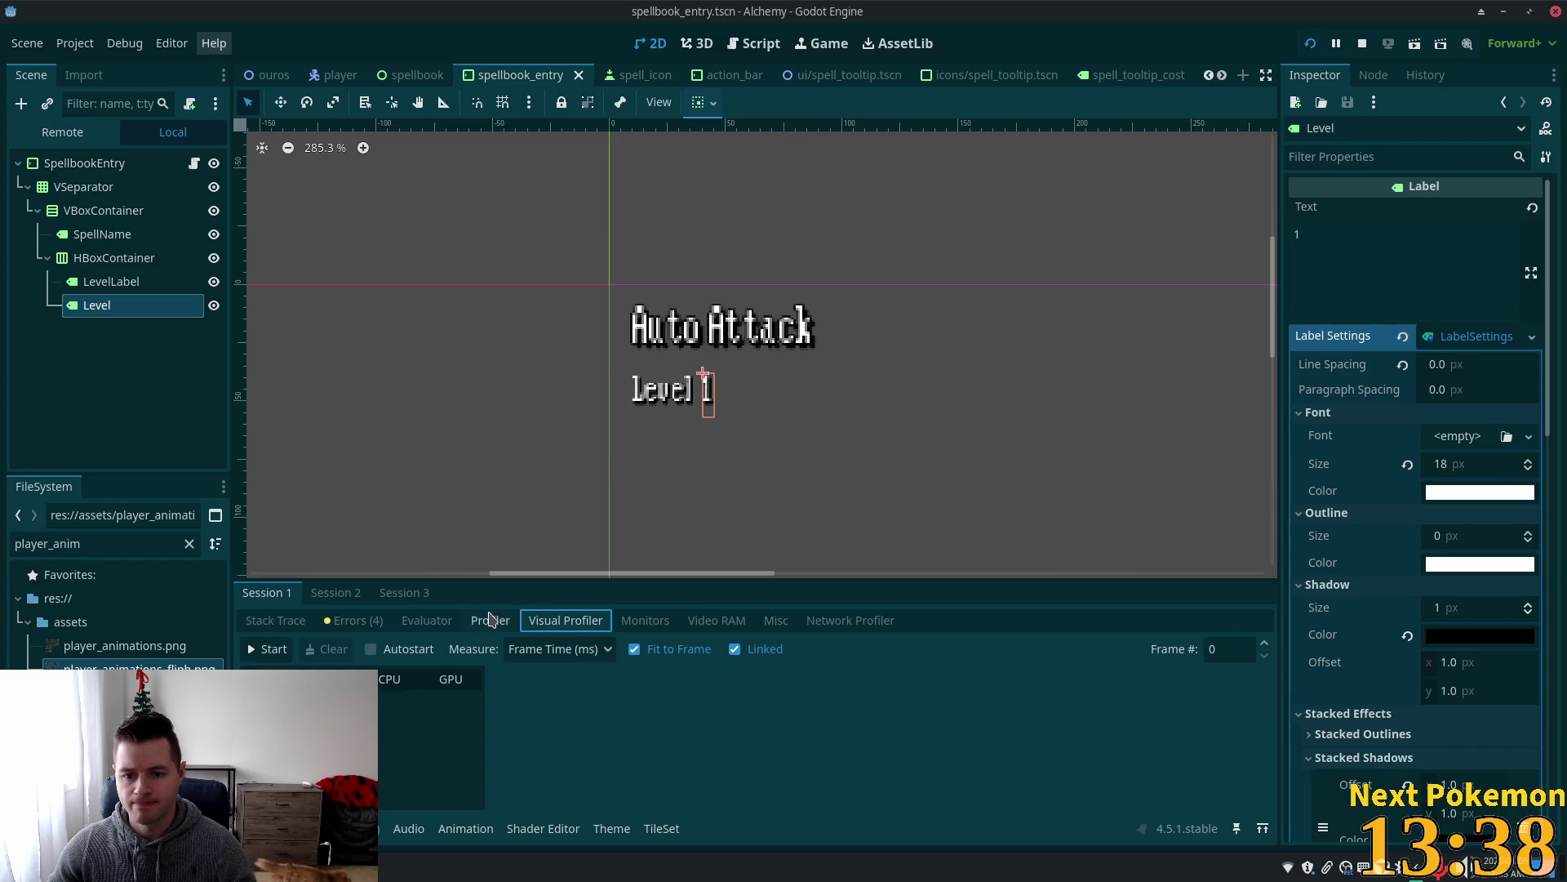
pyautogui.click(490, 620)
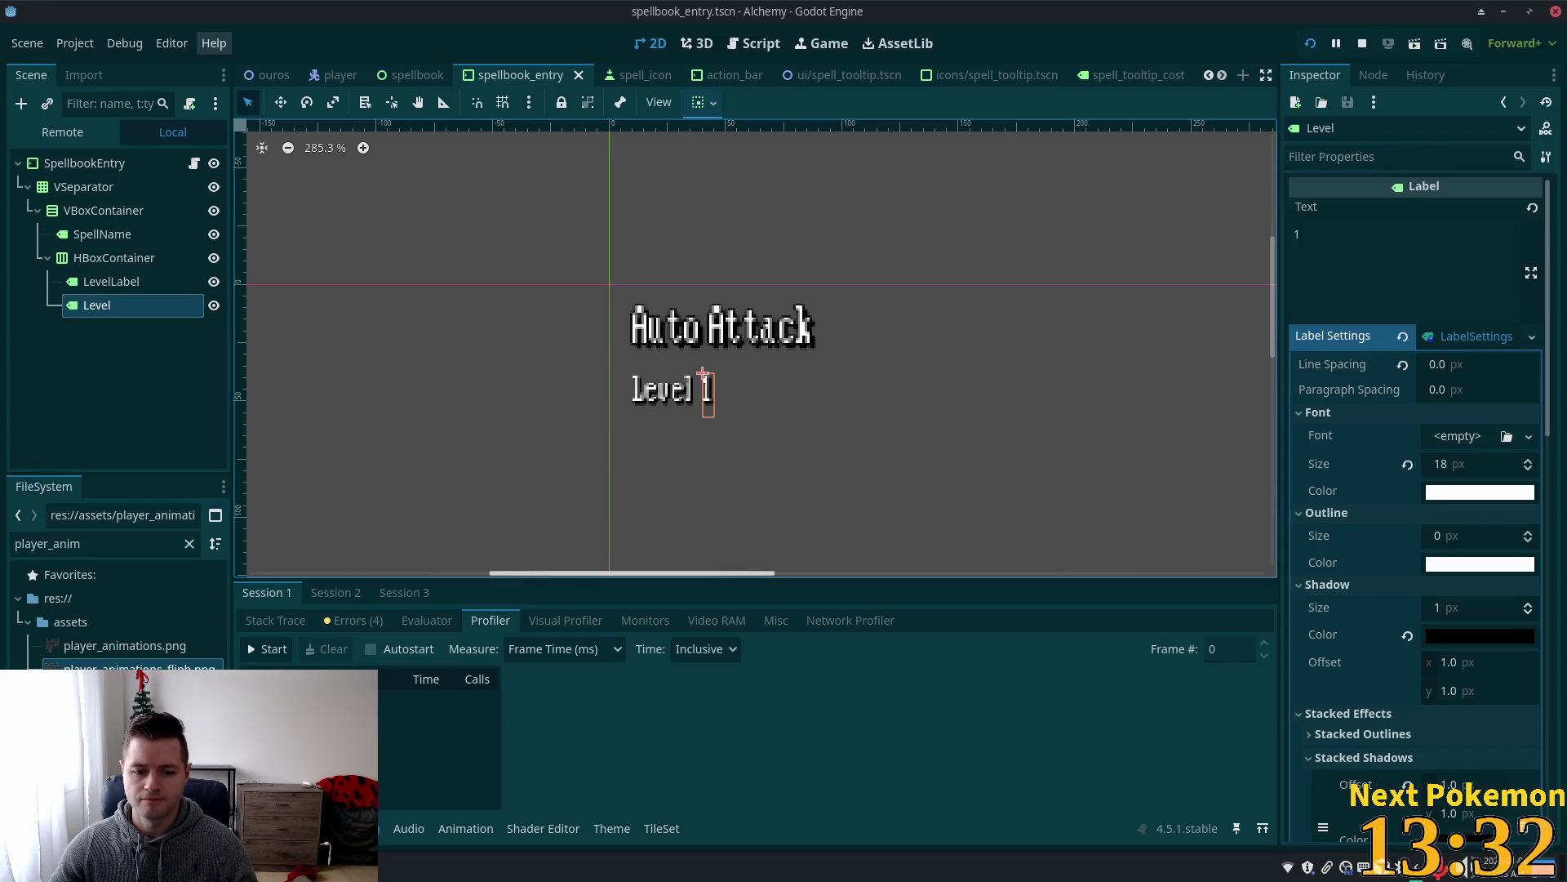
# In spellbook_entry.gd, highlight the uses of spell_level_met in the font-colour line.
pyautogui.hotkey('alt', 'Tab')
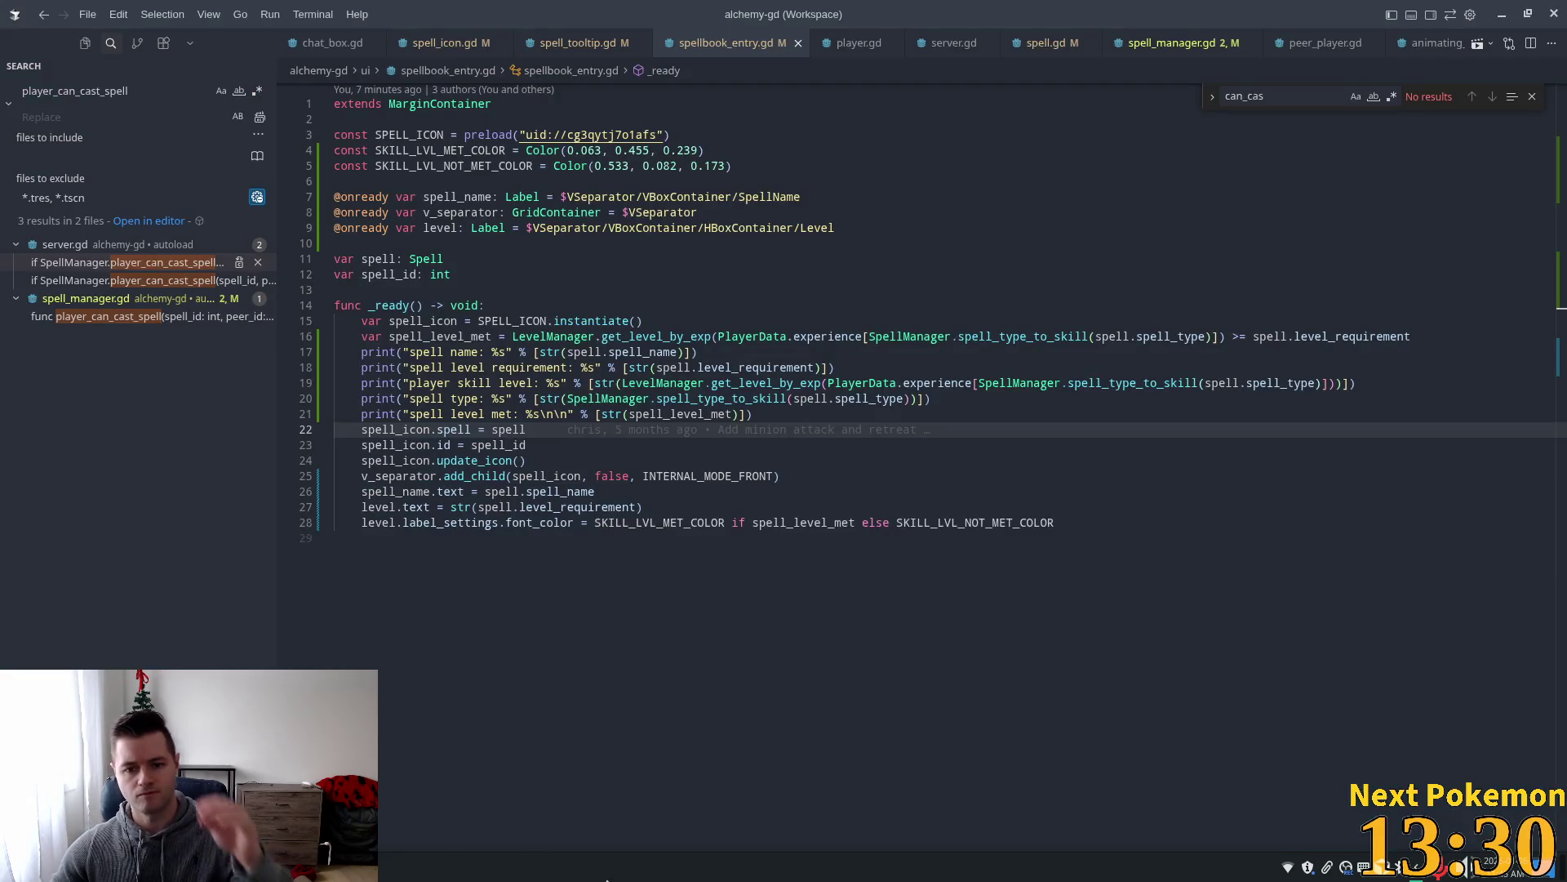
pyautogui.moveTo(454, 509)
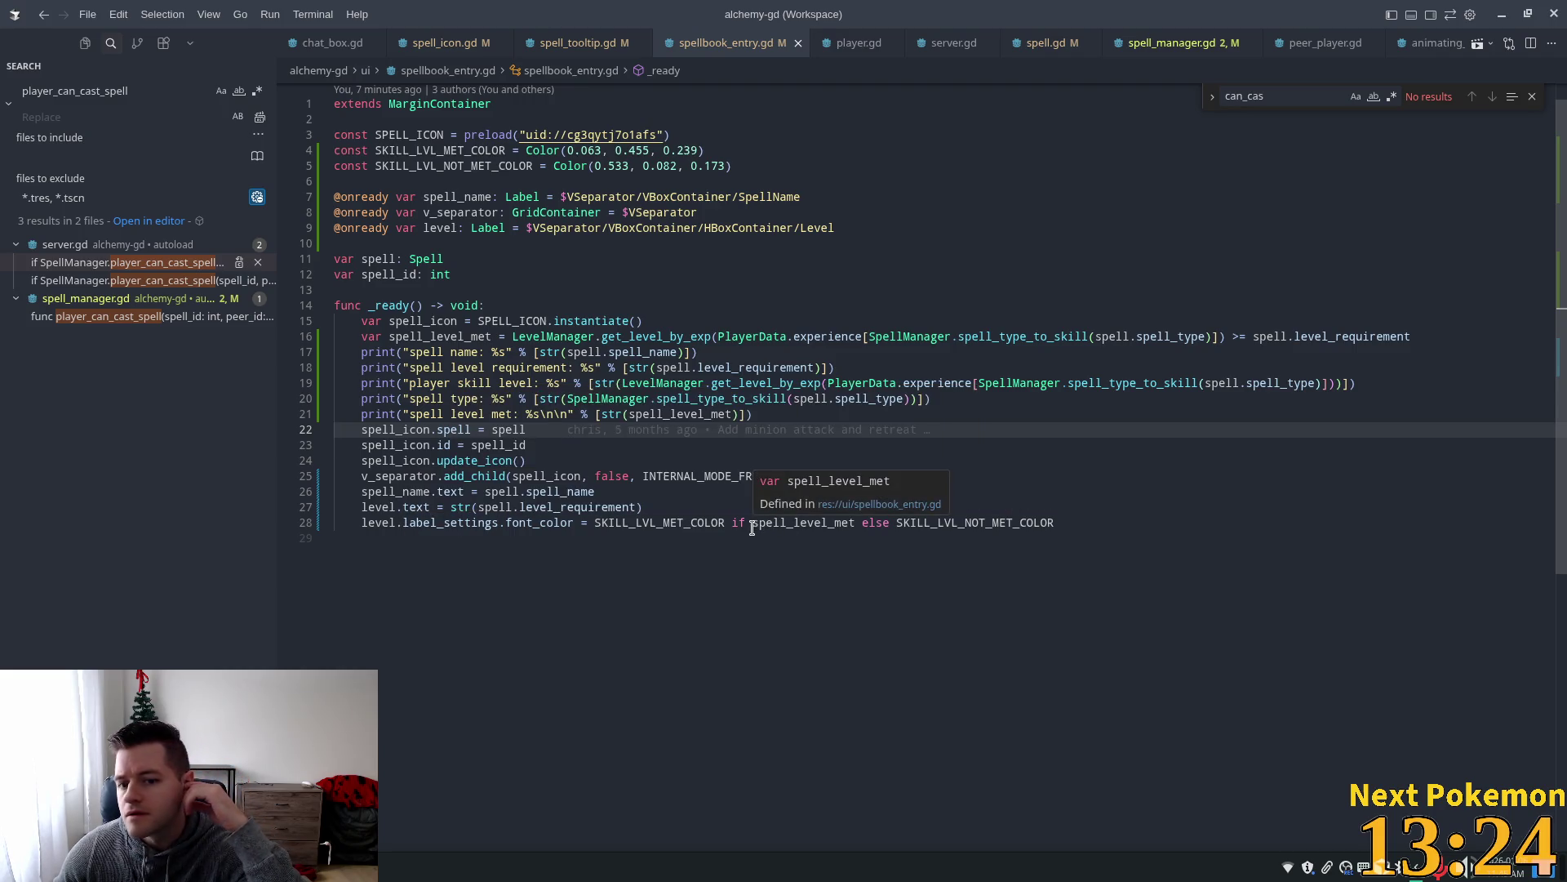
pyautogui.moveTo(676, 521)
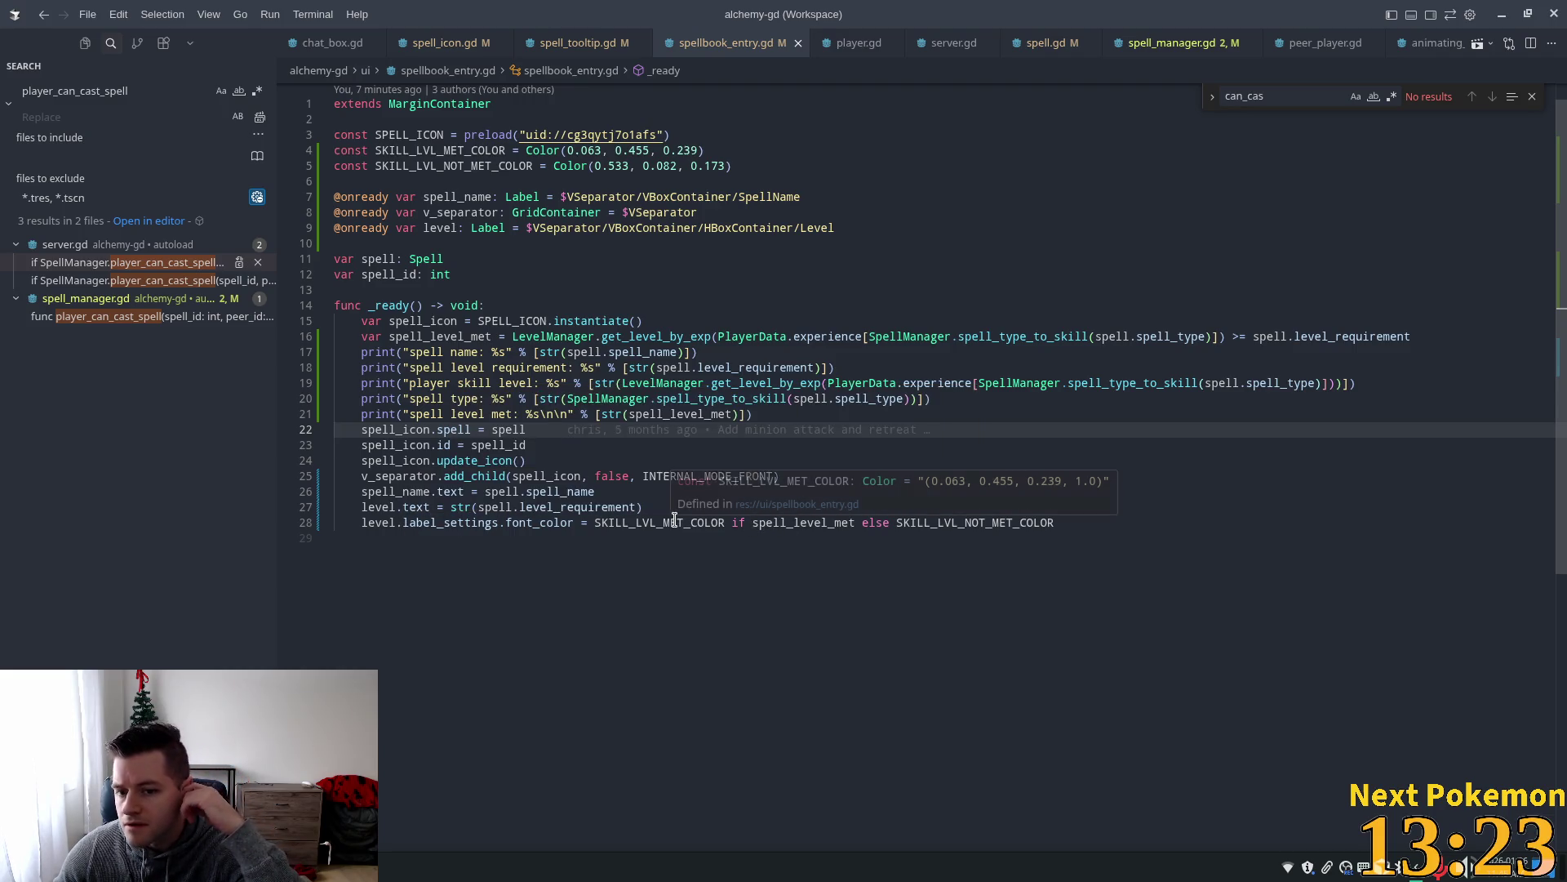
pyautogui.click(800, 532)
pyautogui.click(796, 524)
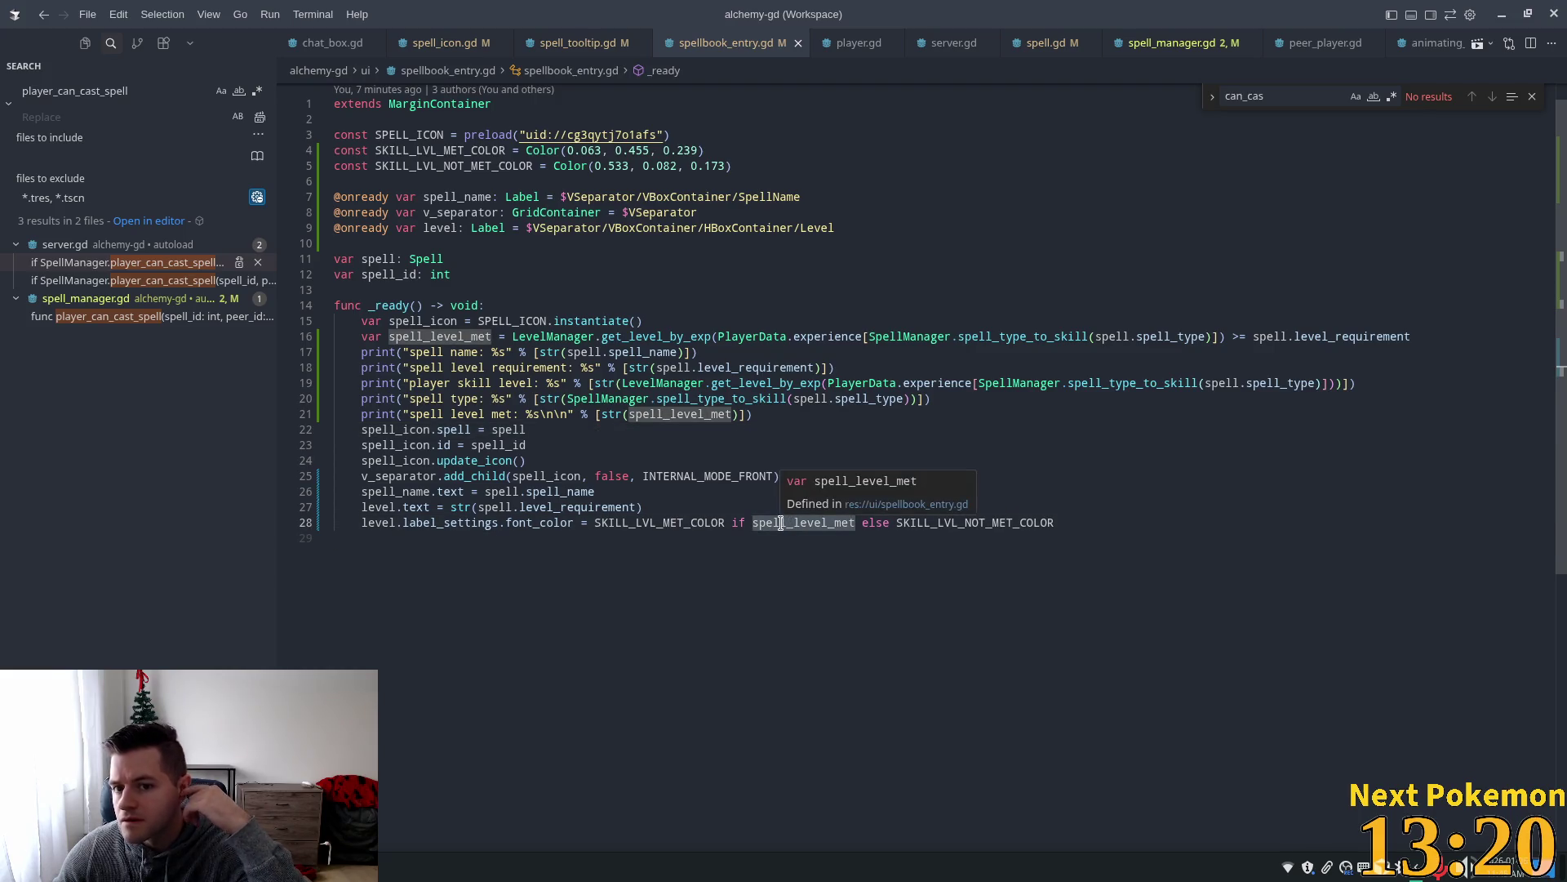
pyautogui.doubleClick(779, 524)
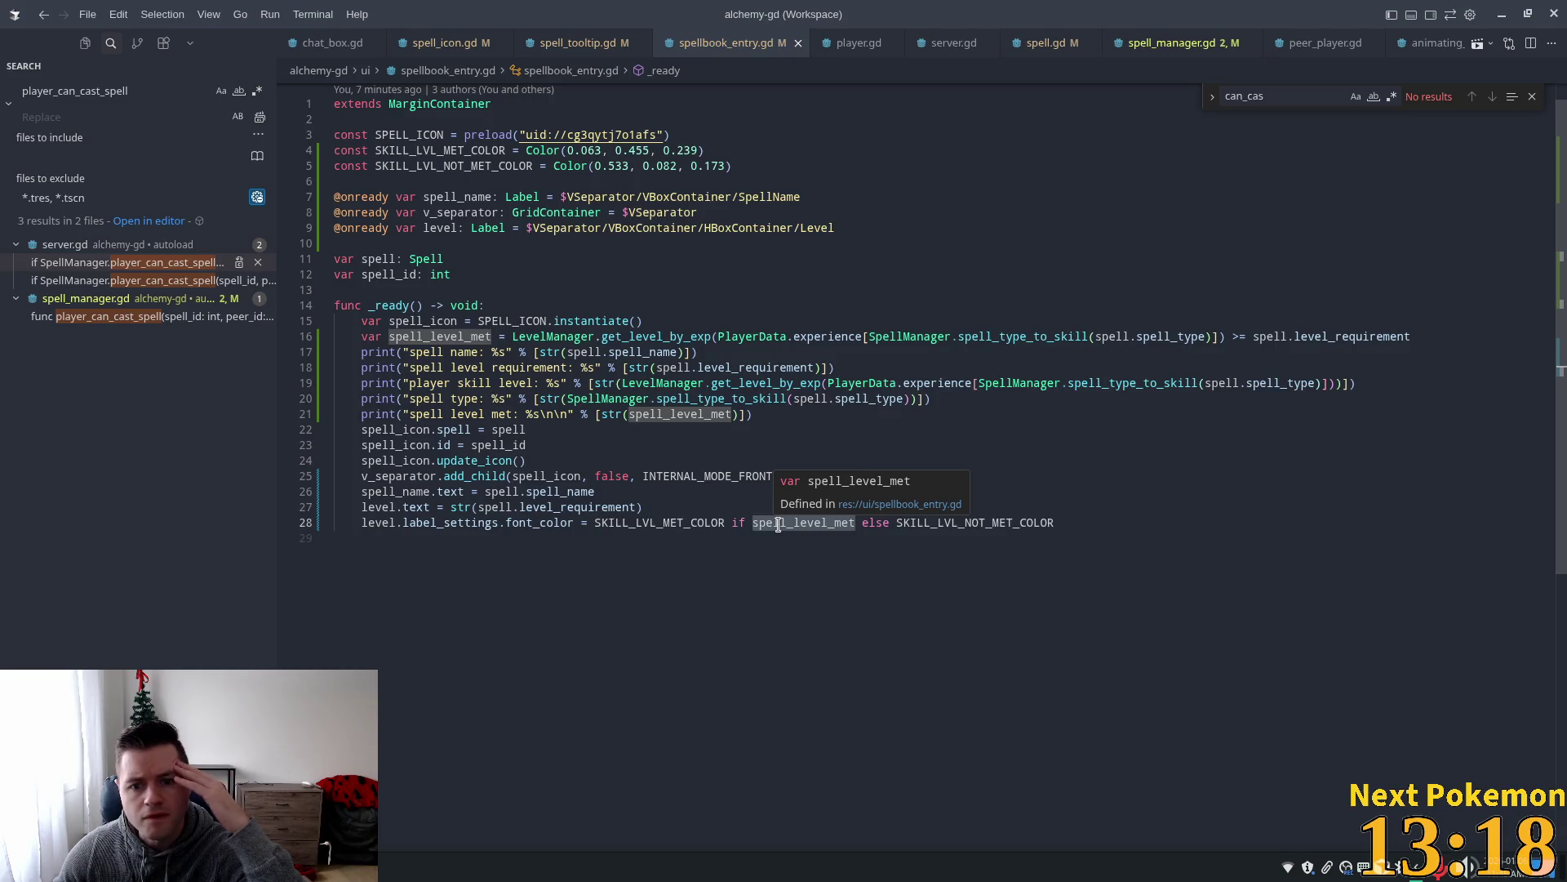
pyautogui.moveTo(1011, 519)
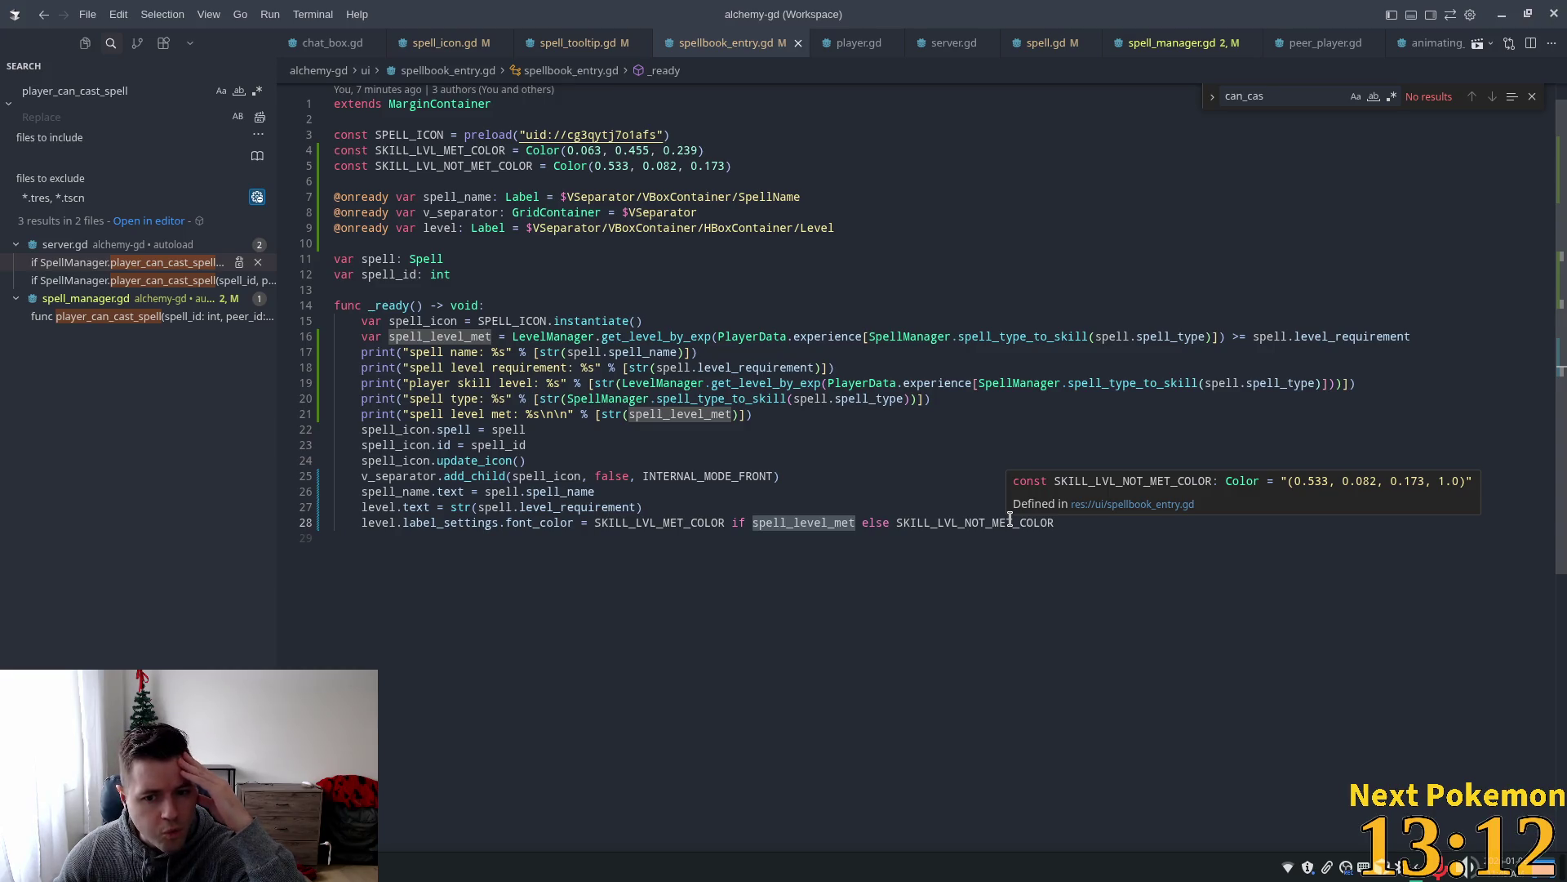
# Comment out line 28's font_color assignment and relaunch the Alchemy game.
pyautogui.click(371, 521)
pyautogui.write('#')
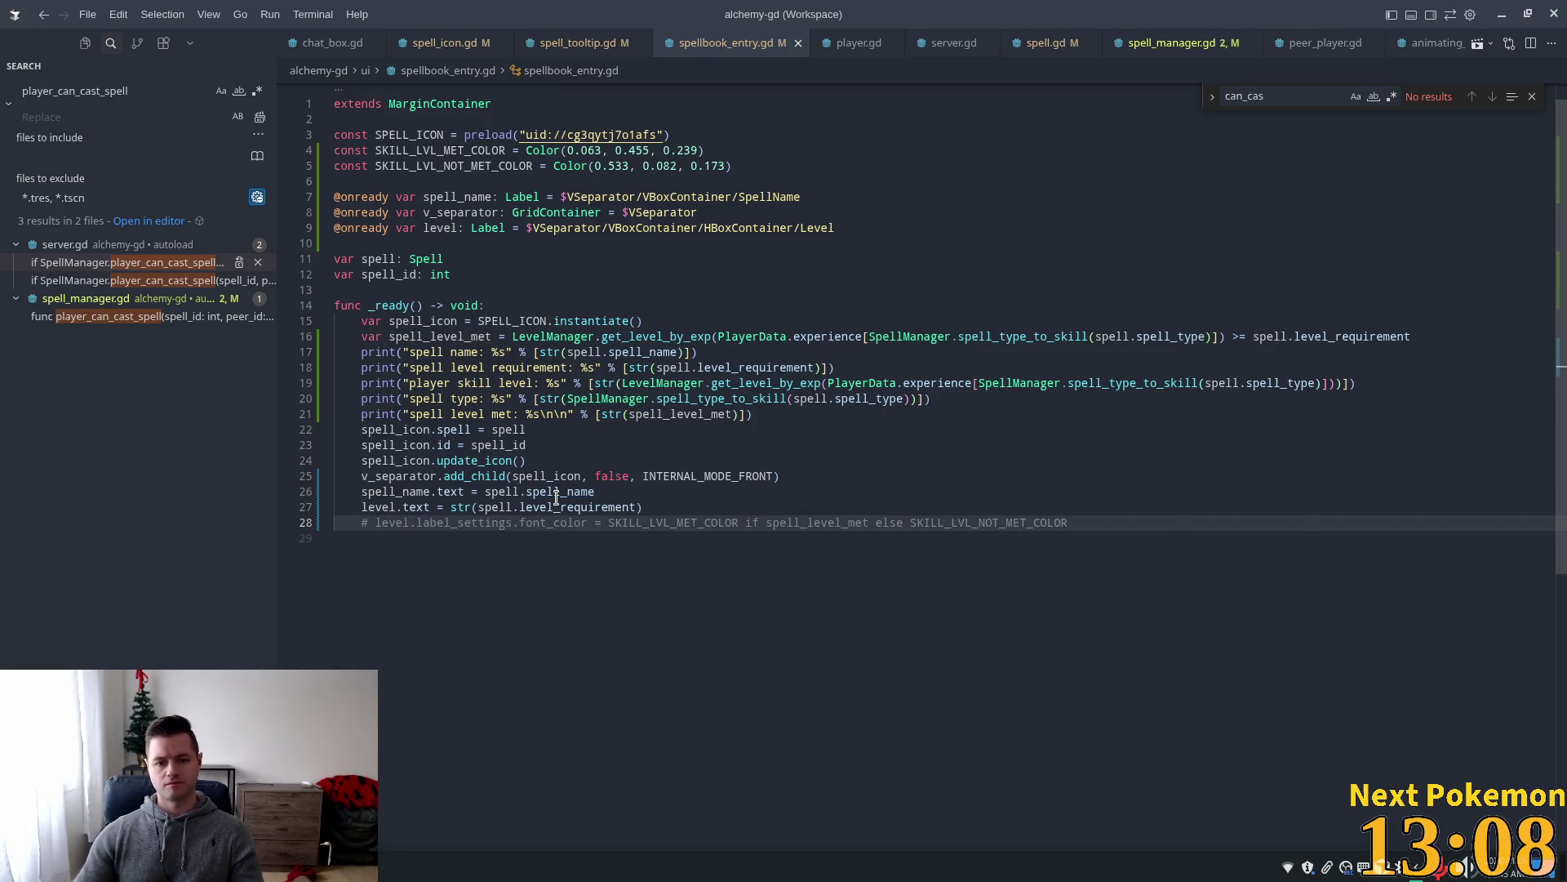
pyautogui.hotkey('alt', 'Tab')
pyautogui.click(1310, 44)
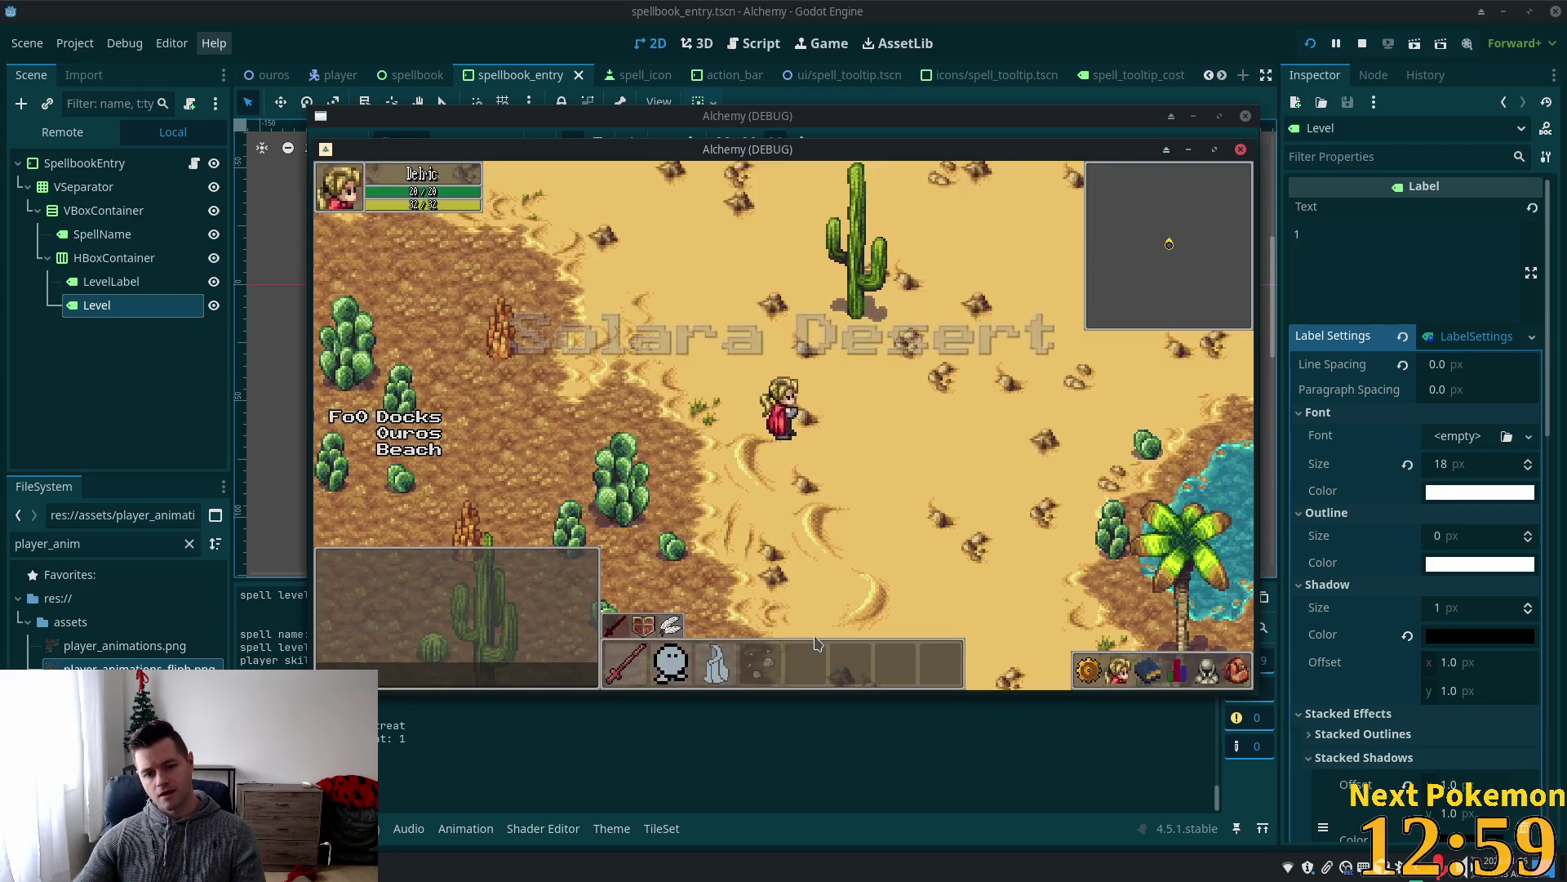
# Quick-login, browse the spellbook's category tabs back to attack and stance spells, then close the game.
pyautogui.click(1088, 671)
pyautogui.click(1207, 671)
pyautogui.click(1150, 675)
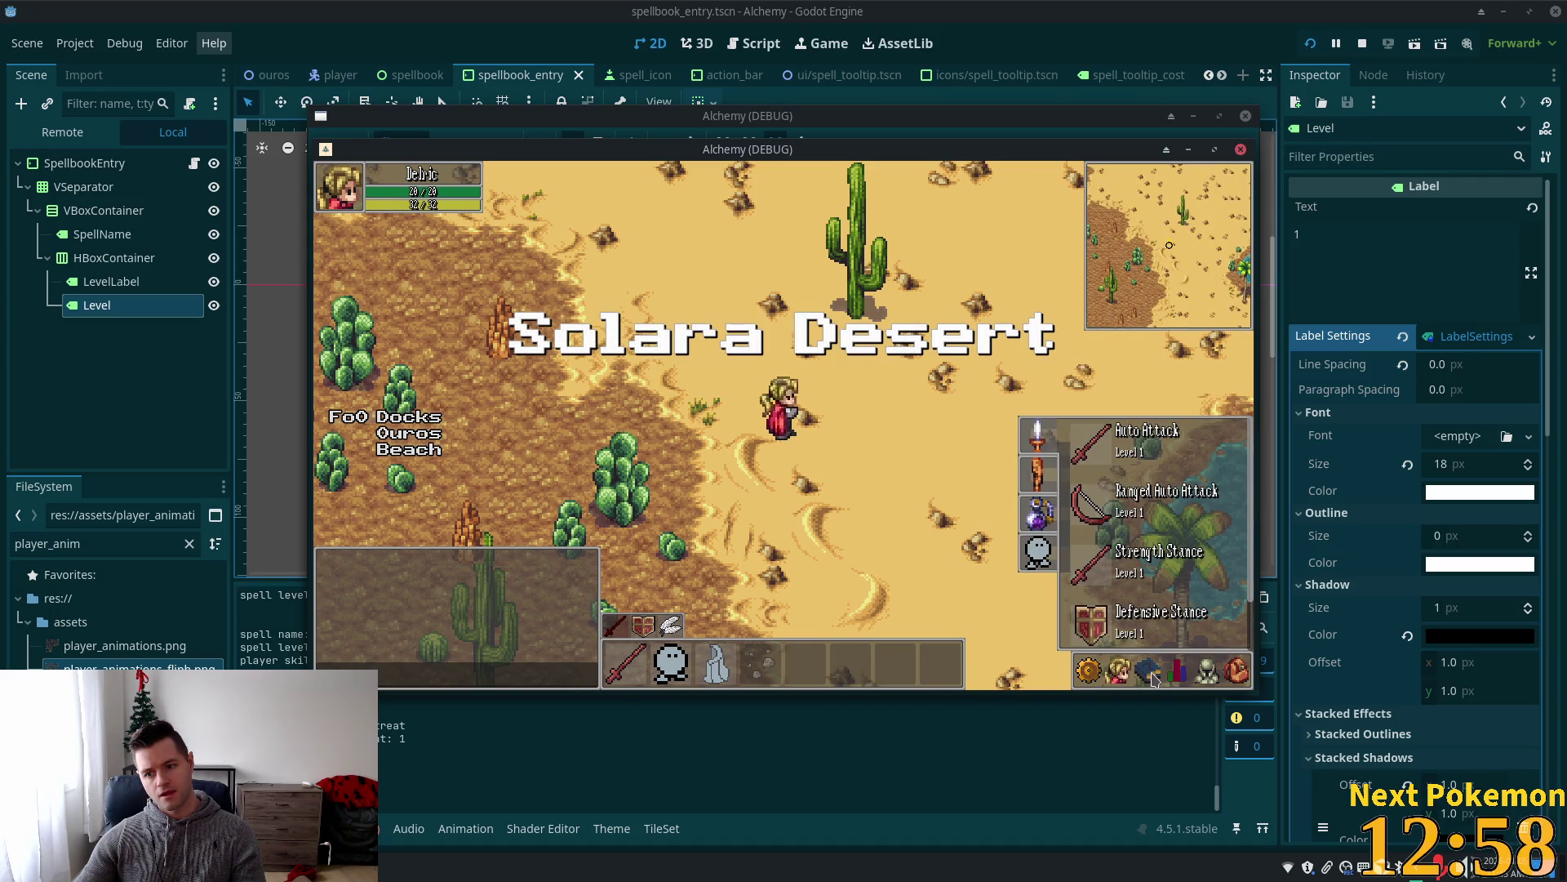
pyautogui.click(1151, 675)
pyautogui.click(1151, 675)
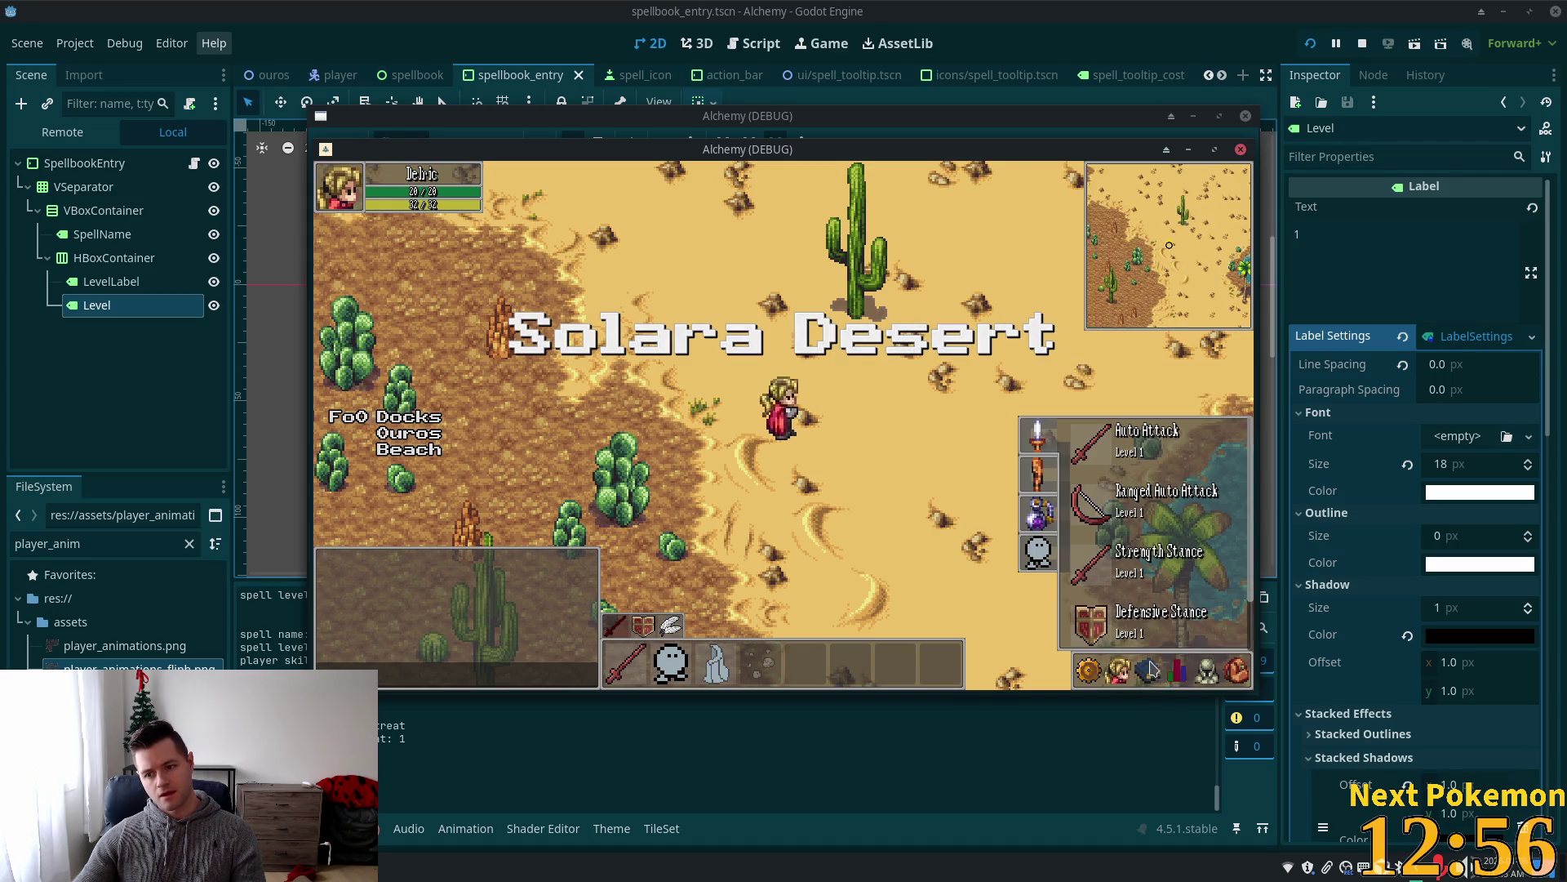
pyautogui.click(1042, 490)
pyautogui.click(1039, 514)
pyautogui.click(1036, 556)
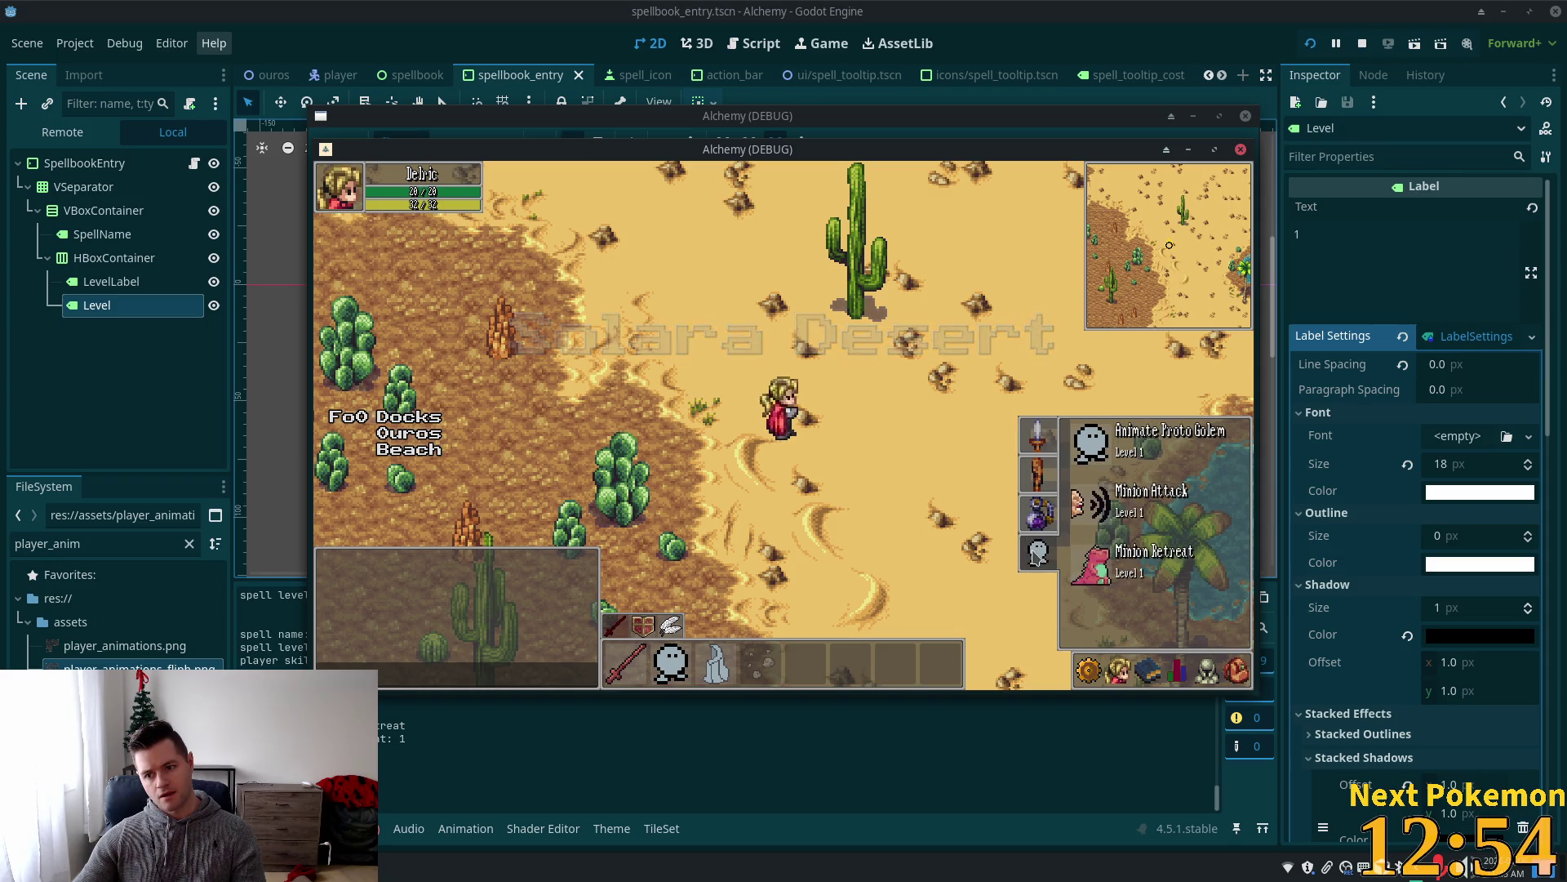
pyautogui.click(1035, 449)
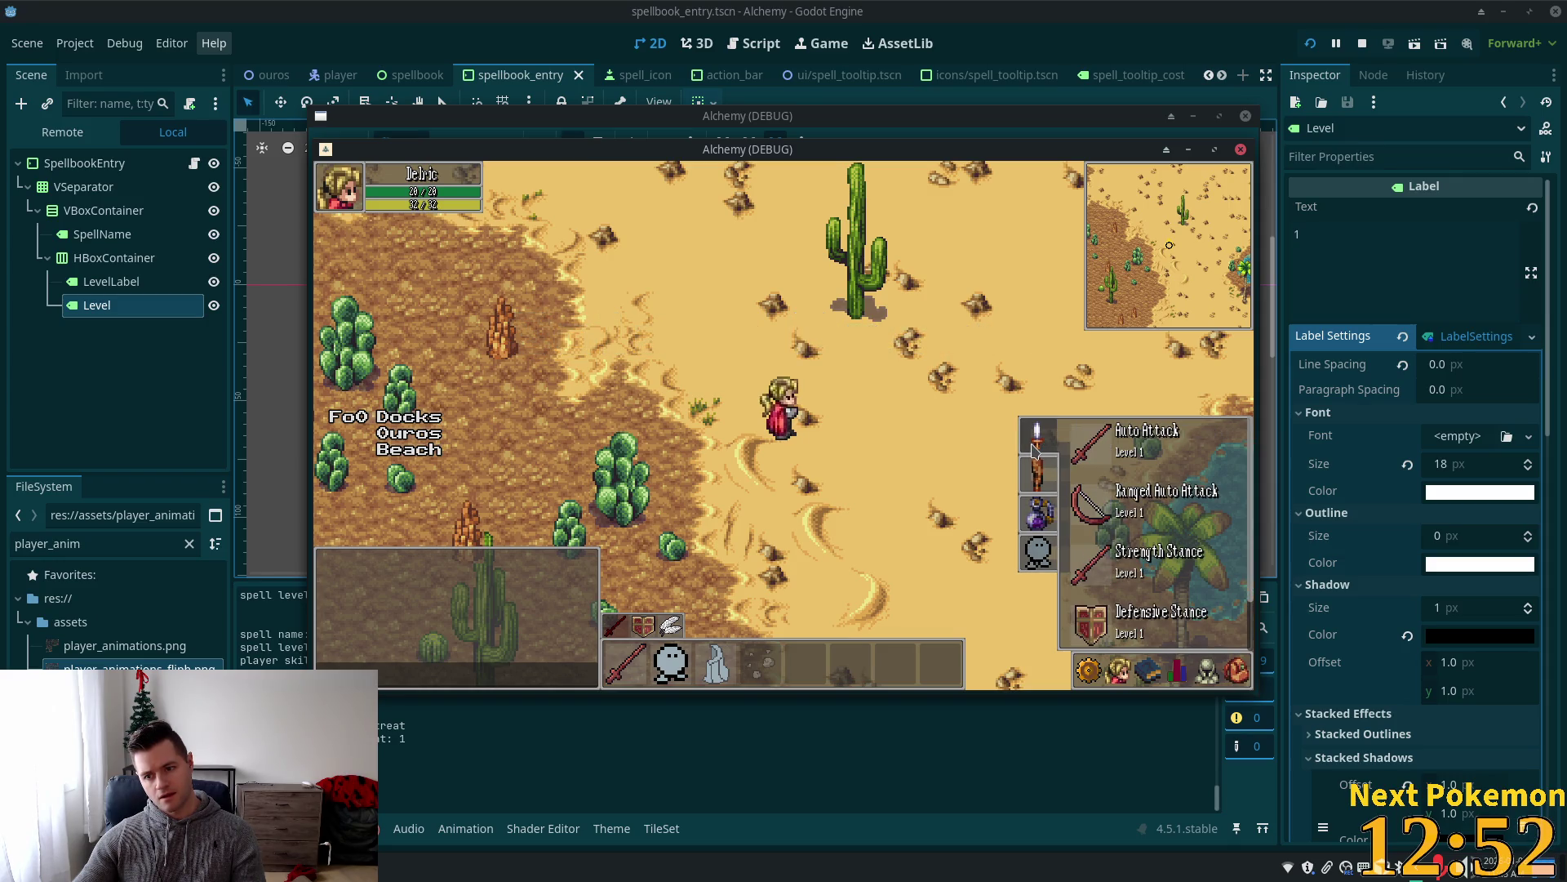
pyautogui.press('F8')
# Uncomment line 28's font_color assignment in spellbook_entry.gd.
pyautogui.hotkey('alt', 'Tab')
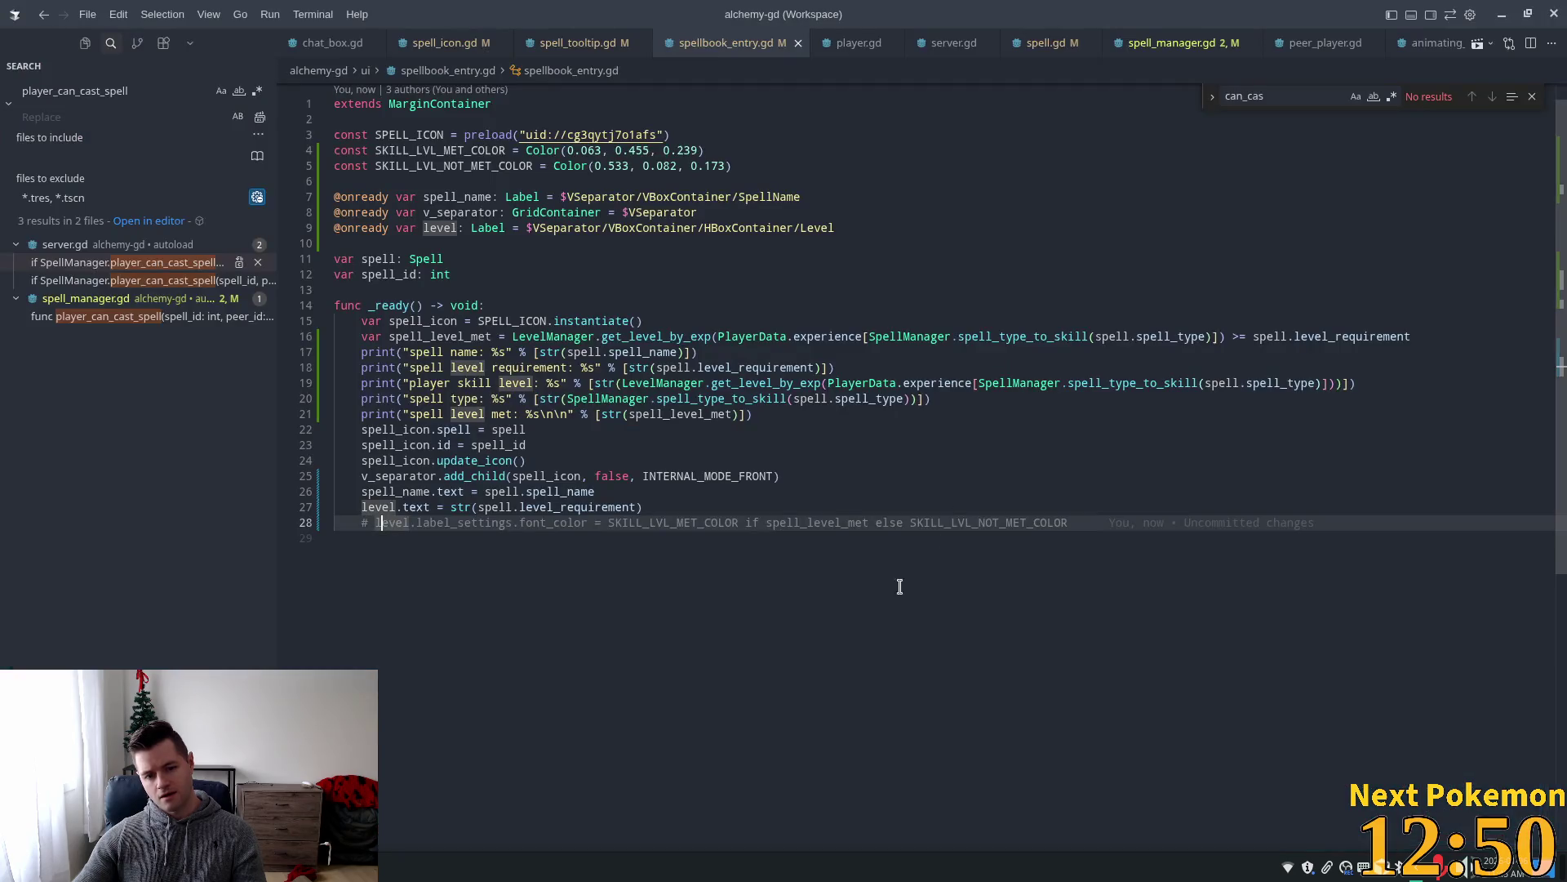
pyautogui.moveTo(407, 498)
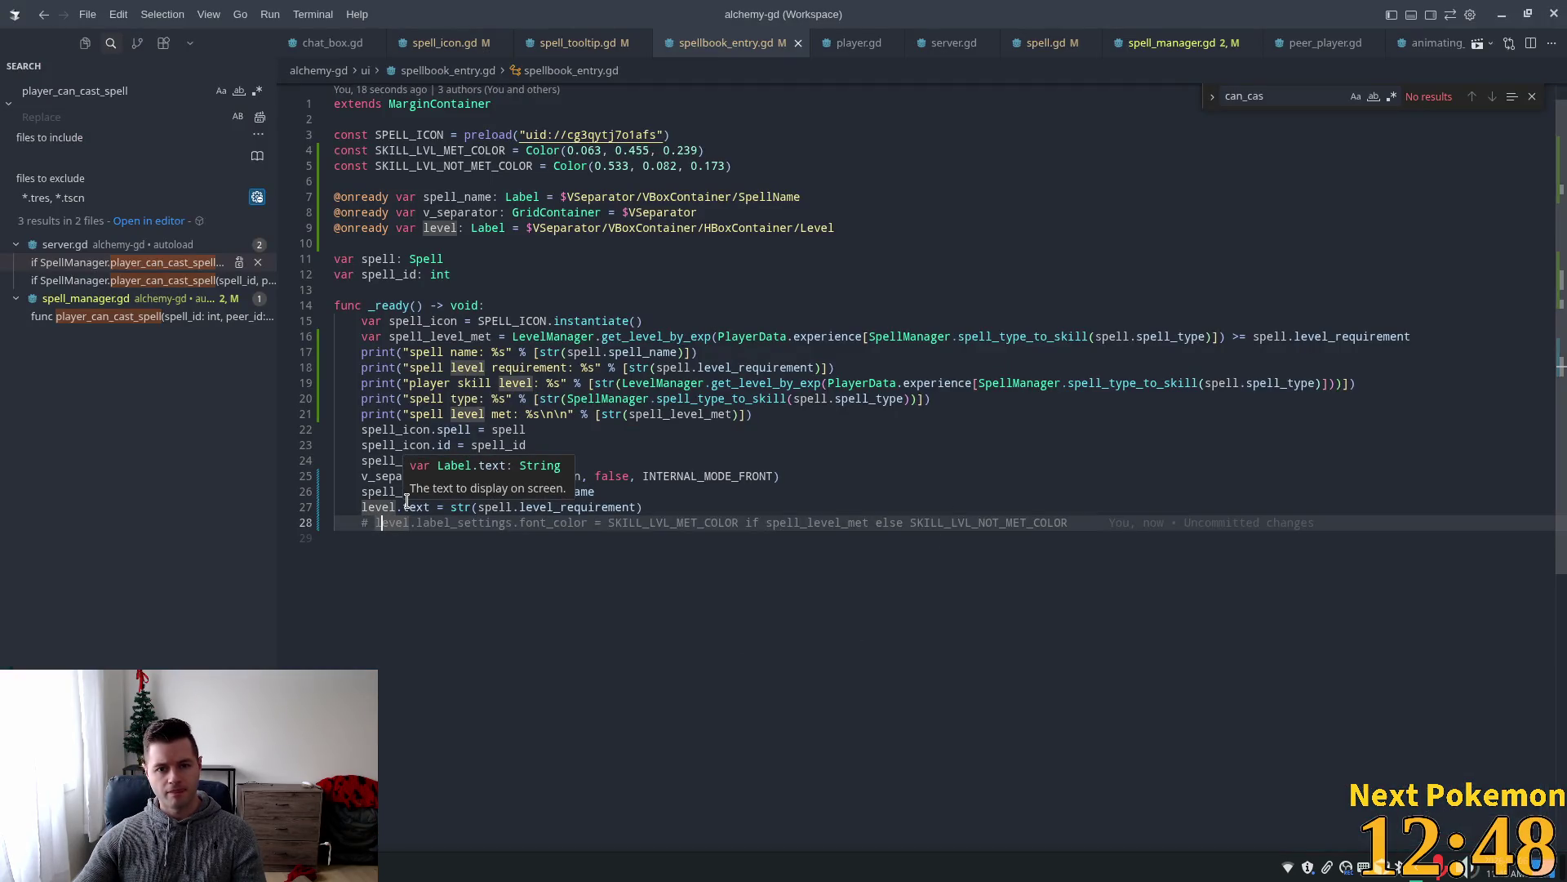
pyautogui.click(489, 231)
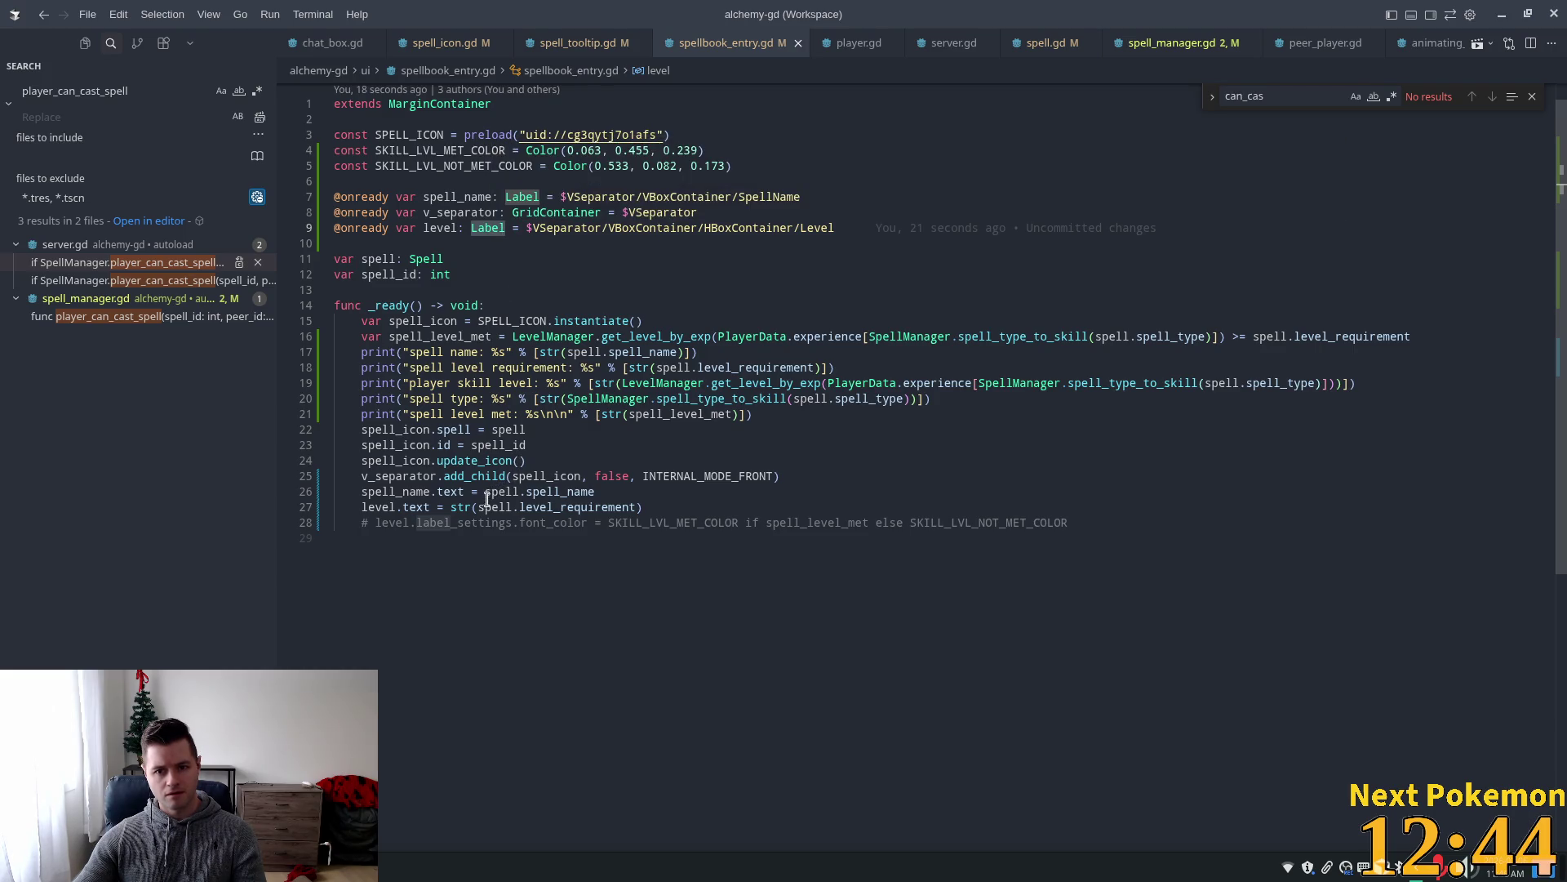
pyautogui.click(368, 523)
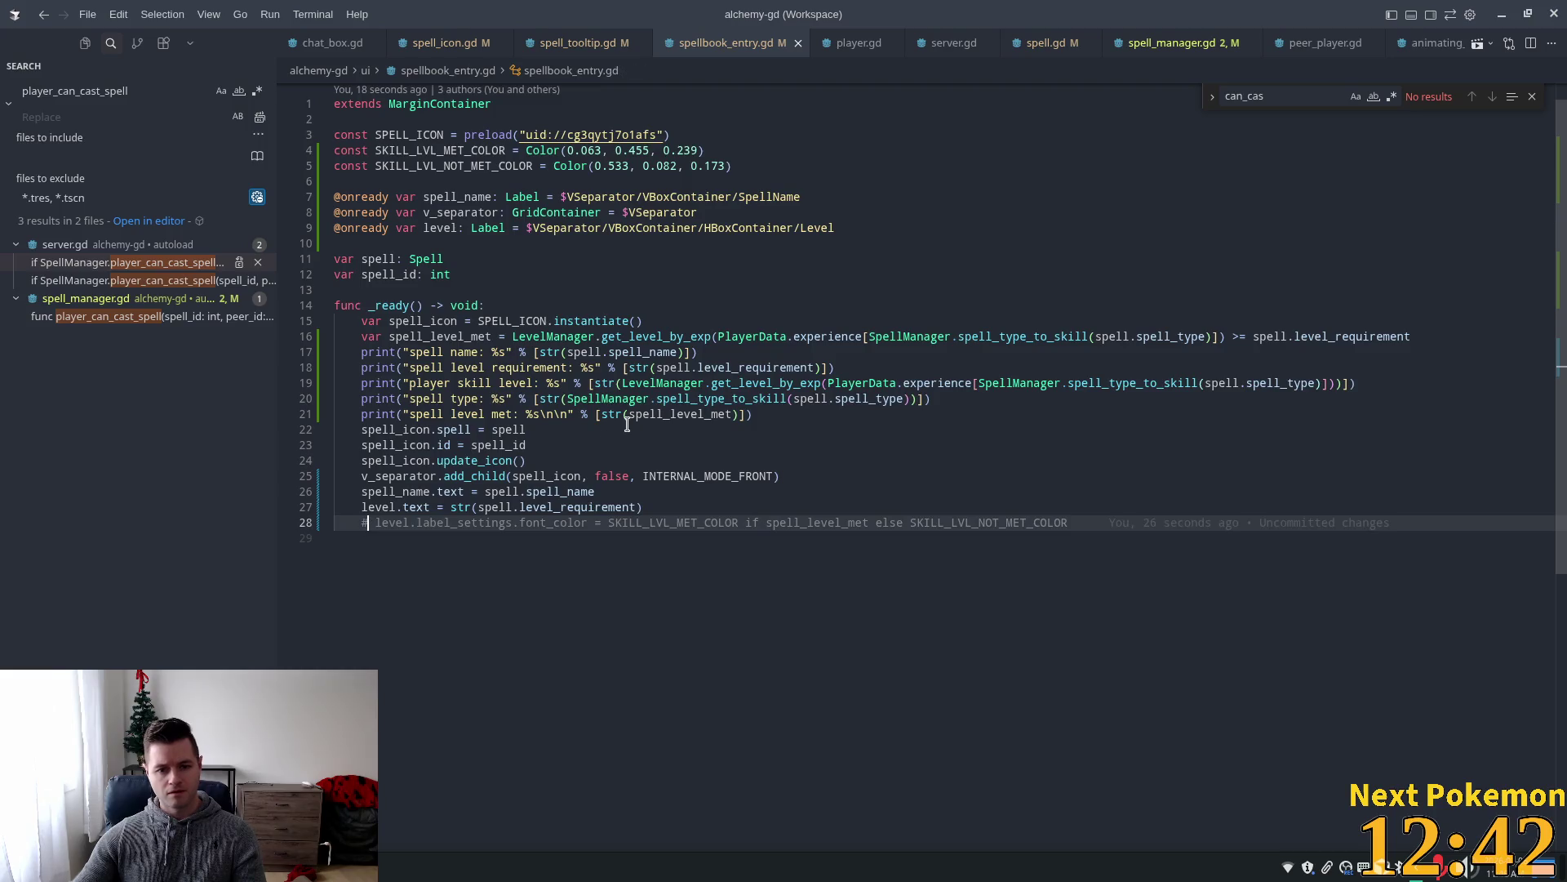
pyautogui.hotkey('ctrl', '/')
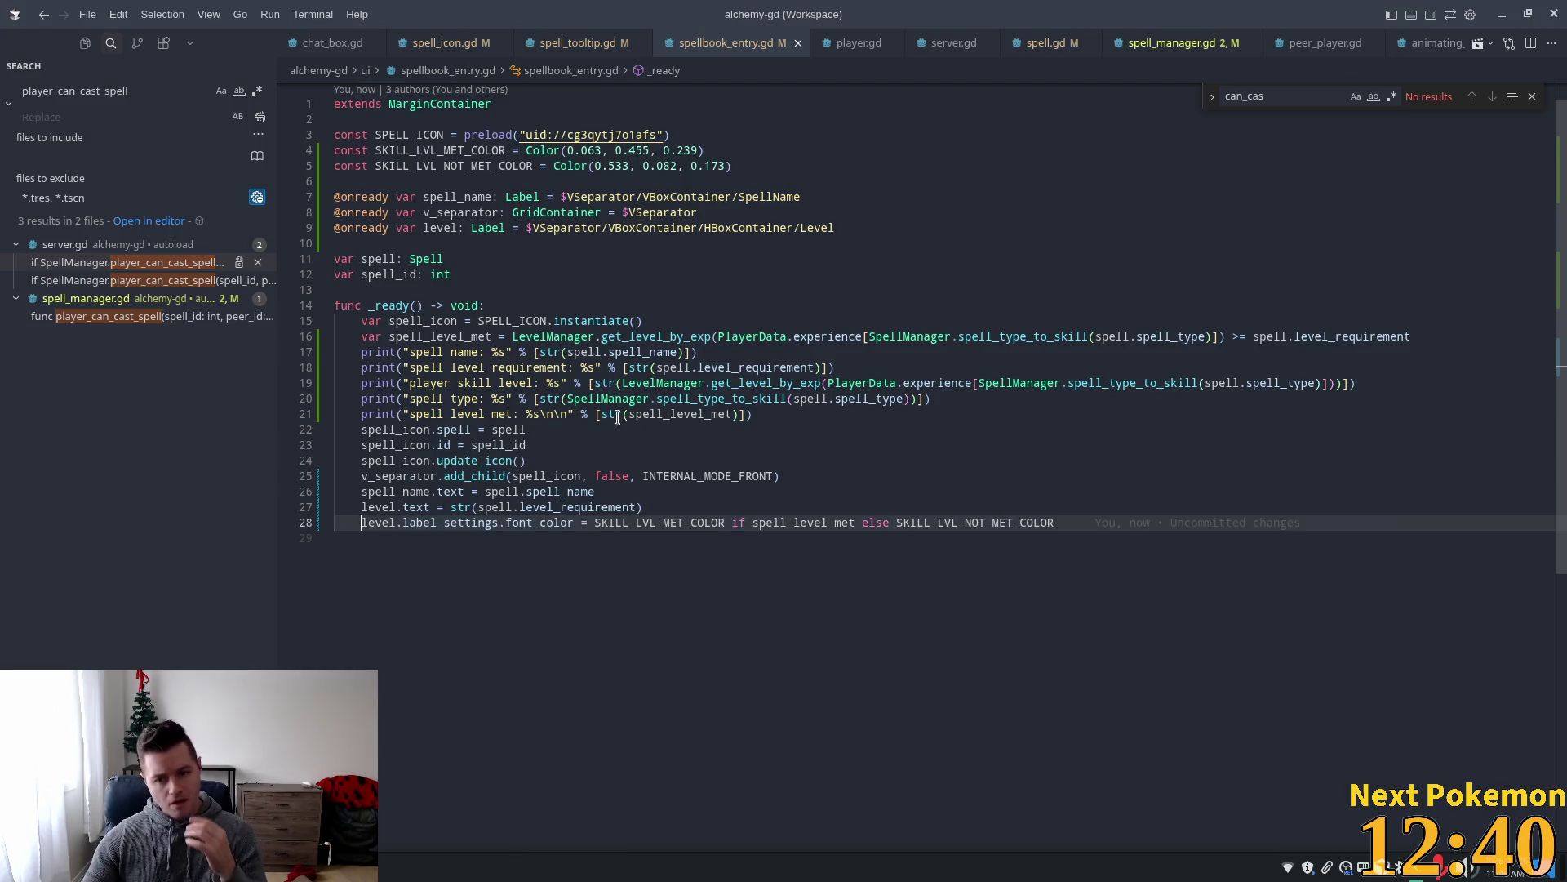
# Inspect spell_level_met, SKILL_LVL_MET_COLOR and SKILL_LVL_NOT_MET_COLOR, then open spell_tooltip.gd.
pyautogui.moveTo(611, 416)
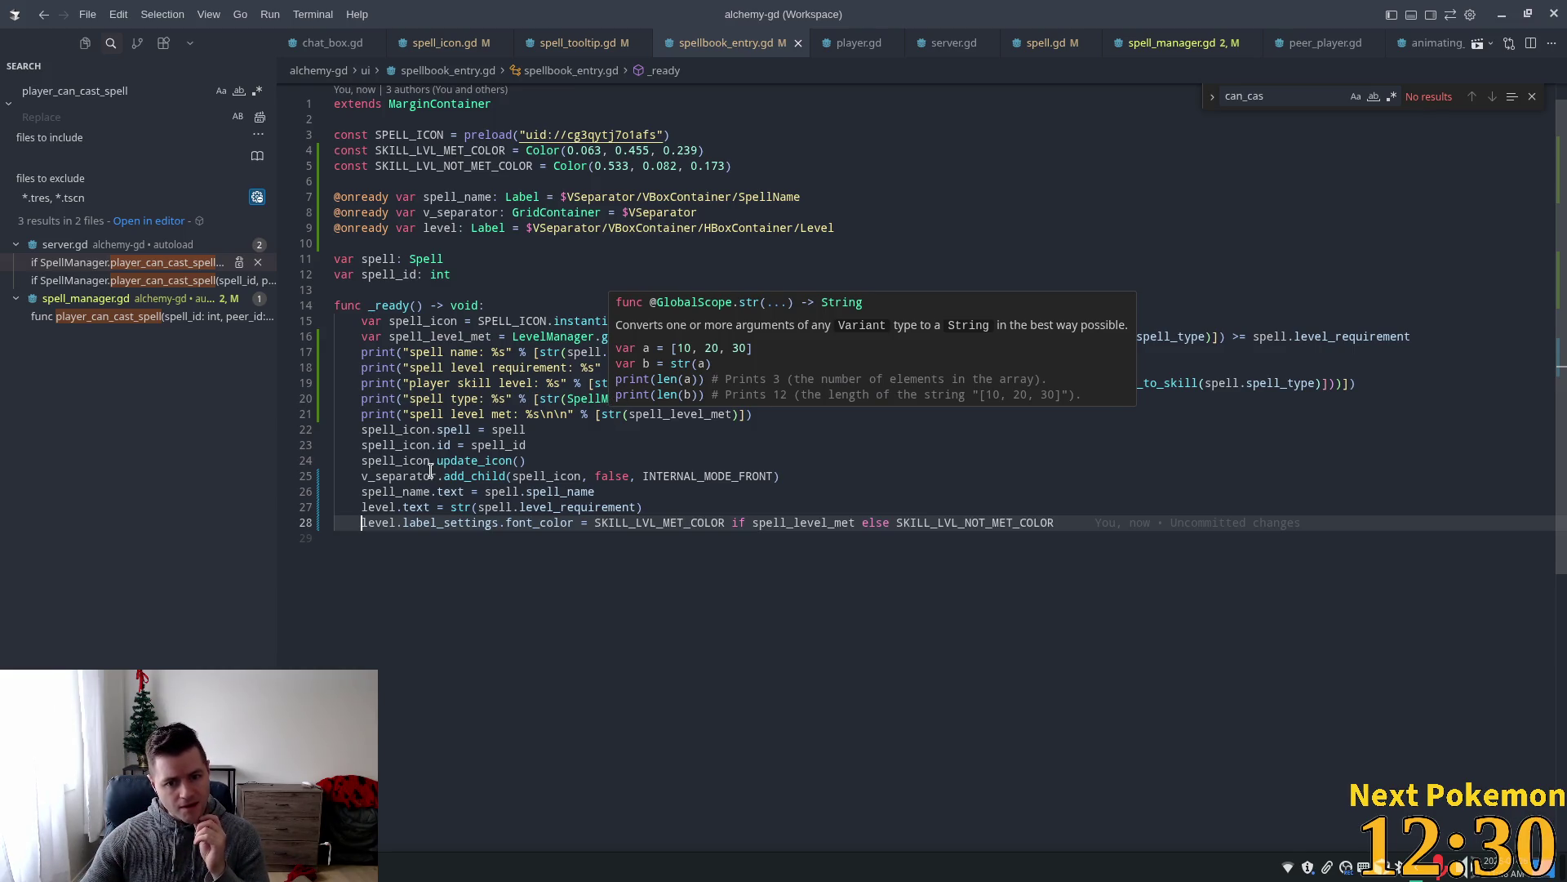
pyautogui.doubleClick(692, 413)
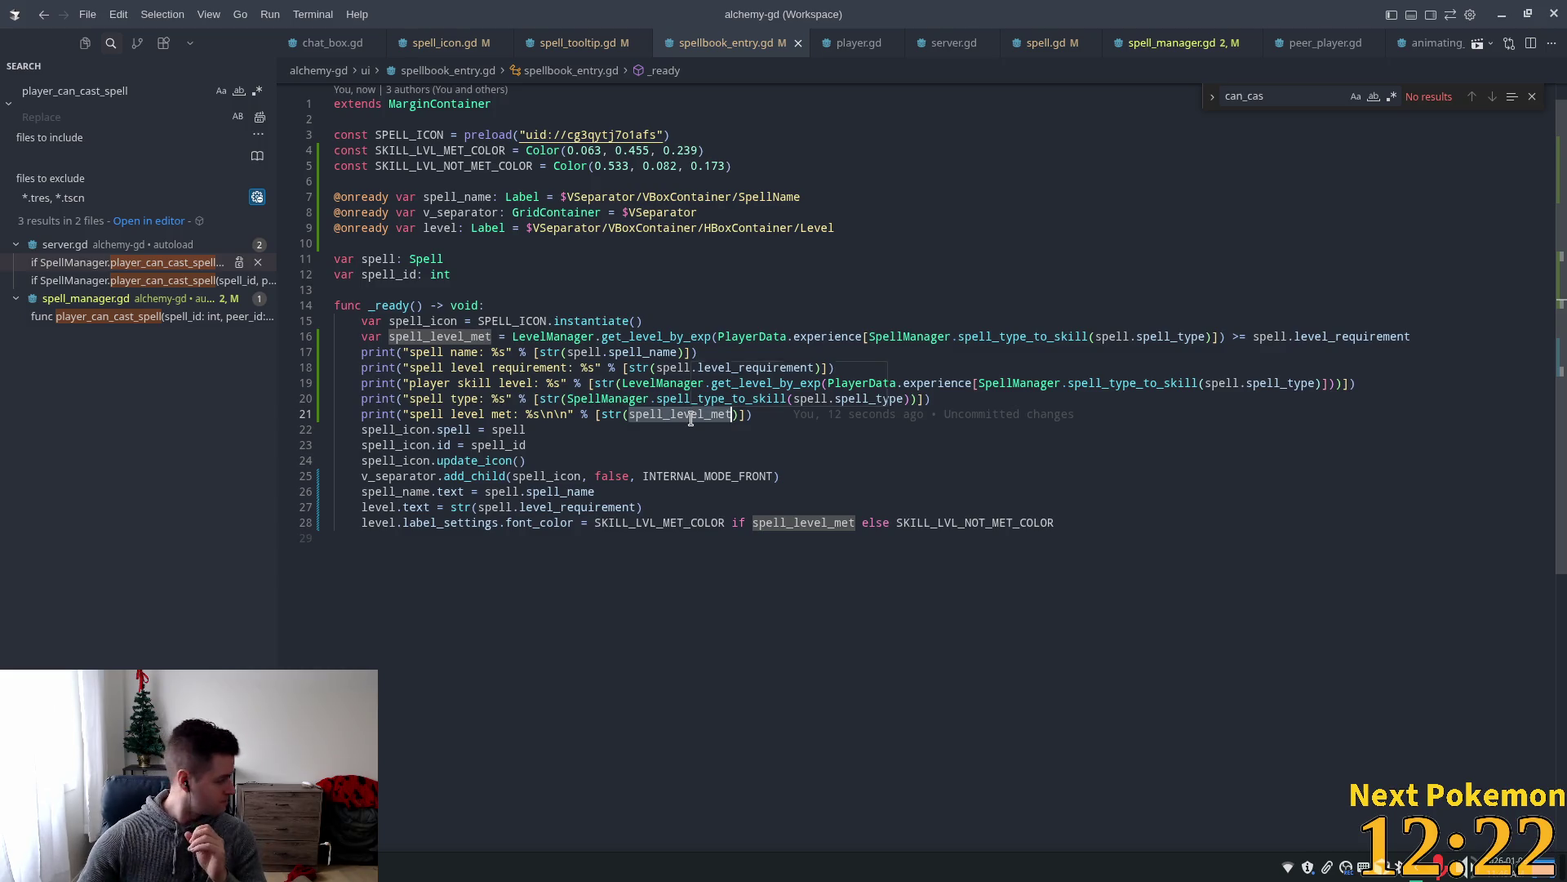
pyautogui.moveTo(691, 418)
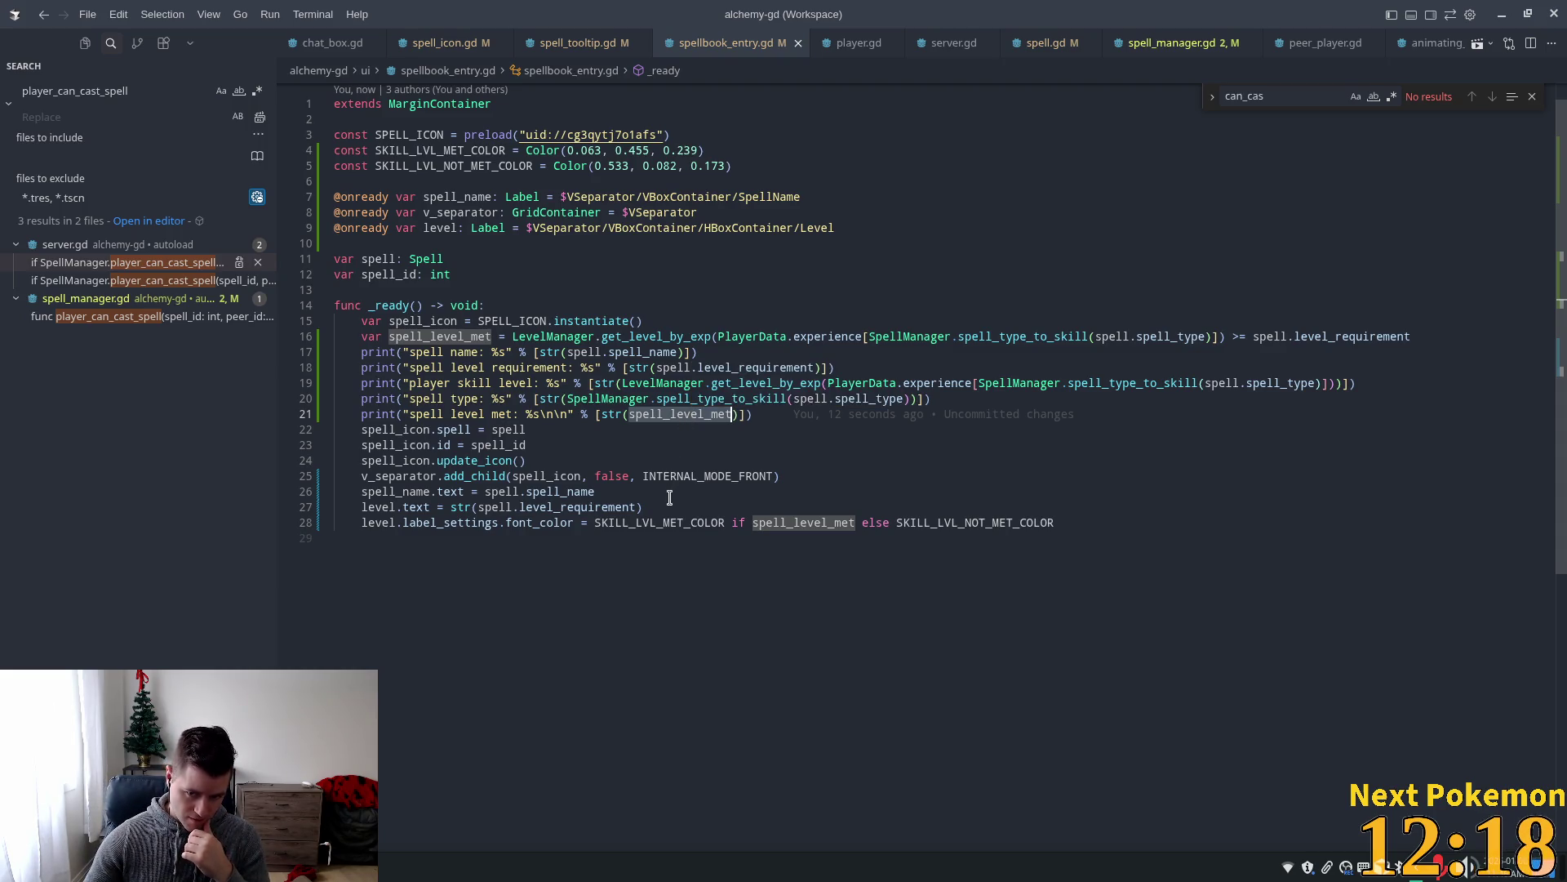
pyautogui.moveTo(656, 521)
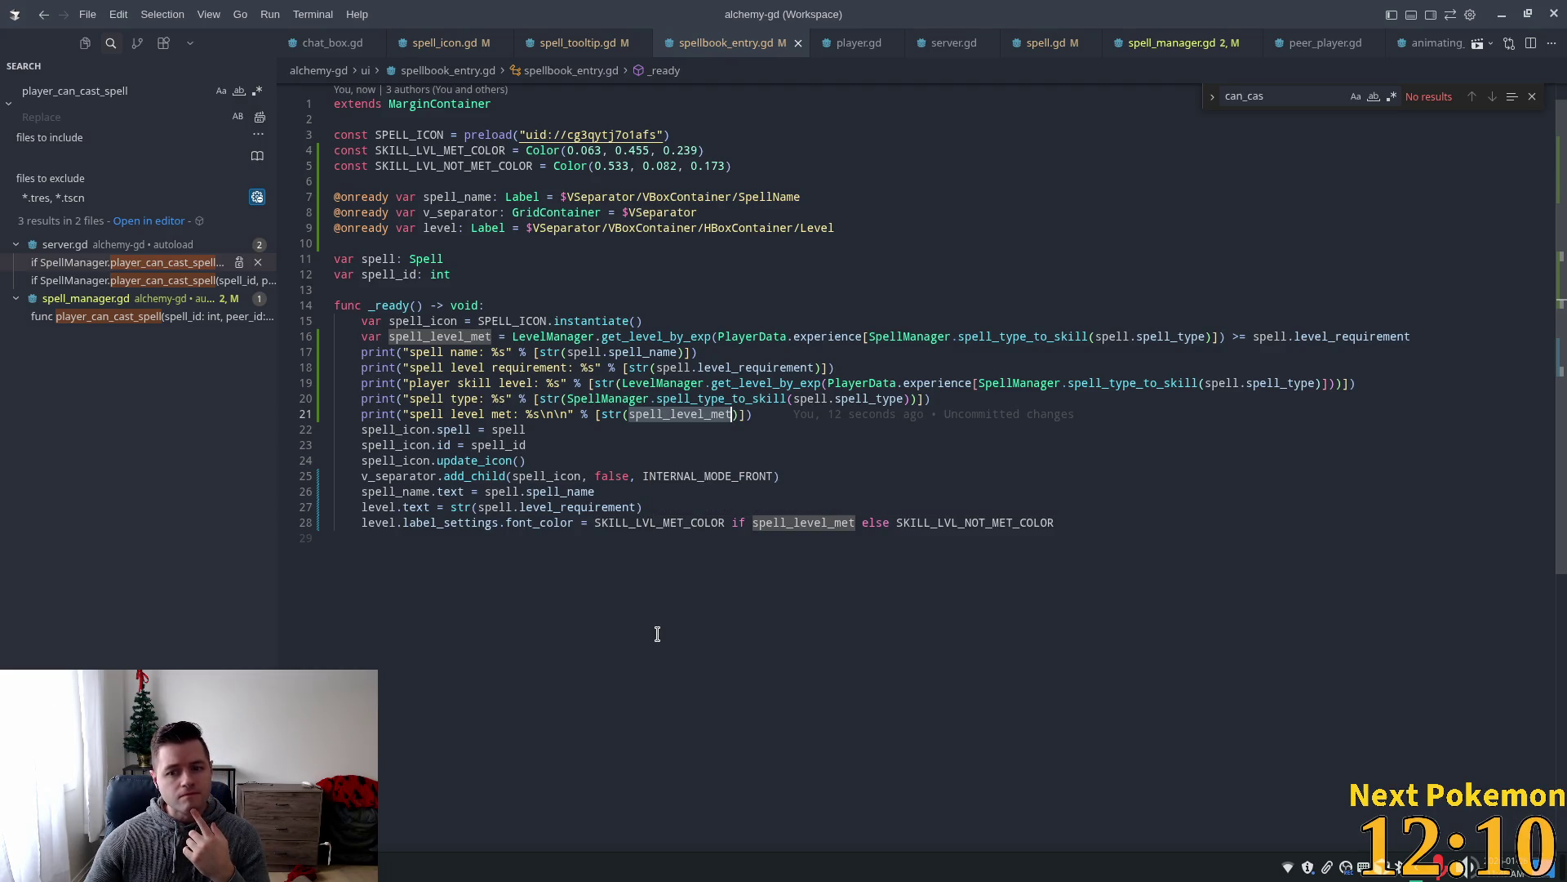
pyautogui.doubleClick(648, 524)
pyautogui.doubleClick(974, 522)
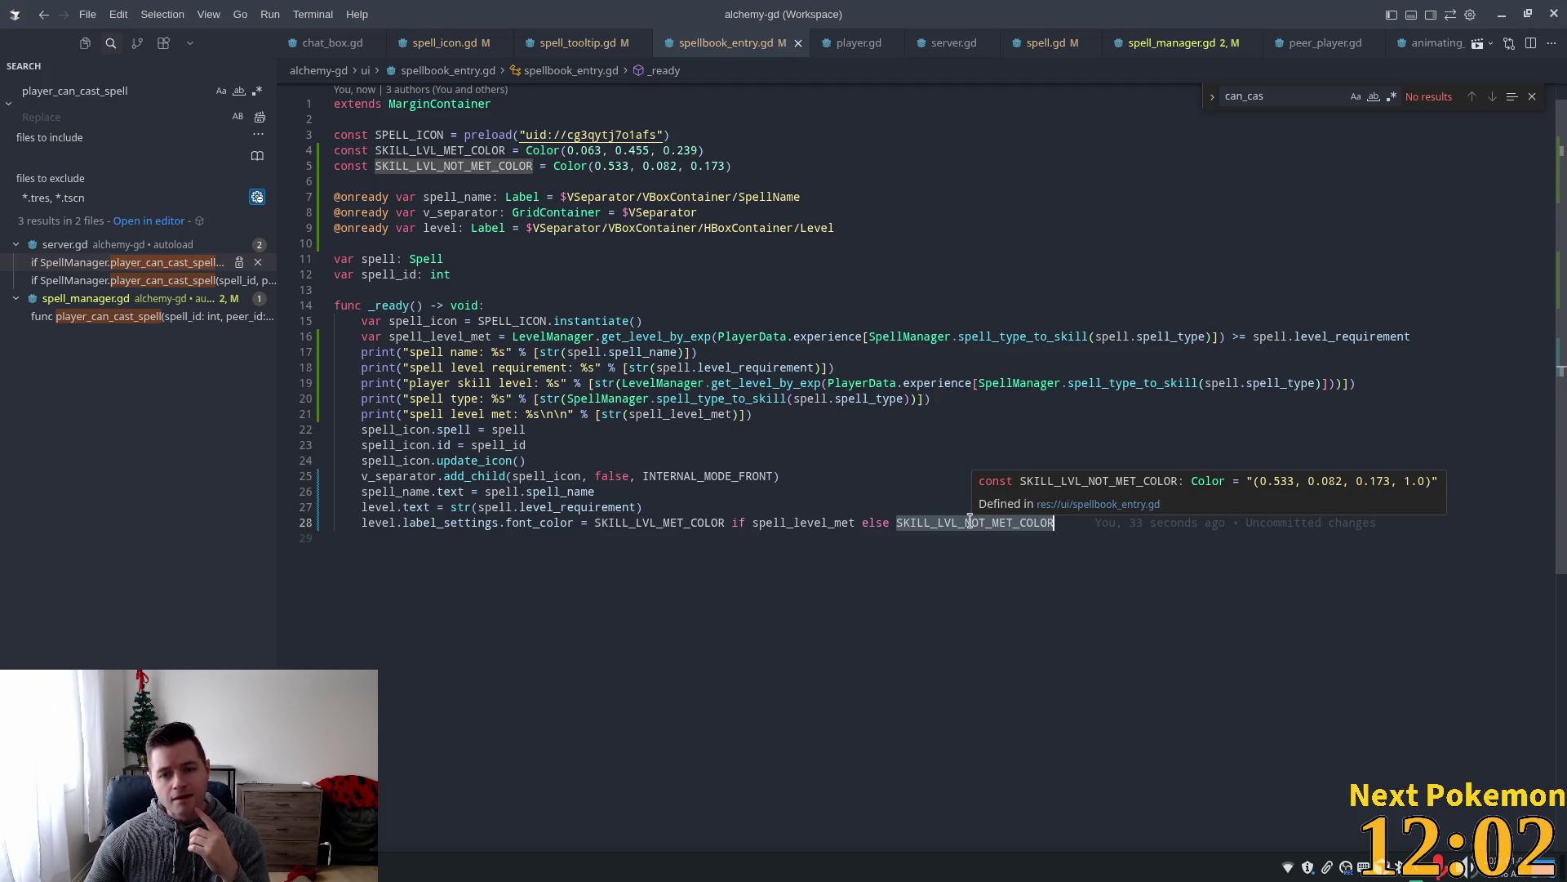
pyautogui.click(578, 42)
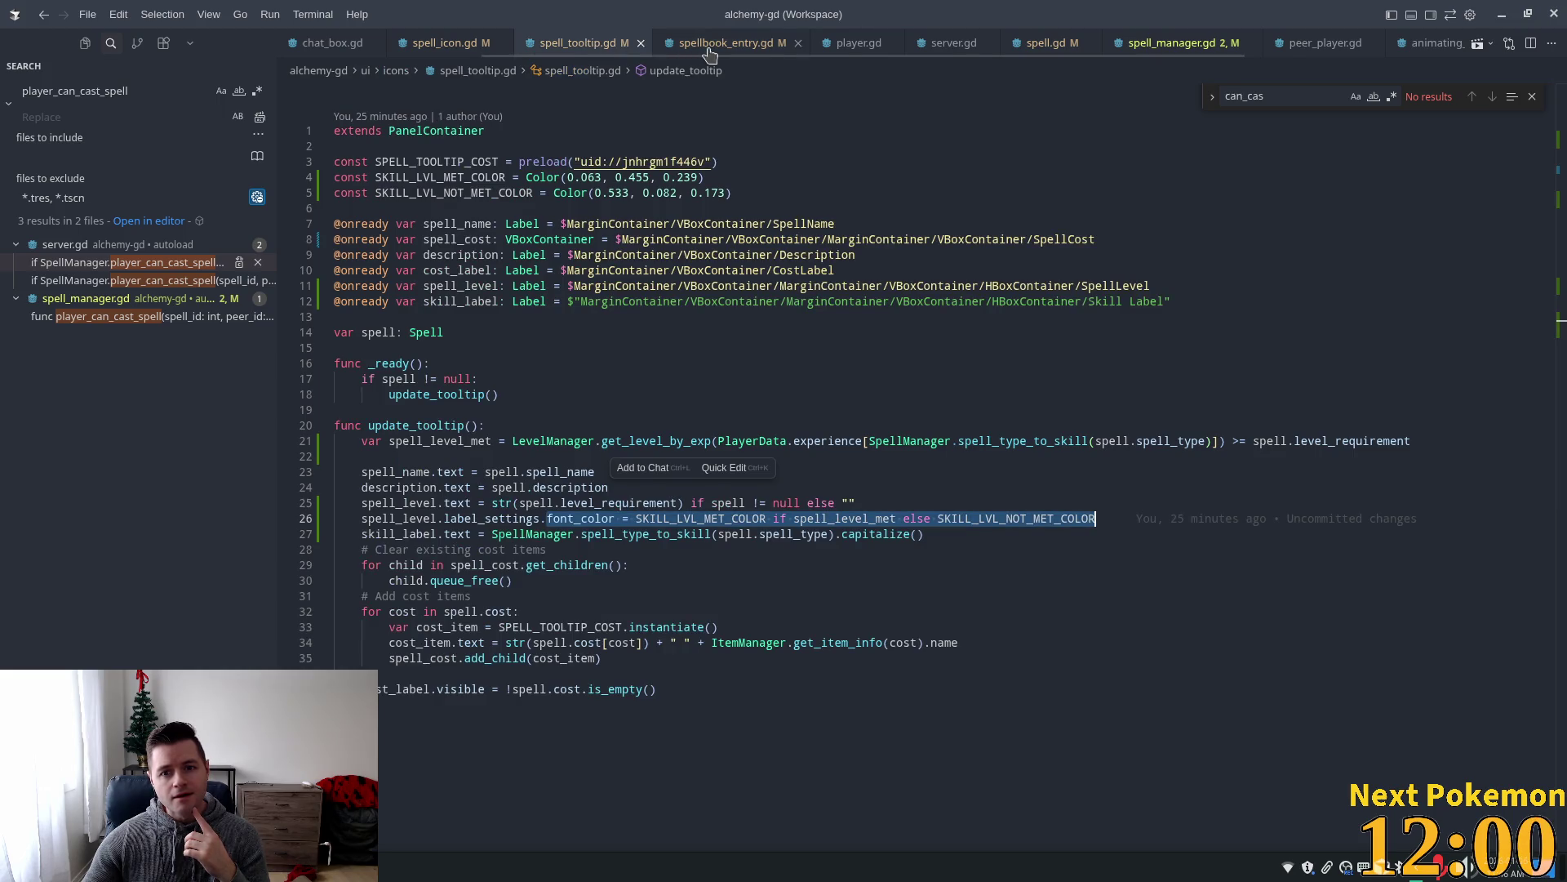
# Compare spell_tooltip.gd with spellbook_entry.gd, inspect the SPELL_ICON constant on line 15, then return to Godot.
pyautogui.click(707, 45)
pyautogui.click(588, 45)
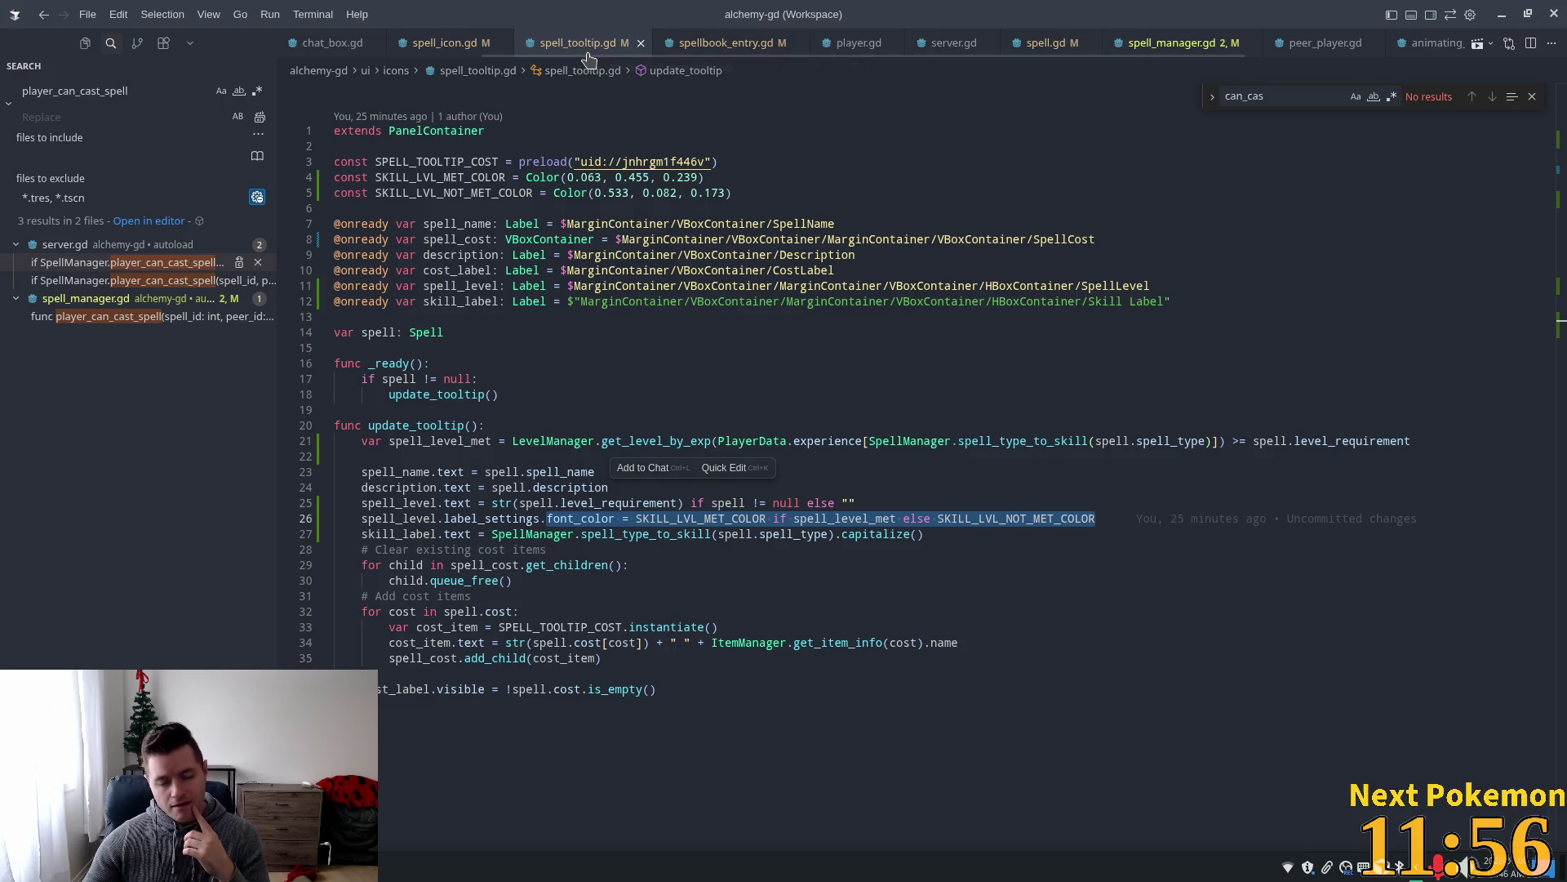
pyautogui.click(707, 42)
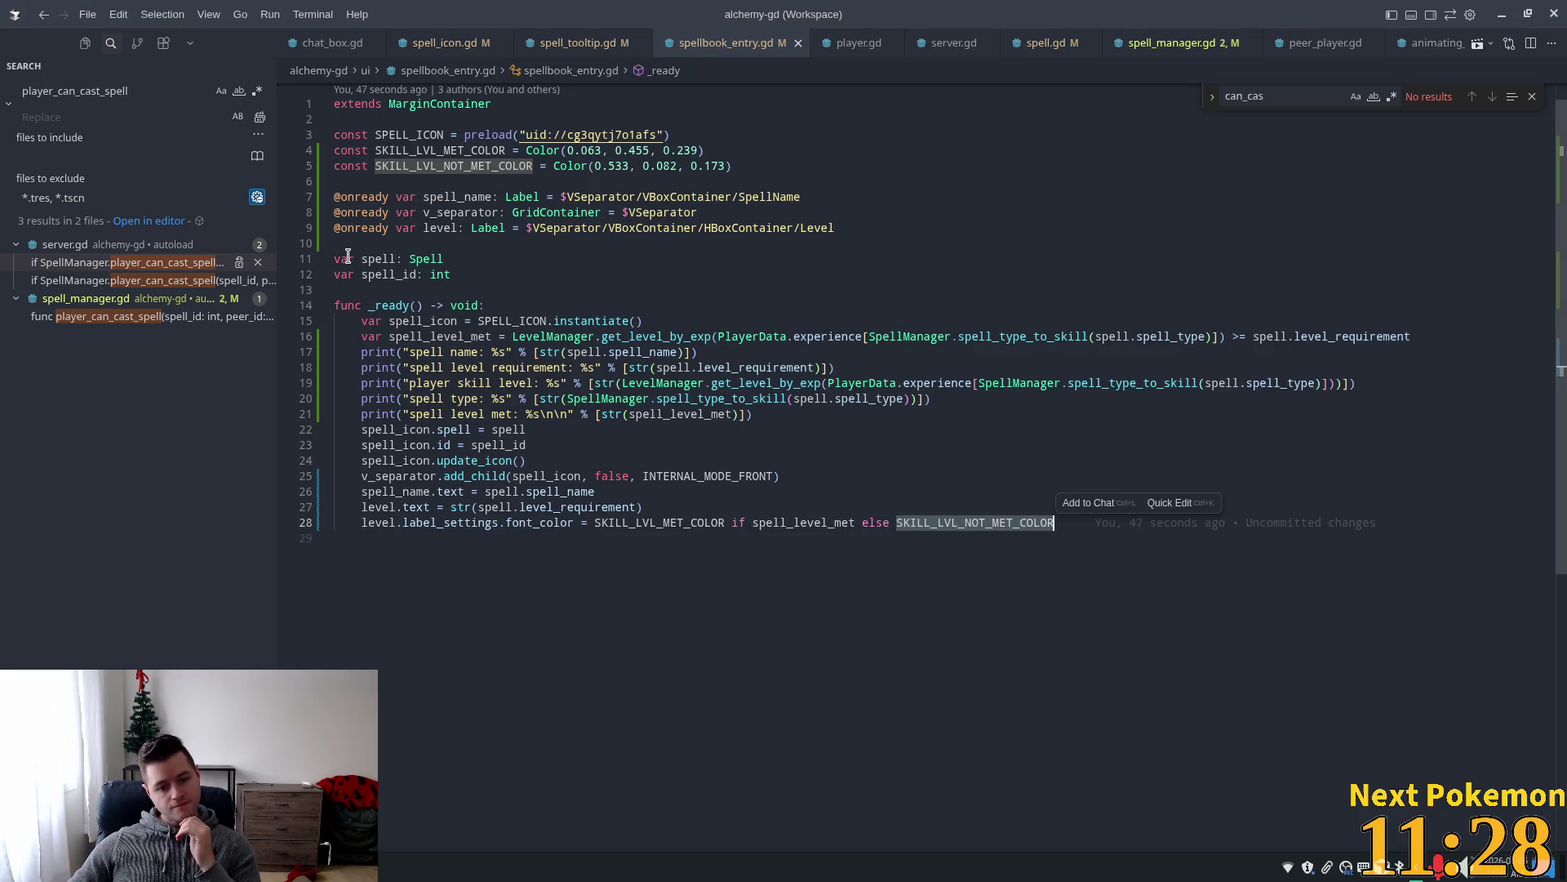
pyautogui.doubleClick(526, 320)
pyautogui.moveTo(534, 335)
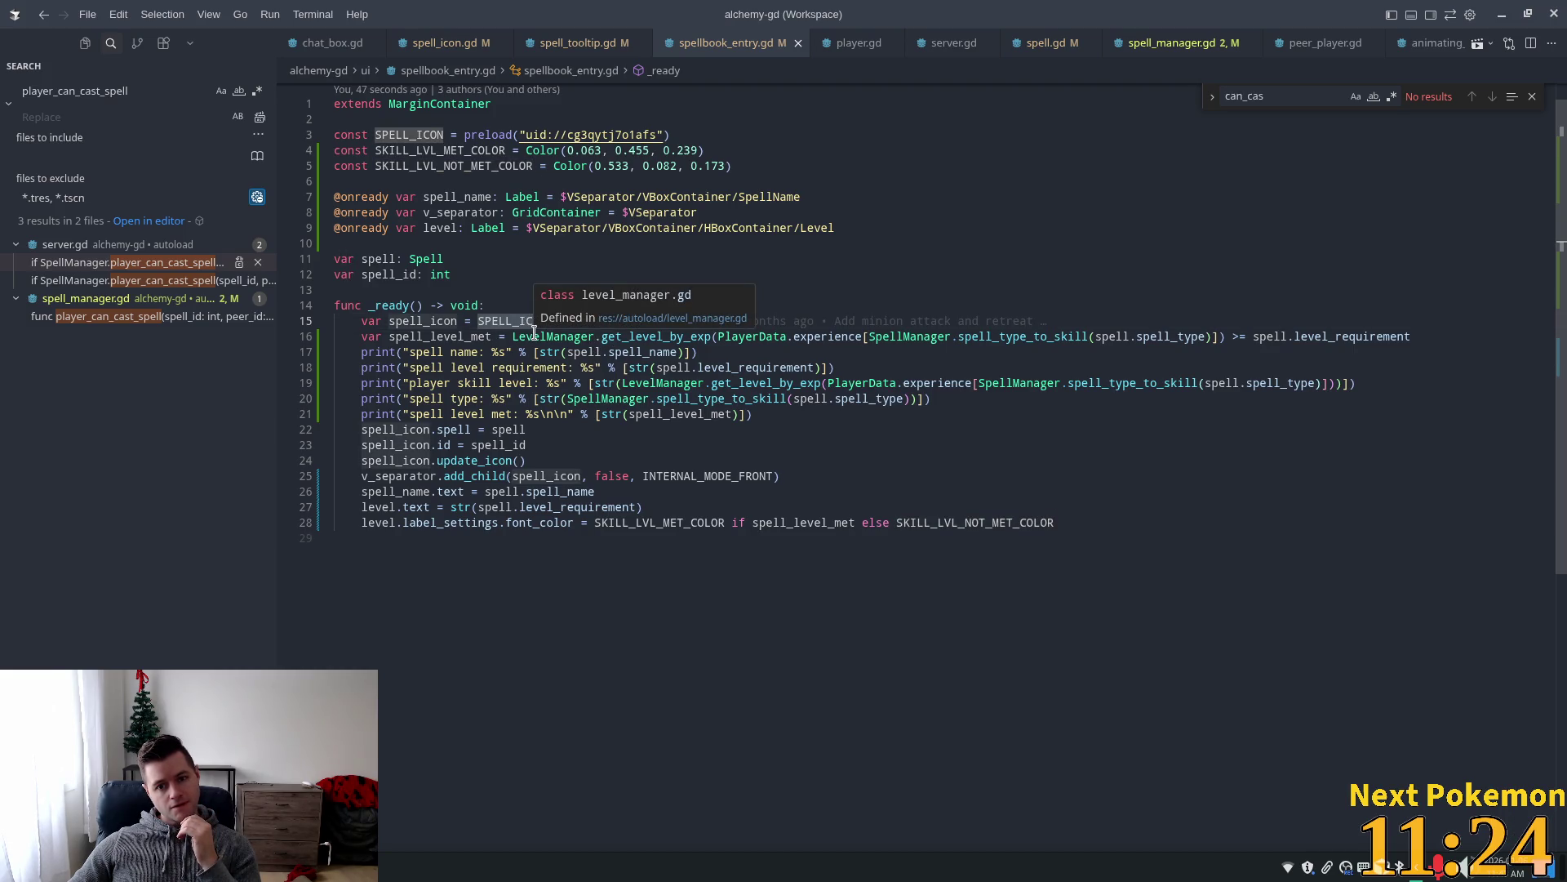
pyautogui.moveTo(507, 313)
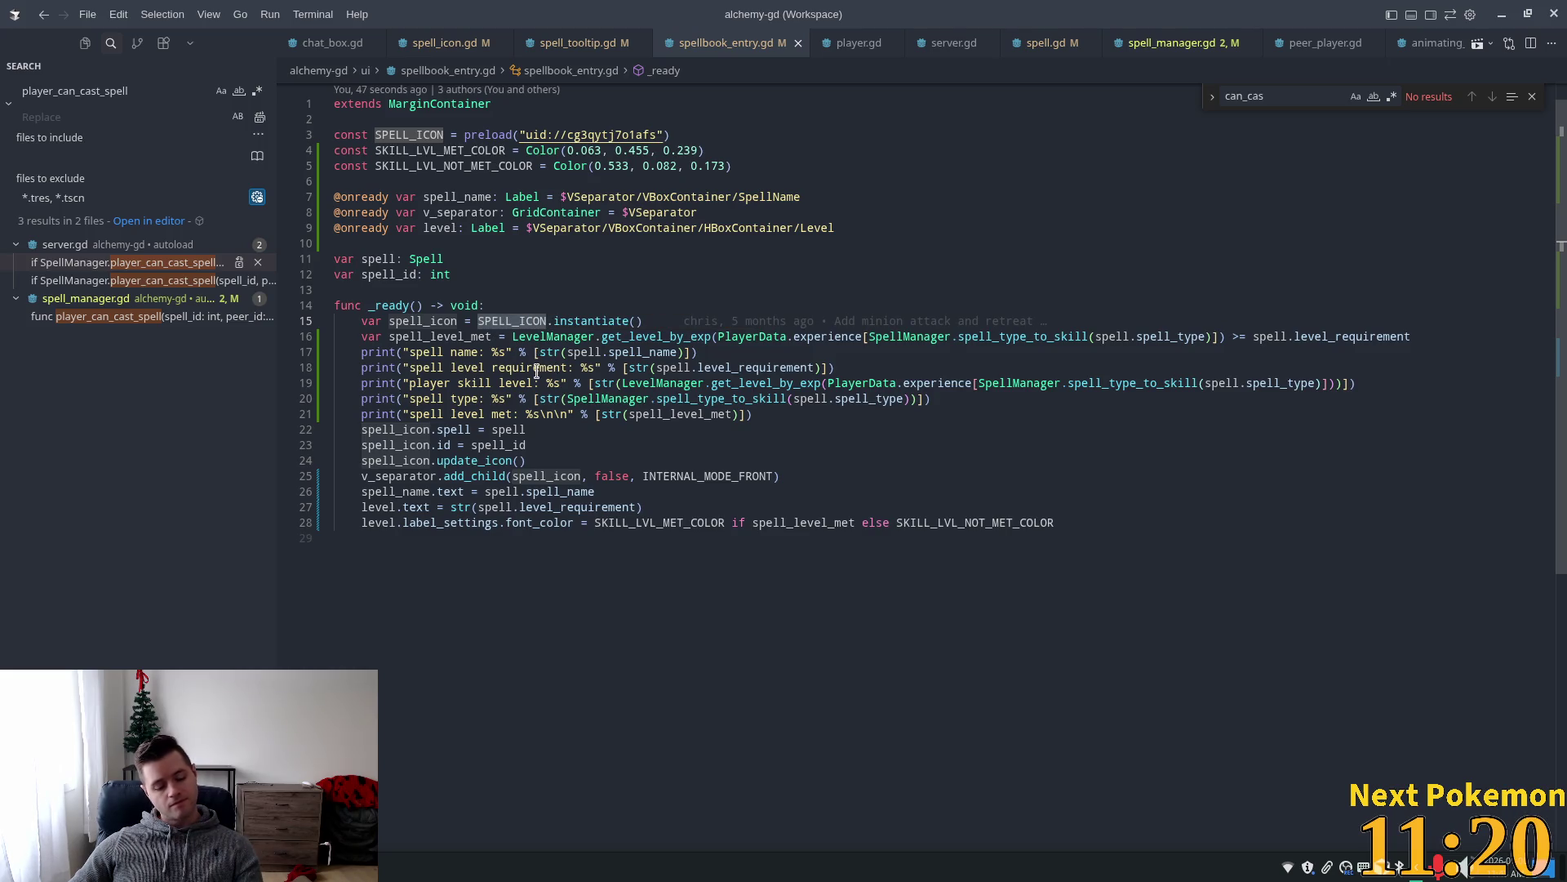
pyautogui.hotkey('alt', 'Tab')
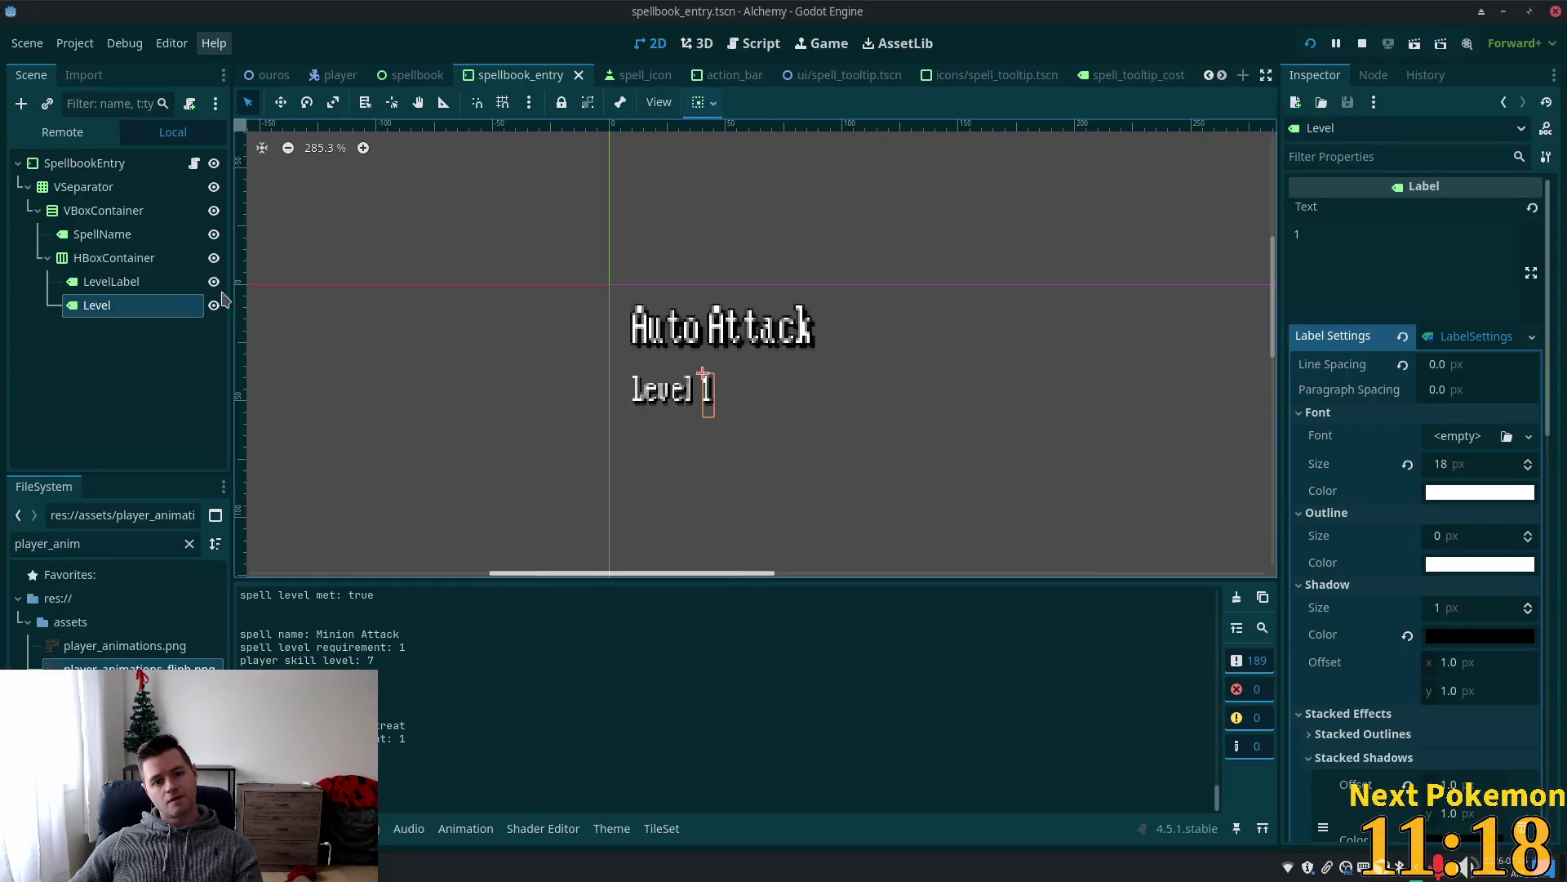
# Make the Level label's LabelSettings unique, then save the spellbook_entry scene and run the project.
pyautogui.click(114, 286)
pyautogui.click(117, 304)
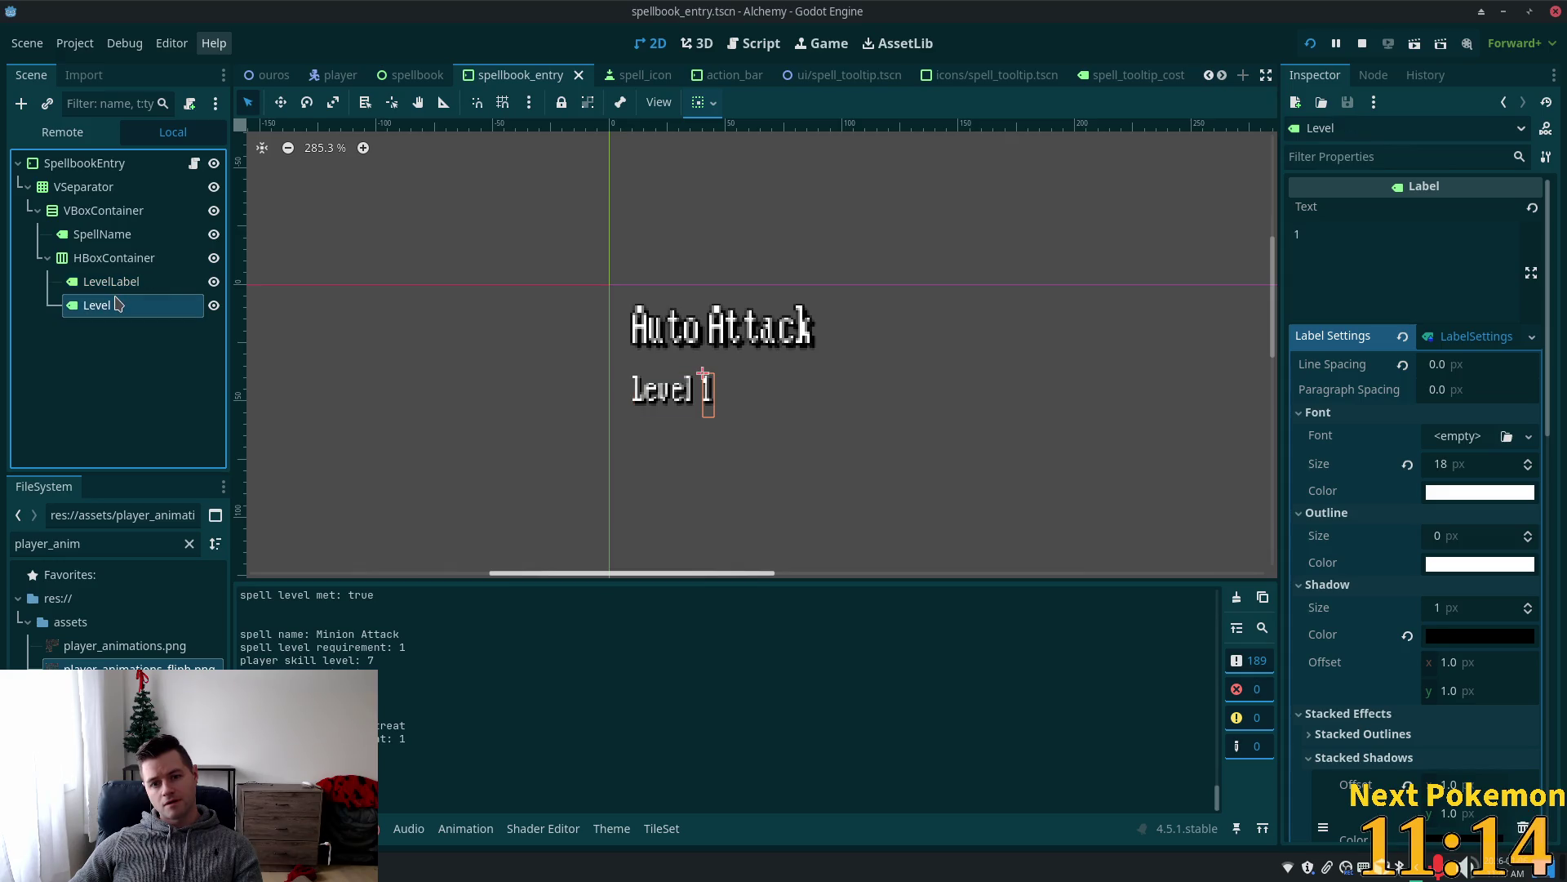
pyautogui.click(1531, 336)
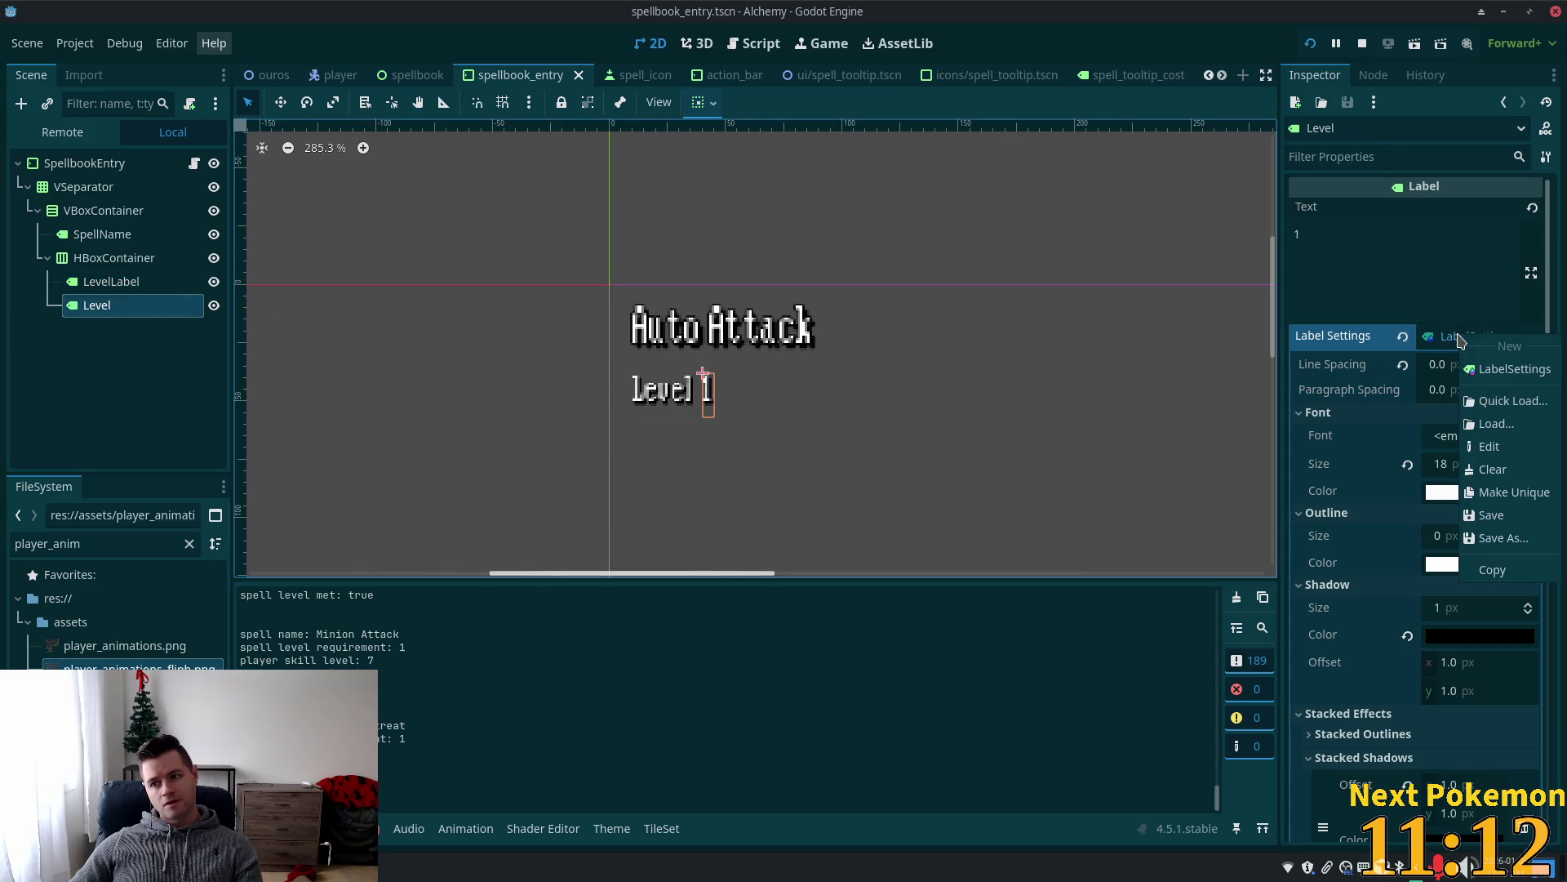
pyautogui.click(1538, 492)
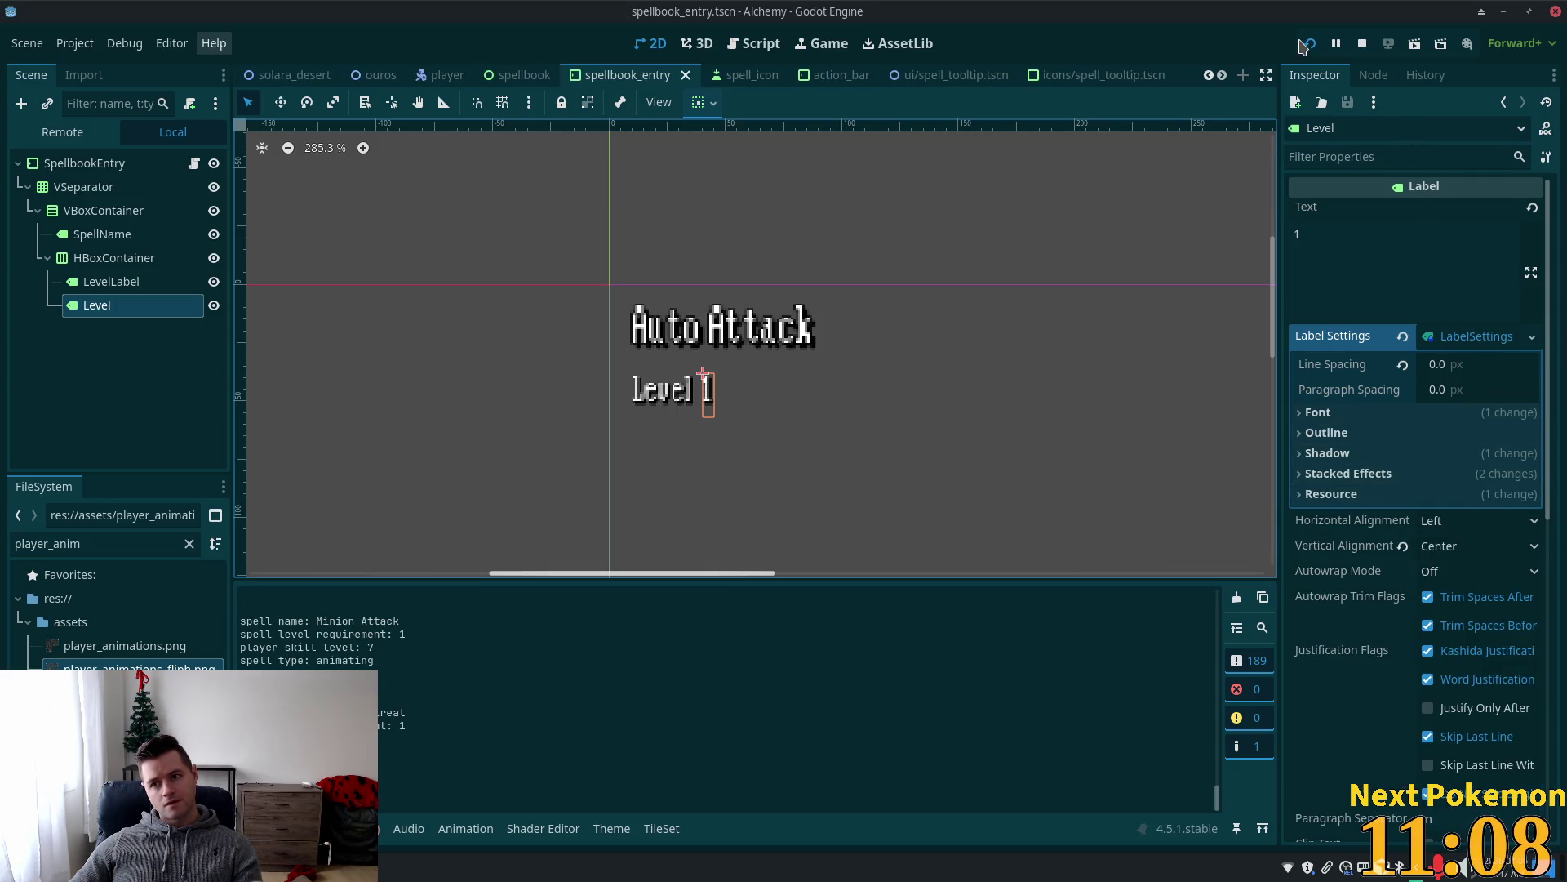
pyautogui.click(1310, 43)
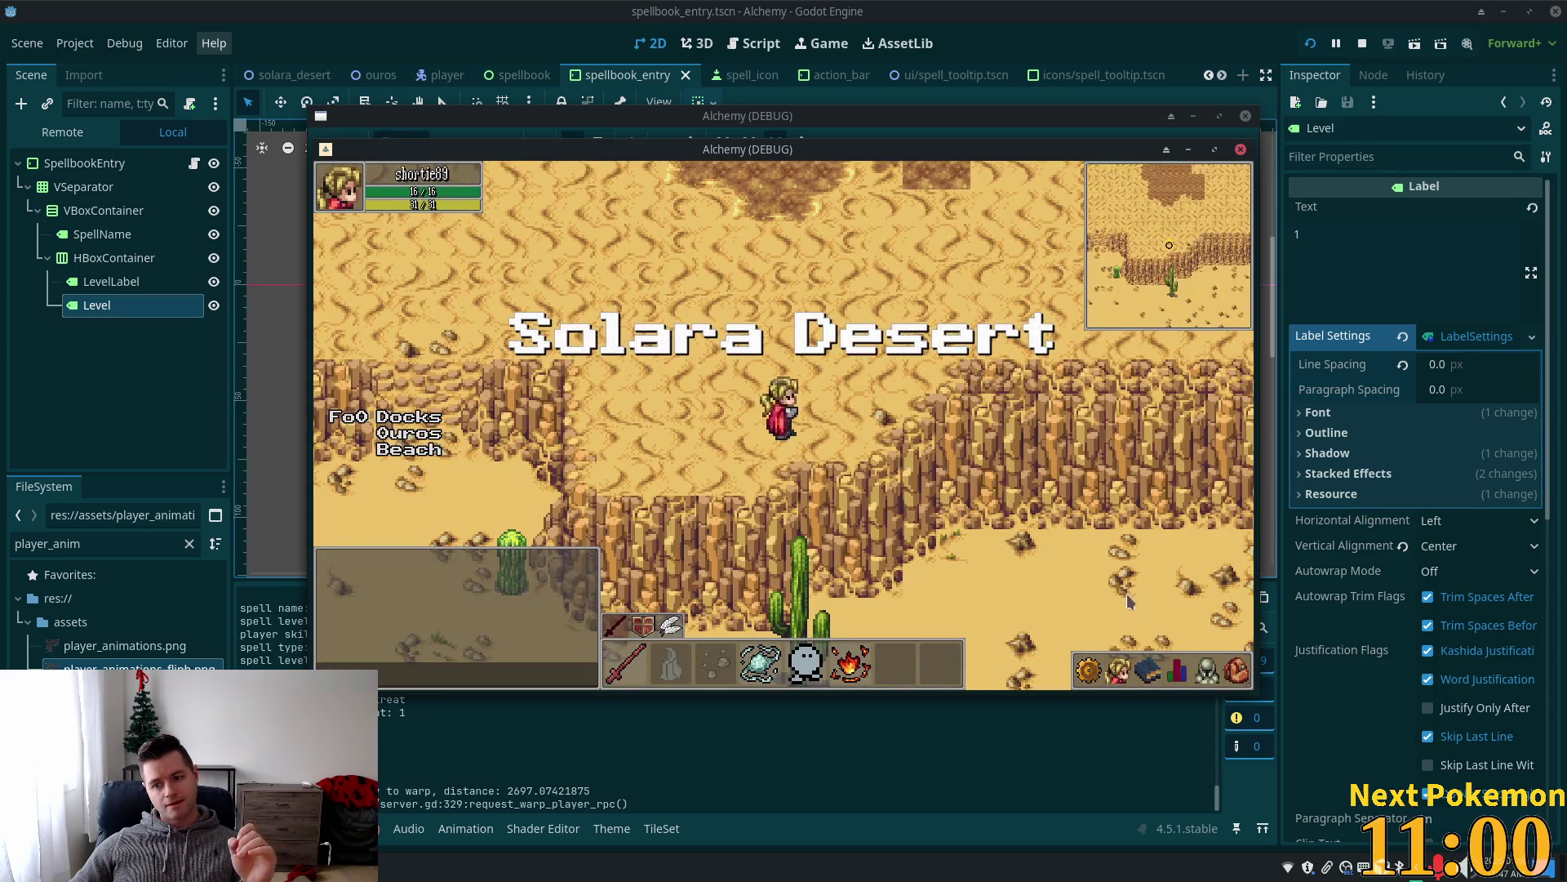
pyautogui.click(1149, 673)
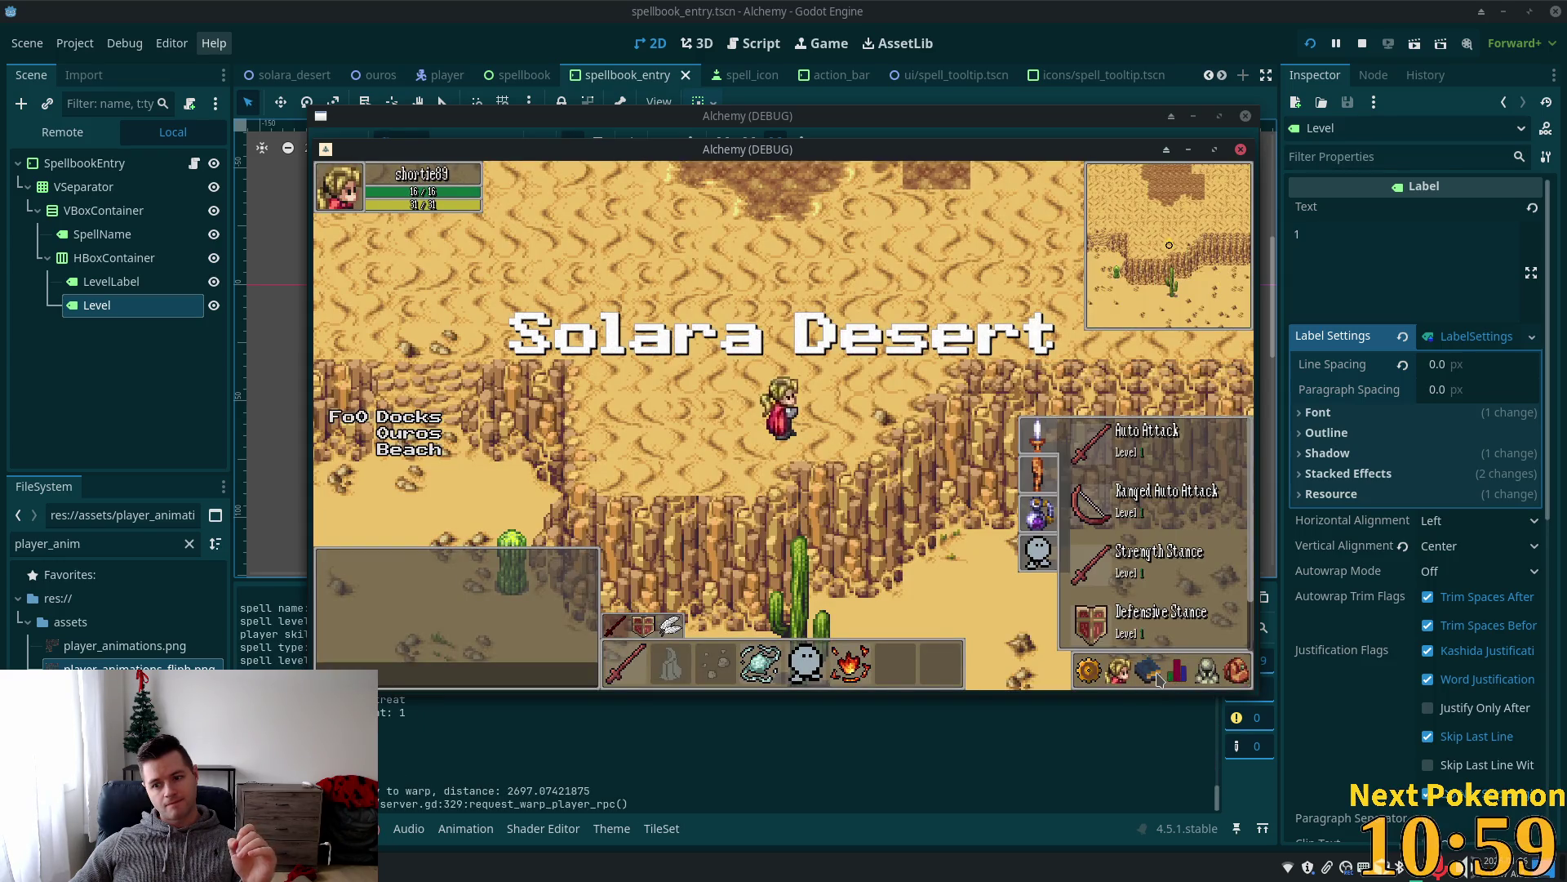
pyautogui.click(1031, 485)
pyautogui.click(1032, 485)
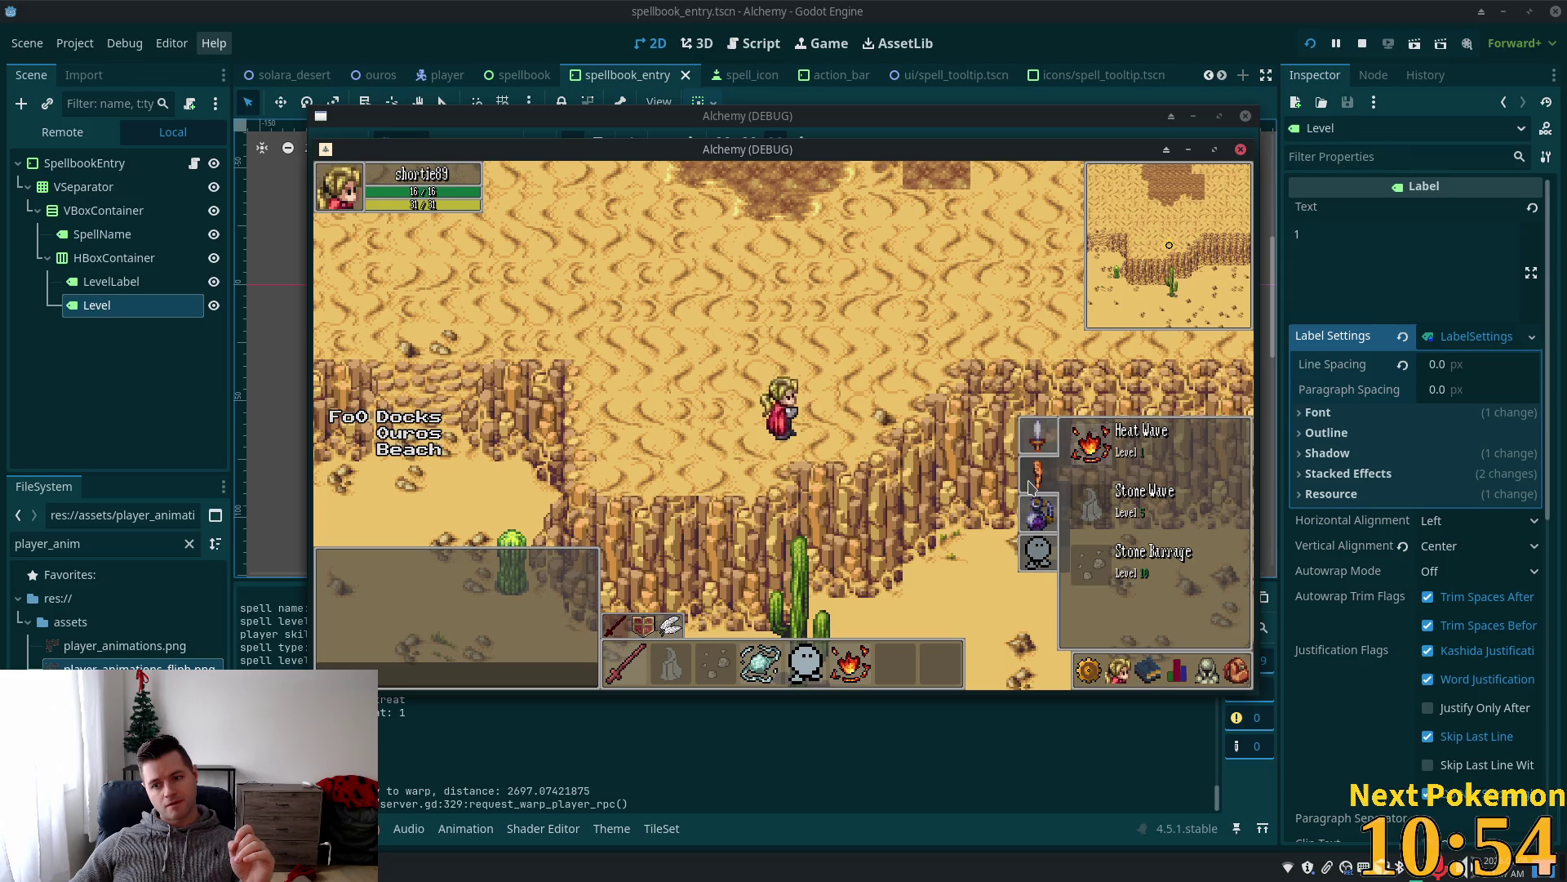
pyautogui.press('Escape')
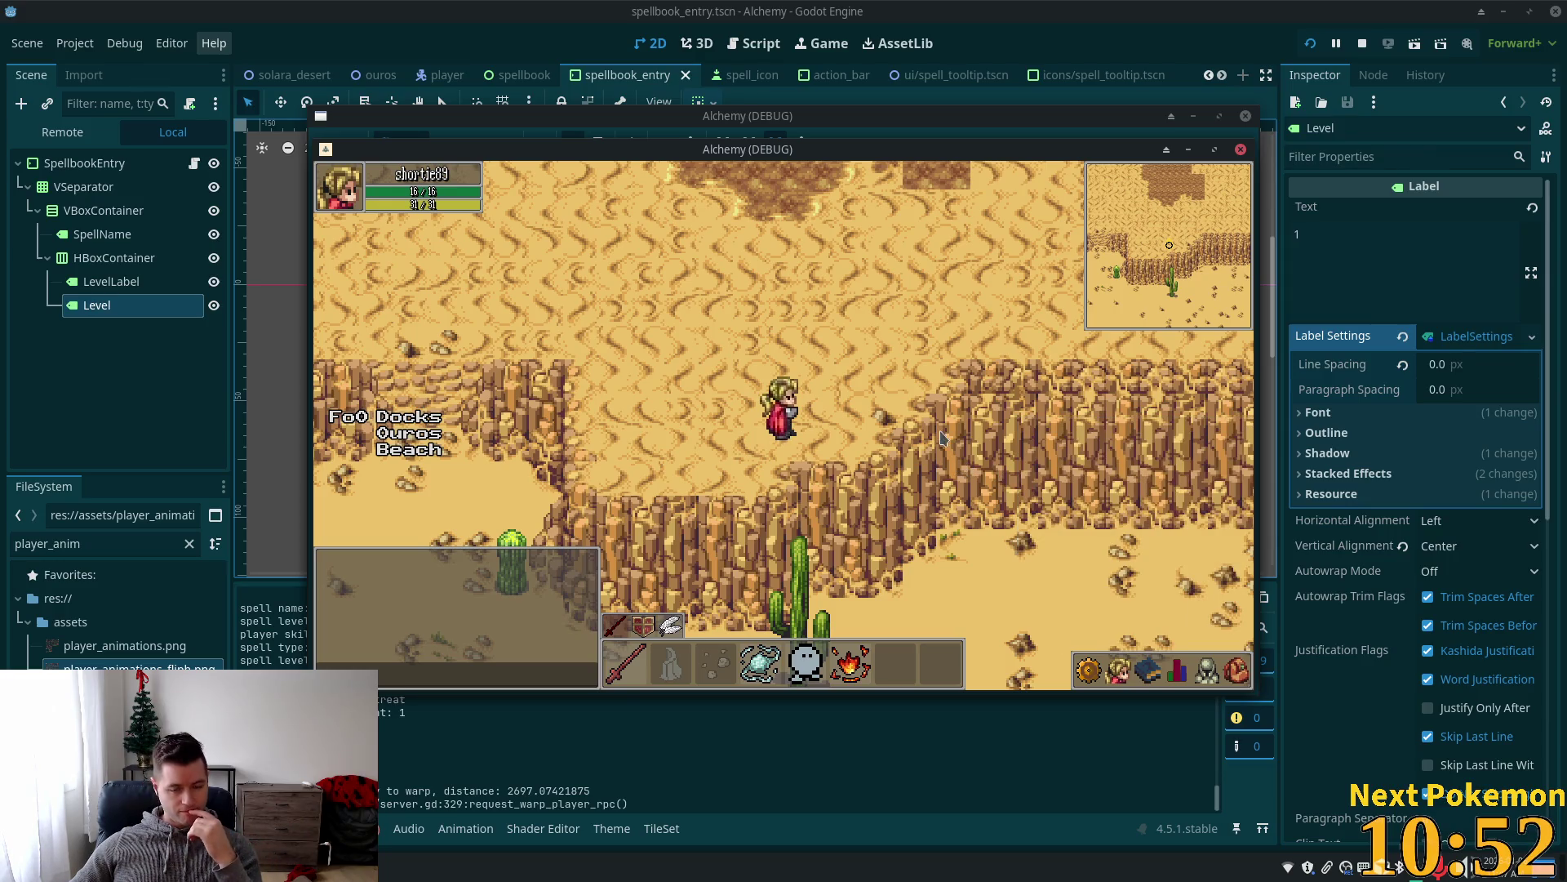
pyautogui.click(980, 63)
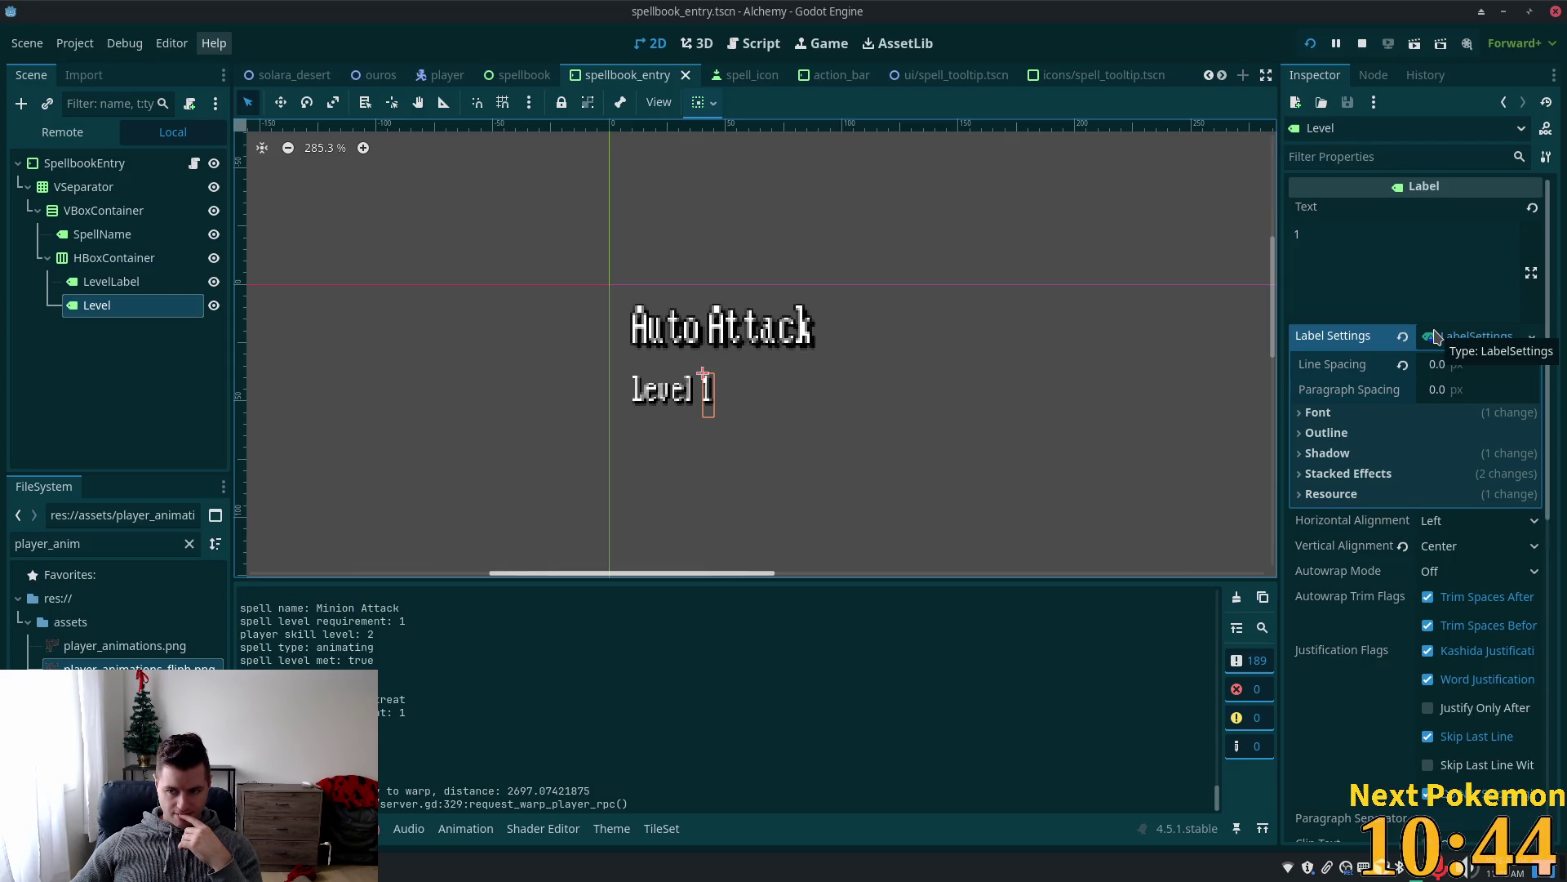
# Scroll through the Level node's Inspector properties, then switch to spellbook_entry.gd in Cursor.
pyautogui.scroll(-3, 1512, 498)
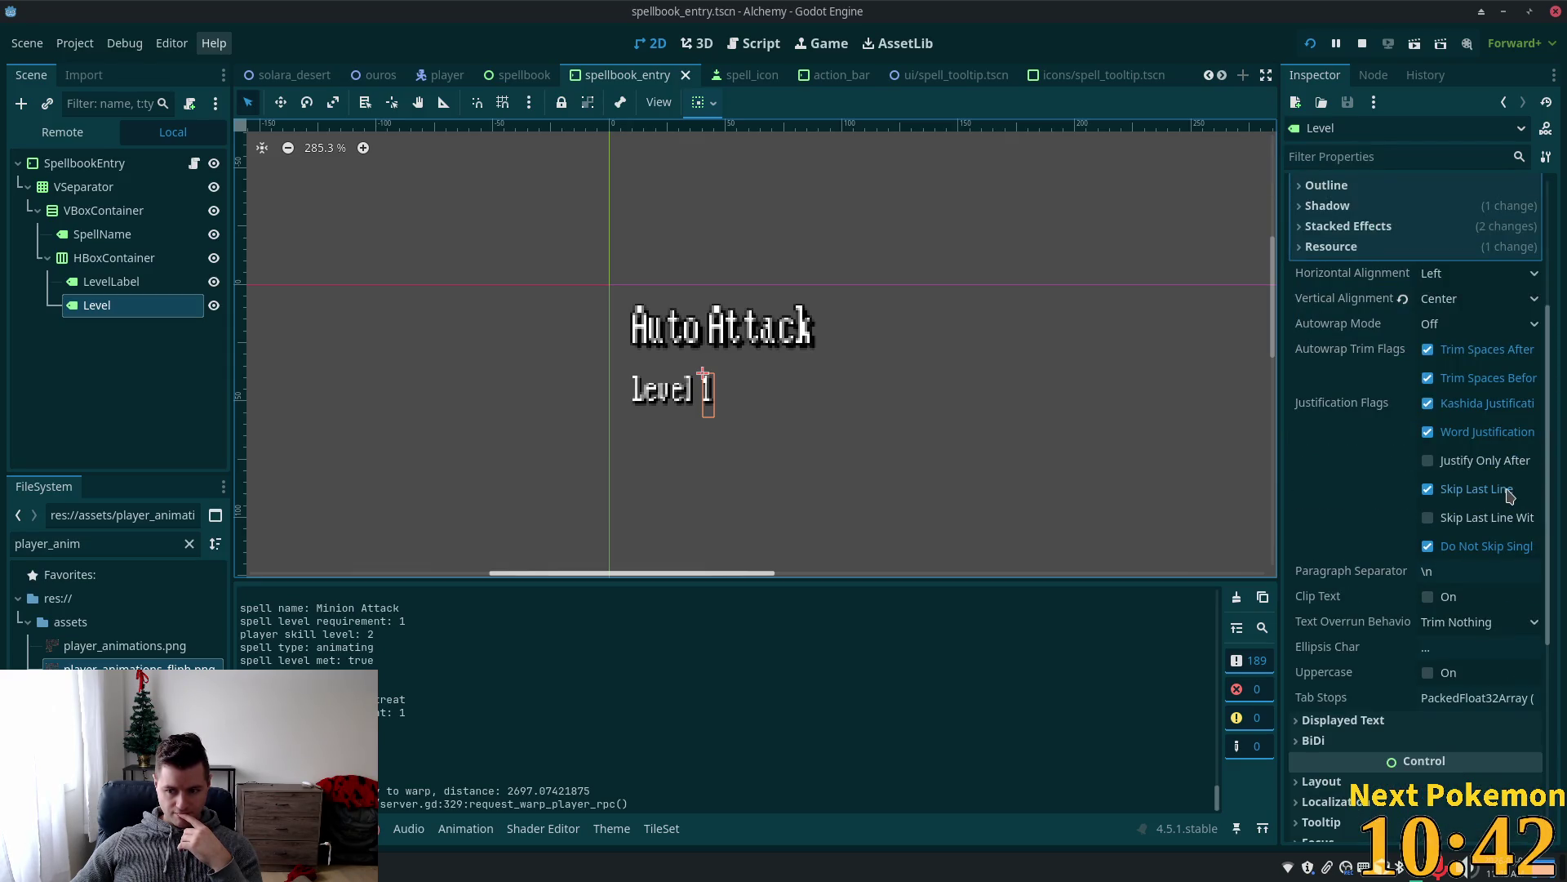
pyautogui.scroll(-3, 1509, 496)
pyautogui.scroll(-1, 1509, 496)
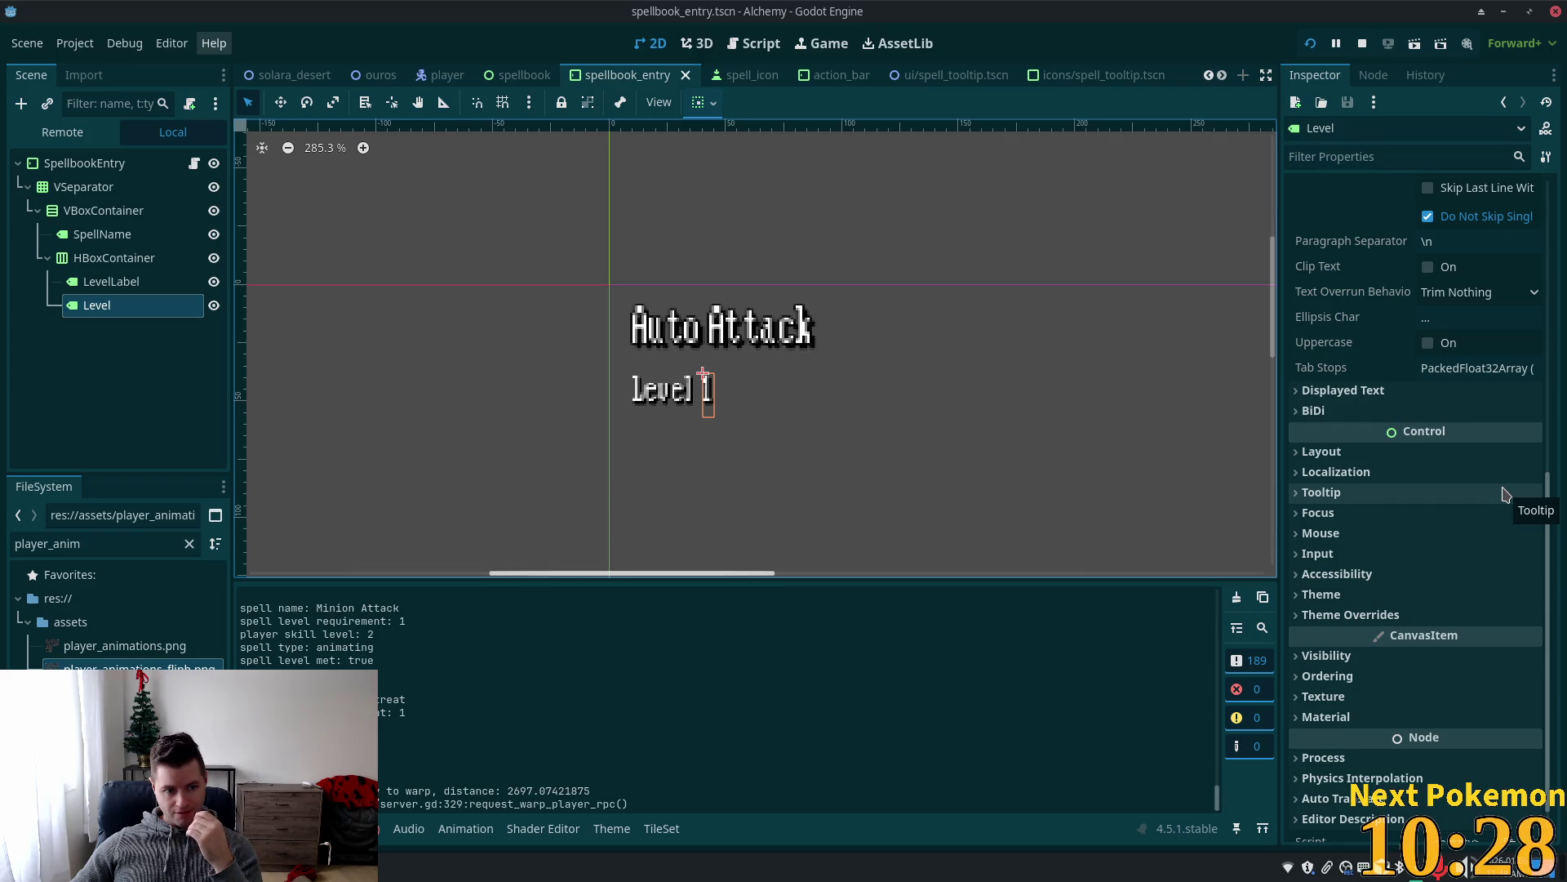
pyautogui.scroll(5, 1451, 433)
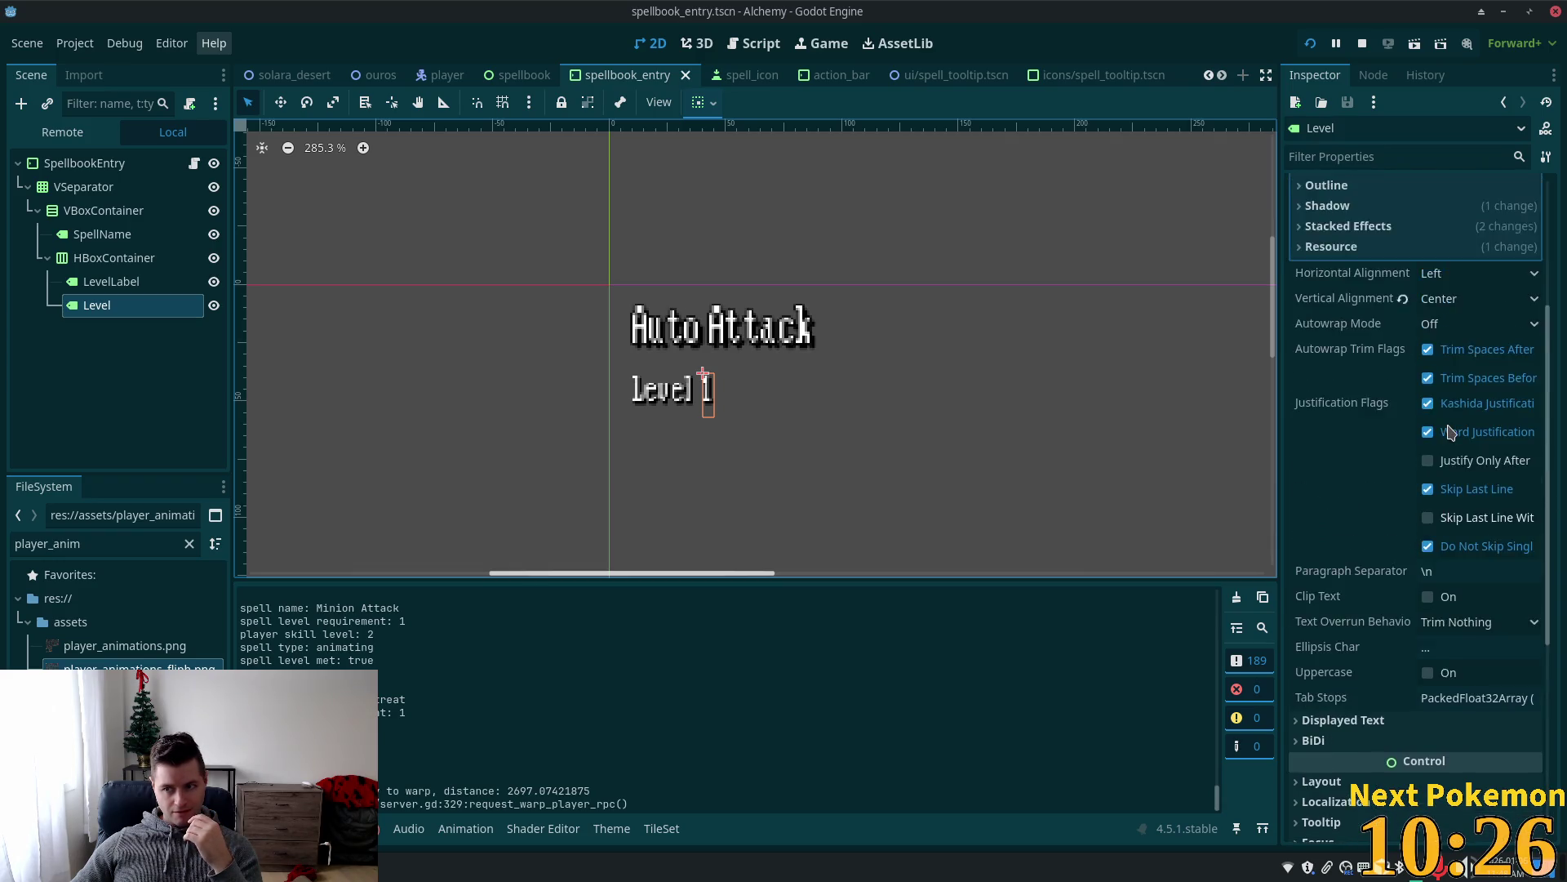
pyautogui.scroll(4, 1450, 433)
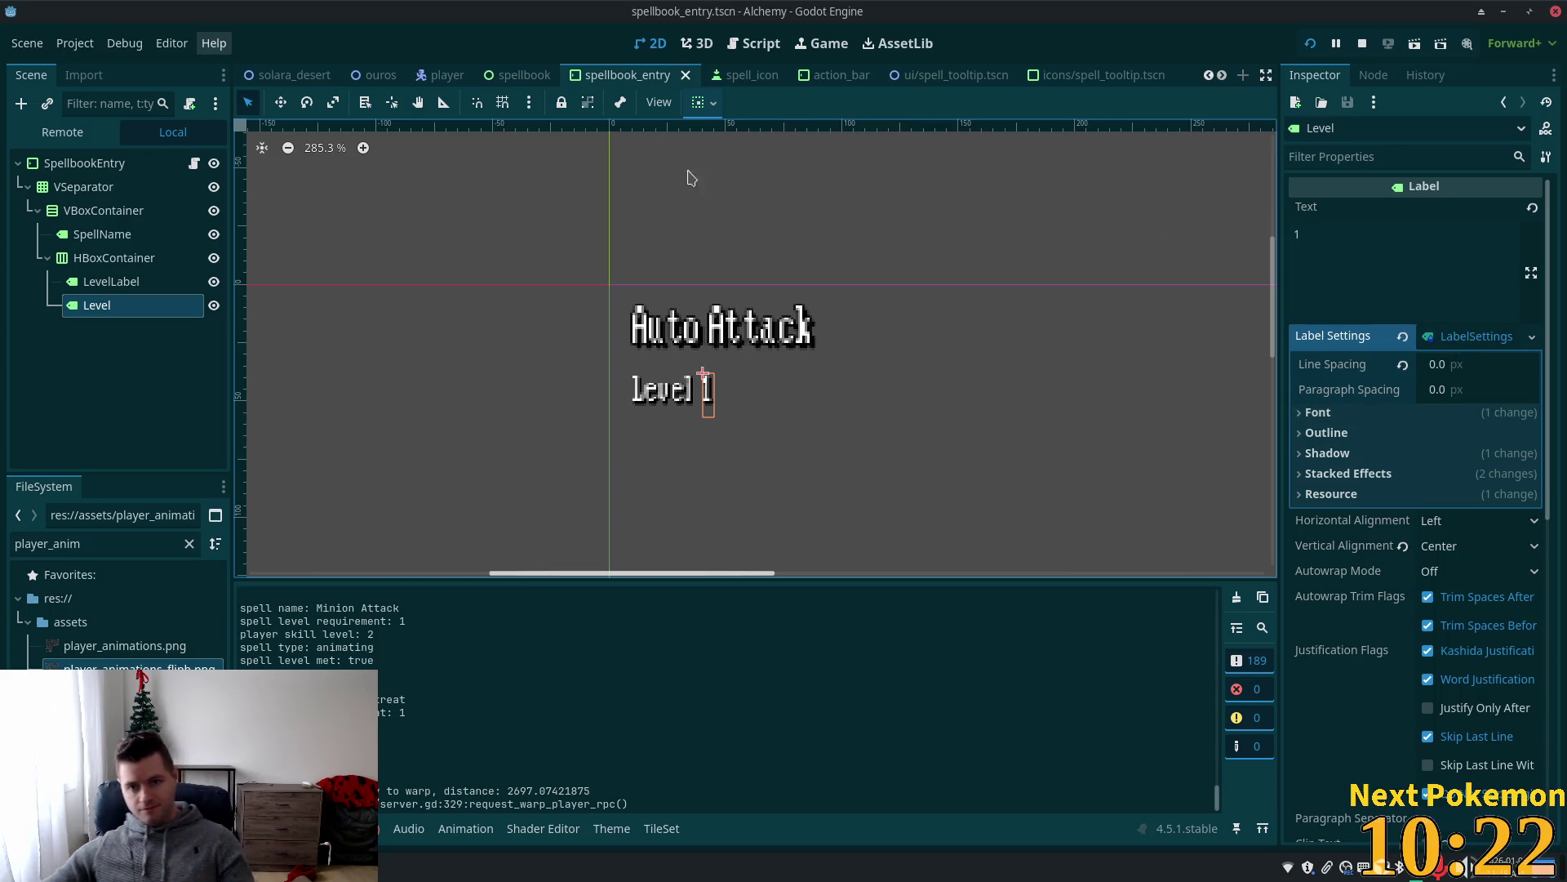
pyautogui.hotkey('alt', 'Tab')
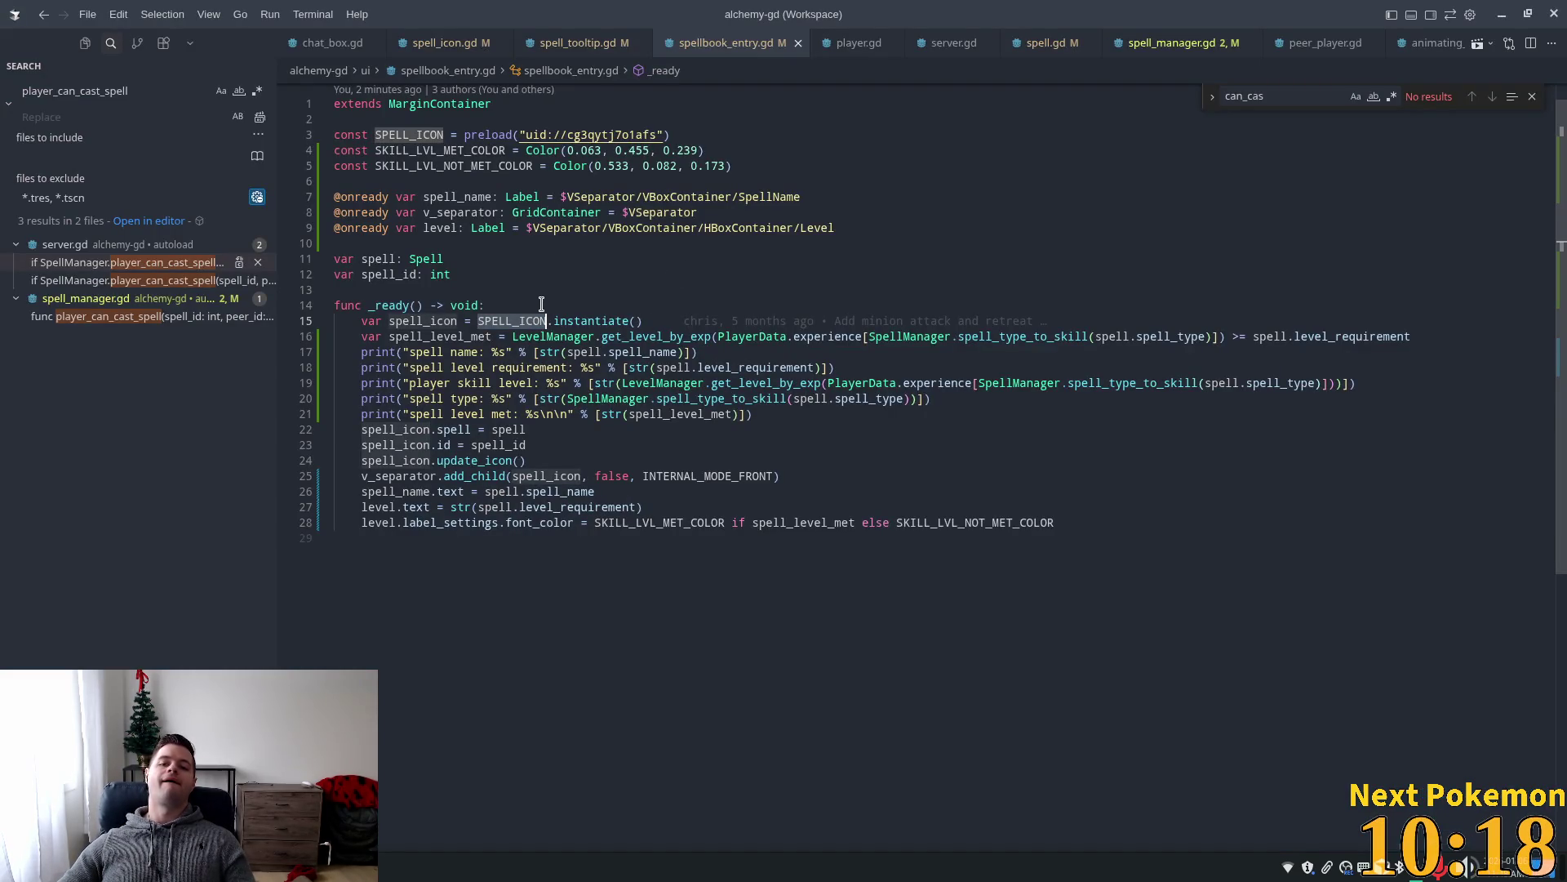
pyautogui.click(382, 519)
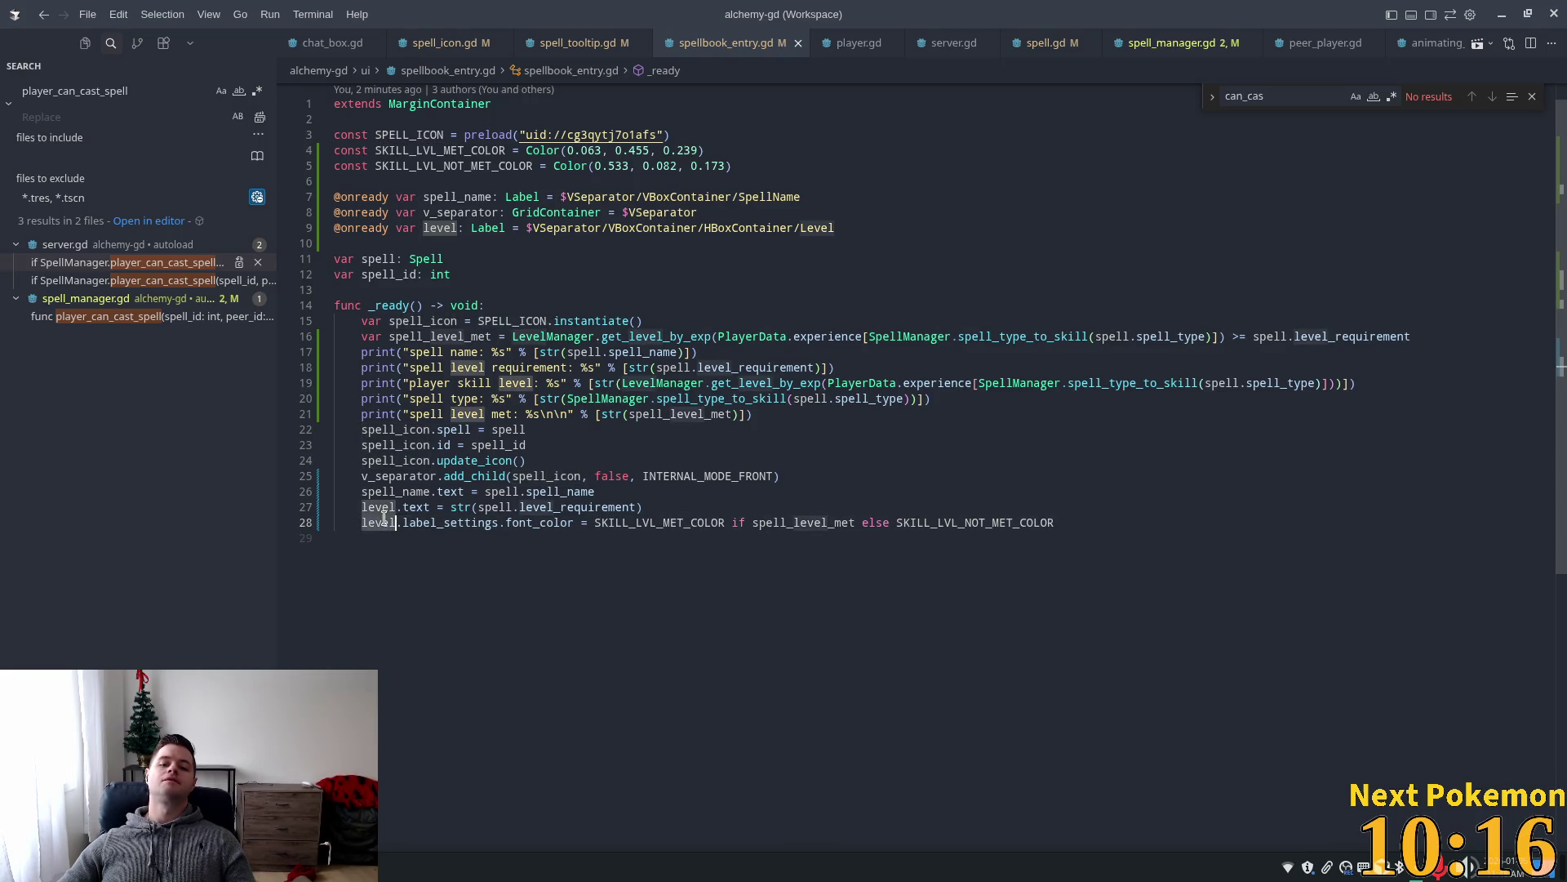
pyautogui.click(667, 494)
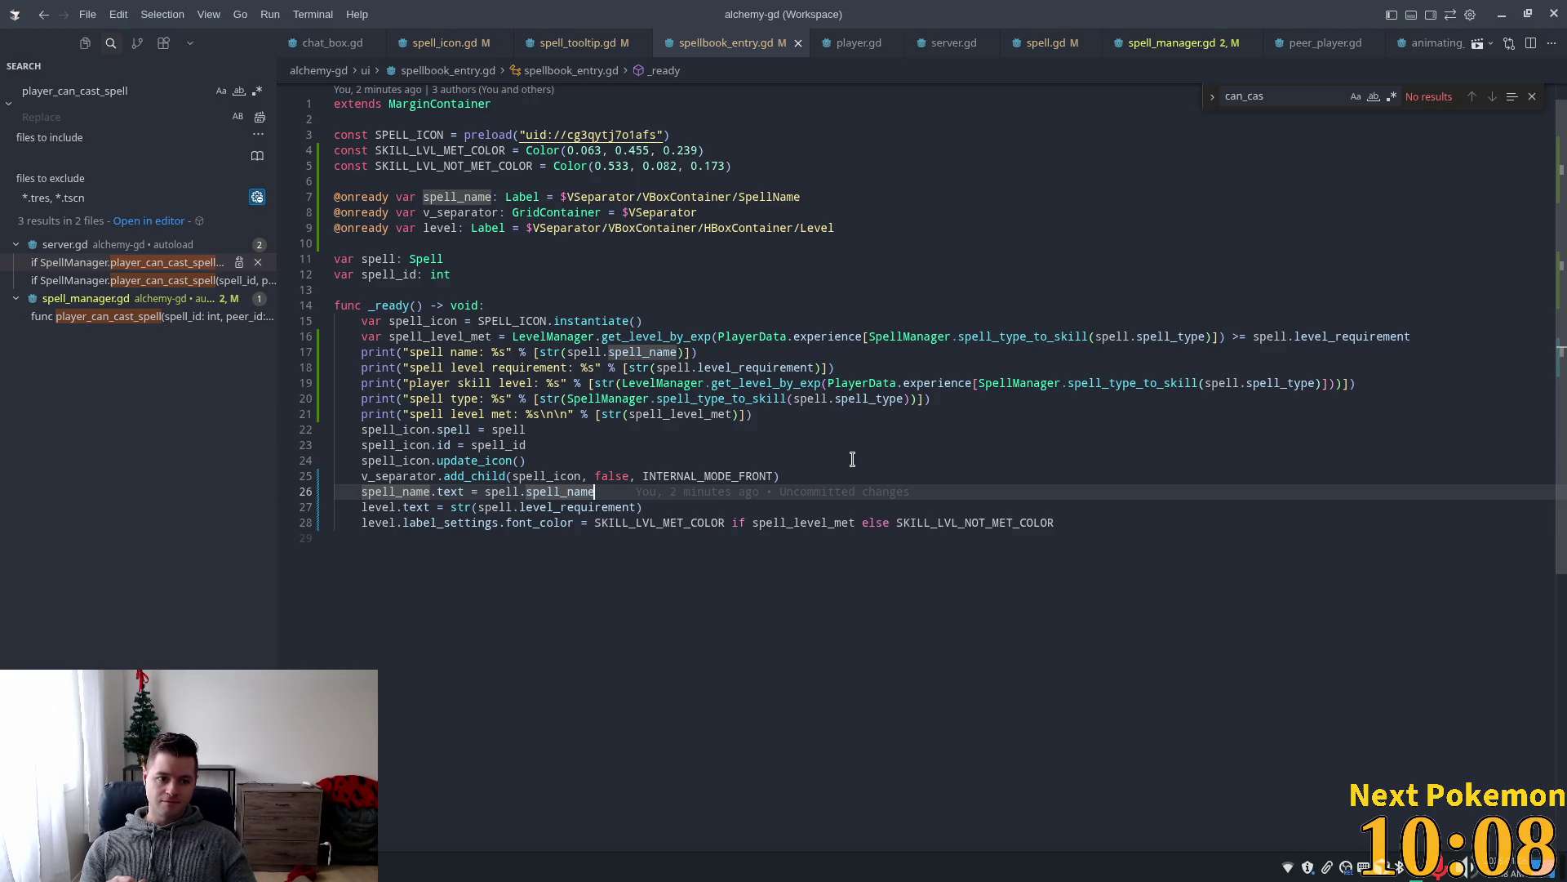
pyautogui.hotkey('alt', 'Tab')
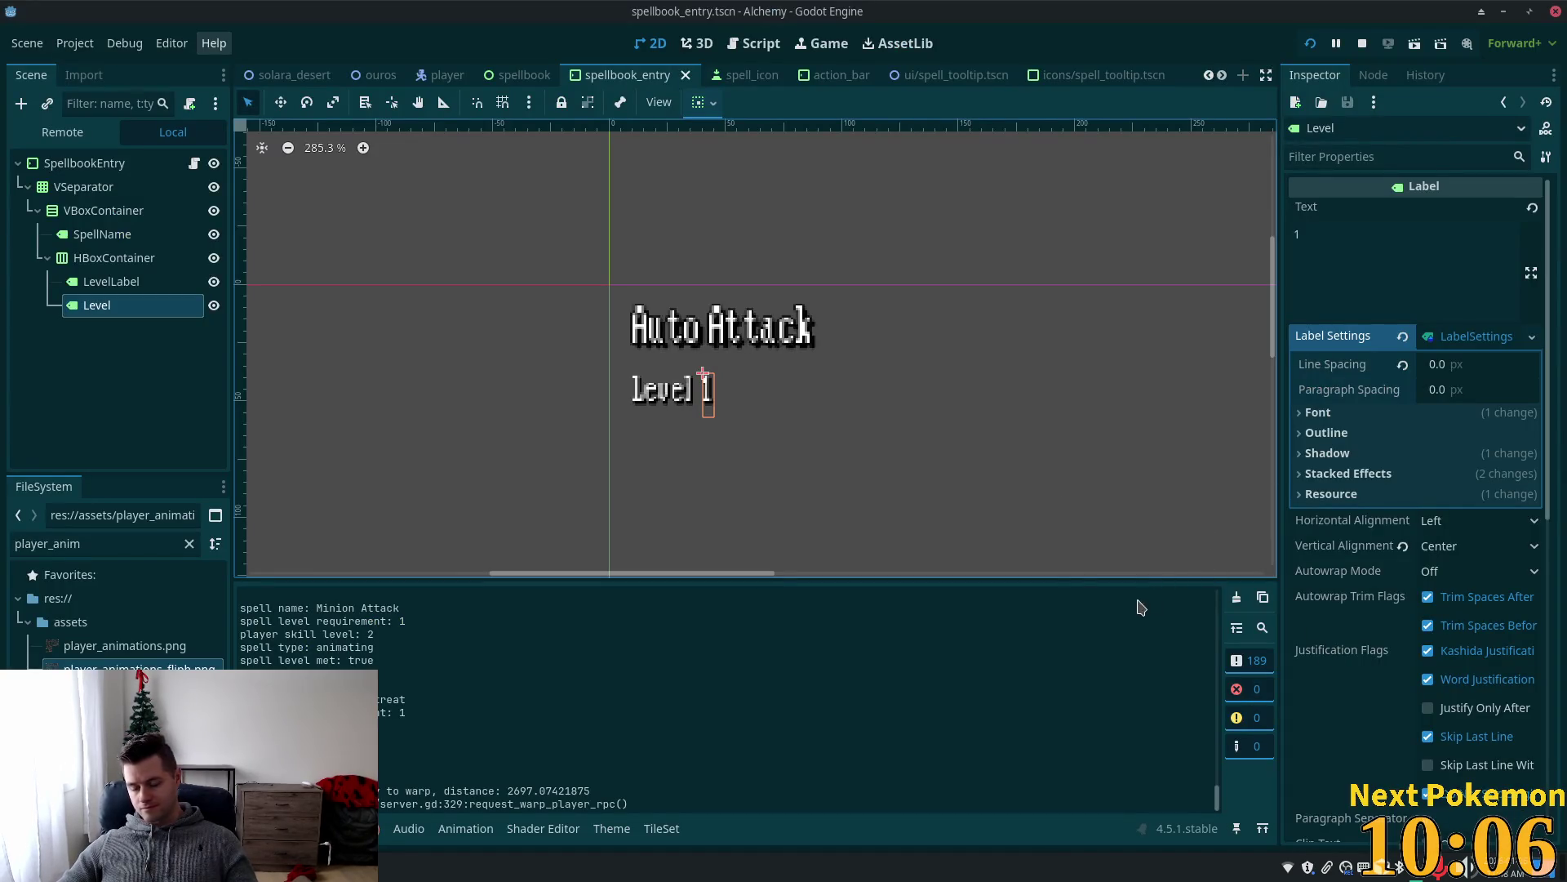
# Run the game with F5 and open the spellbook tab listing Heat Wave, Stone Wave and Stone Barrage.
pyautogui.press('super')
pyautogui.press('Escape')
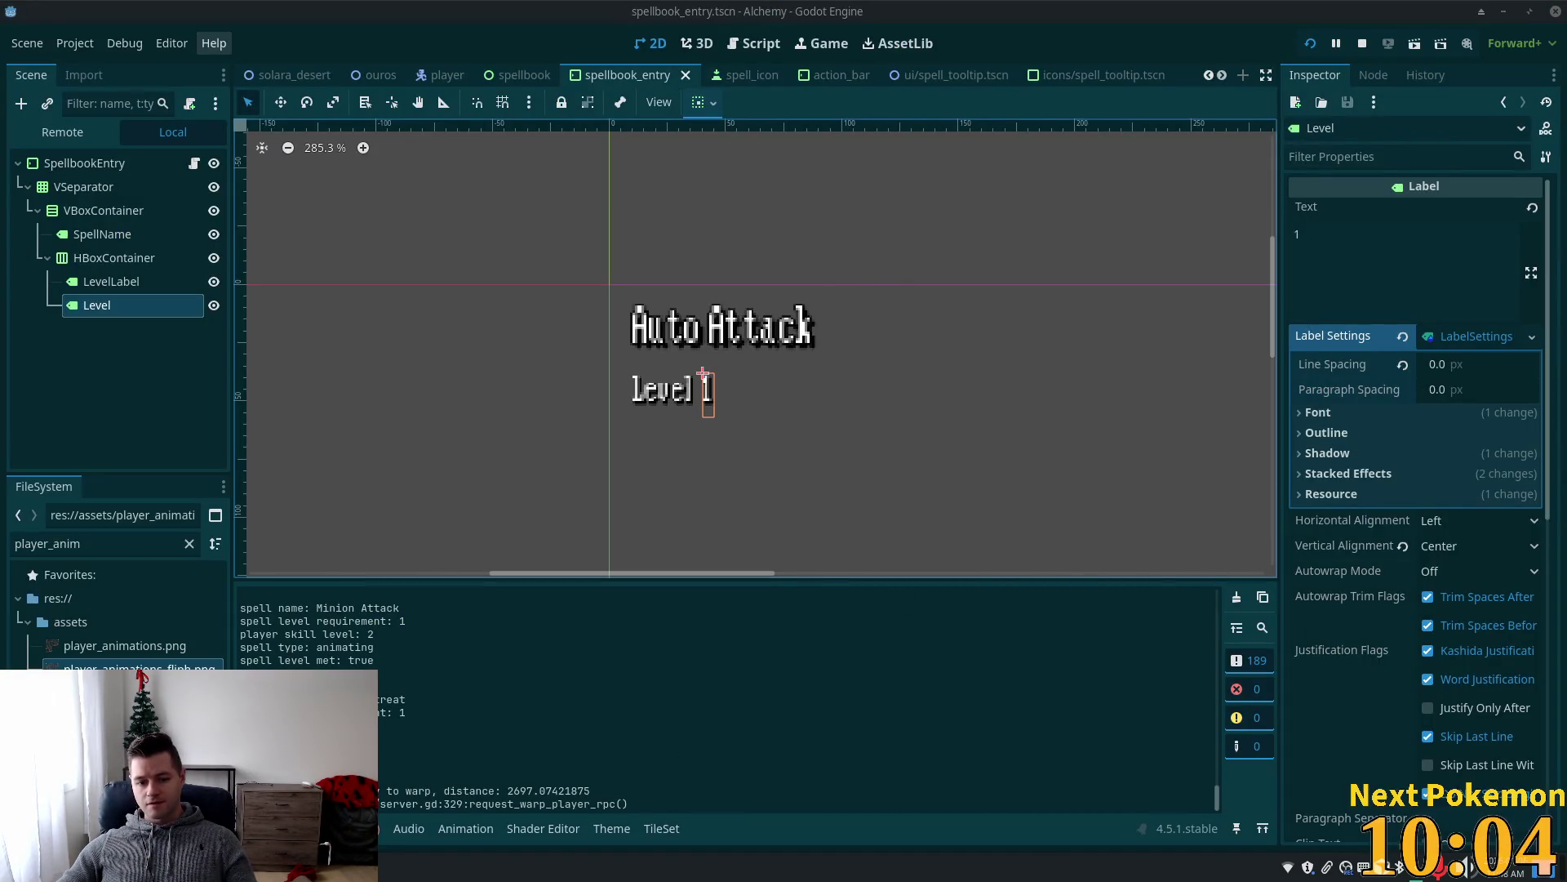
pyautogui.press('F5')
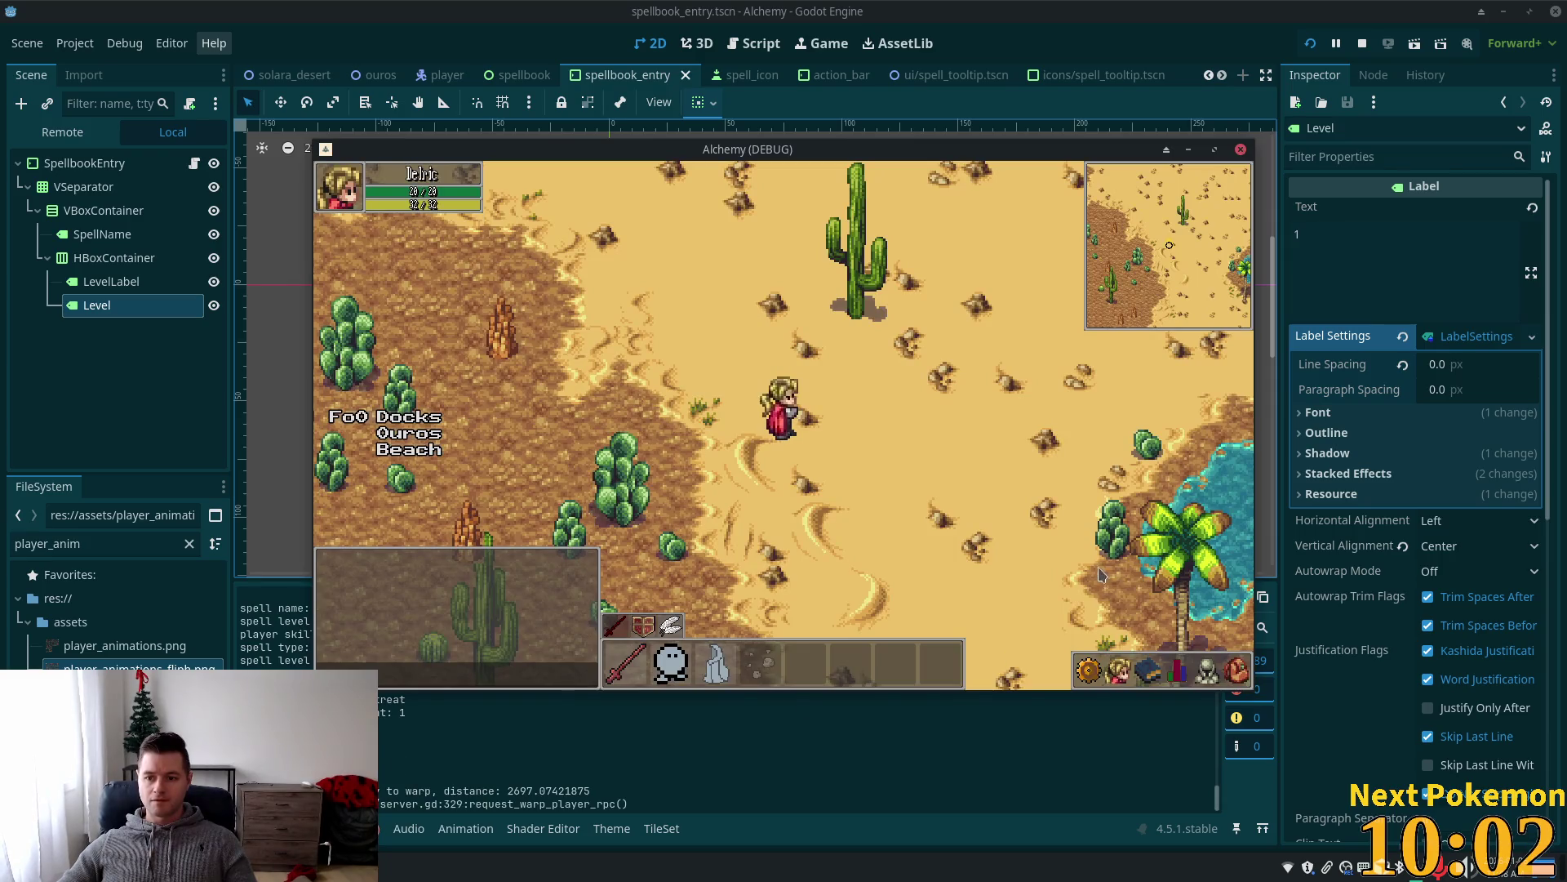
pyautogui.click(1149, 667)
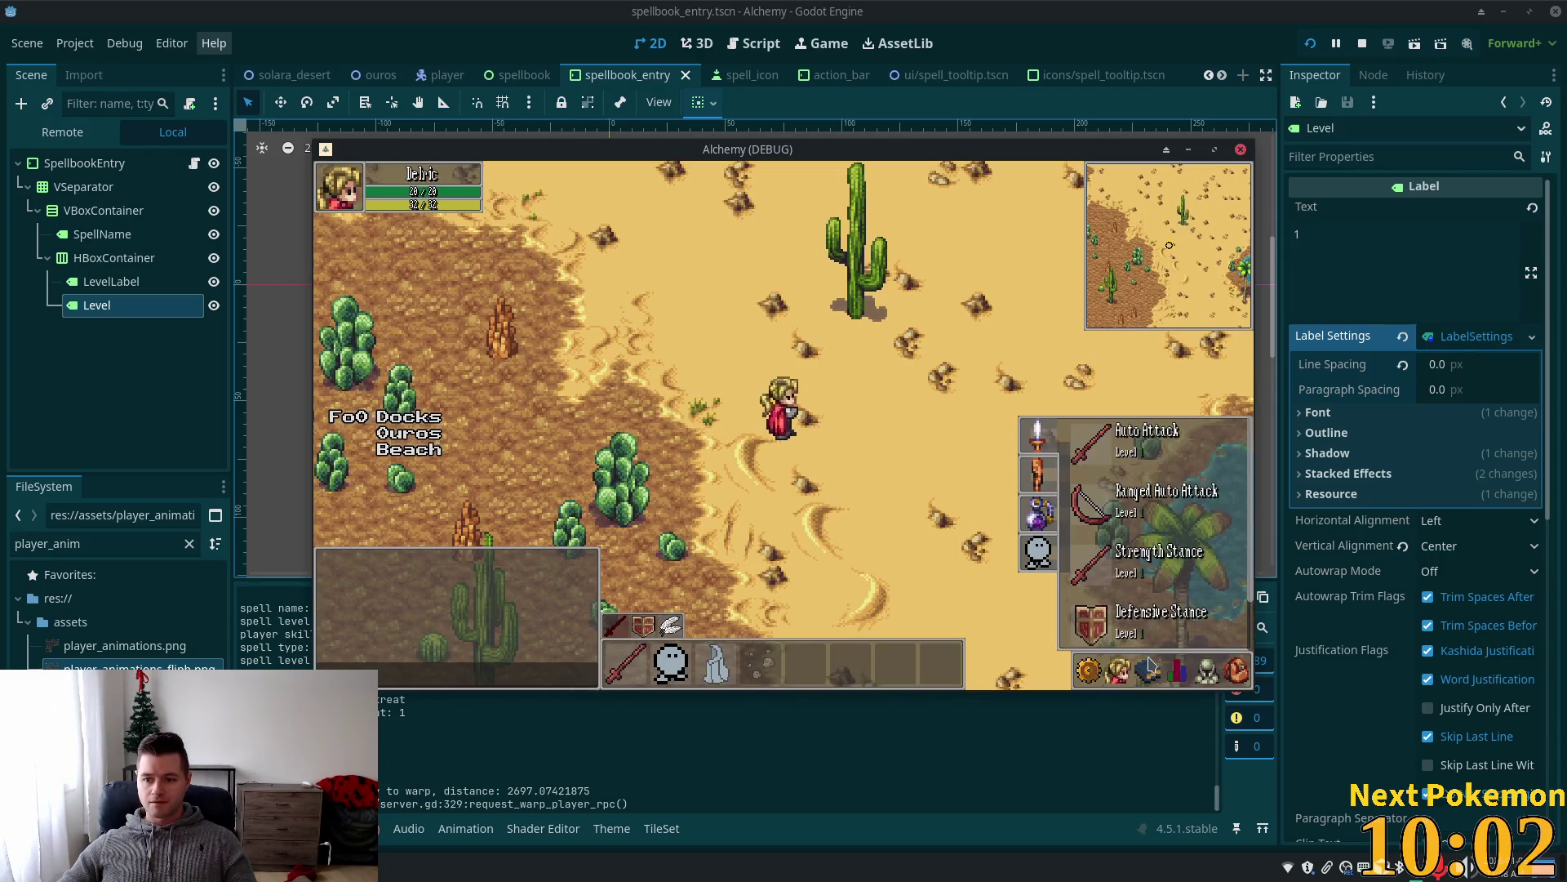
pyautogui.click(1029, 476)
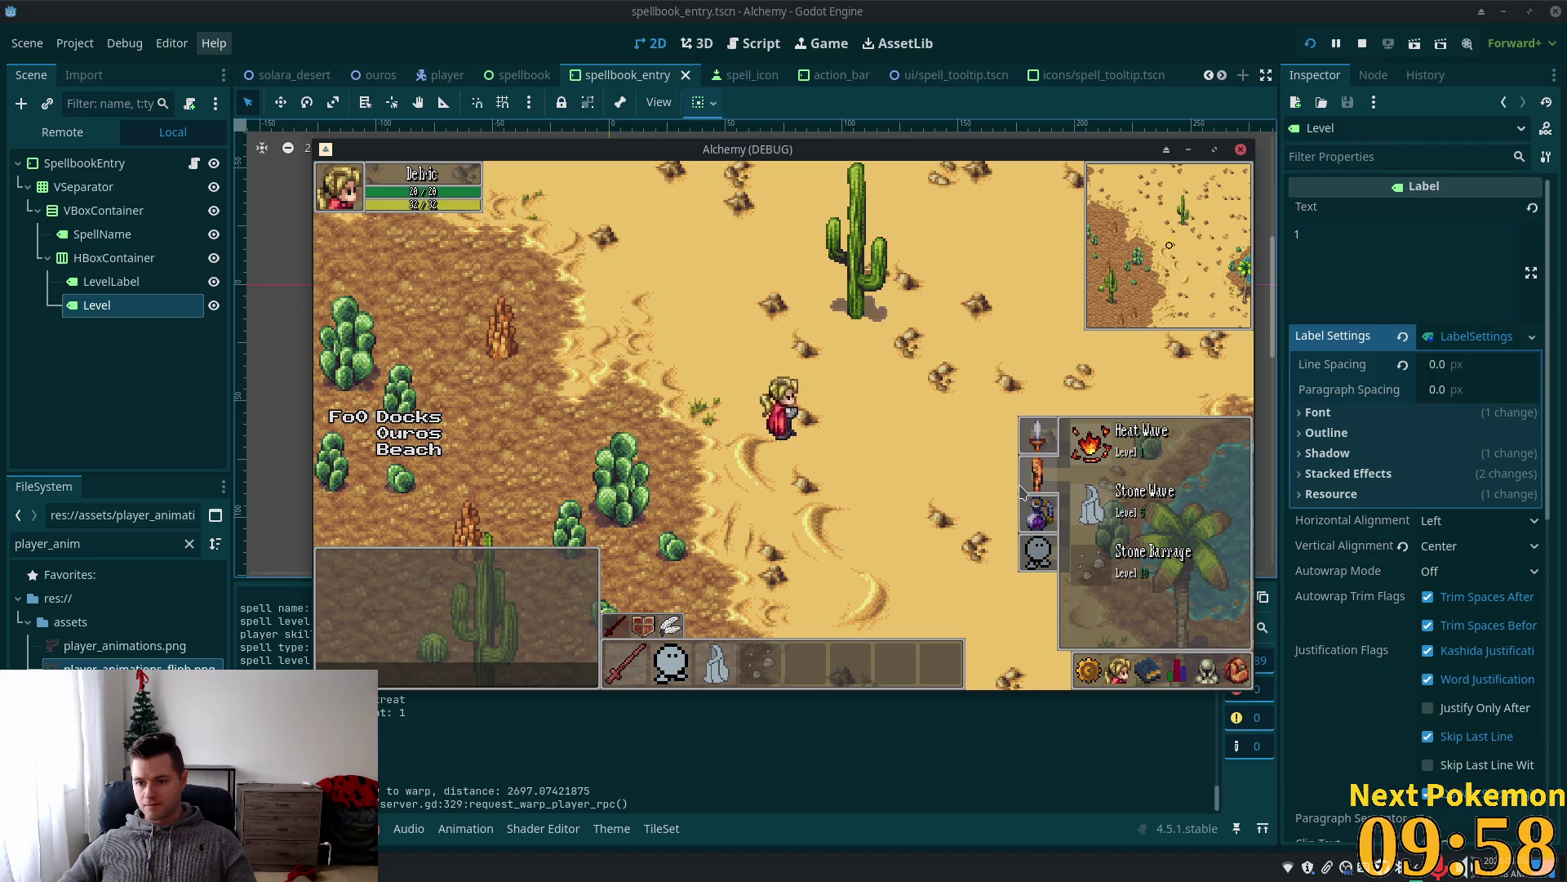
pyautogui.press('w')
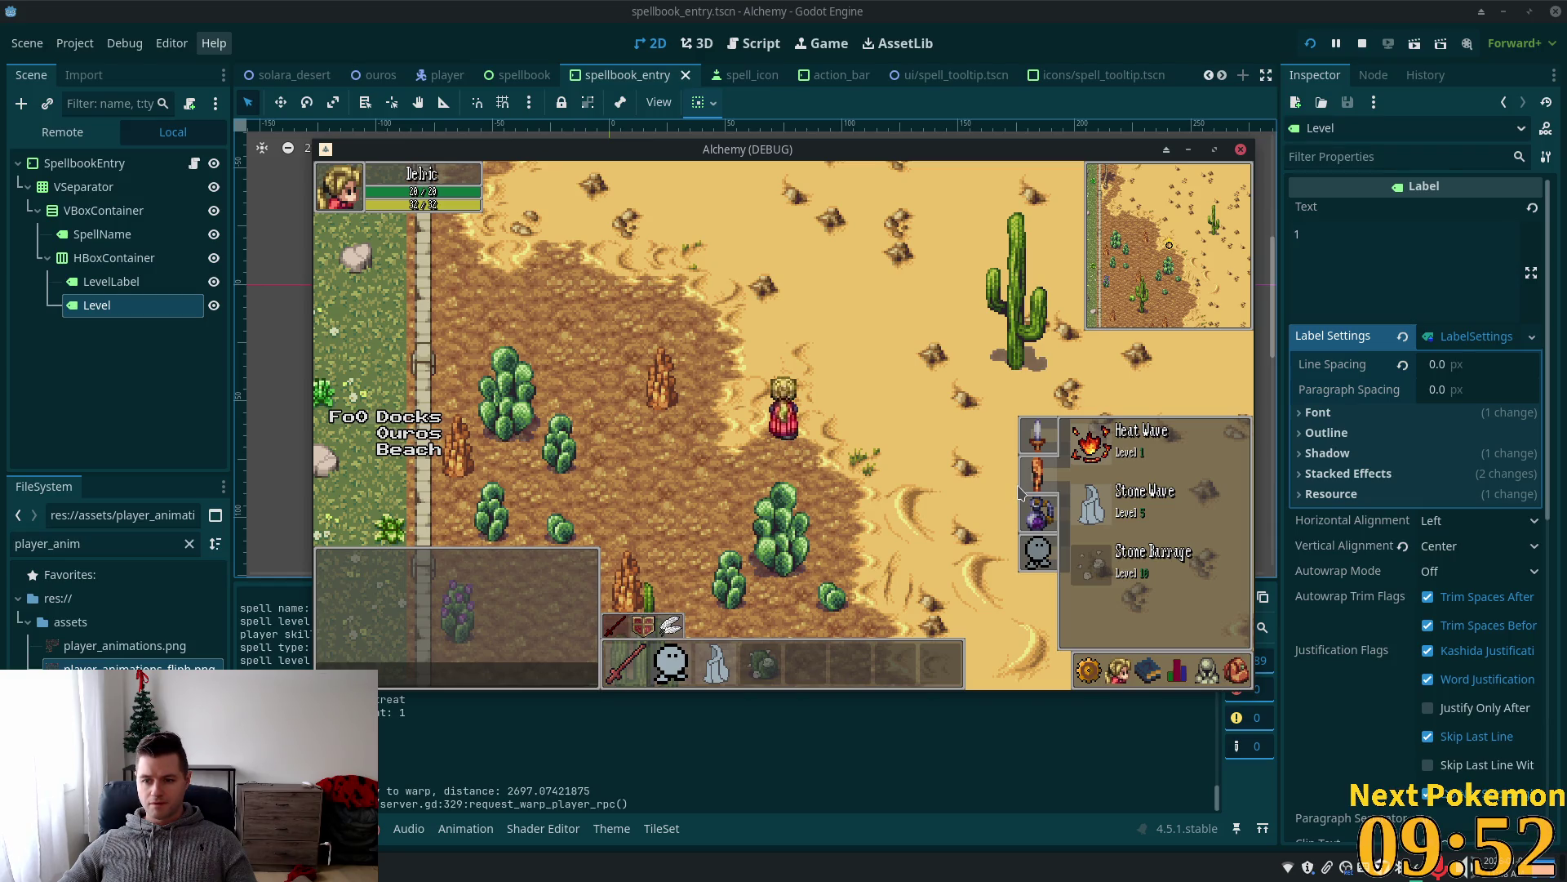
# Close the spellbook, stop the game with F8 and return to spellbook_entry.gd.
pyautogui.click(1015, 495)
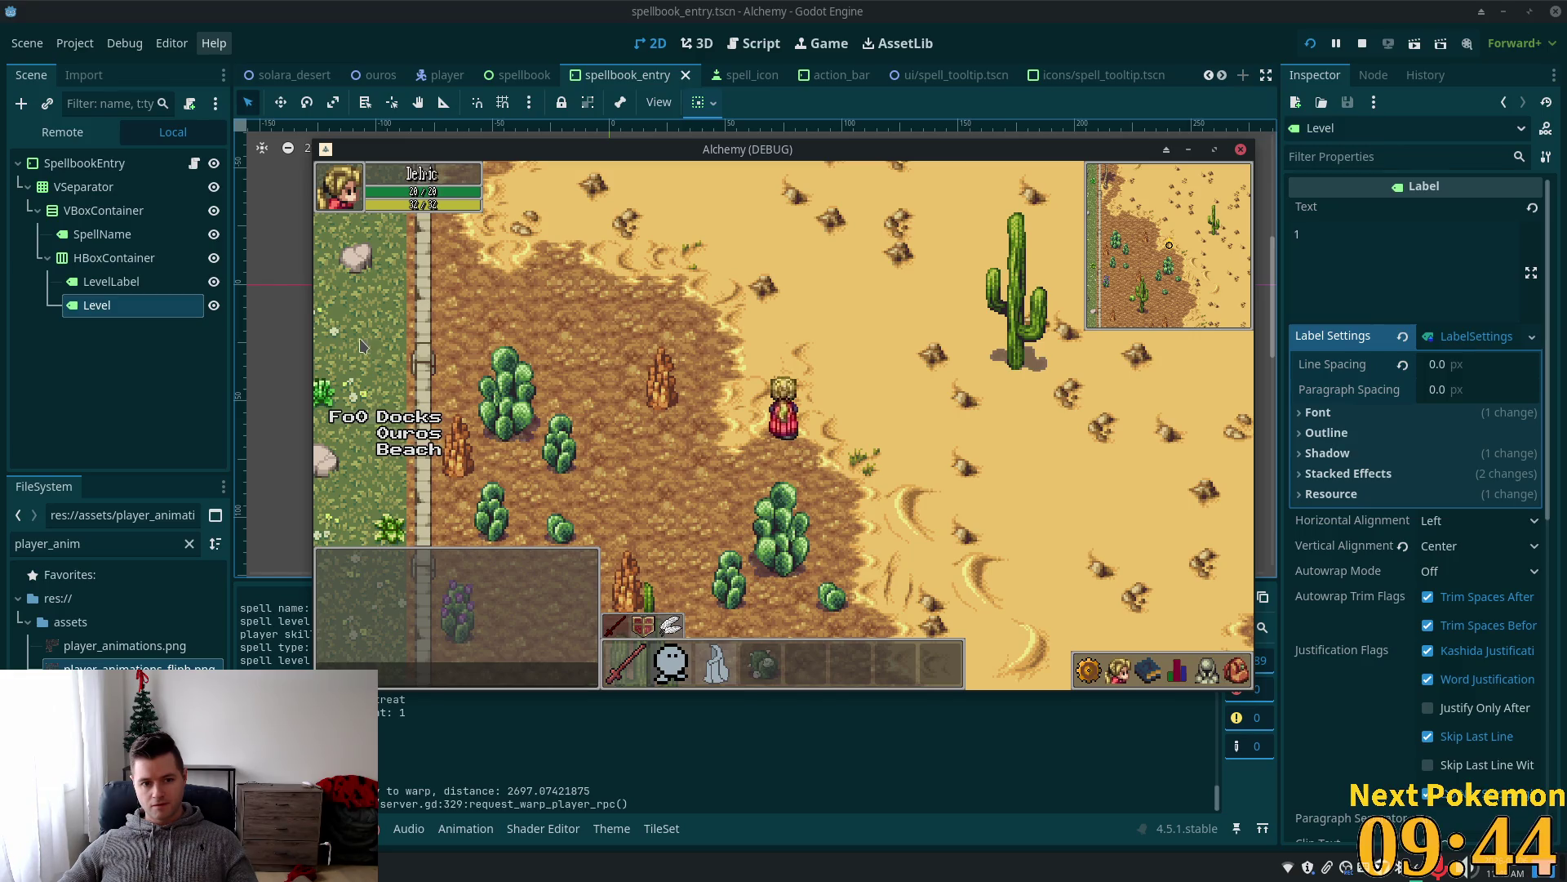
pyautogui.press('F8')
pyautogui.hotkey('alt', 'Tab')
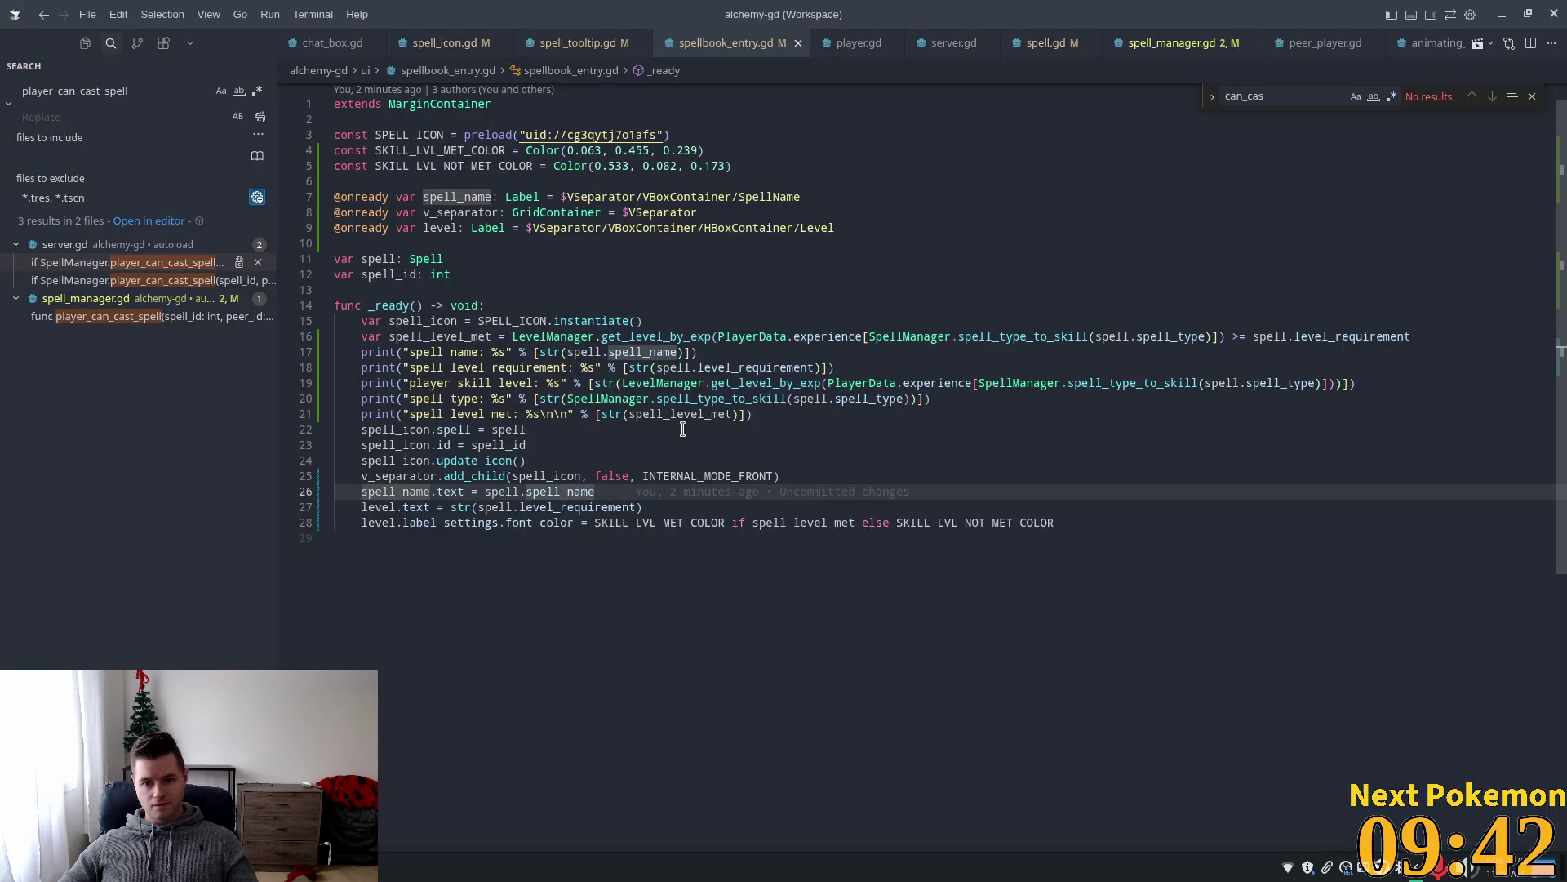
# Add a '# Clone label settings, make unique, set' comment and accept the AI code duplicating level.label_settings.
pyautogui.press('Return')
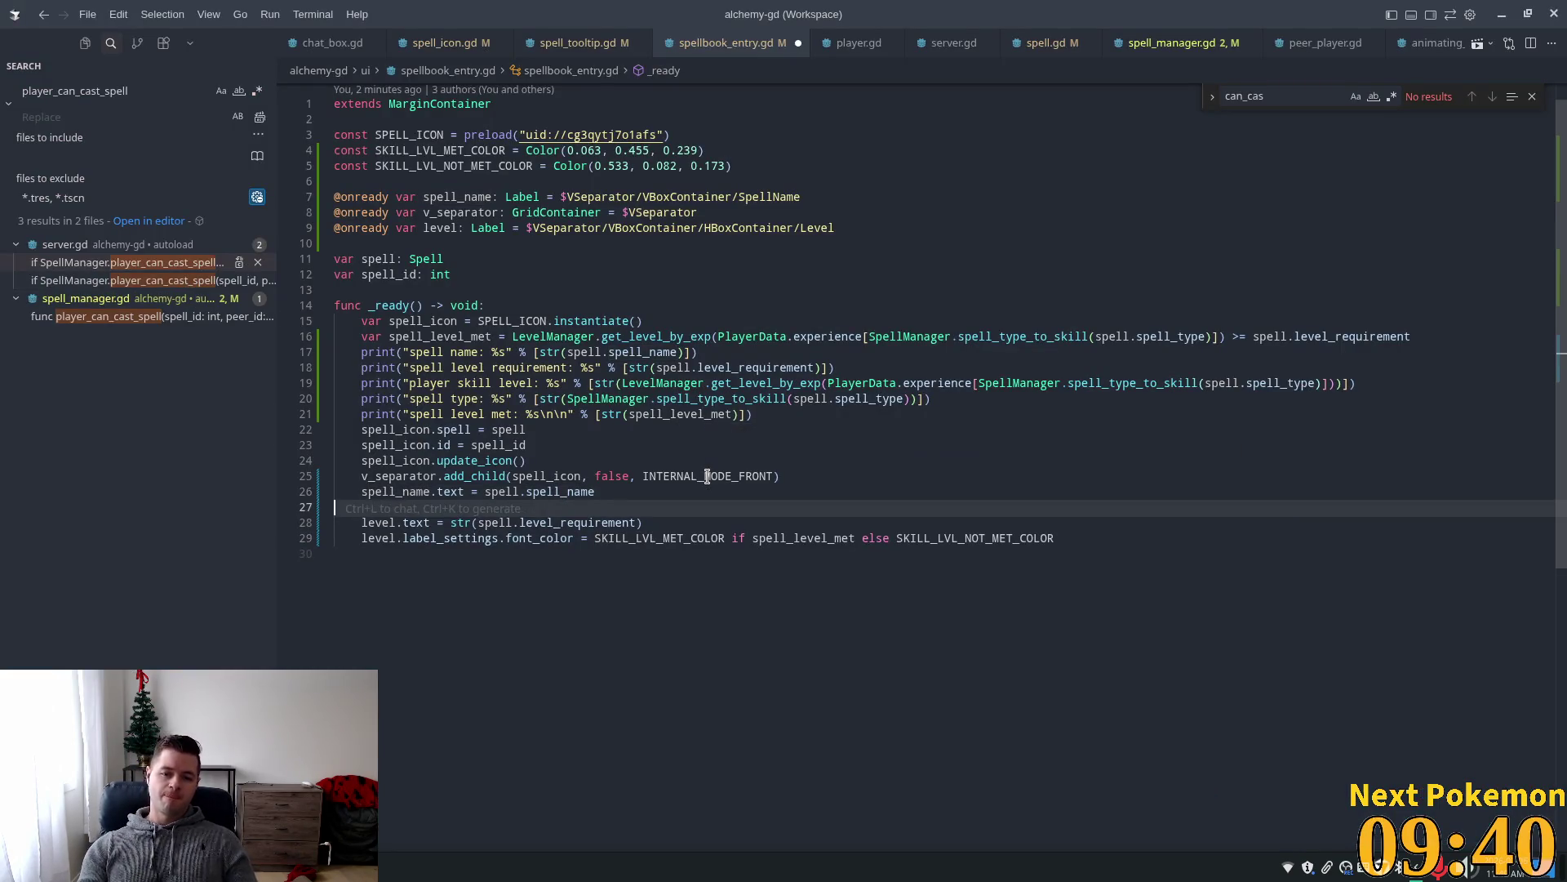
pyautogui.press('Return')
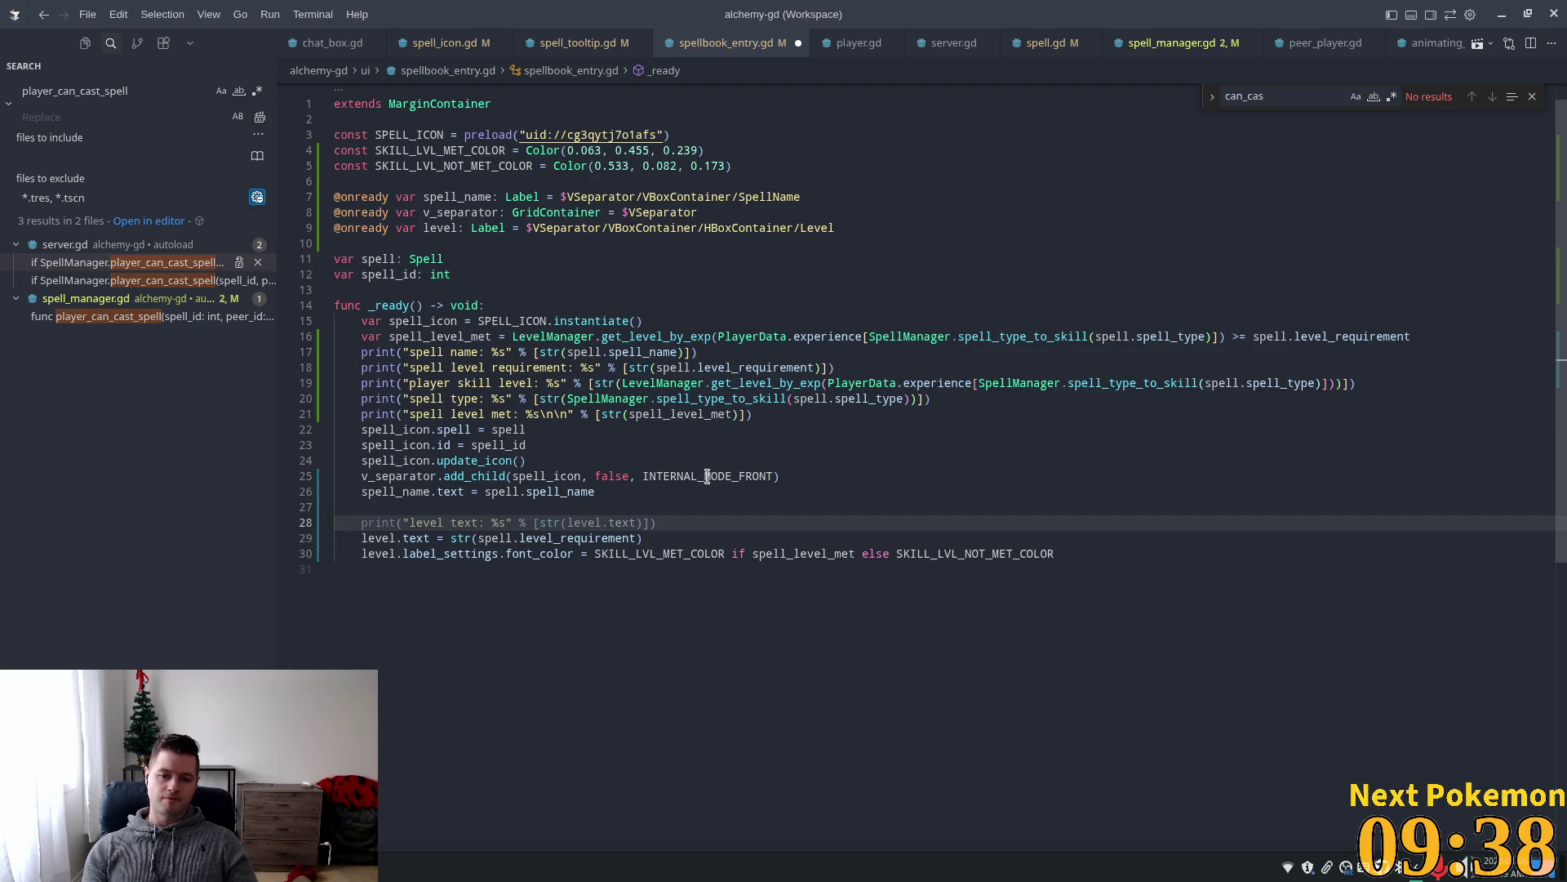
pyautogui.write('# ')
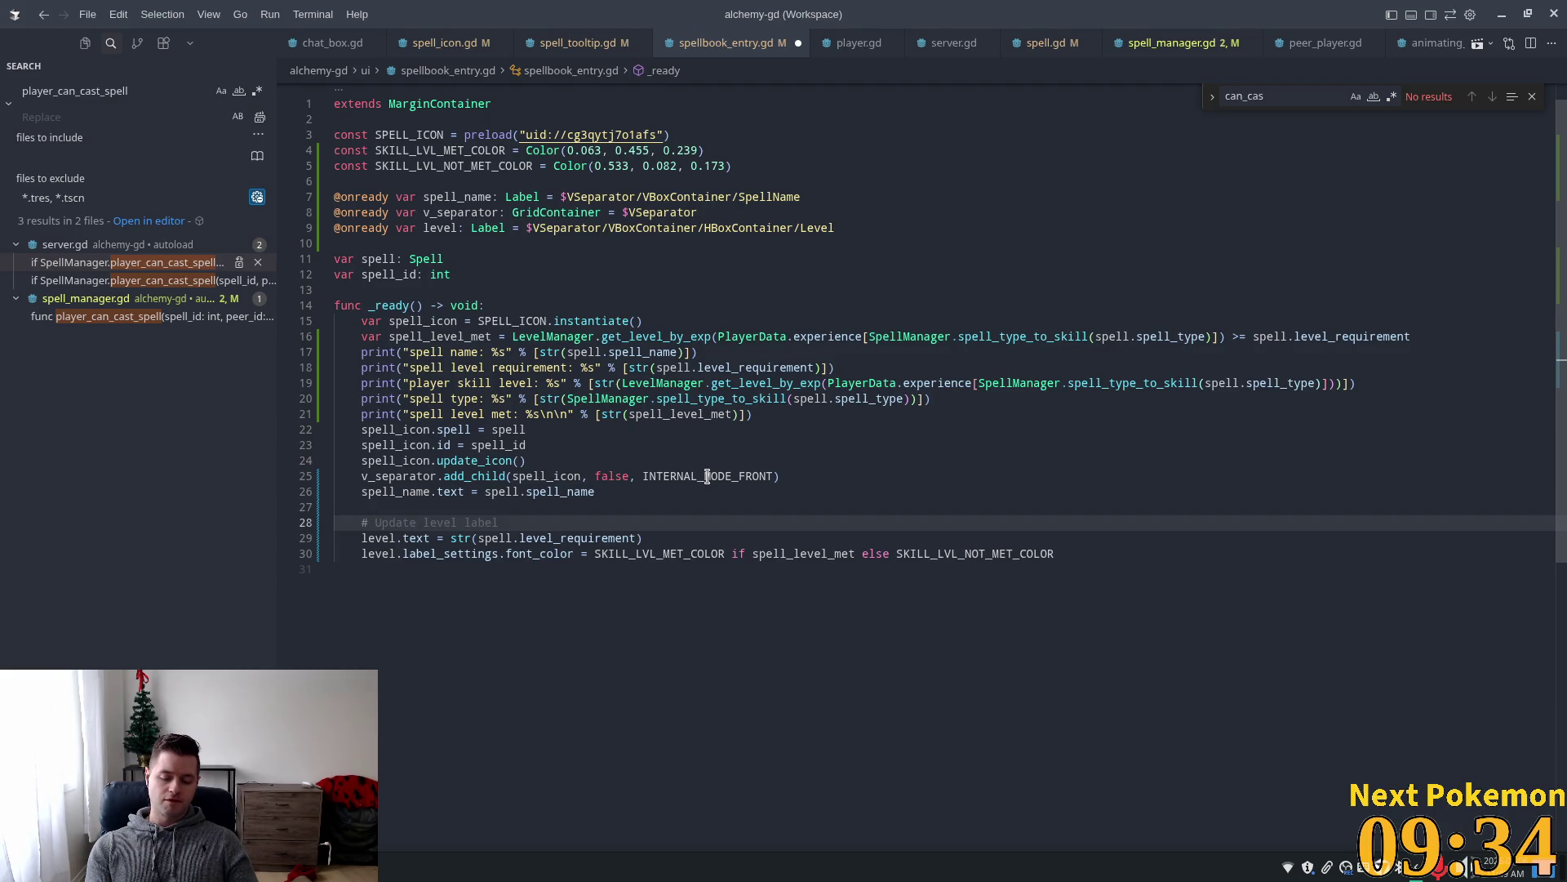
pyautogui.write('Clone l')
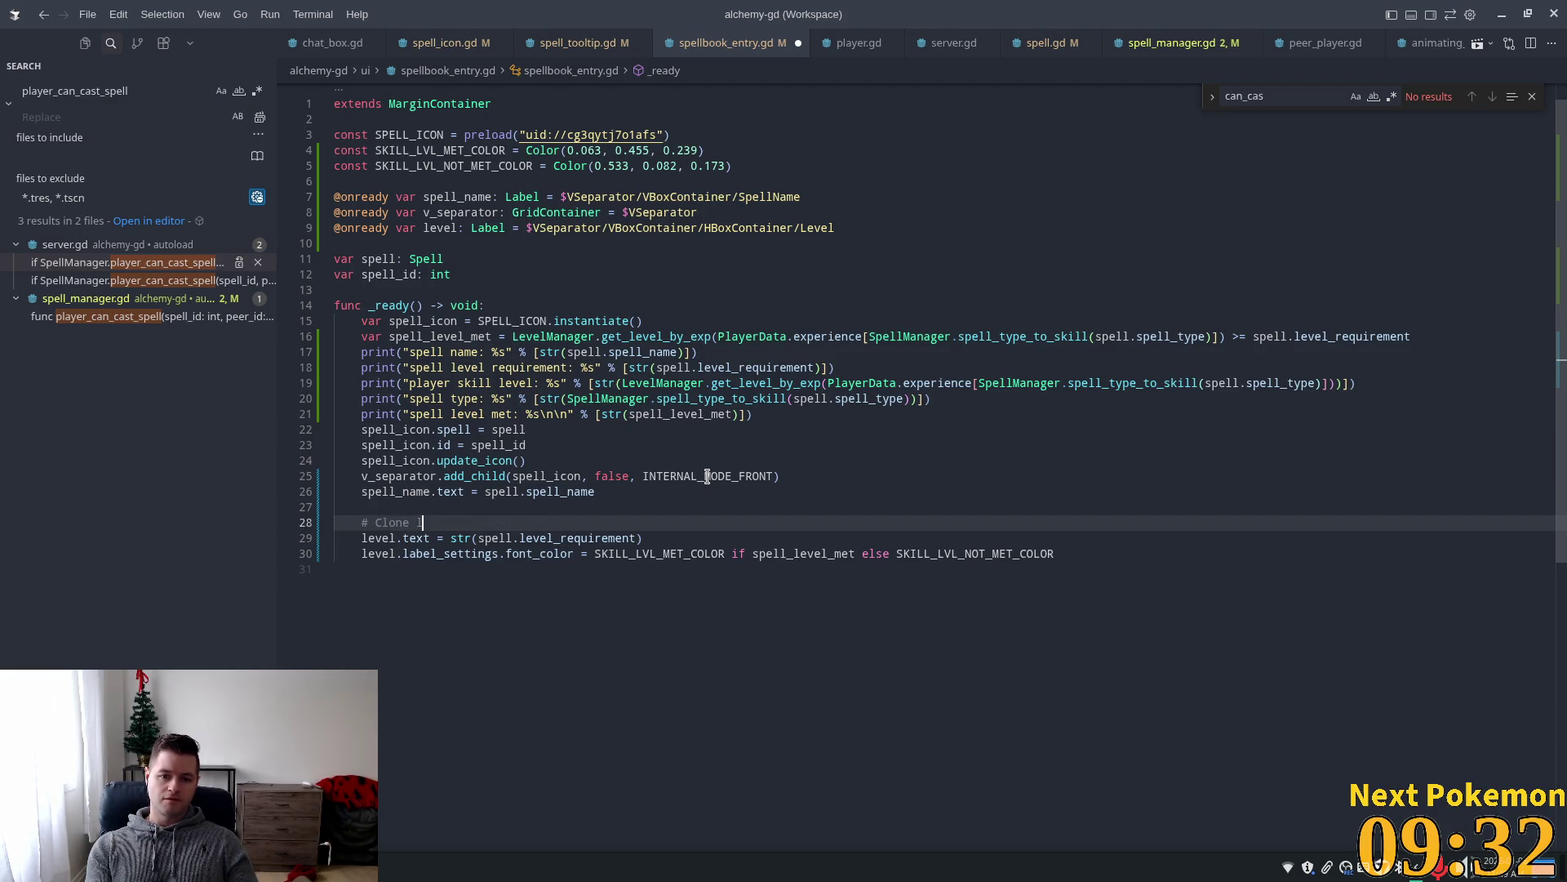
pyautogui.write('abel se')
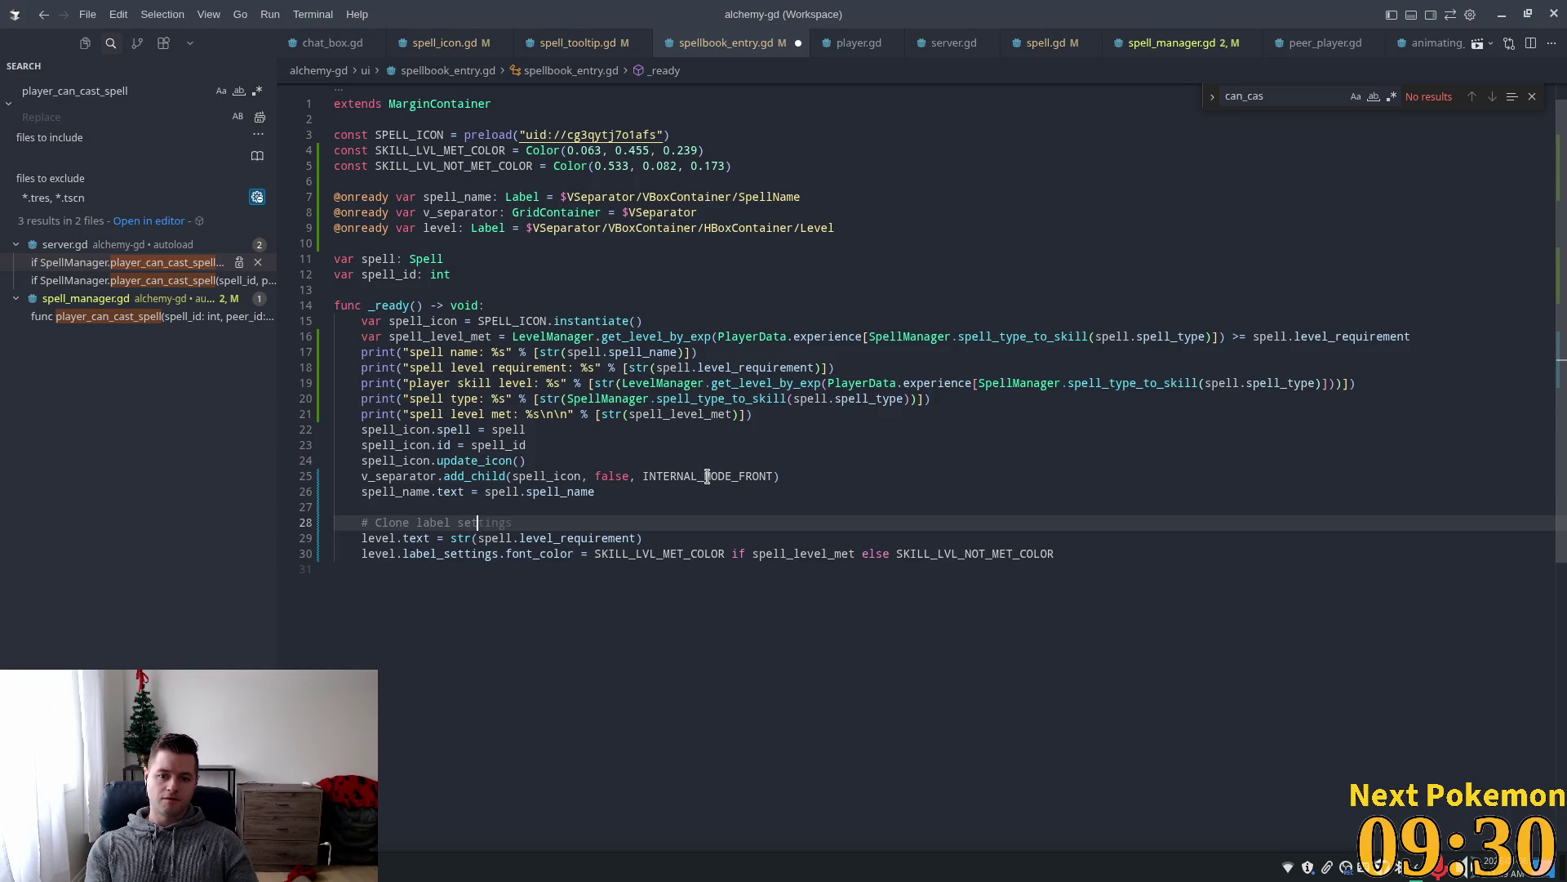
pyautogui.write('ttings, make un')
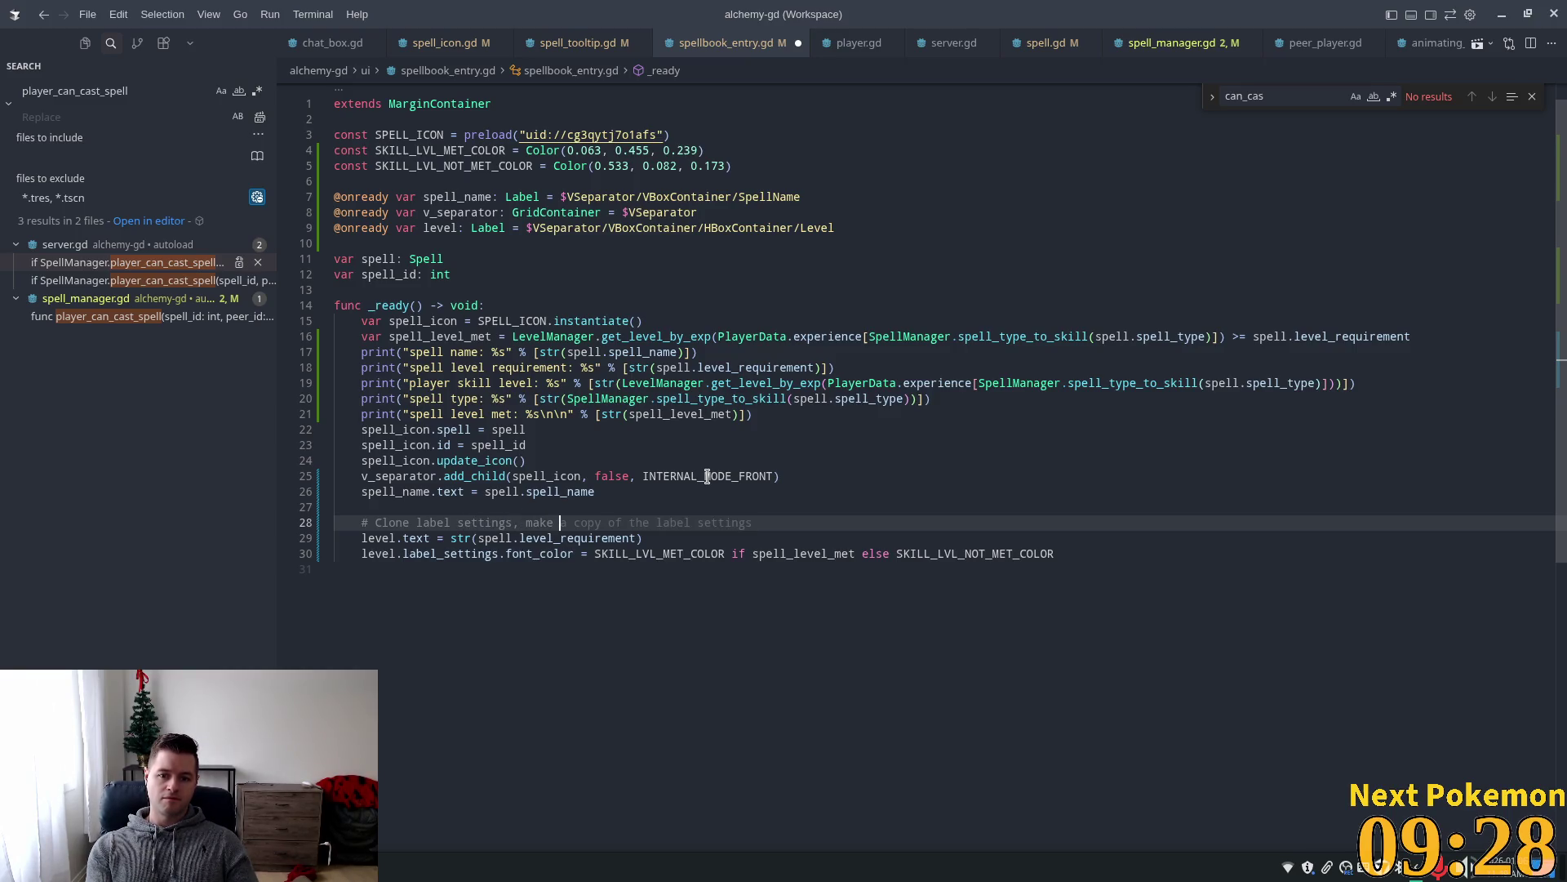
pyautogui.write('ique')
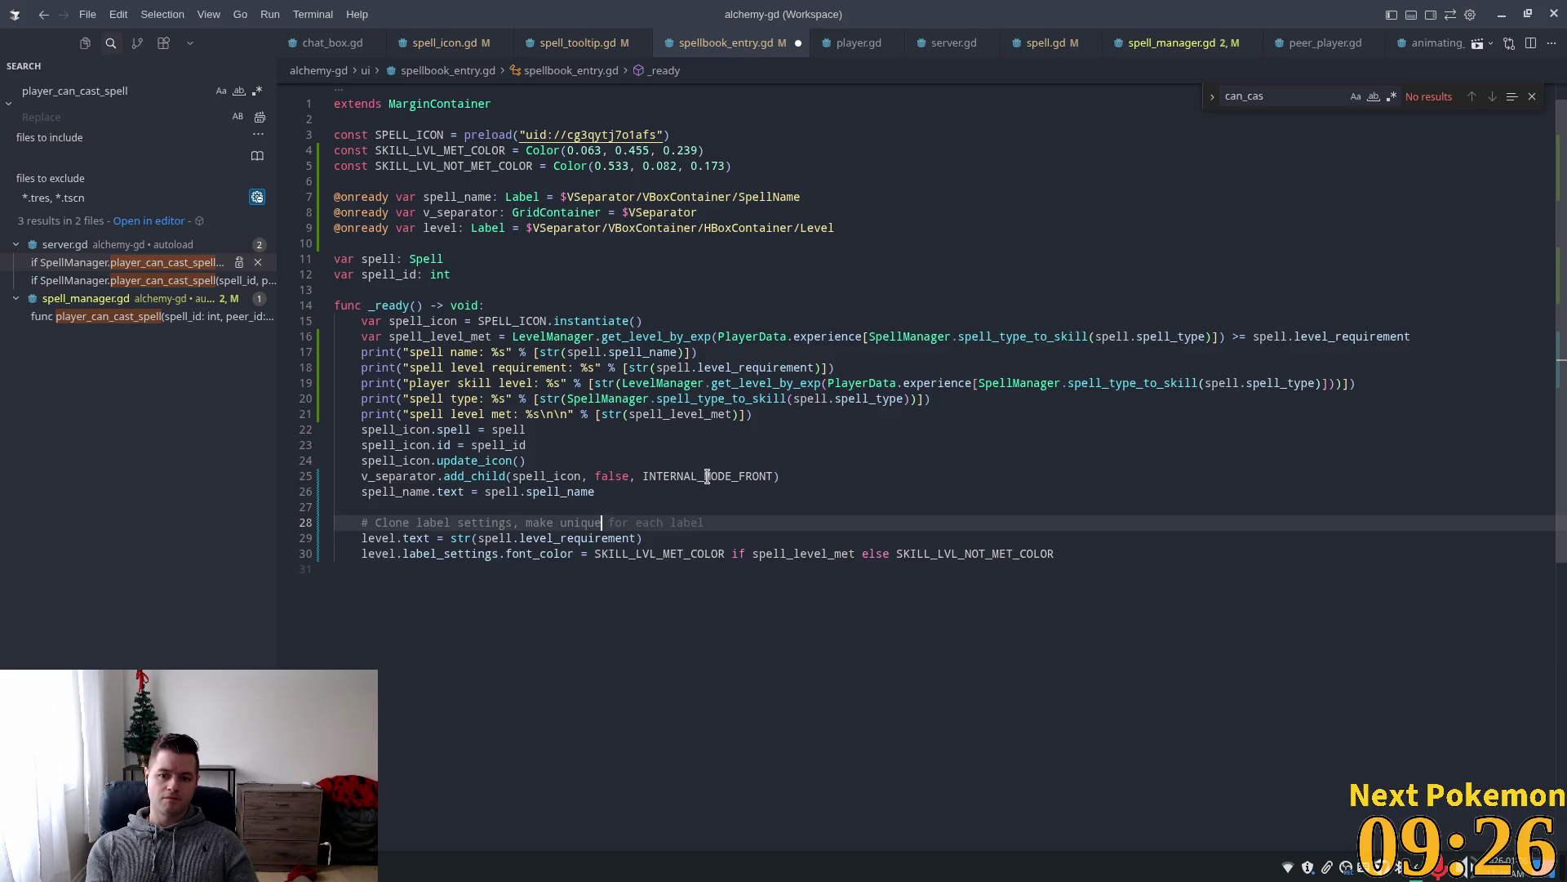
pyautogui.write(', set')
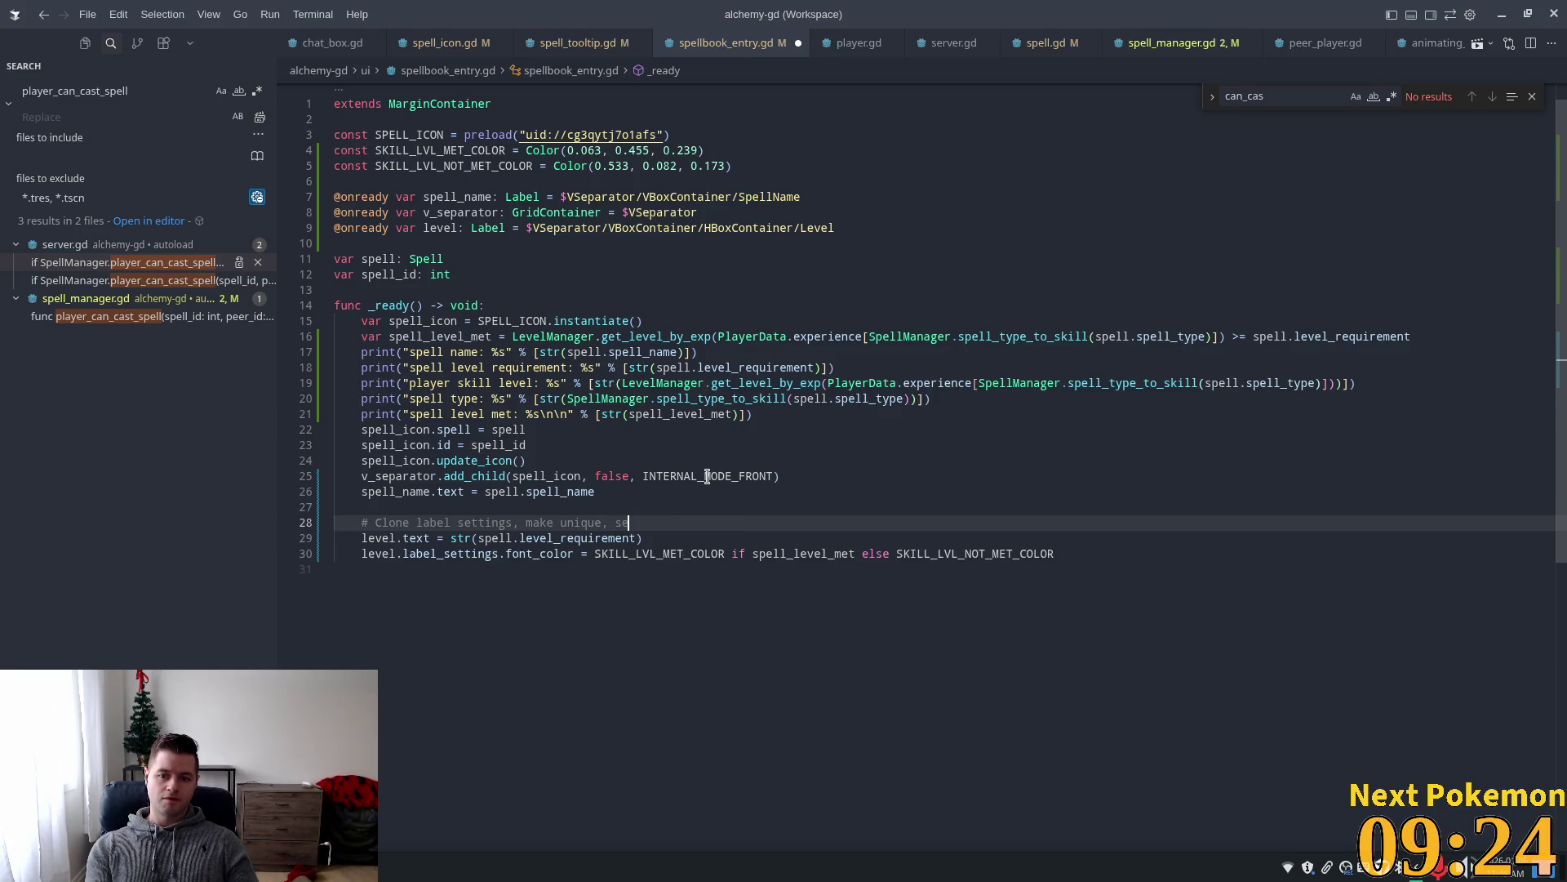
pyautogui.press('Tab')
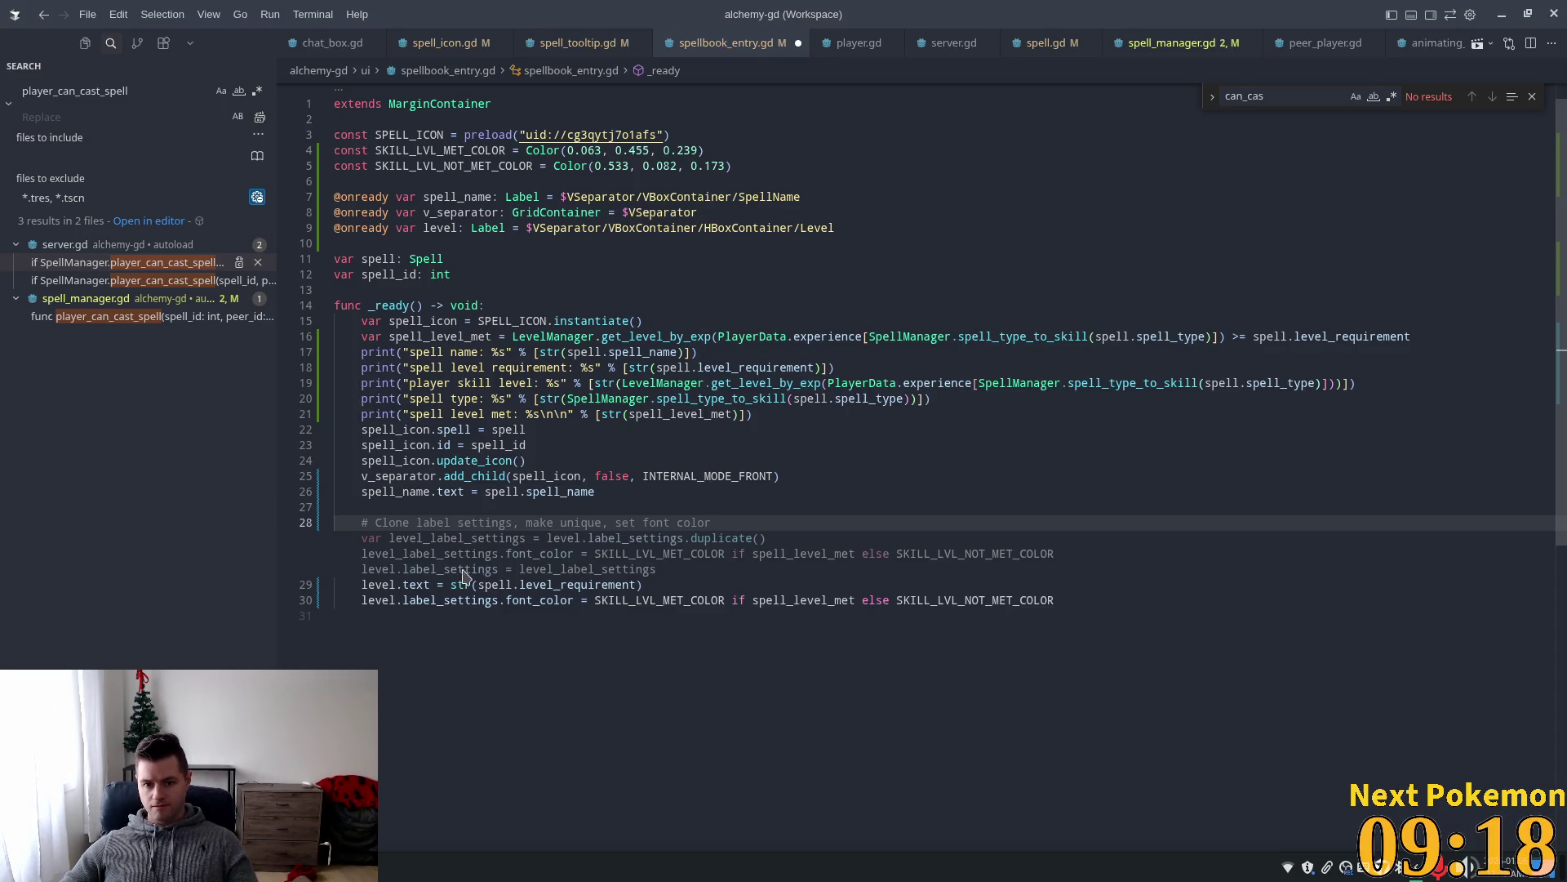
pyautogui.press('Tab')
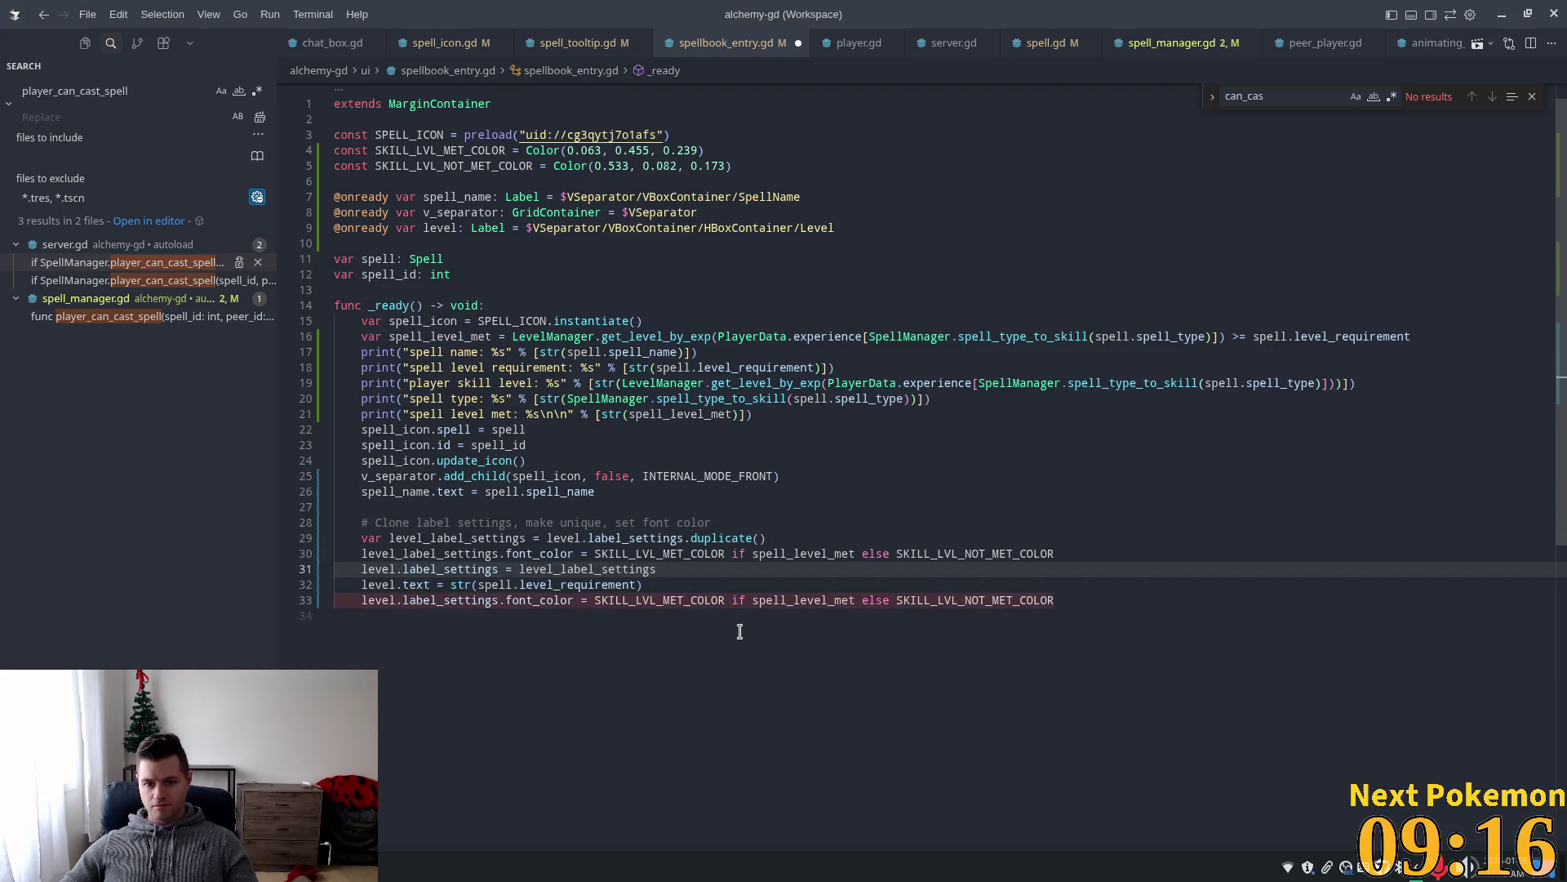
pyautogui.press('Tab')
# Check the font colour line, dismiss the inline suggestion and switch back to Godot.
pyautogui.click(751, 476)
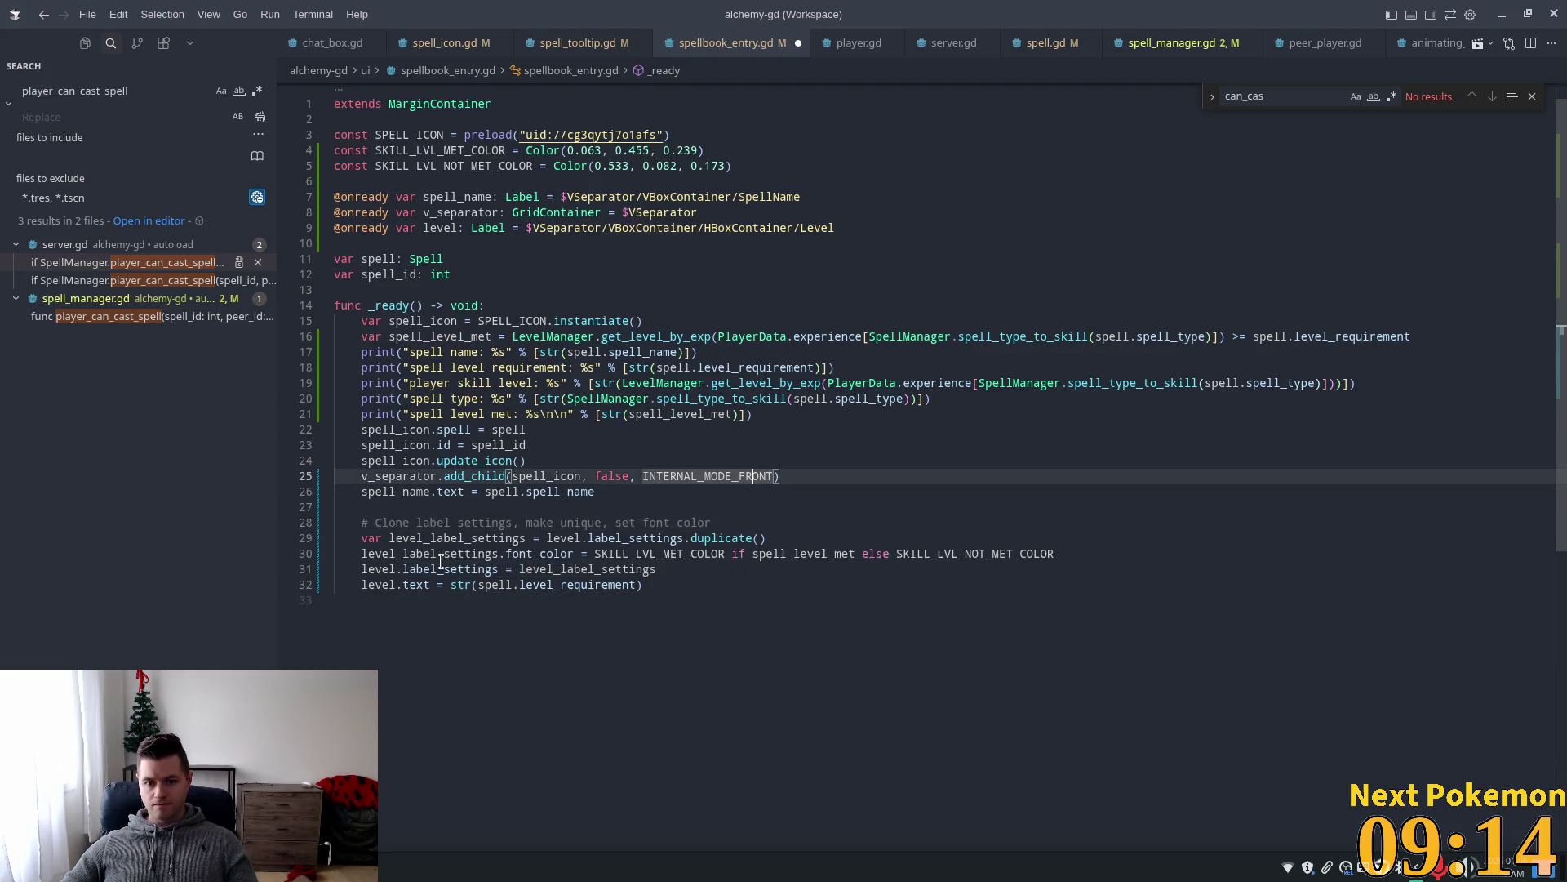
pyautogui.click(369, 553)
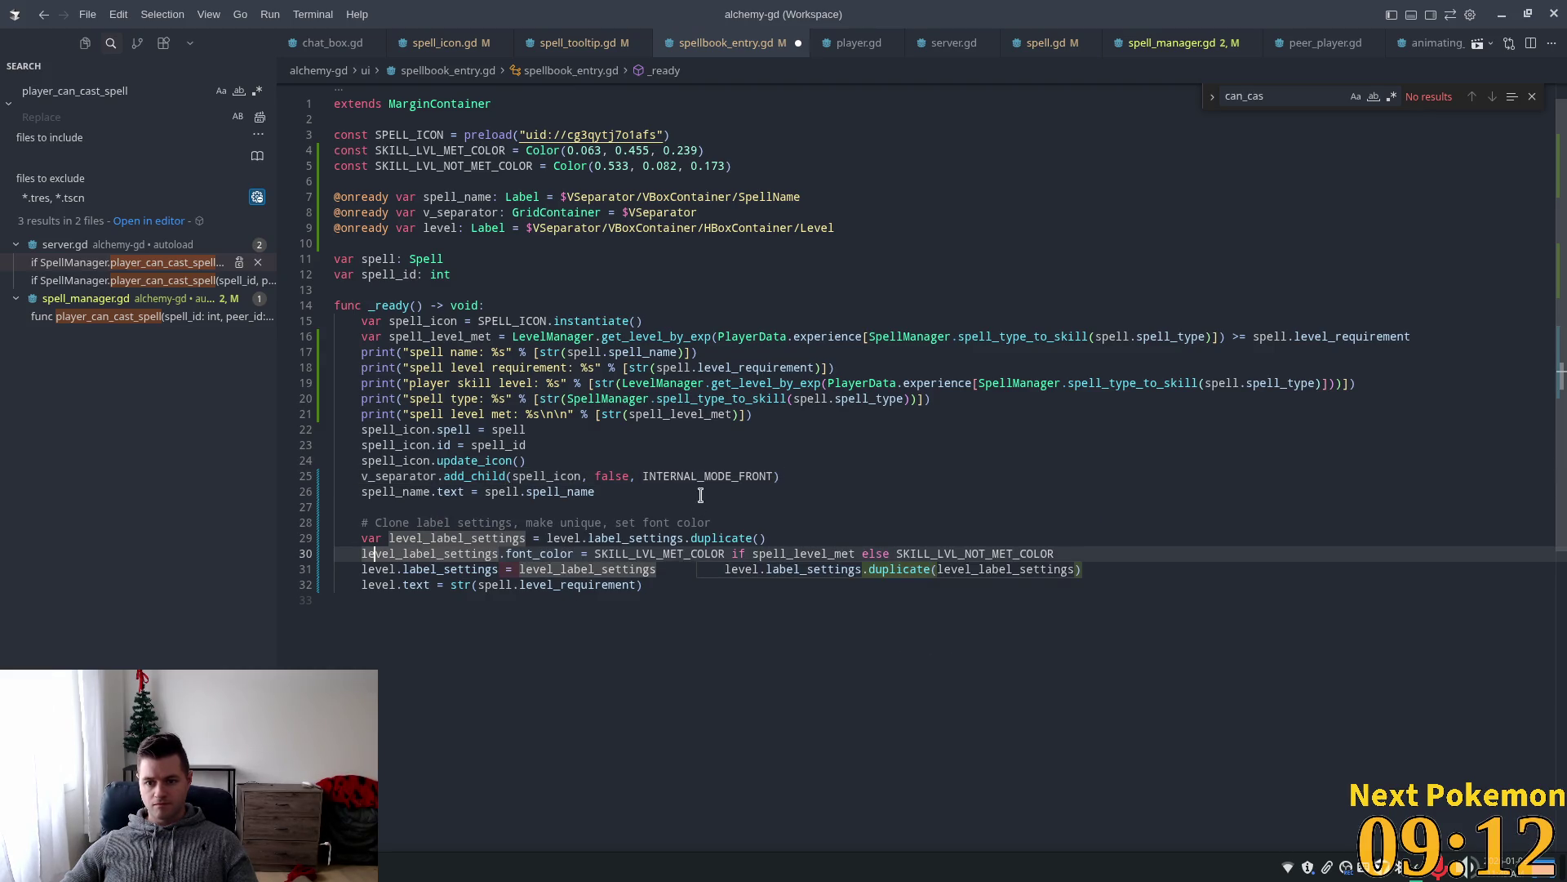
pyautogui.click(713, 447)
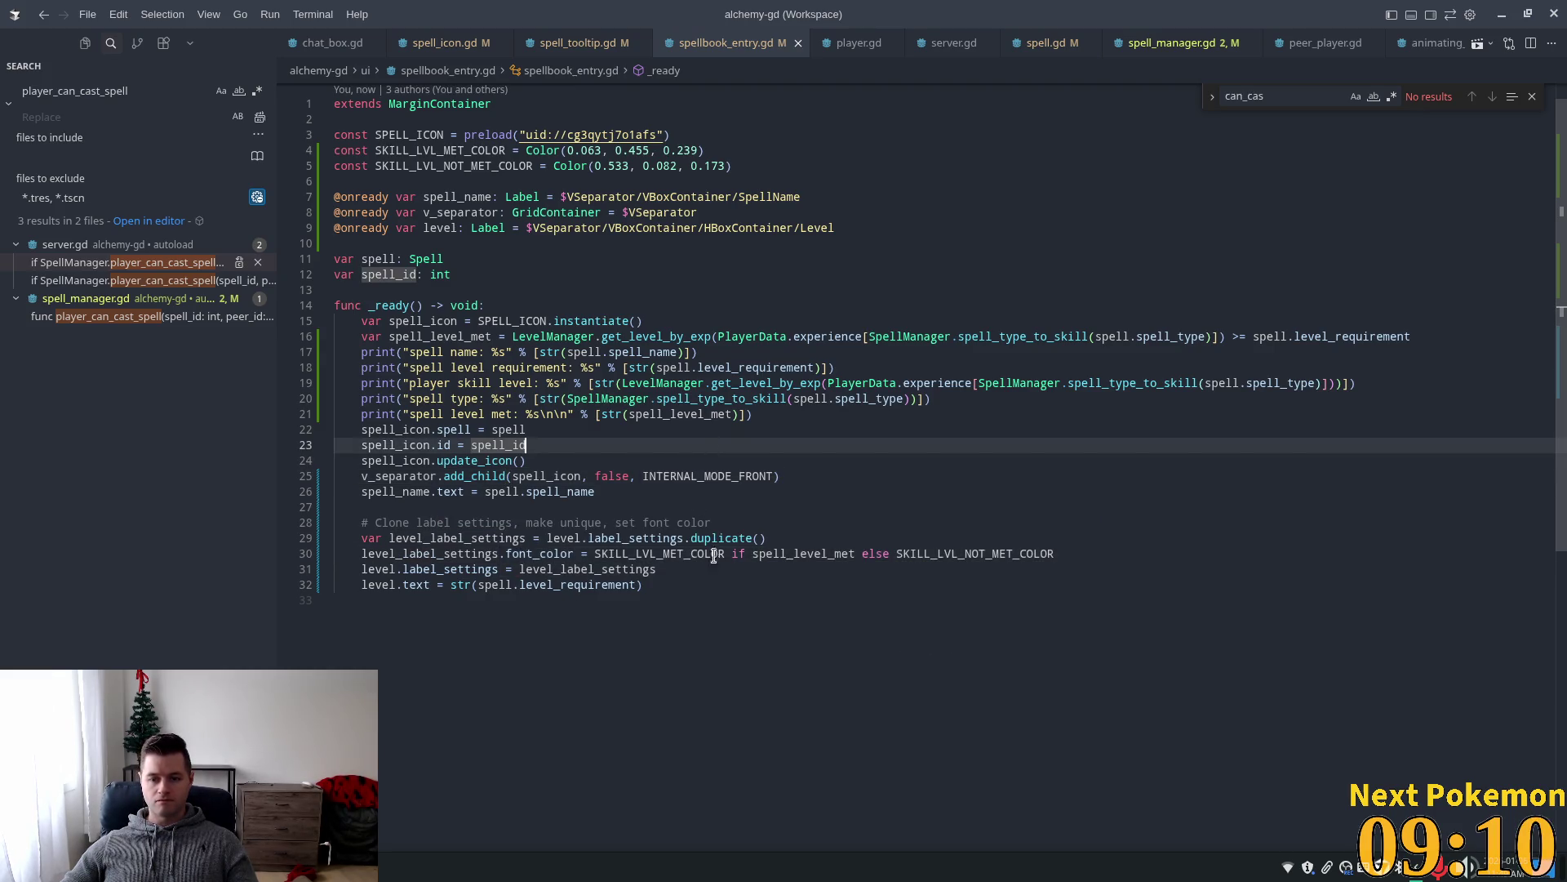
pyautogui.moveTo(704, 539)
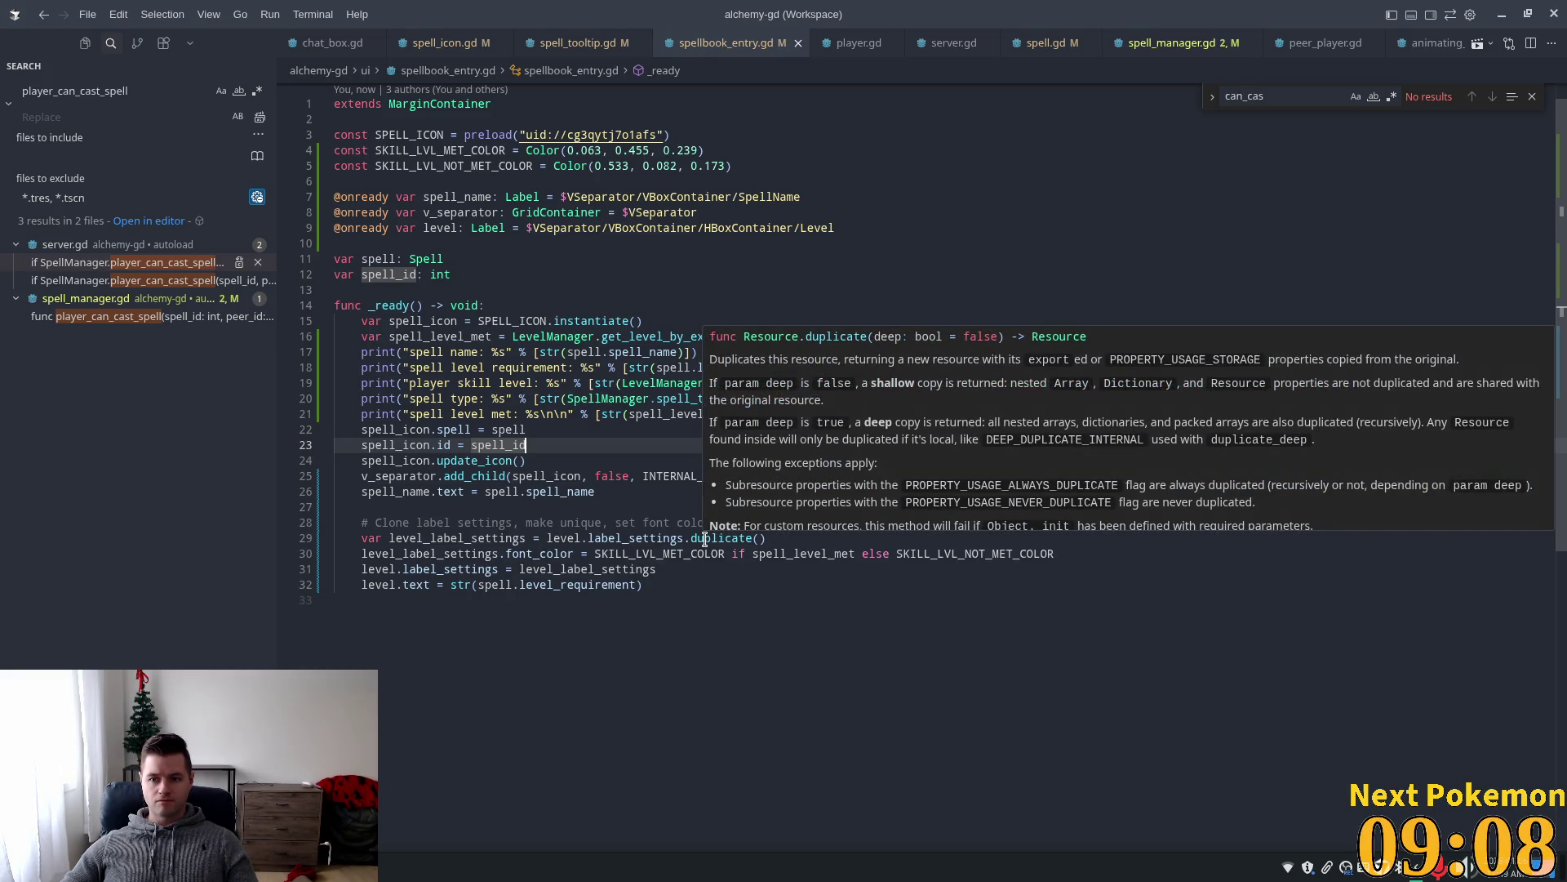
pyautogui.hotkey('alt', 'Tab')
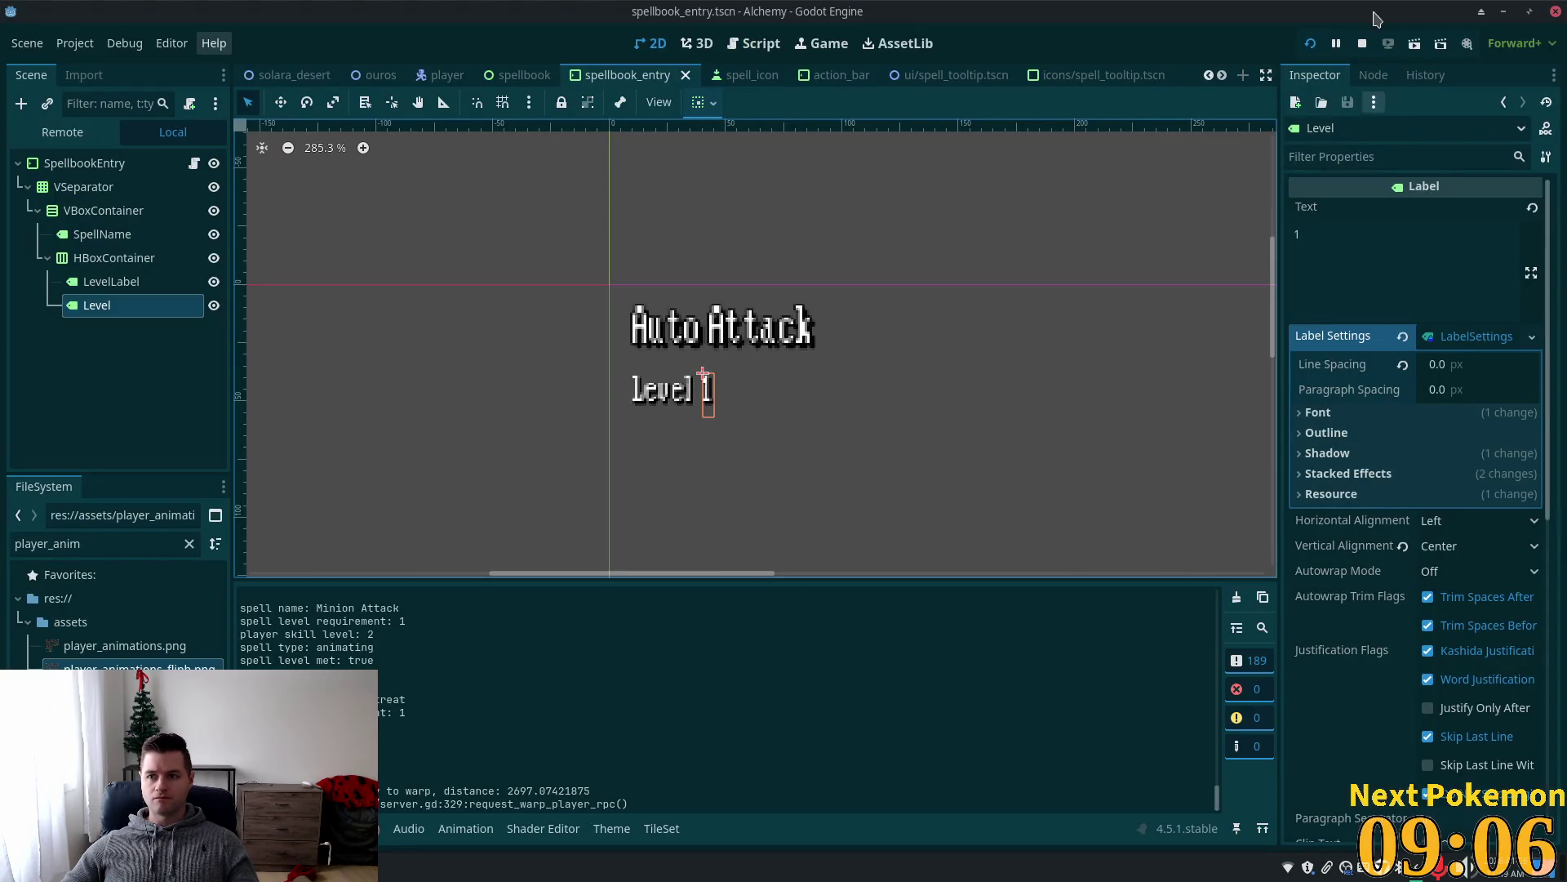
# Run the game as host and check the spellbook's green/red level labels for Heat Wave, Stone Wave and Stone Barrage.
pyautogui.press('F5')
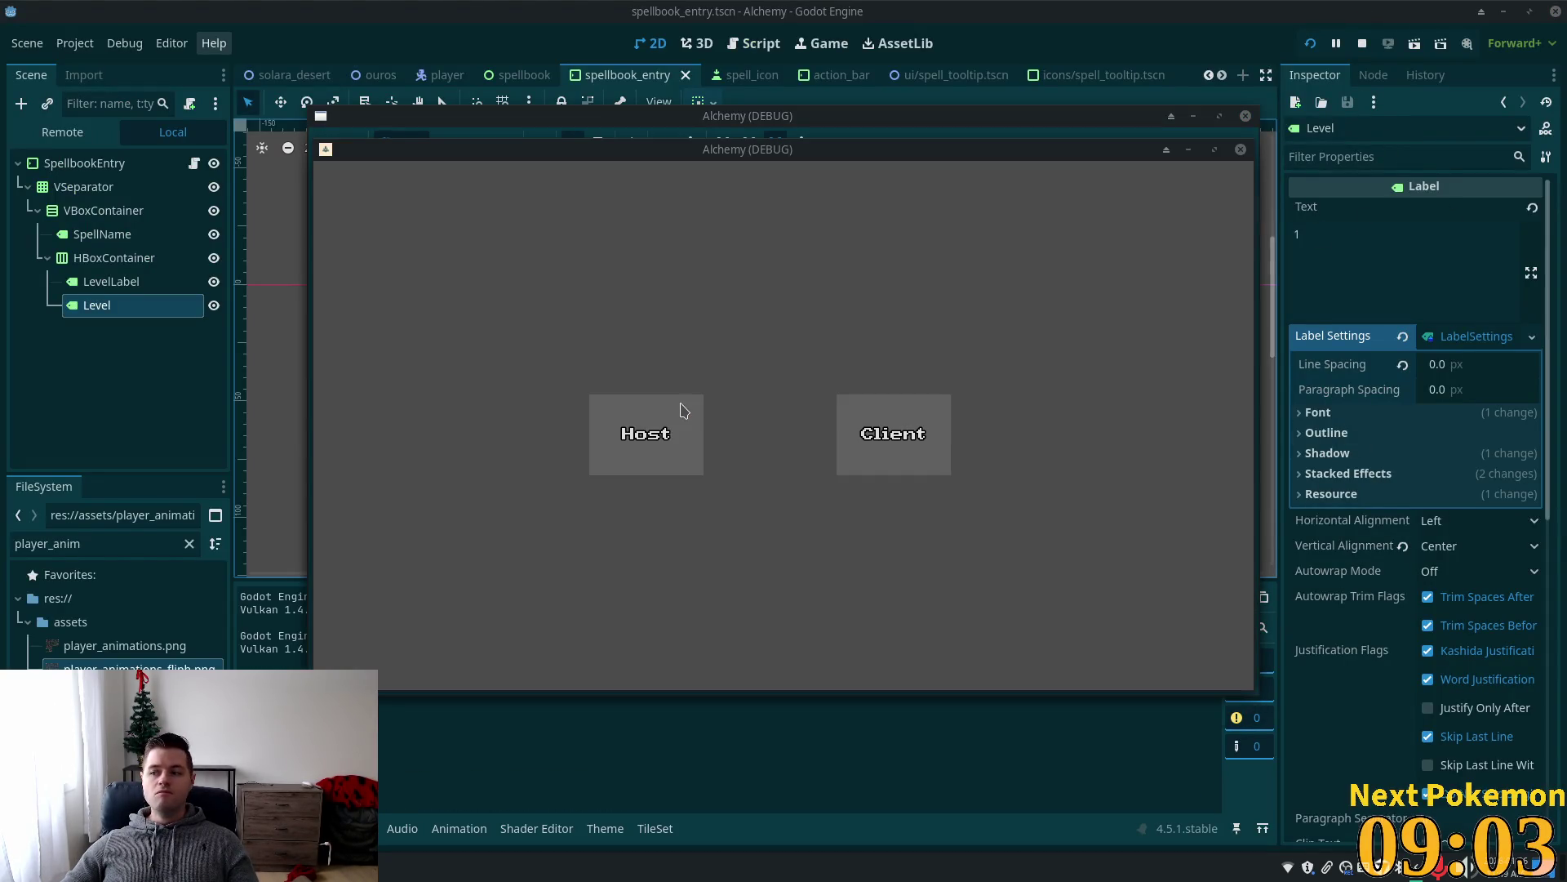
pyautogui.click(683, 410)
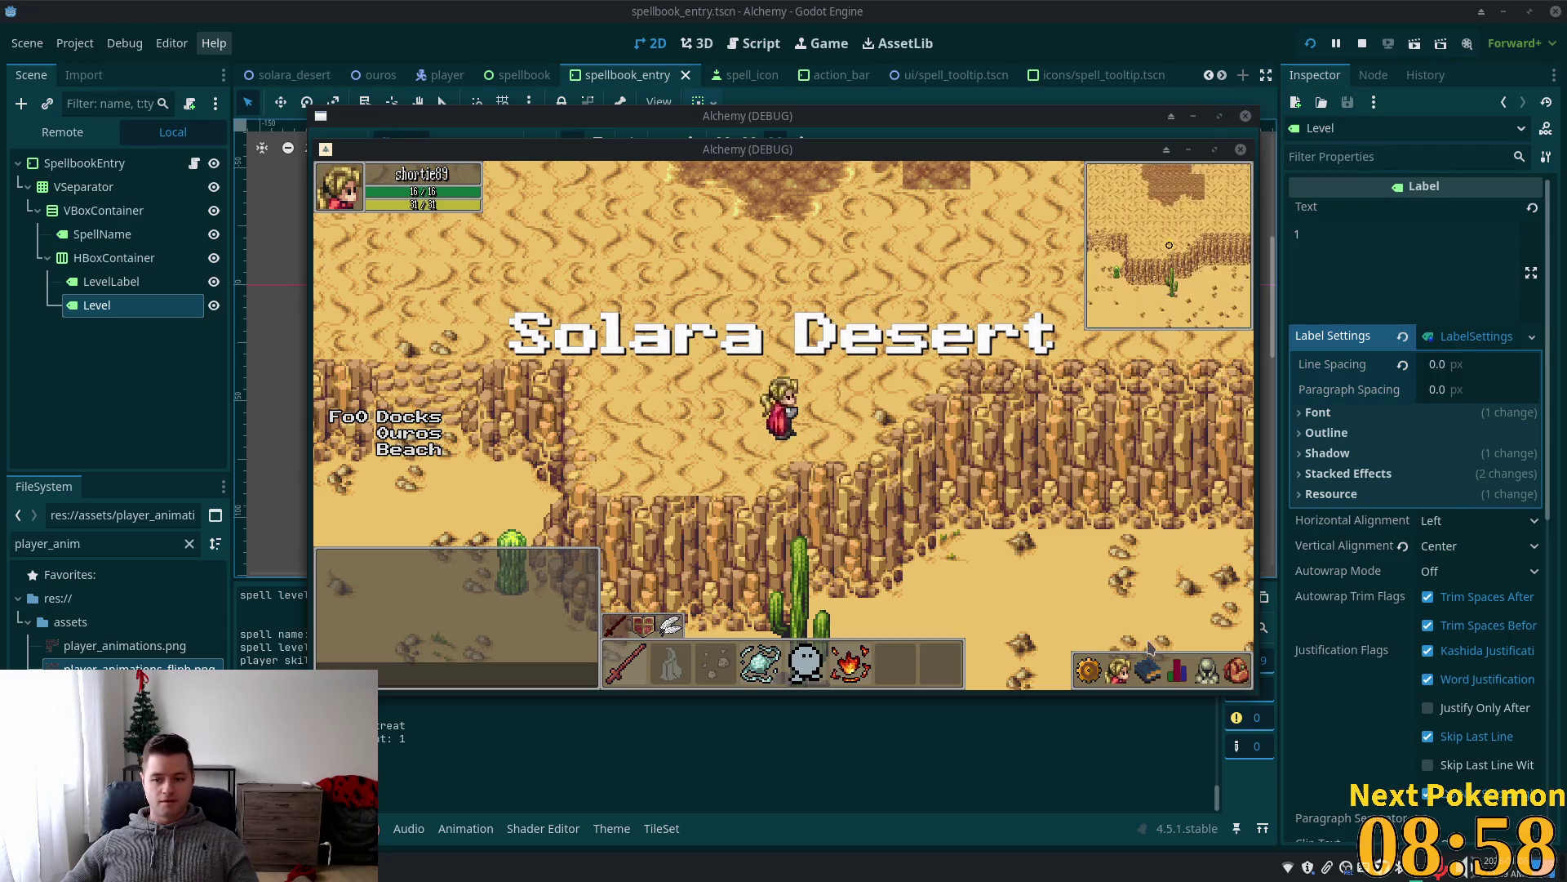
pyautogui.click(1149, 678)
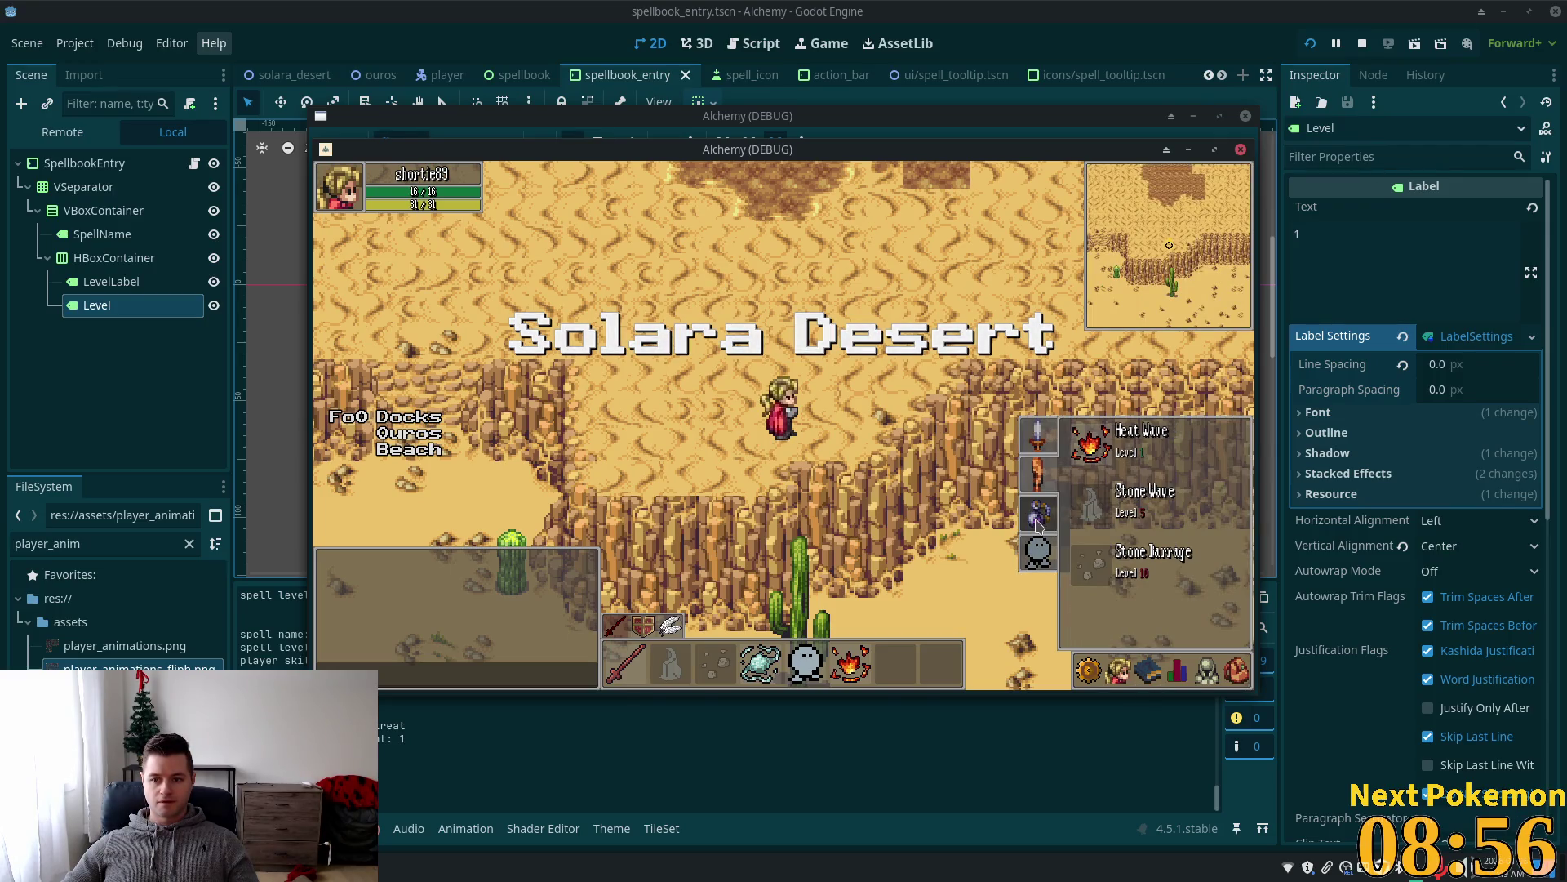
pyautogui.click(995, 439)
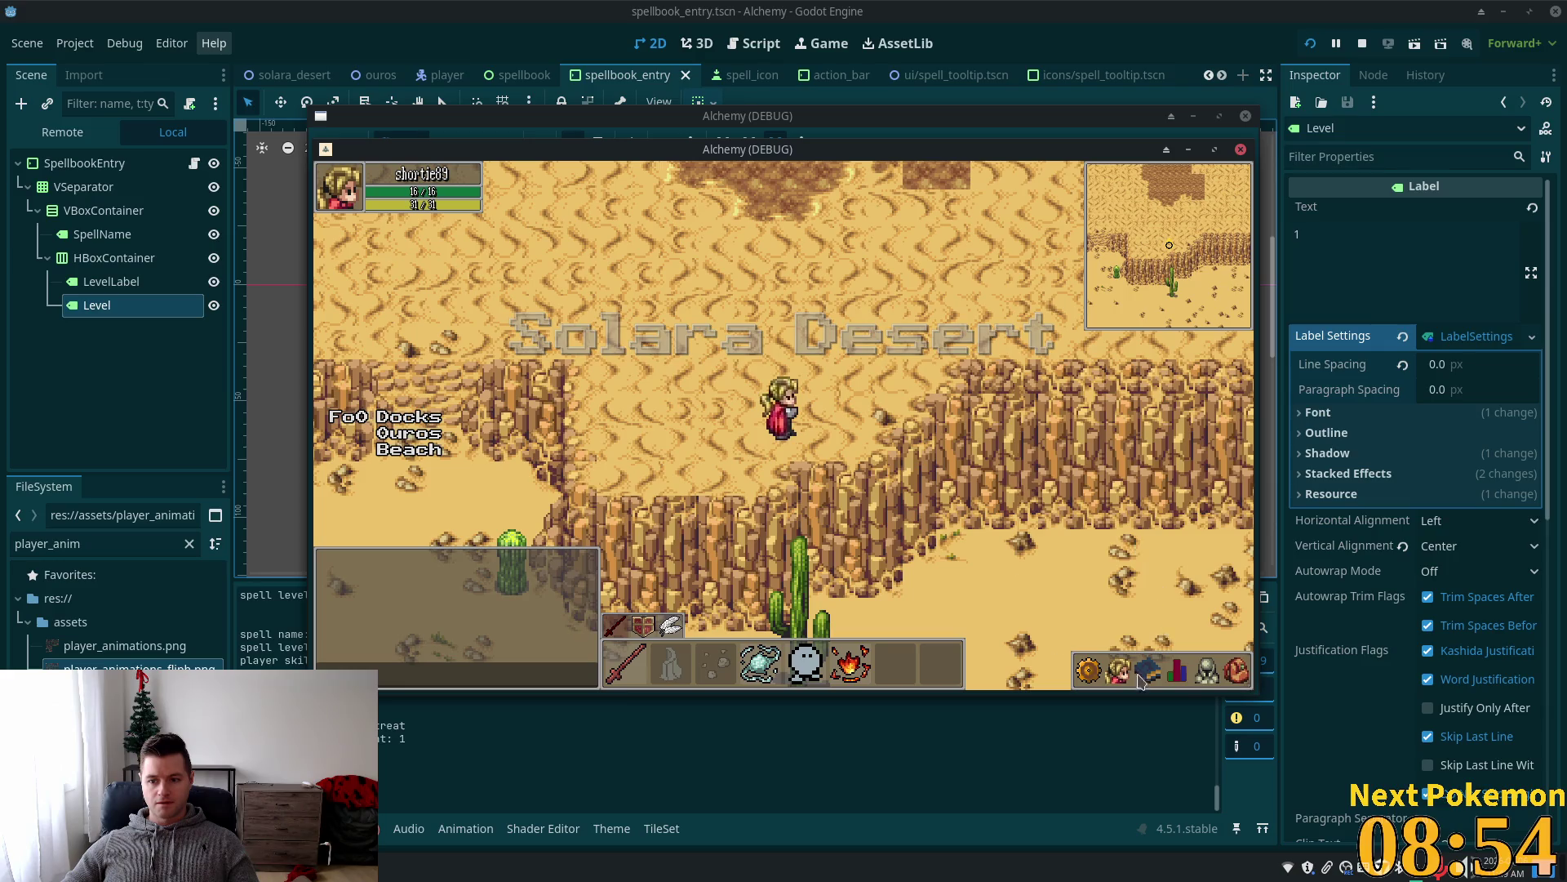
pyautogui.click(1183, 671)
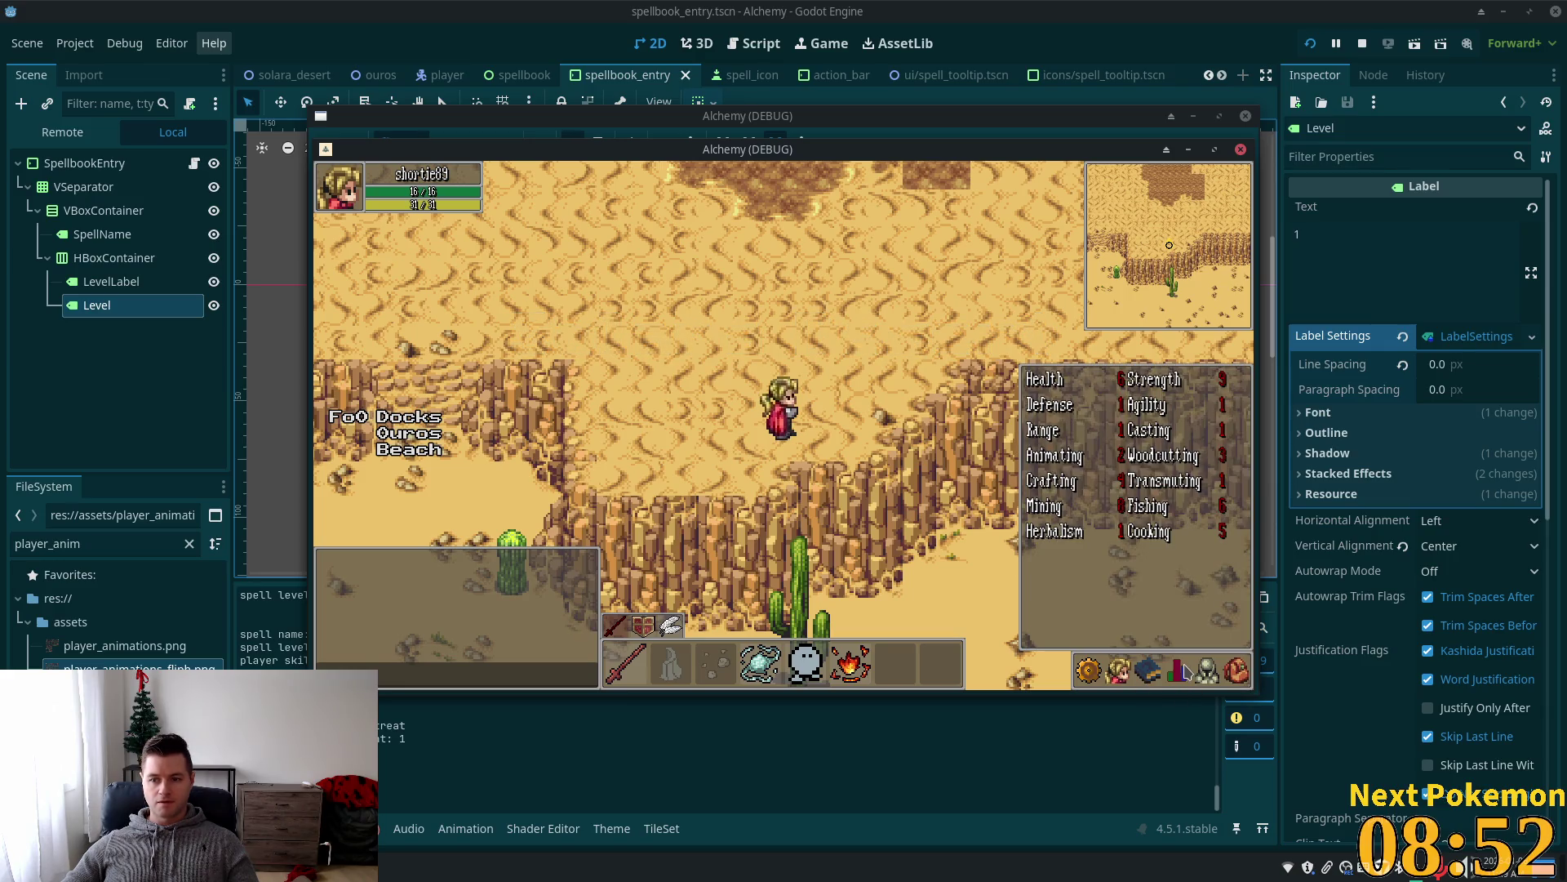
pyautogui.click(1147, 669)
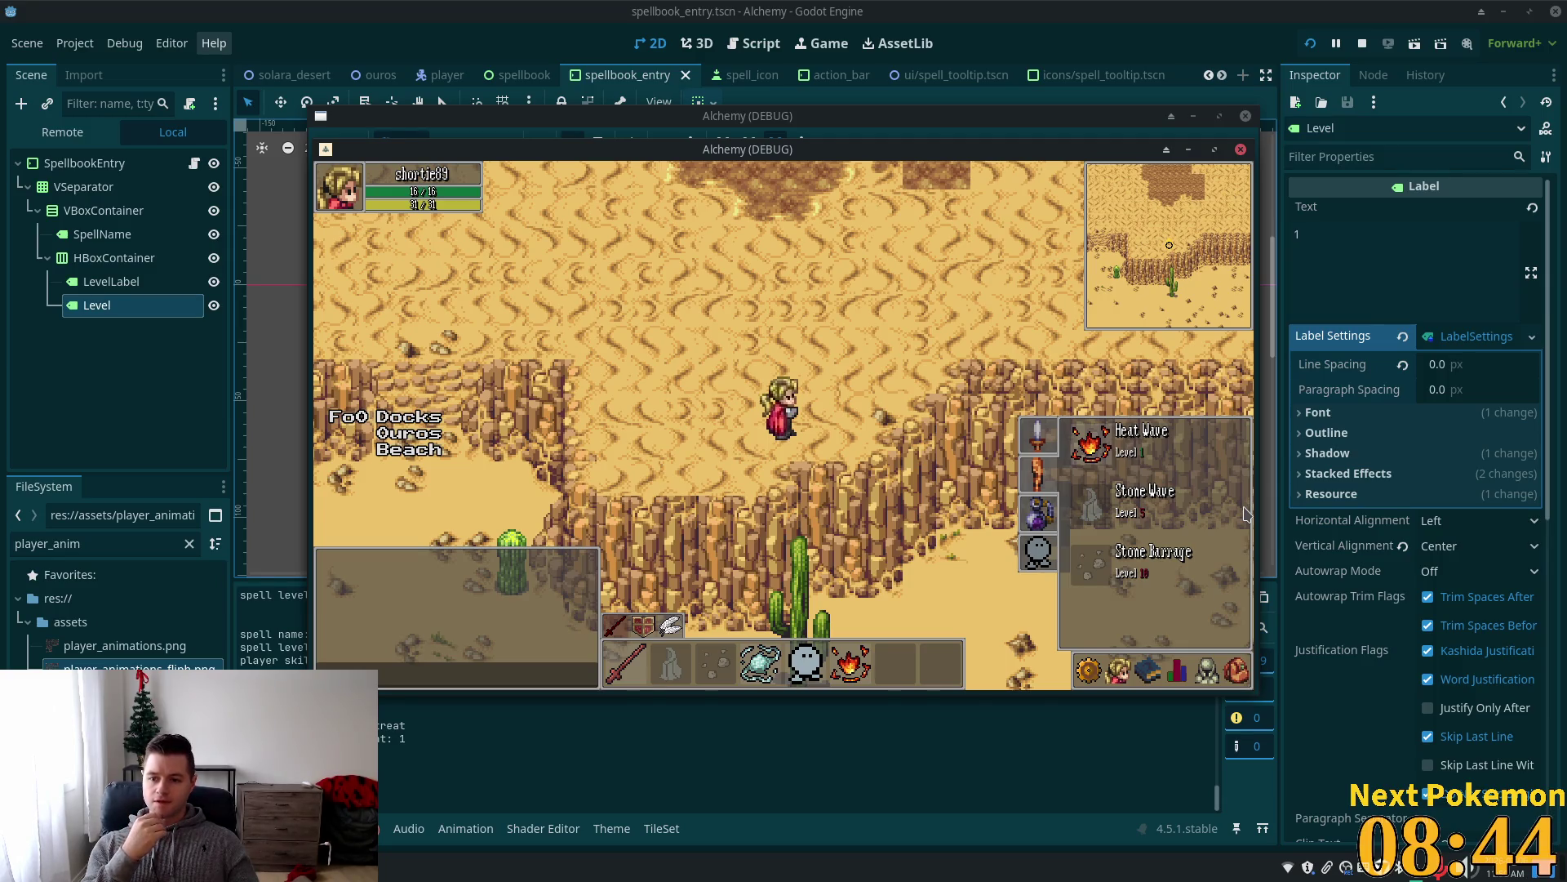
pyautogui.press('Up')
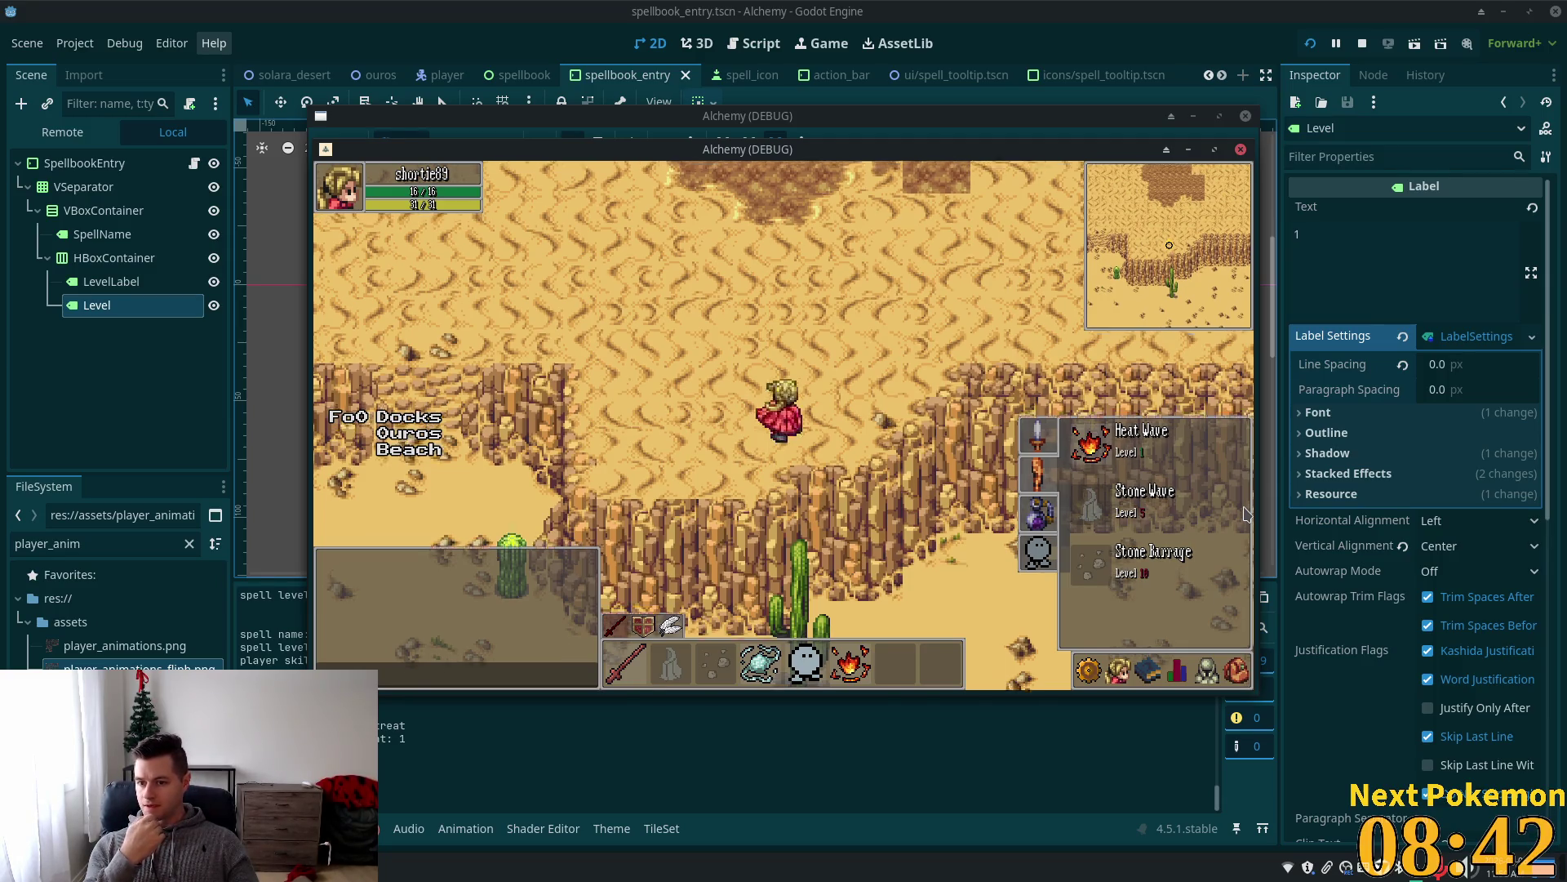
pyautogui.press('Up')
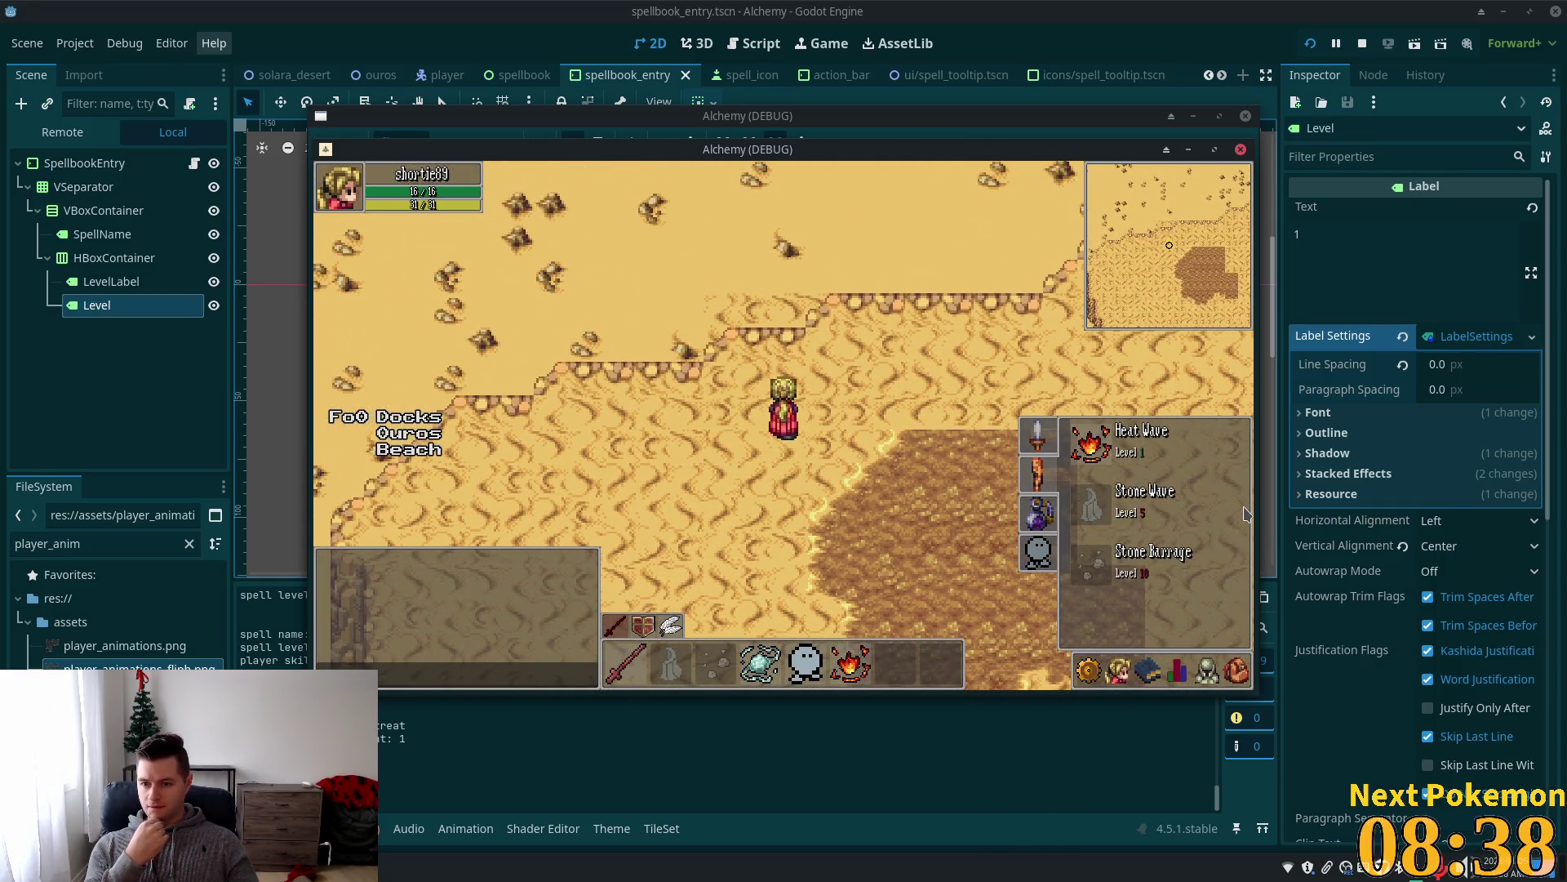
pyautogui.press('Escape')
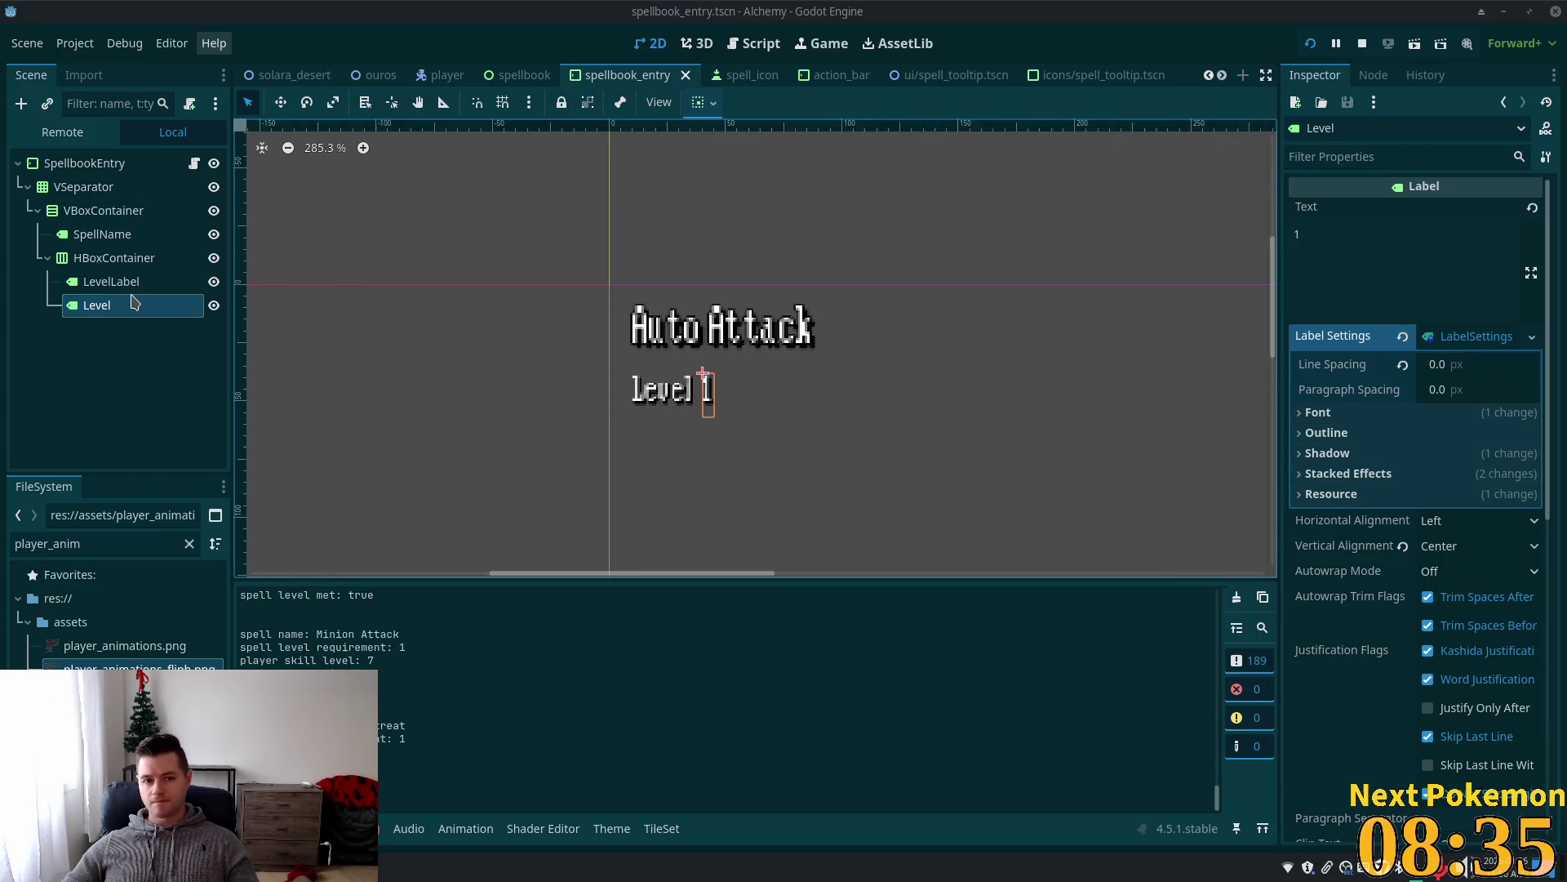
# Select LevelLabel and Level, lower their shared font size from 18 to 16, and run the game.
pyautogui.click(111, 281)
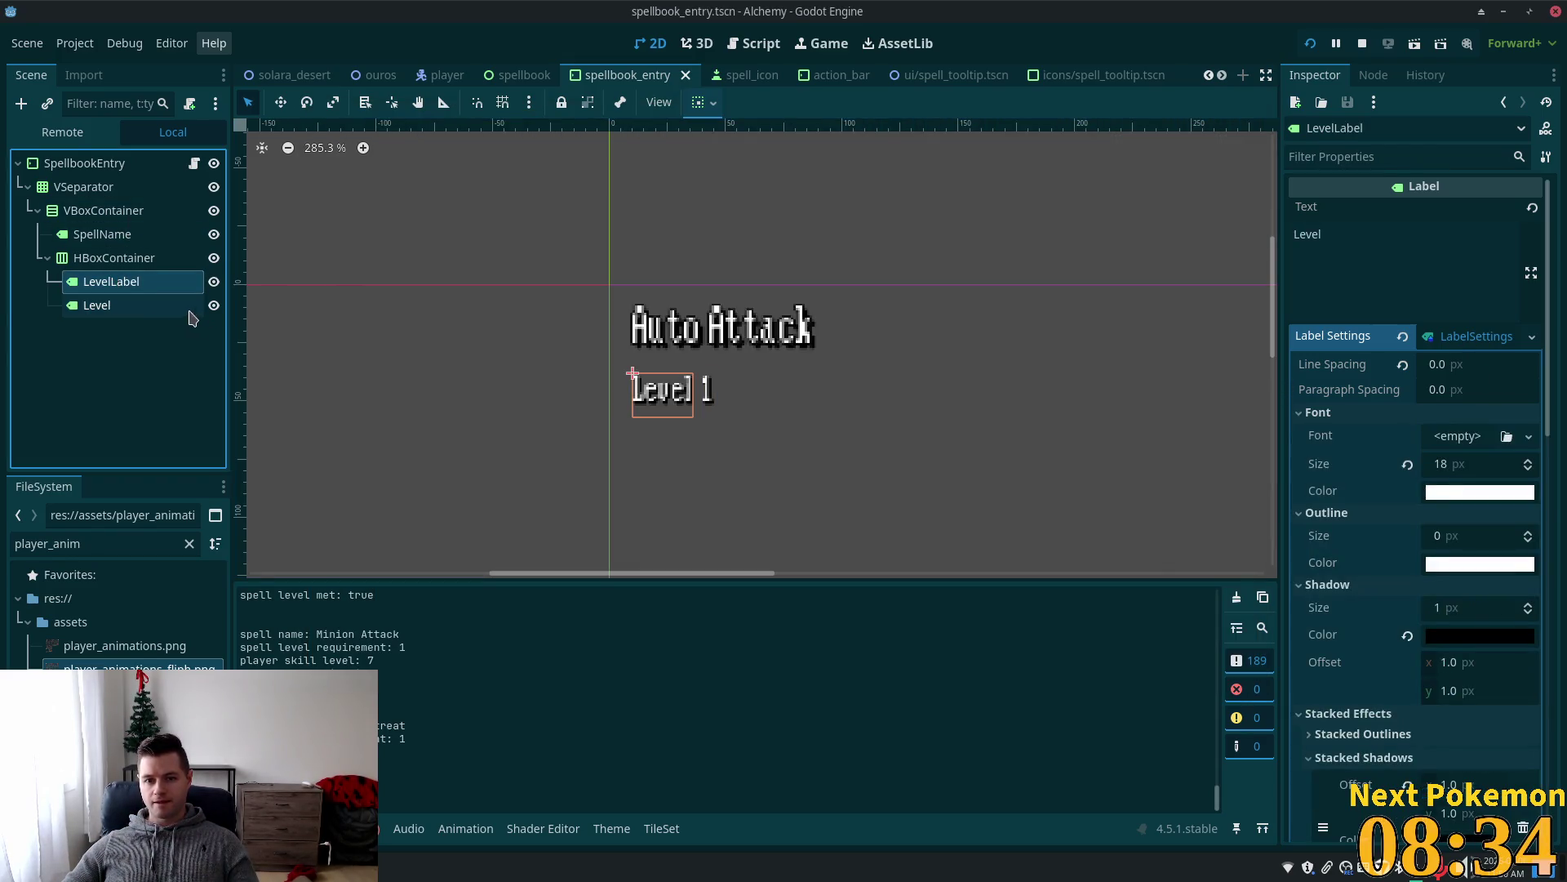
pyautogui.keyDown('ctrl'); pyautogui.click(144, 306); pyautogui.keyUp('ctrl')
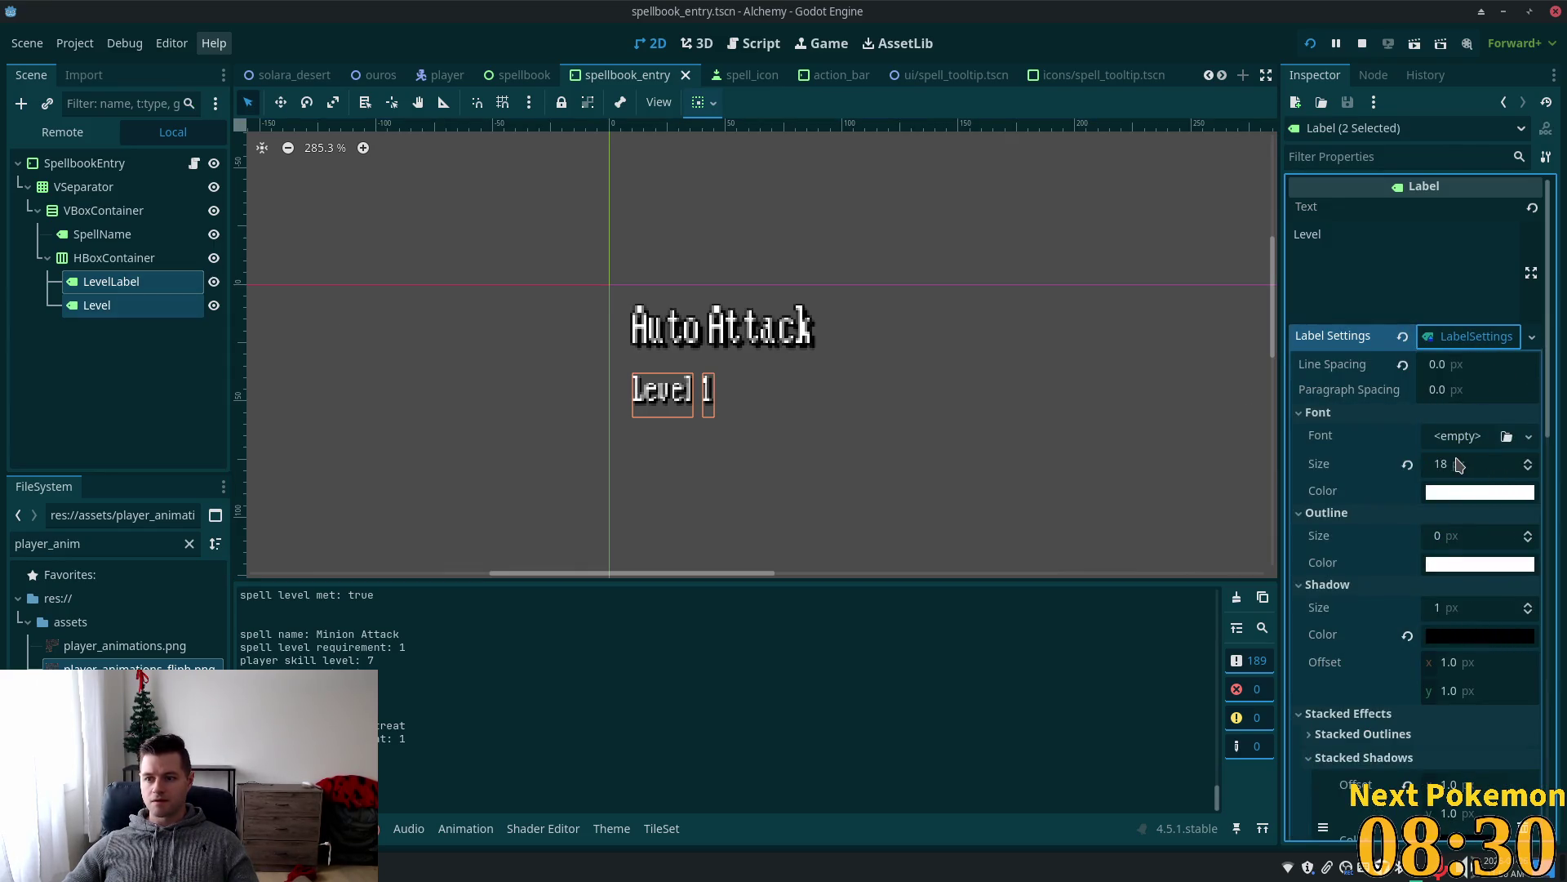
pyautogui.click(1472, 463)
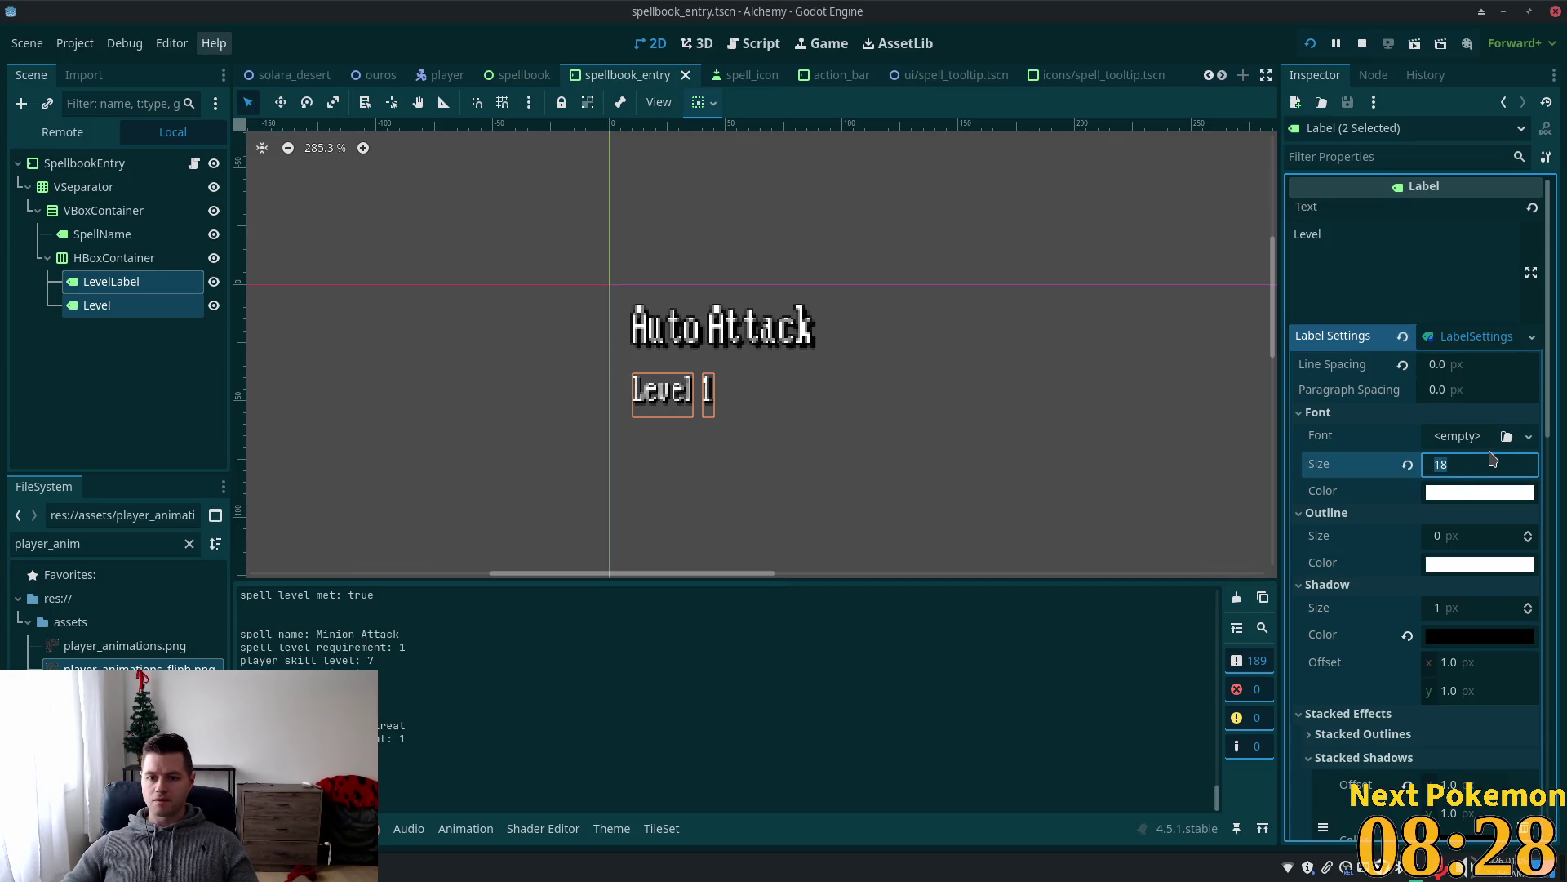
pyautogui.press('Down')
pyautogui.press('Down')
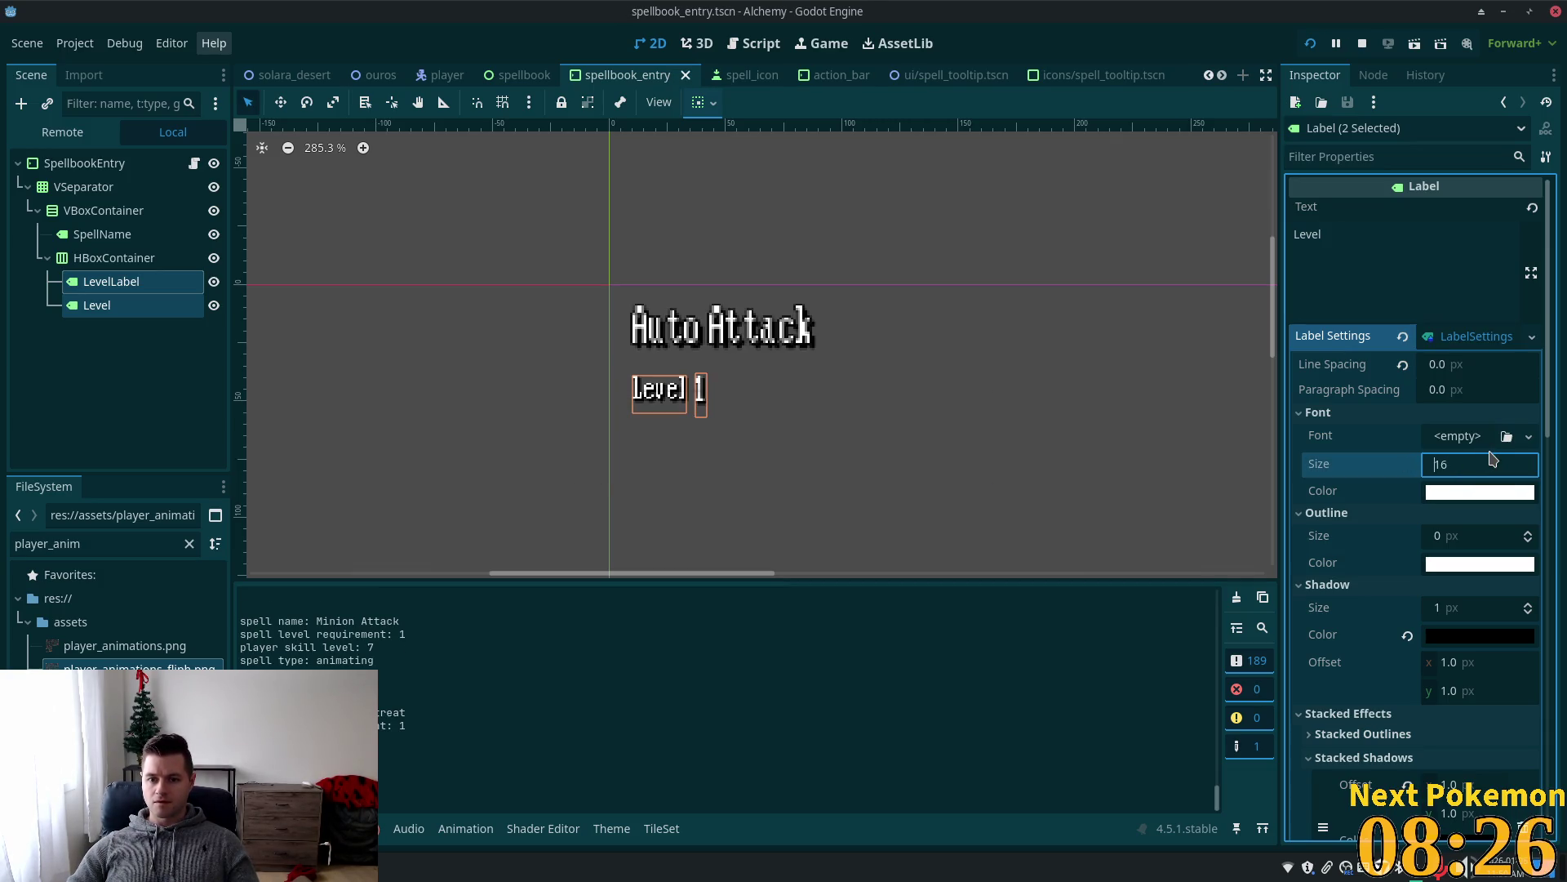
pyautogui.press('F5')
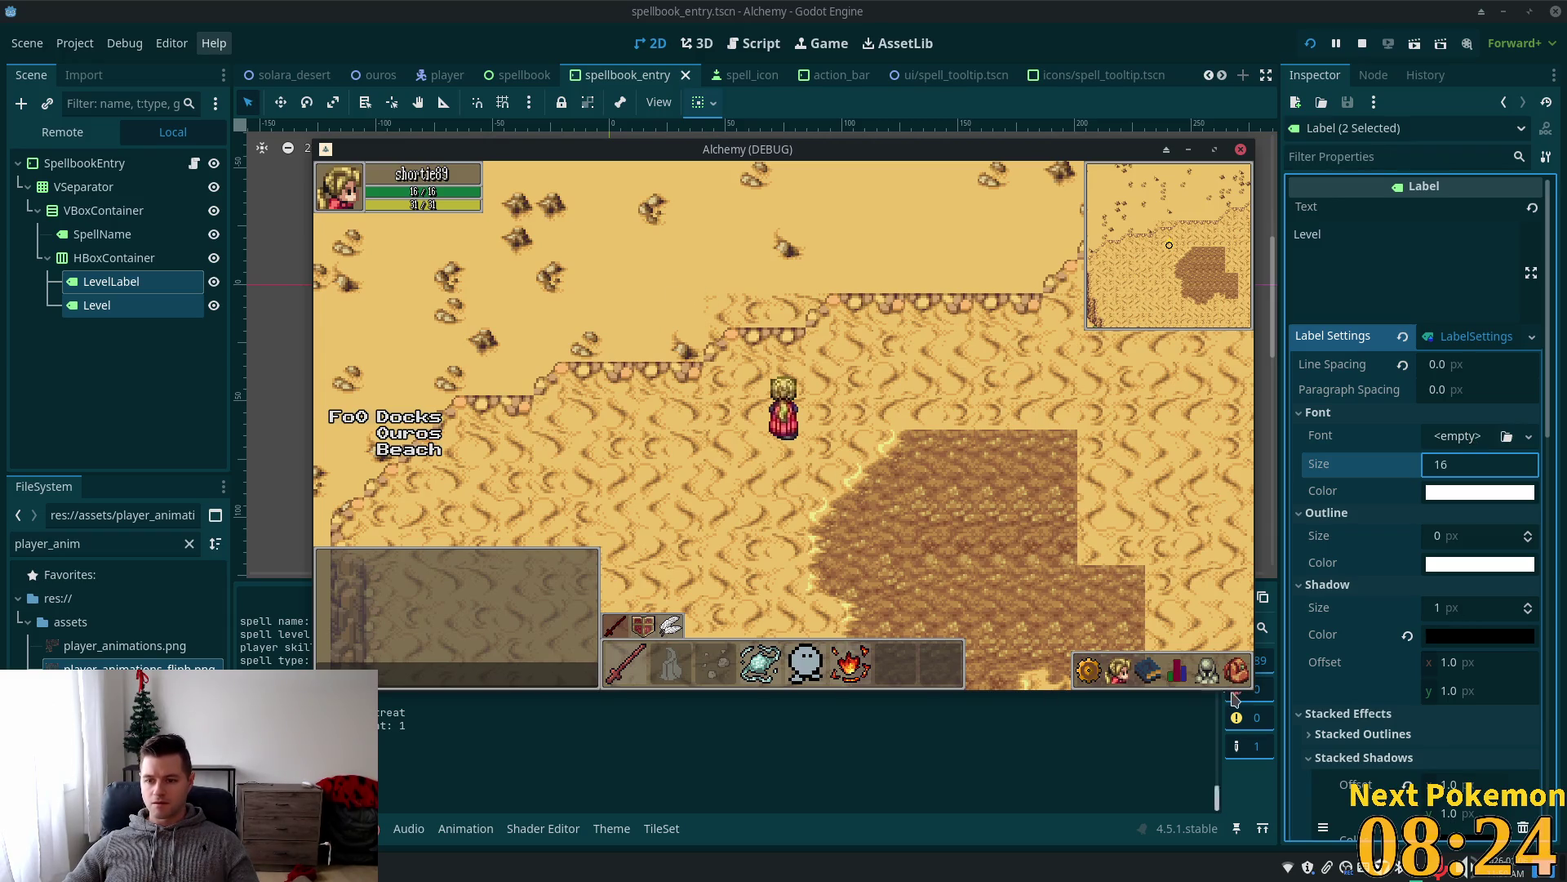
# Open the spellbook to view the resized level labels while walking the character around the desert.
pyautogui.click(1140, 682)
pyautogui.press('Right')
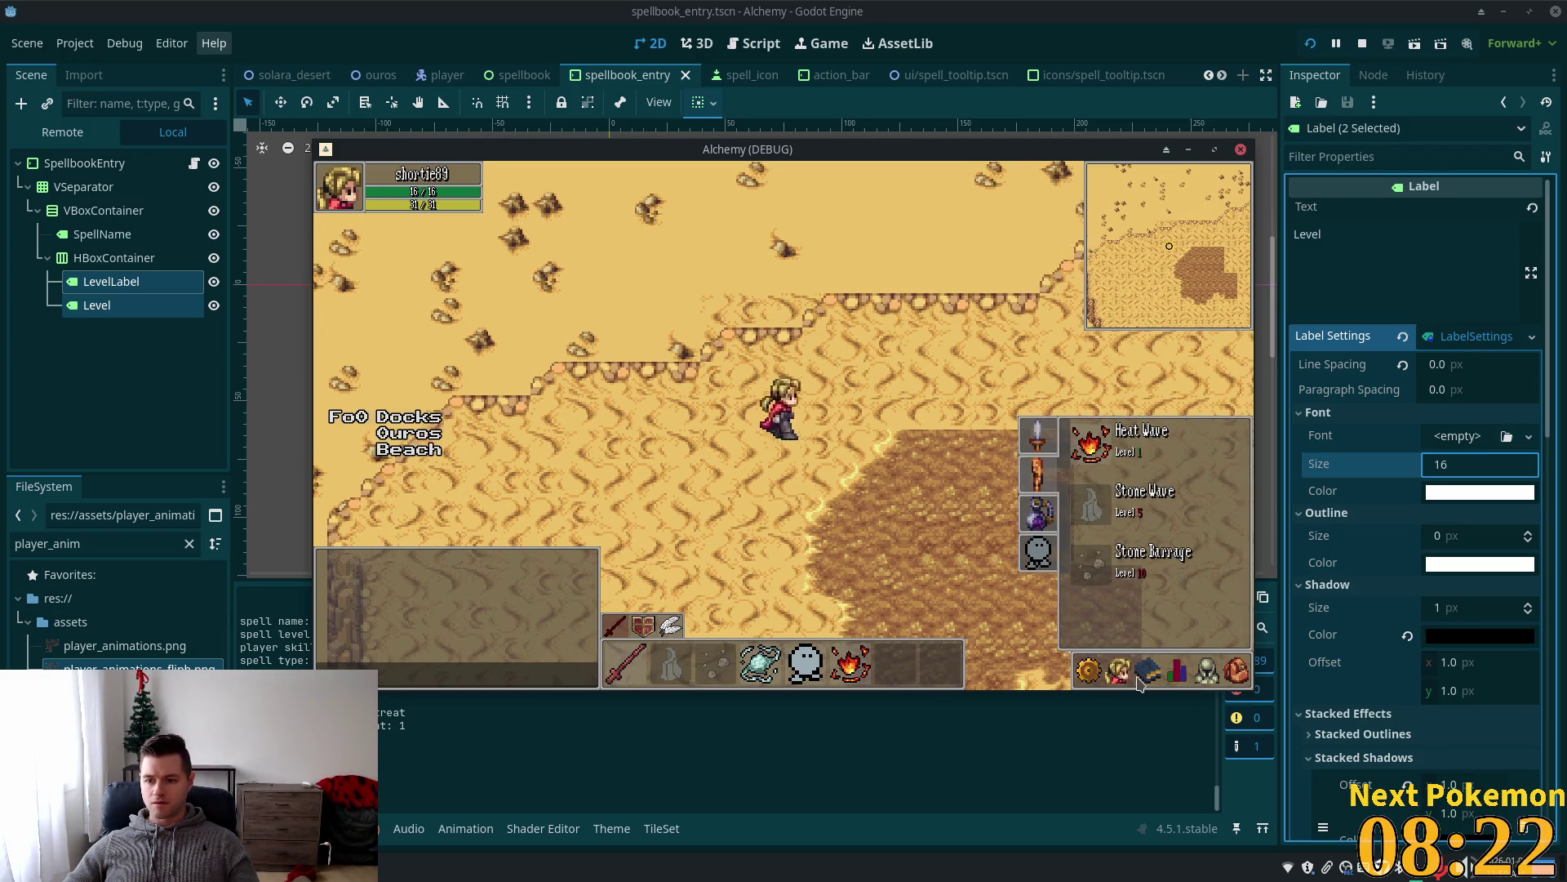
pyautogui.press('Down')
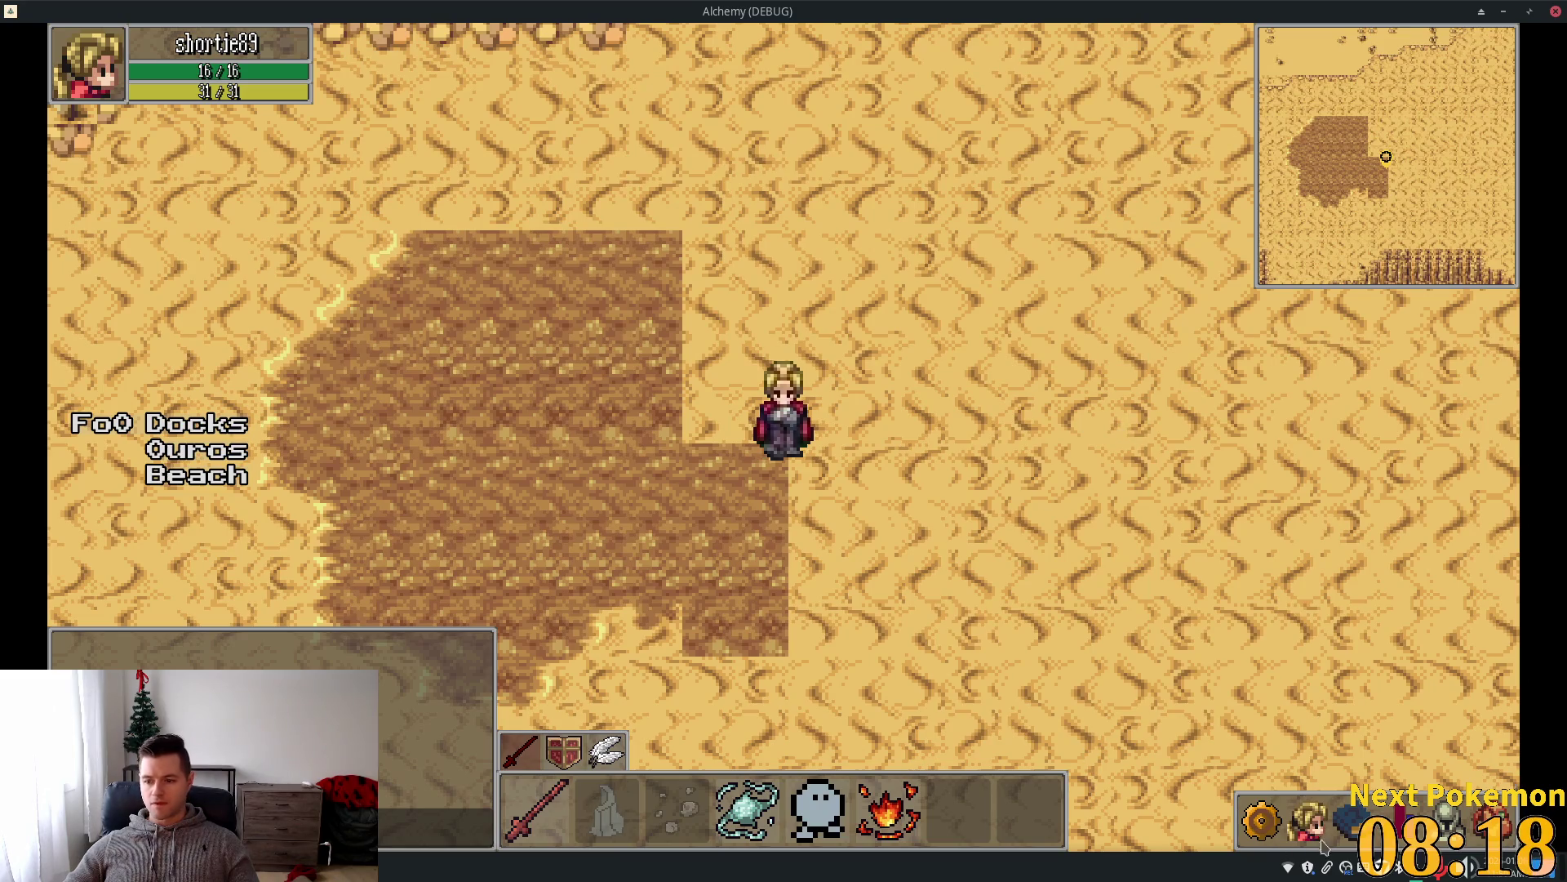
pyautogui.click(1343, 829)
pyautogui.press('Right')
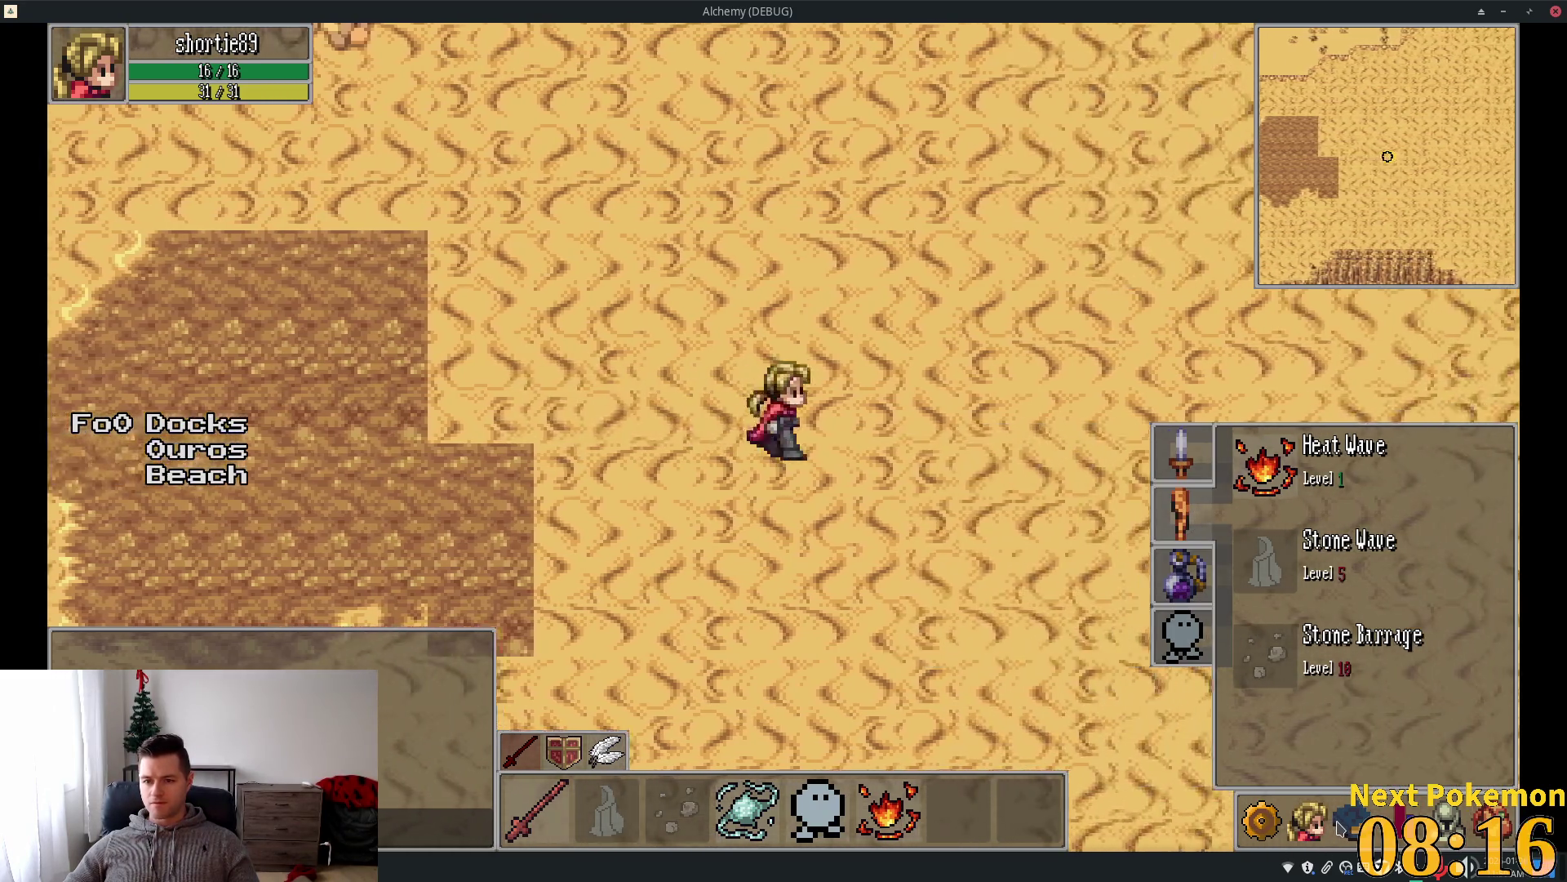
pyautogui.press('Down')
pyautogui.press('Right')
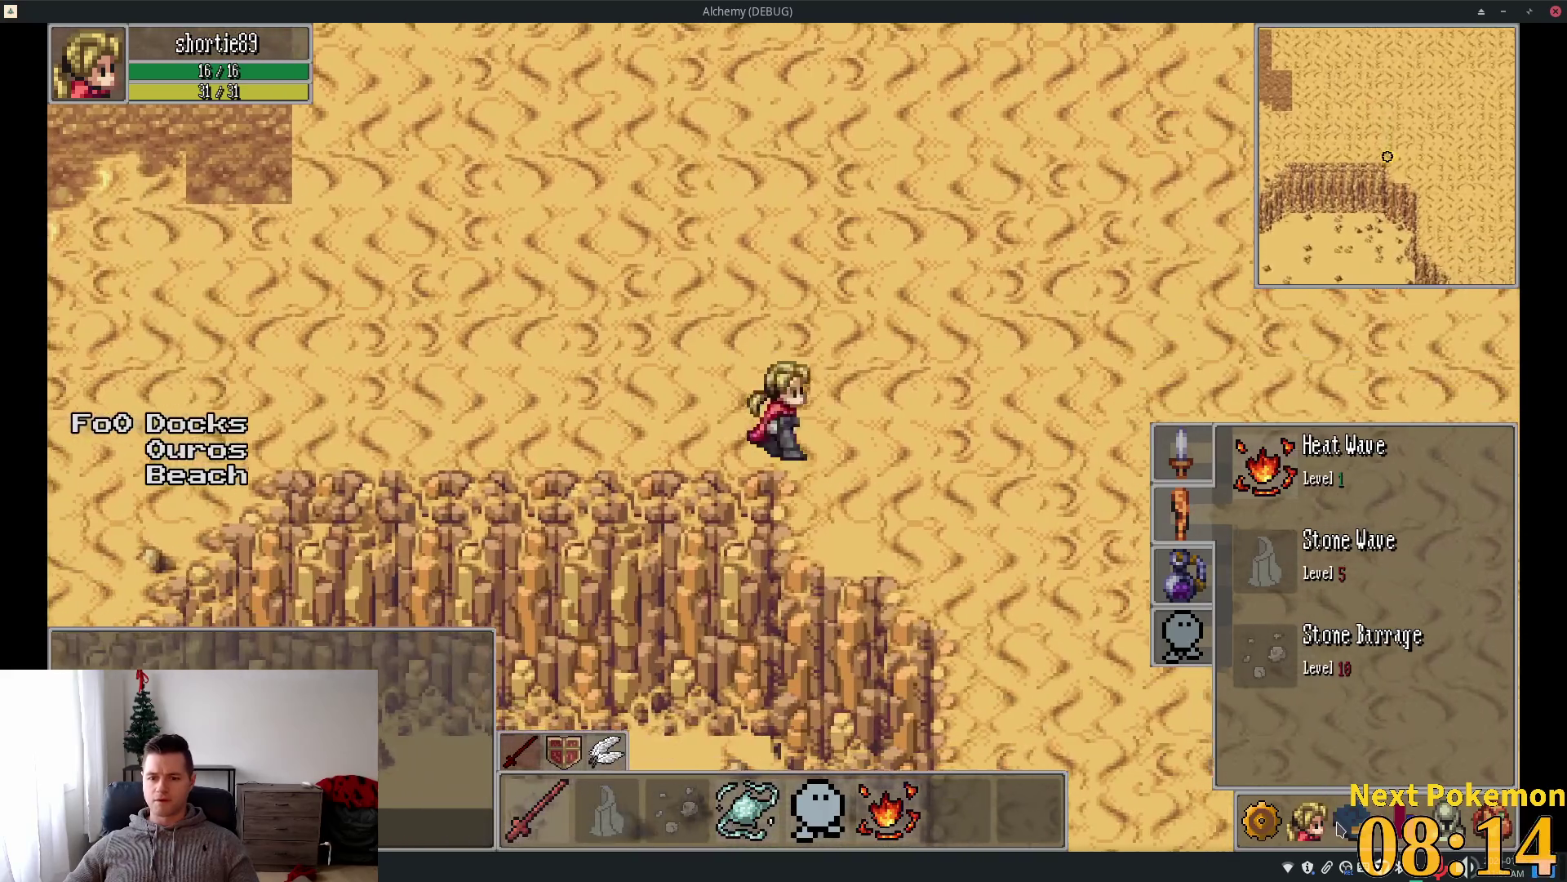
pyautogui.press('Down')
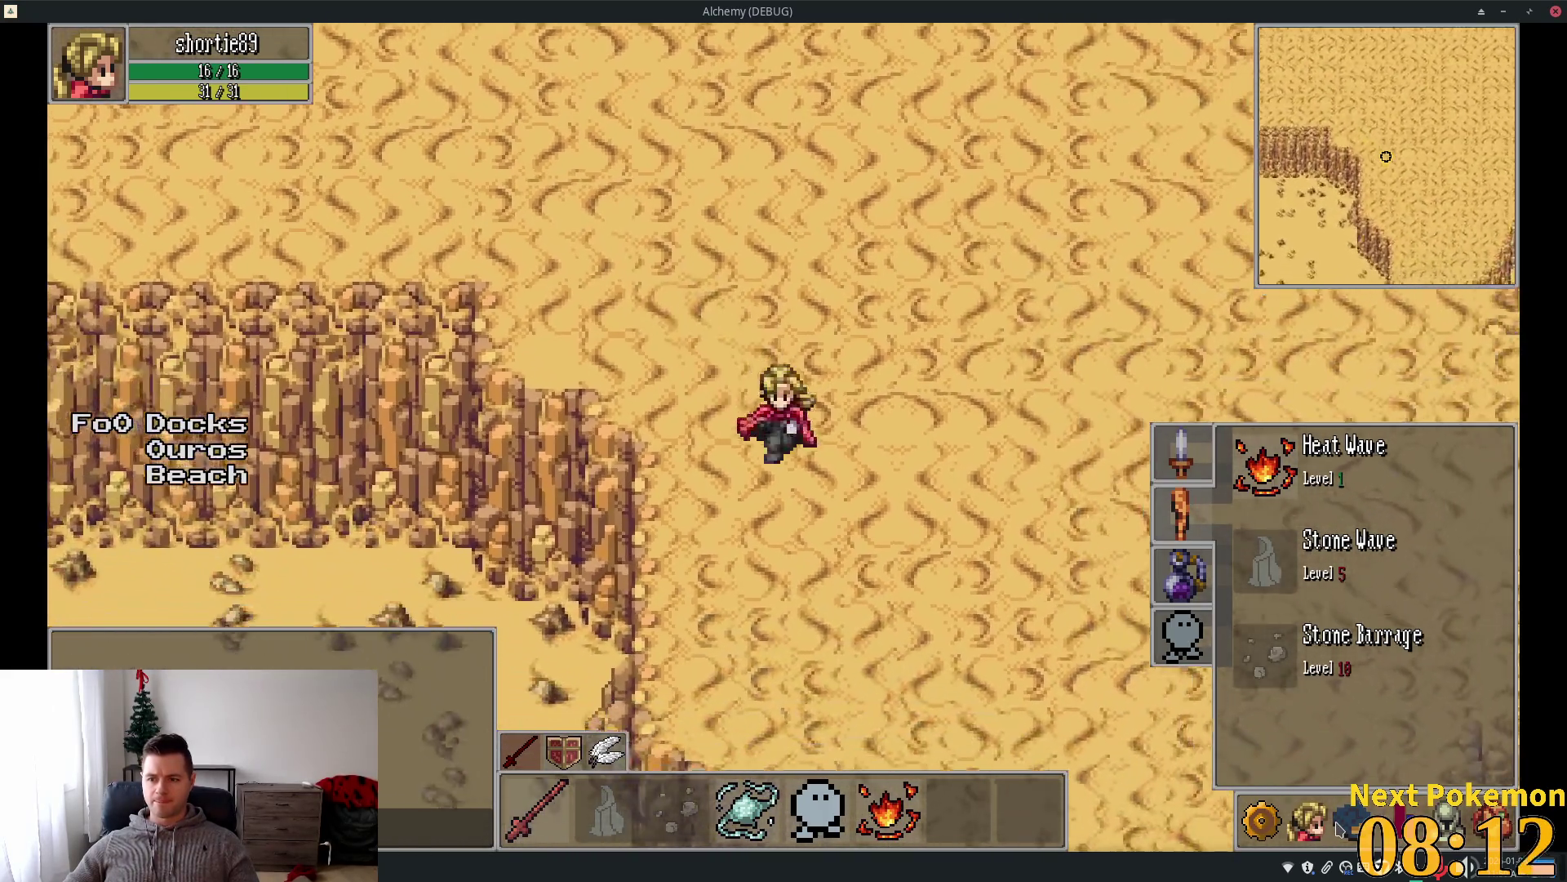
pyautogui.press('Up')
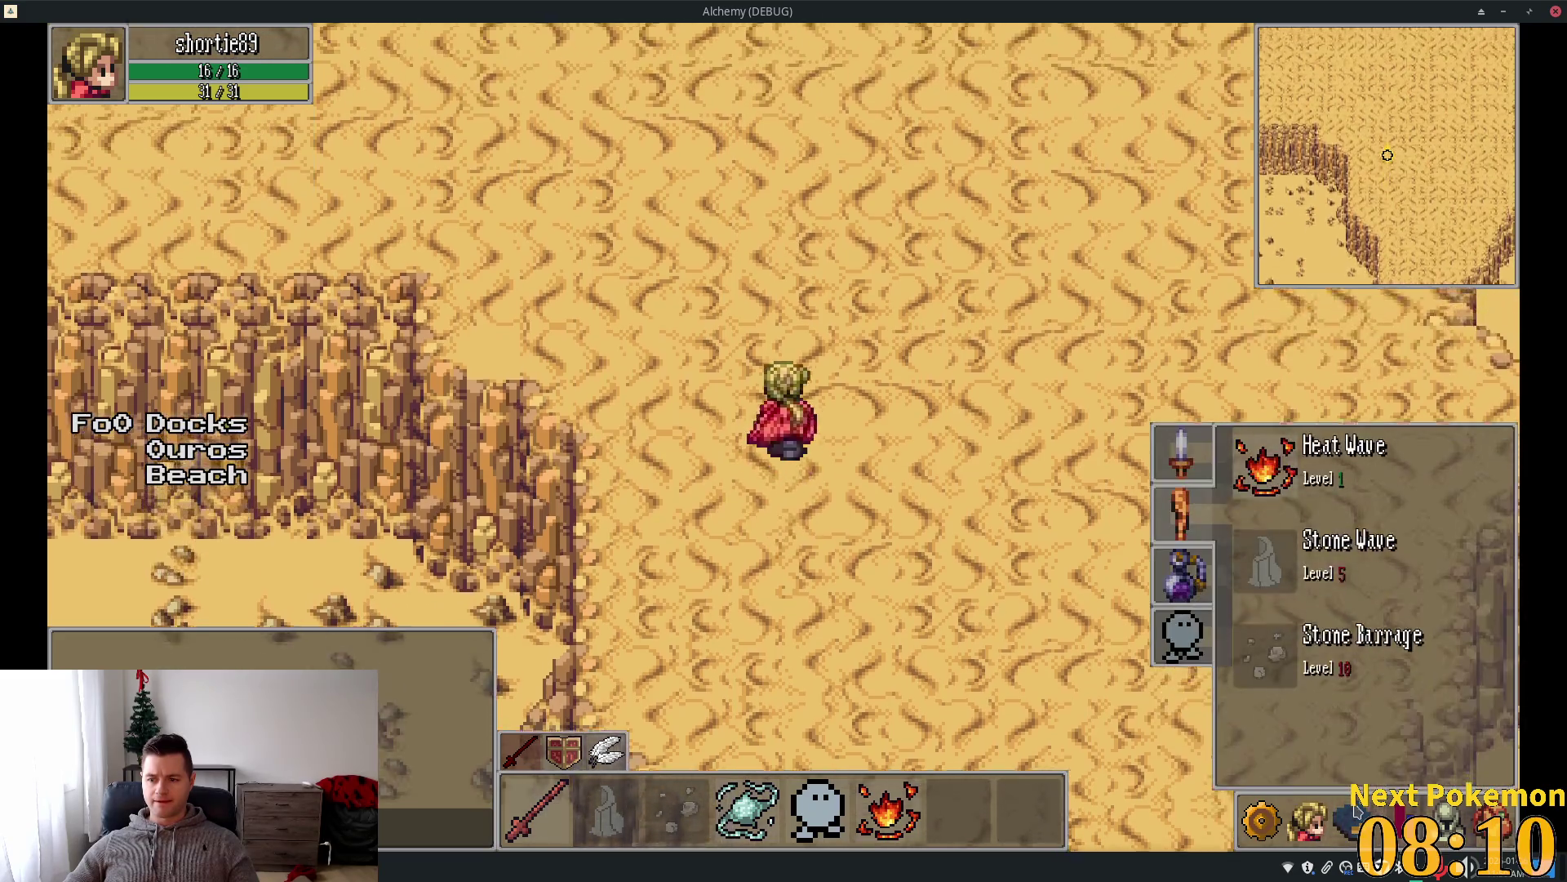
pyautogui.press('Left')
pyautogui.press('Up')
pyautogui.press('Left')
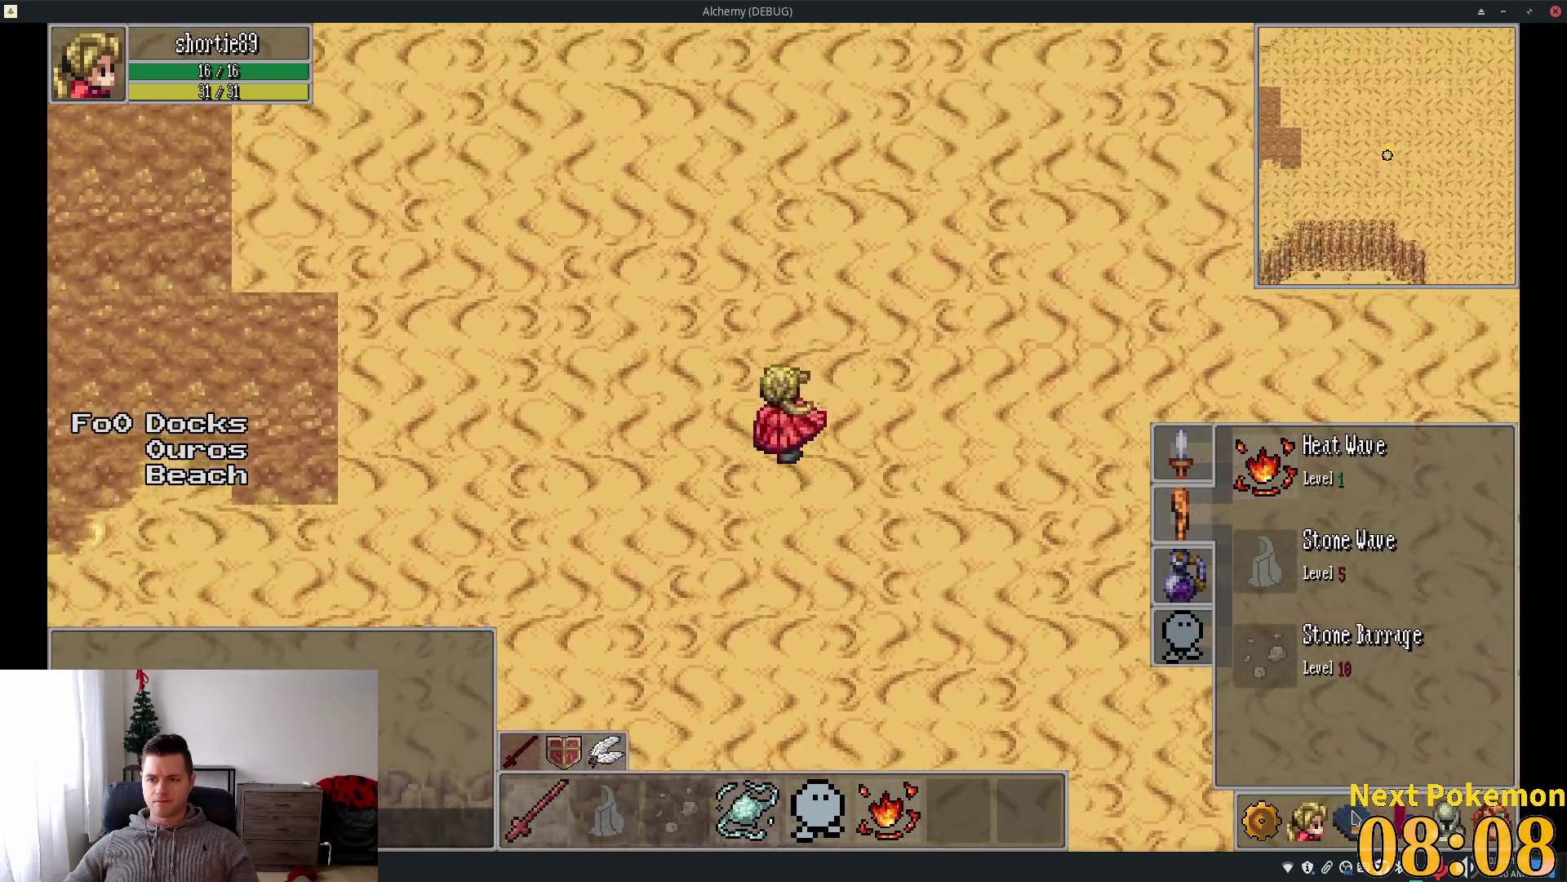
pyautogui.press('Up')
pyautogui.press('Left')
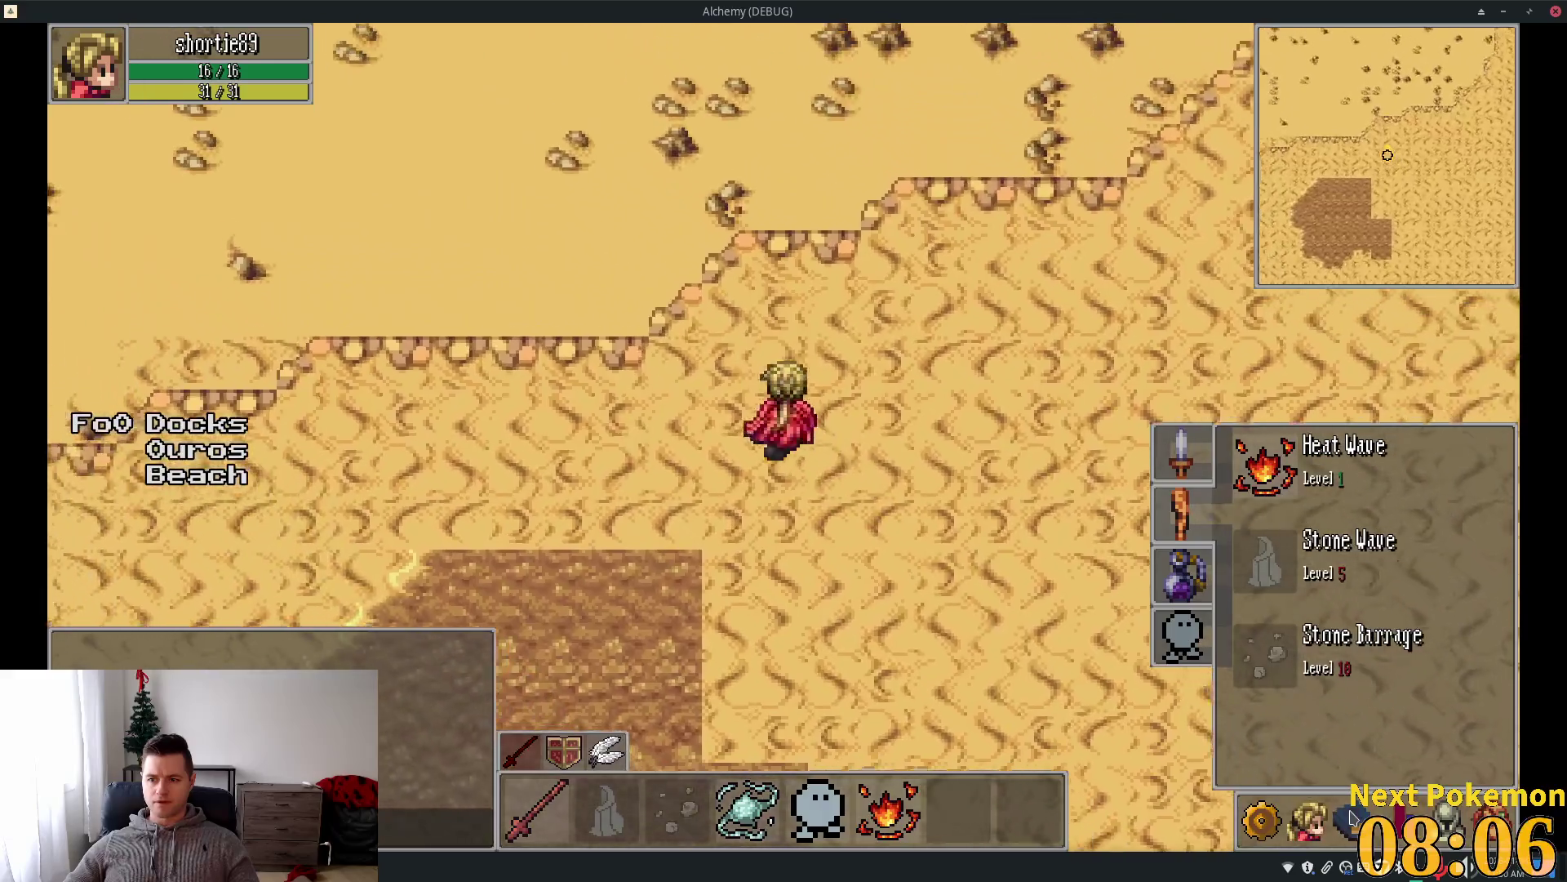
pyautogui.press('Up')
pyautogui.press('Left')
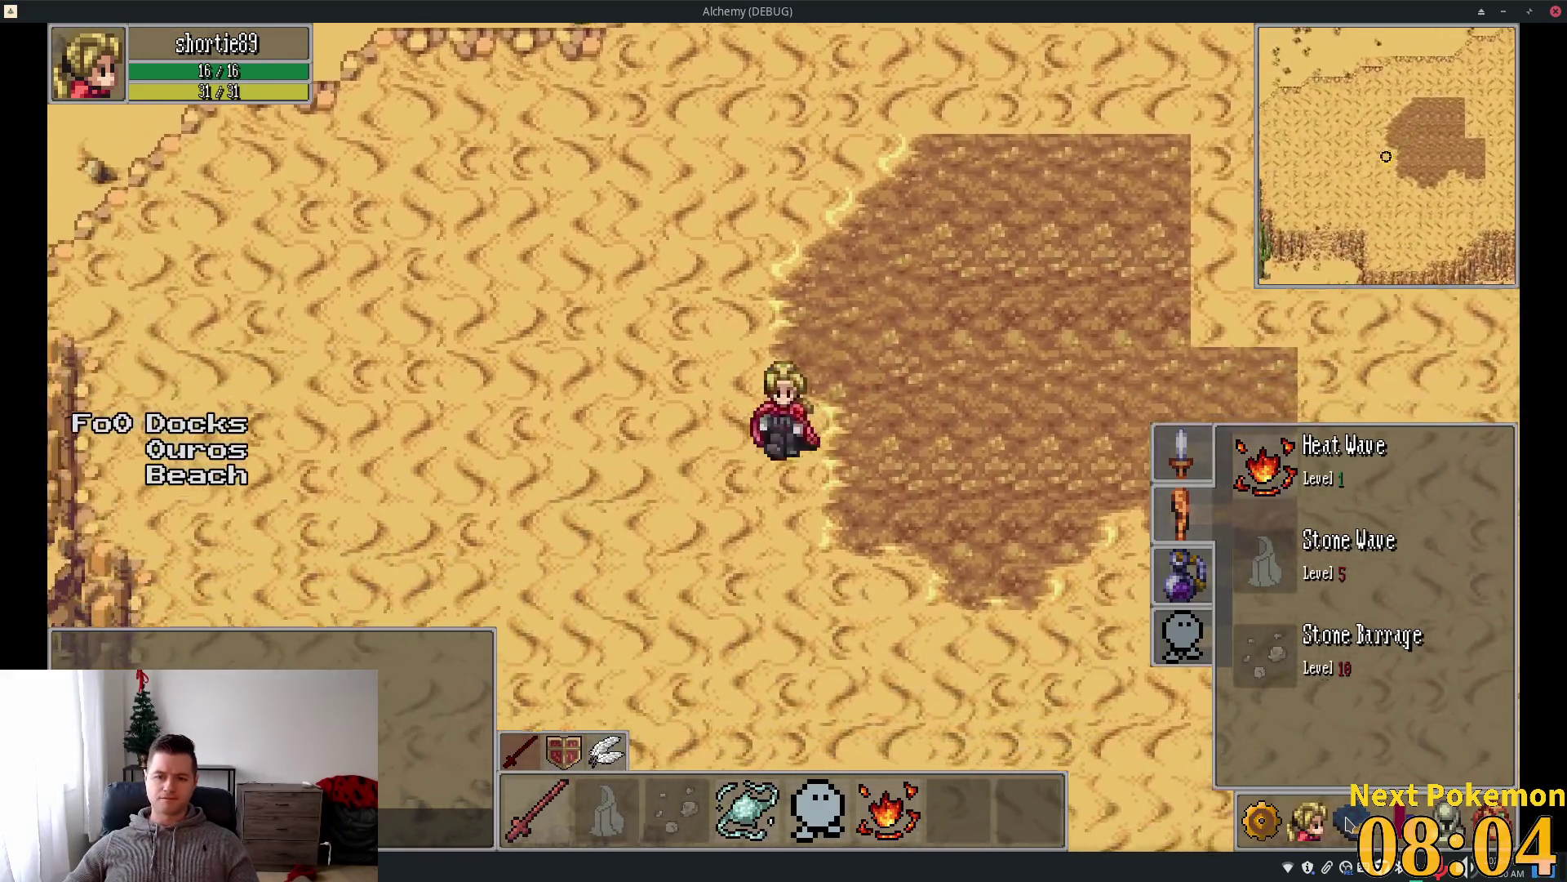
pyautogui.press('Left')
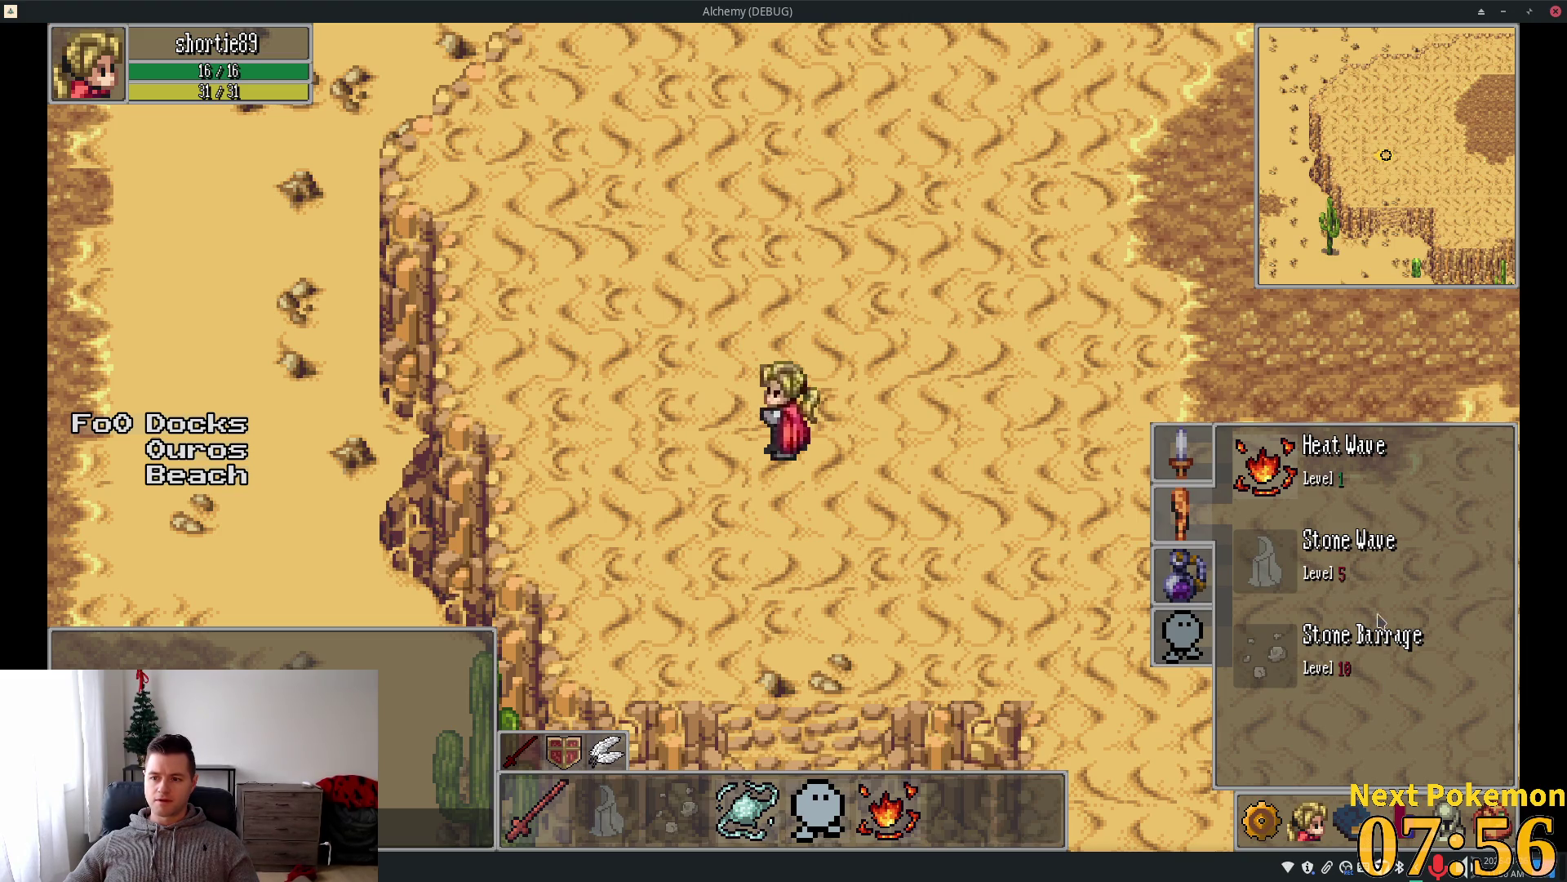
pyautogui.press('Right')
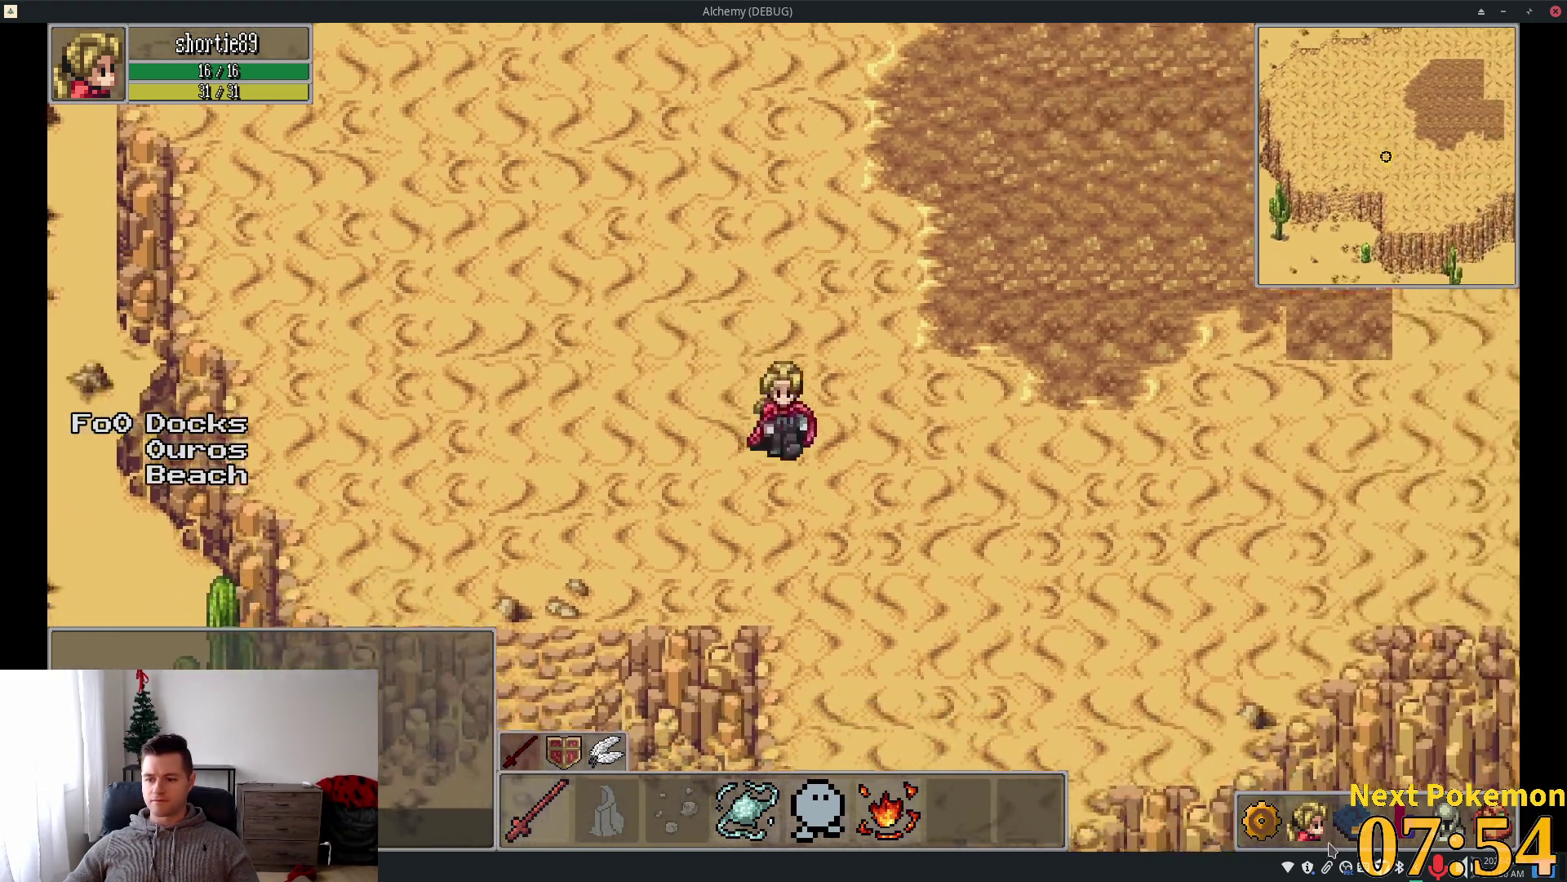
pyautogui.press('Down')
pyautogui.press('Up')
pyautogui.press('Right')
pyautogui.press('Up')
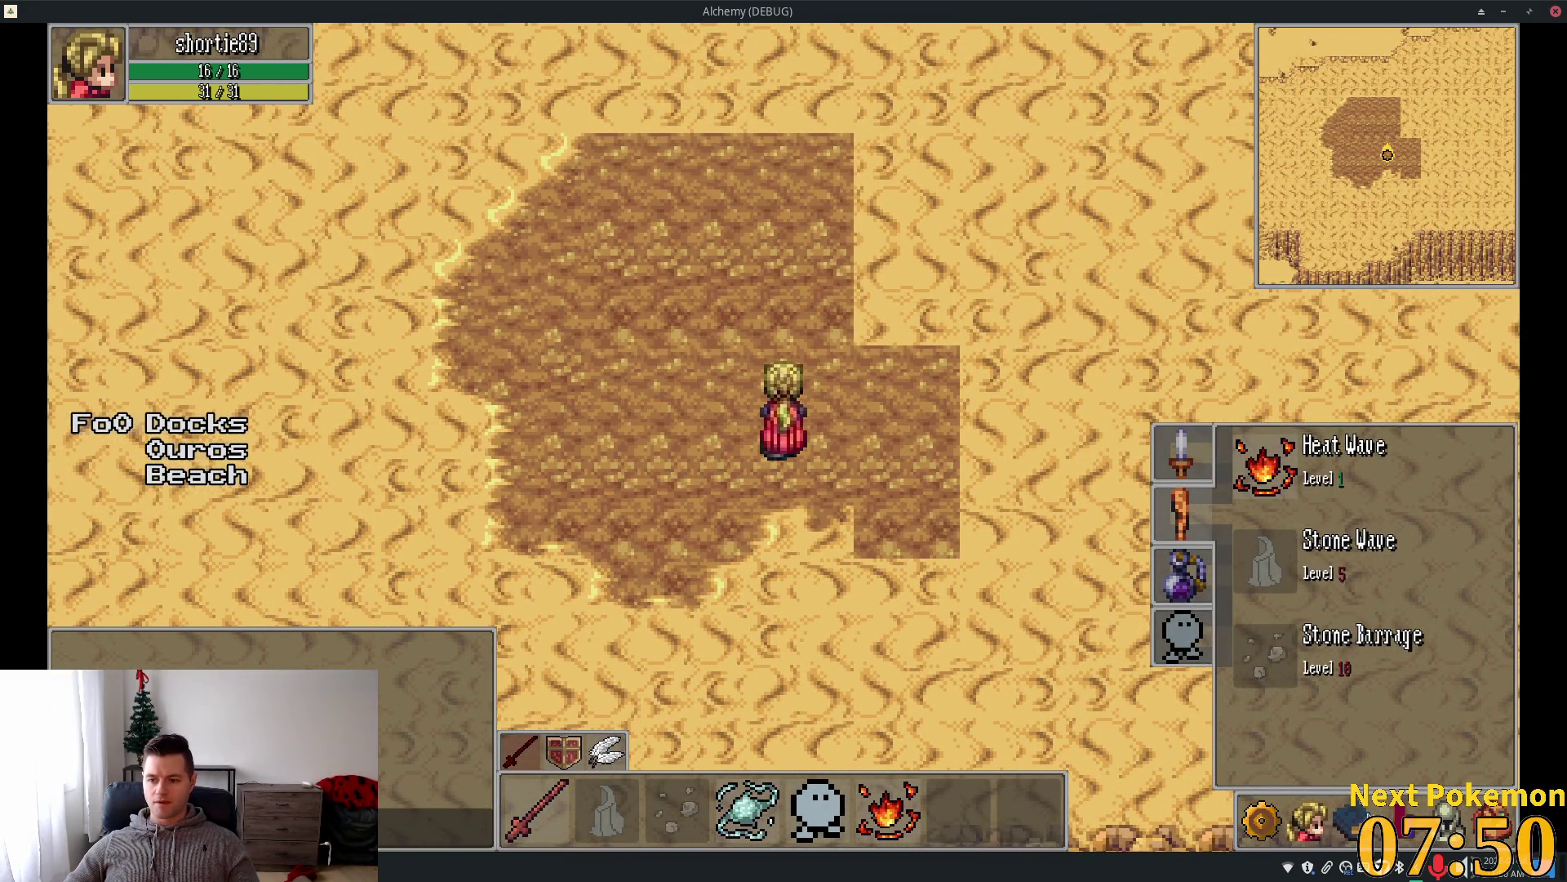
# Cycle the side panel pages with Tab to the spell list, then close the spell list.
pyautogui.press('Tab')
pyautogui.press('Tab')
pyautogui.press('Tab')
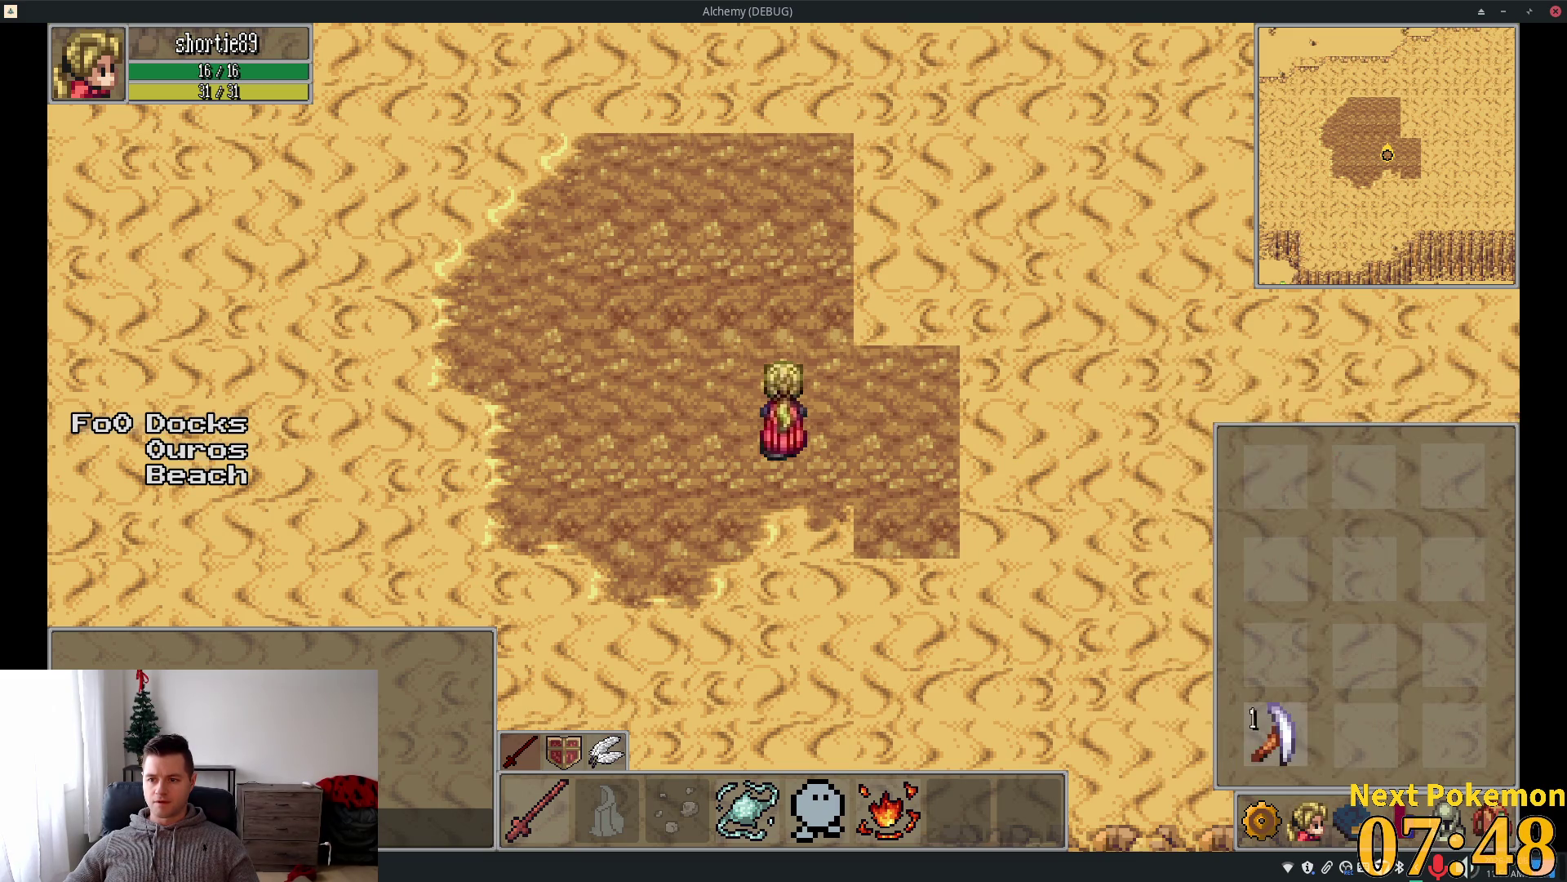
pyautogui.press('Tab')
pyautogui.press('Tab')
pyautogui.press('Tab')
pyautogui.press('Right')
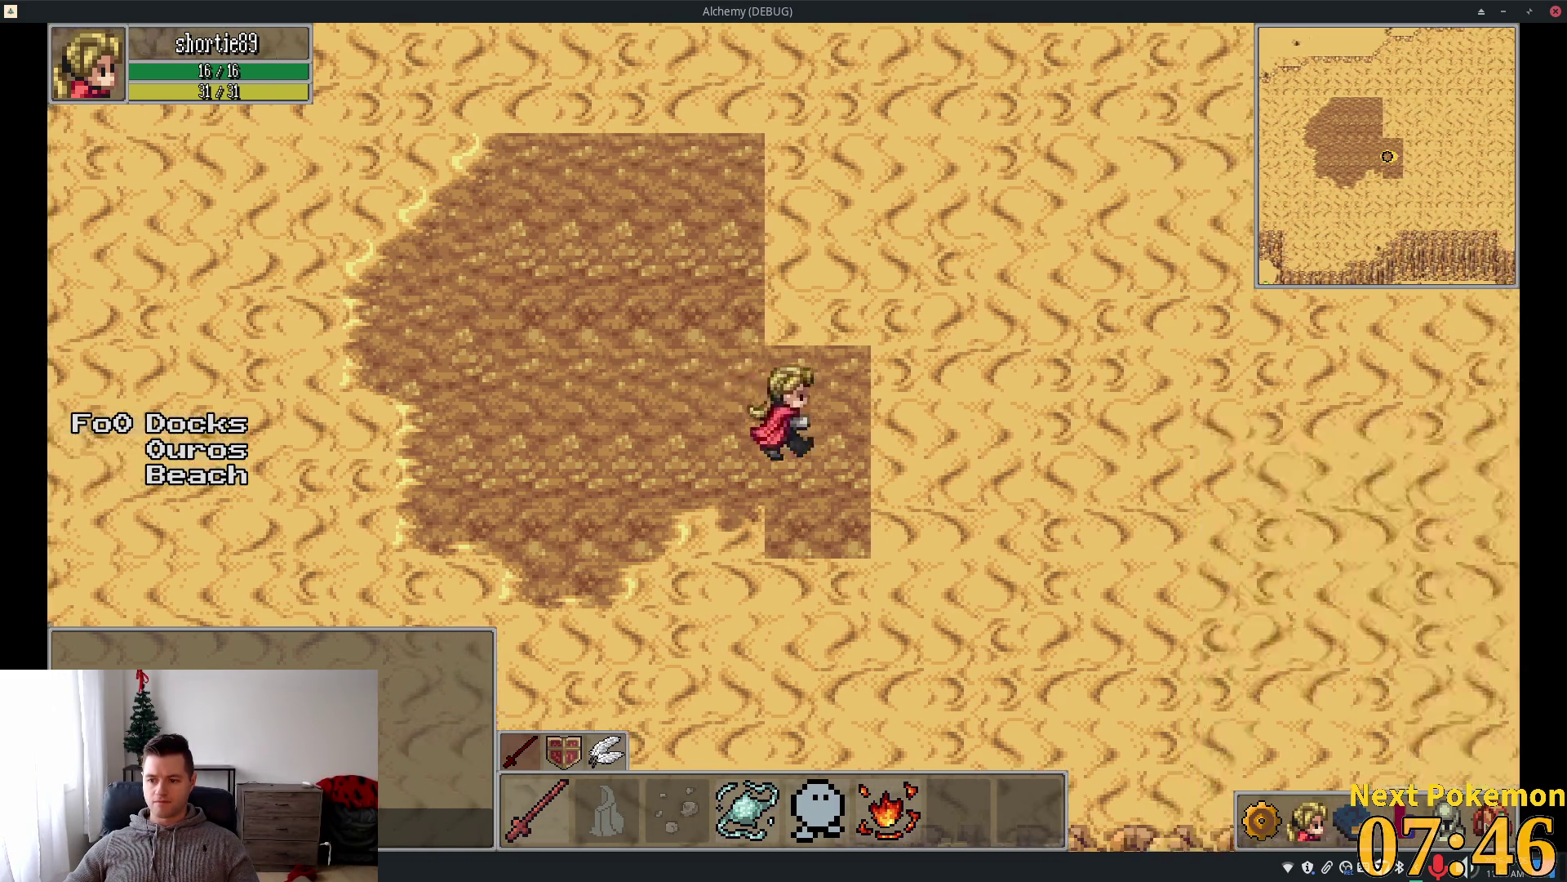
pyautogui.press('Tab')
pyautogui.press('Tab')
pyautogui.hotkey('shift', 'Tab')
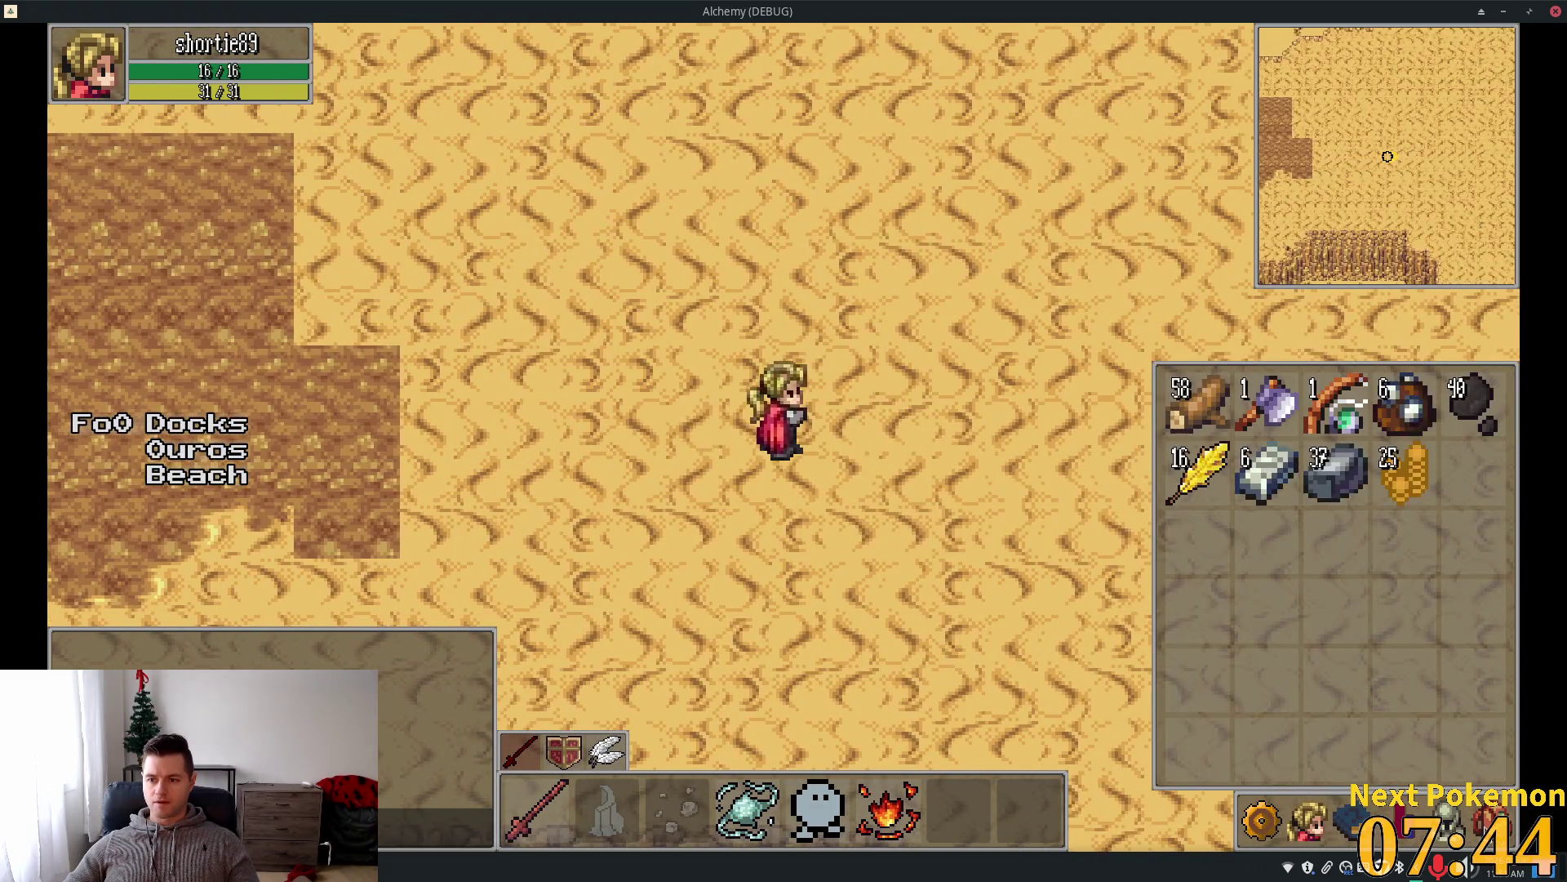
pyautogui.press('Tab')
pyautogui.press('Tab')
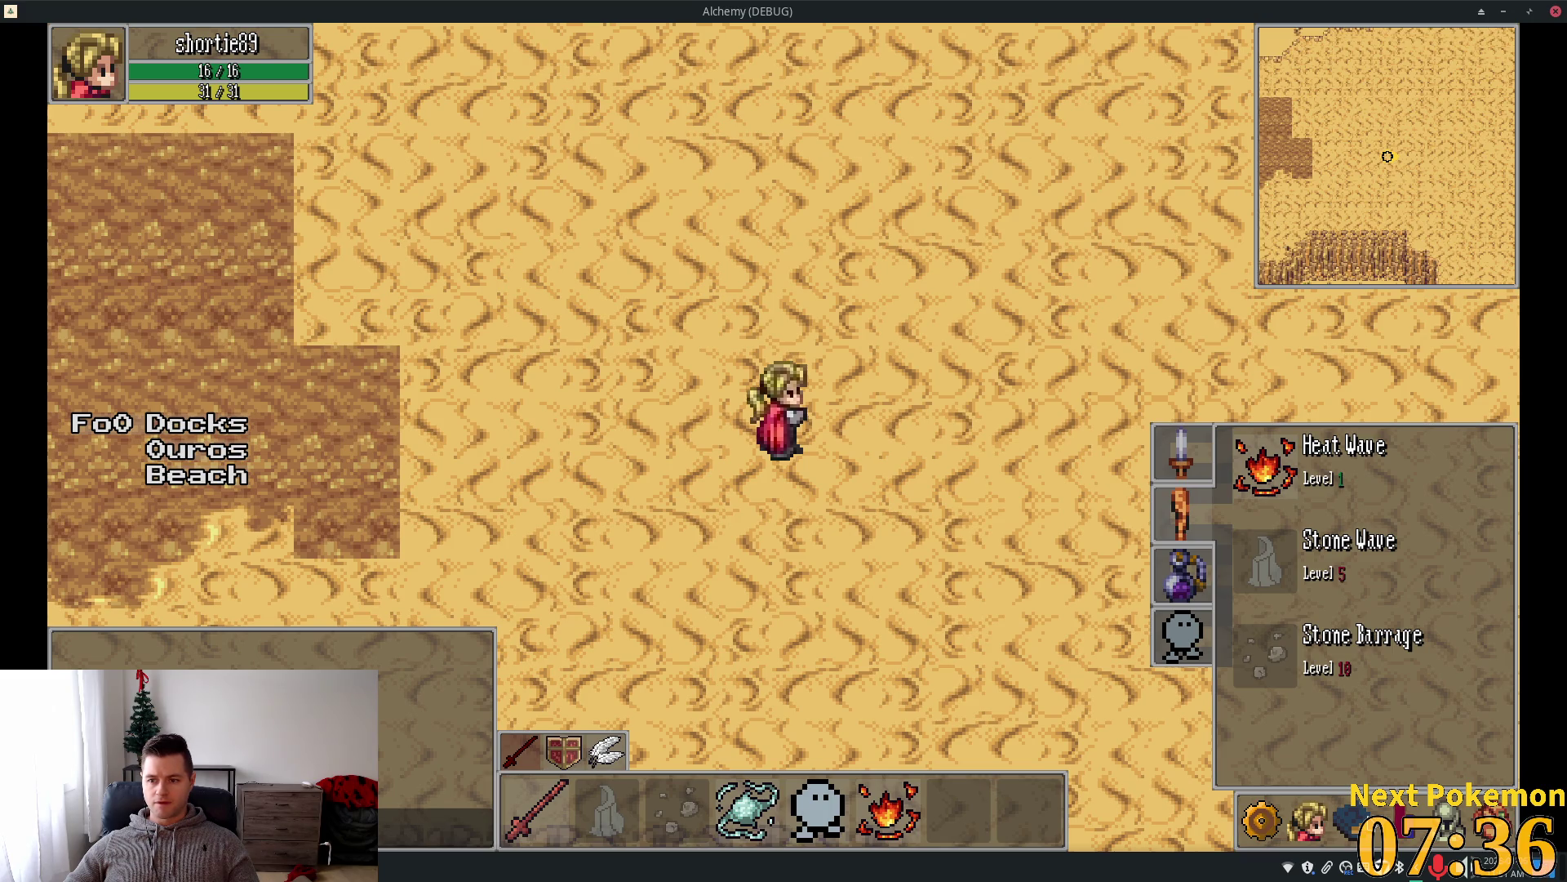
pyautogui.click(814, 584)
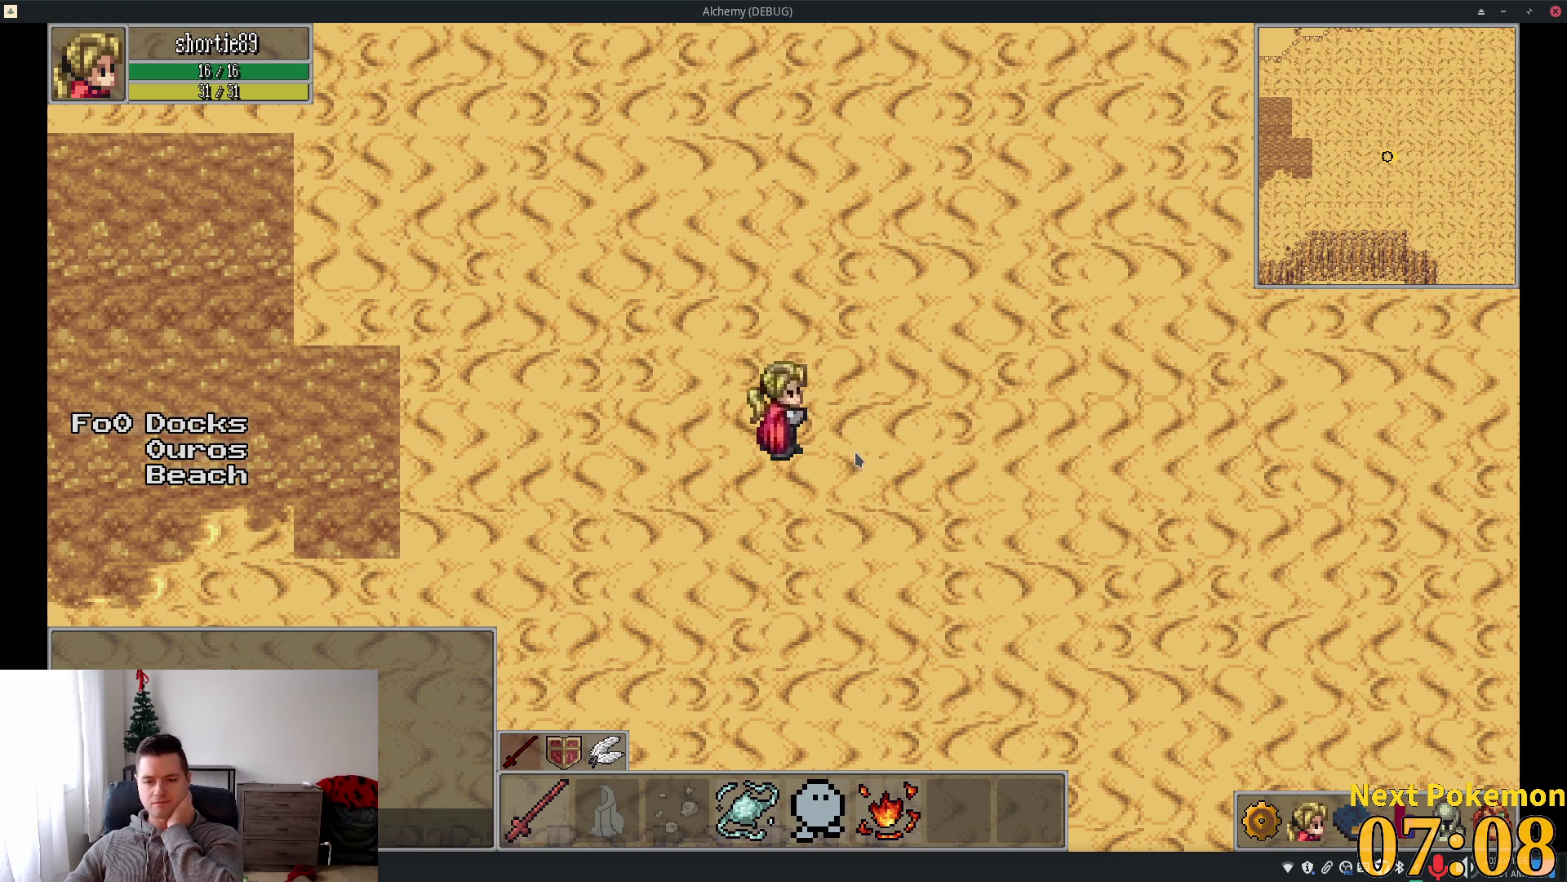
# Reopen the spell list with K, walk across the desert, then close it.
pyautogui.press('k')
pyautogui.press('Left')
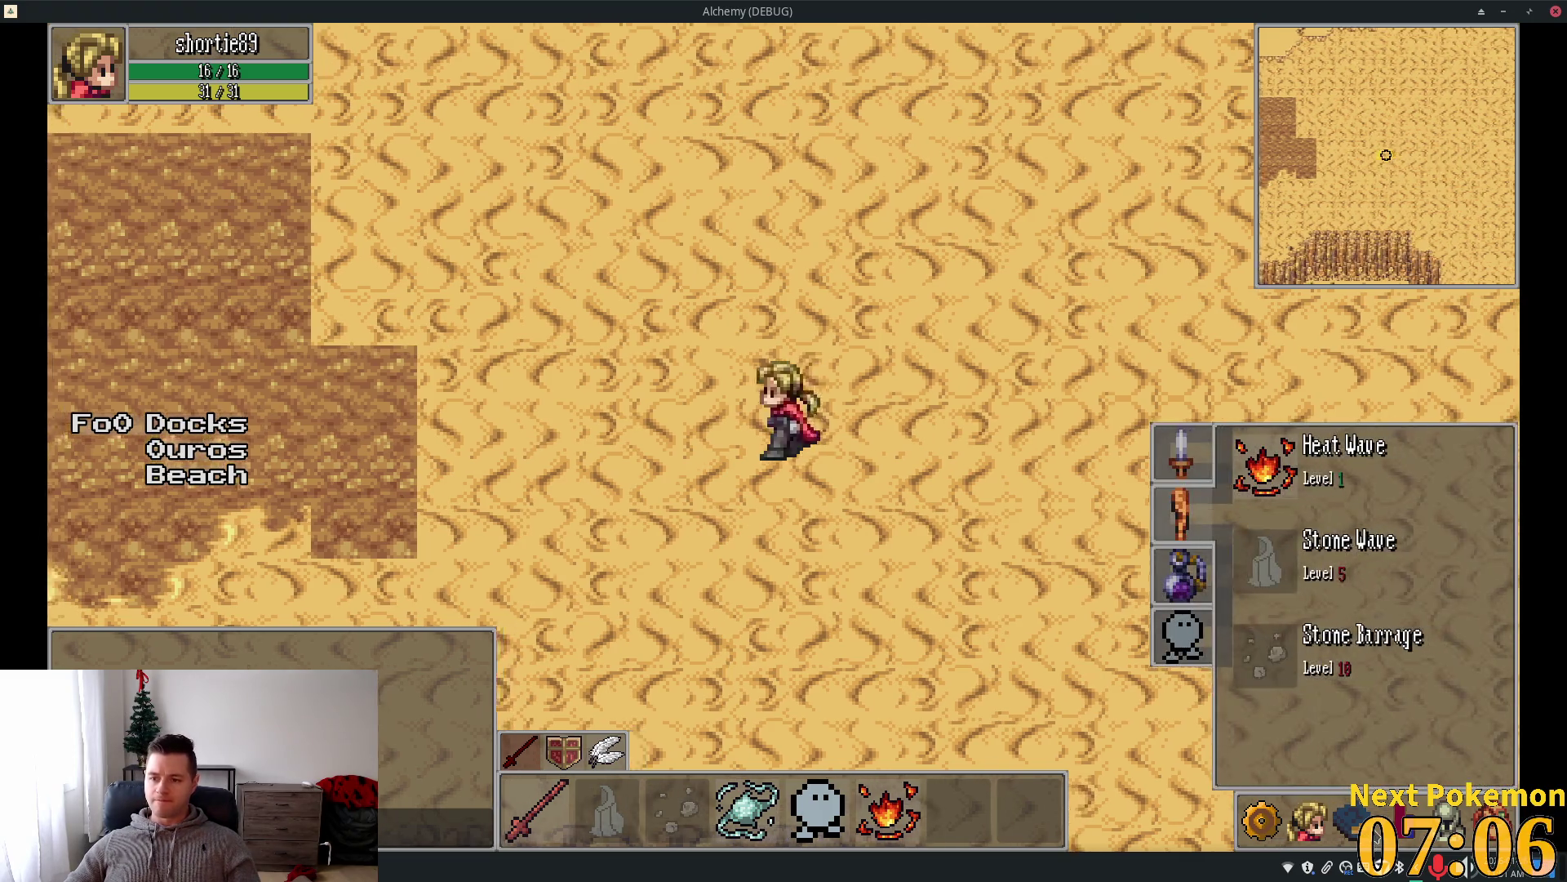
pyautogui.press('Left')
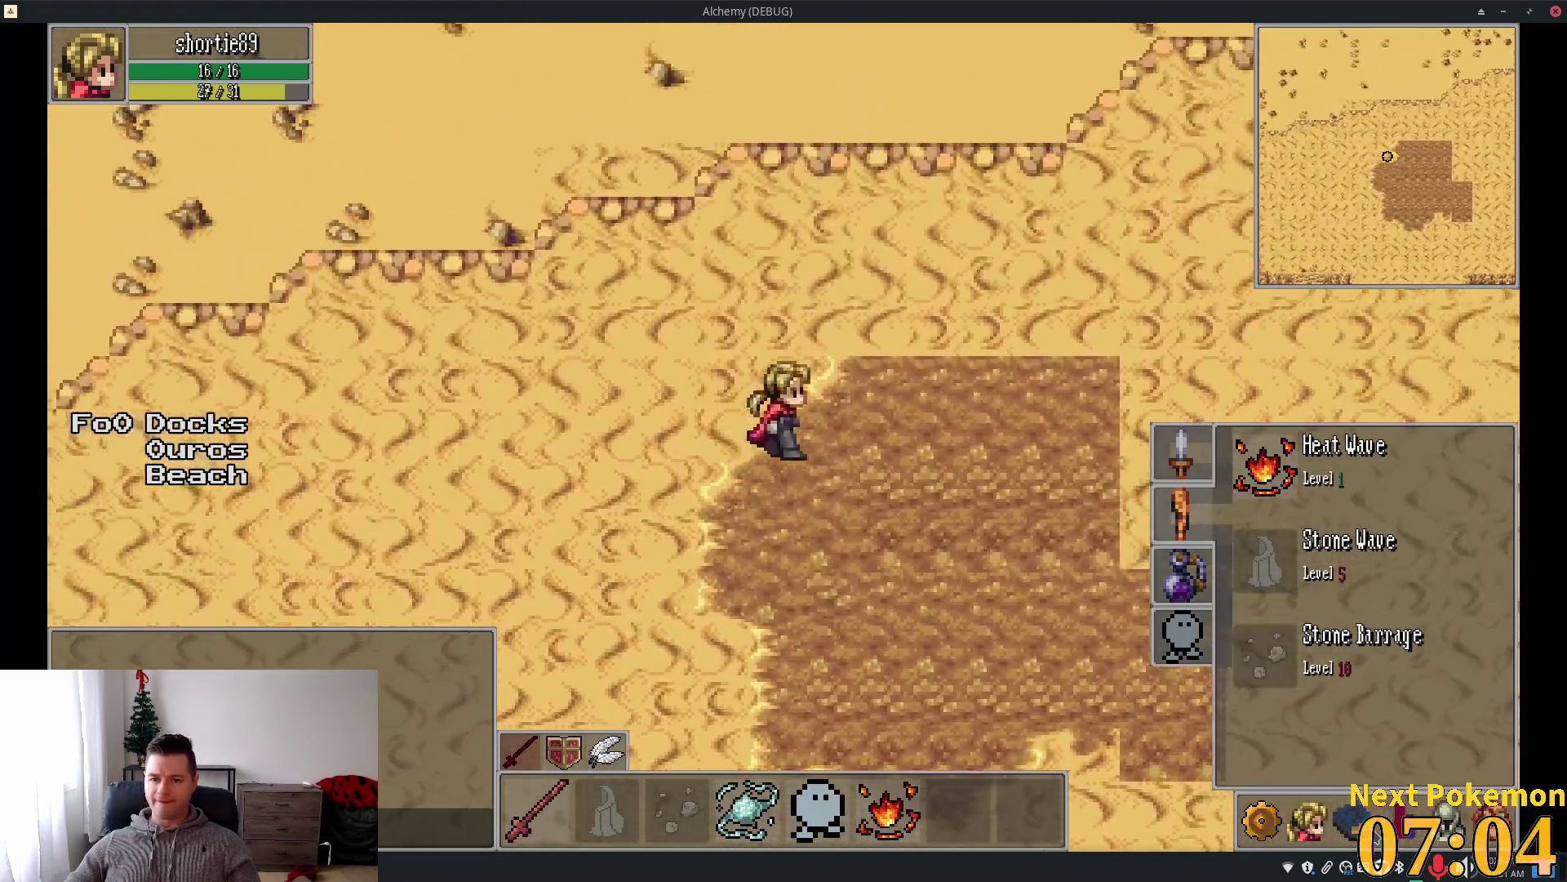
pyautogui.press('Right')
pyautogui.press('Up')
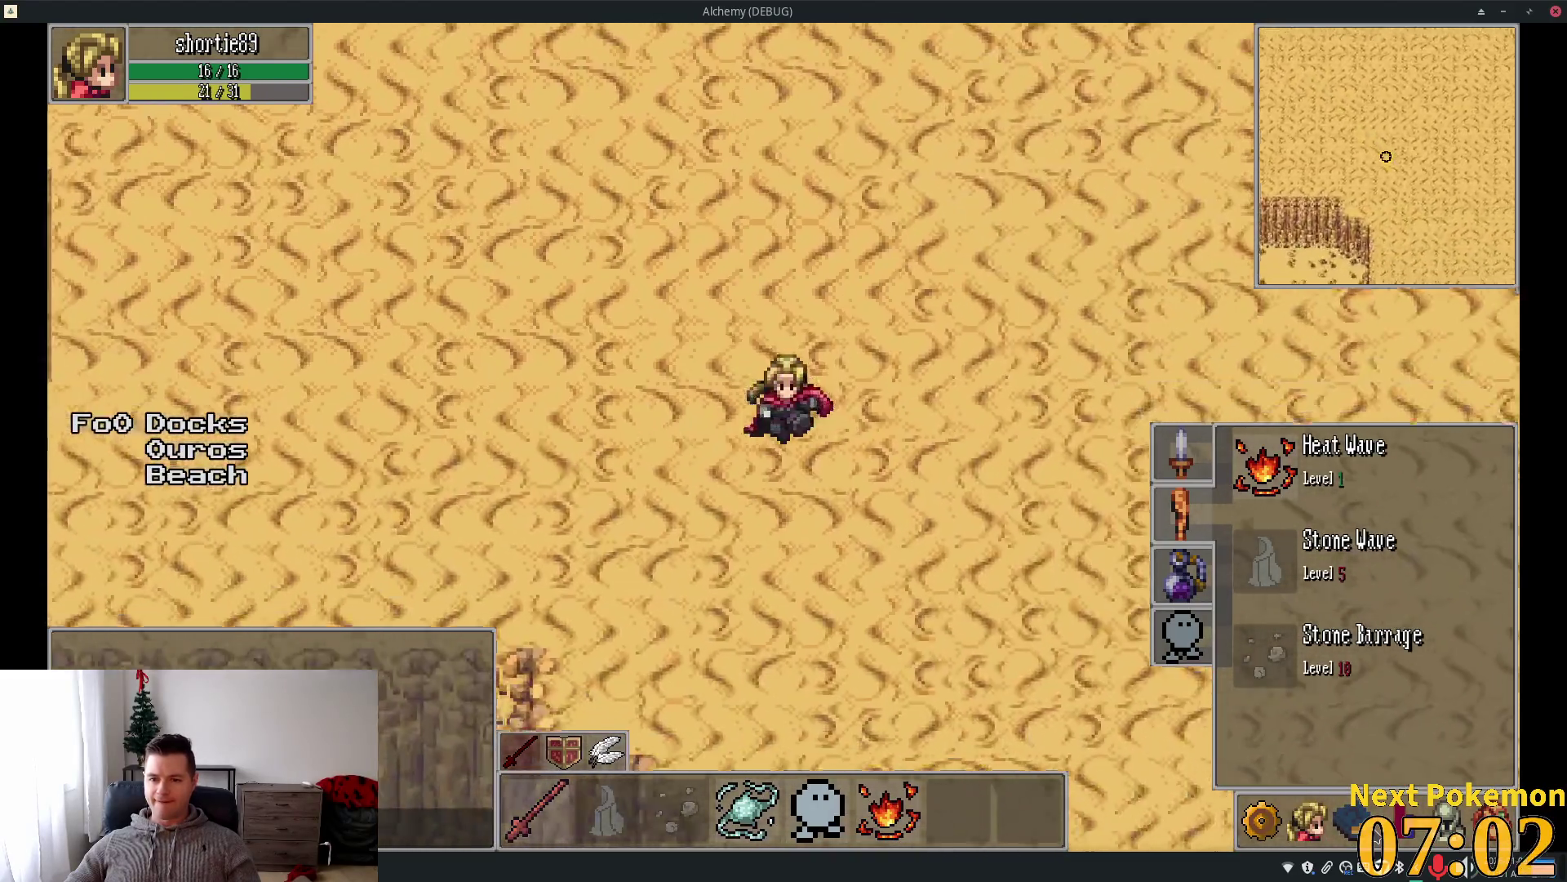
pyautogui.press('Right')
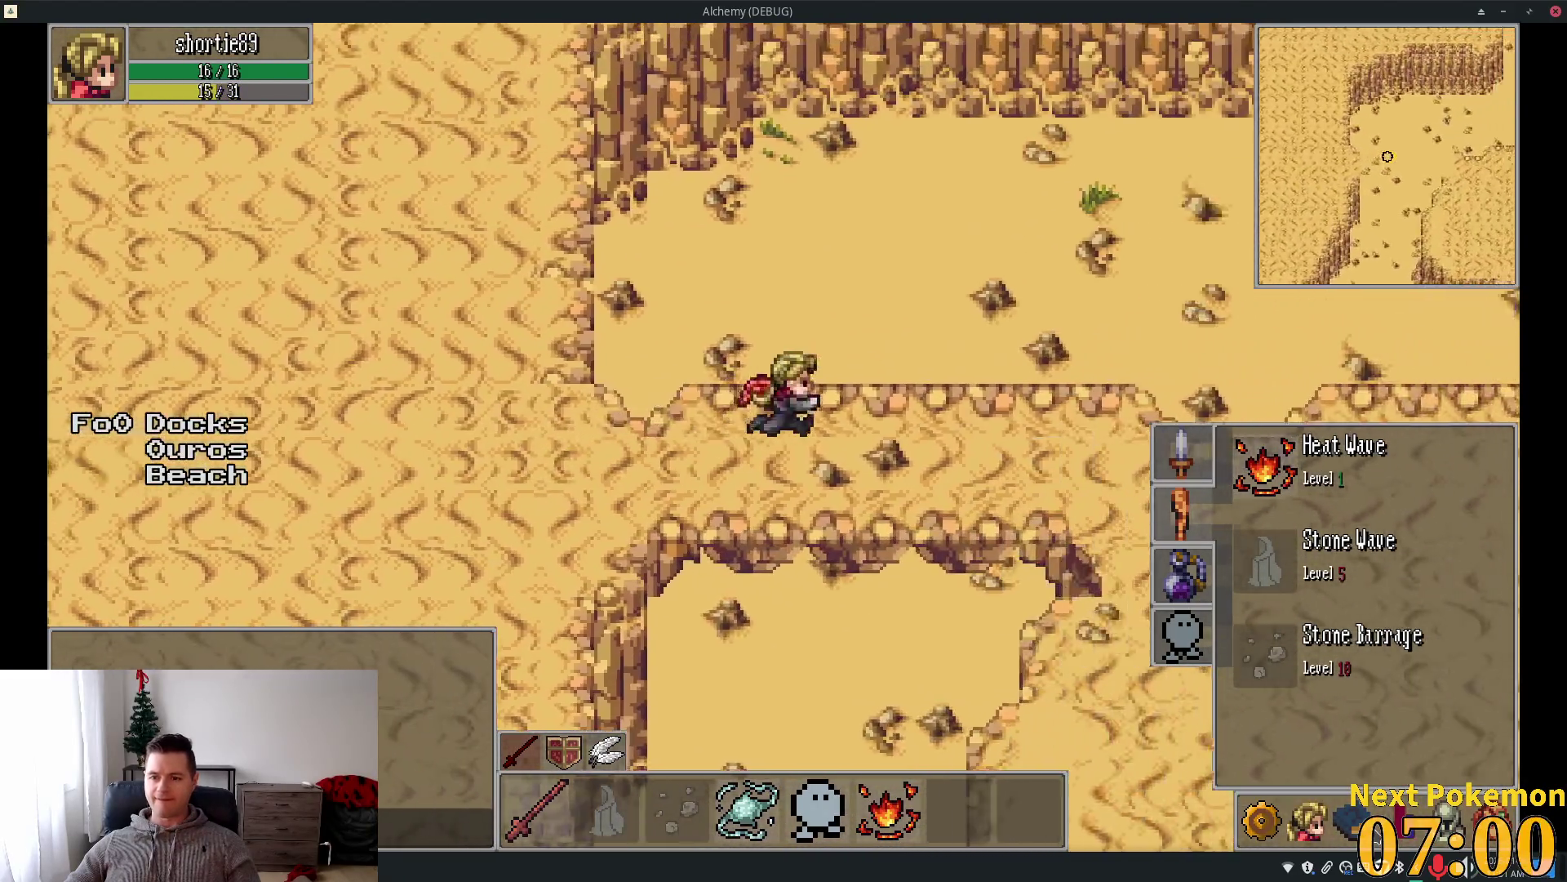
pyautogui.press('Down')
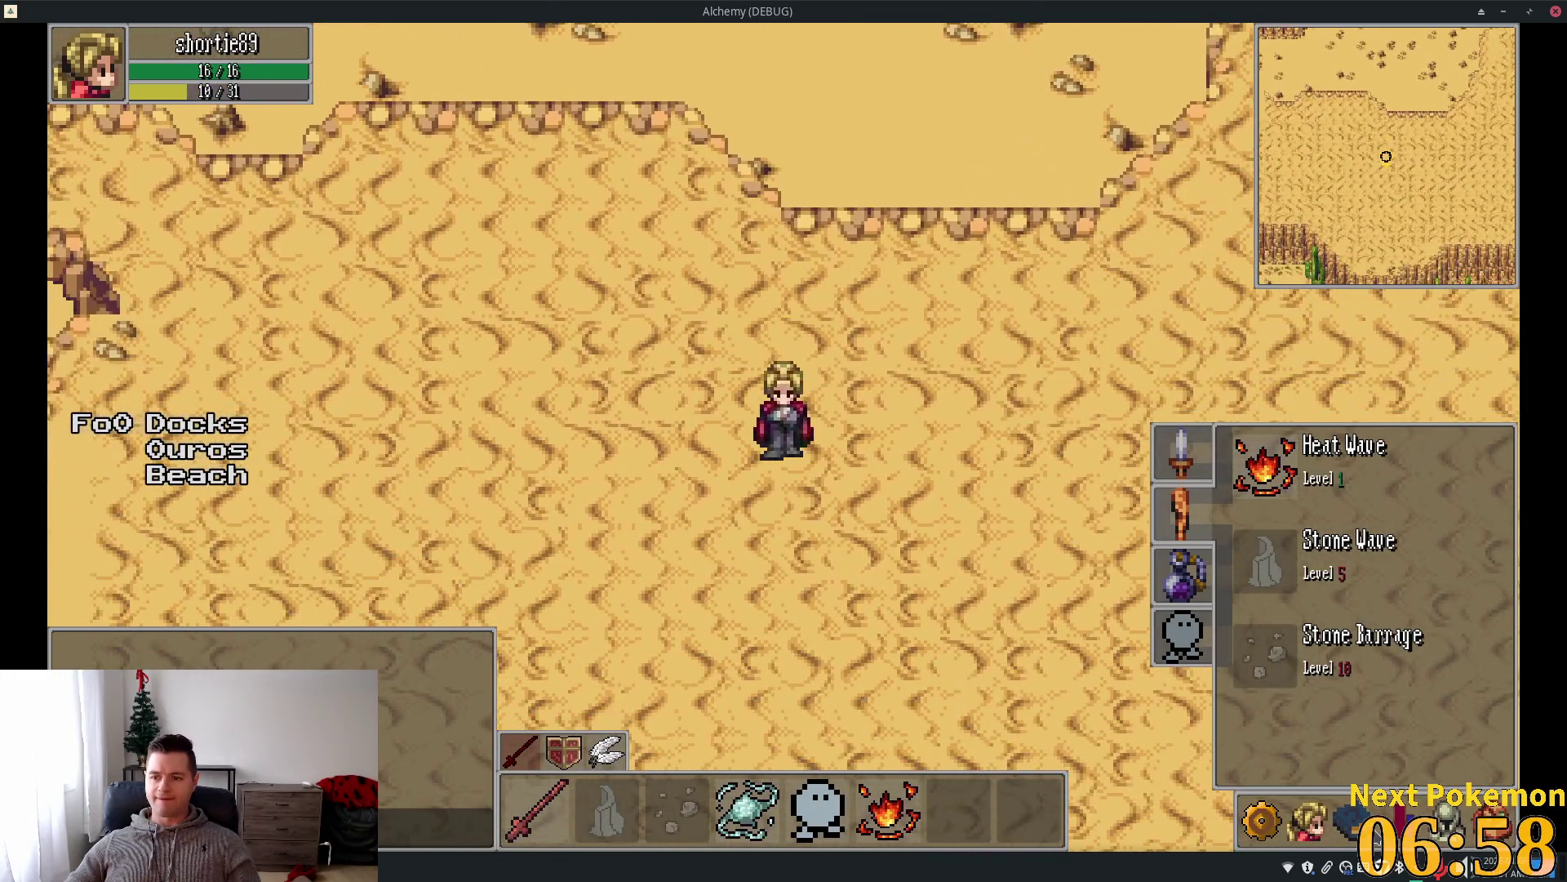
pyautogui.press('Escape')
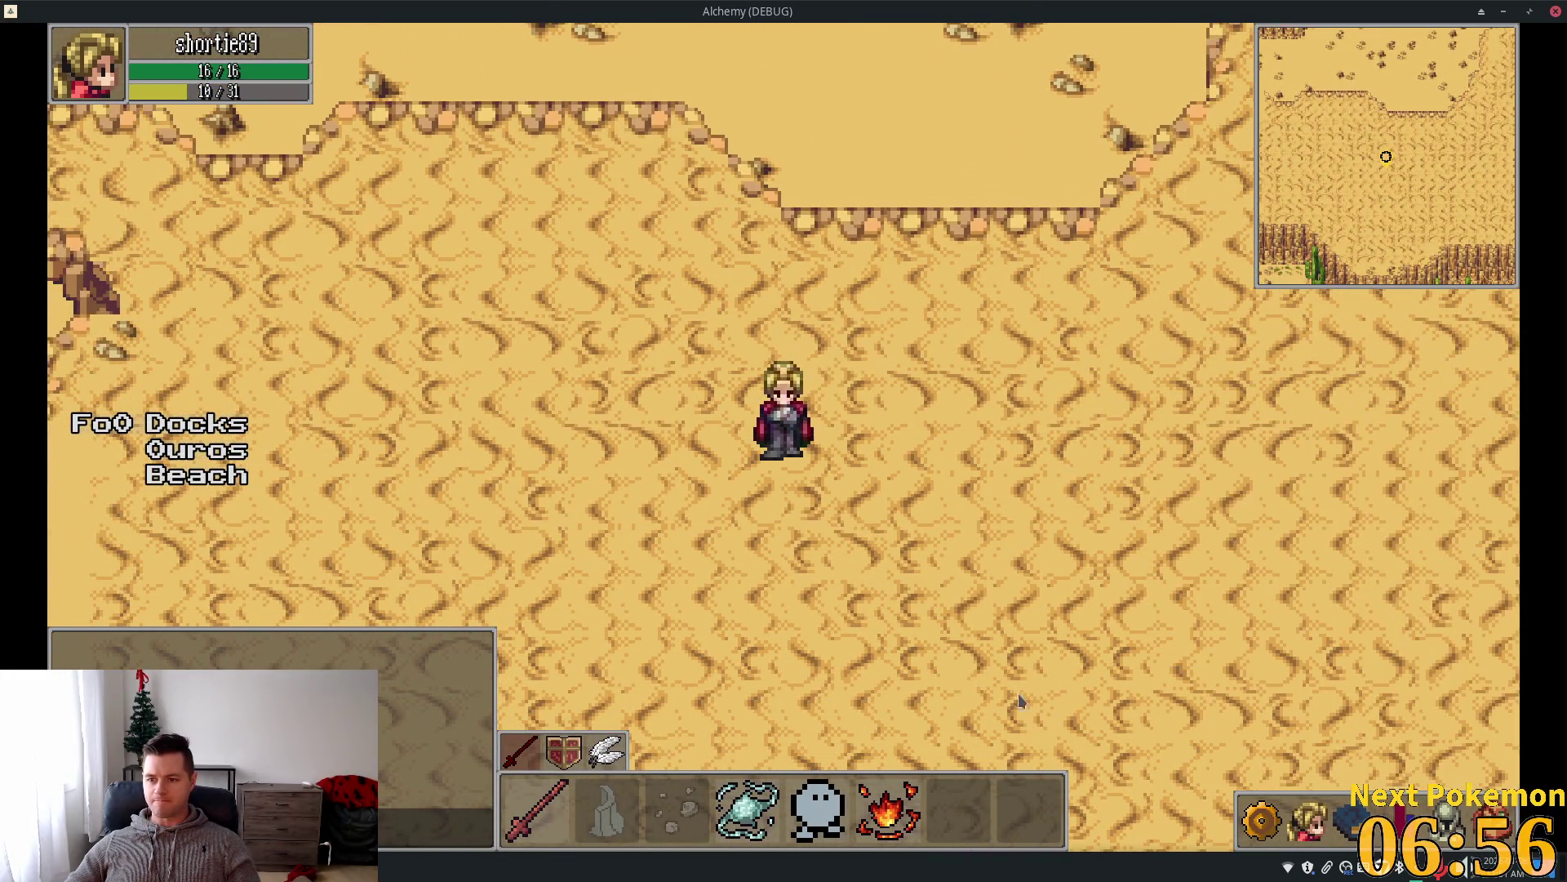
# Switch the side panel from stats to the spell list, view Heat Wave's tooltip, and return to the editor.
pyautogui.press('c')
pyautogui.press('s')
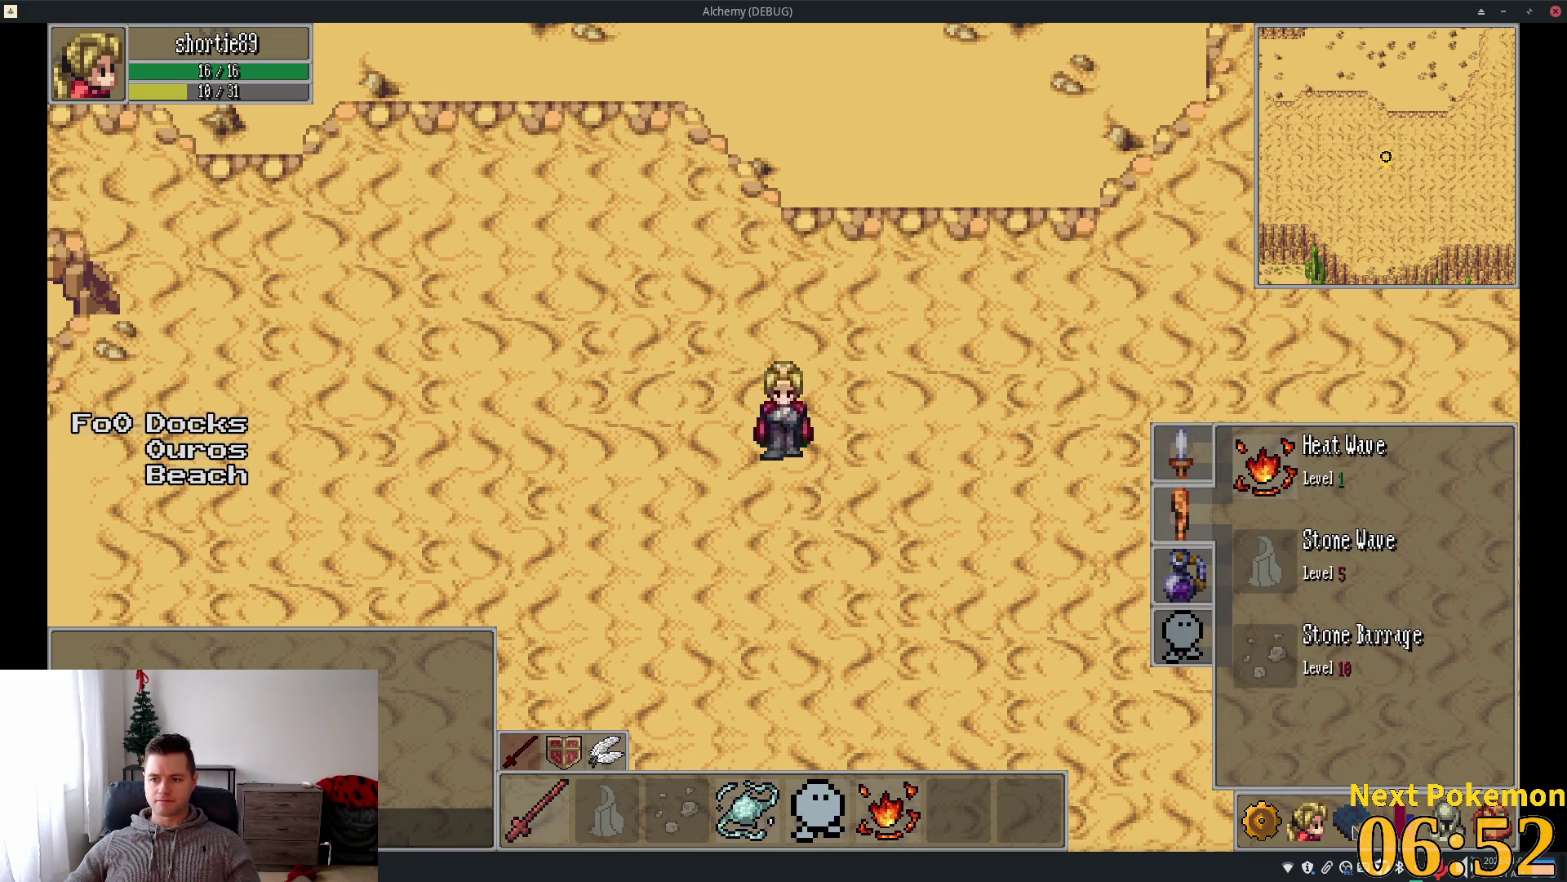
pyautogui.press('Left')
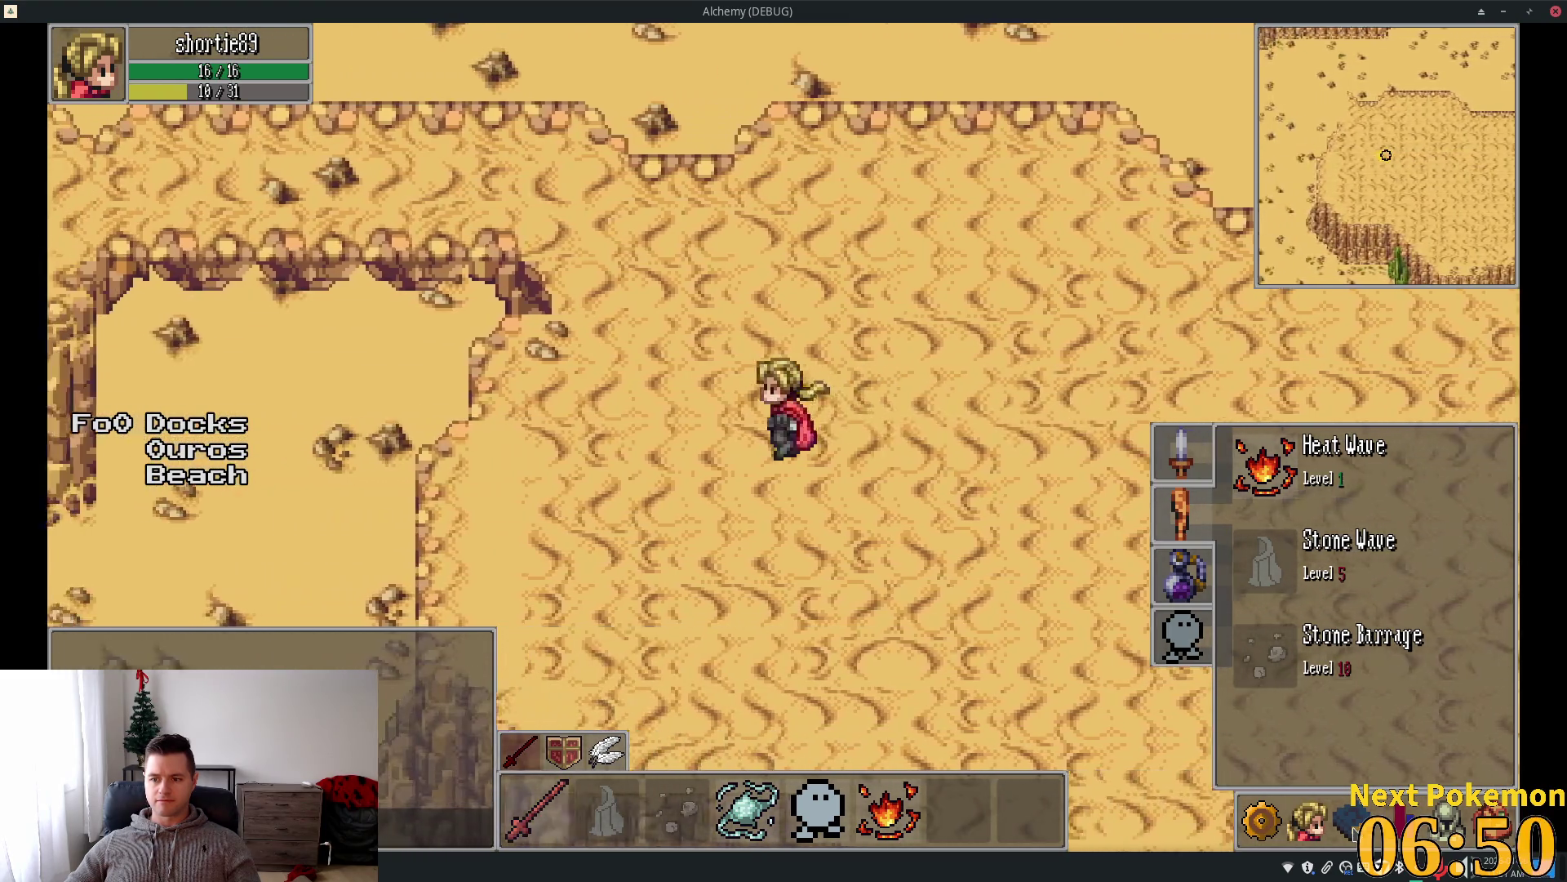
pyautogui.press('Left')
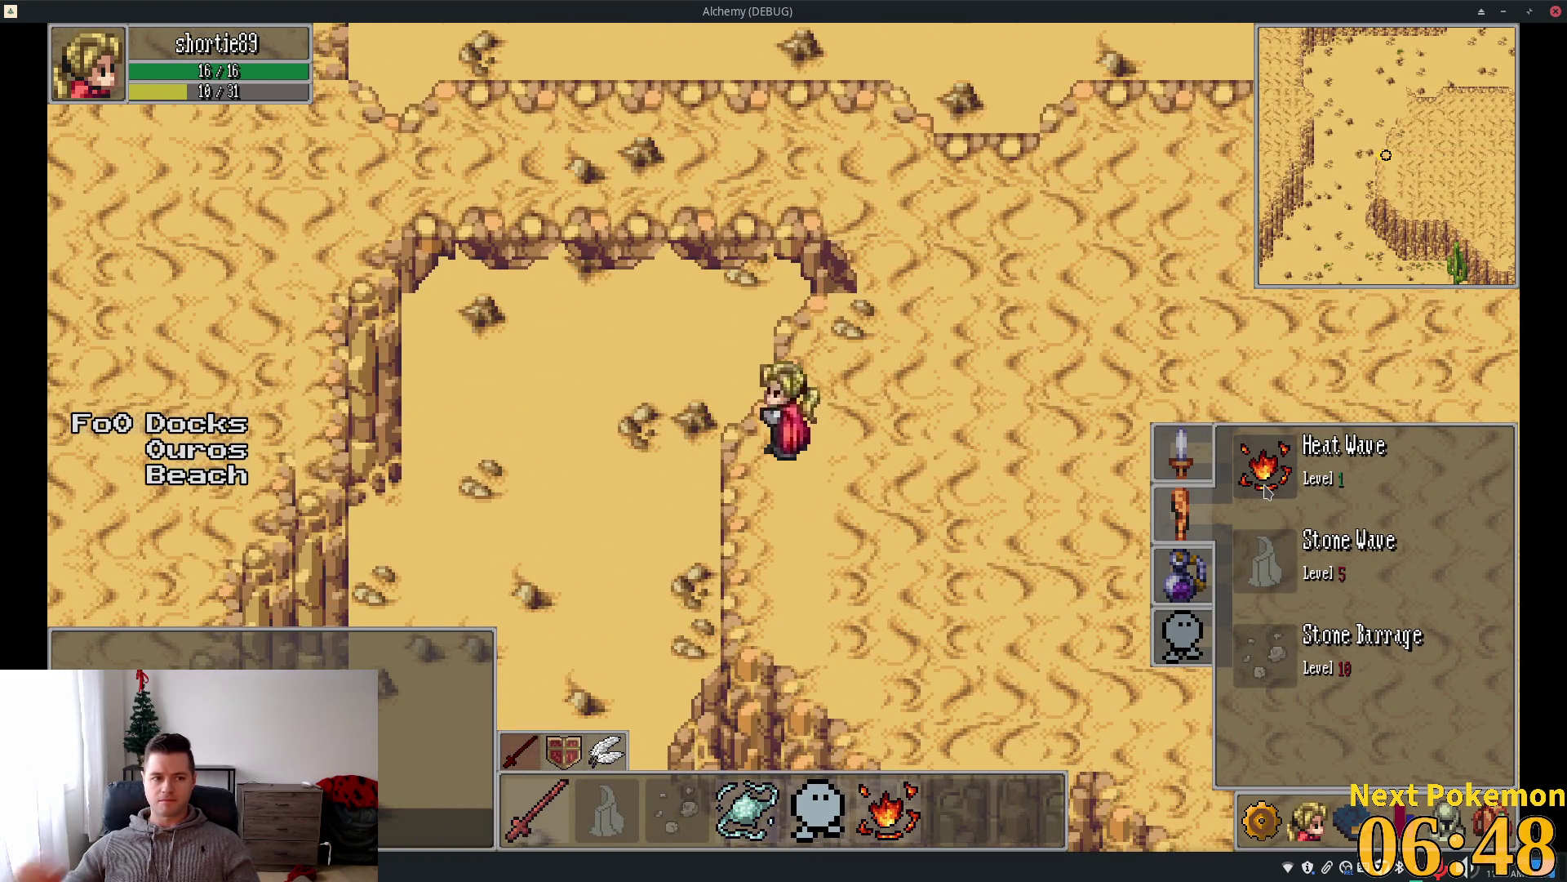
pyautogui.moveTo(1265, 490)
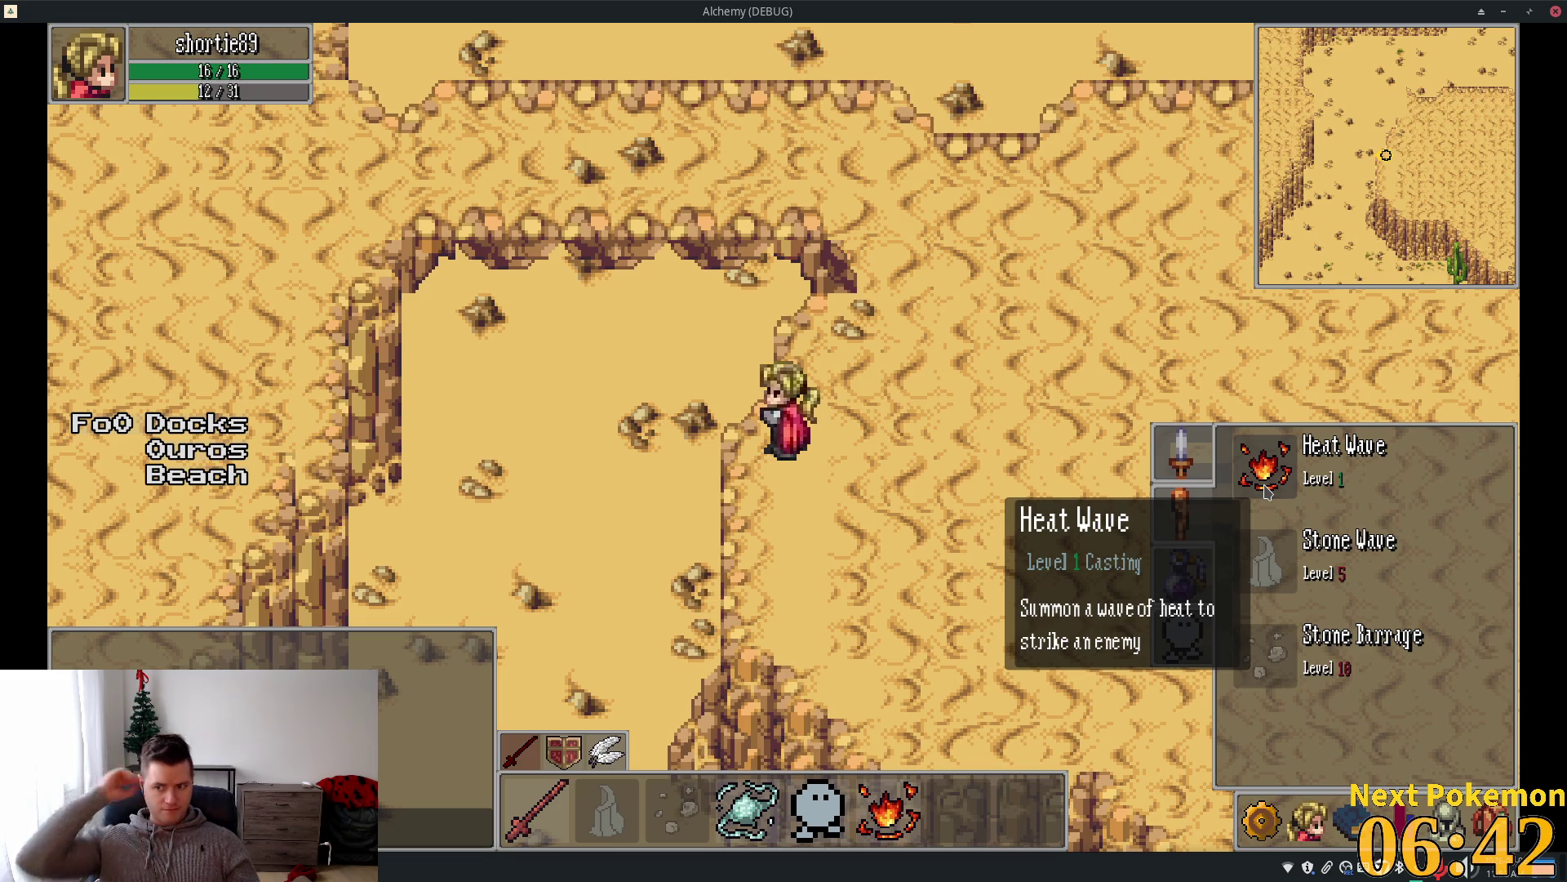
pyautogui.hotkey('alt', 'Tab')
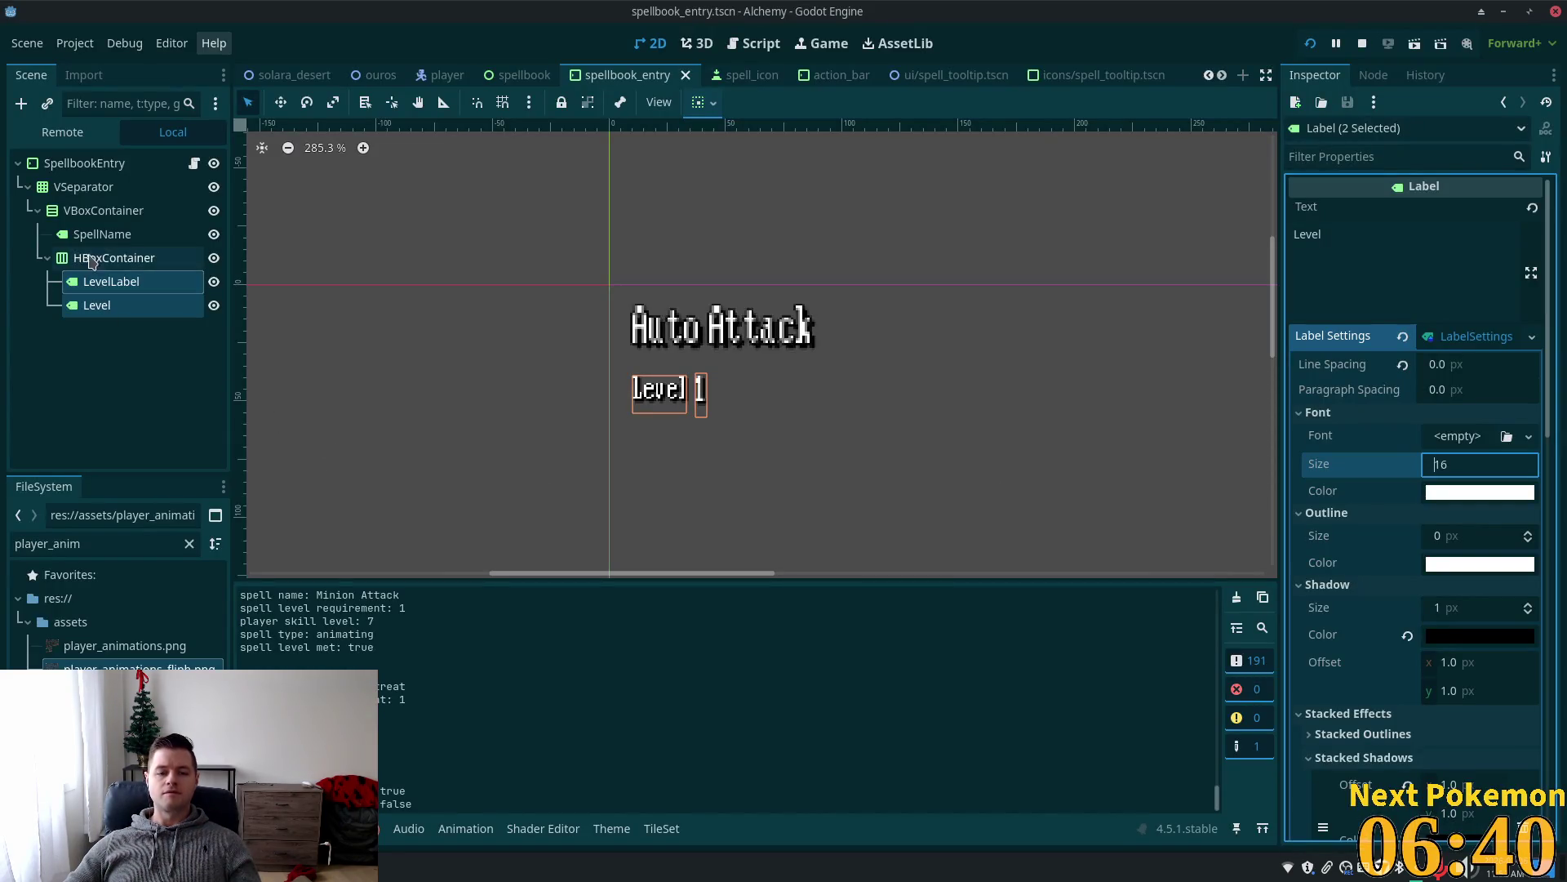
# Select the SpellbookEntry root and expand its Inspector Layout and Container Sizing sections.
pyautogui.click(97, 165)
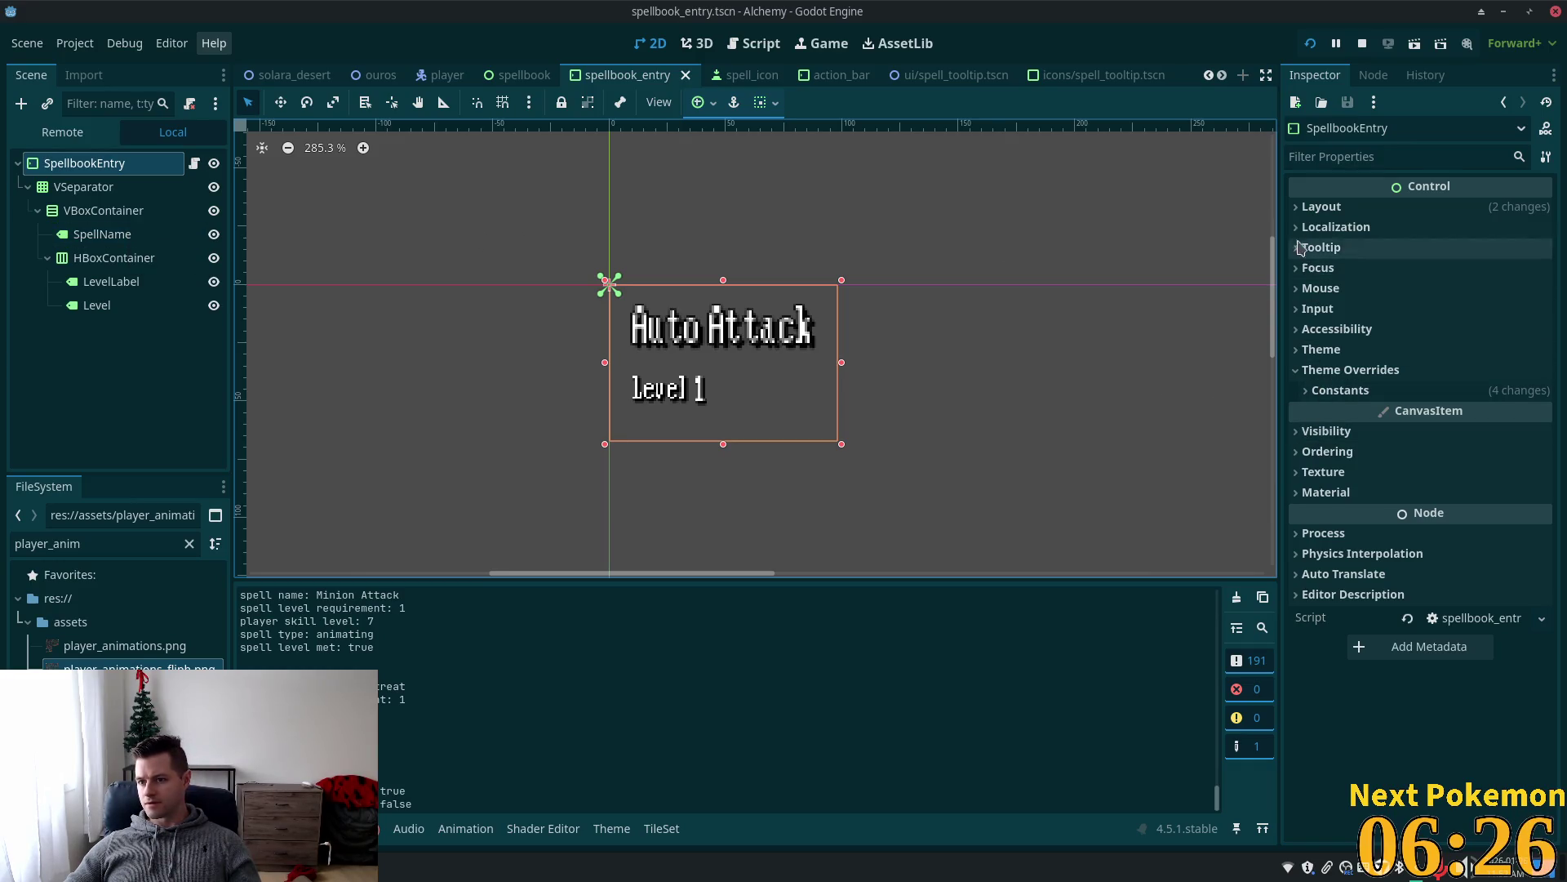
pyautogui.click(1321, 207)
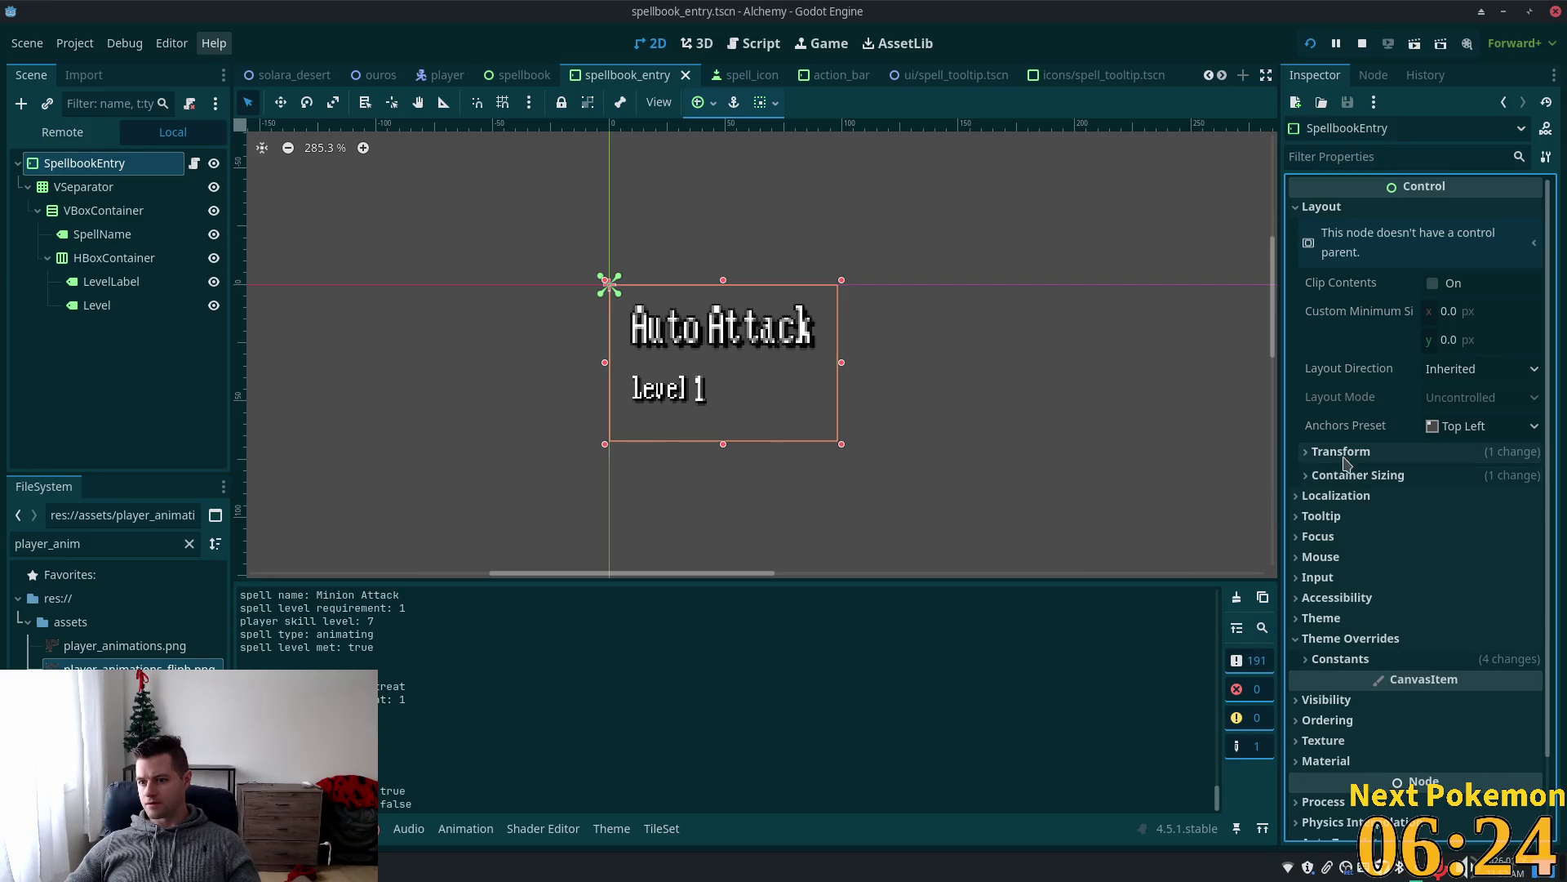
pyautogui.click(1309, 454)
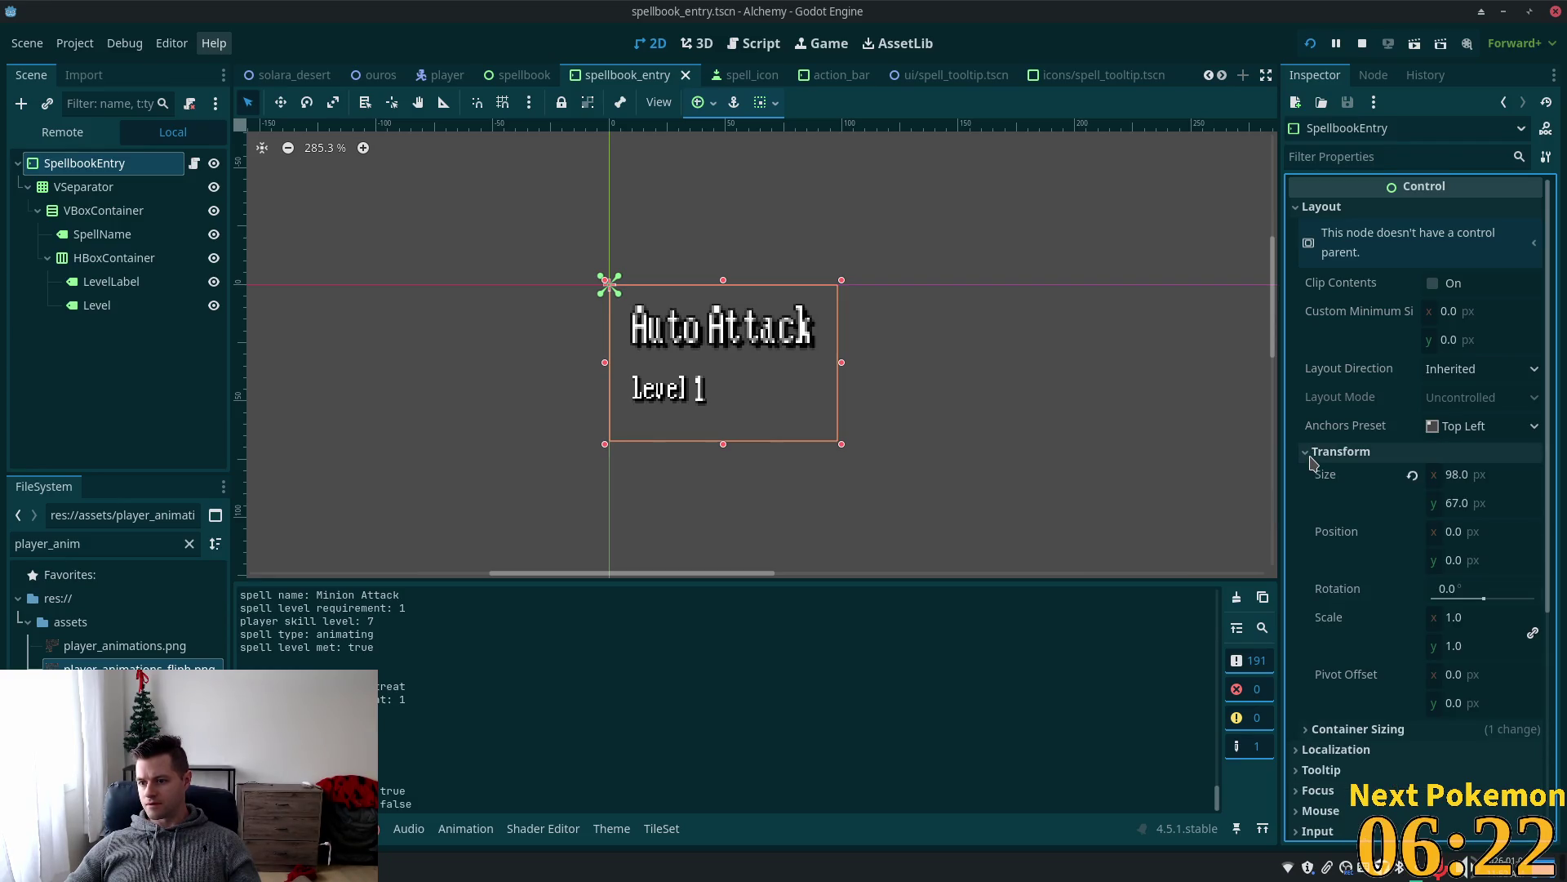
pyautogui.click(1336, 458)
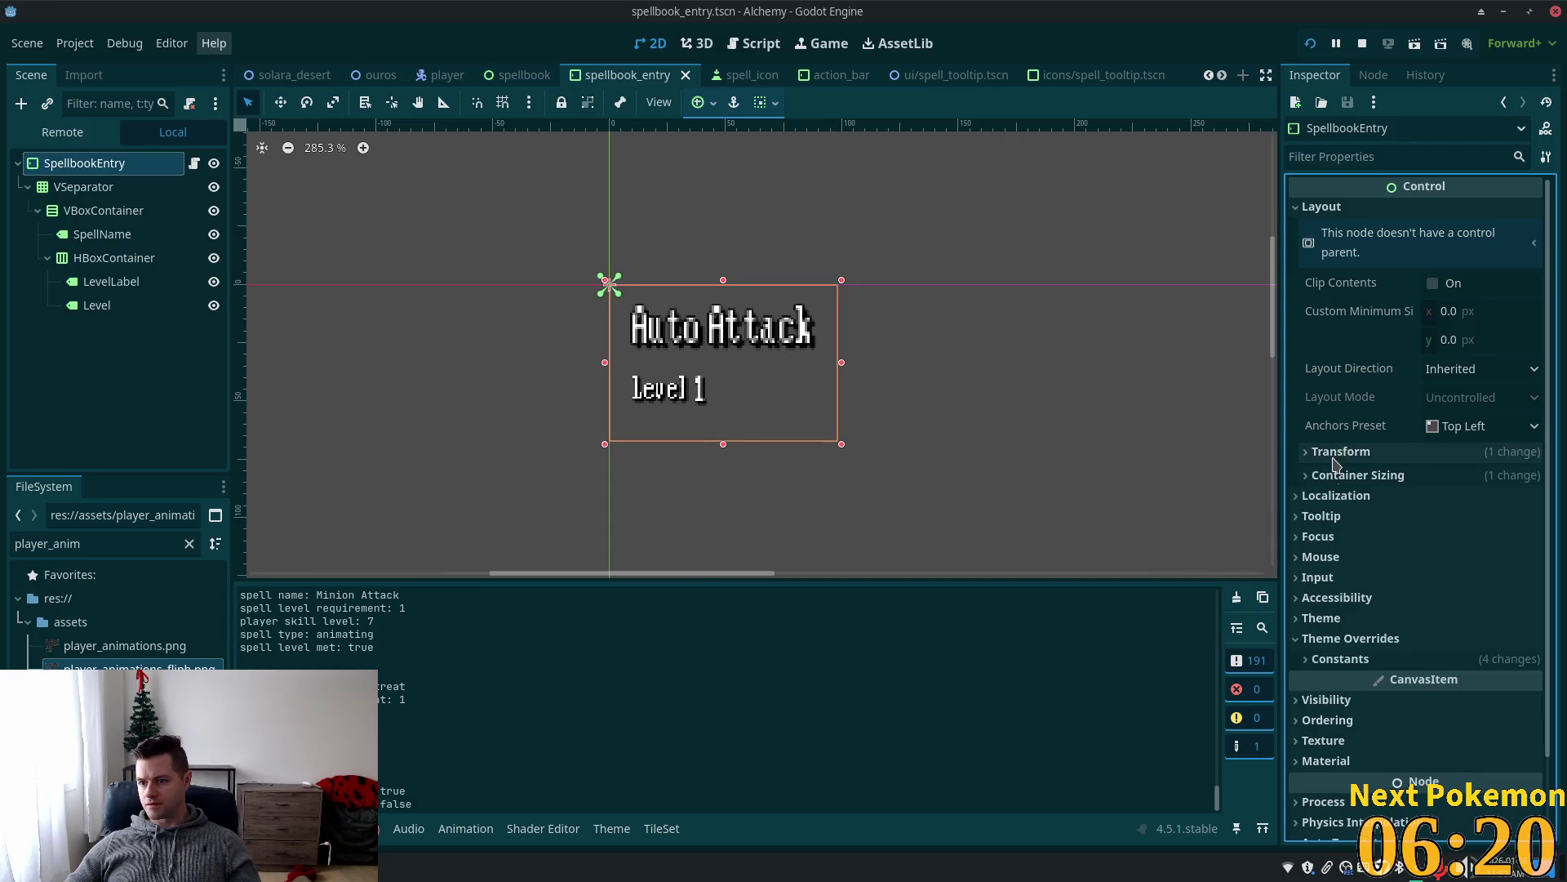
pyautogui.click(1323, 477)
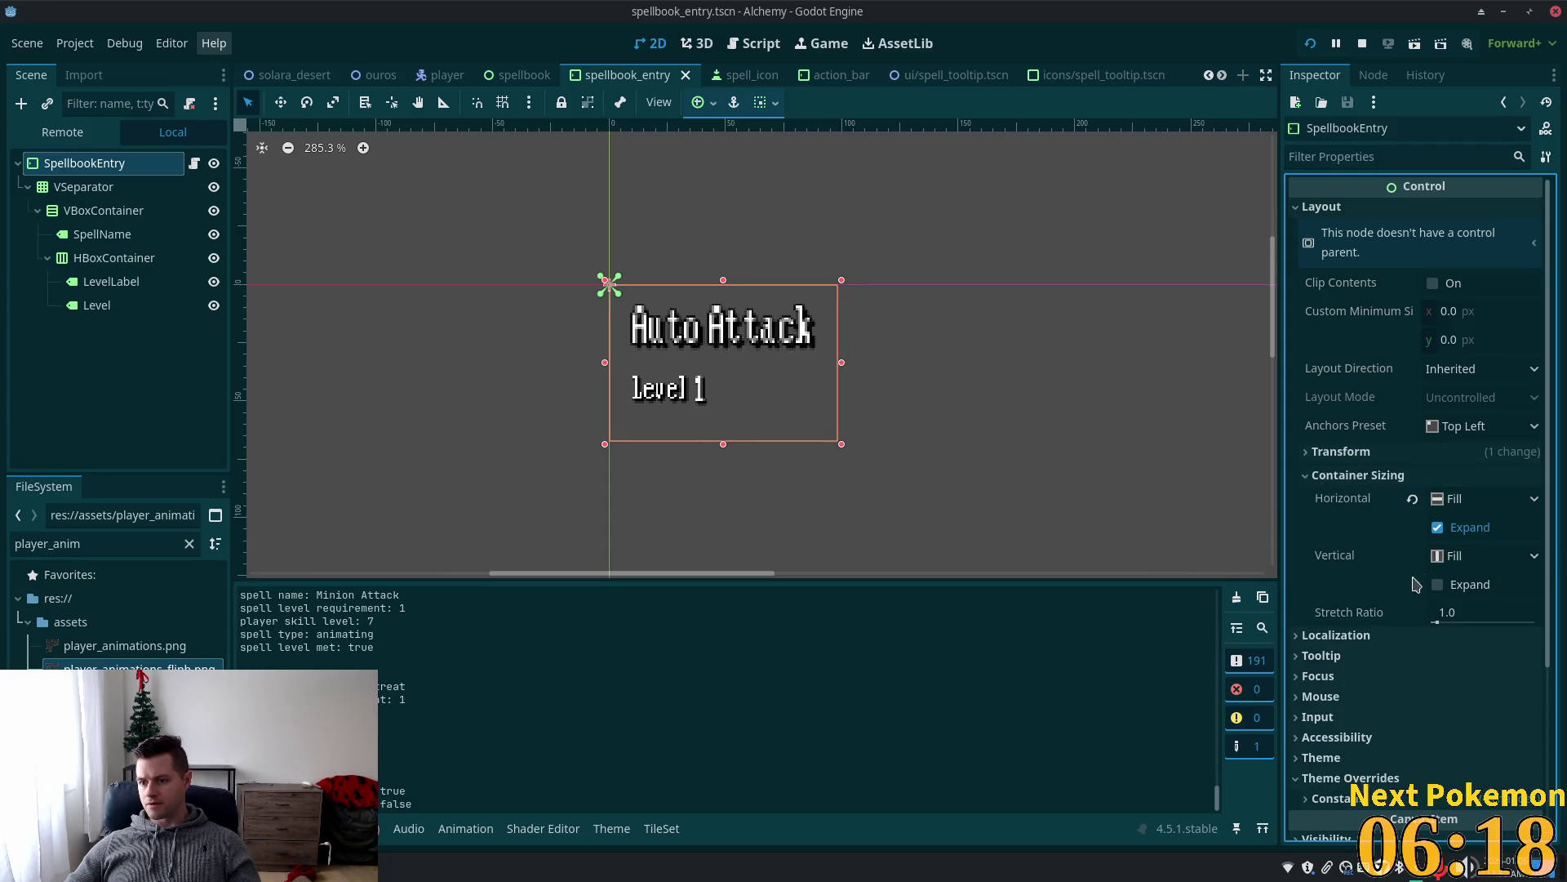
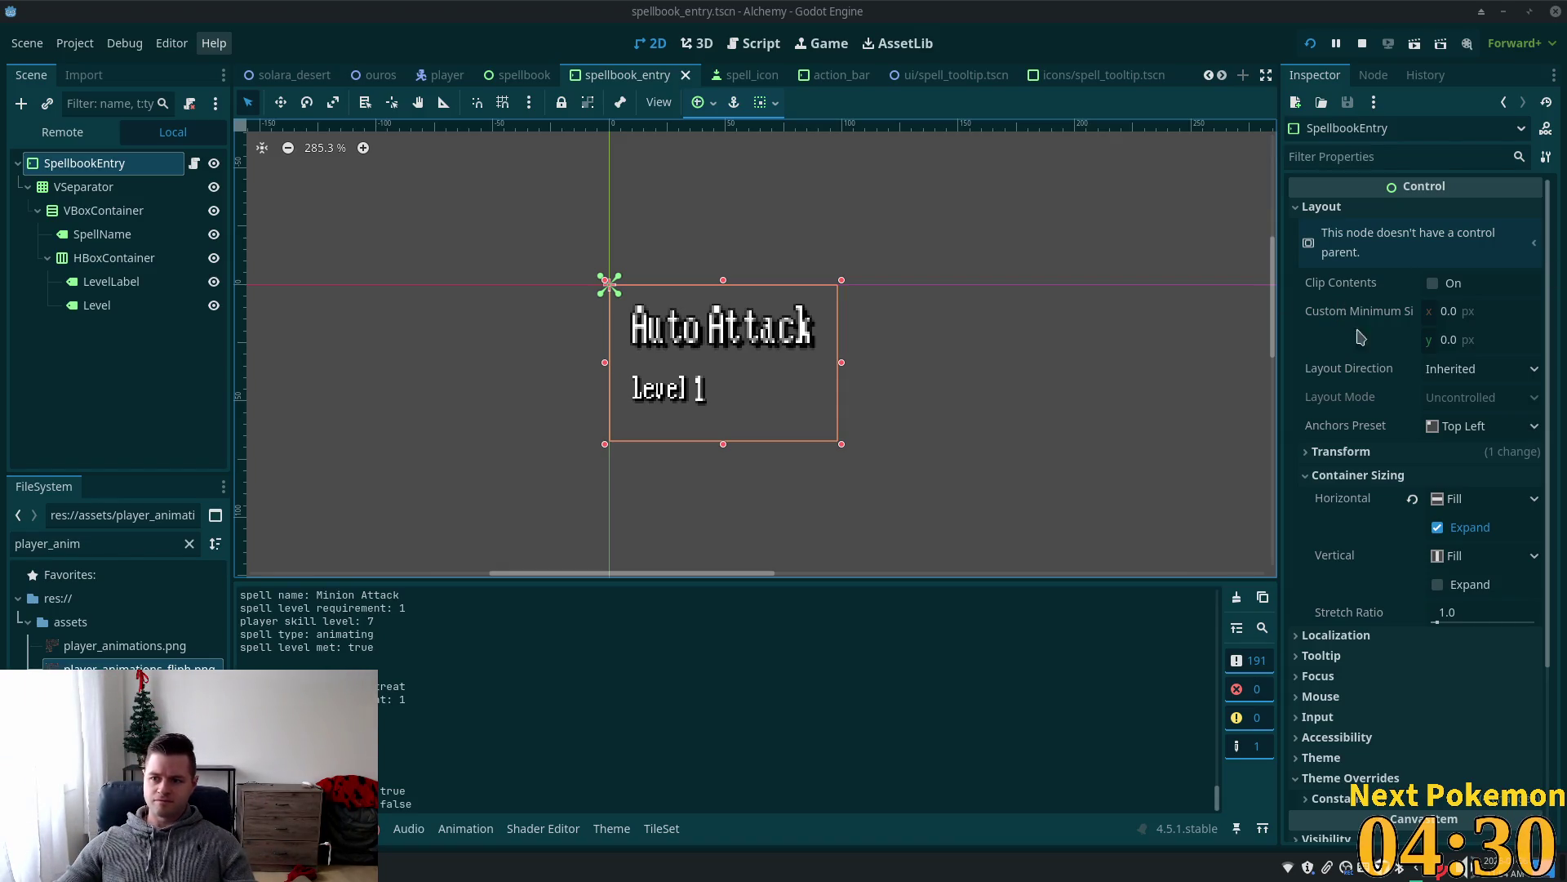
# Raise the LevelLabel and Level font size from 16 to 22 in their shared LabelSettings.
pyautogui.click(111, 281)
pyautogui.keyDown('shift'); pyautogui.click(102, 305); pyautogui.keyUp('shift')
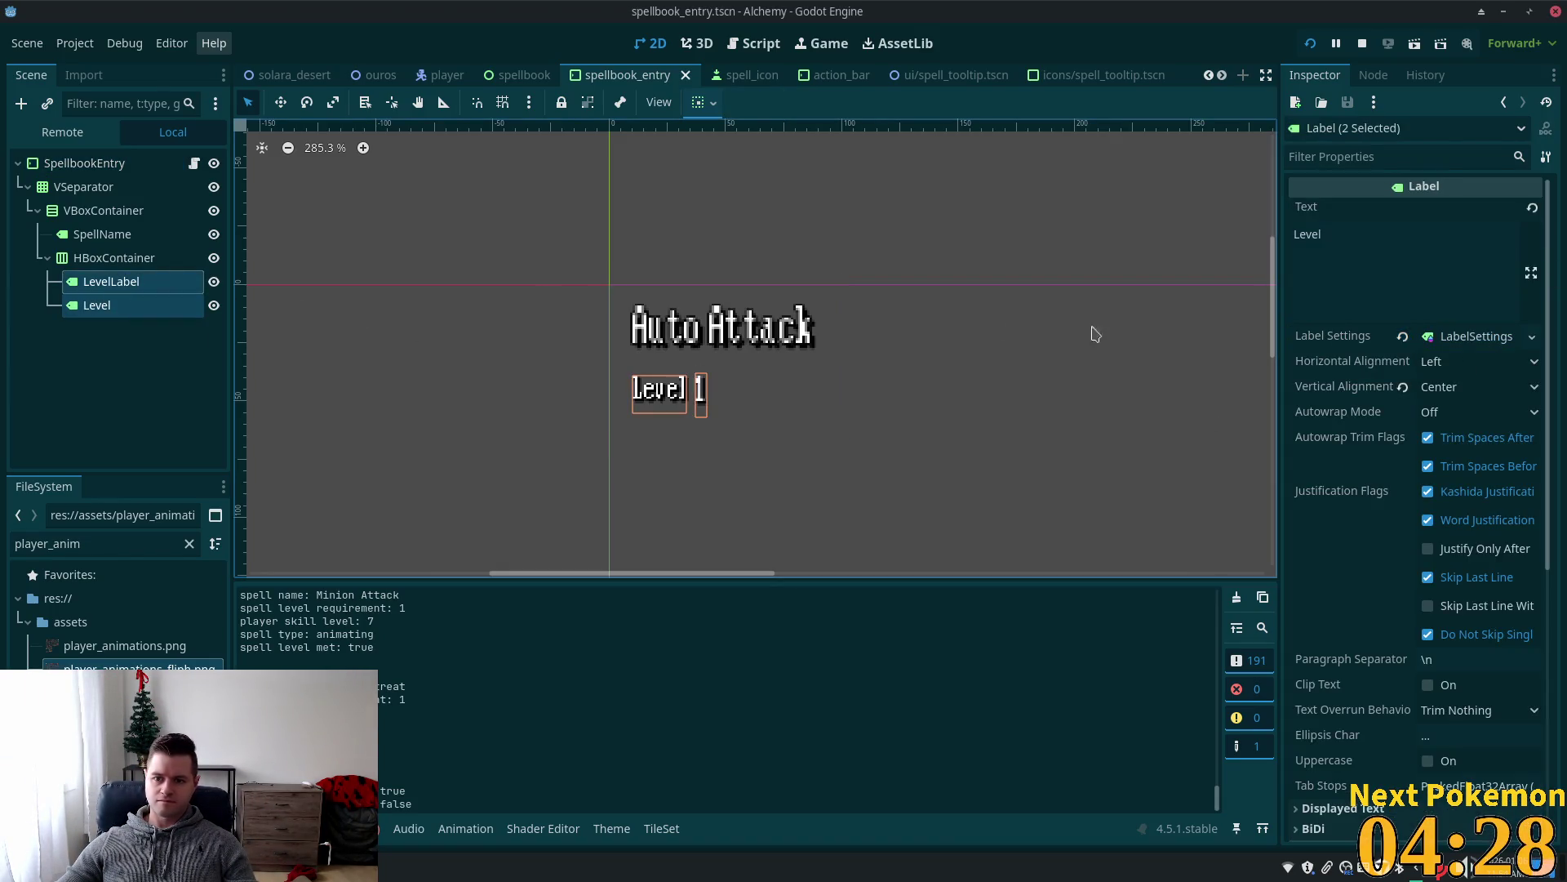
pyautogui.click(1470, 336)
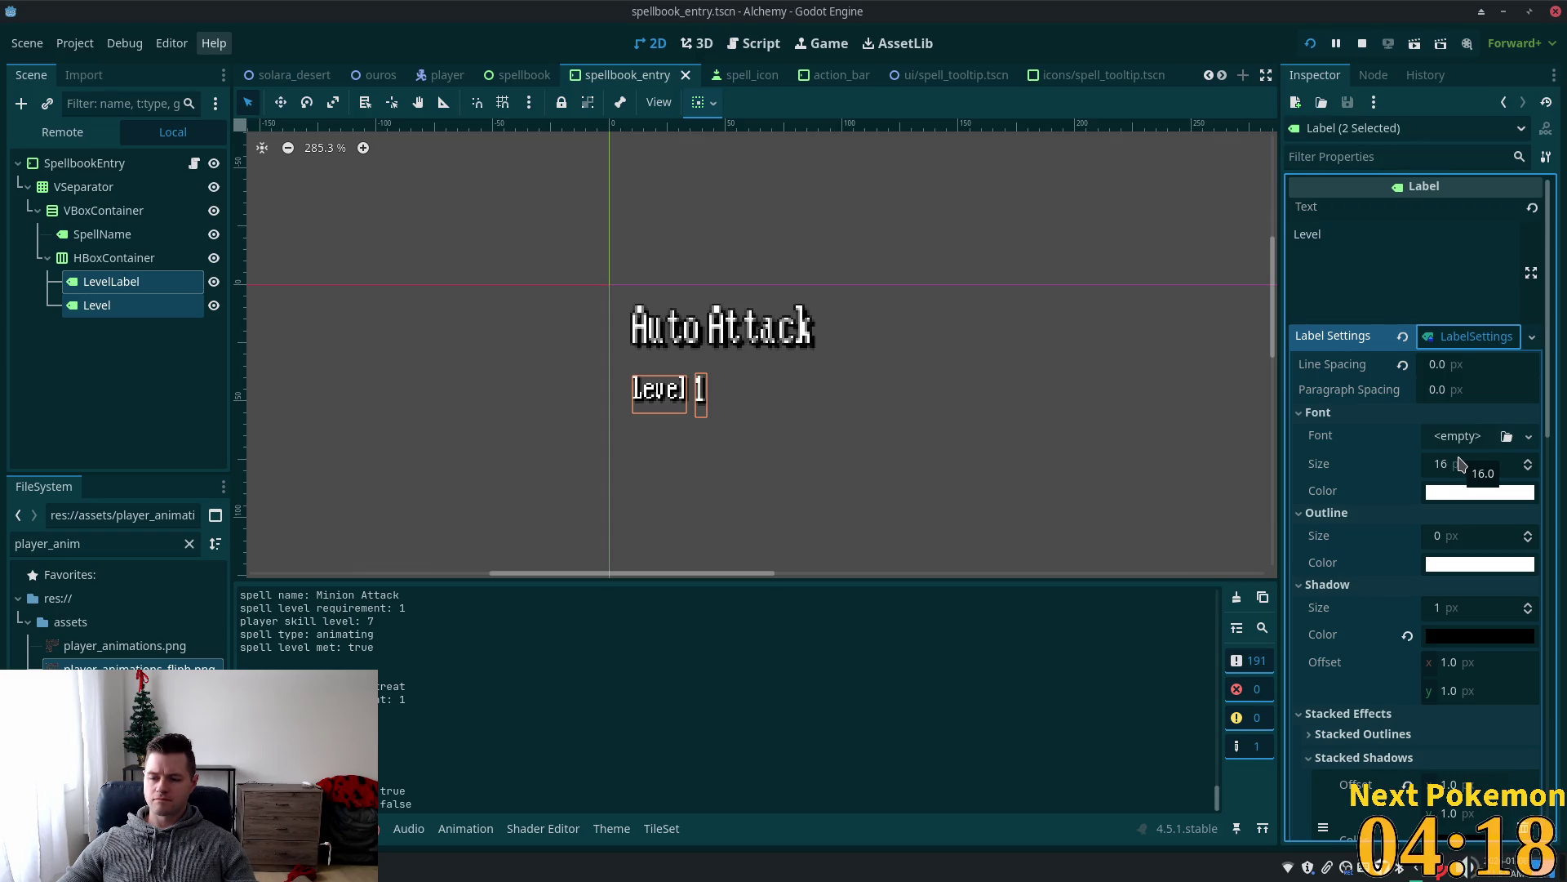
pyautogui.click(1462, 464)
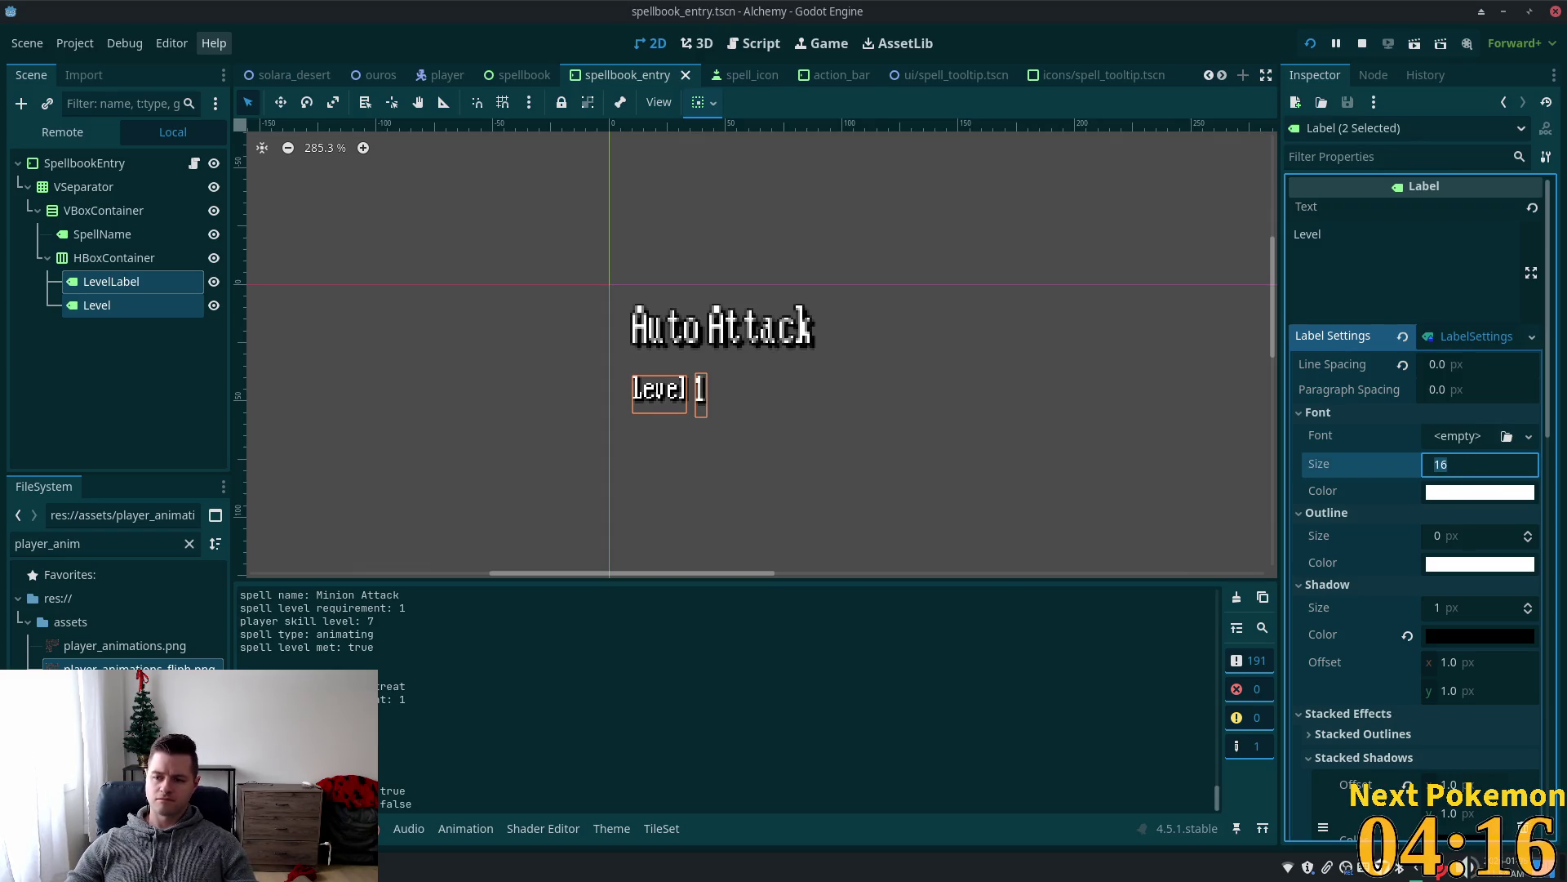
pyautogui.press('Up')
pyautogui.press('Up')
pyautogui.press('Up')
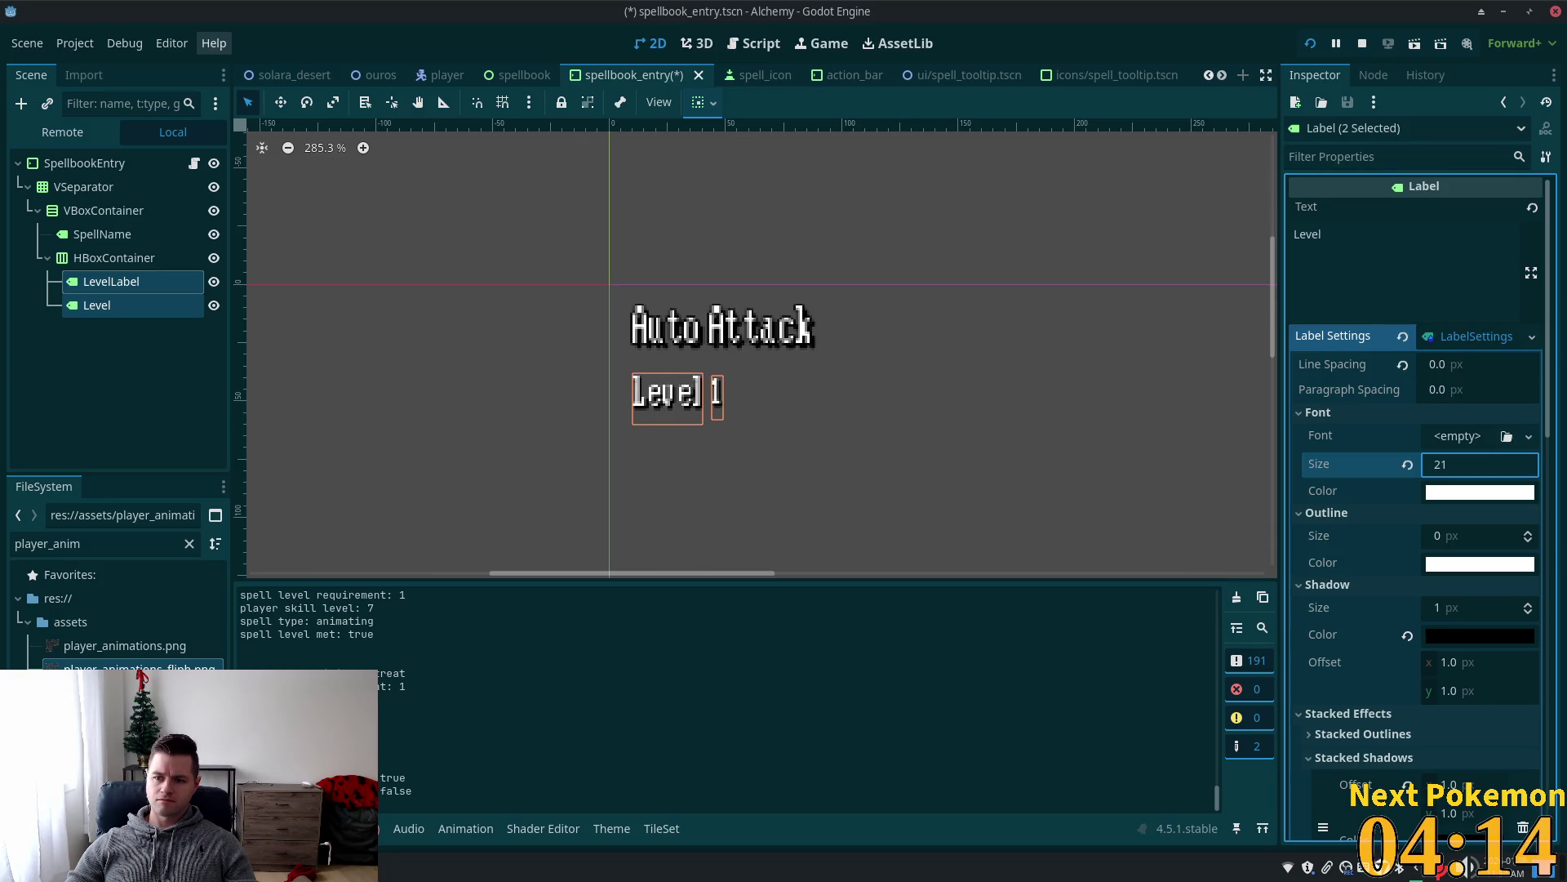
pyautogui.press('Up')
# Save the spellbook entry scene and bring the running Alchemy (DEBUG) game window forward.
pyautogui.hotkey('ctrl', 's')
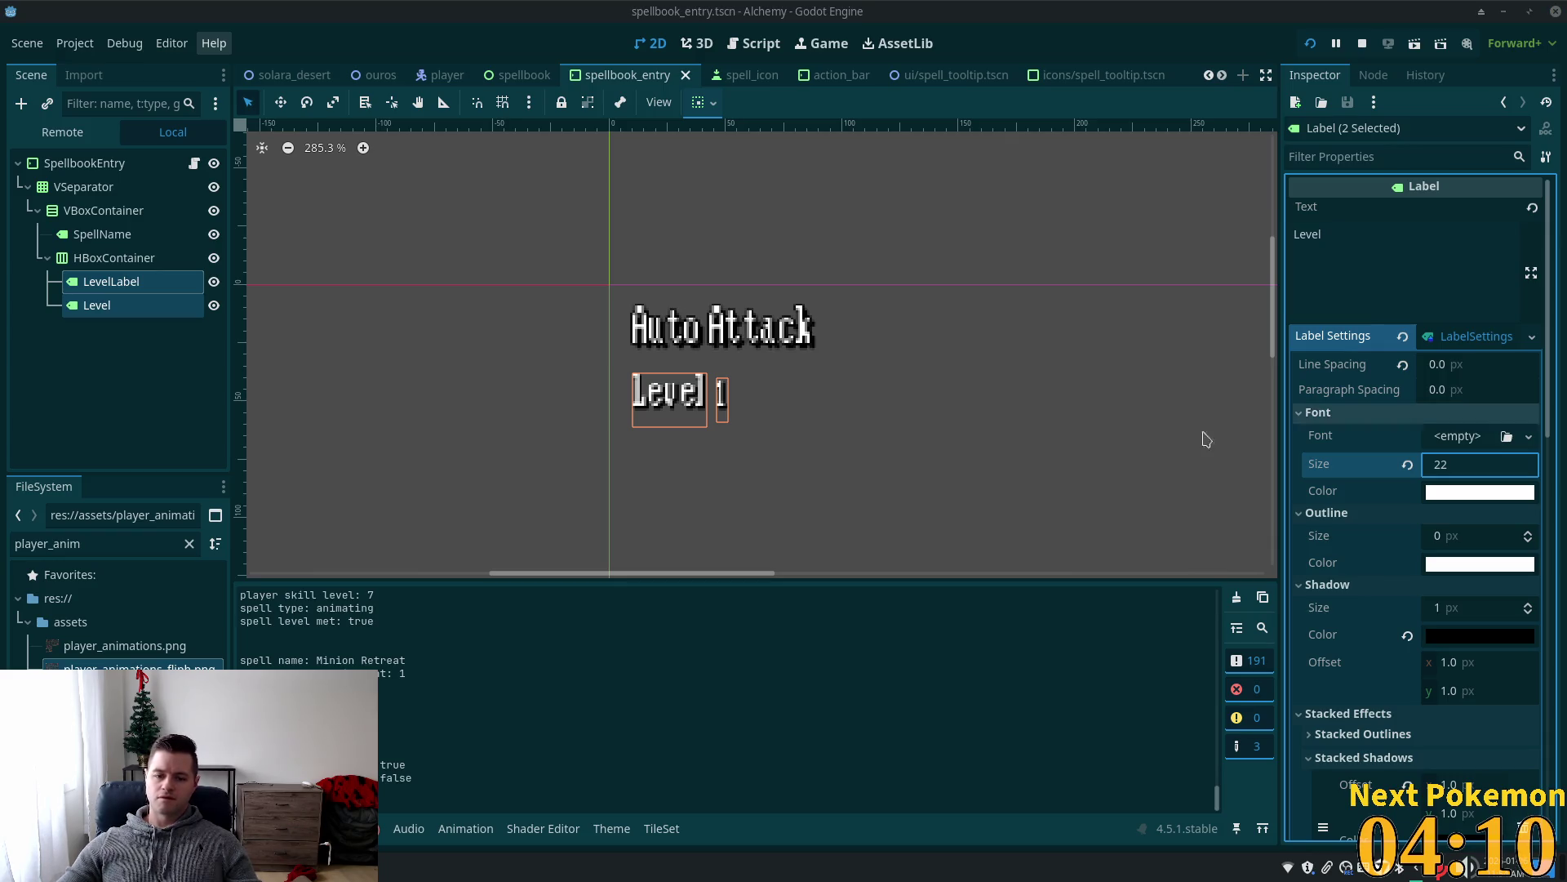
pyautogui.rightClick(351, 867)
pyautogui.click(430, 767)
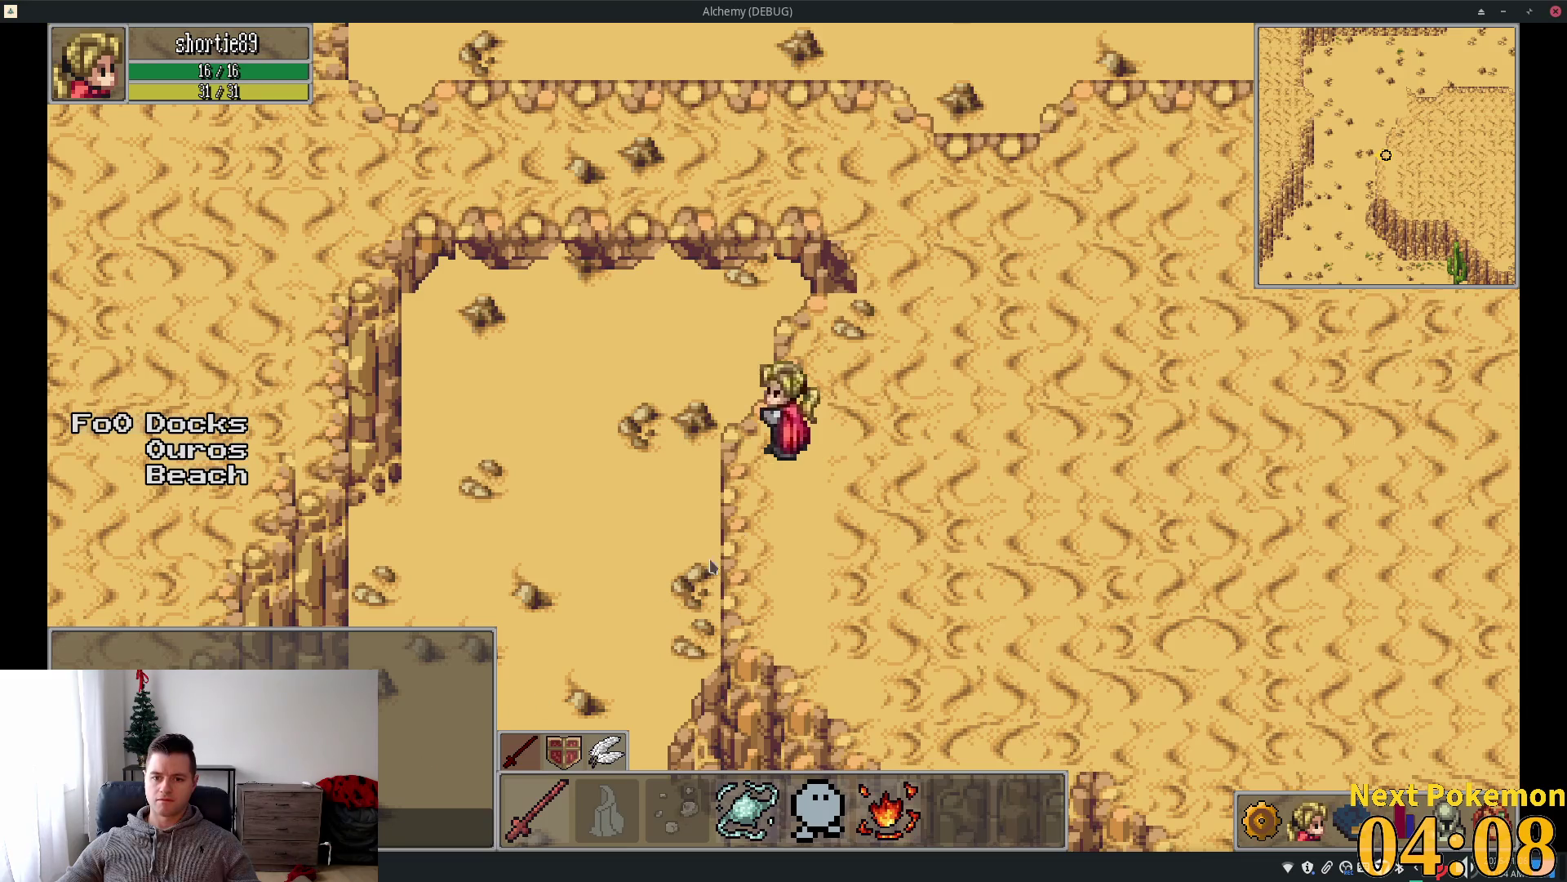
# Open and close the spell panel in the old game session, then switch back to the editor.
pyautogui.click(1345, 819)
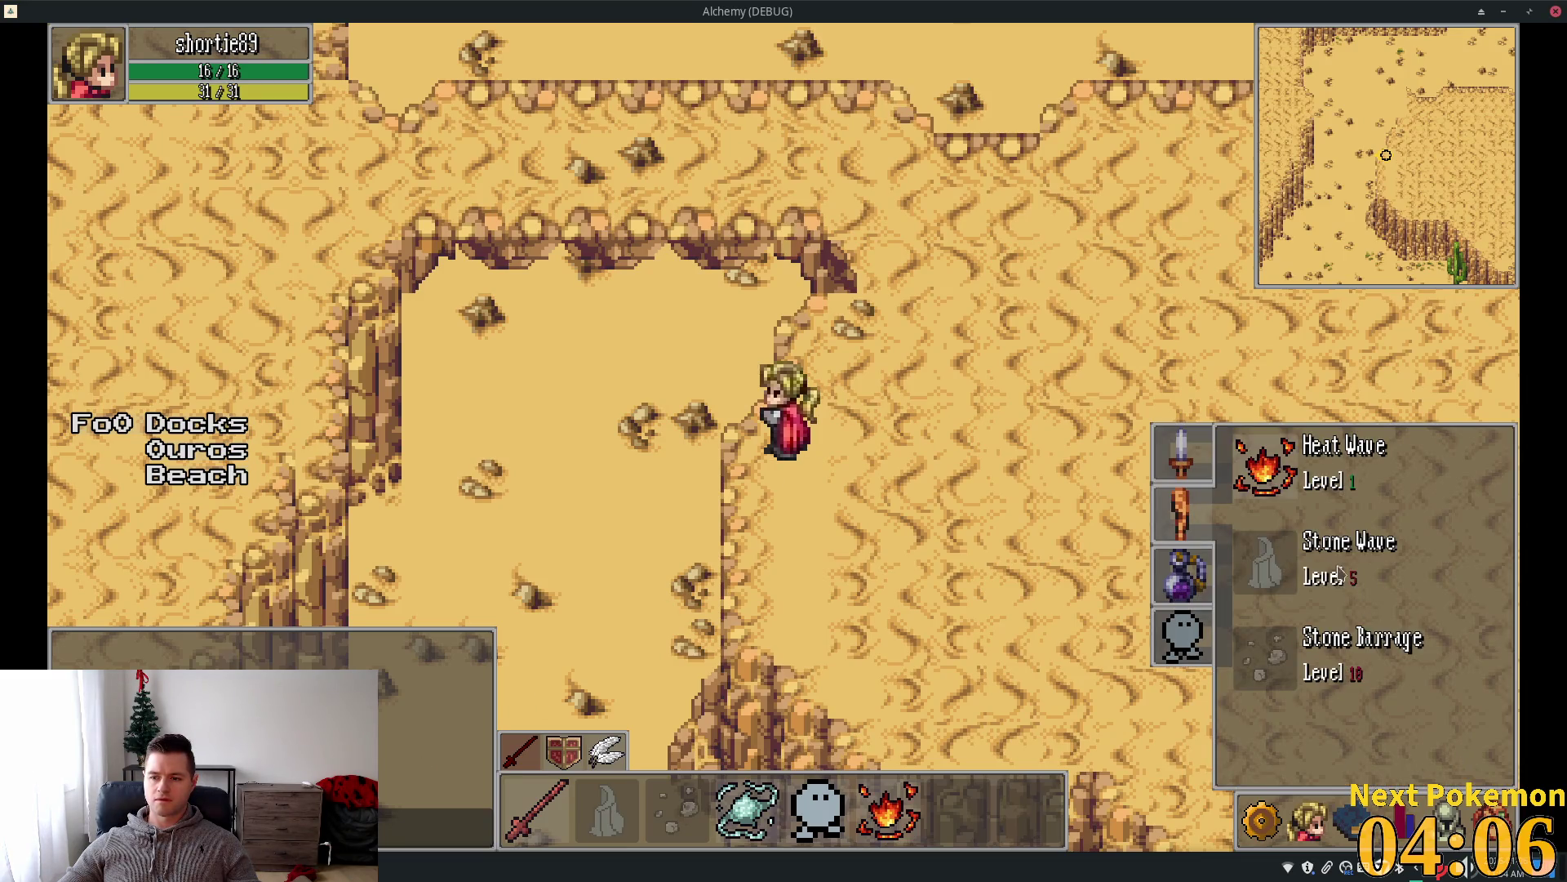
pyautogui.press('Right')
pyautogui.press('Up')
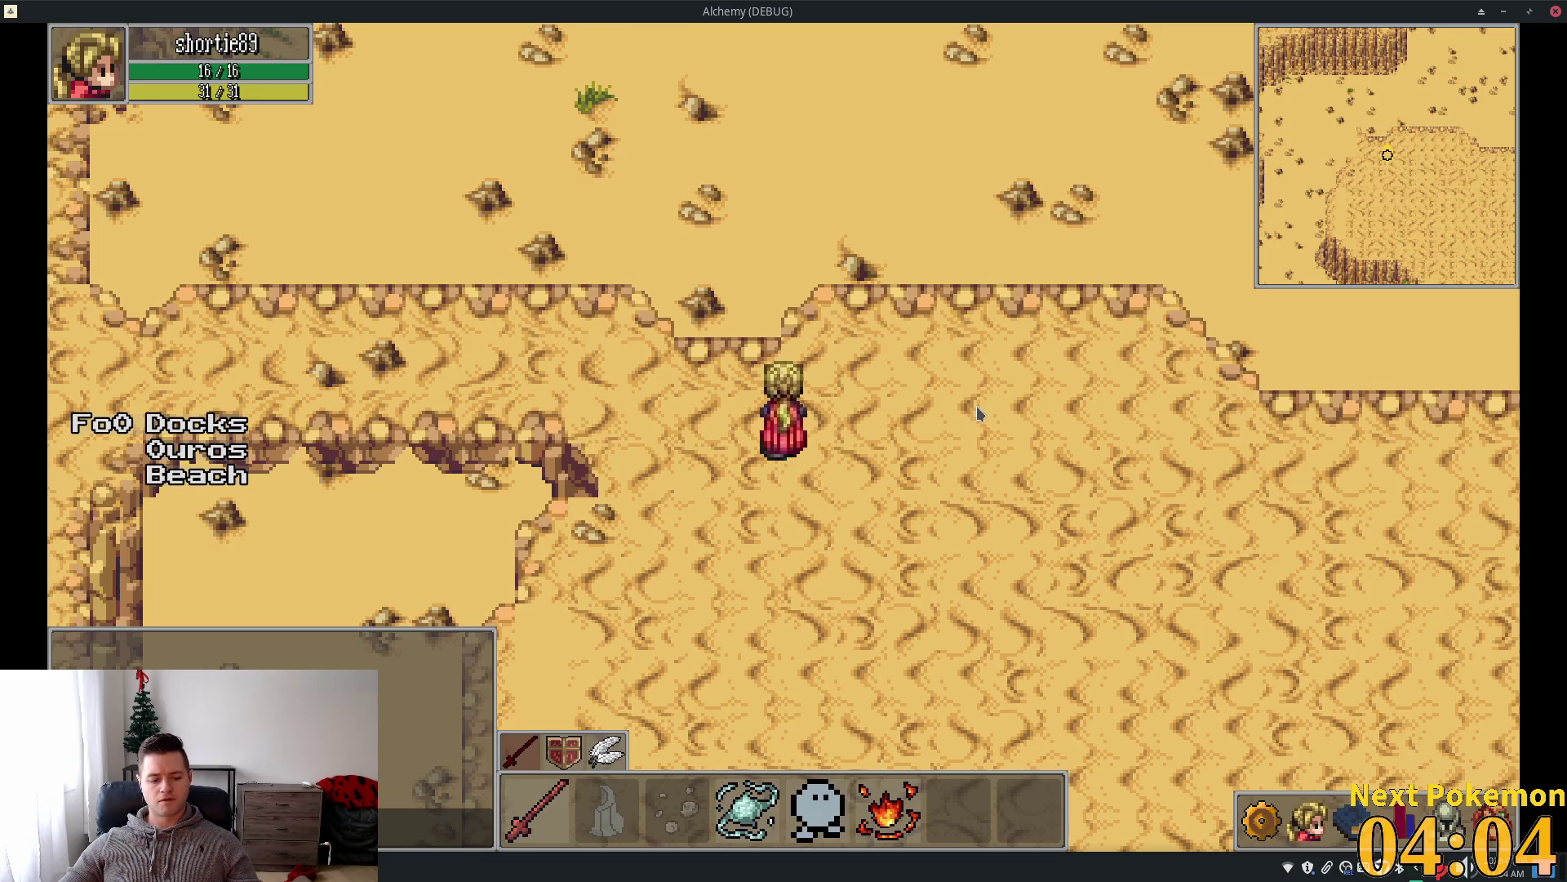
pyautogui.hotkey('alt', 'Tab')
# Relaunch the game, check the larger Level text in the spellbook while walking, then select SpellName.
pyautogui.press('F5')
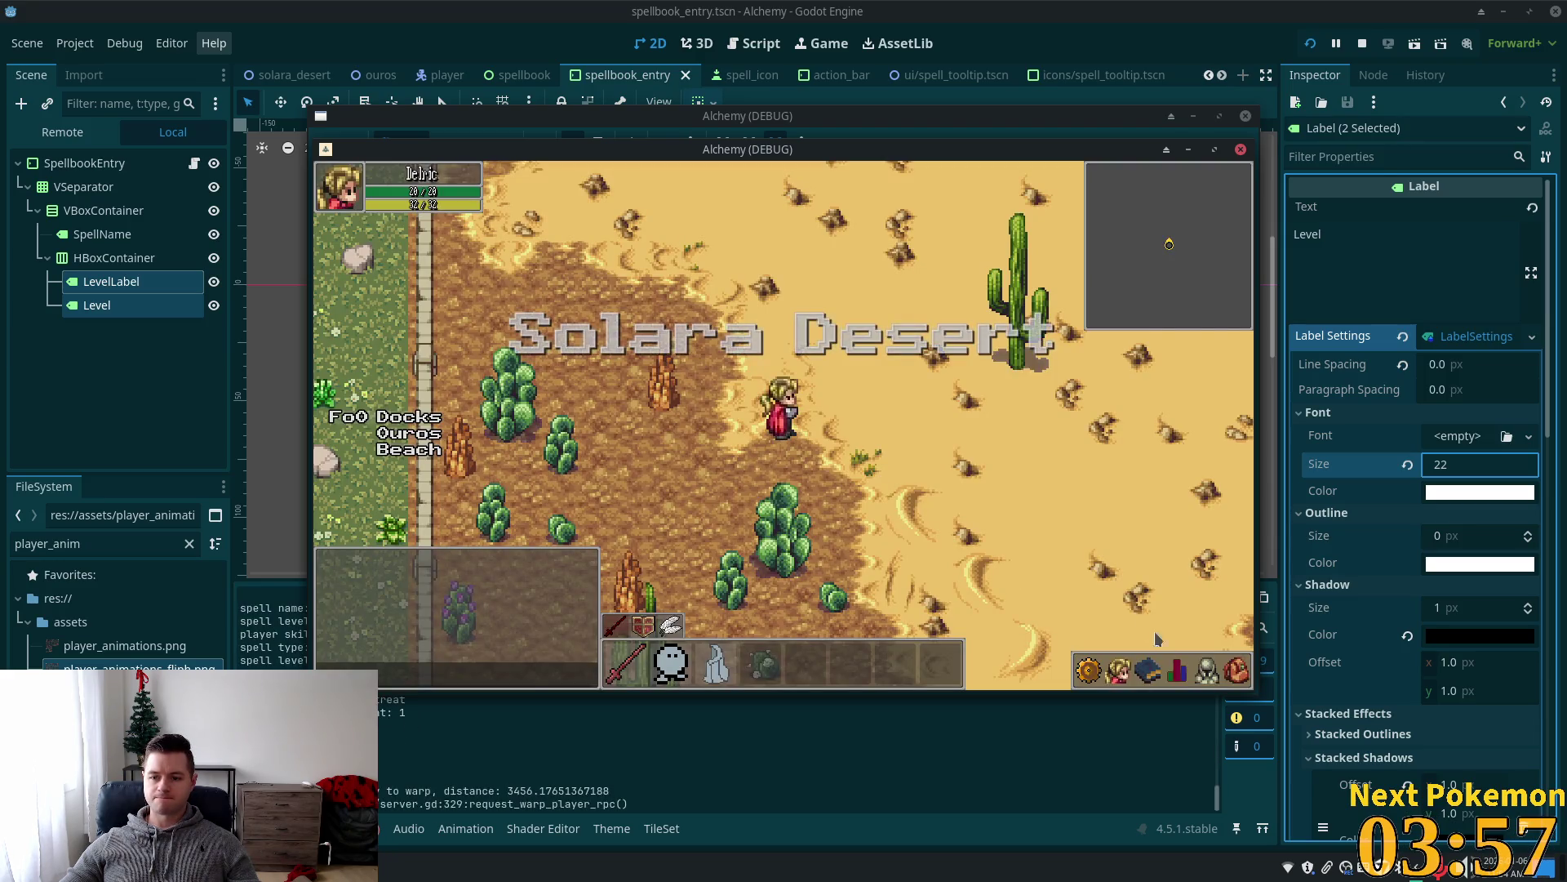
pyautogui.click(1142, 678)
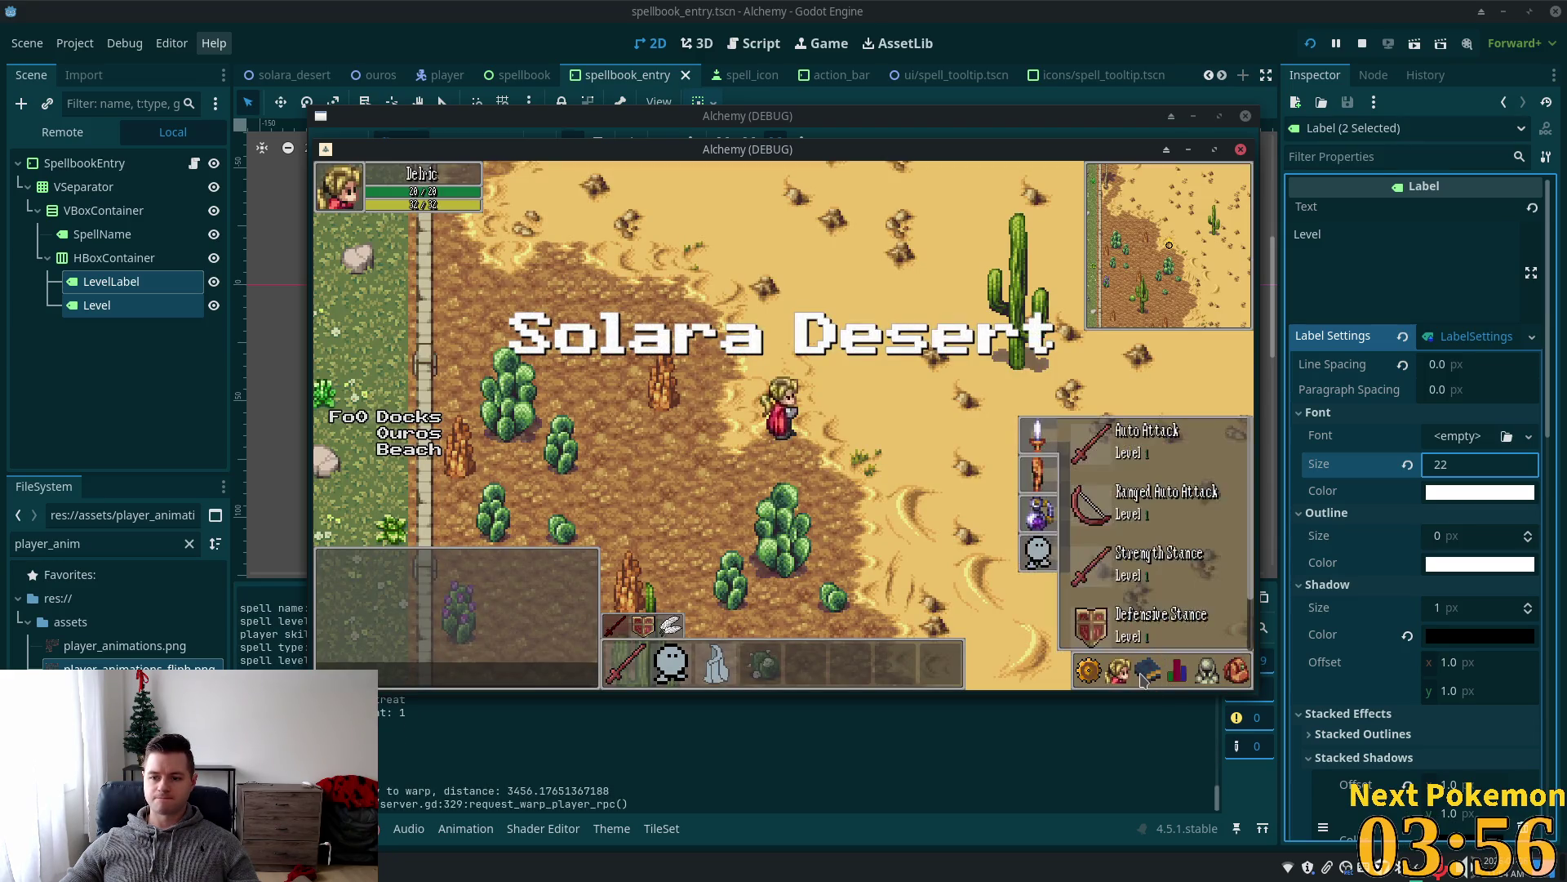
pyautogui.press('d')
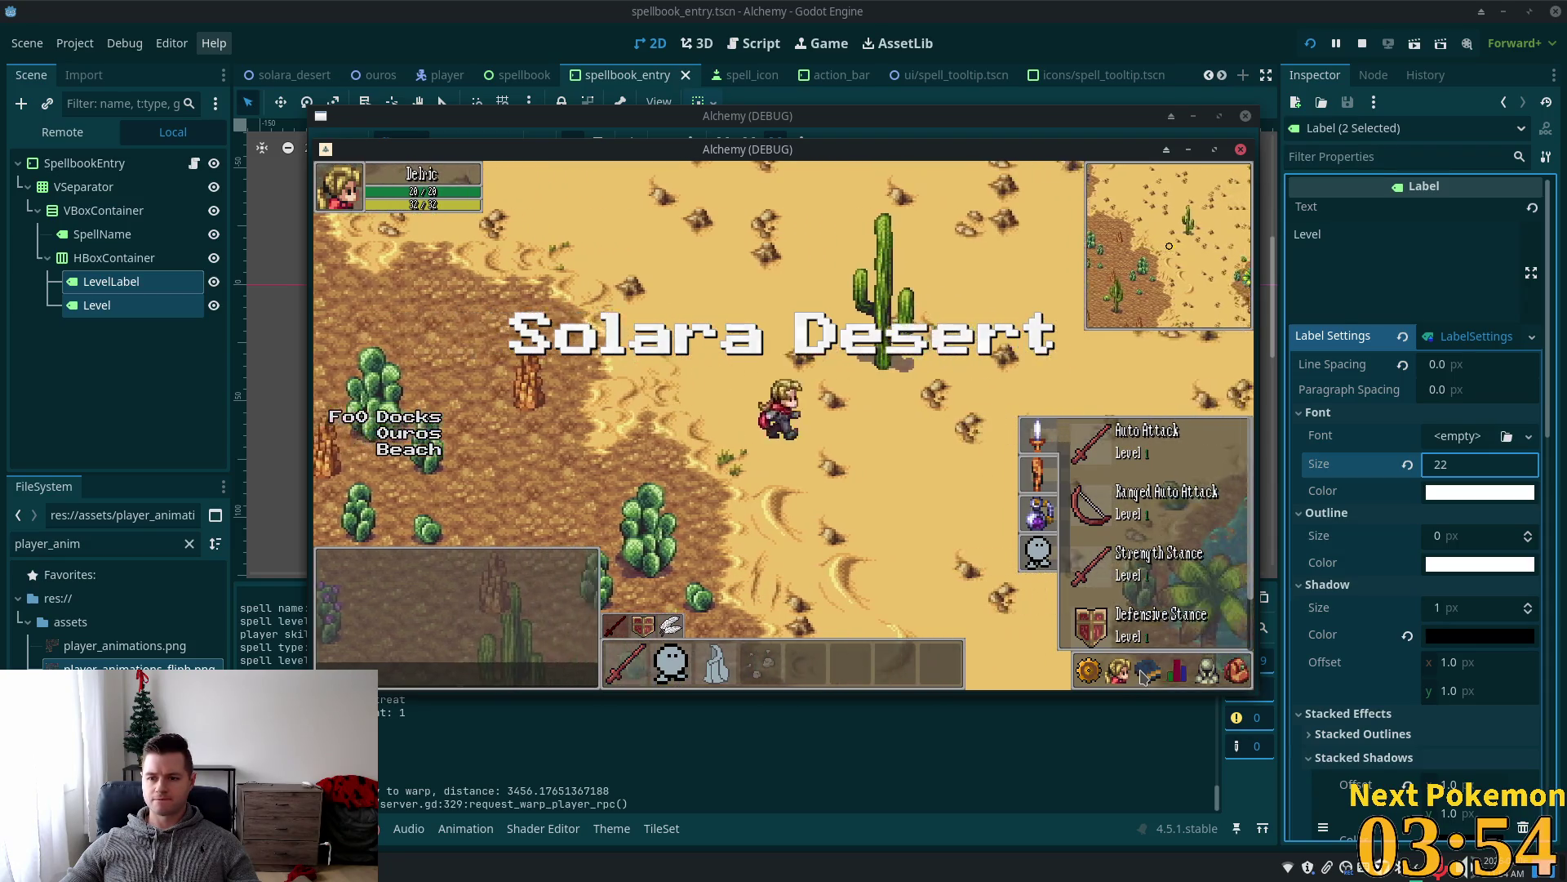
pyautogui.press('w')
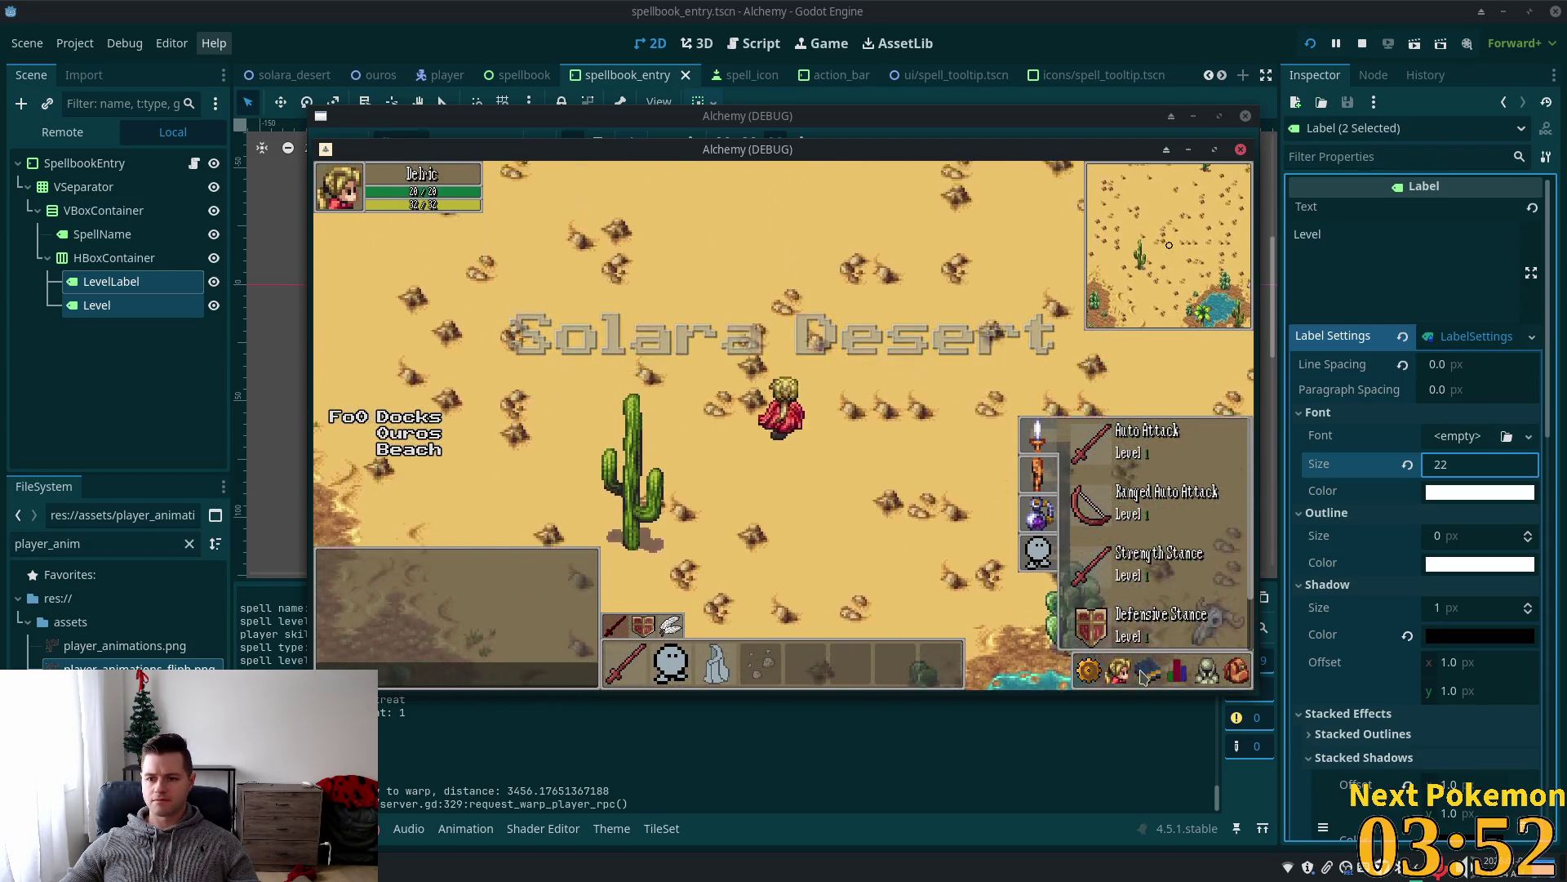
pyautogui.press('a')
pyautogui.press('s')
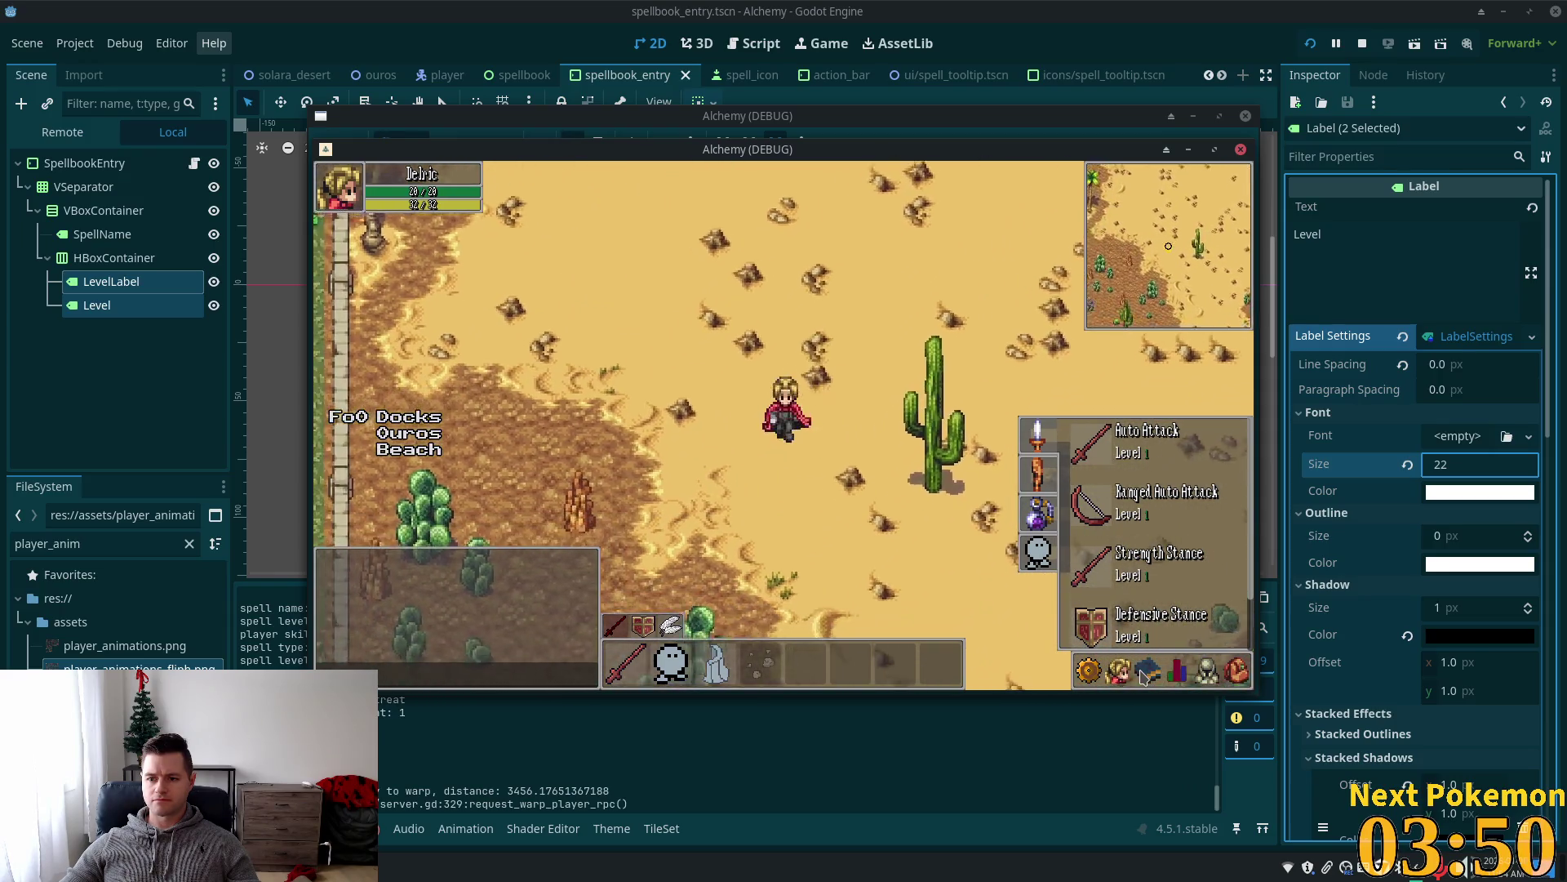
pyautogui.press('a')
pyautogui.press('s')
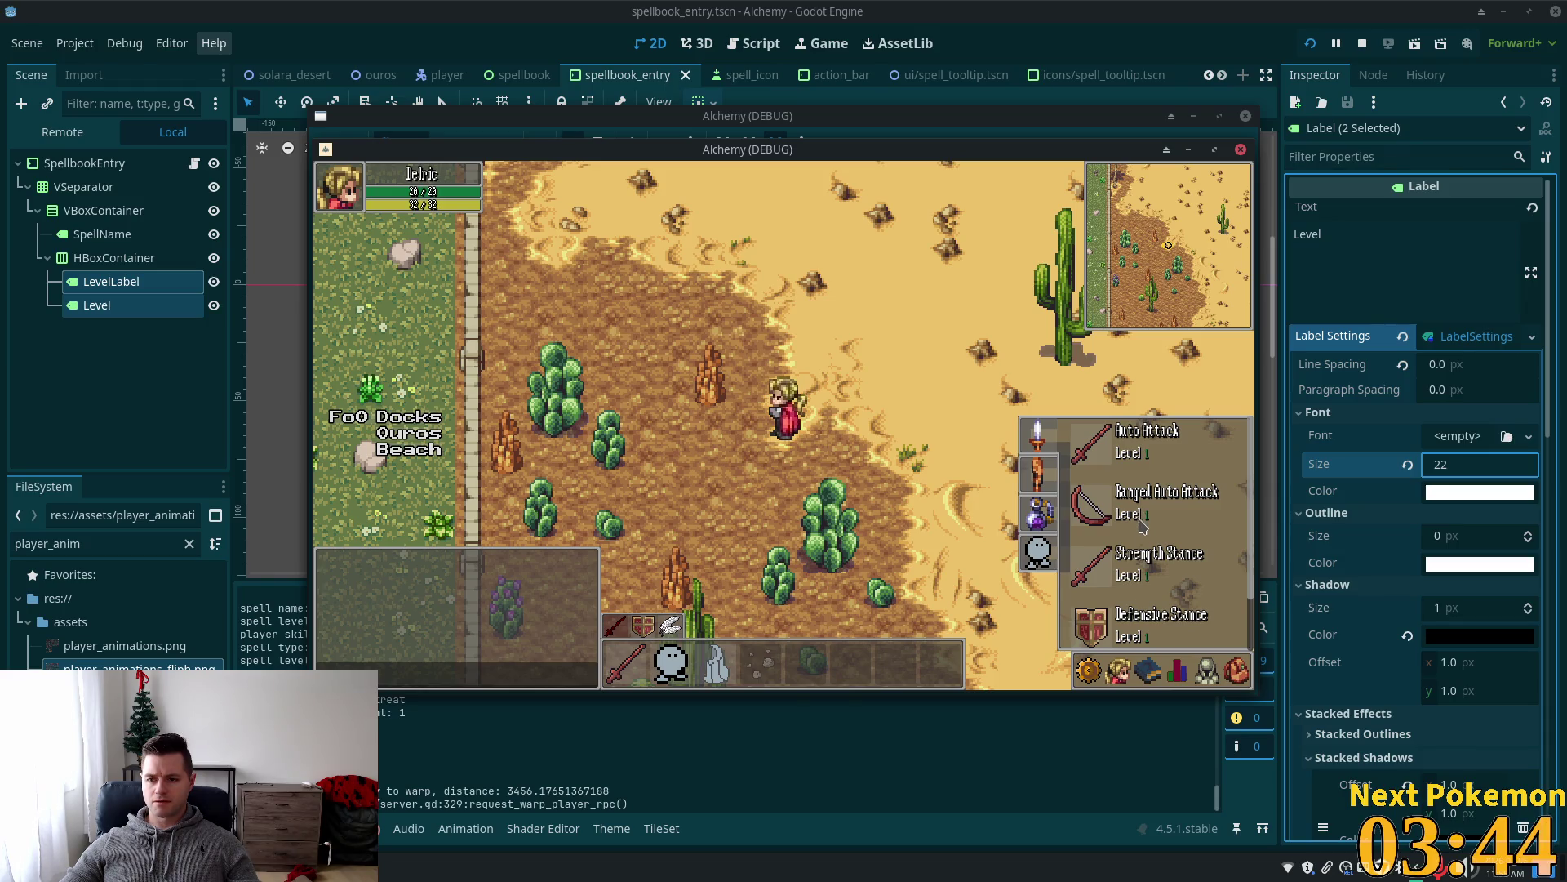
pyautogui.click(114, 234)
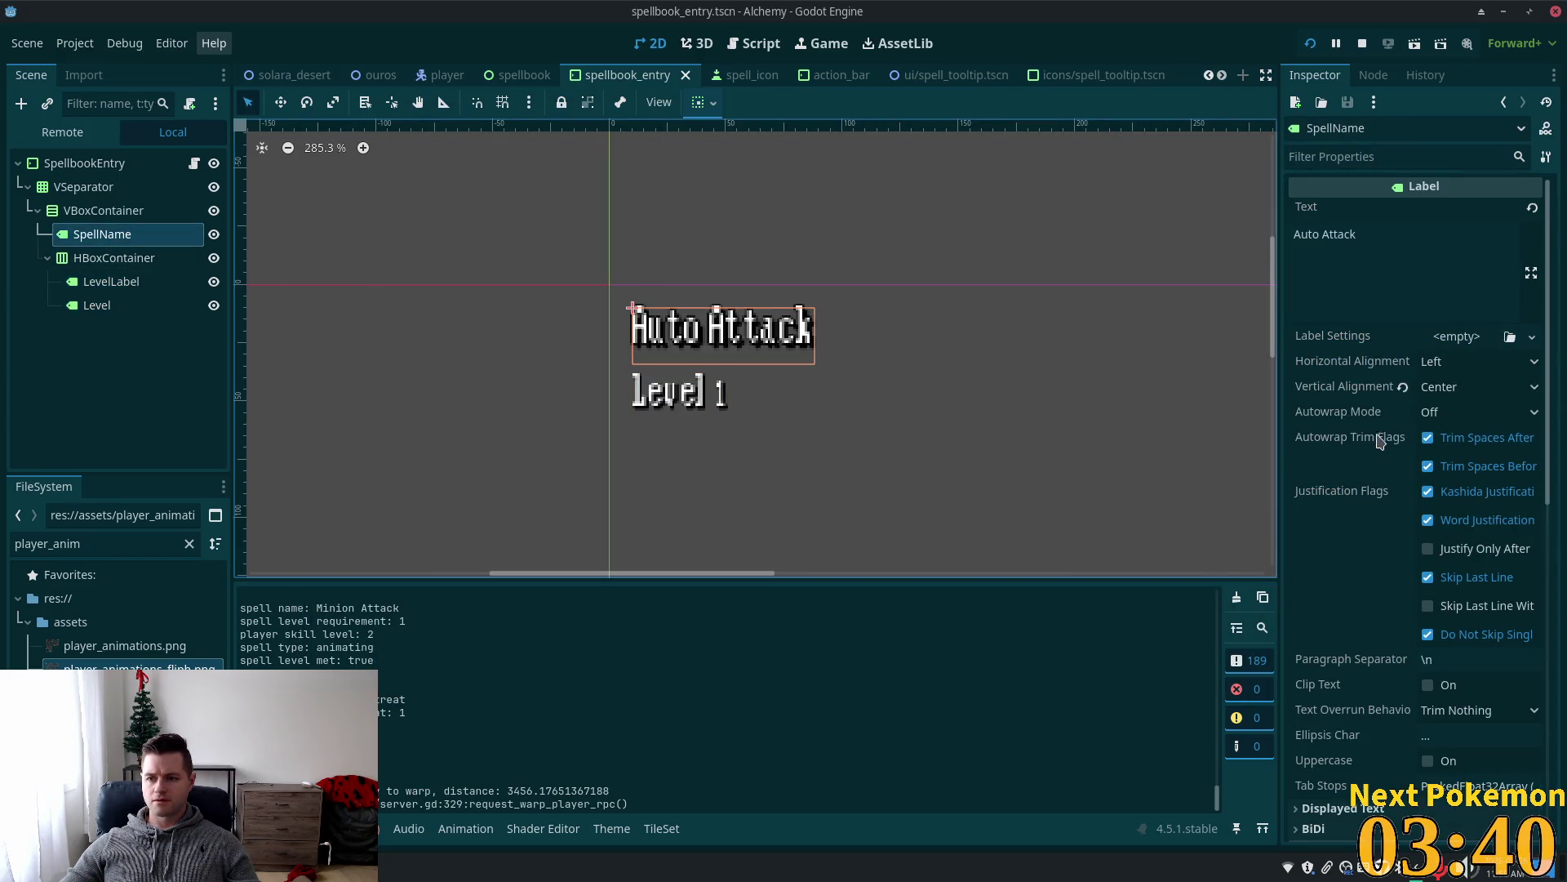
pyautogui.scroll(-5, 1358, 621)
pyautogui.scroll(-8, 1358, 626)
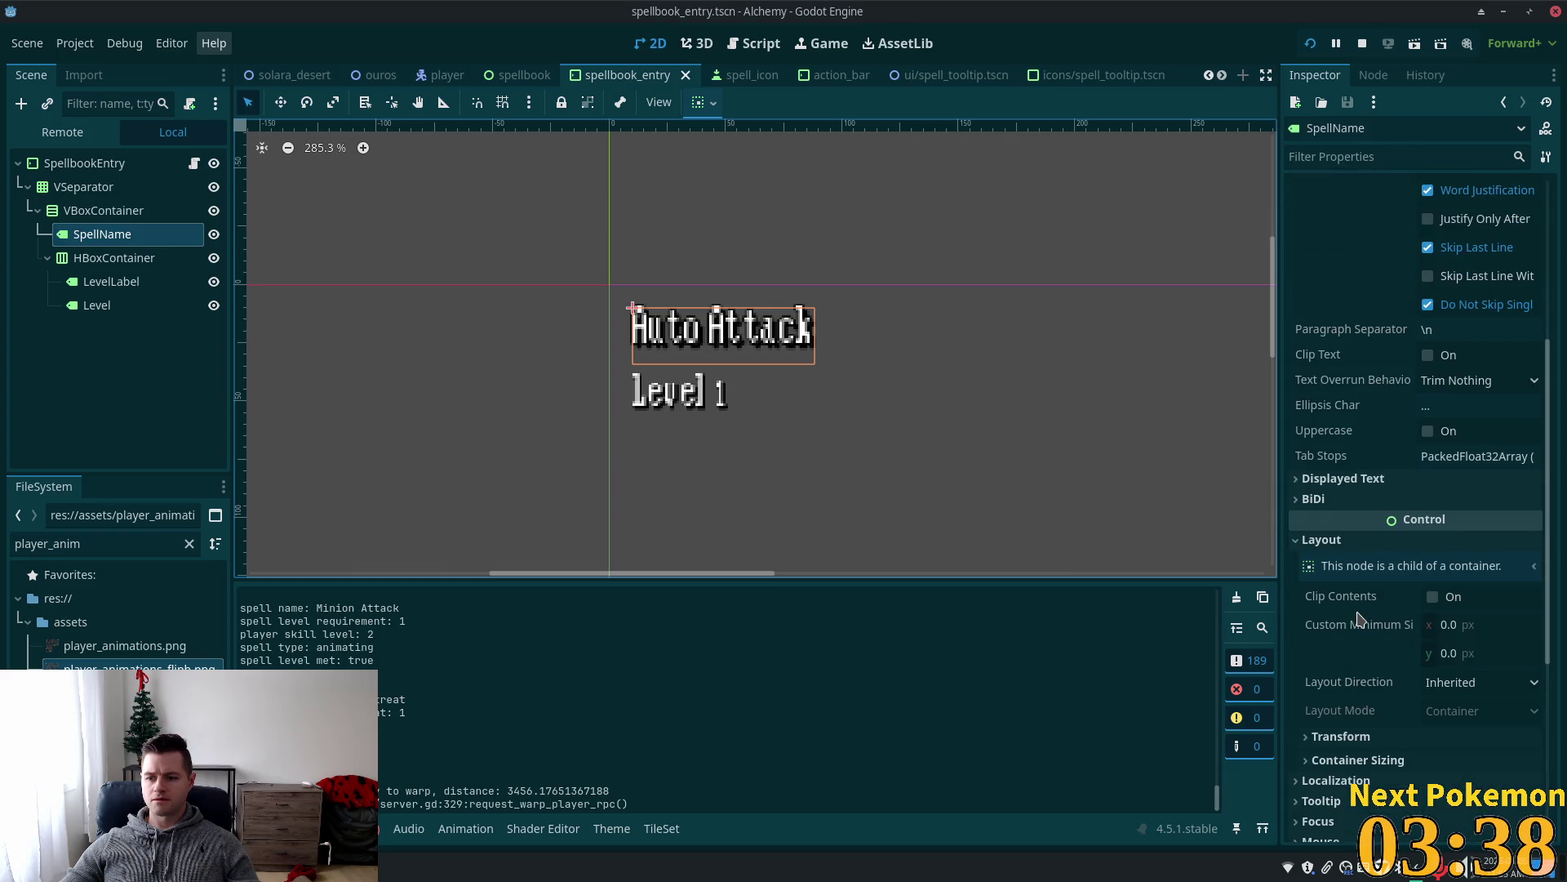
pyautogui.click(1293, 571)
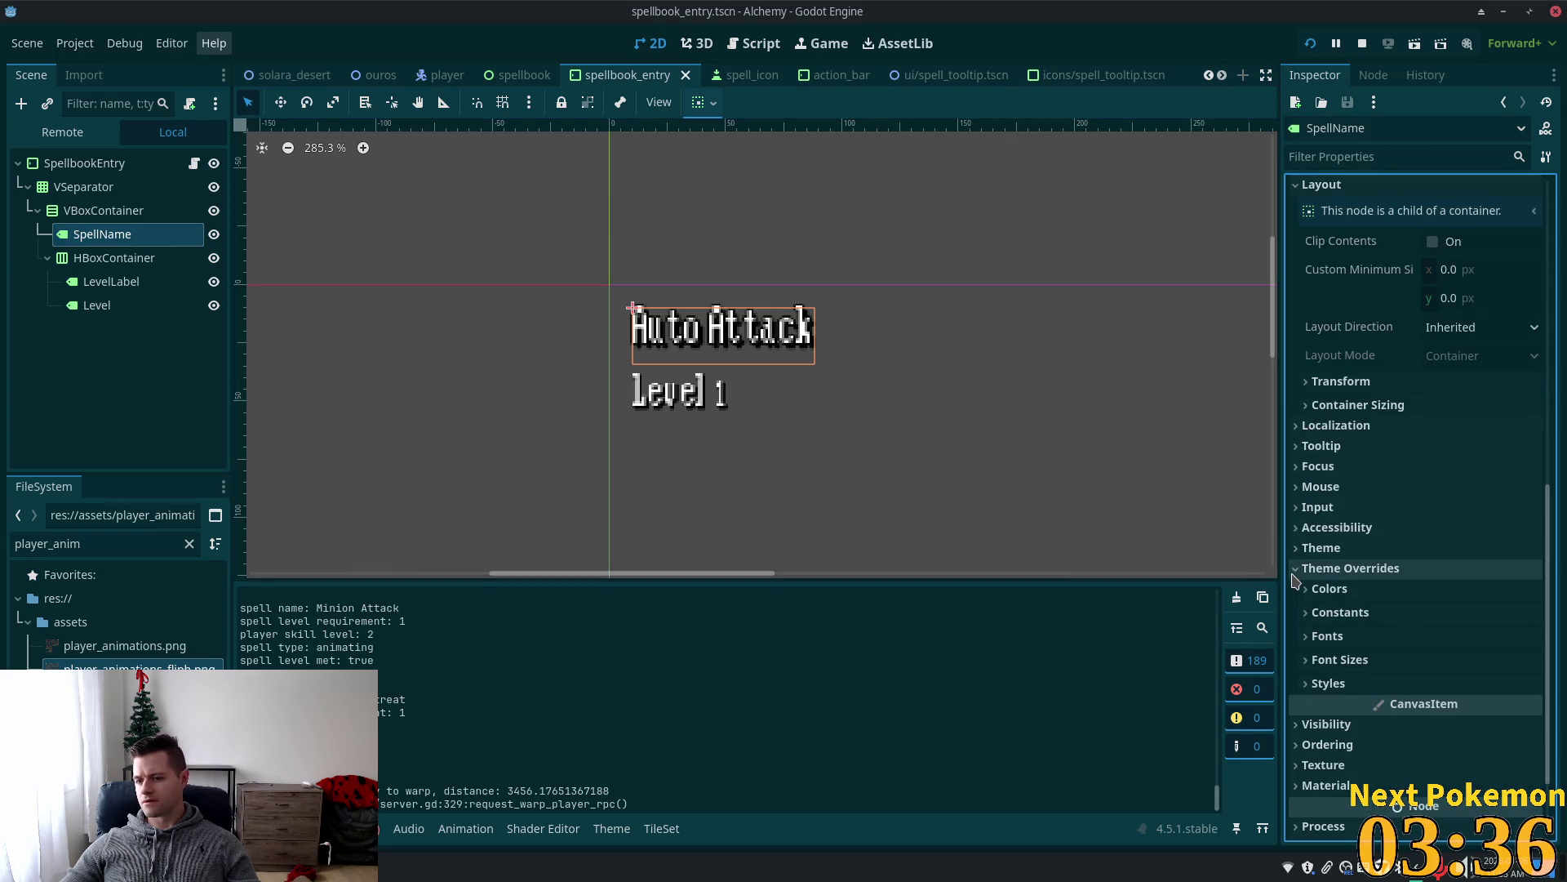
pyautogui.click(1302, 592)
pyautogui.click(1304, 589)
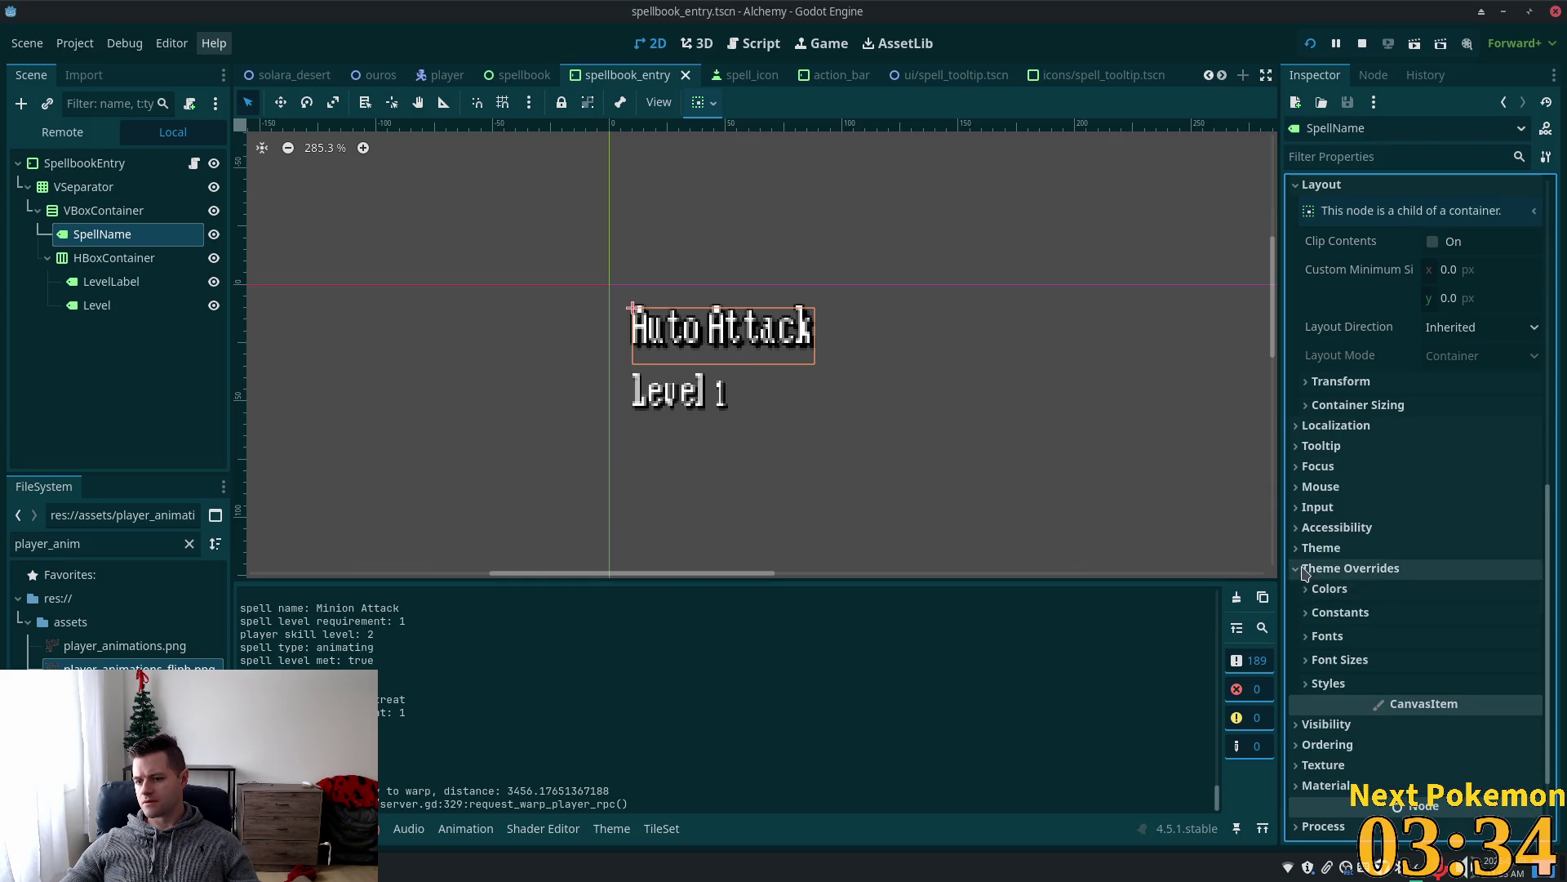
pyautogui.click(1298, 569)
pyautogui.click(1297, 569)
pyautogui.scroll(4, 1189, 539)
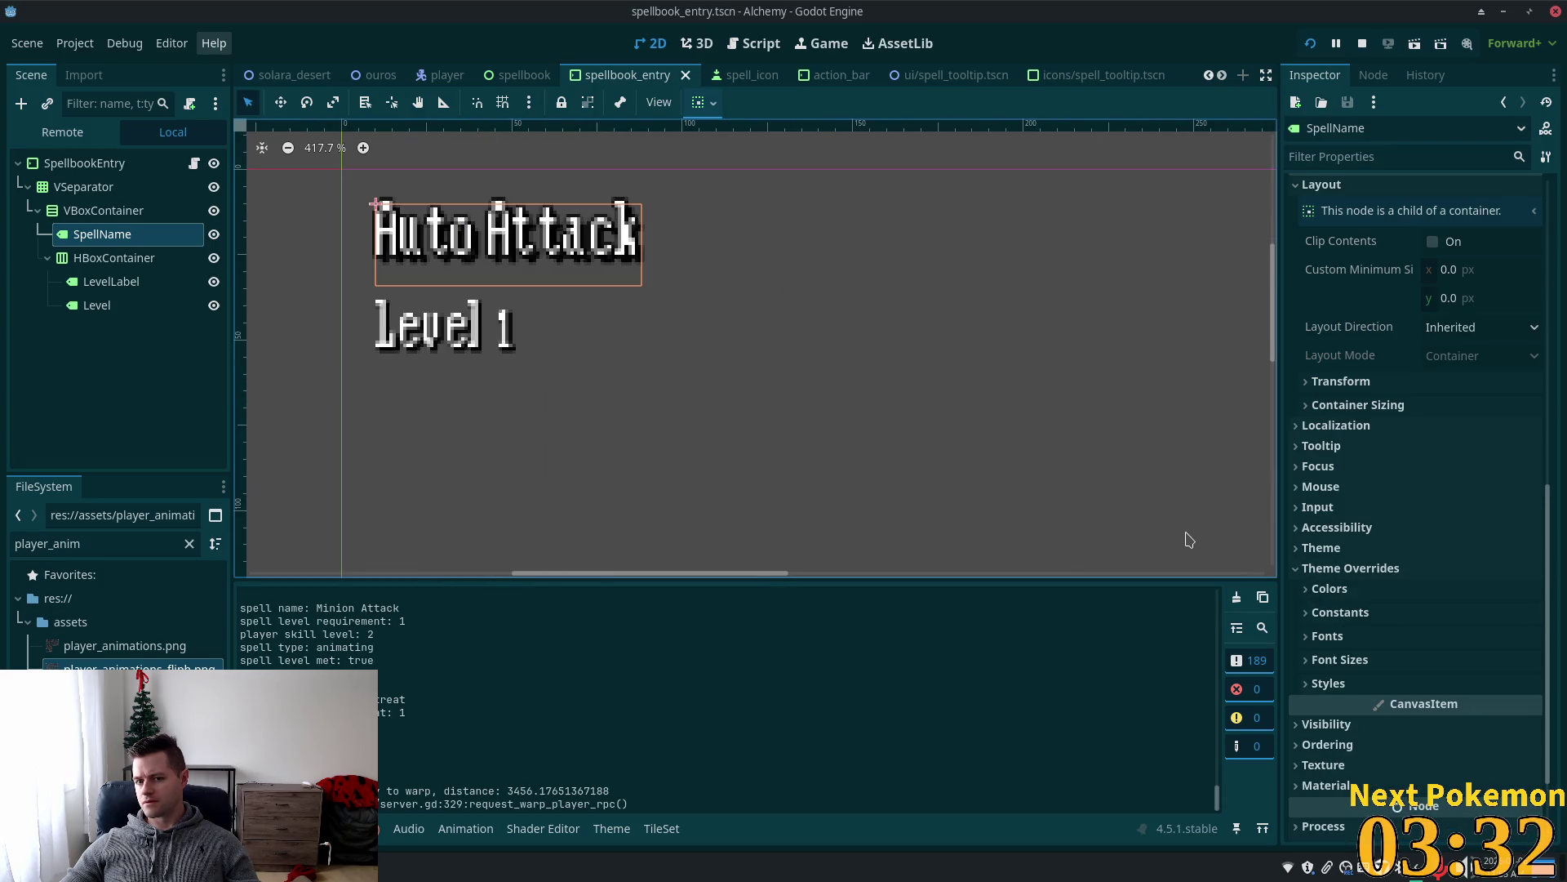
pyautogui.scroll(6, 1428, 581)
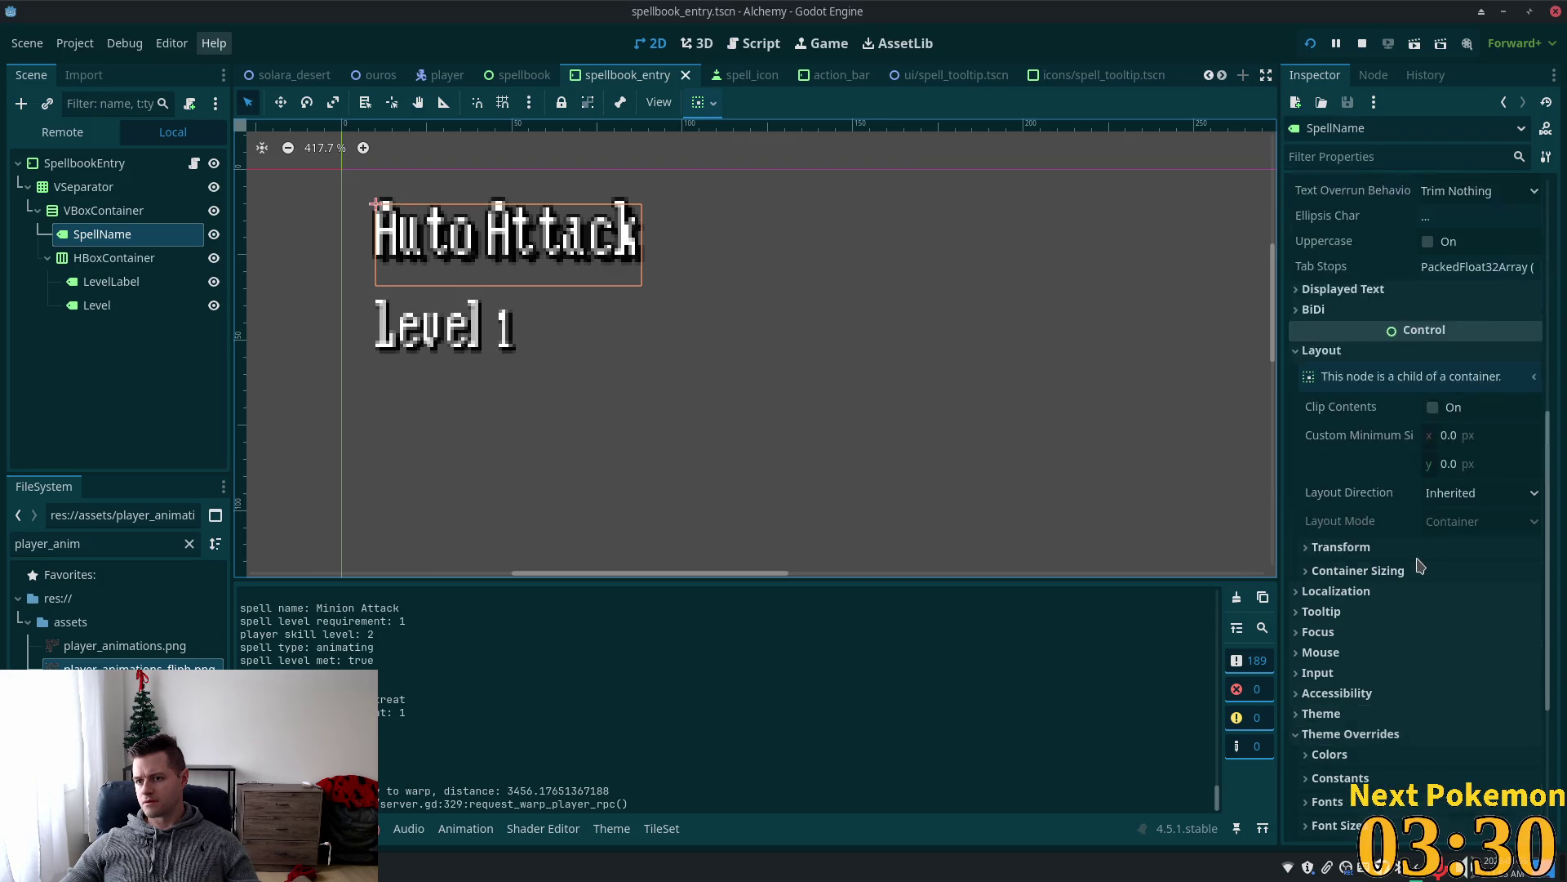
pyautogui.scroll(3, 1377, 488)
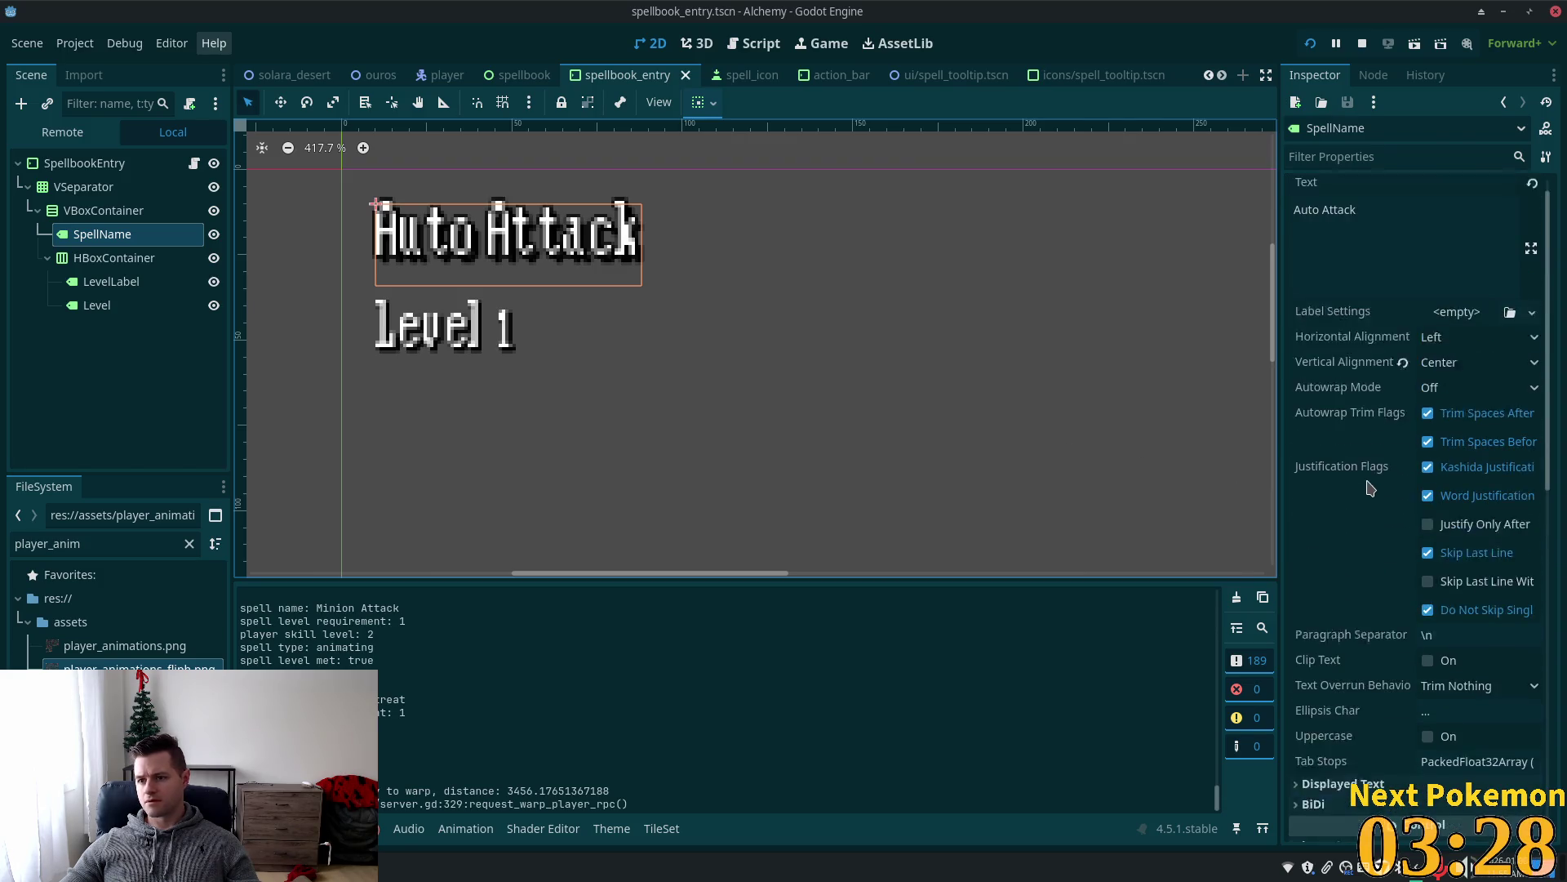
pyautogui.scroll(-4, 1424, 433)
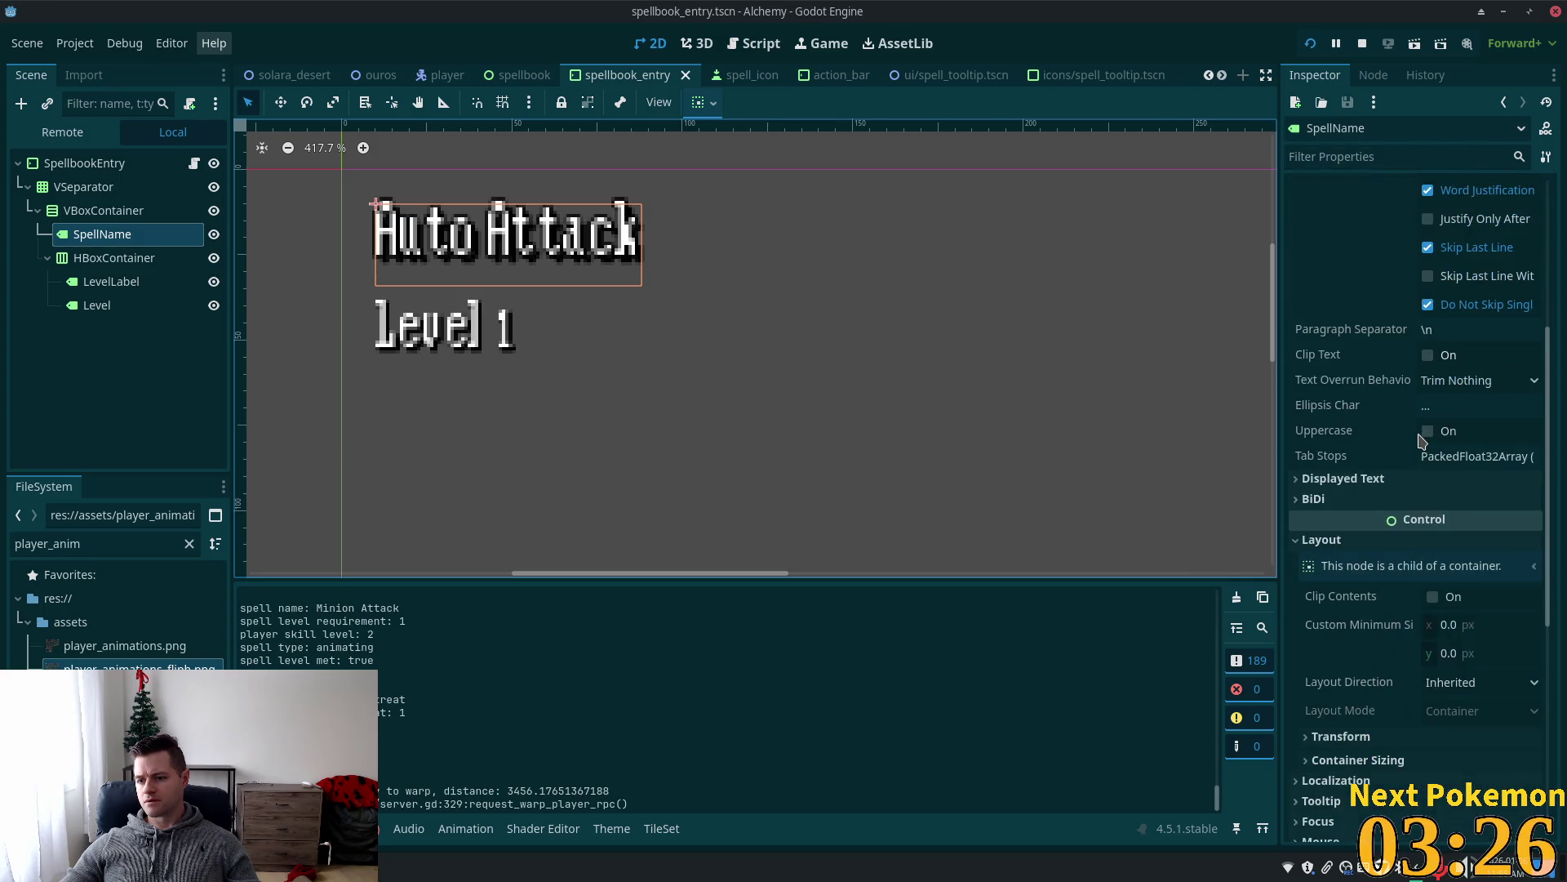
pyautogui.scroll(-3, 1422, 441)
pyautogui.scroll(-2, 1419, 465)
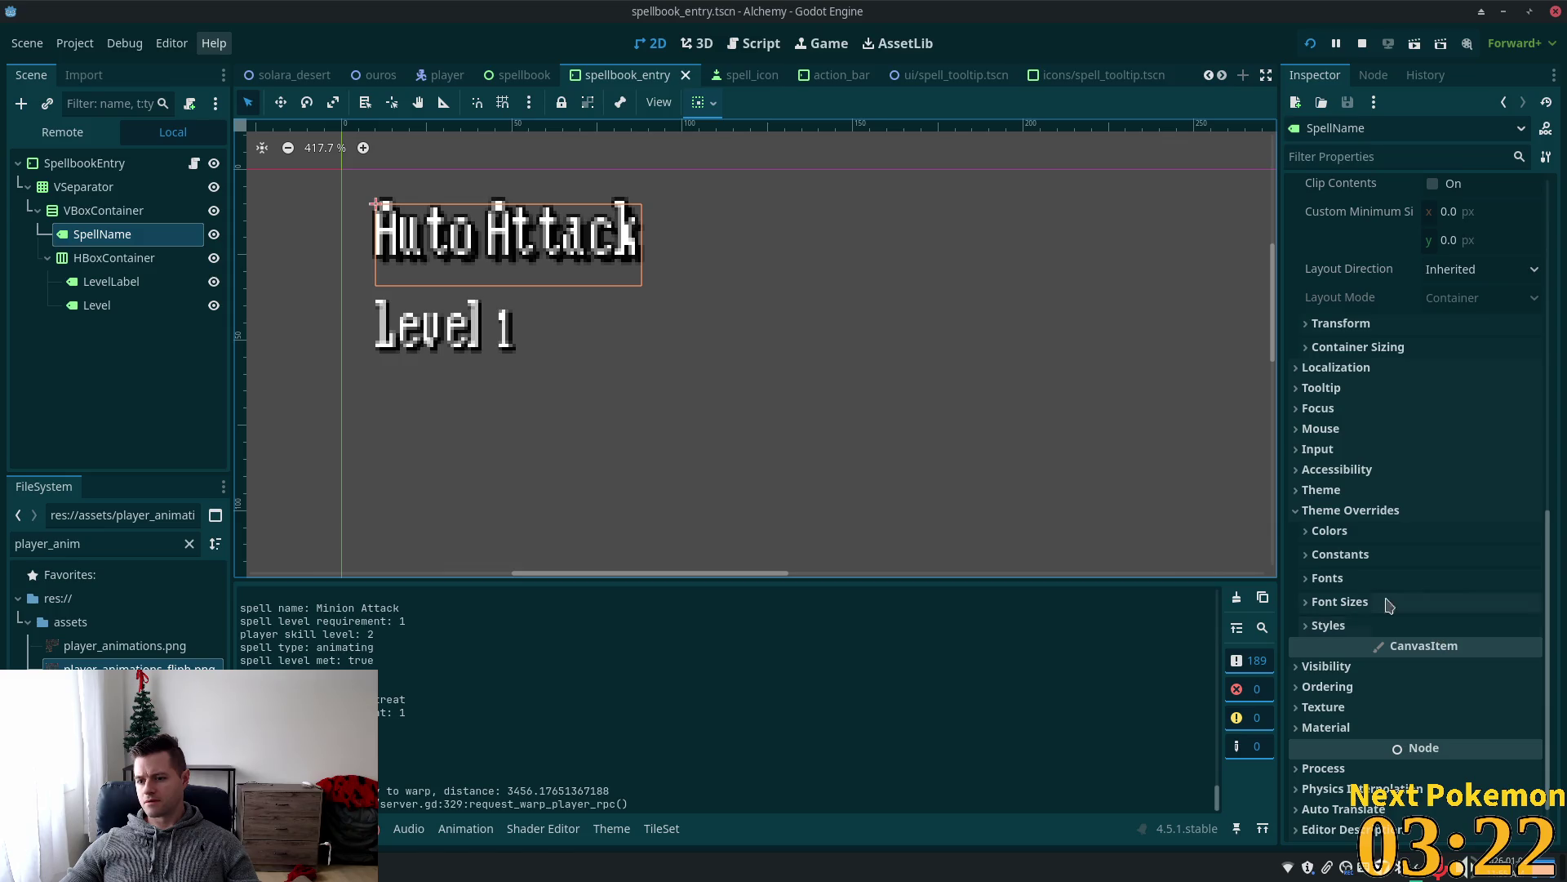
pyautogui.click(1362, 602)
pyautogui.click(1362, 601)
pyautogui.click(1363, 602)
pyautogui.click(1363, 602)
pyautogui.click(1363, 602)
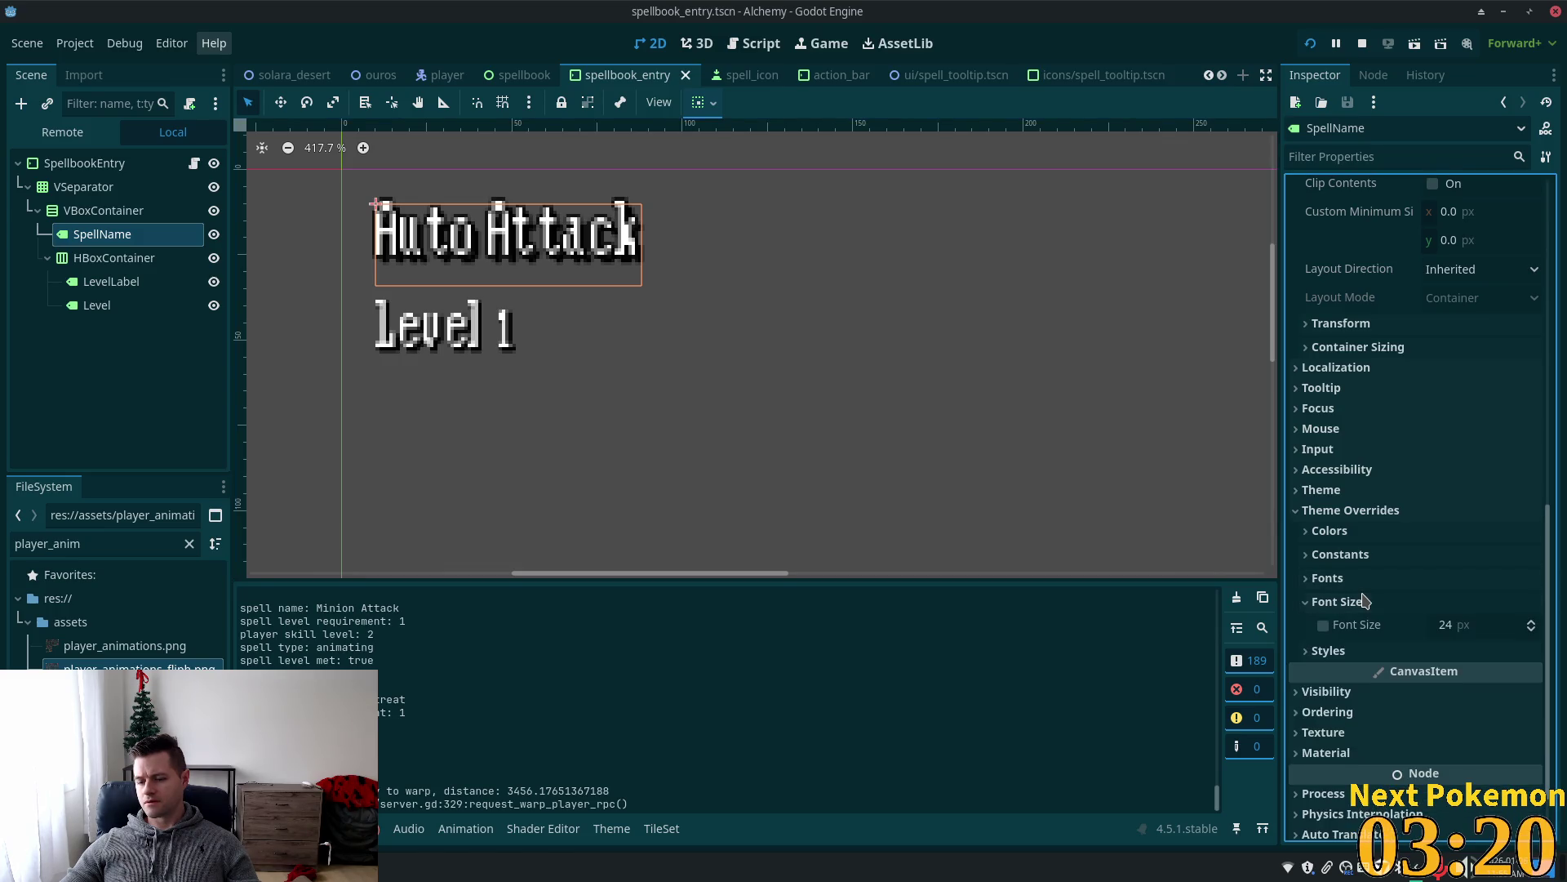
pyautogui.click(1363, 601)
pyautogui.click(1330, 625)
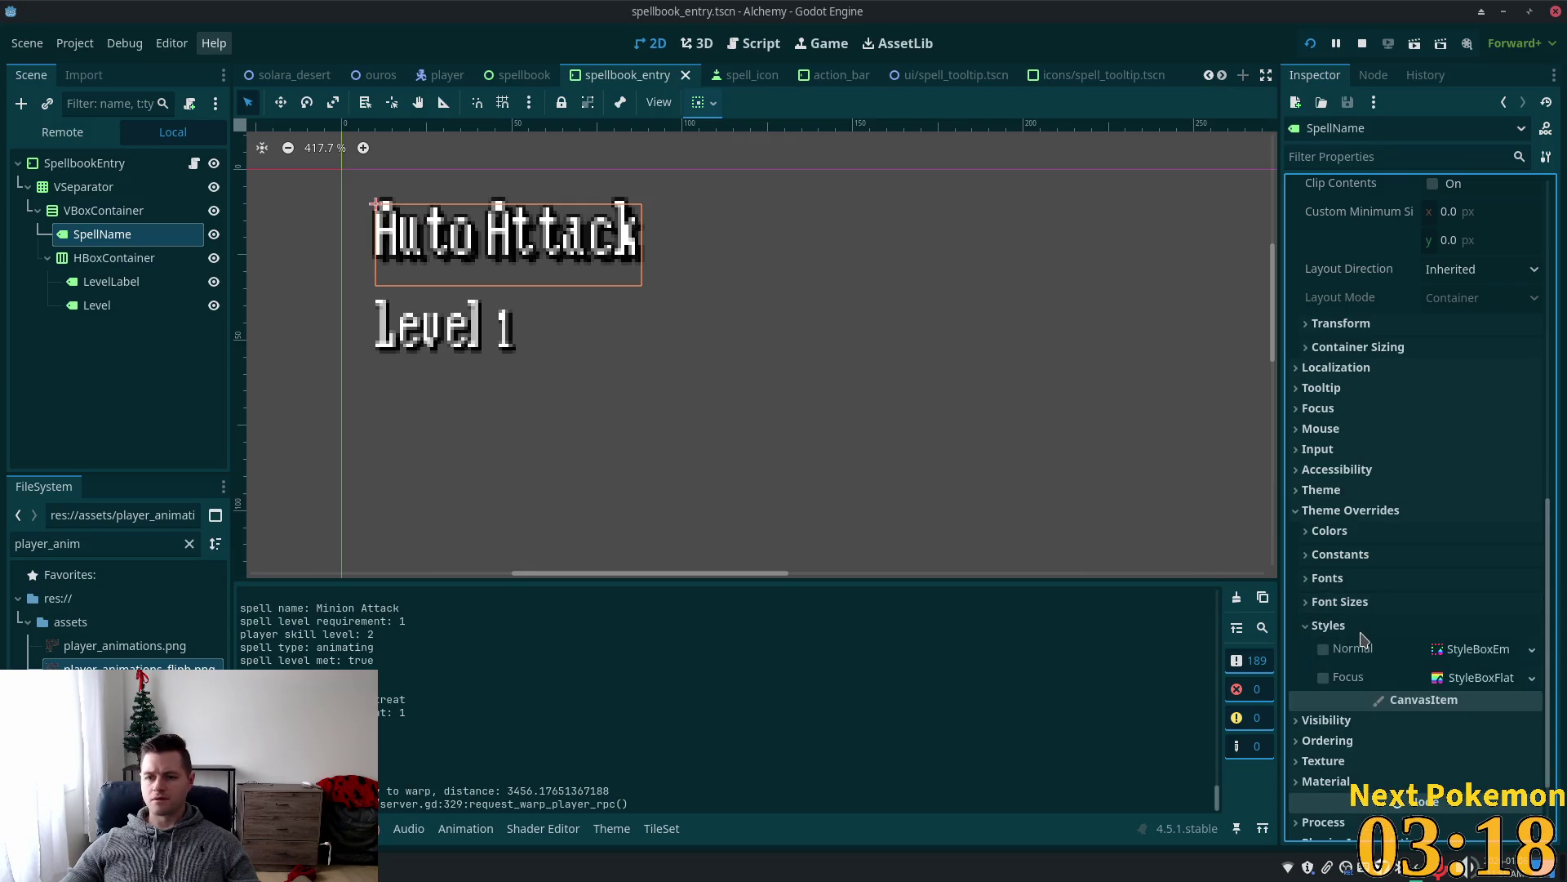
pyautogui.click(1346, 554)
pyautogui.click(1347, 555)
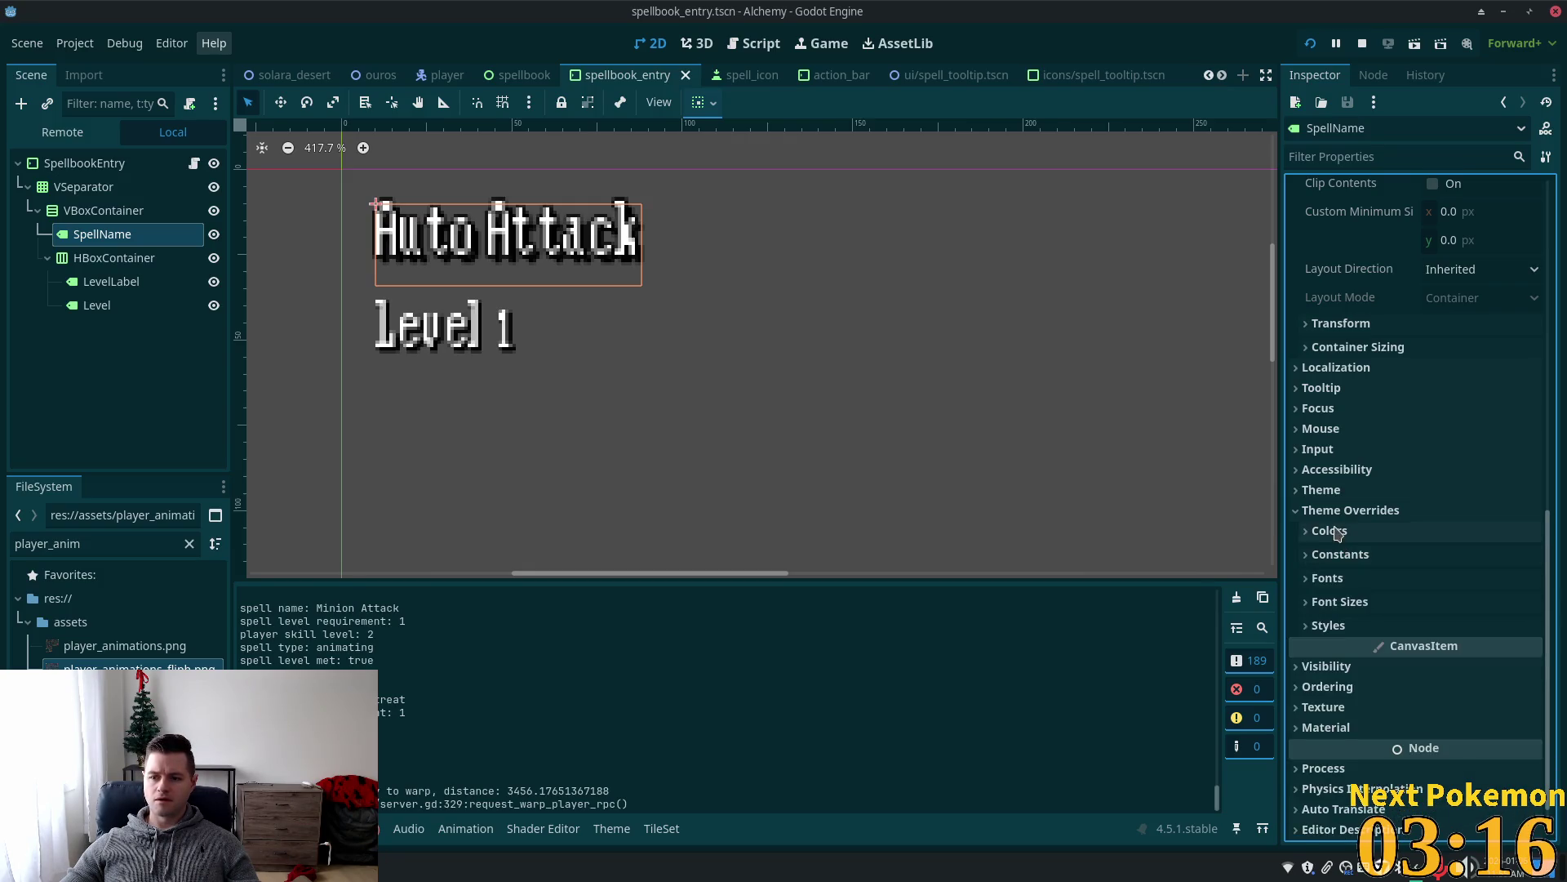
pyautogui.click(1331, 531)
pyautogui.click(1331, 531)
pyautogui.scroll(2, 833, 430)
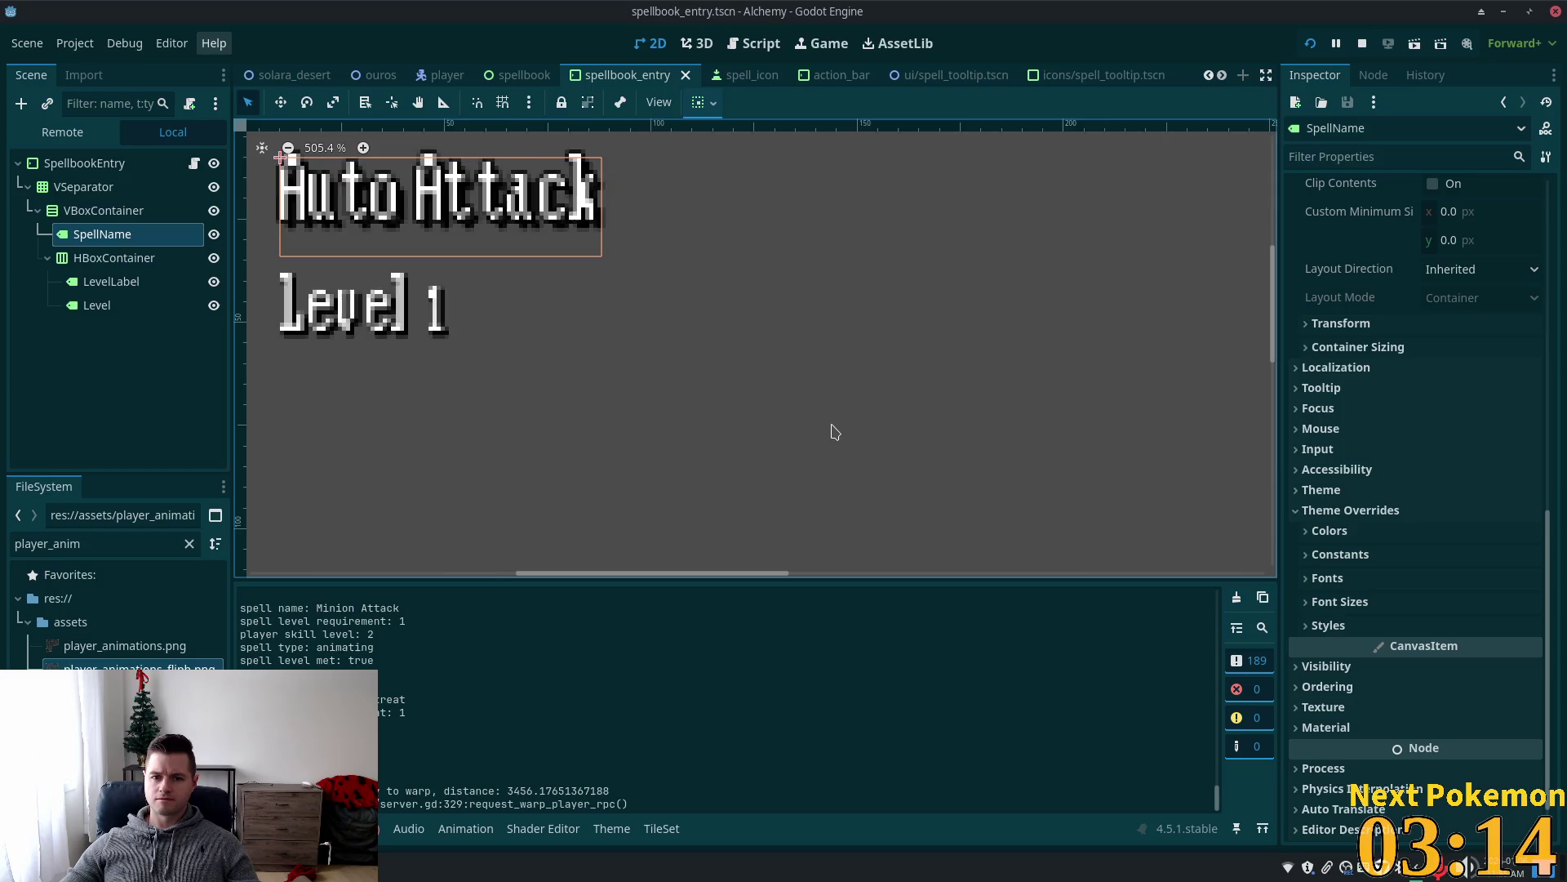
pyautogui.scroll(-2, 819, 427)
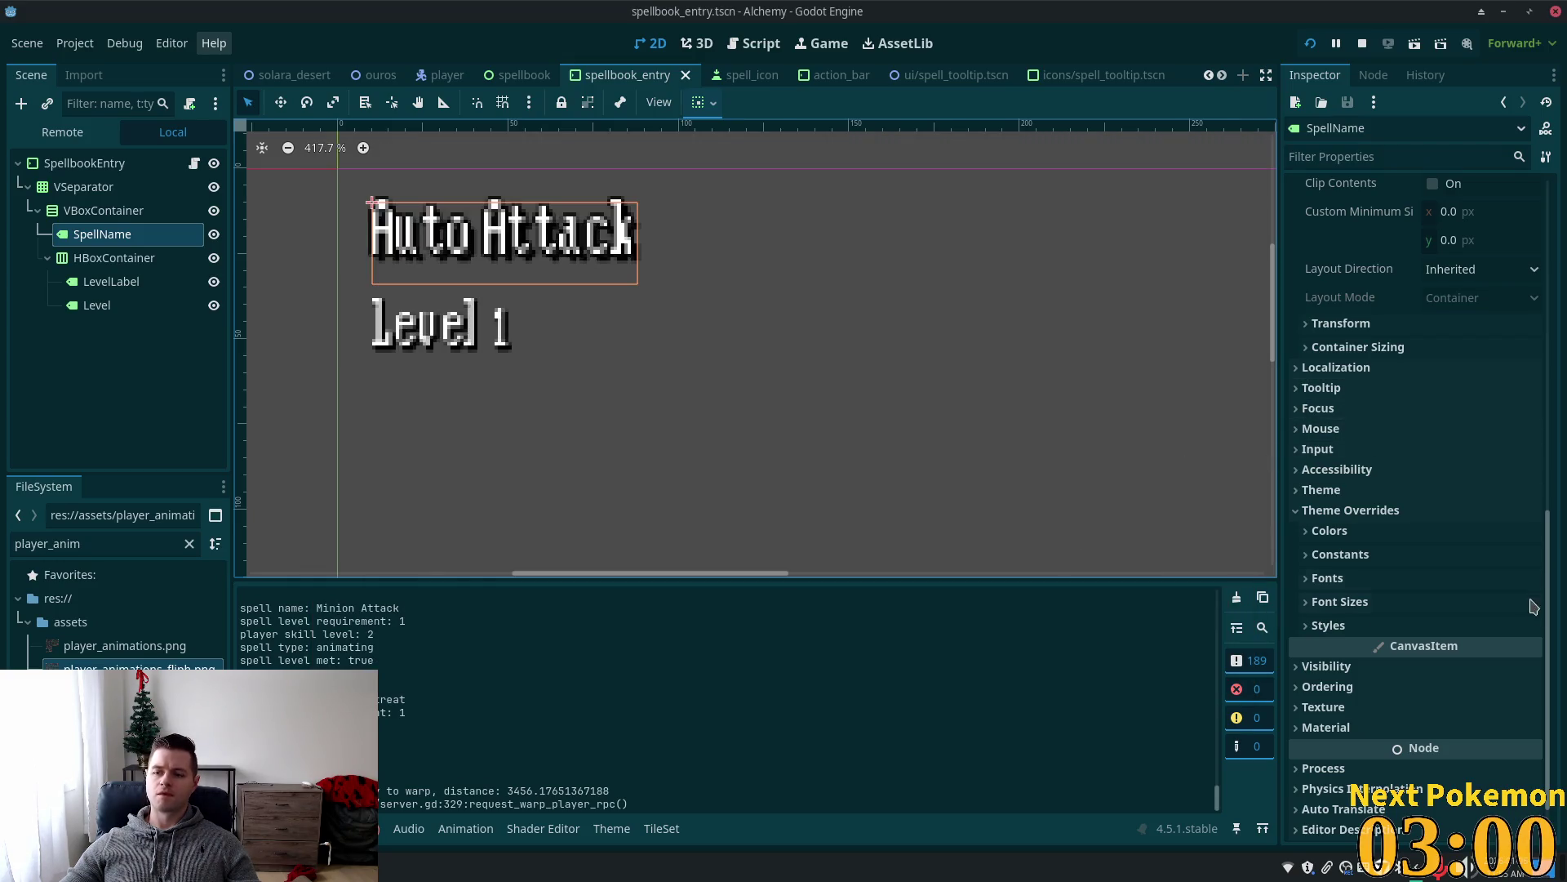
pyautogui.scroll(1, 1556, 508)
pyautogui.moveTo(1557, 508); pyautogui.dragTo(1560, 248)
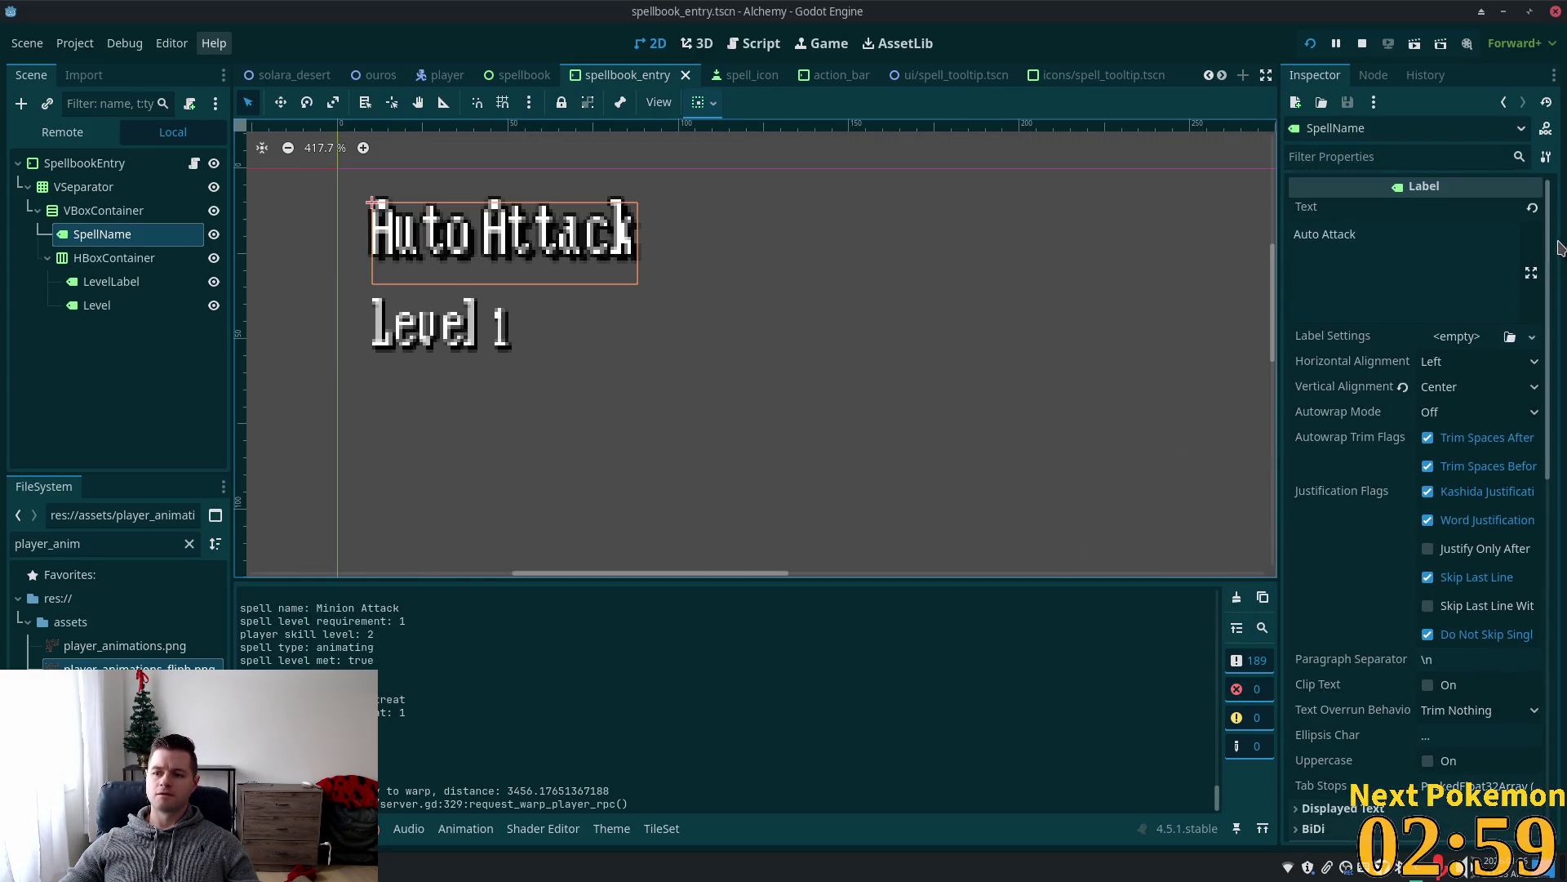
# Create new LabelSettings for SpellName with line spacing 0.
pyautogui.click(1455, 336)
pyautogui.click(1476, 391)
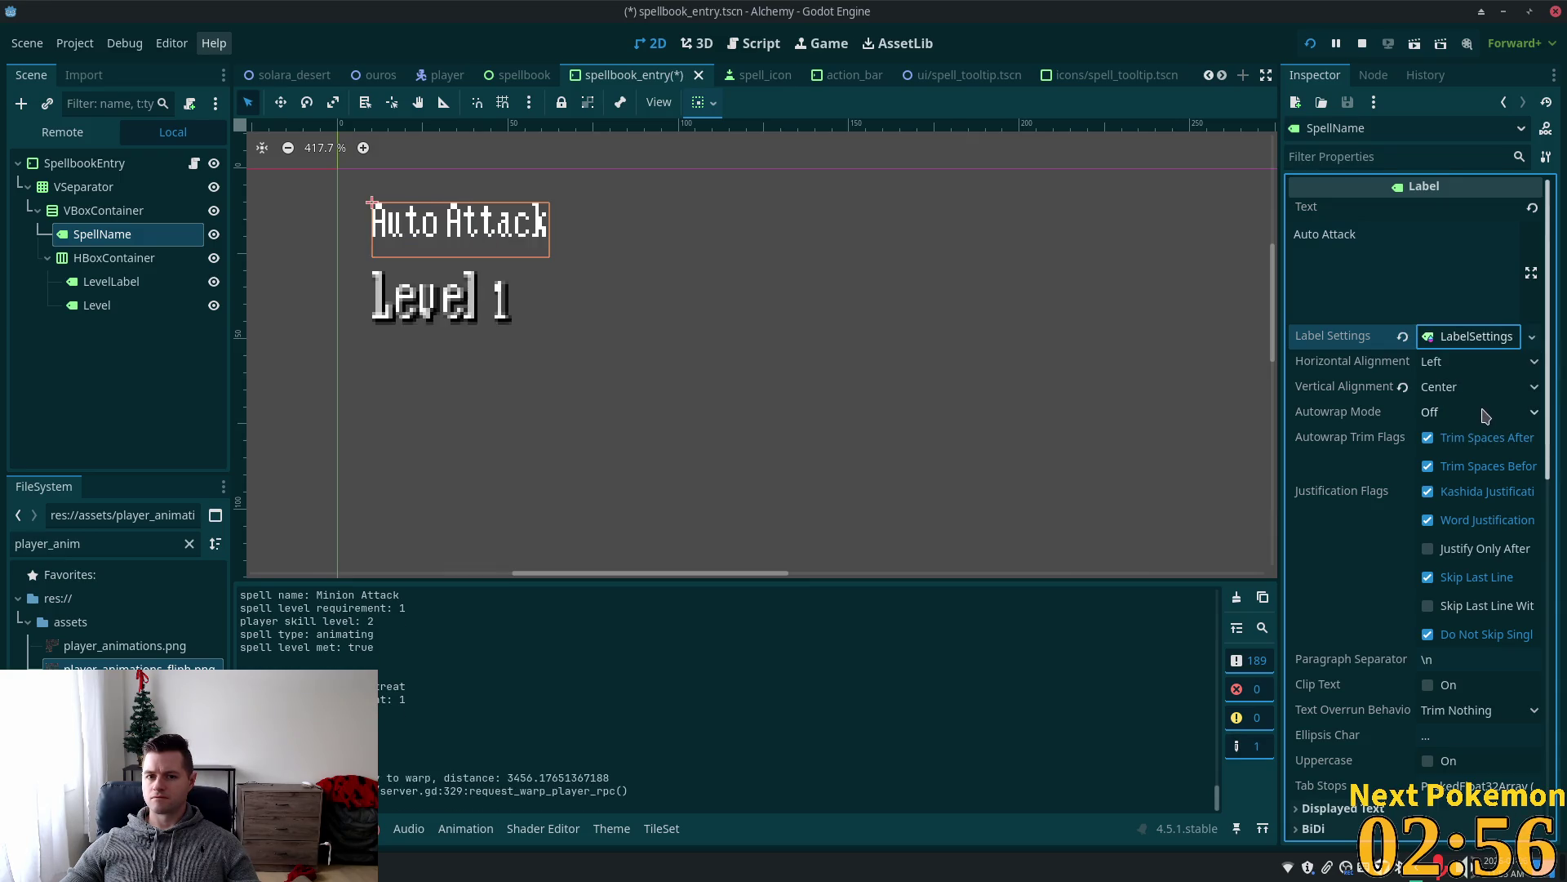
pyautogui.click(1461, 336)
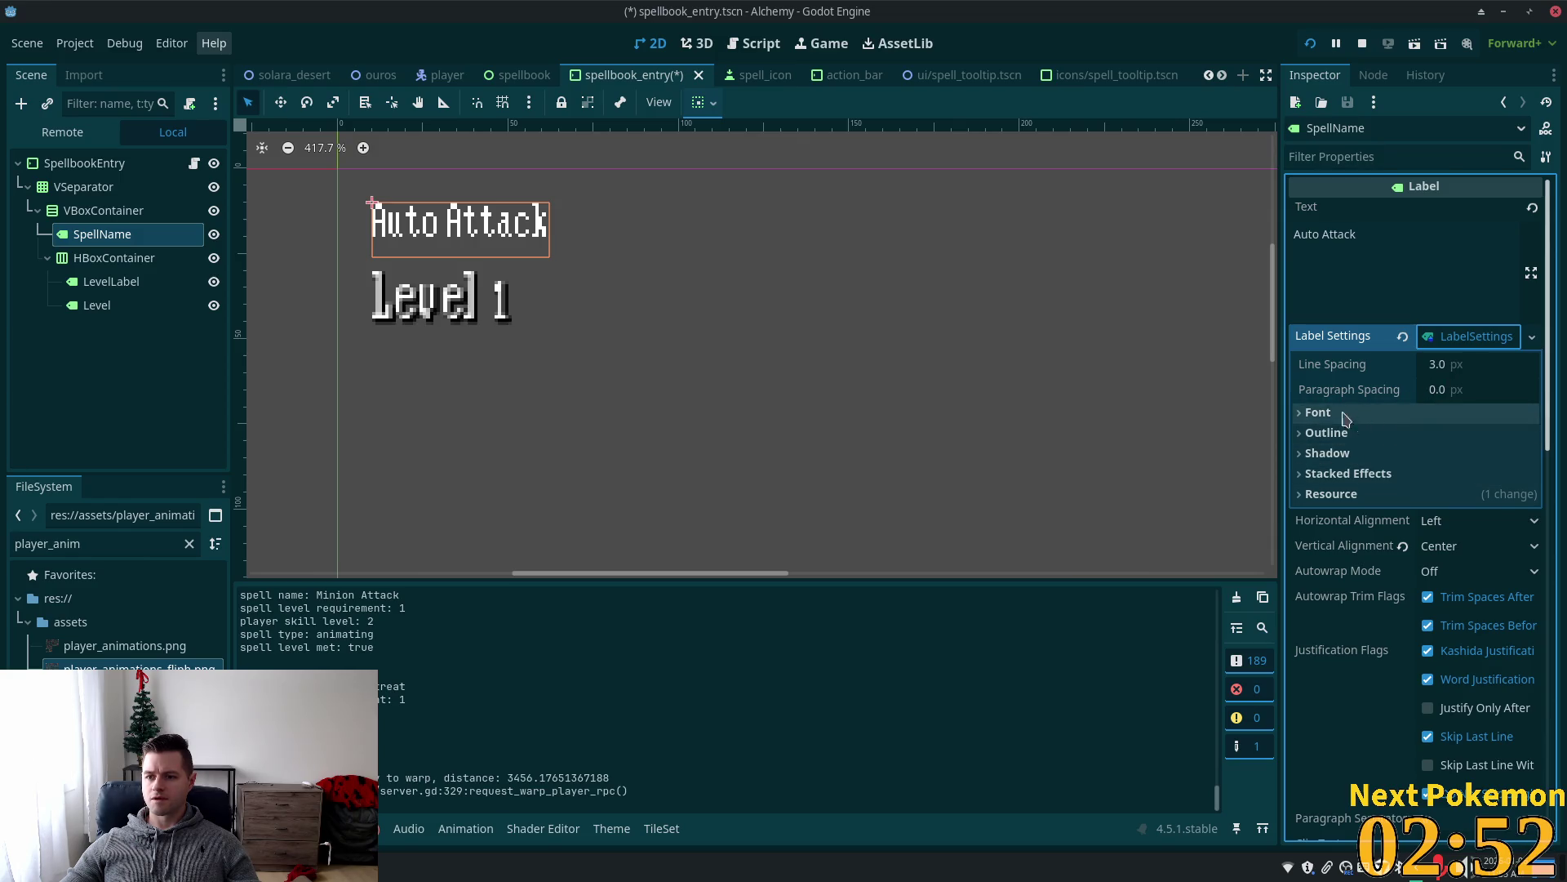
pyautogui.click(1466, 364)
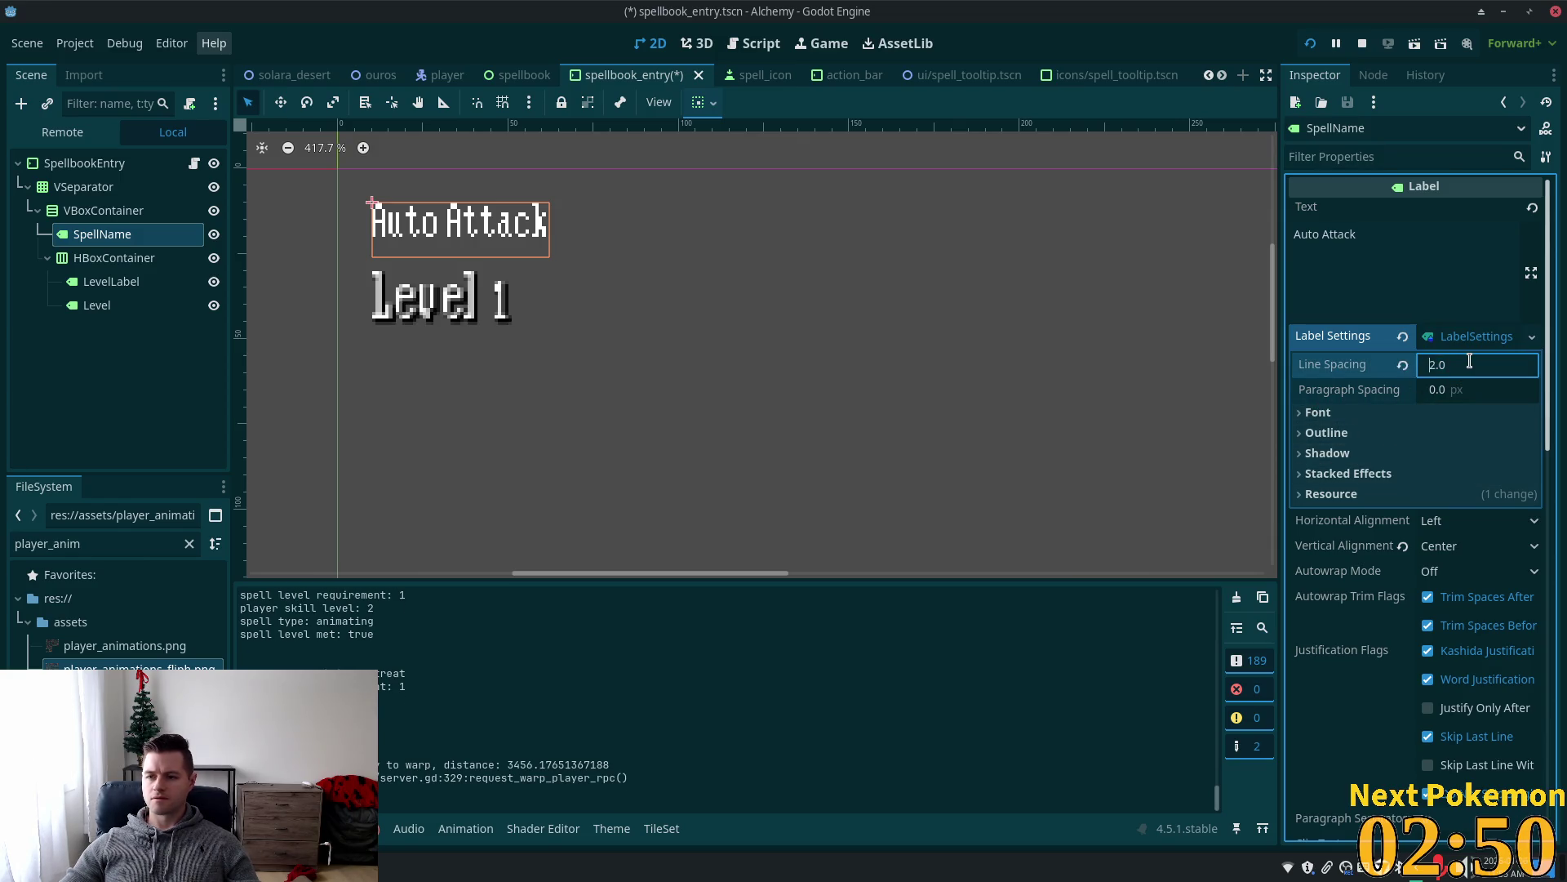
pyautogui.write('0')
pyautogui.press('Return')
# Make the SpellName shadow colour fully opaque (alpha 255).
pyautogui.click(1343, 439)
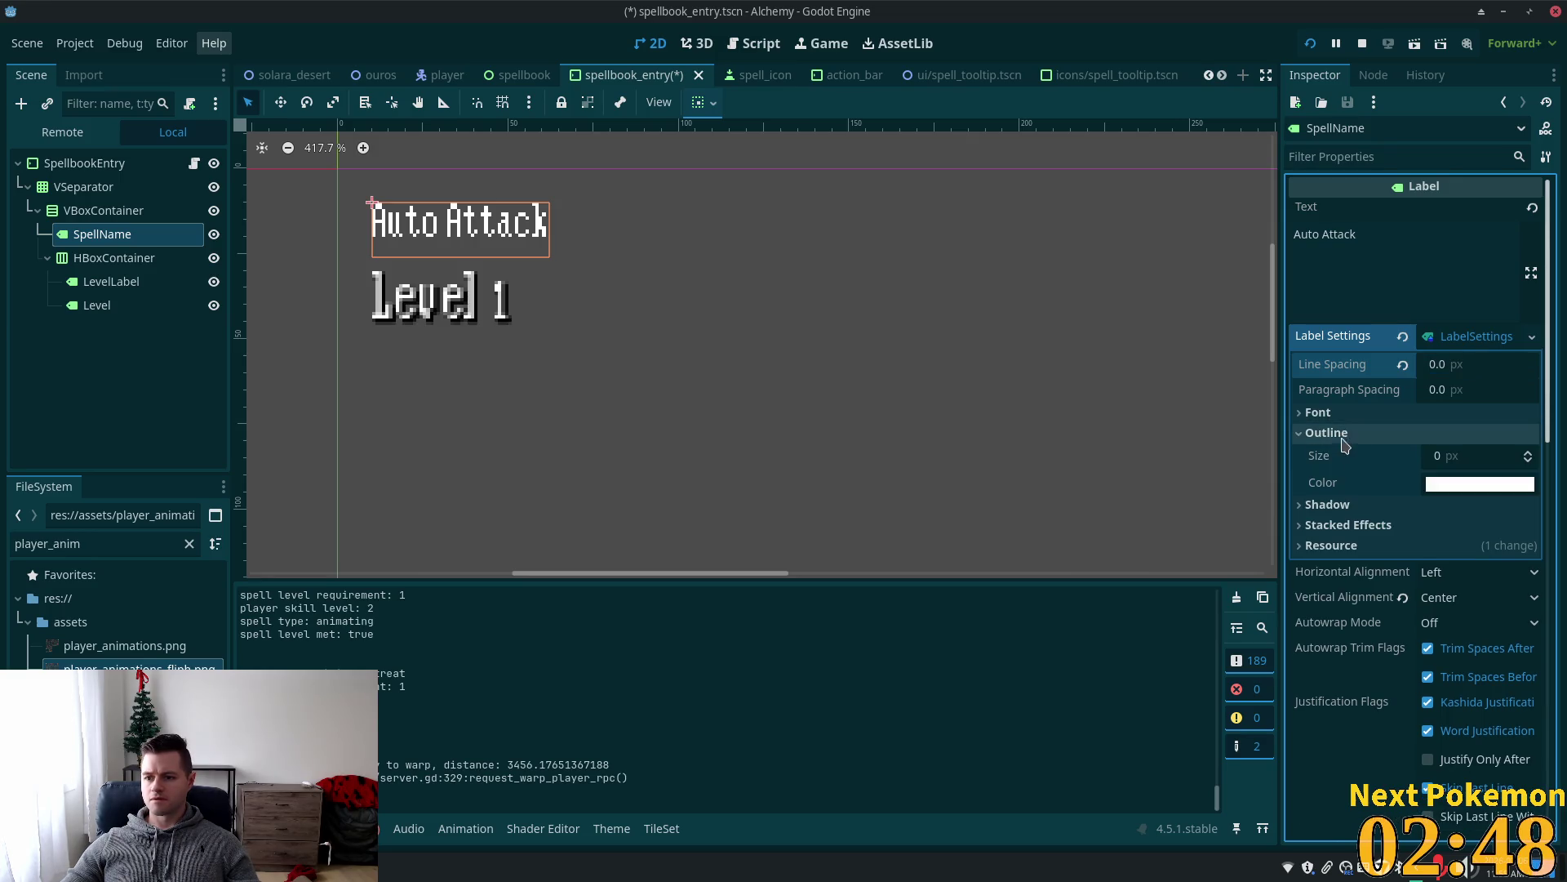
pyautogui.click(1327, 505)
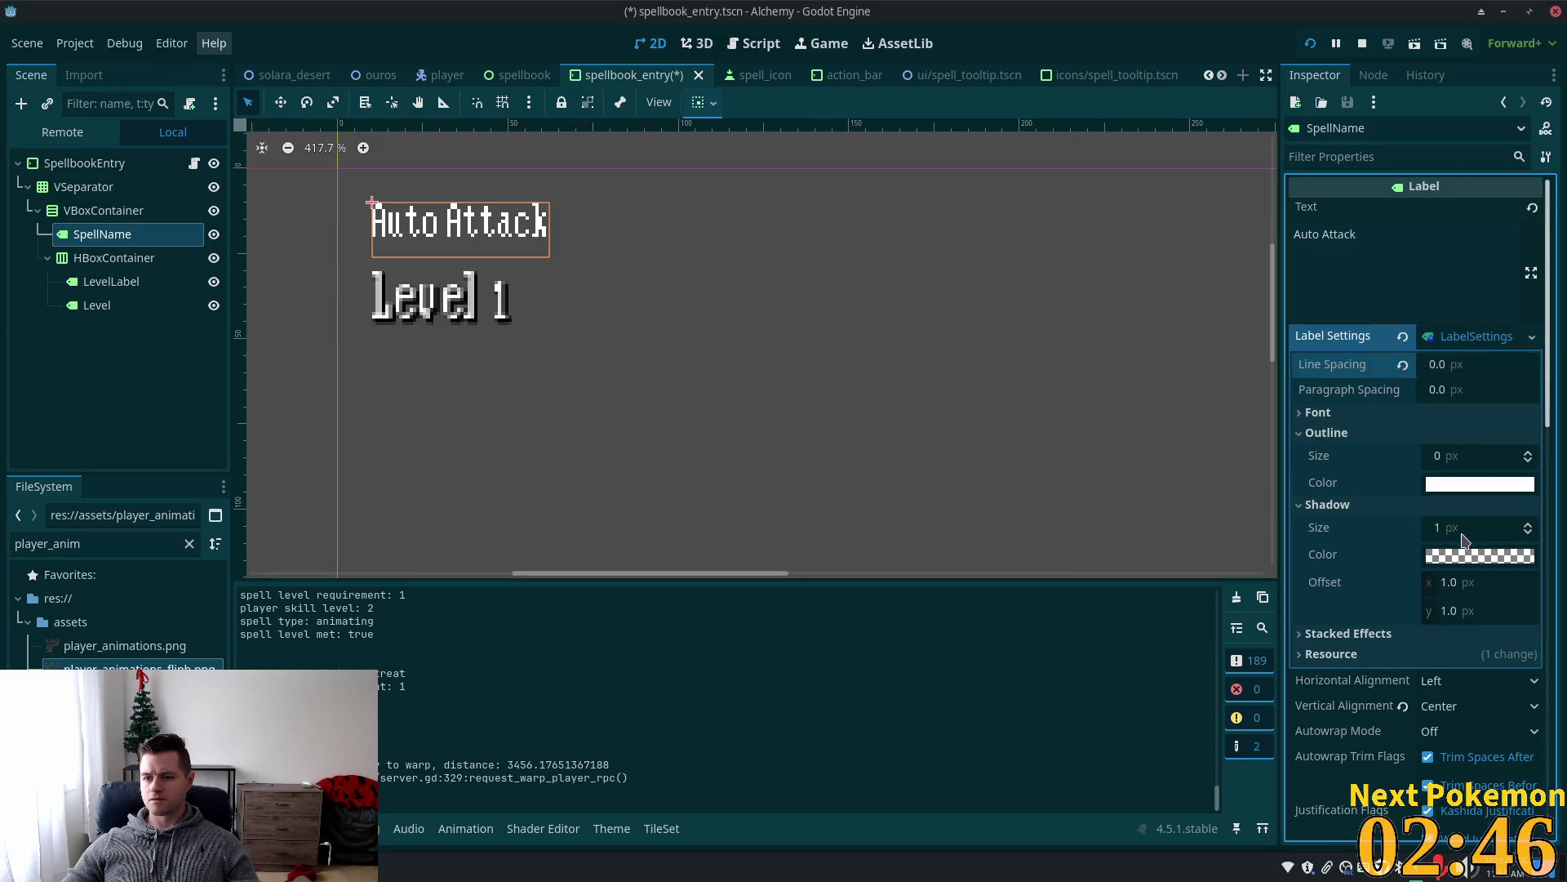
pyautogui.click(1482, 556)
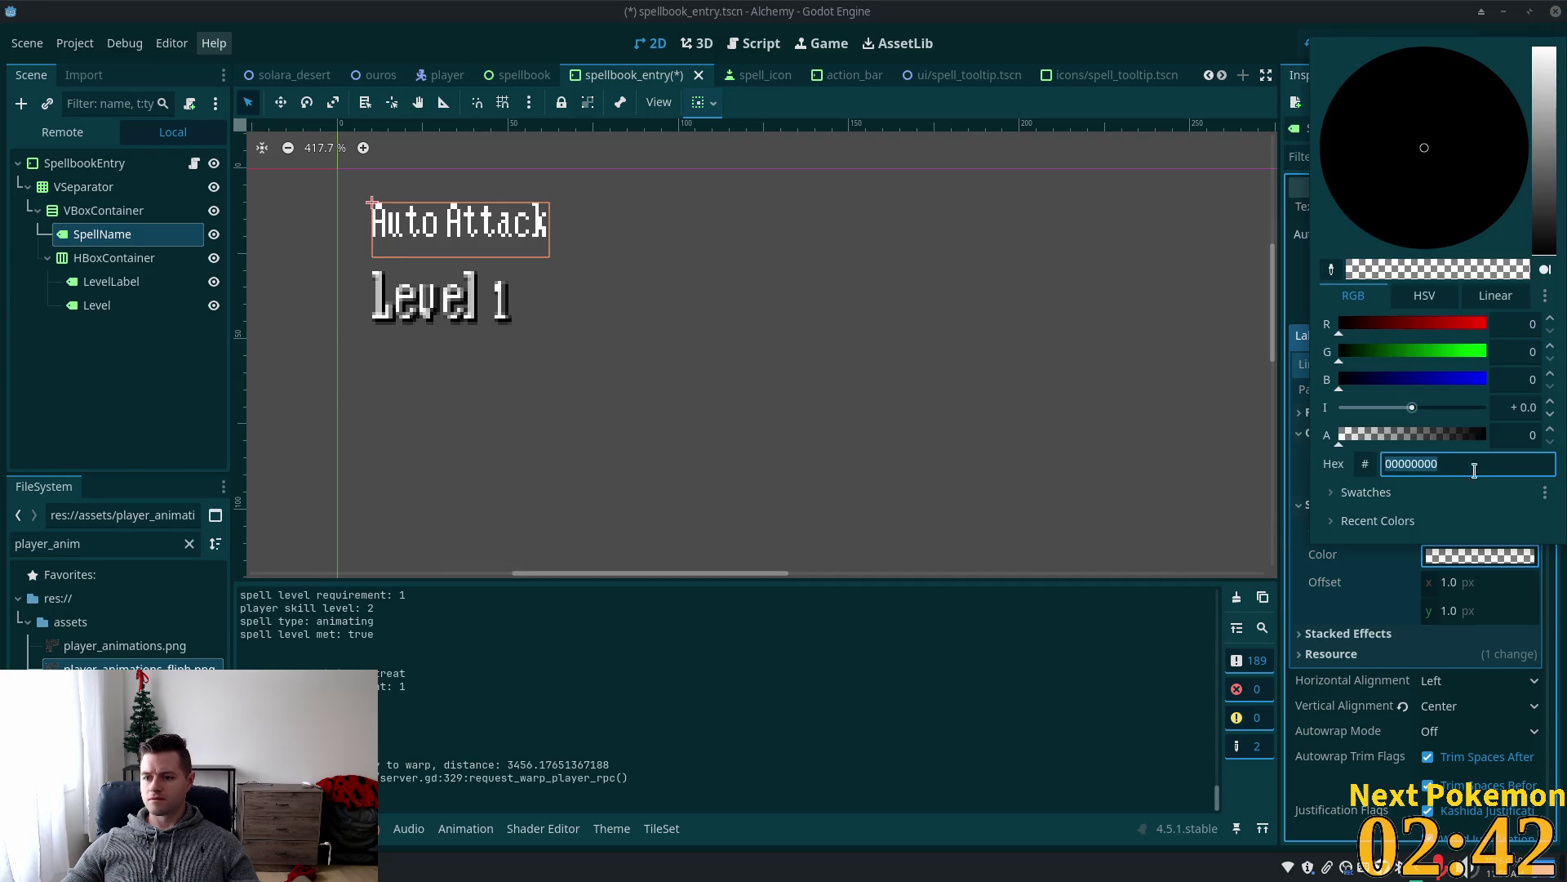
pyautogui.moveTo(1447, 439); pyautogui.dragTo(1524, 434)
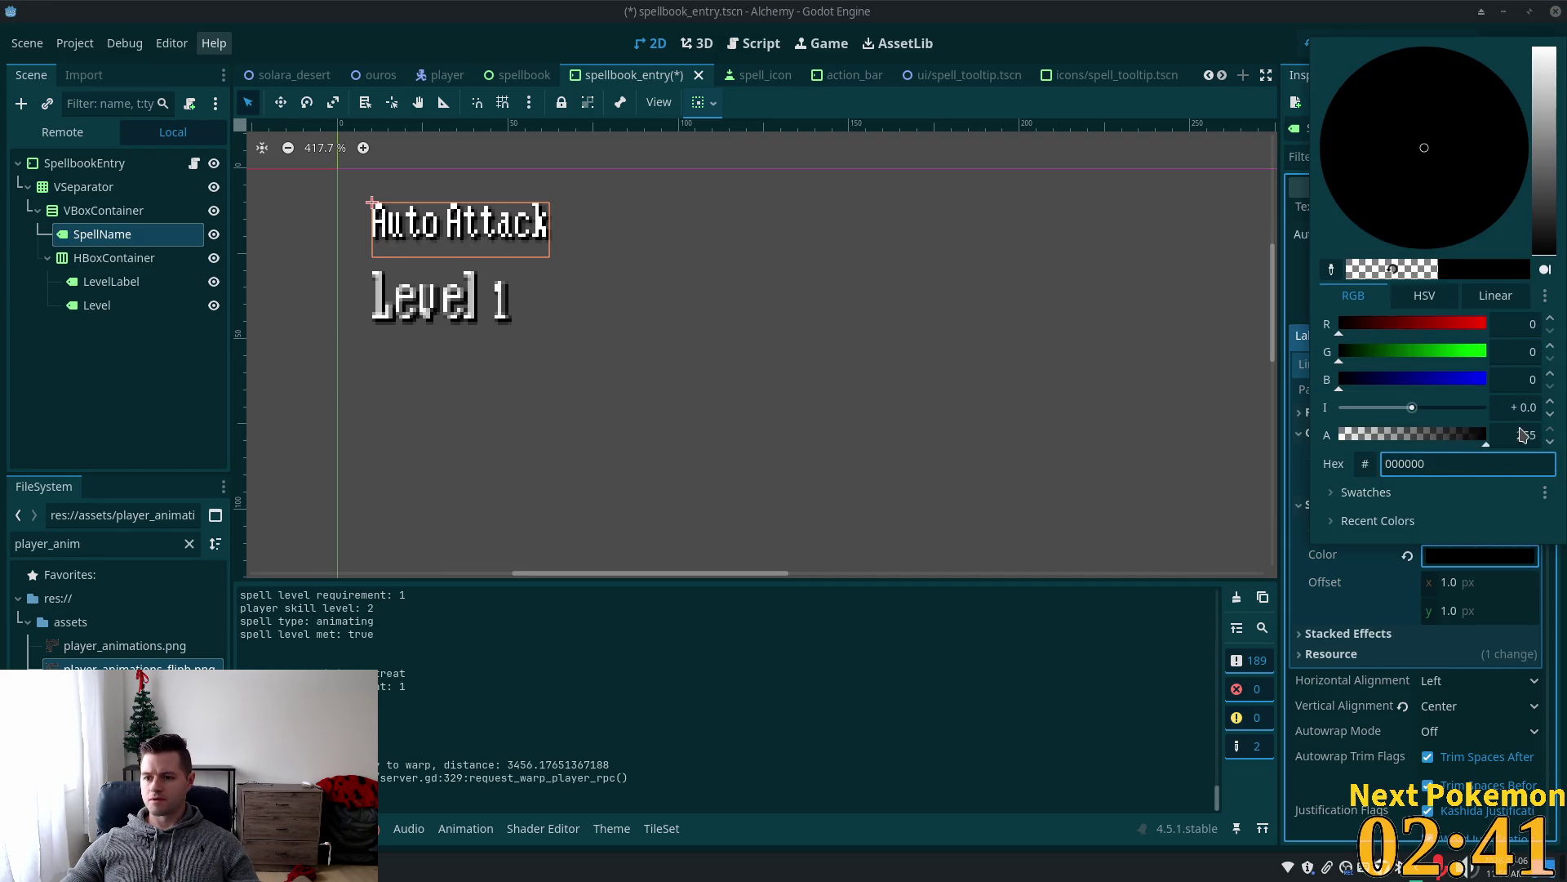
pyautogui.click(1452, 615)
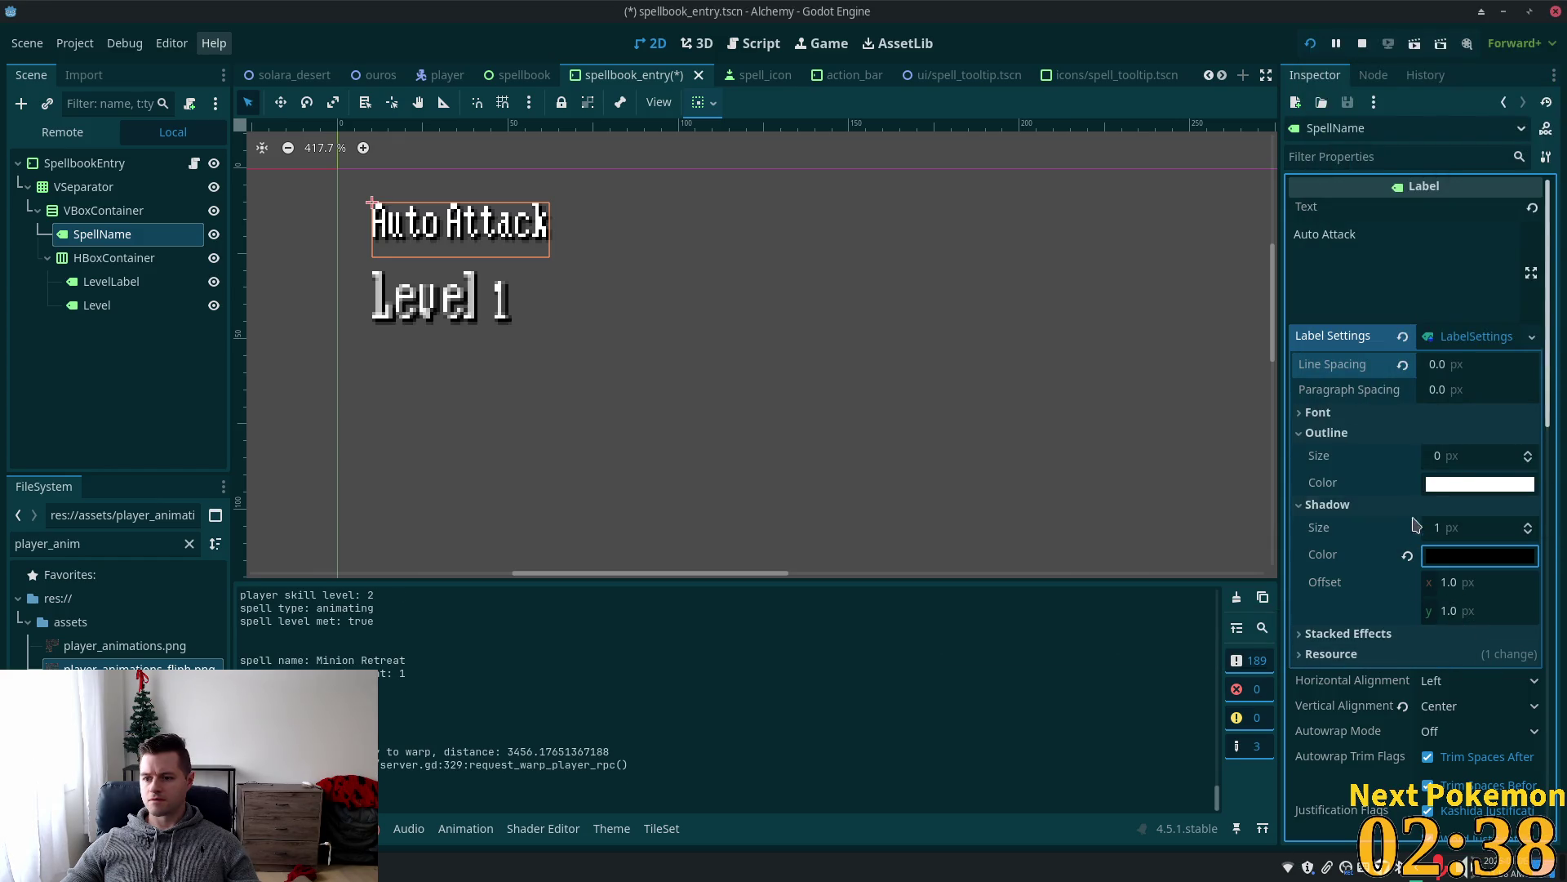
pyautogui.click(1462, 457)
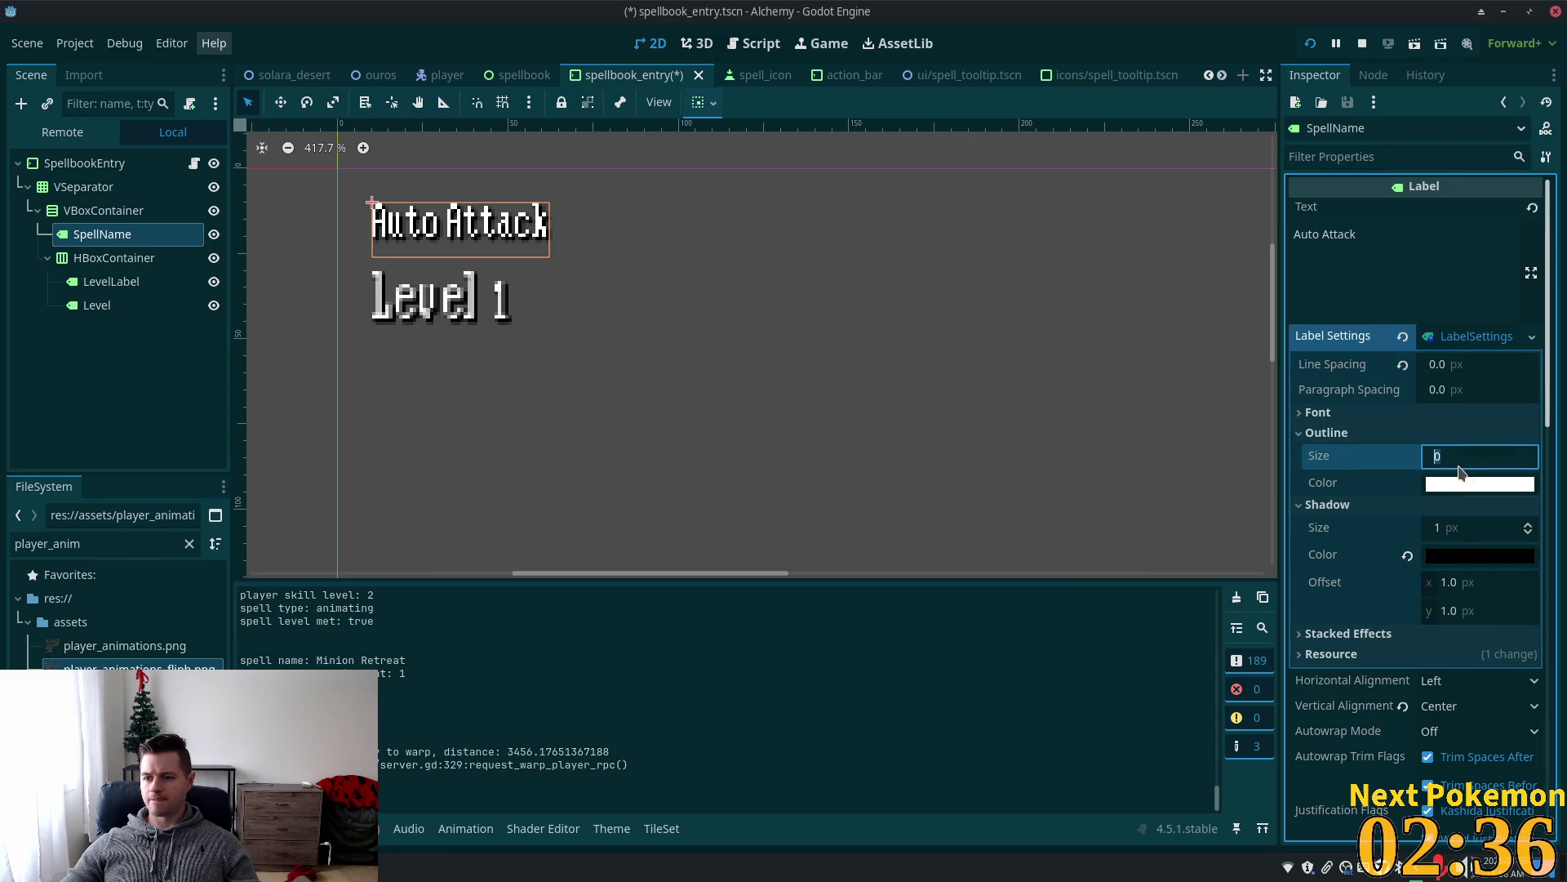
# Set SpellName's font size to 32, then save and run the game.
pyautogui.click(1417, 414)
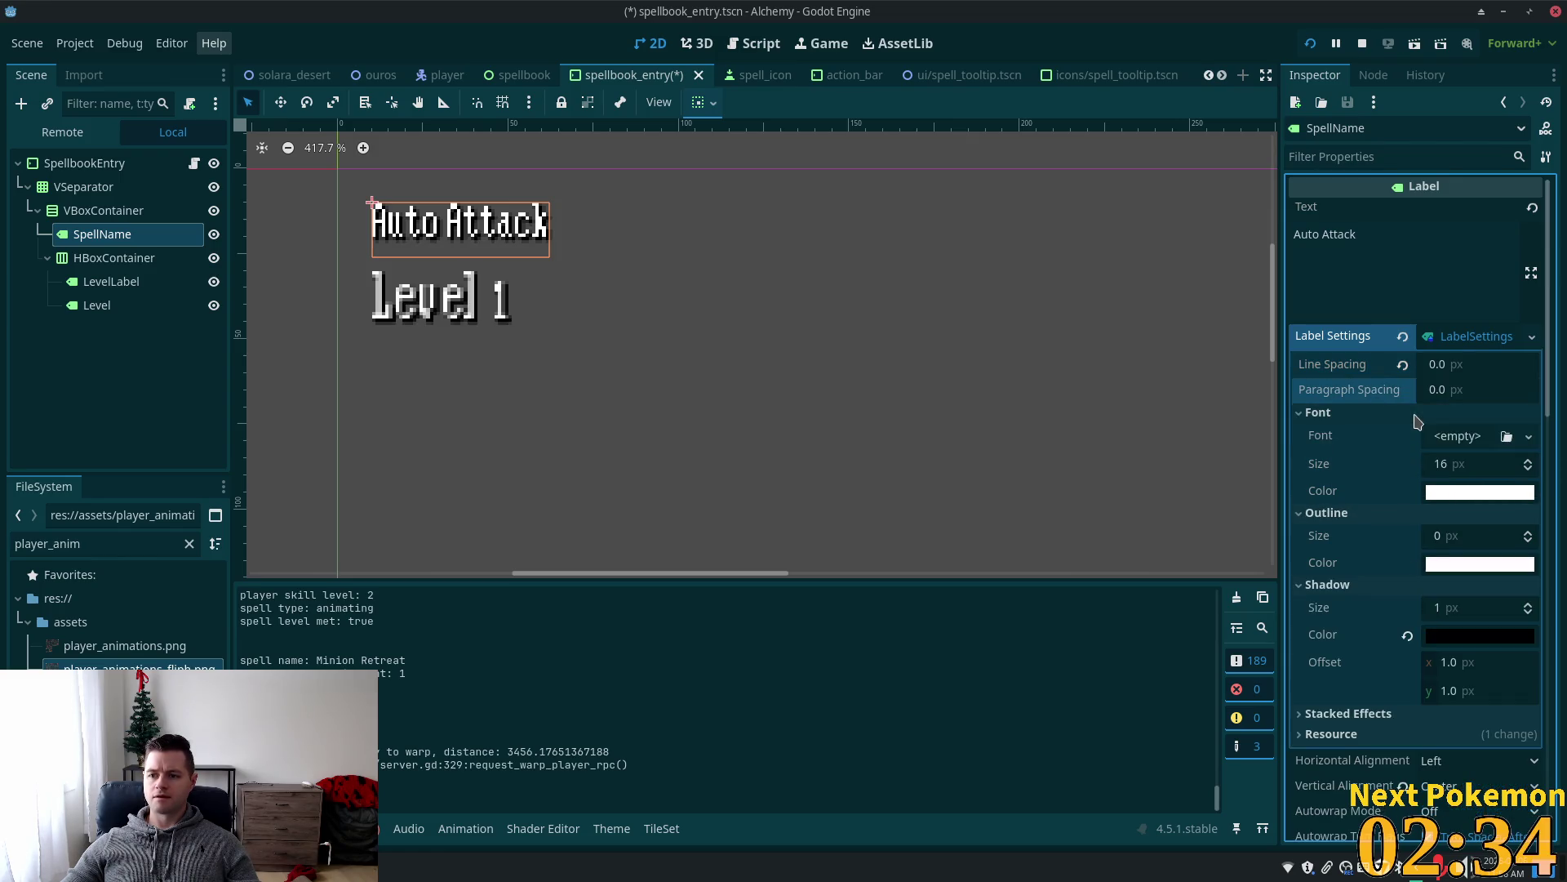
pyautogui.click(1469, 465)
pyautogui.write('25')
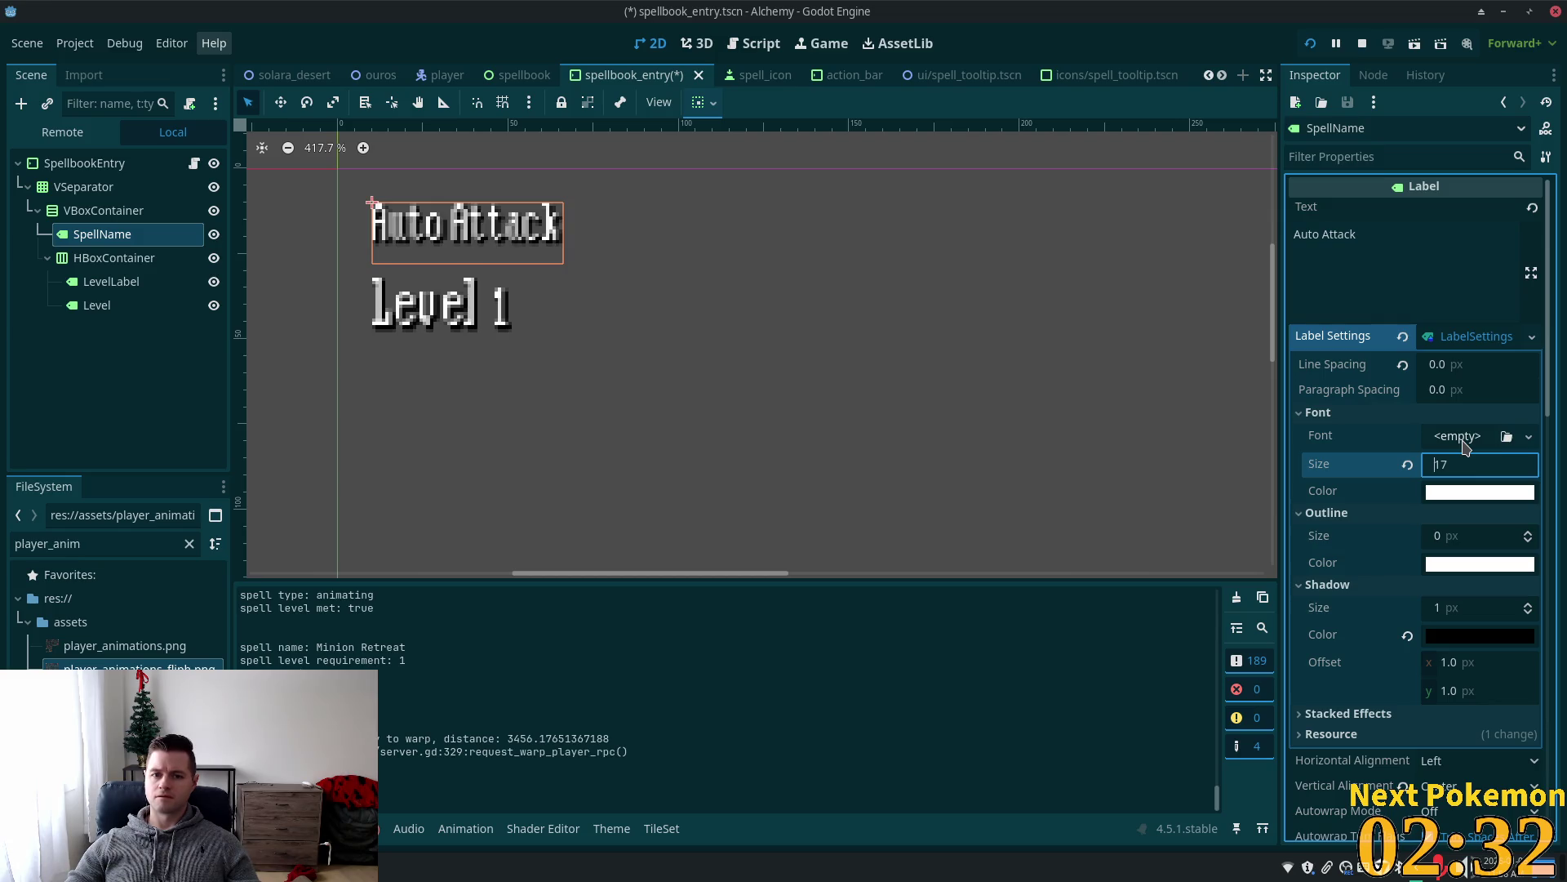
pyautogui.press('Up')
pyautogui.press('Up')
pyautogui.press('Up')
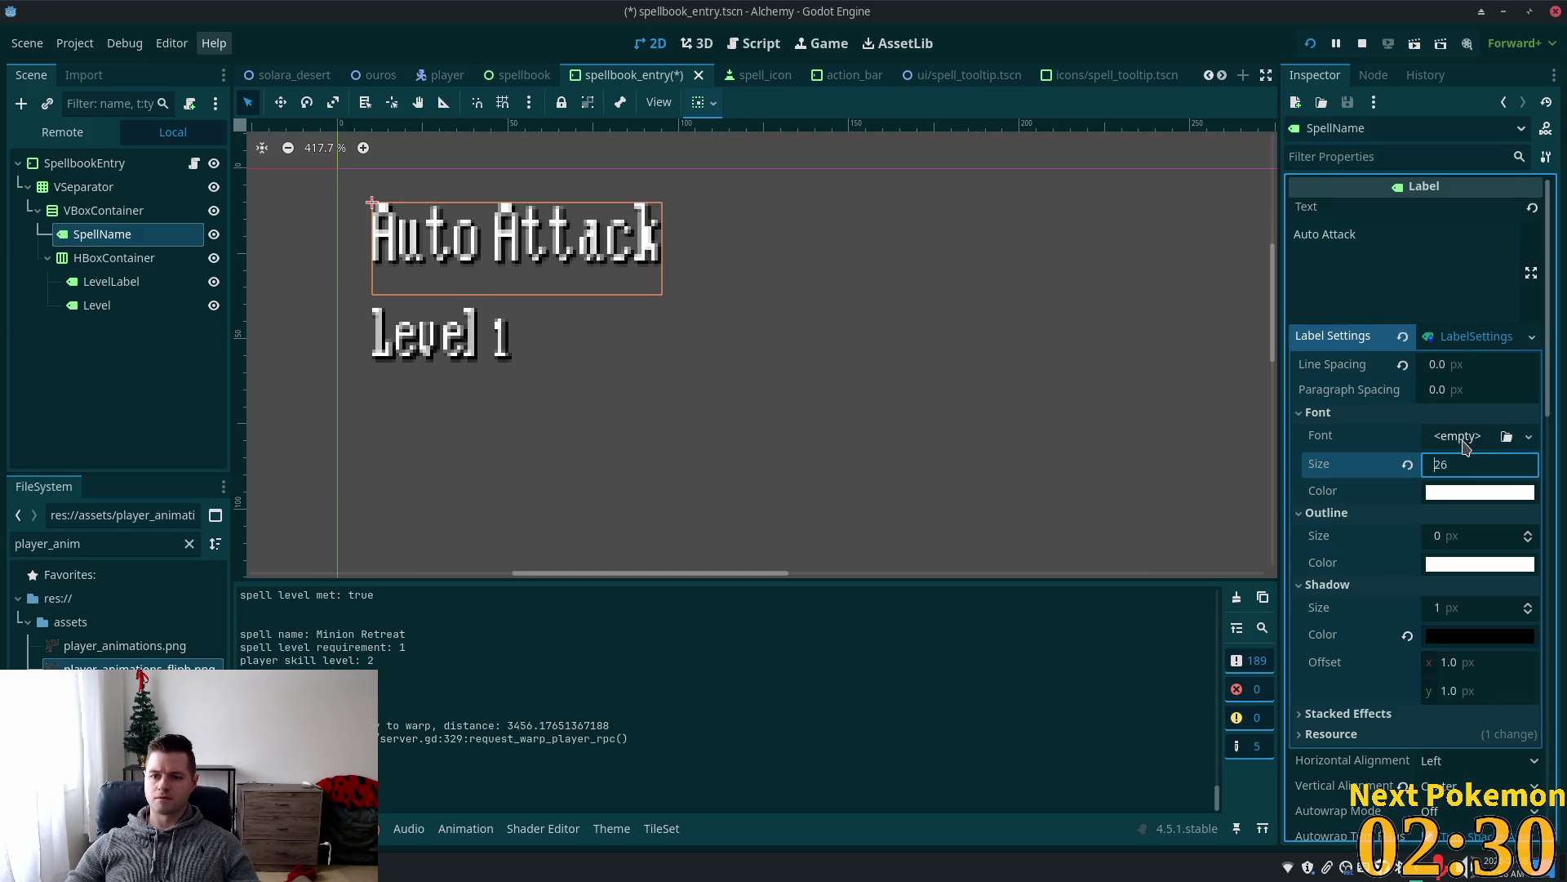
pyautogui.press('Up')
pyautogui.press('Up')
pyautogui.press('Up')
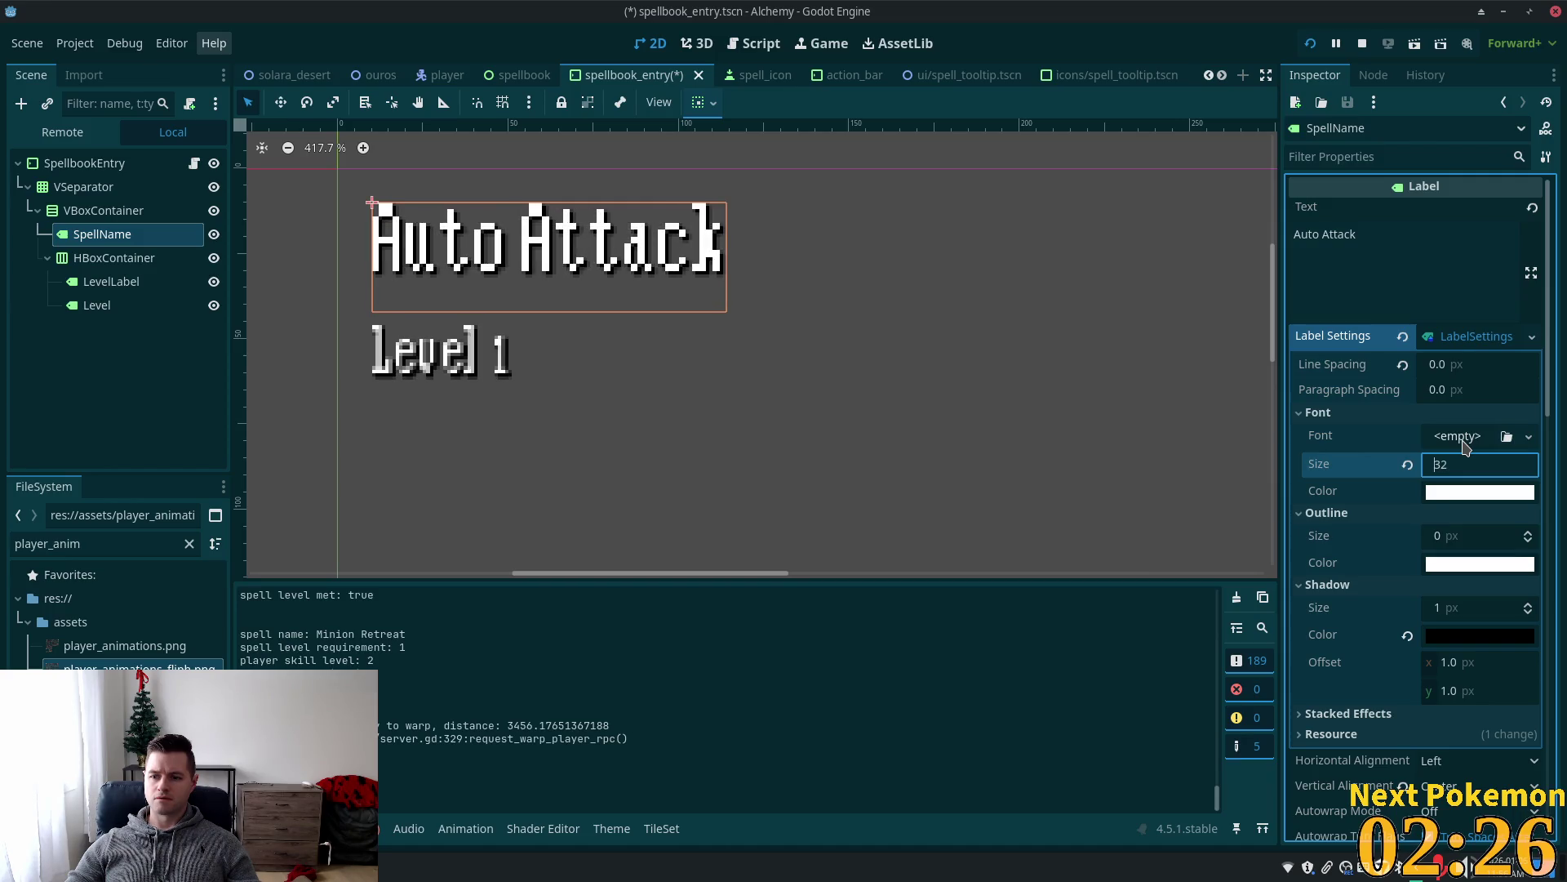
pyautogui.press('F5')
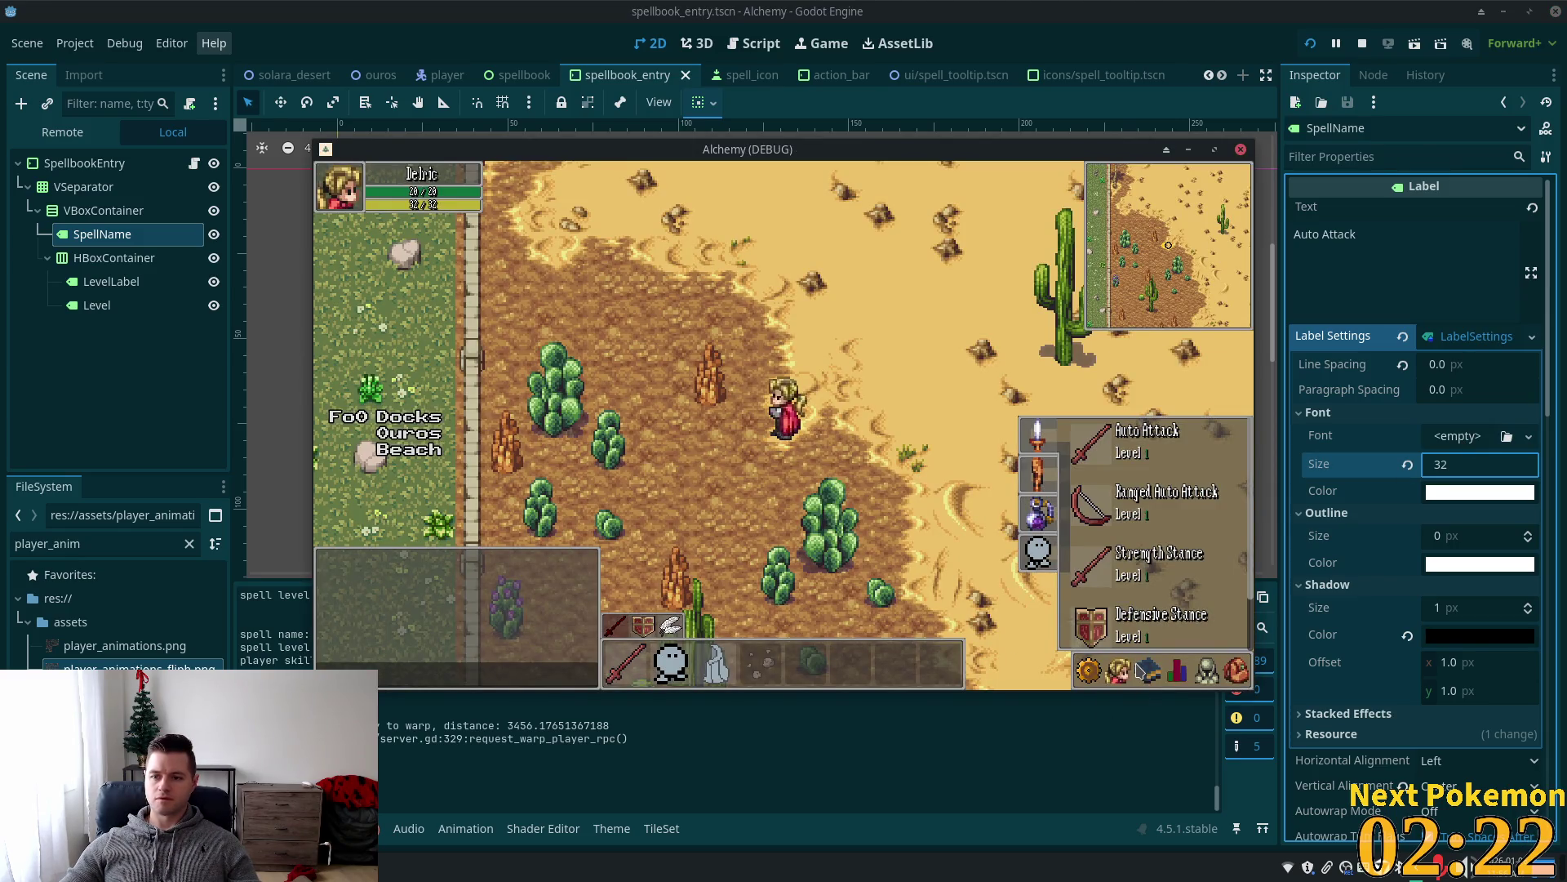
# Restart the game to view the spellbook, then lower SpellName's font size from 32 to 26.
pyautogui.press('F5')
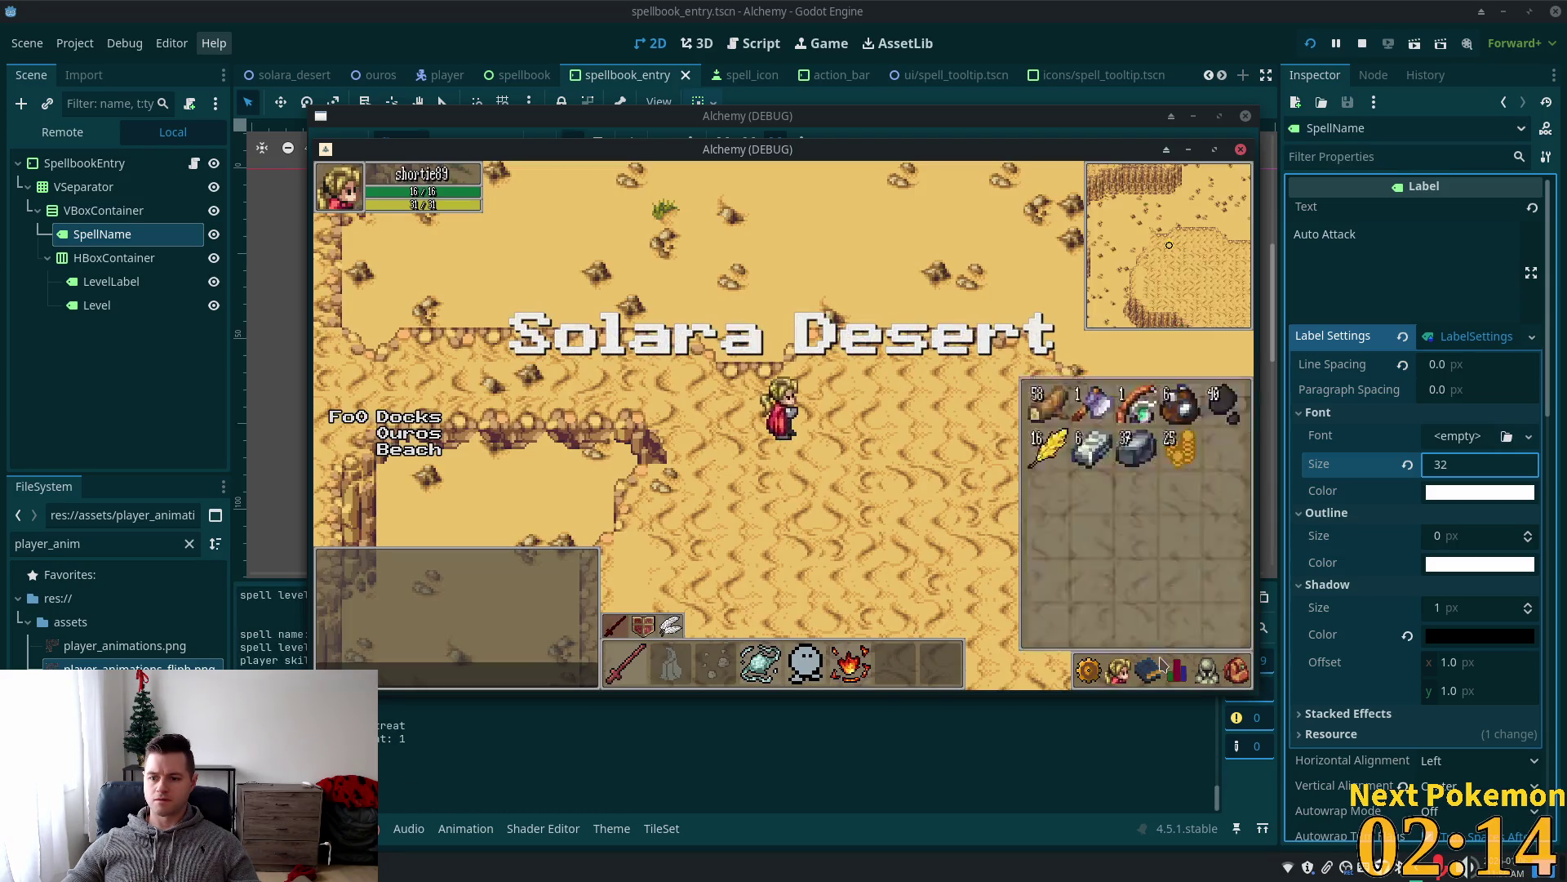
pyautogui.click(1469, 466)
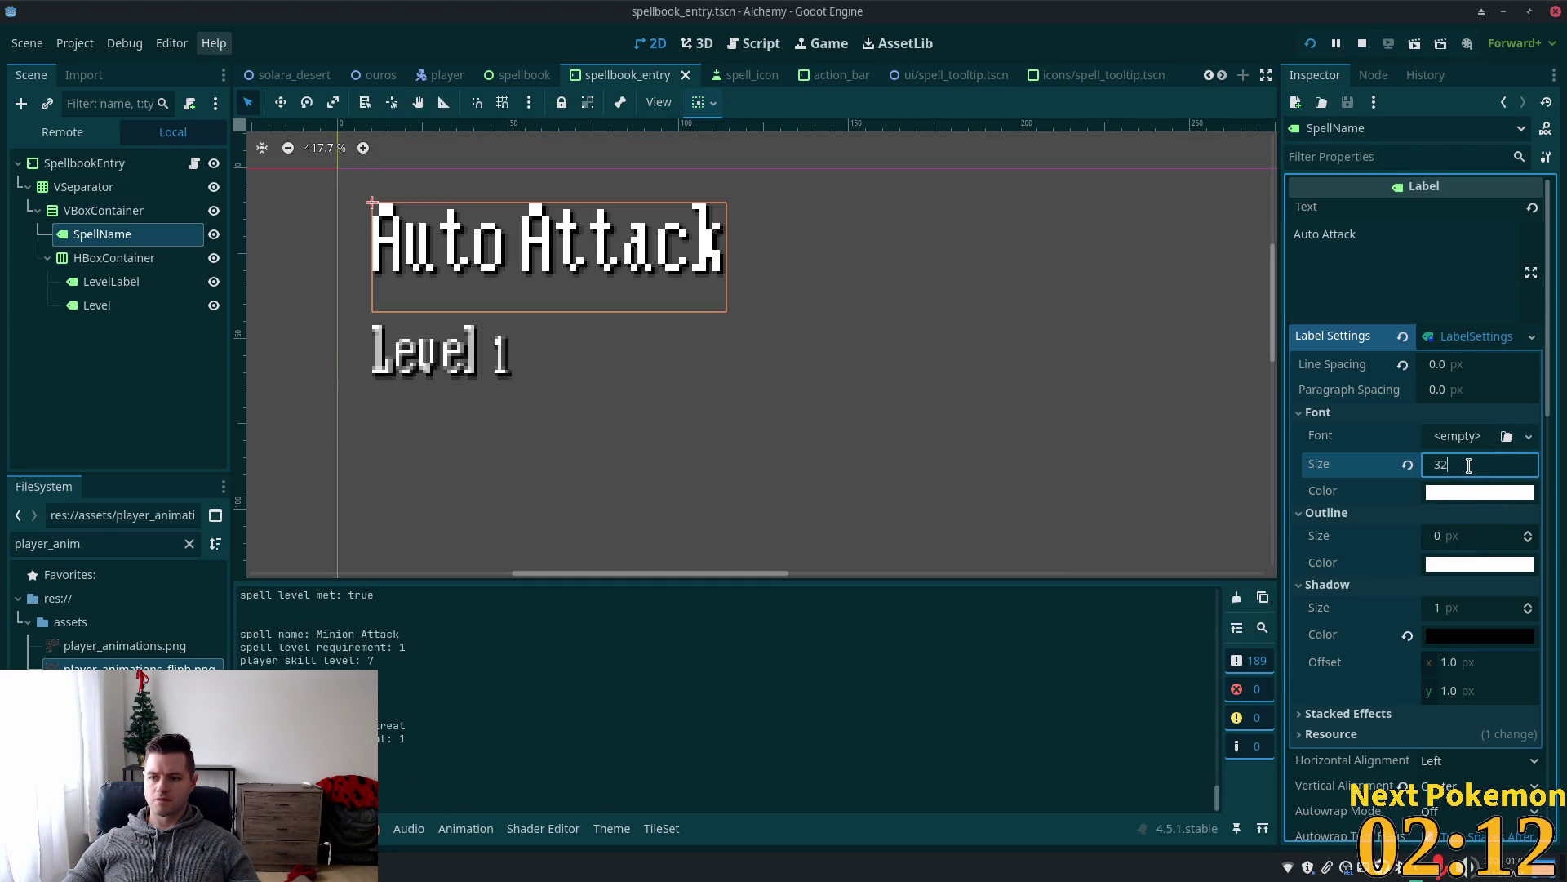
pyautogui.scroll(-6, 1469, 465)
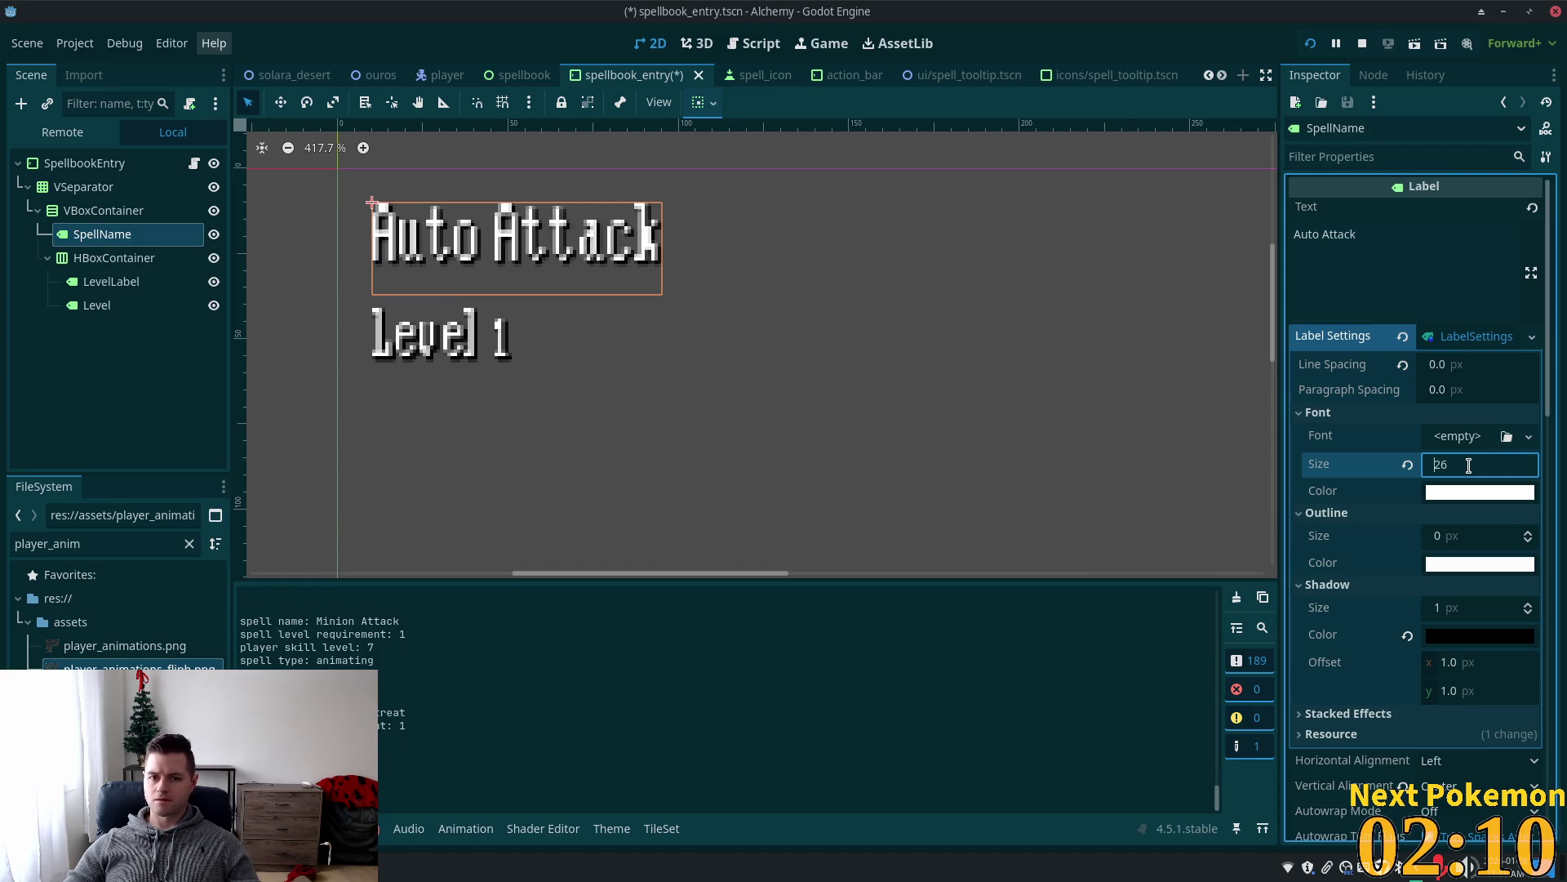
# Bring SpellName's font size down to 22, then save and run the game.
pyautogui.scroll(2, 1469, 465)
pyautogui.scroll(-3, 1468, 465)
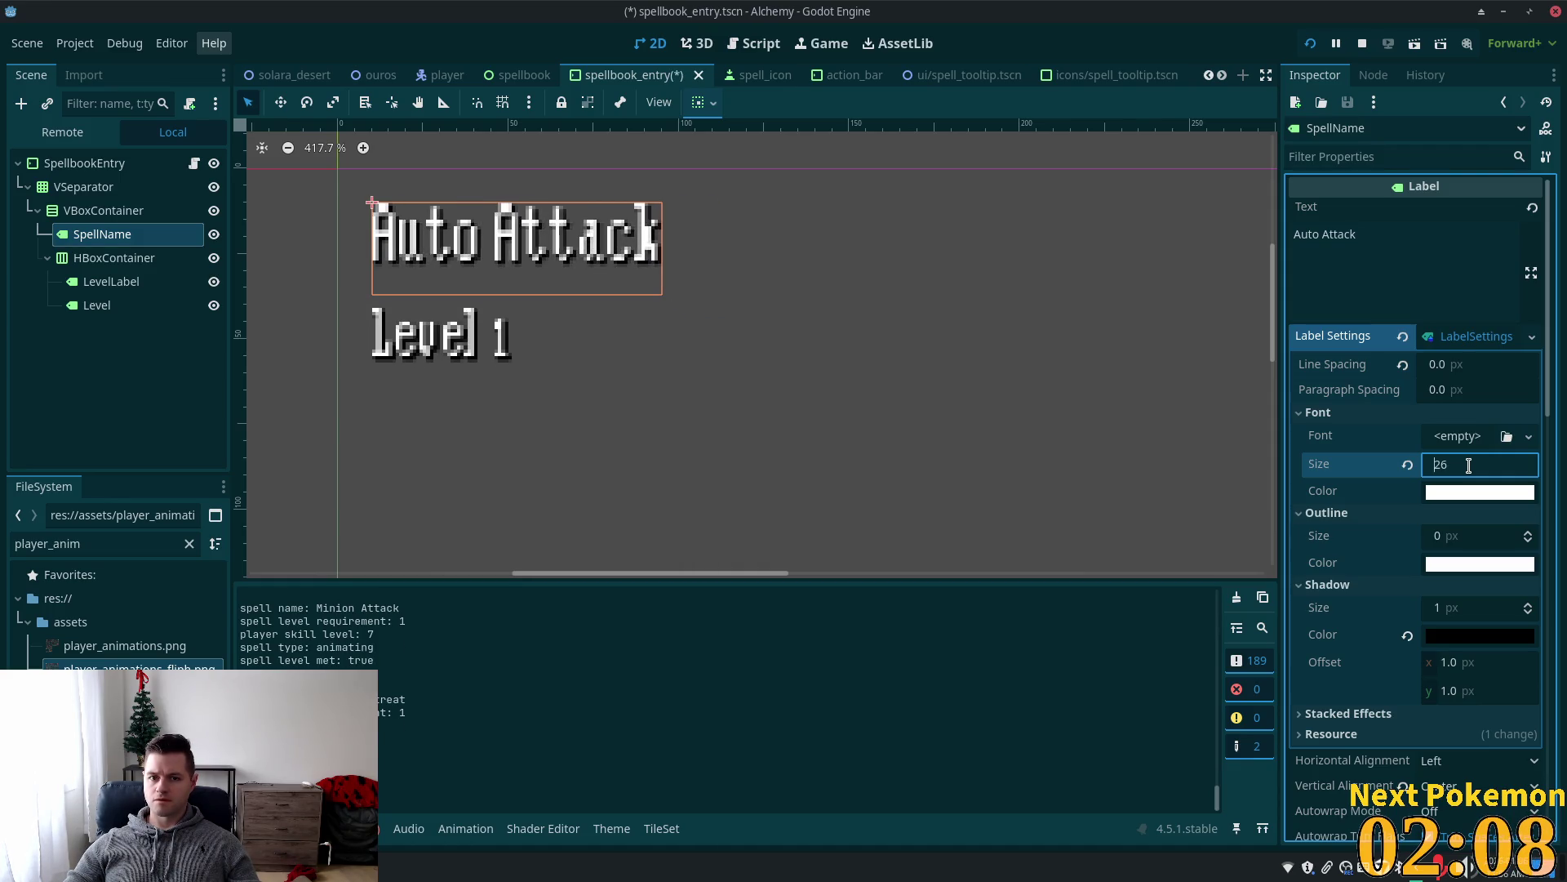
pyautogui.scroll(-1, 1469, 466)
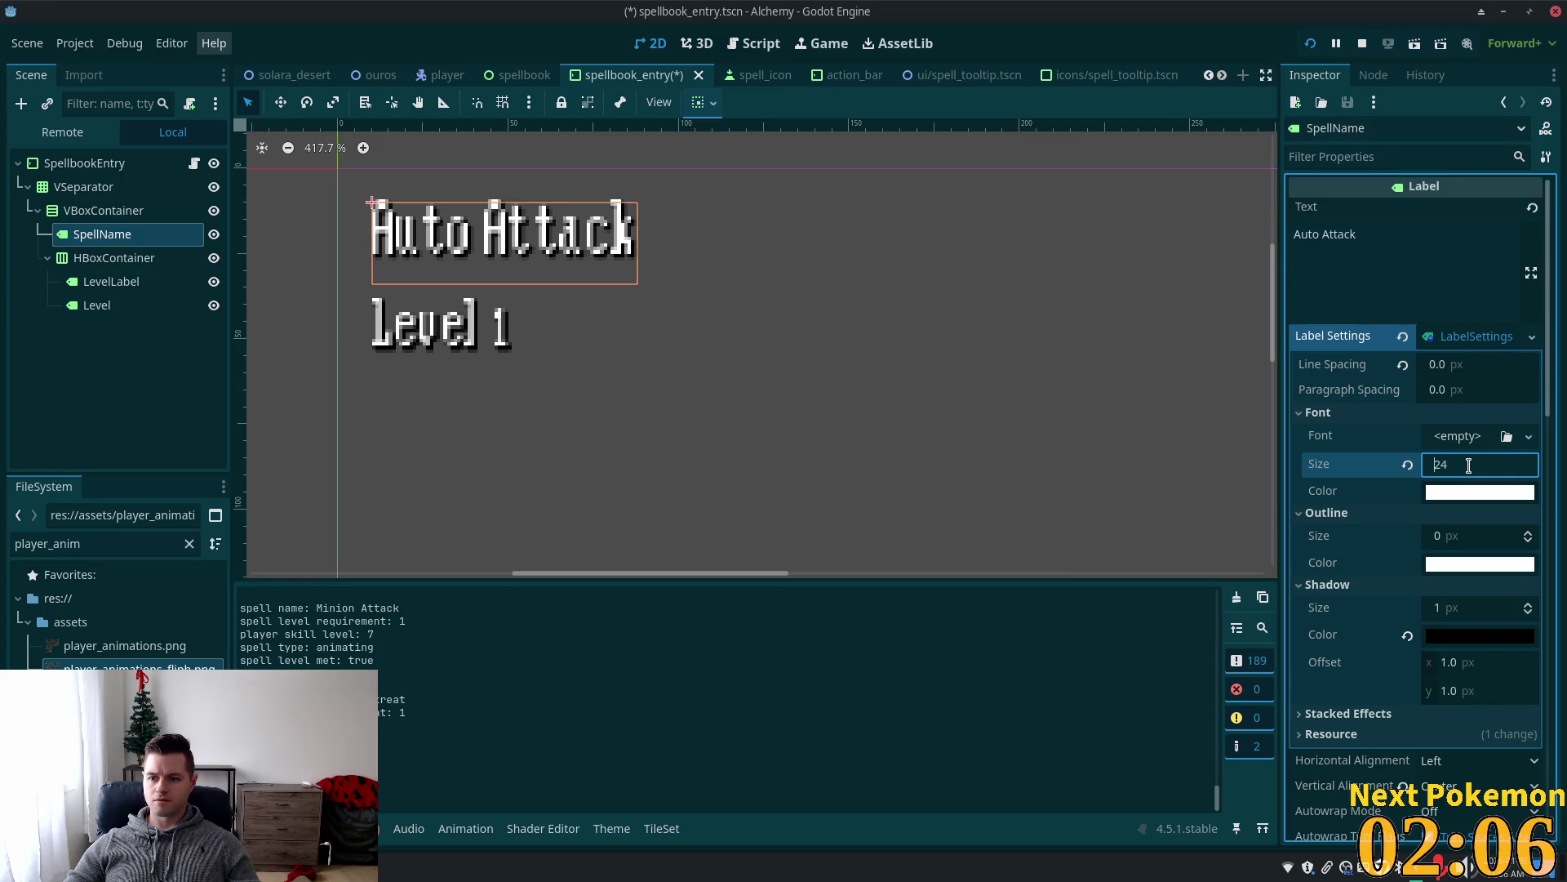
pyautogui.scroll(-2, 1469, 466)
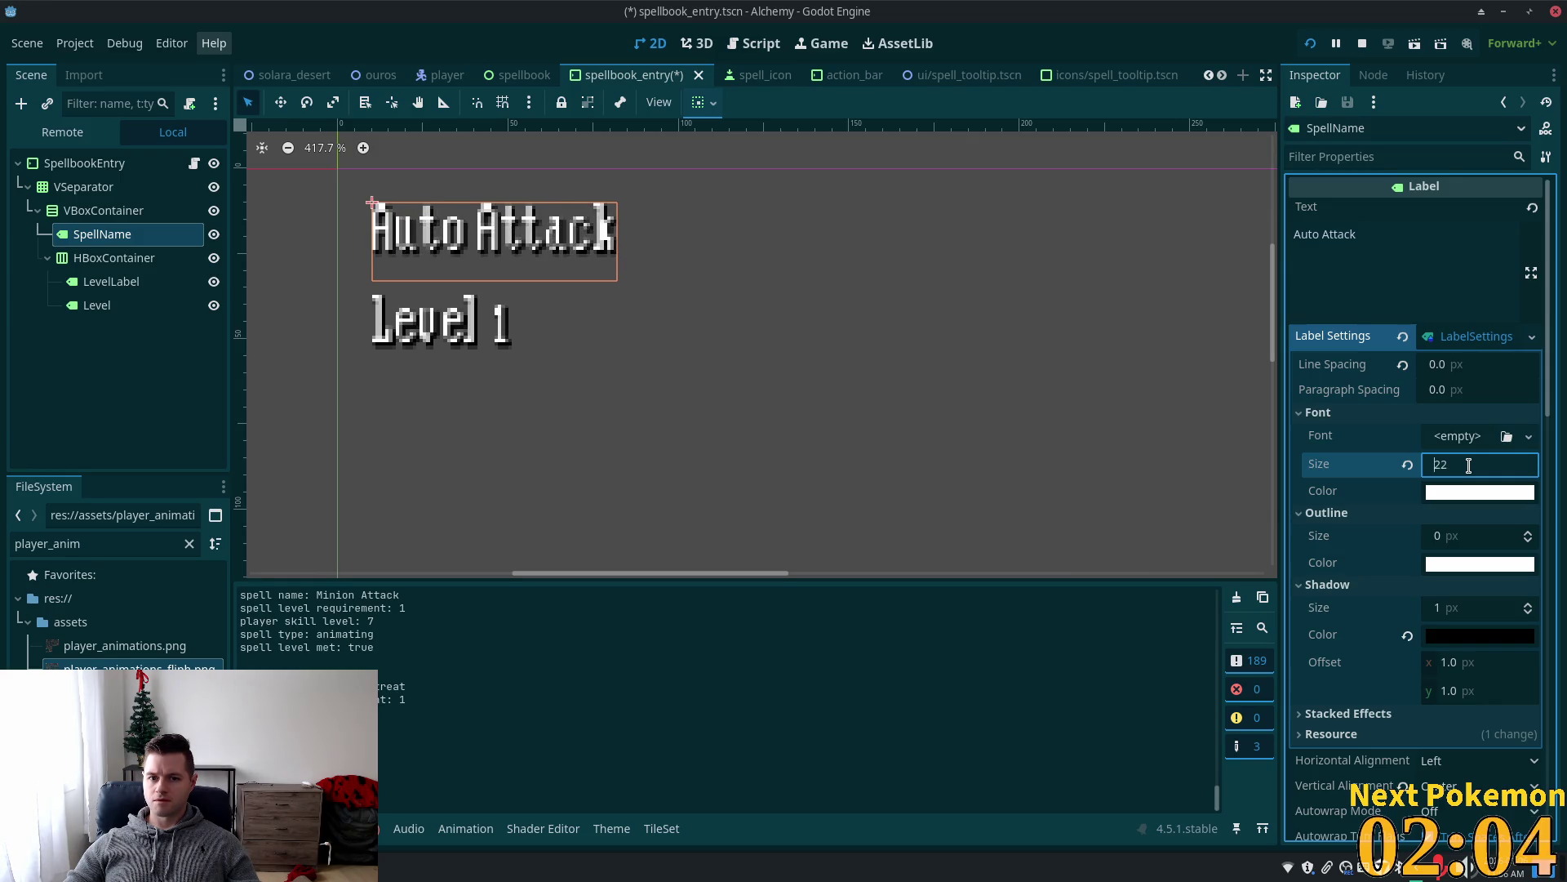
pyautogui.scroll(-1, 1469, 466)
pyautogui.scroll(1, 1469, 466)
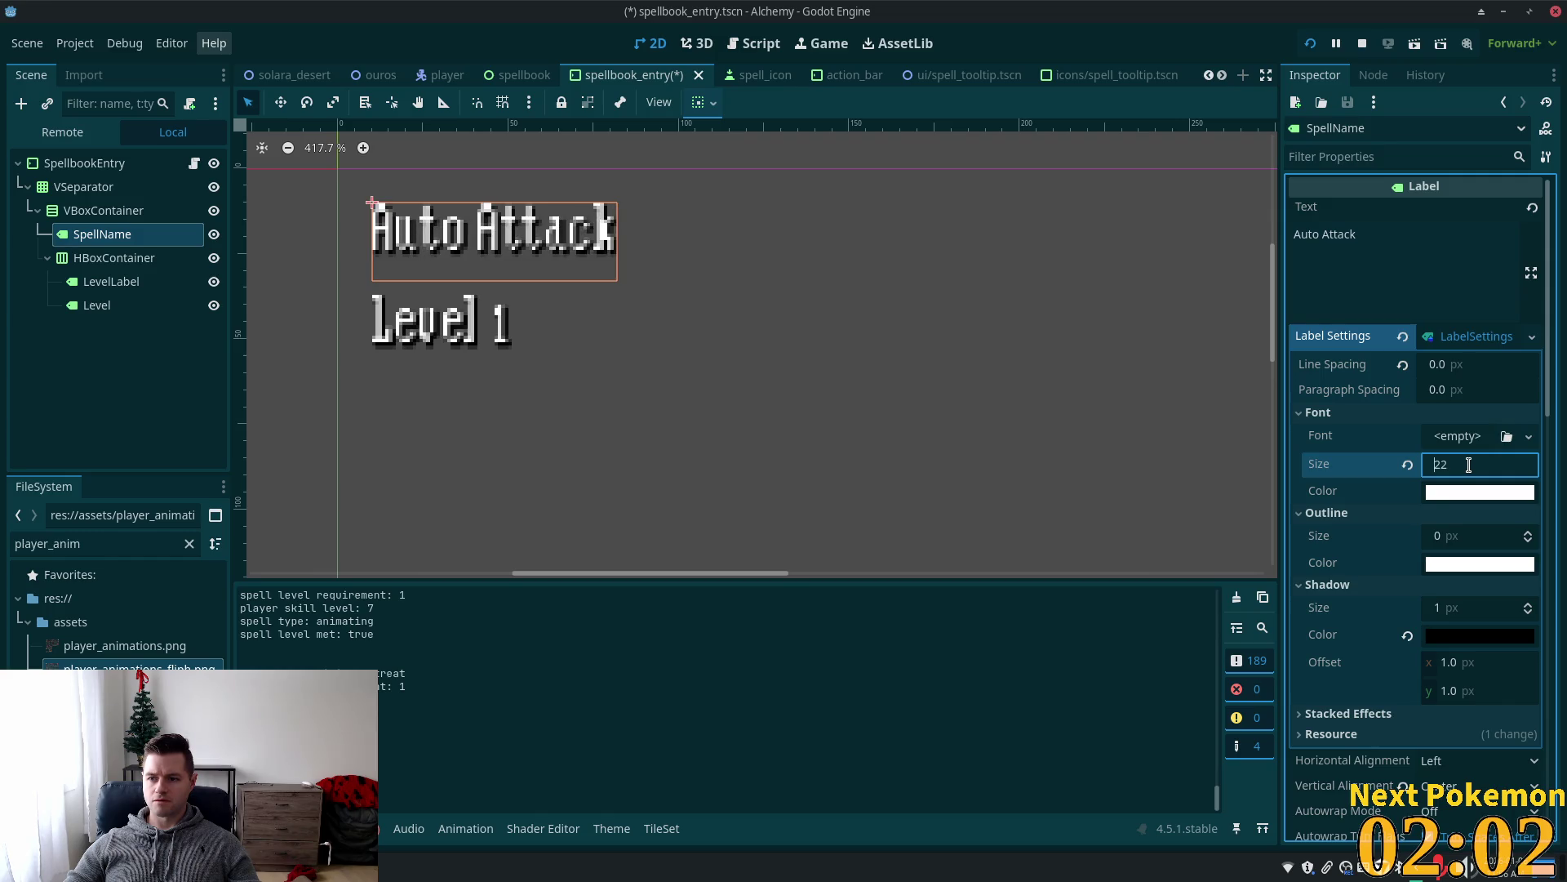
pyautogui.press('F5')
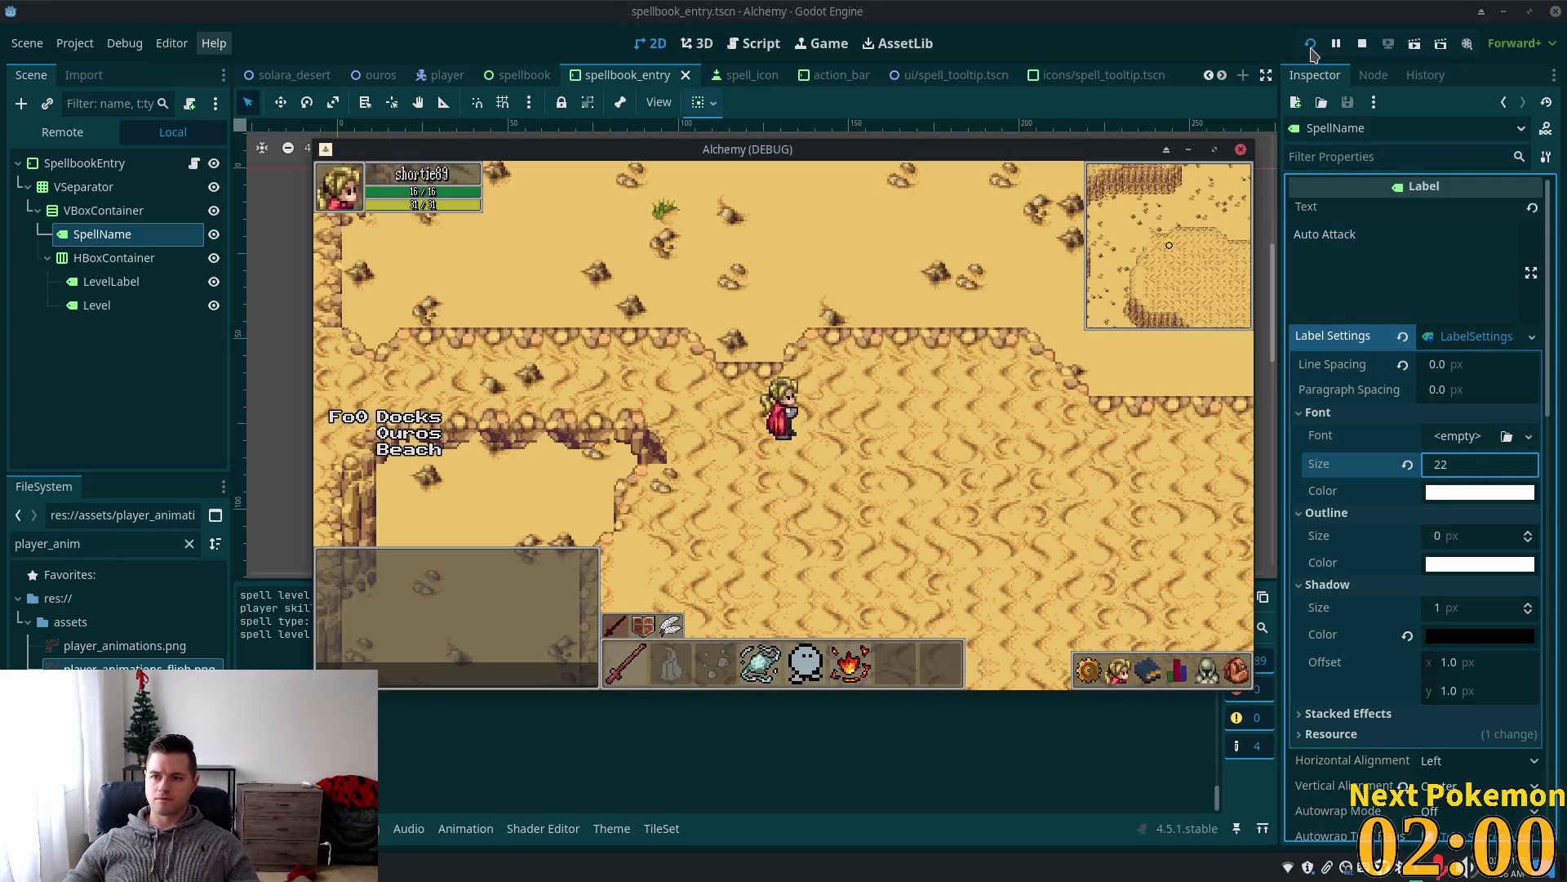
# Restart the game and open the spellbook repeatedly to review the spell entries.
pyautogui.click(1310, 43)
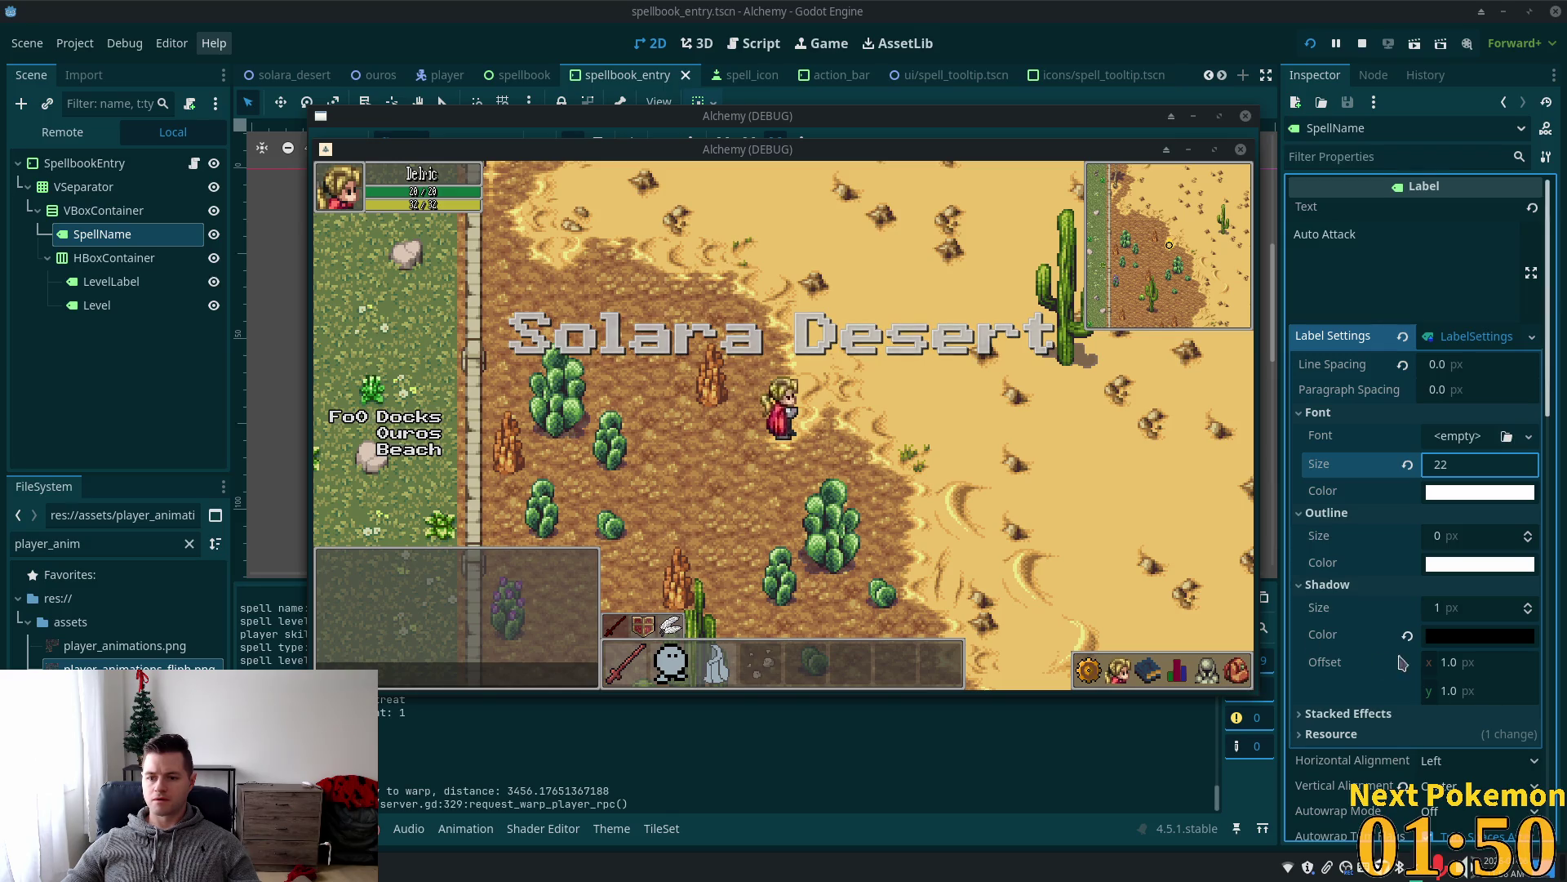
pyautogui.click(1145, 676)
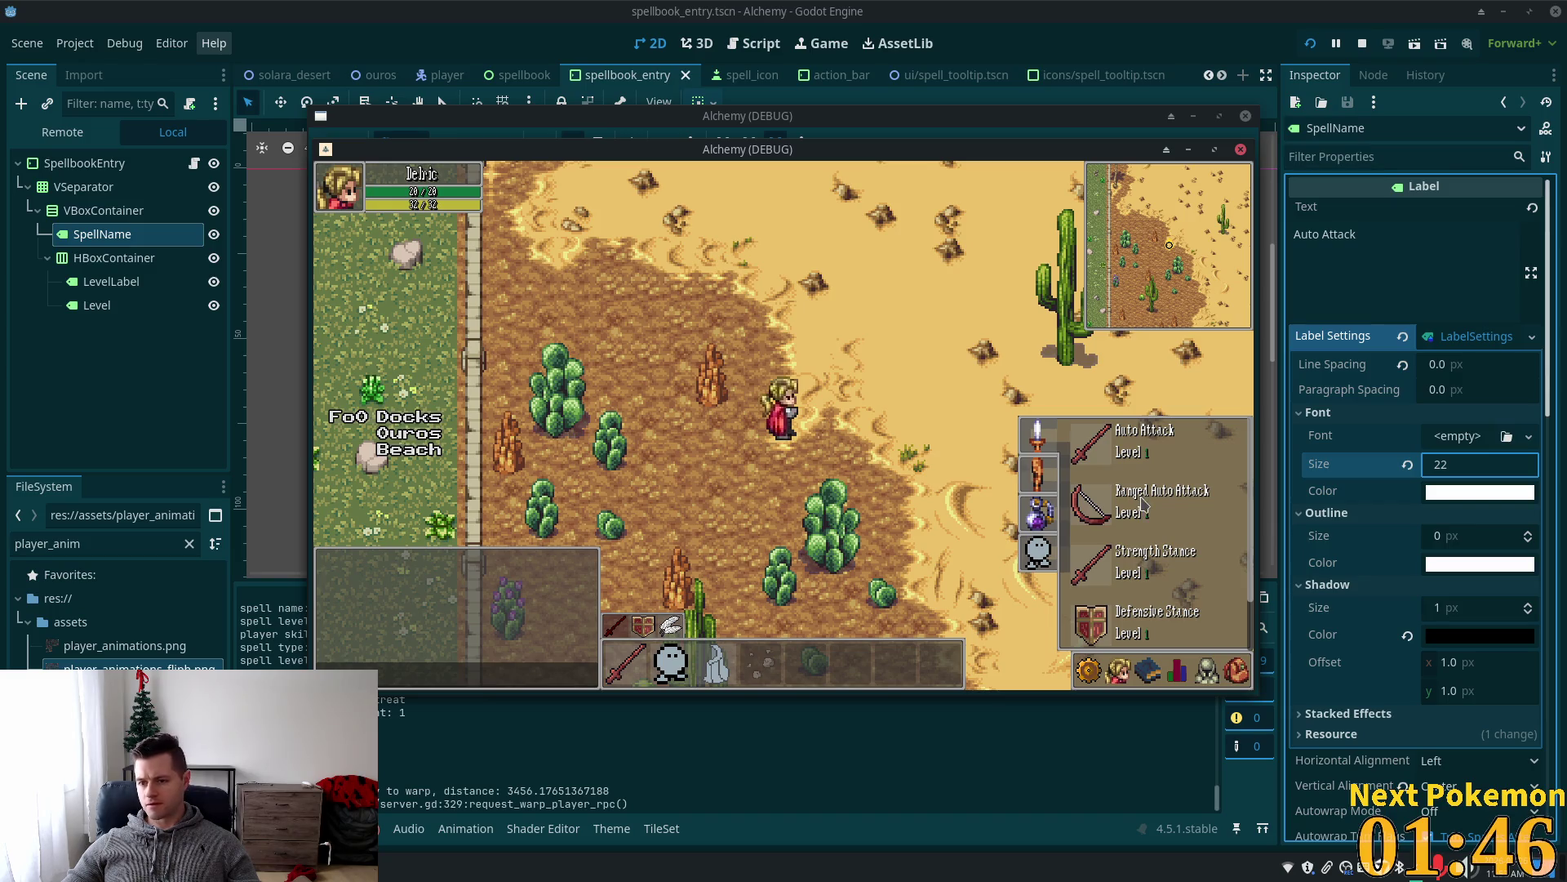
pyautogui.moveTo(1087, 495)
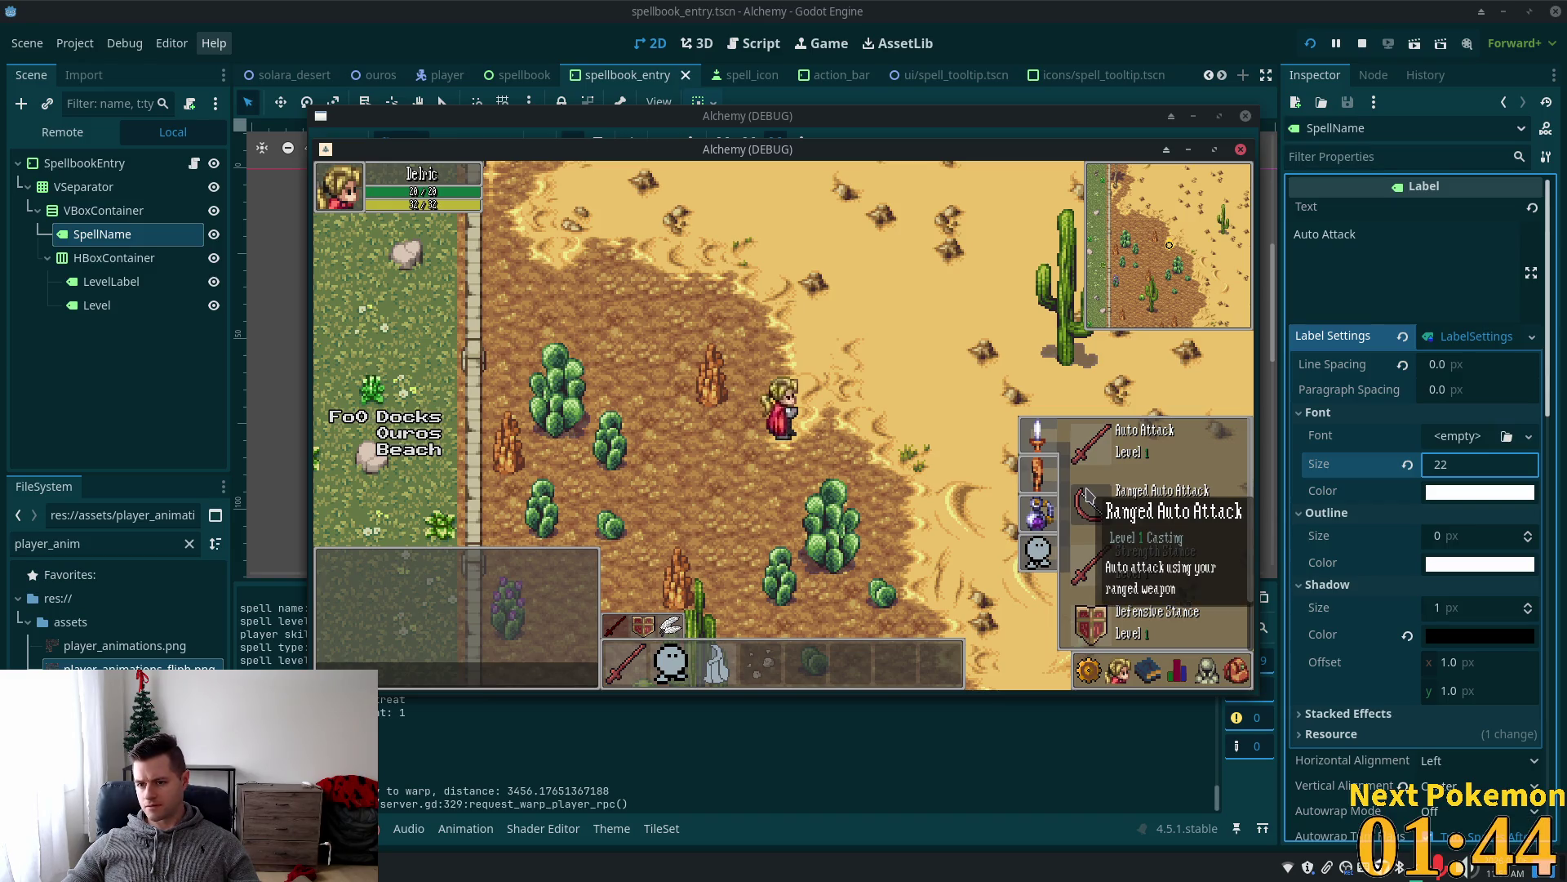
pyautogui.click(1176, 675)
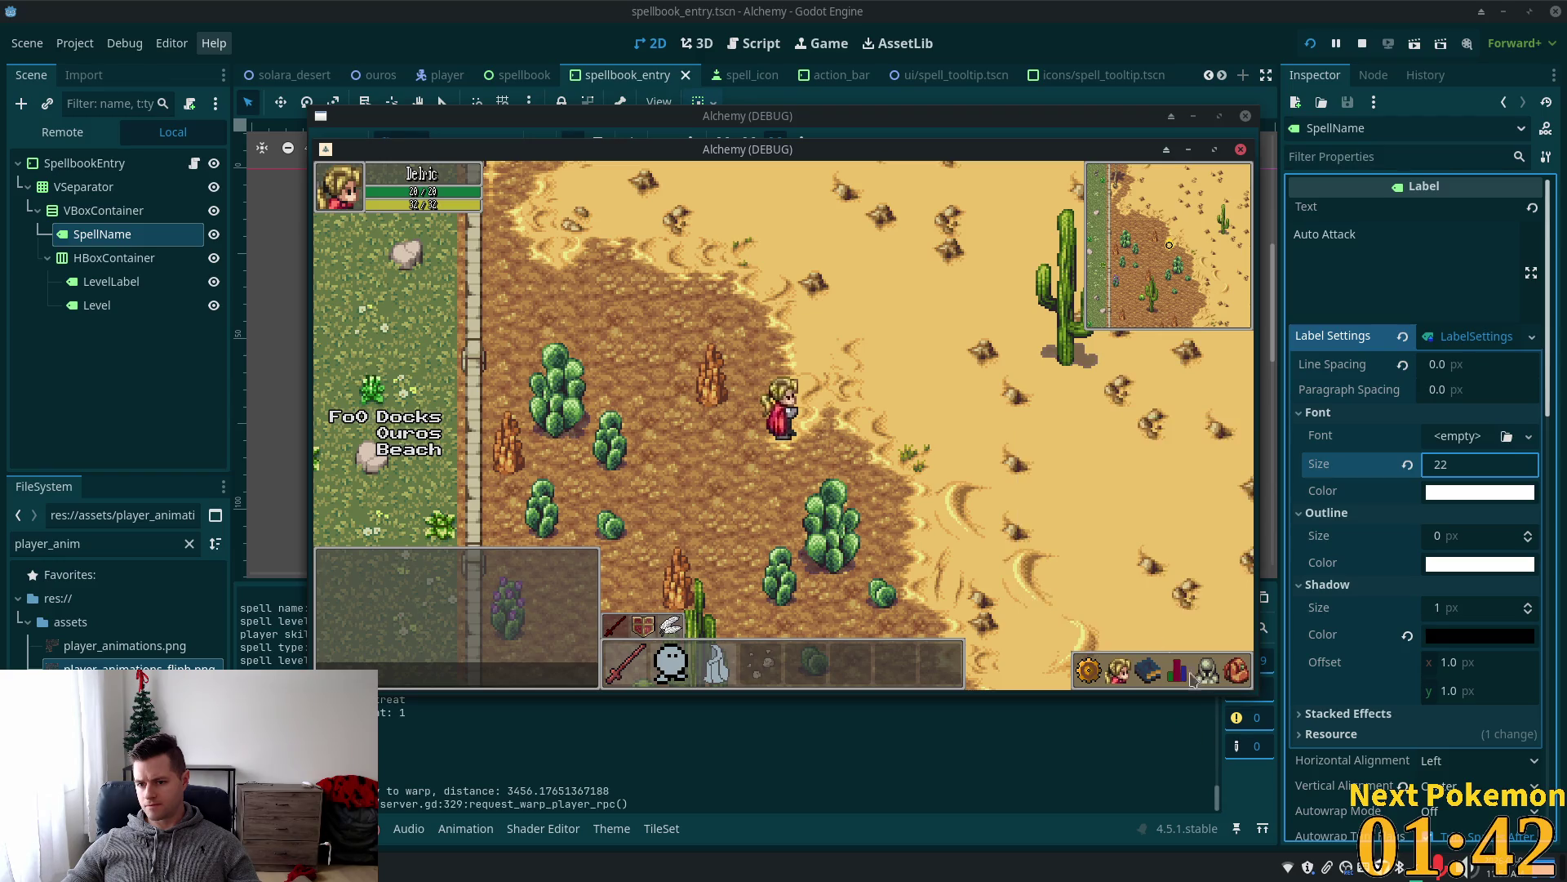
pyautogui.click(1147, 674)
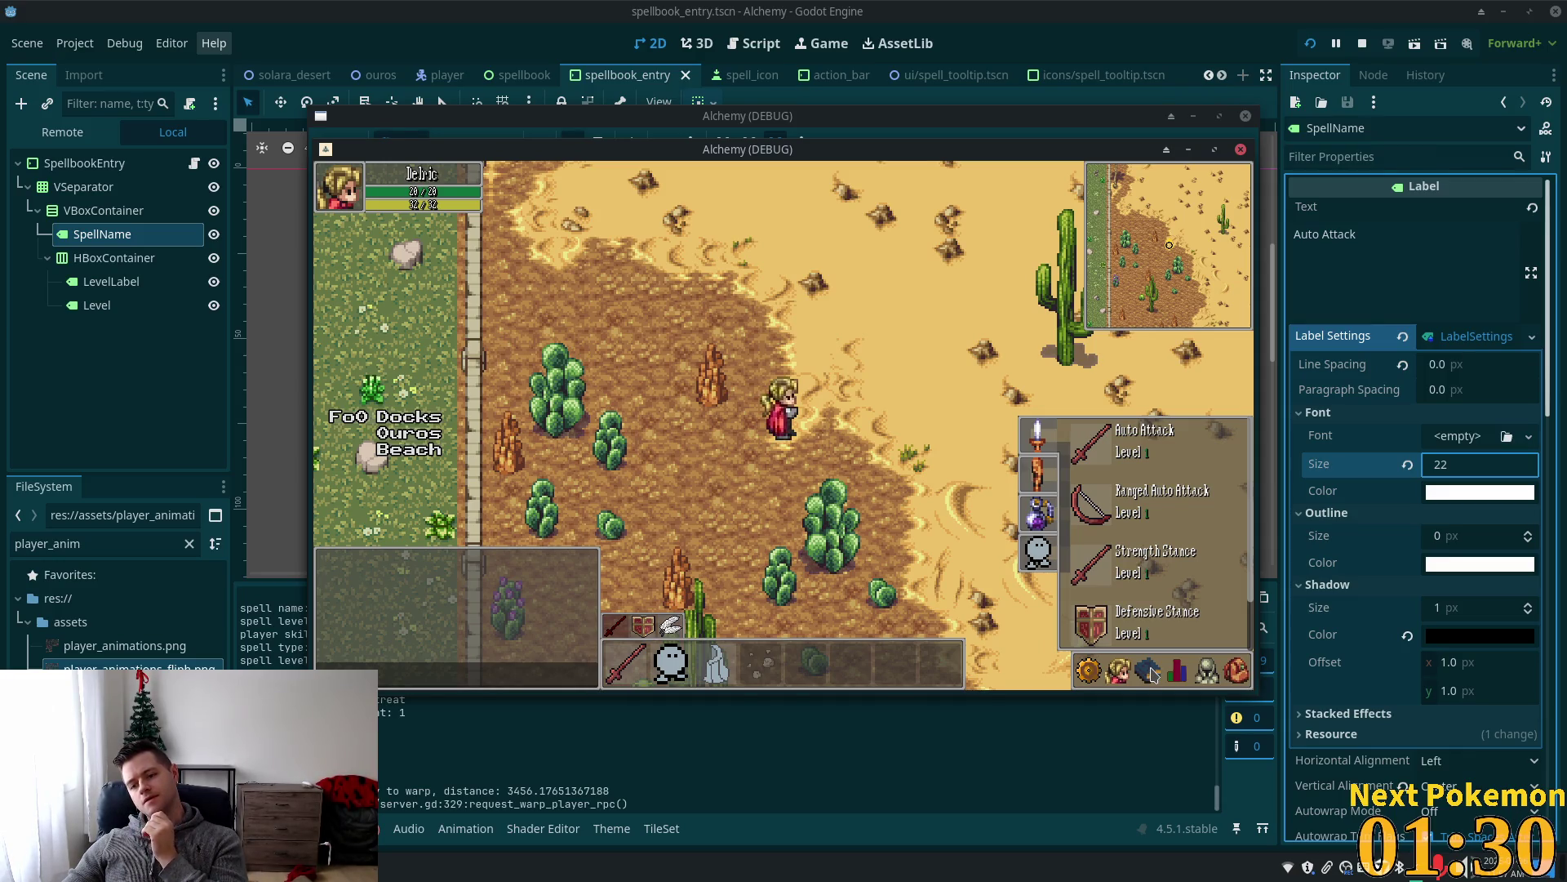
pyautogui.click(1152, 671)
pyautogui.click(1152, 668)
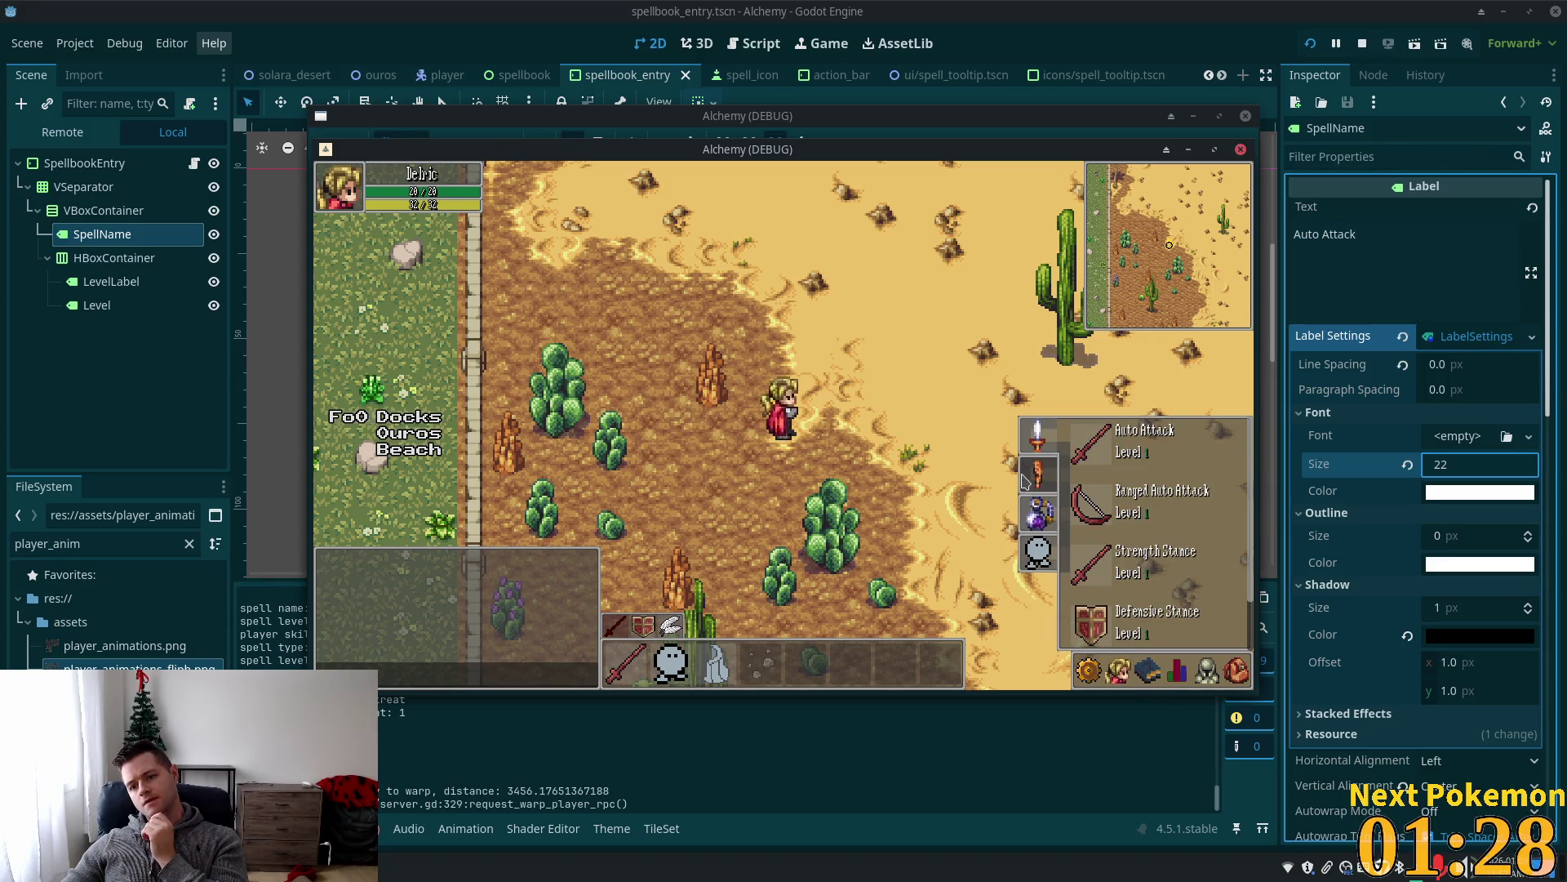
pyautogui.click(1009, 512)
# Reopen the Heat Wave spellbook page, walk north, then reset SpellName's Label Settings to empty.
pyautogui.click(1144, 673)
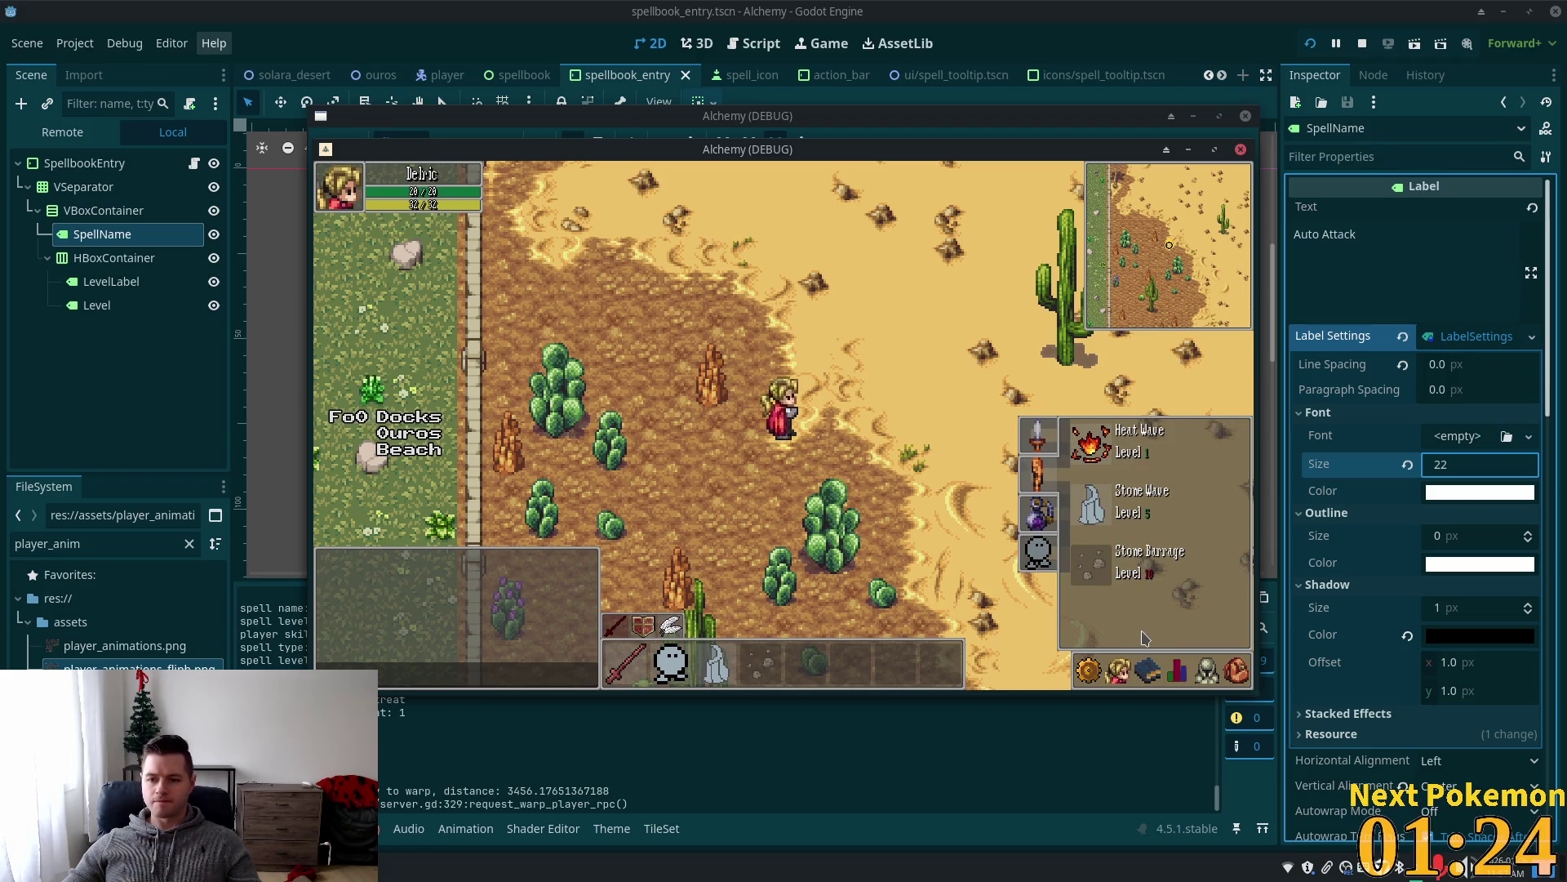
pyautogui.press('w')
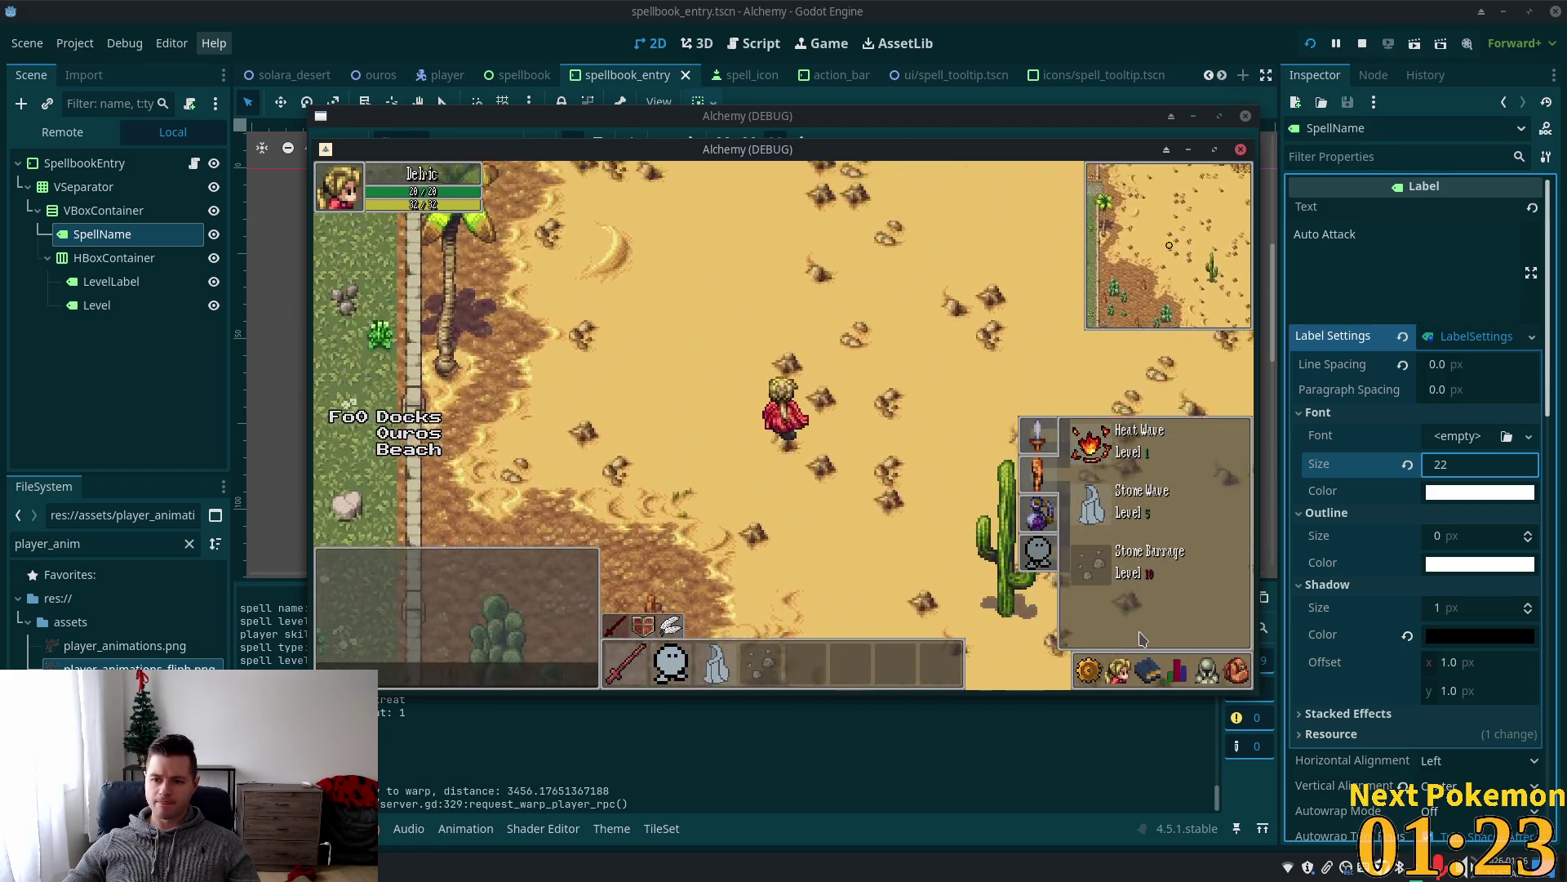
pyautogui.press('w')
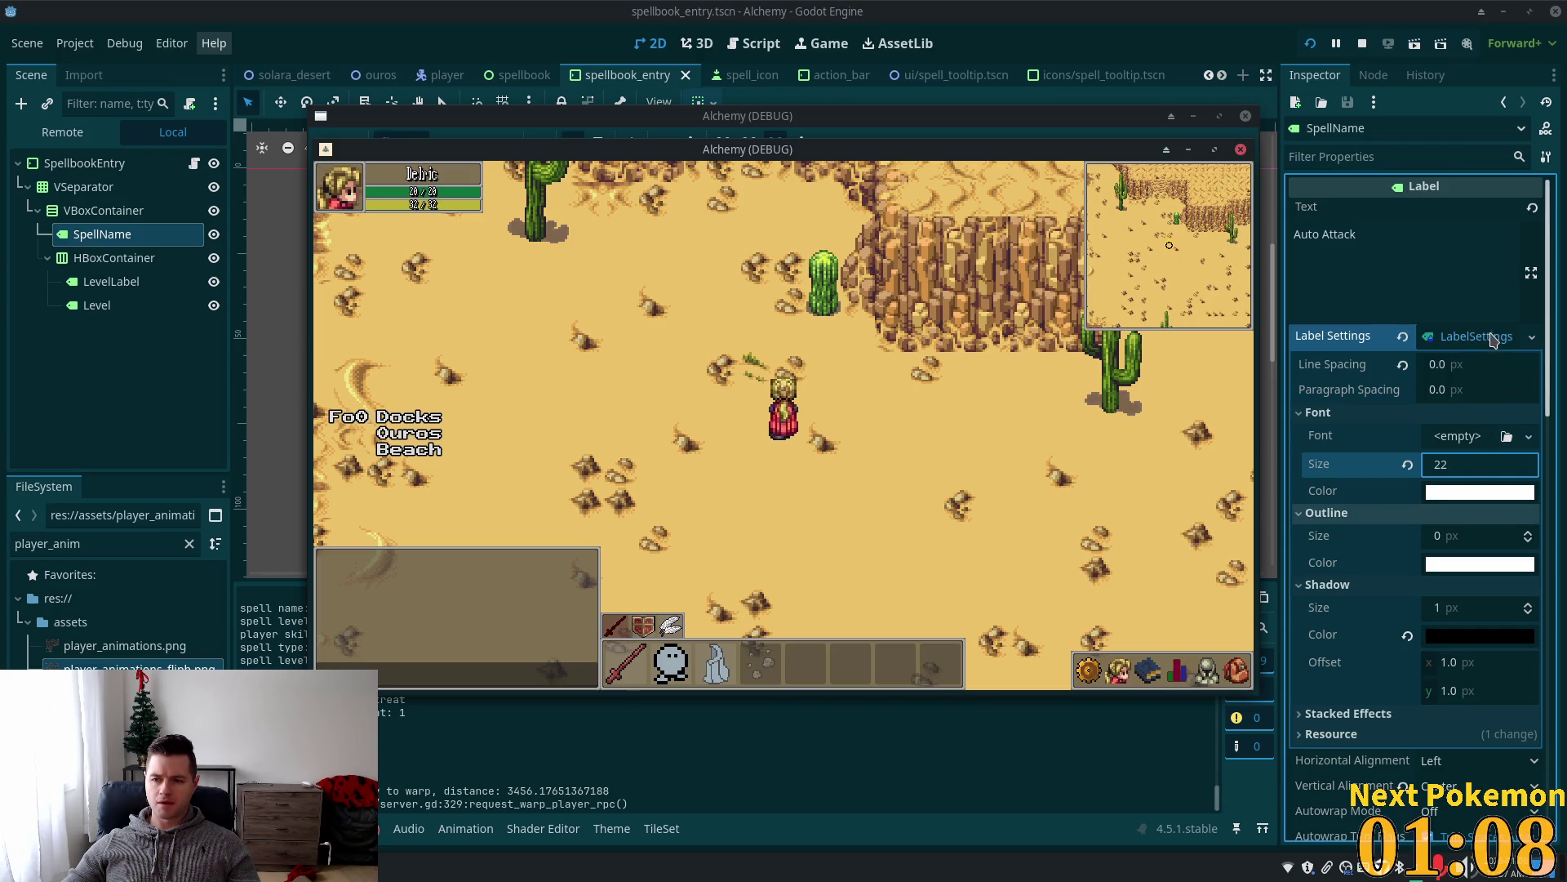
pyautogui.click(1403, 338)
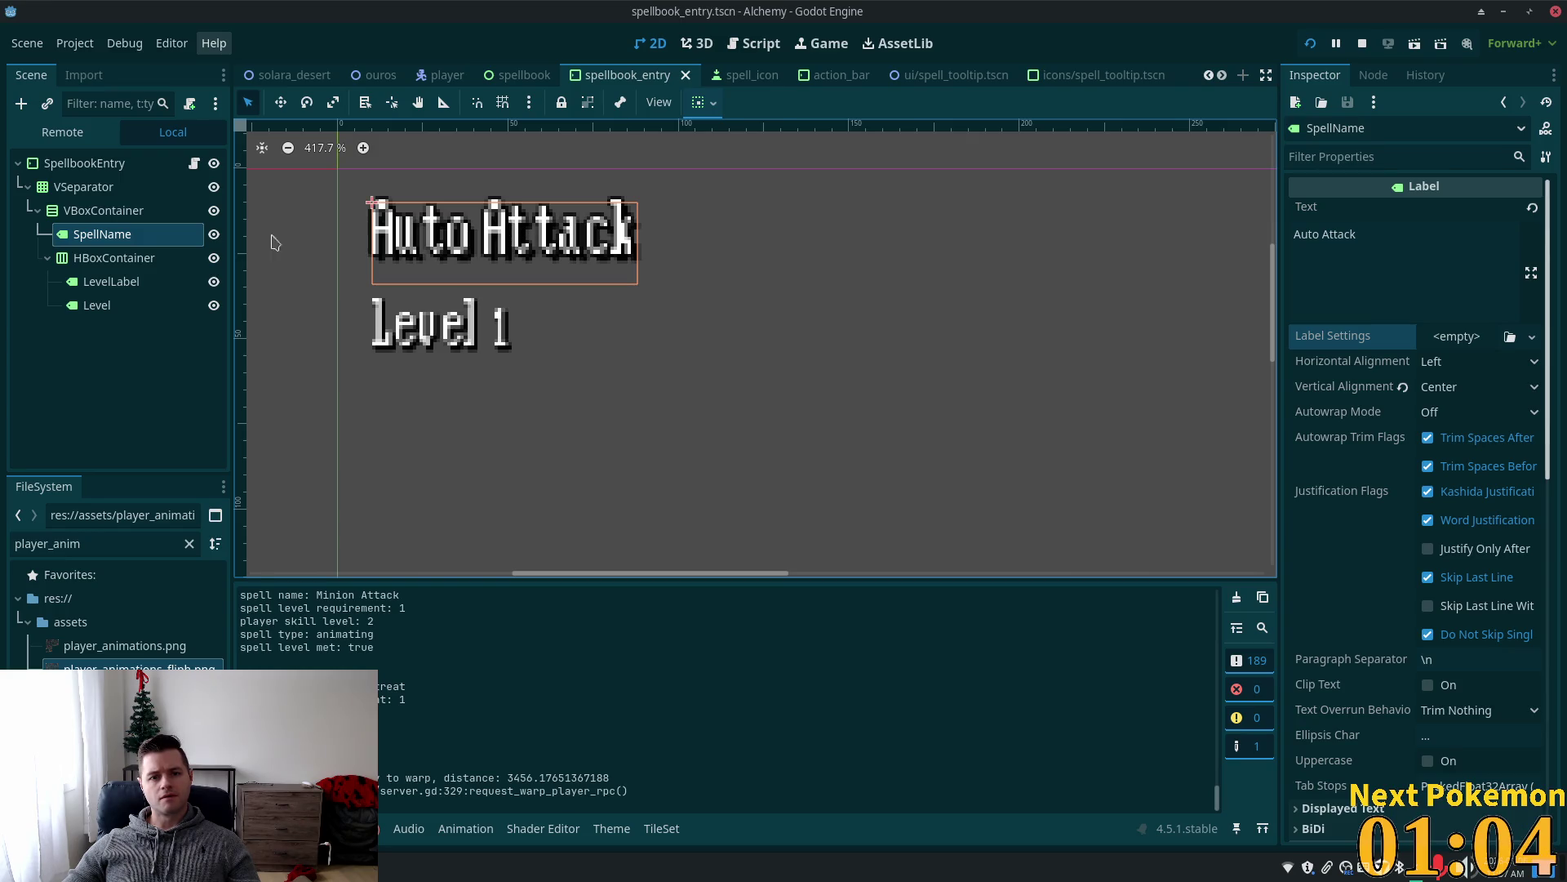
# Inspect the entry's nodes, then begin adding a child under VSeparator, searching 'hbxomergin'.
pyautogui.click(96, 190)
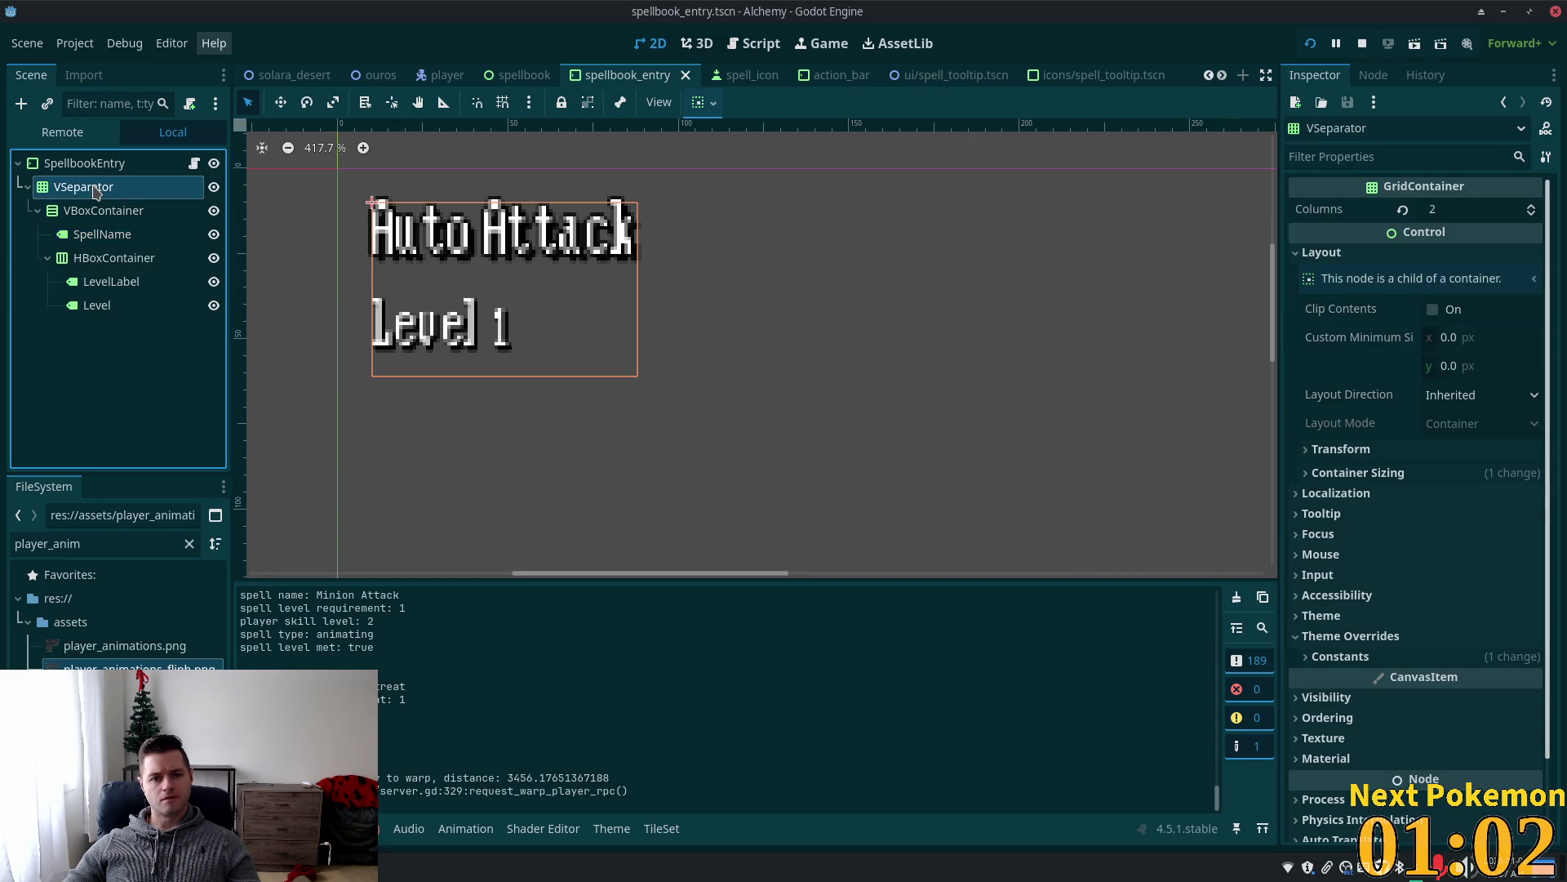
pyautogui.click(94, 164)
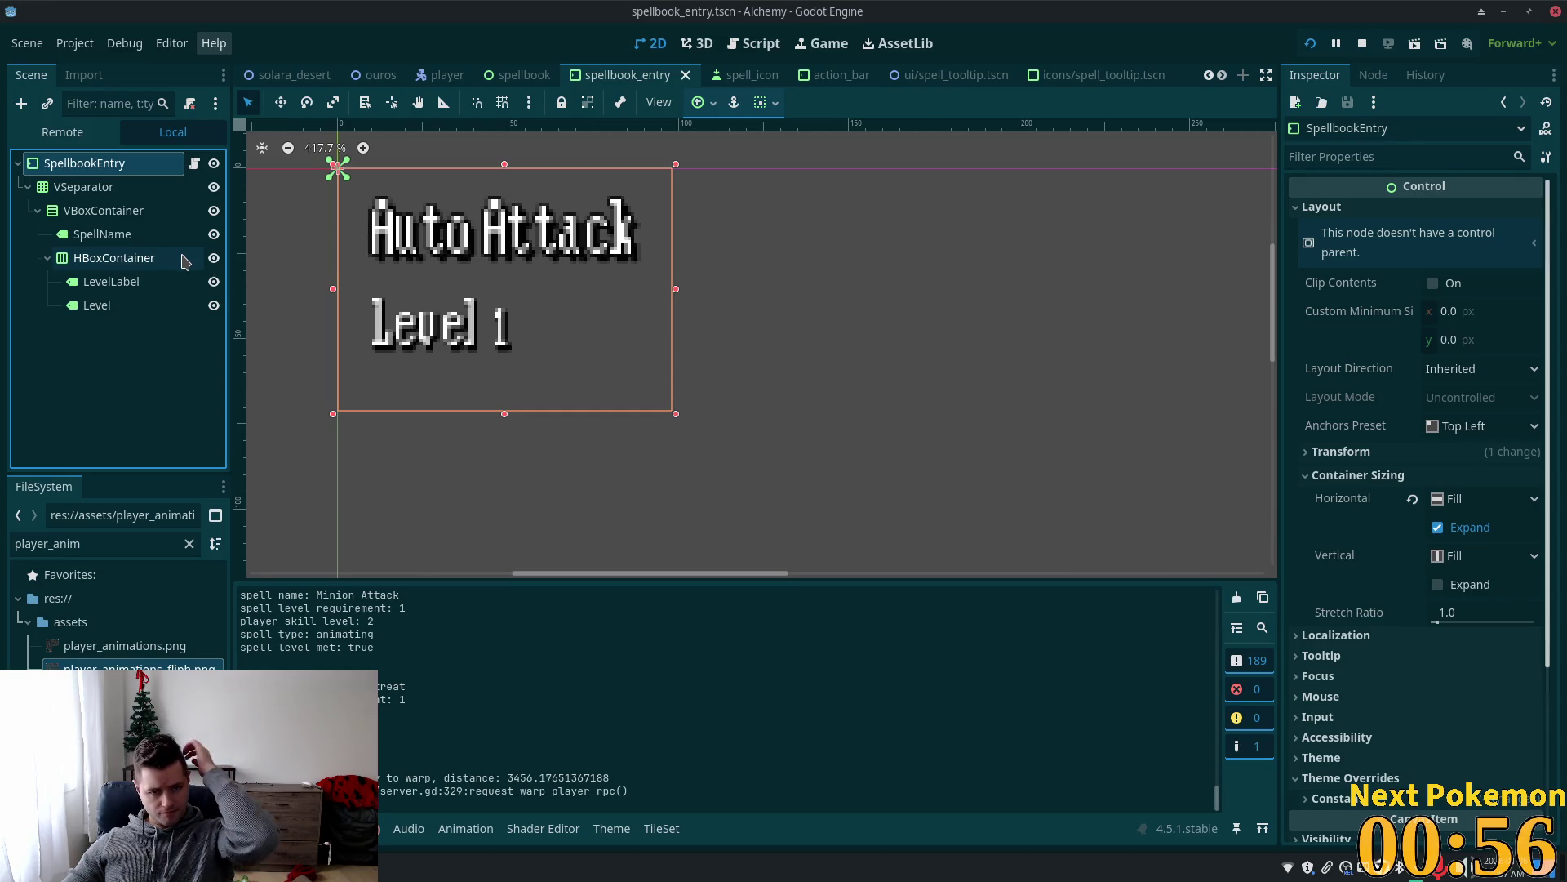
pyautogui.click(132, 236)
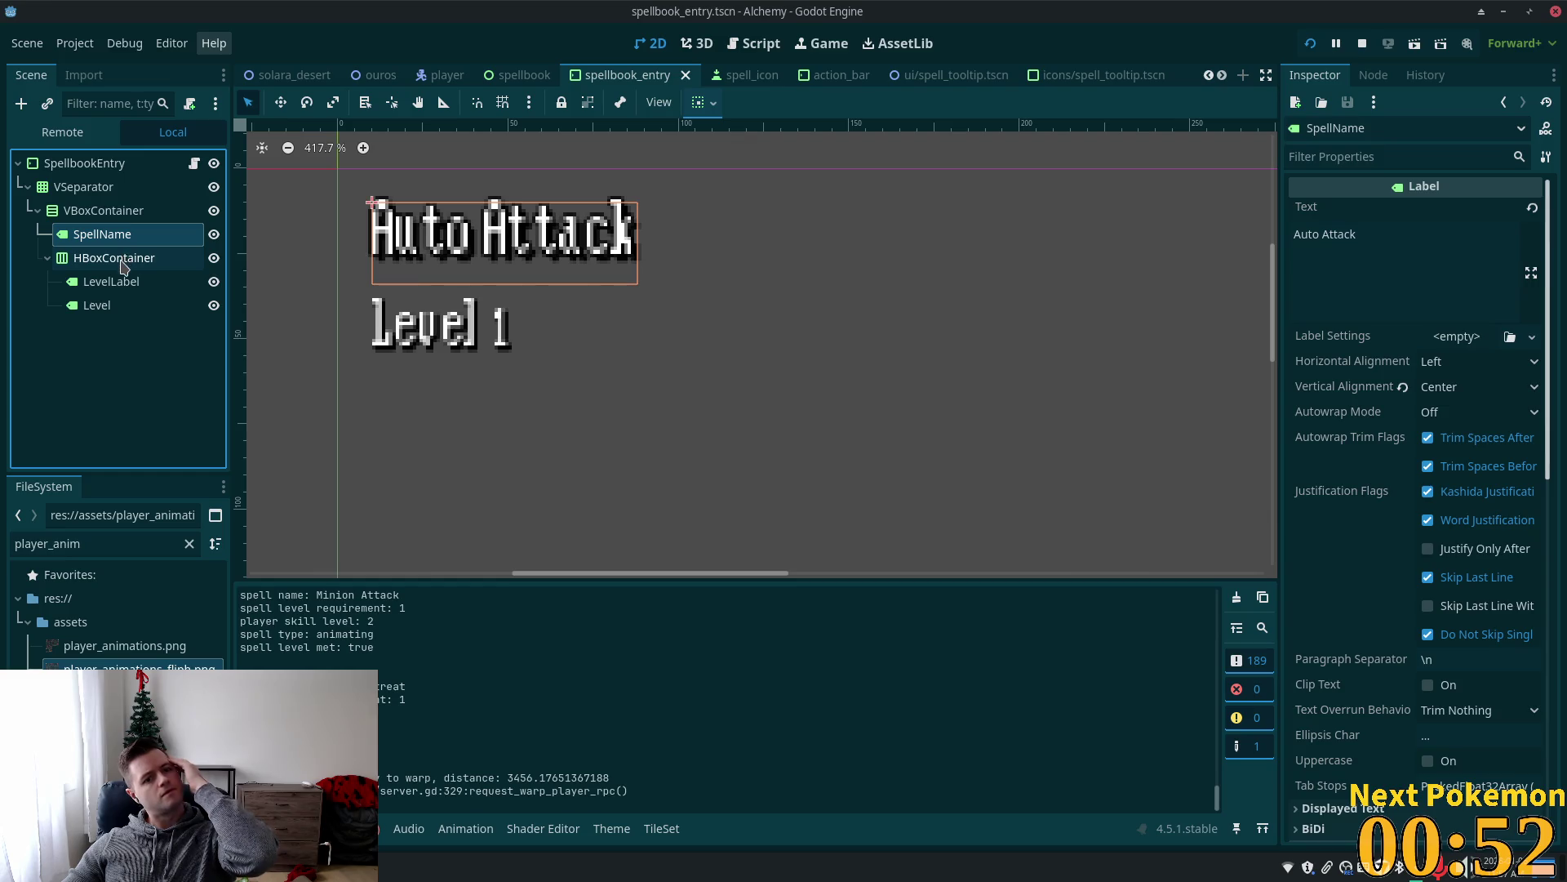
pyautogui.click(120, 214)
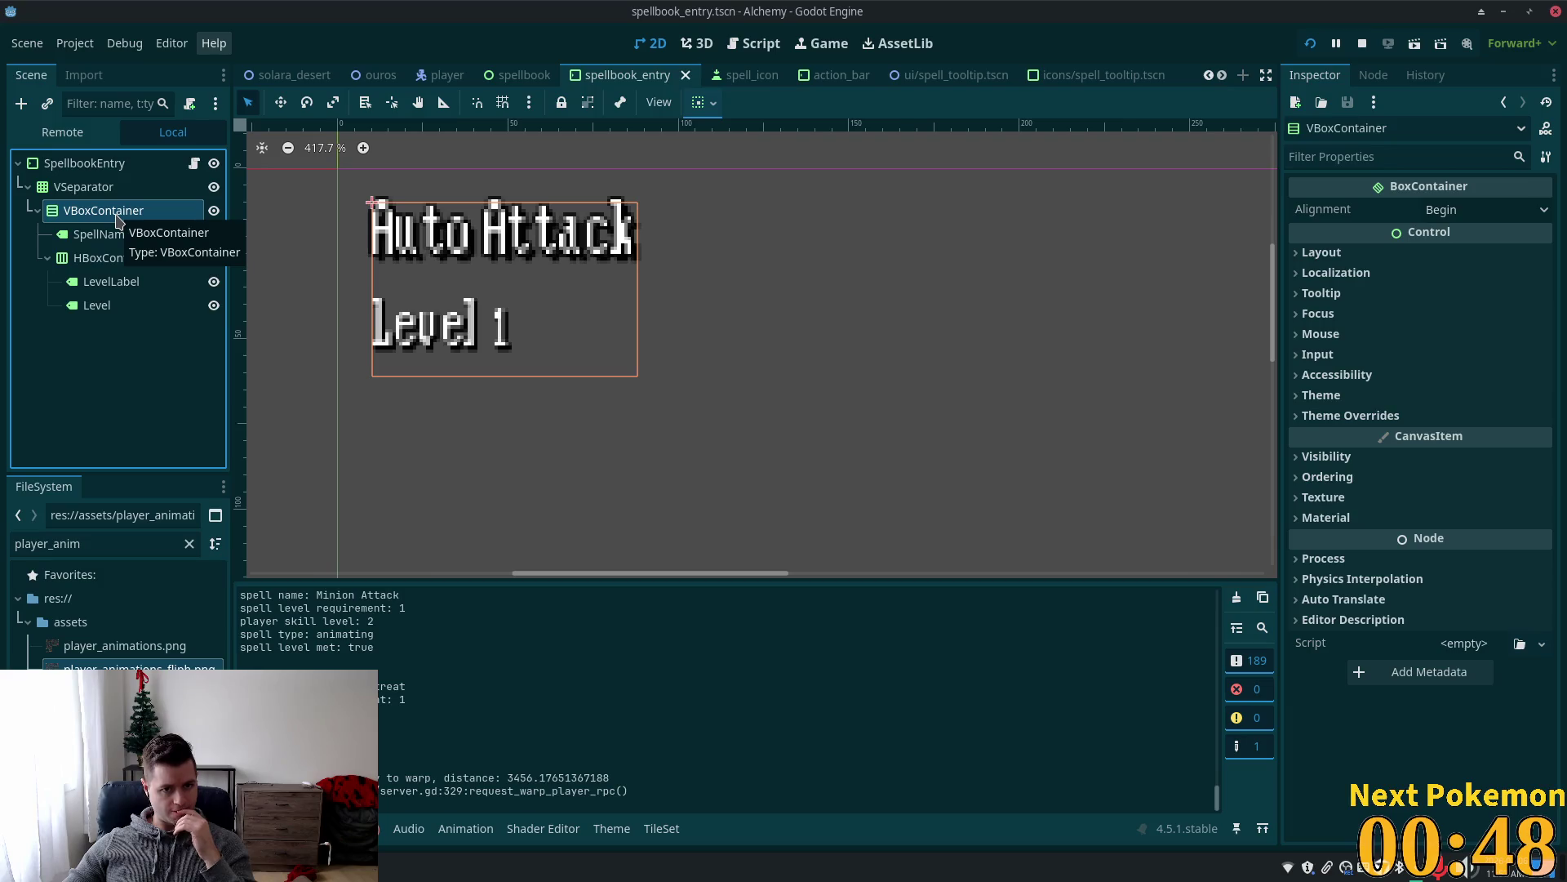
pyautogui.click(103, 195)
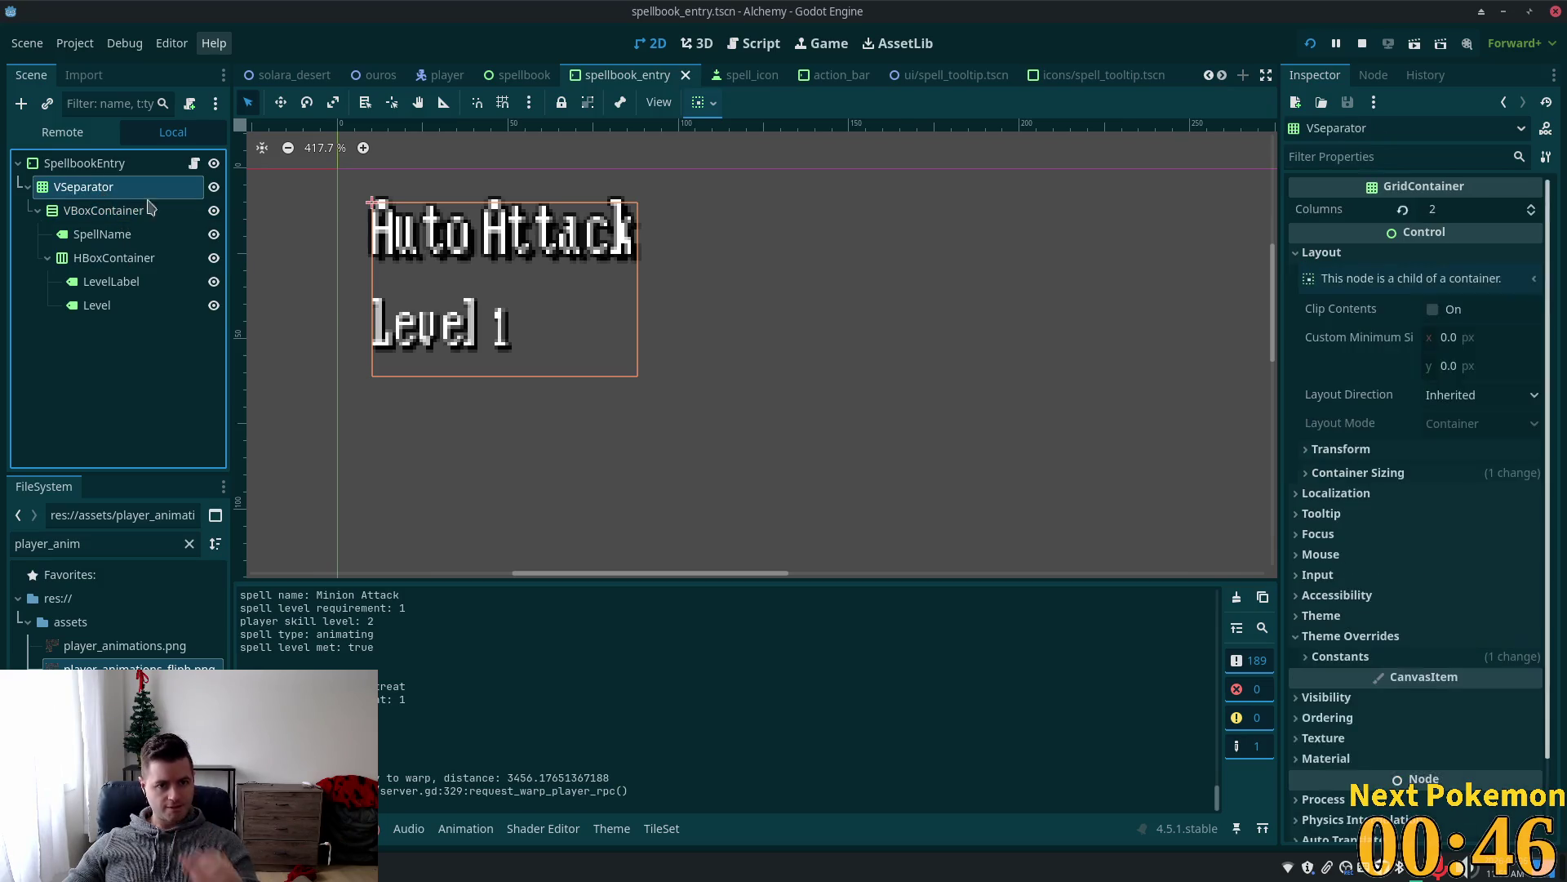
pyautogui.hotkey('ctrl', 'a')
pyautogui.write('hbxo')
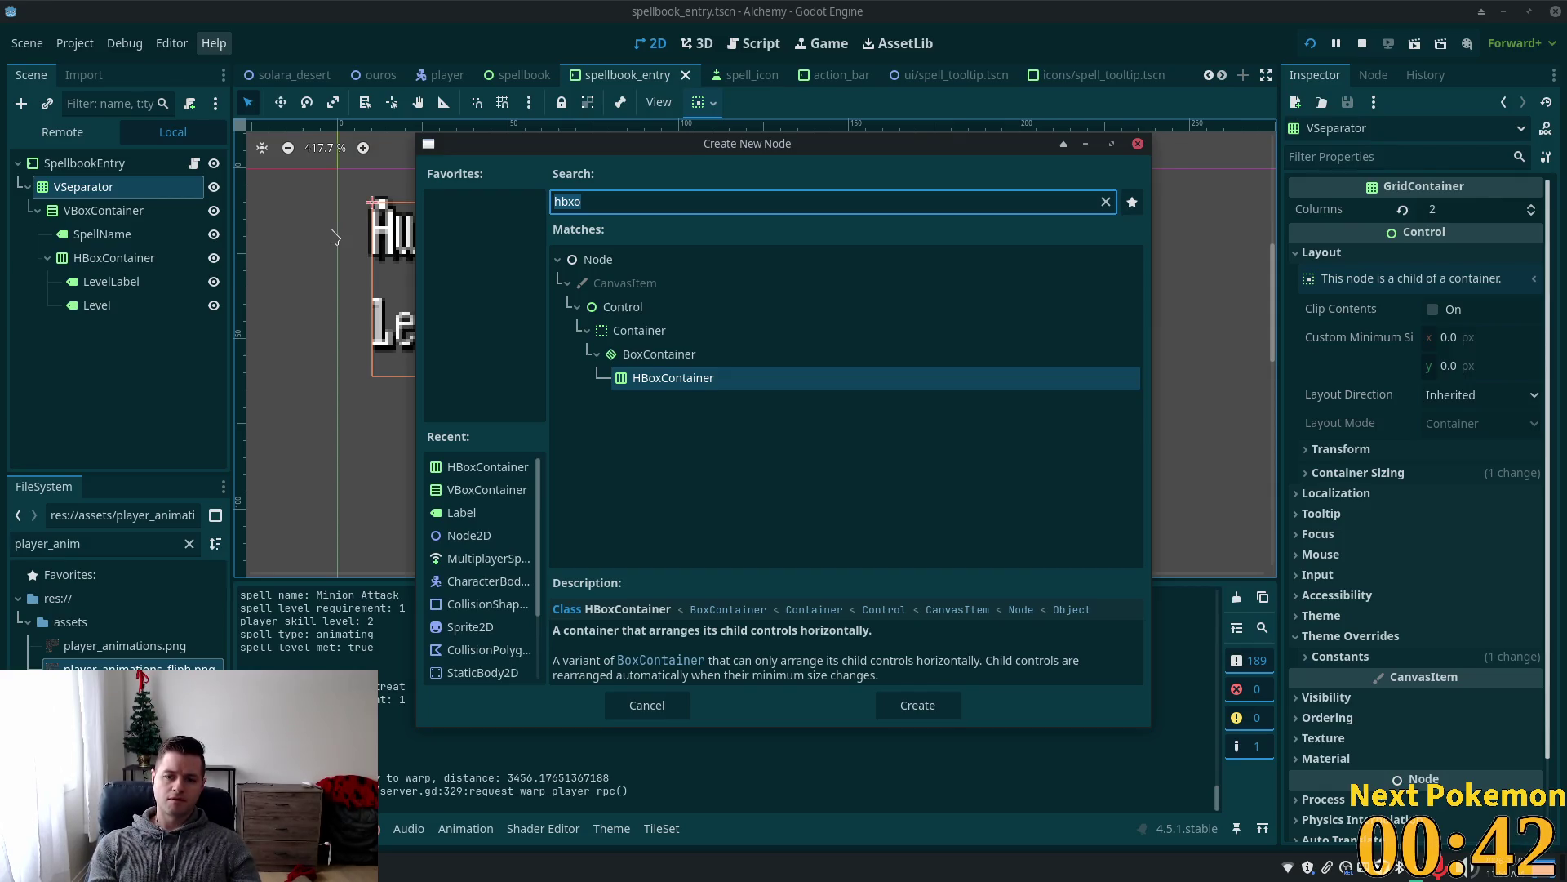
pyautogui.write('mergin')
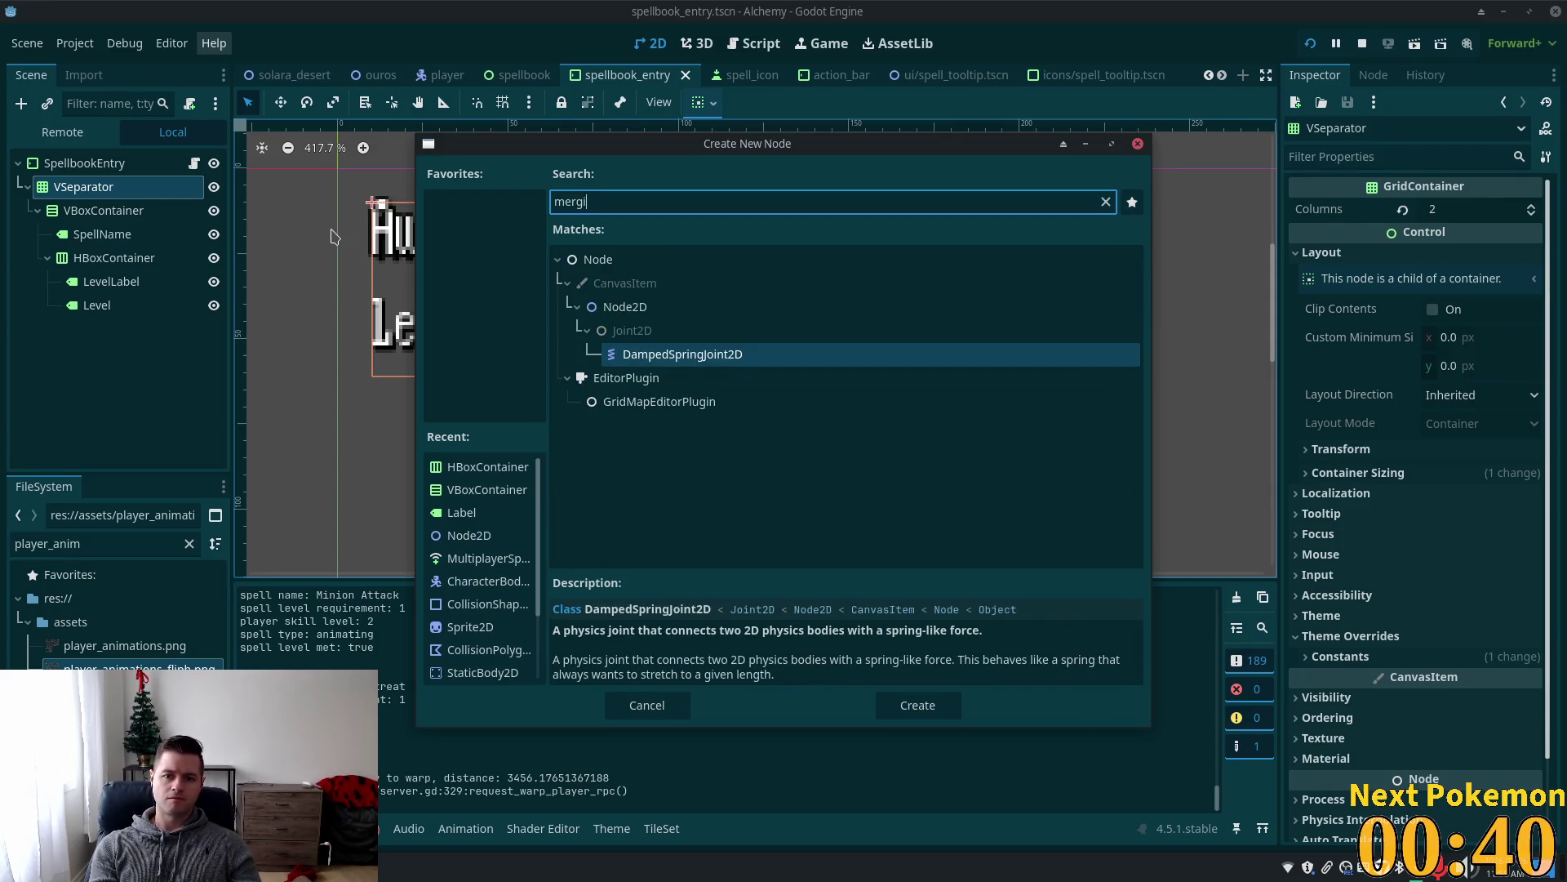
# Add a MarginContainer, move VBoxContainer inside it, and save the scene.
pyautogui.press('BackSpace')
pyautogui.press('BackSpace')
pyautogui.press('BackSpace')
pyautogui.write('argin')
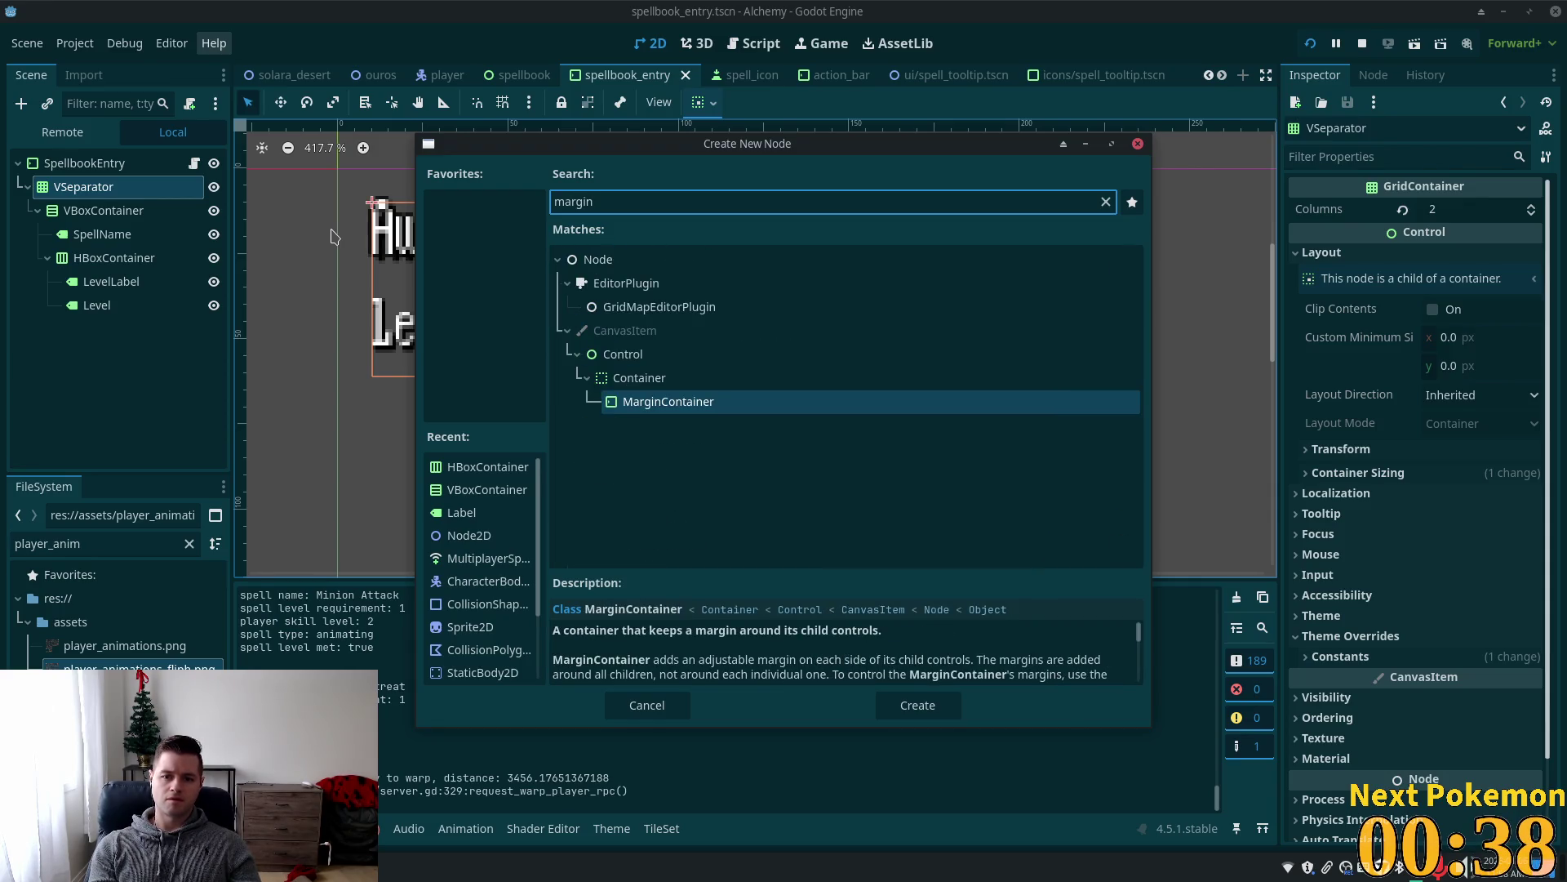
pyautogui.press('Return')
pyautogui.click(111, 214)
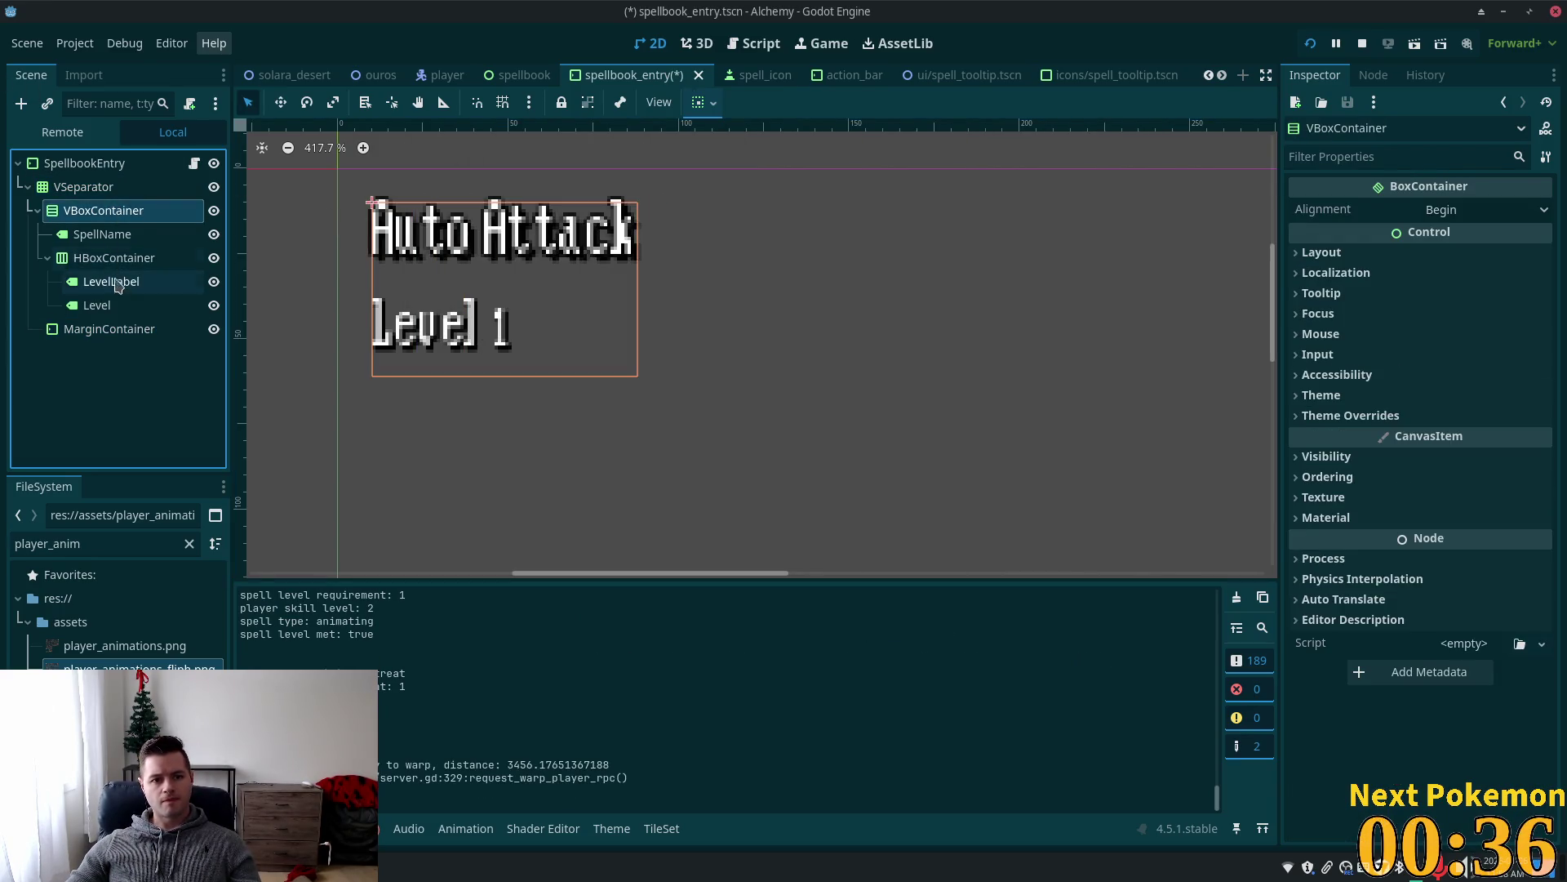
pyautogui.click(36, 211)
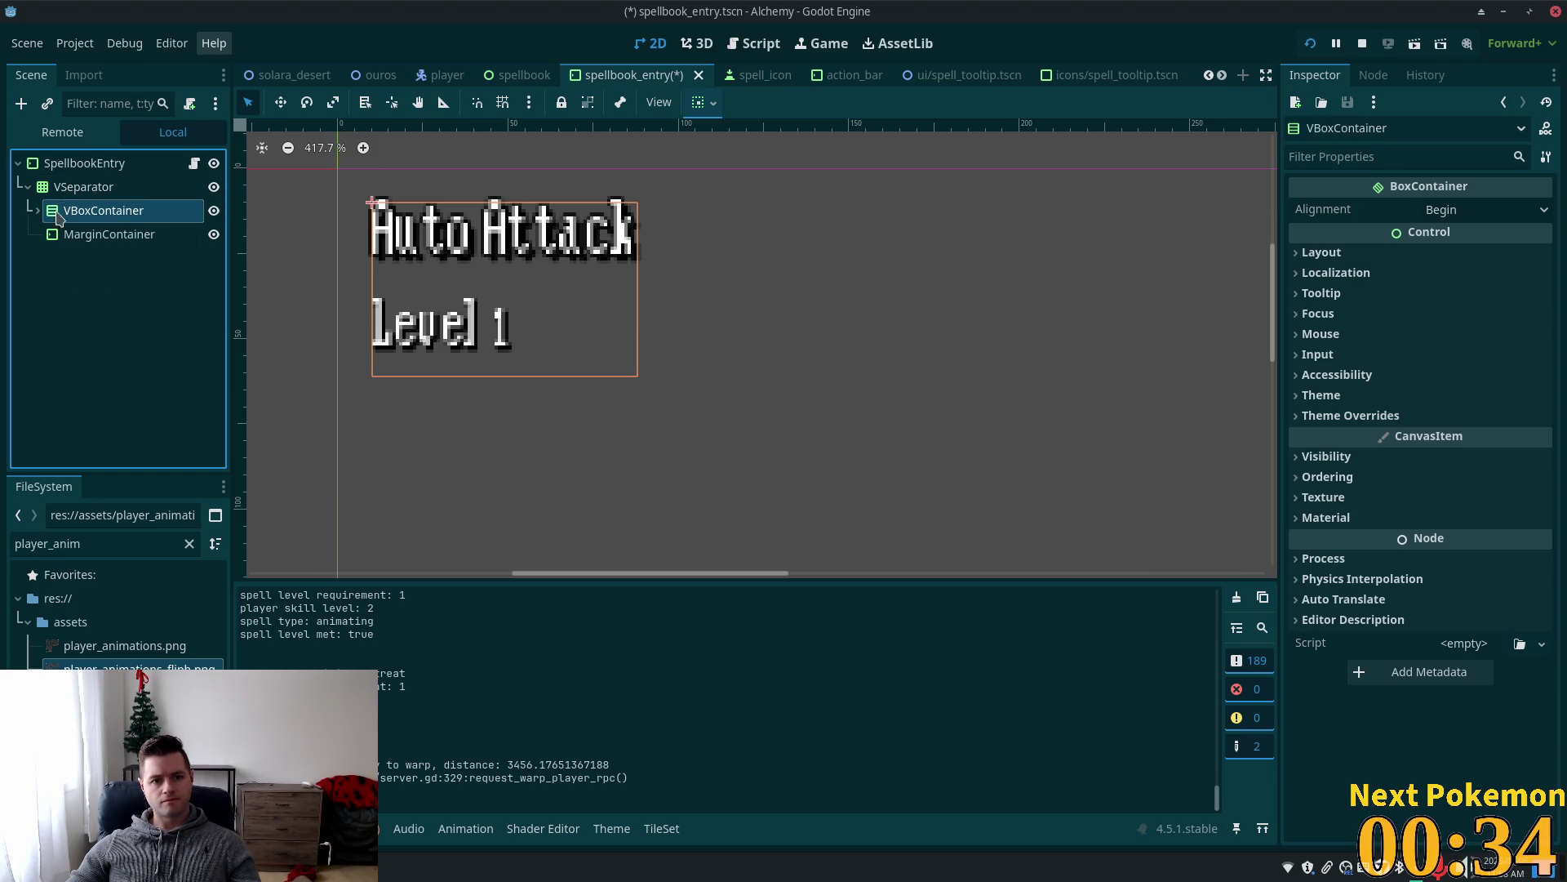
pyautogui.moveTo(70, 231); pyautogui.dragTo(81, 232)
pyautogui.hotkey('ctrl', 's')
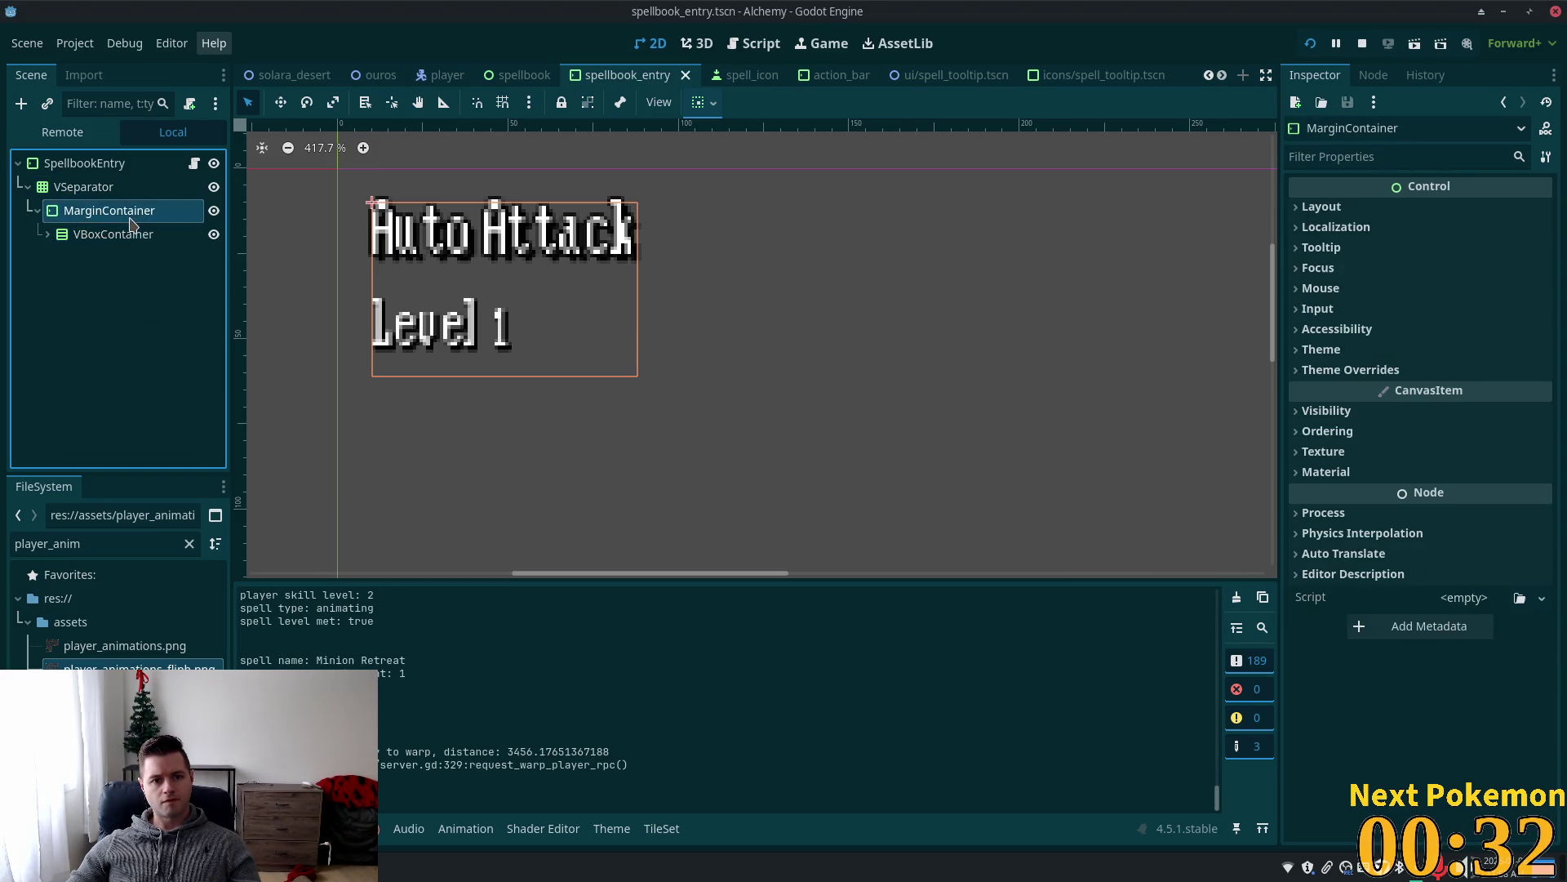
# Prefix the SpellName and Level paths in spellbook_entry.gd with 'MarginContainer/' and run the game.
pyautogui.click(168, 238)
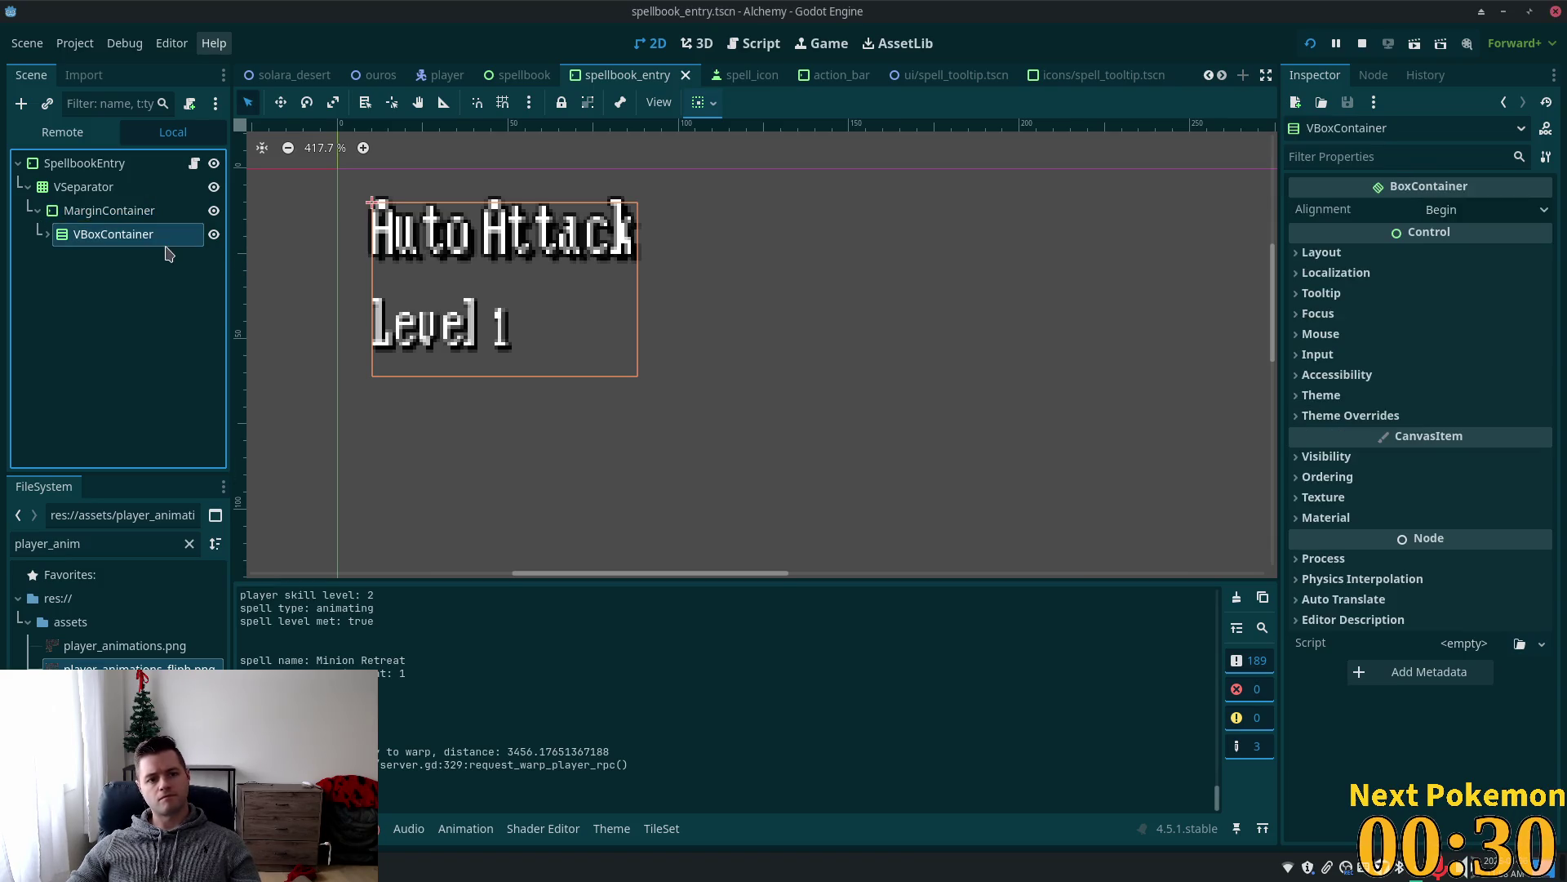
pyautogui.click(194, 164)
pyautogui.scroll(3, 629, 244)
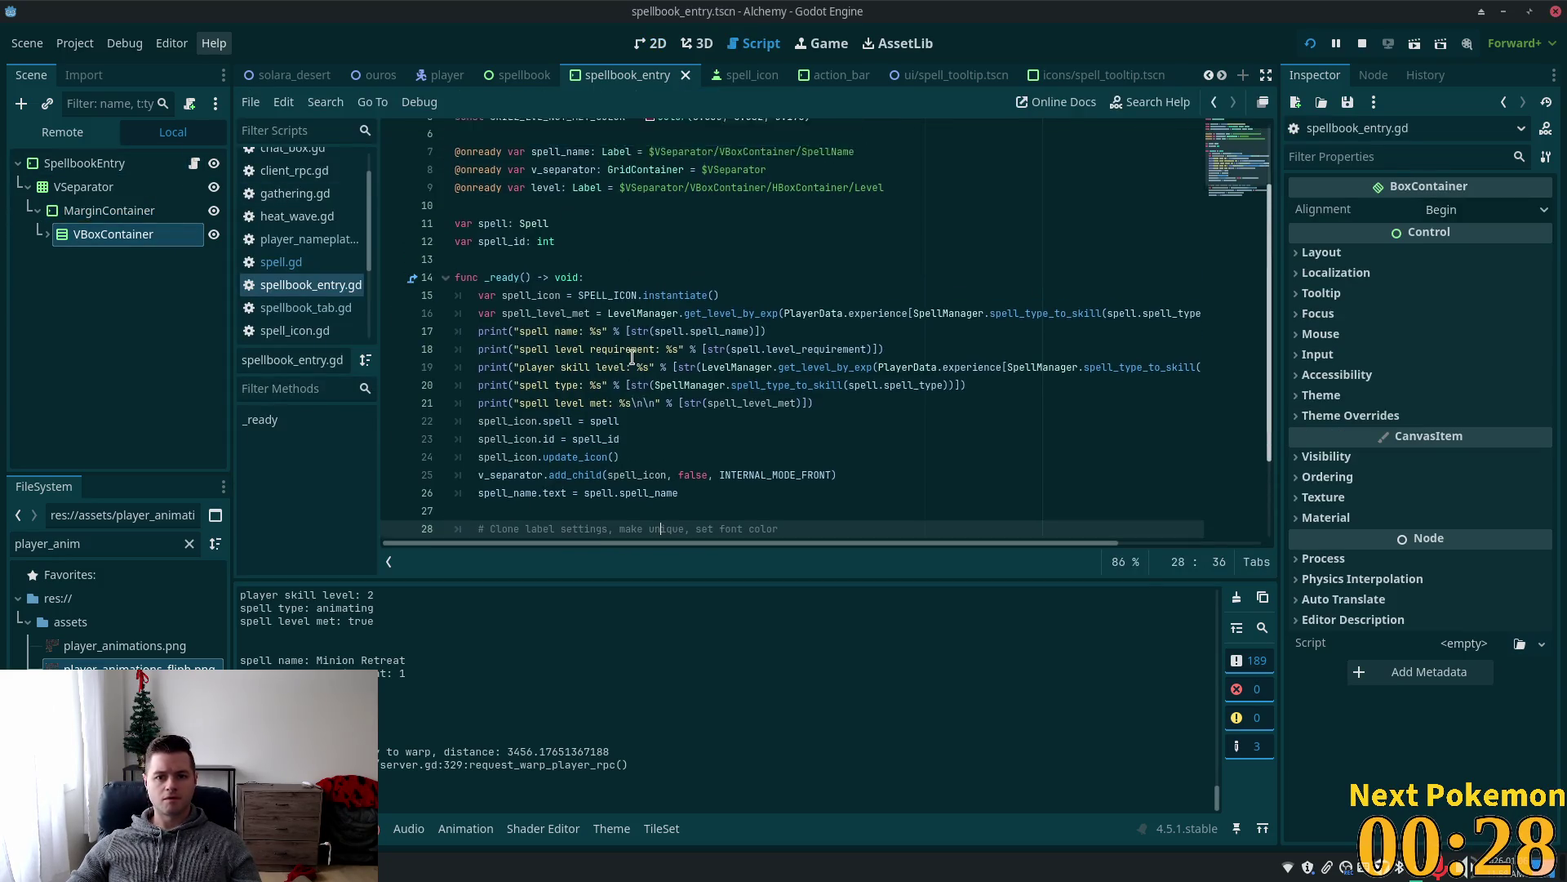
pyautogui.click(732, 241)
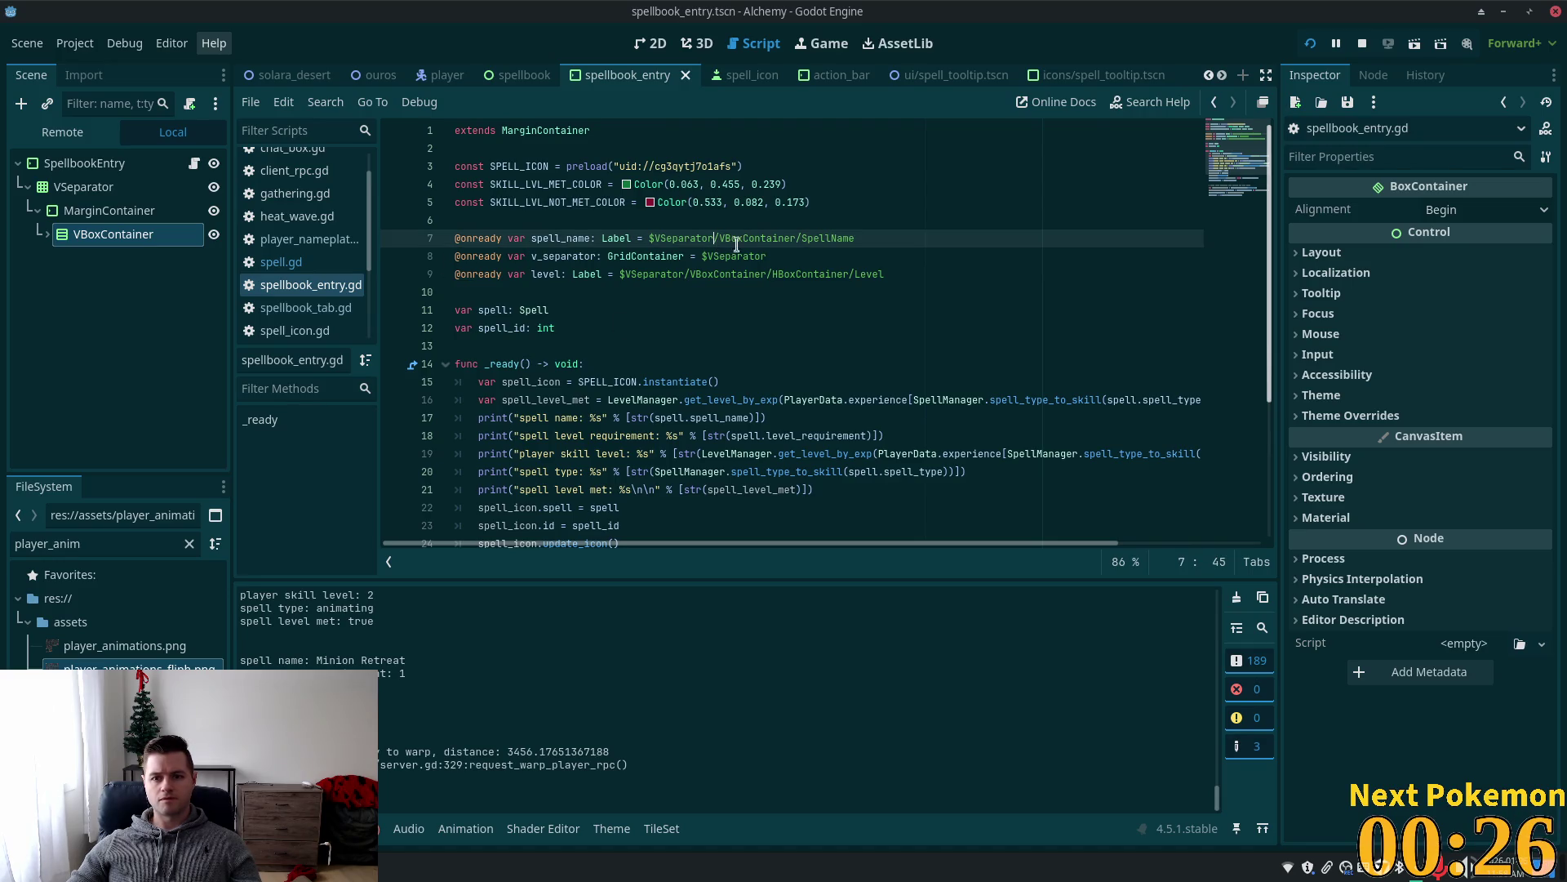
pyautogui.click(722, 240)
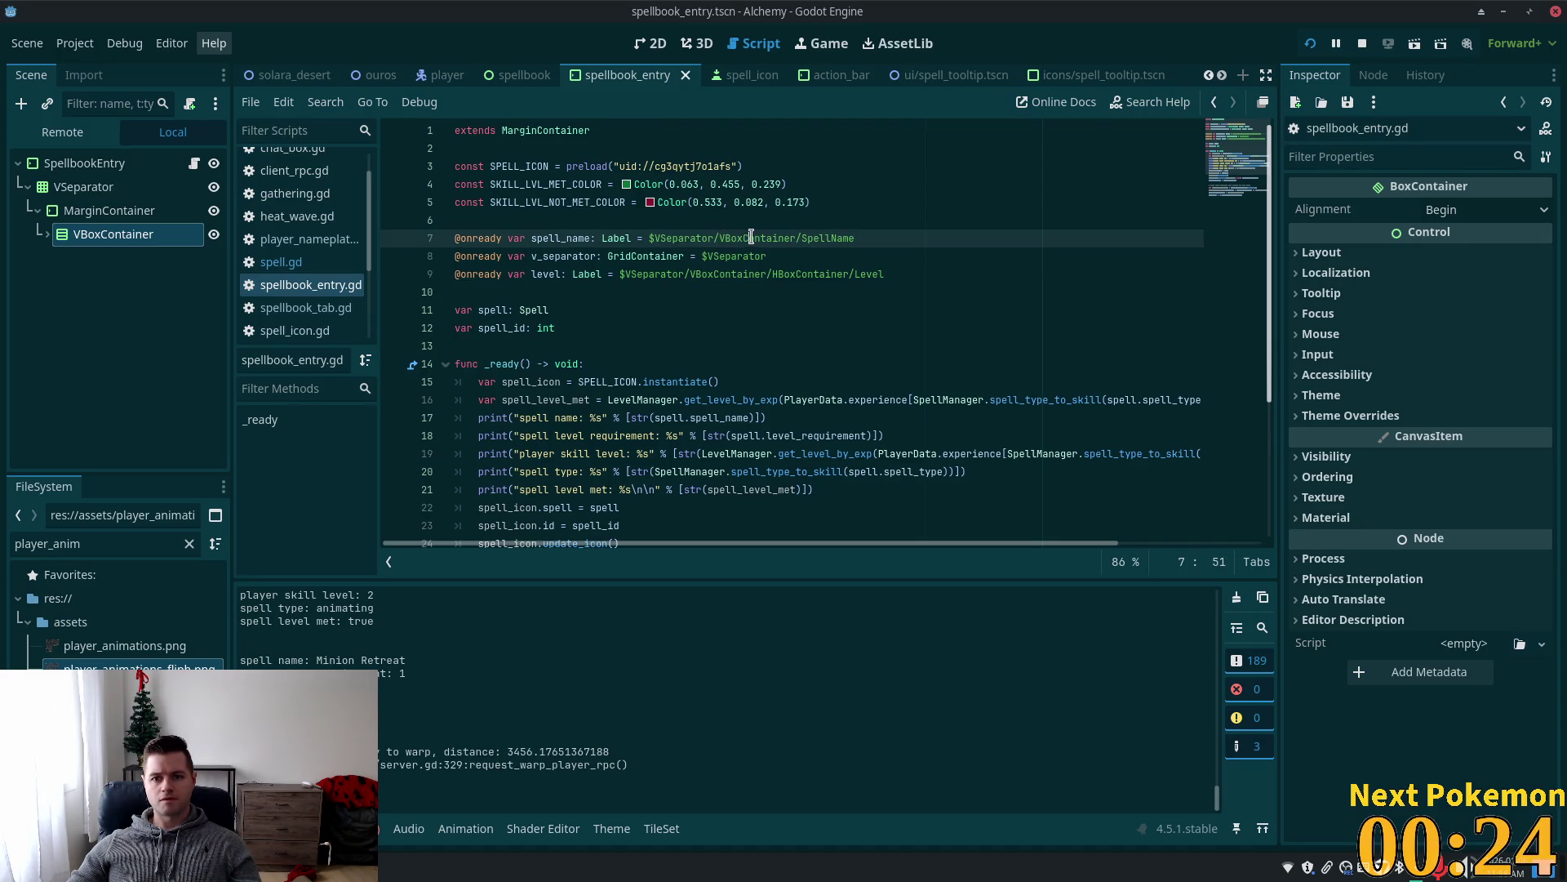
pyautogui.doubleClick(739, 244)
pyautogui.hotkey('ctrl', 'd')
pyautogui.press('Left')
pyautogui.write('MarginContainer/')
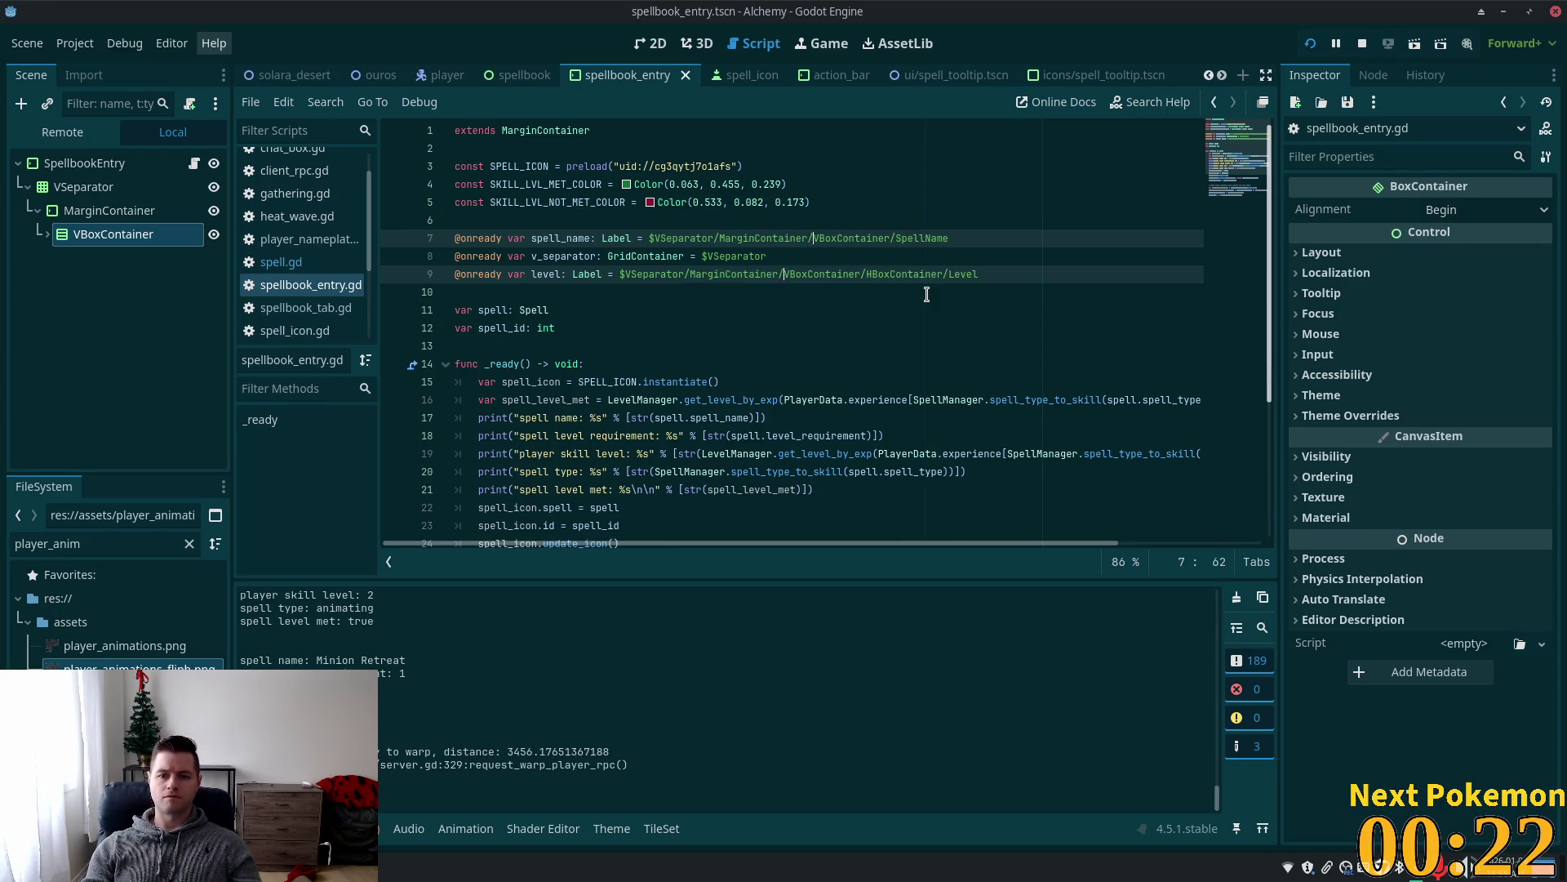
pyautogui.click(1311, 43)
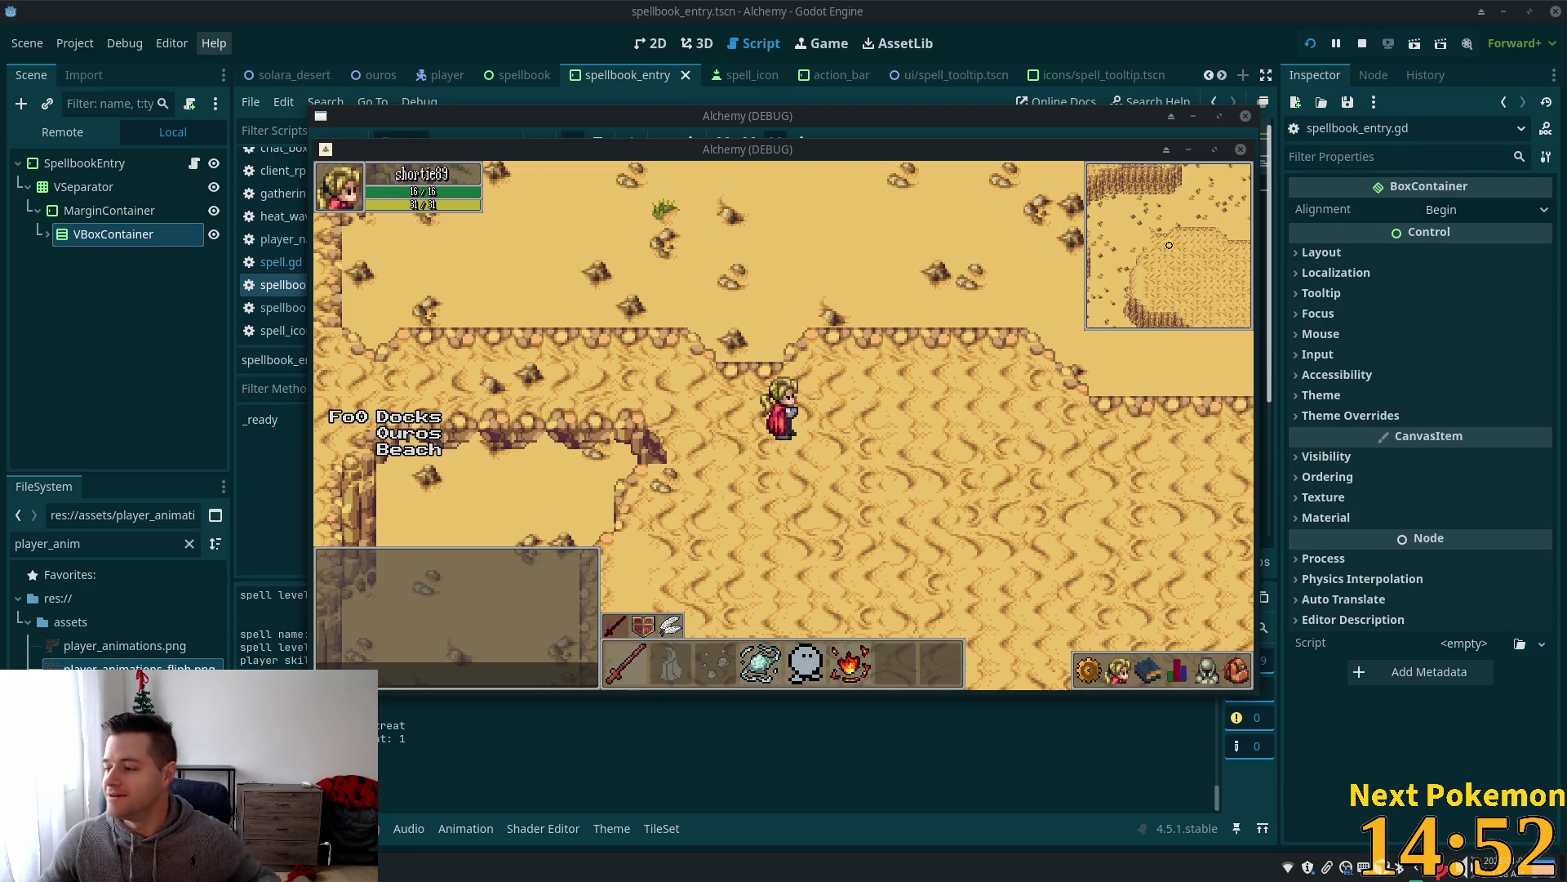
# Open the in-game spellbook to check the spell list, then select MarginContainer in the editor.
pyautogui.click(1146, 671)
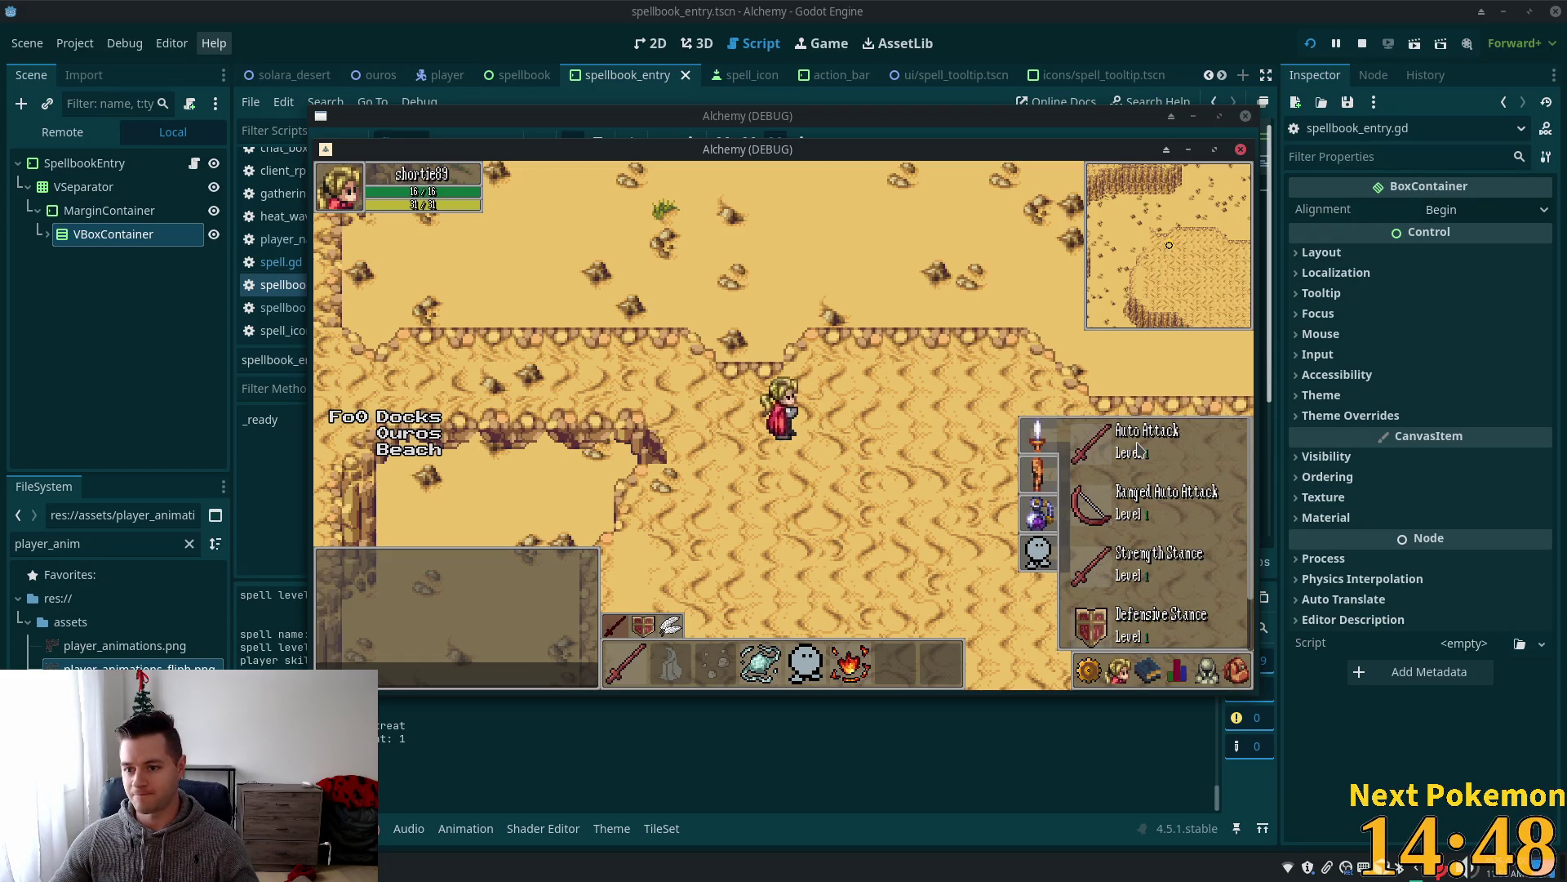
pyautogui.click(58, 213)
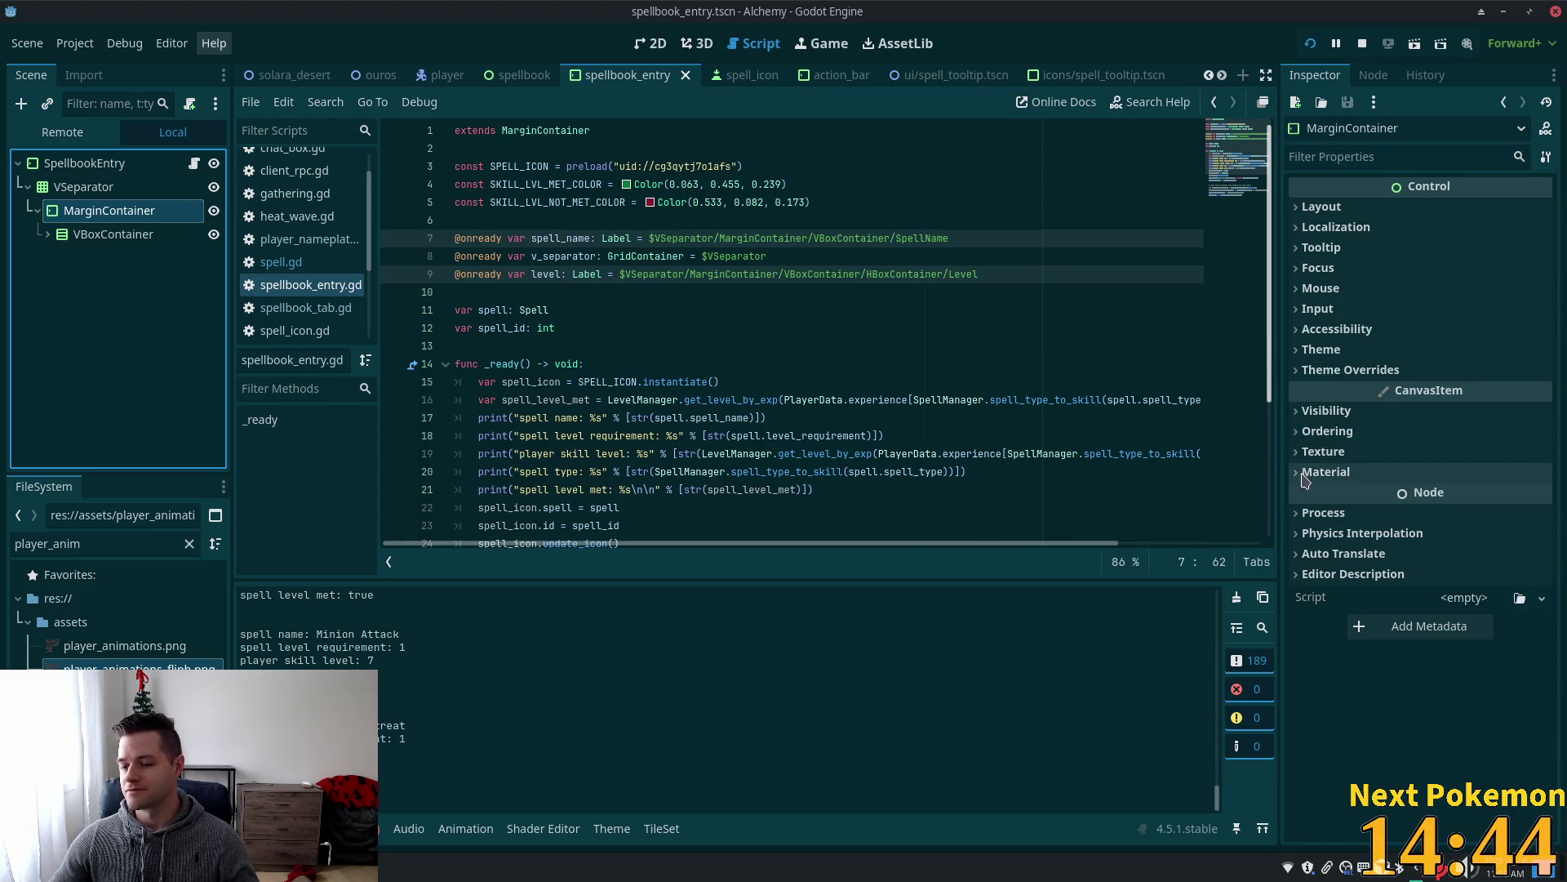
# Enable the MarginContainer's Margin Top constant override at 4, then save and run the game.
pyautogui.click(1309, 371)
pyautogui.click(651, 44)
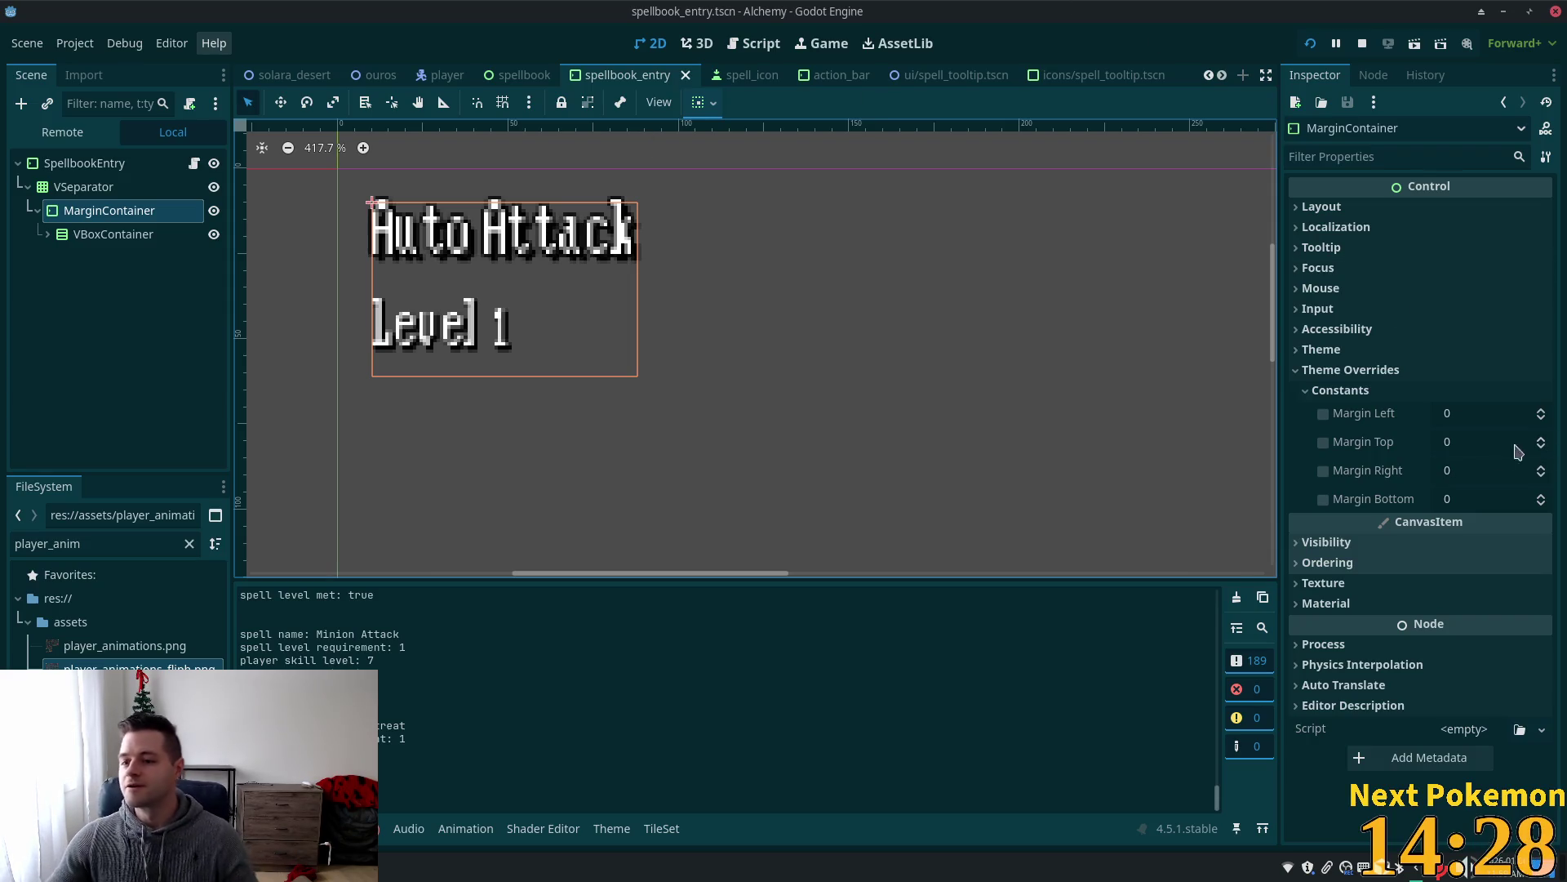
pyautogui.click(1445, 449)
pyautogui.write('3')
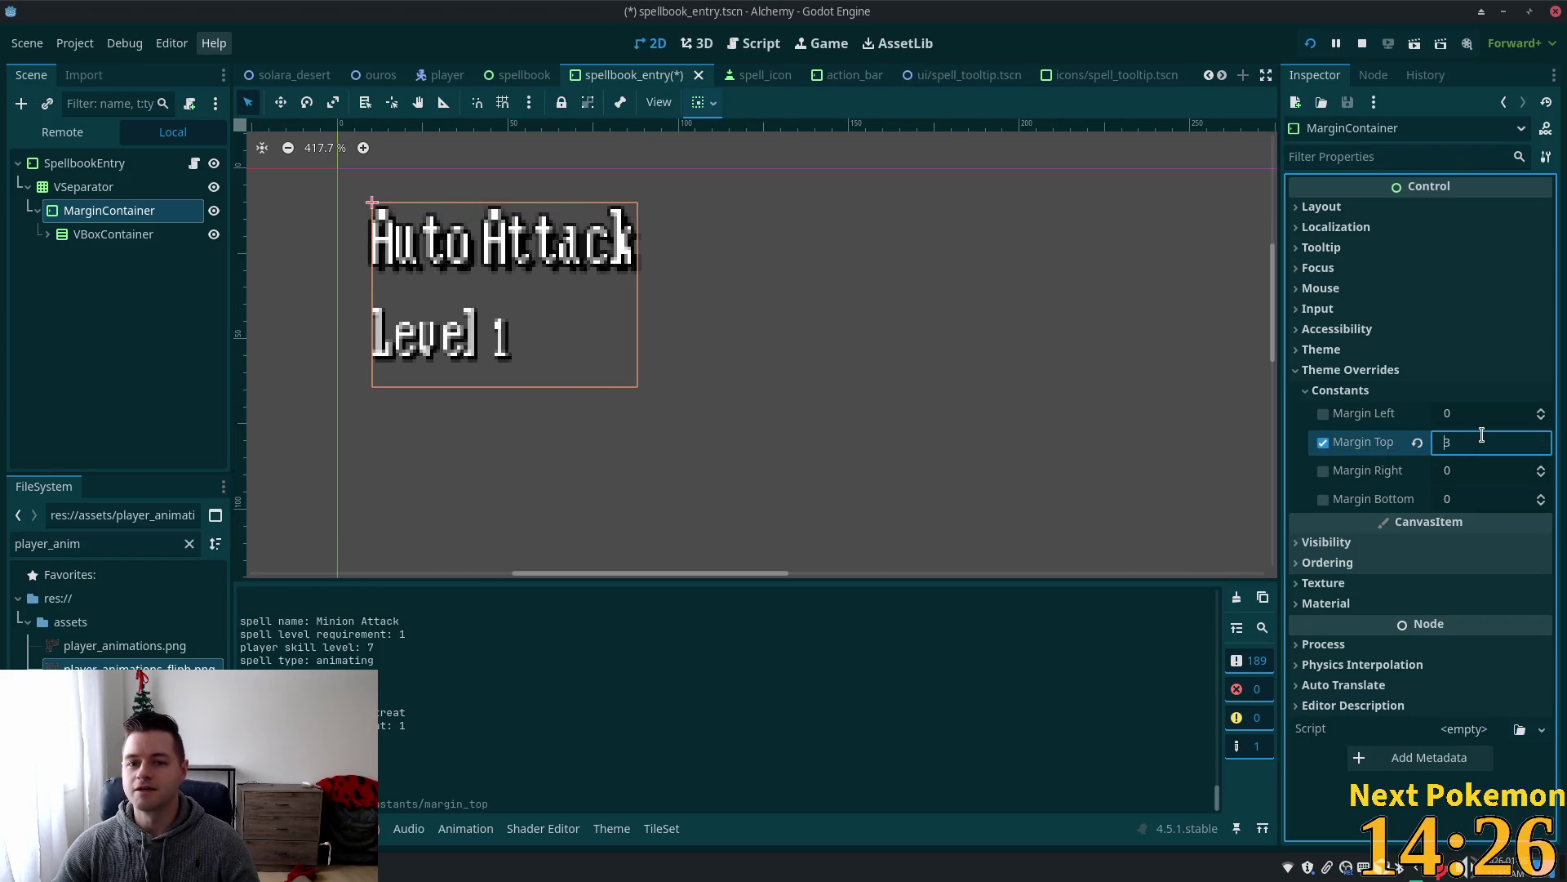
pyautogui.write('4')
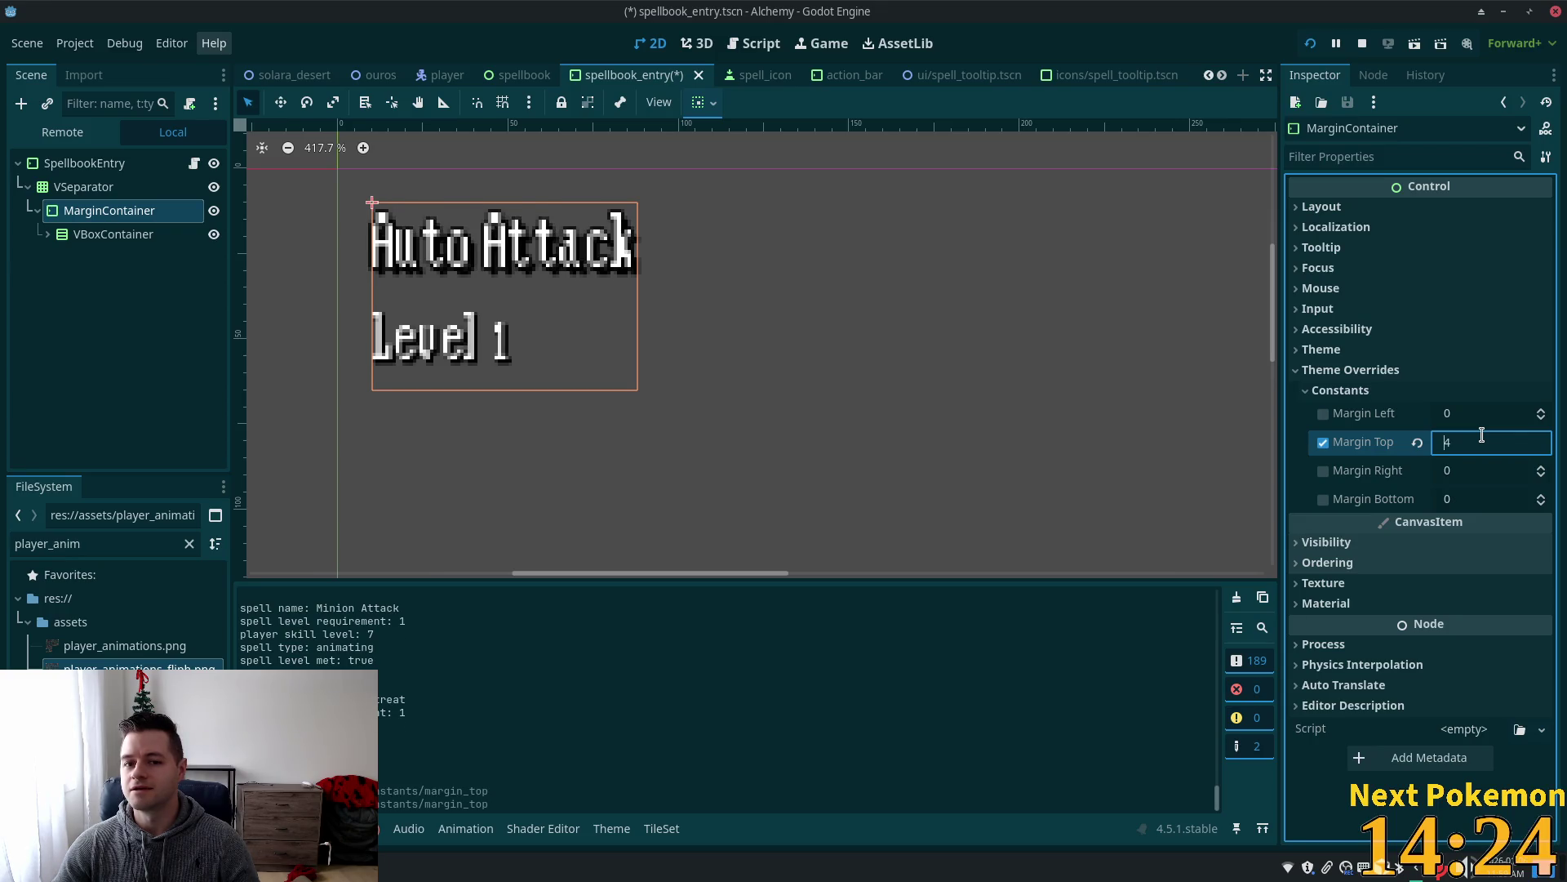
pyautogui.press('F5')
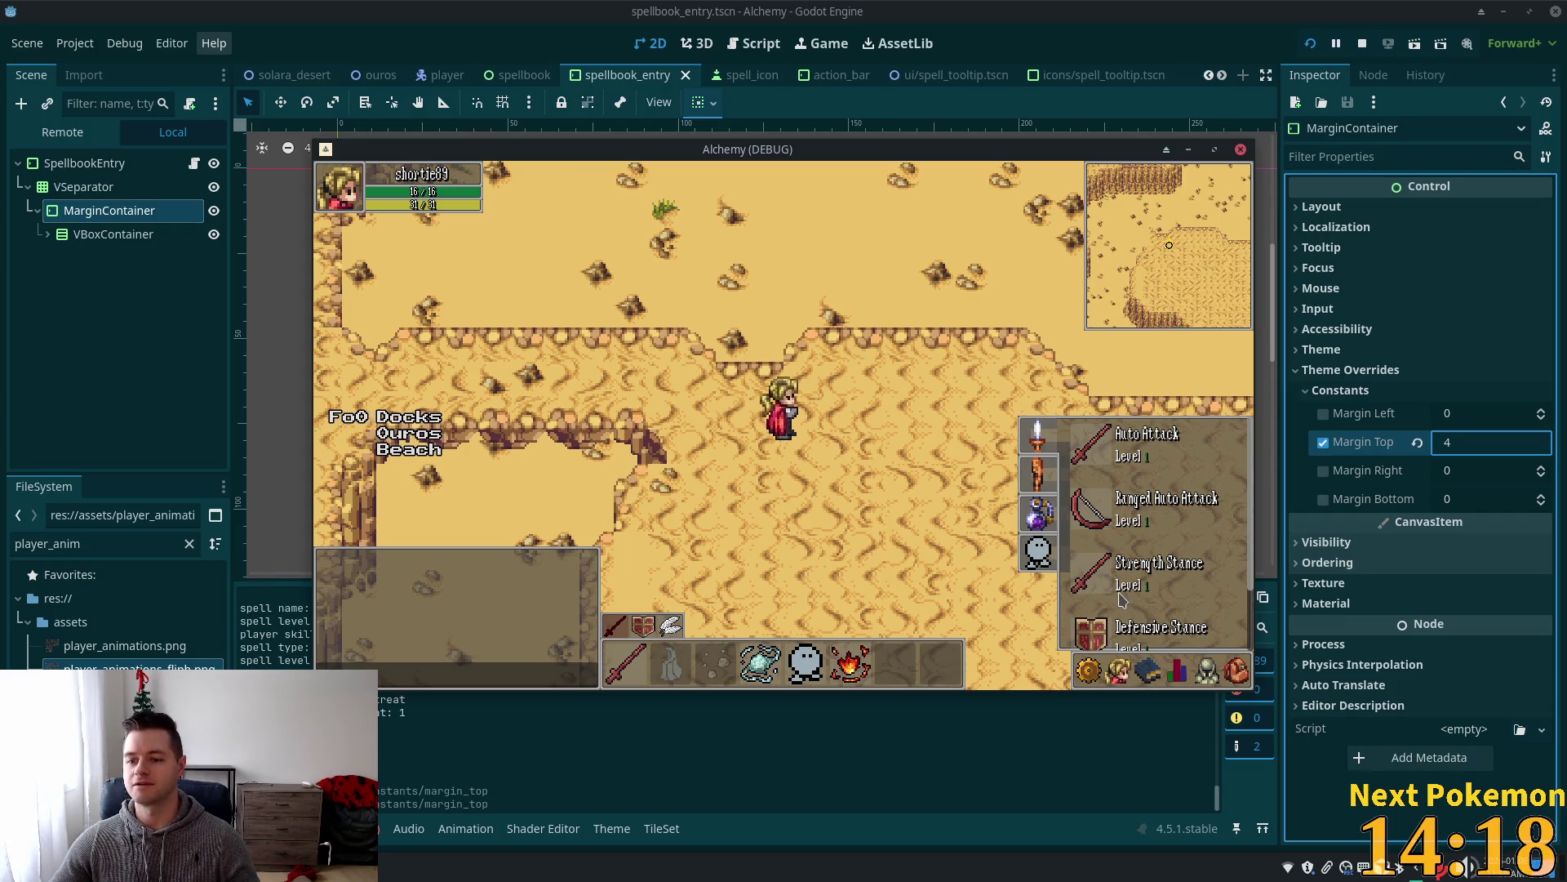
# Toggle the in-game spellbook several times and scroll its list to recheck the entry spacing.
pyautogui.click(1177, 671)
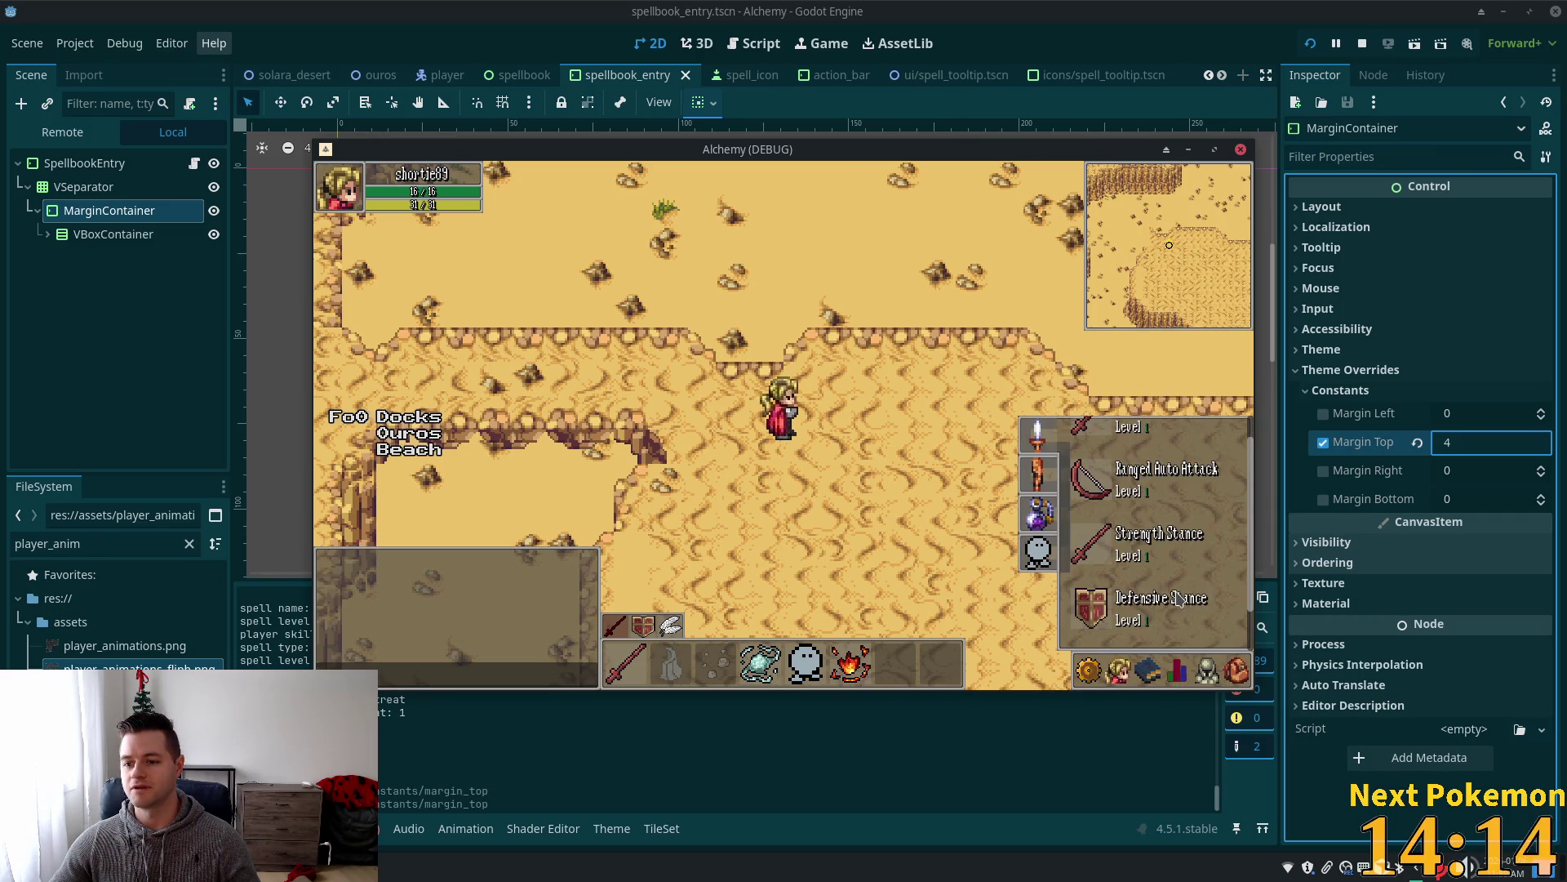
pyautogui.click(1142, 674)
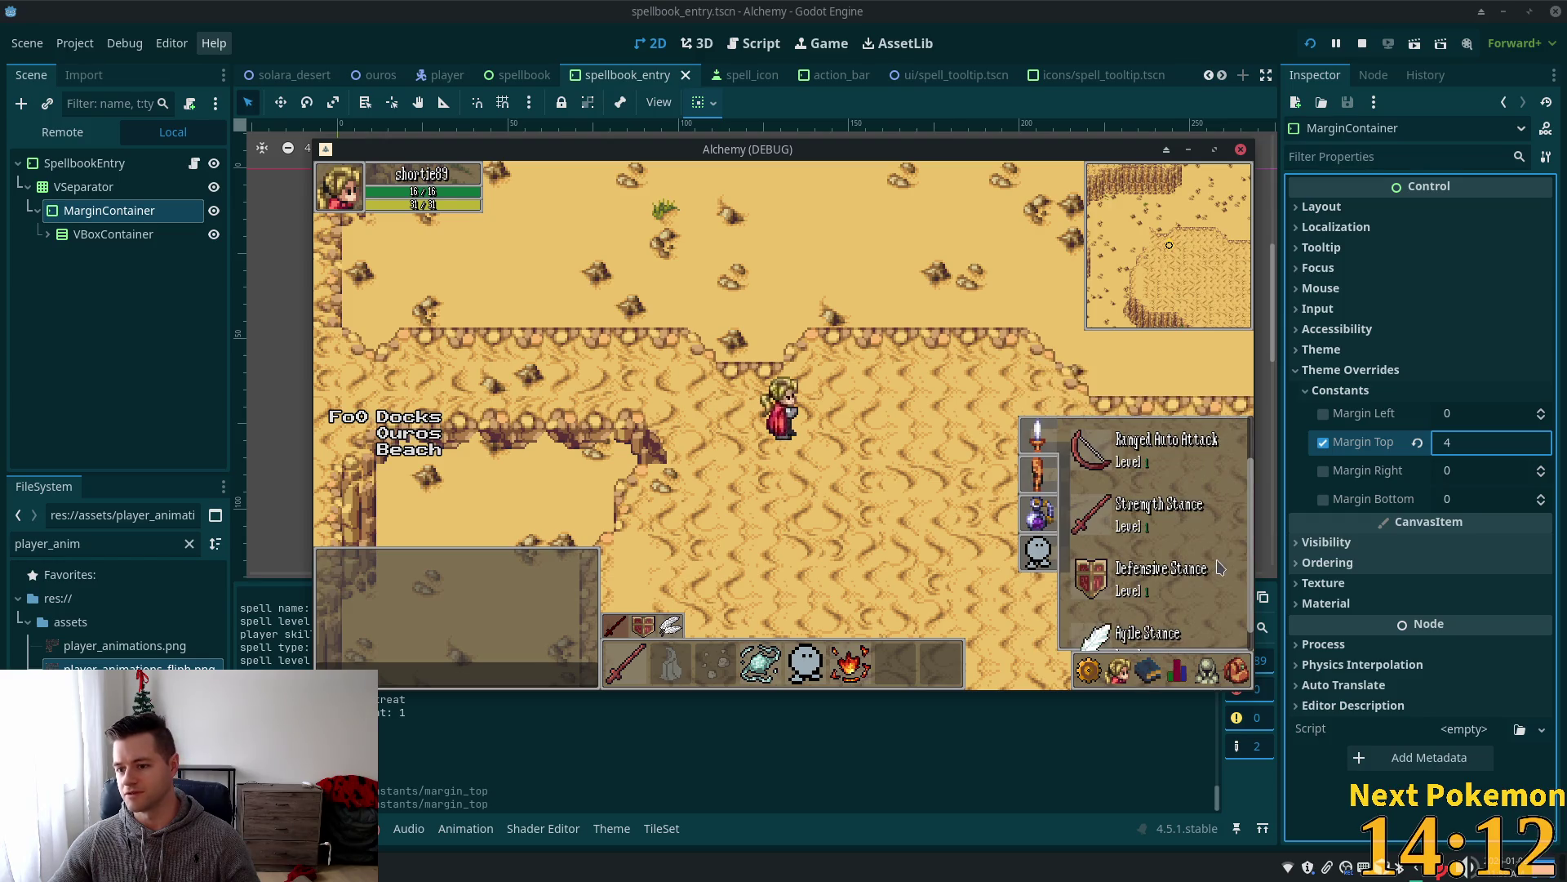
pyautogui.click(1167, 671)
pyautogui.click(1156, 678)
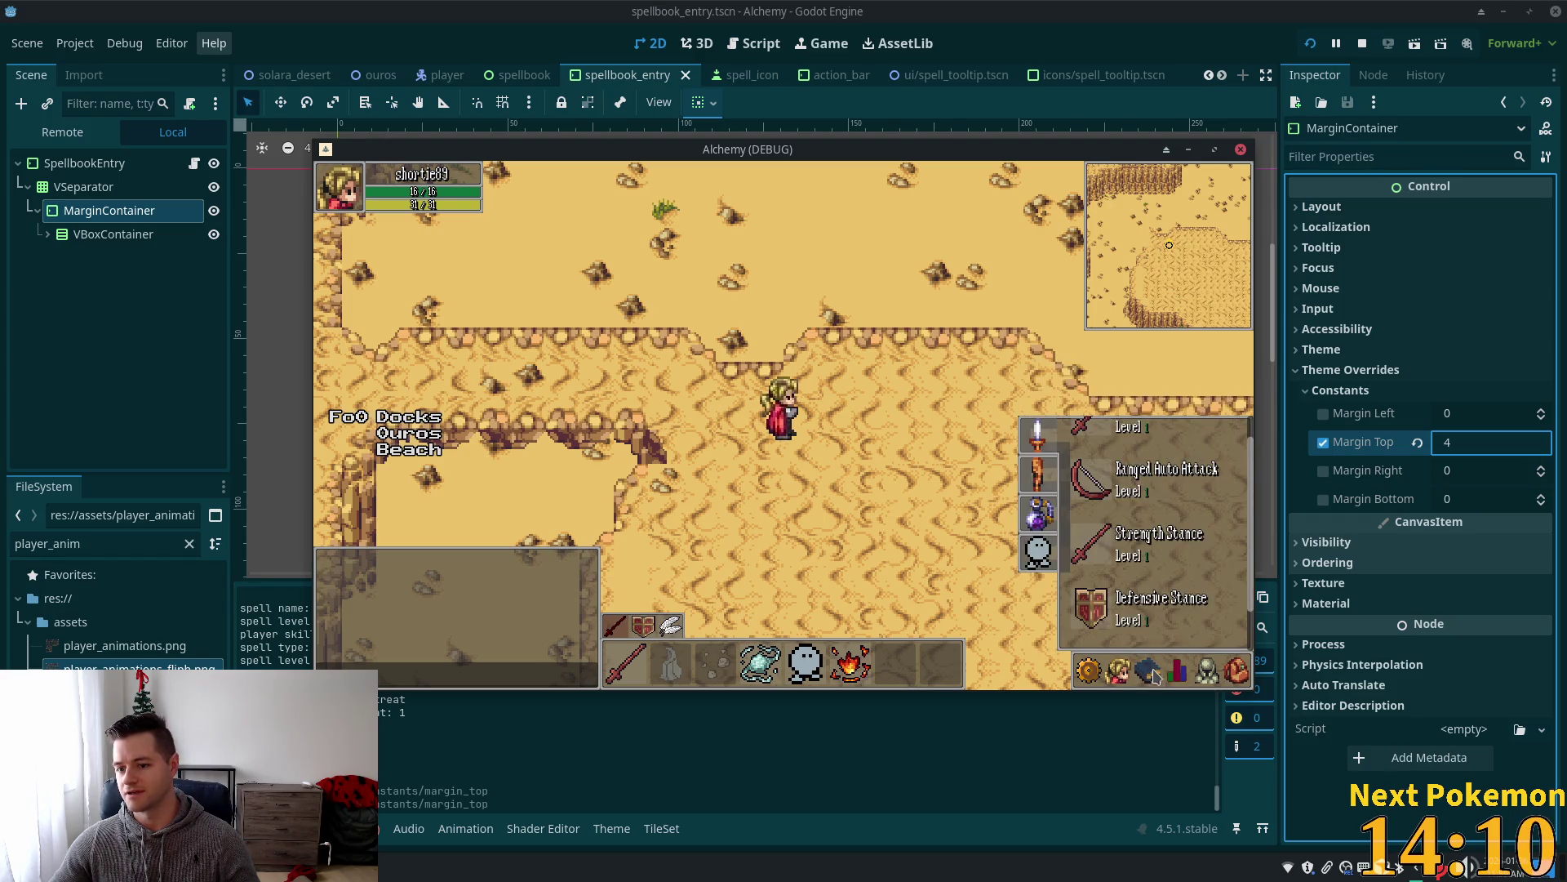
pyautogui.click(1156, 677)
pyautogui.click(1155, 679)
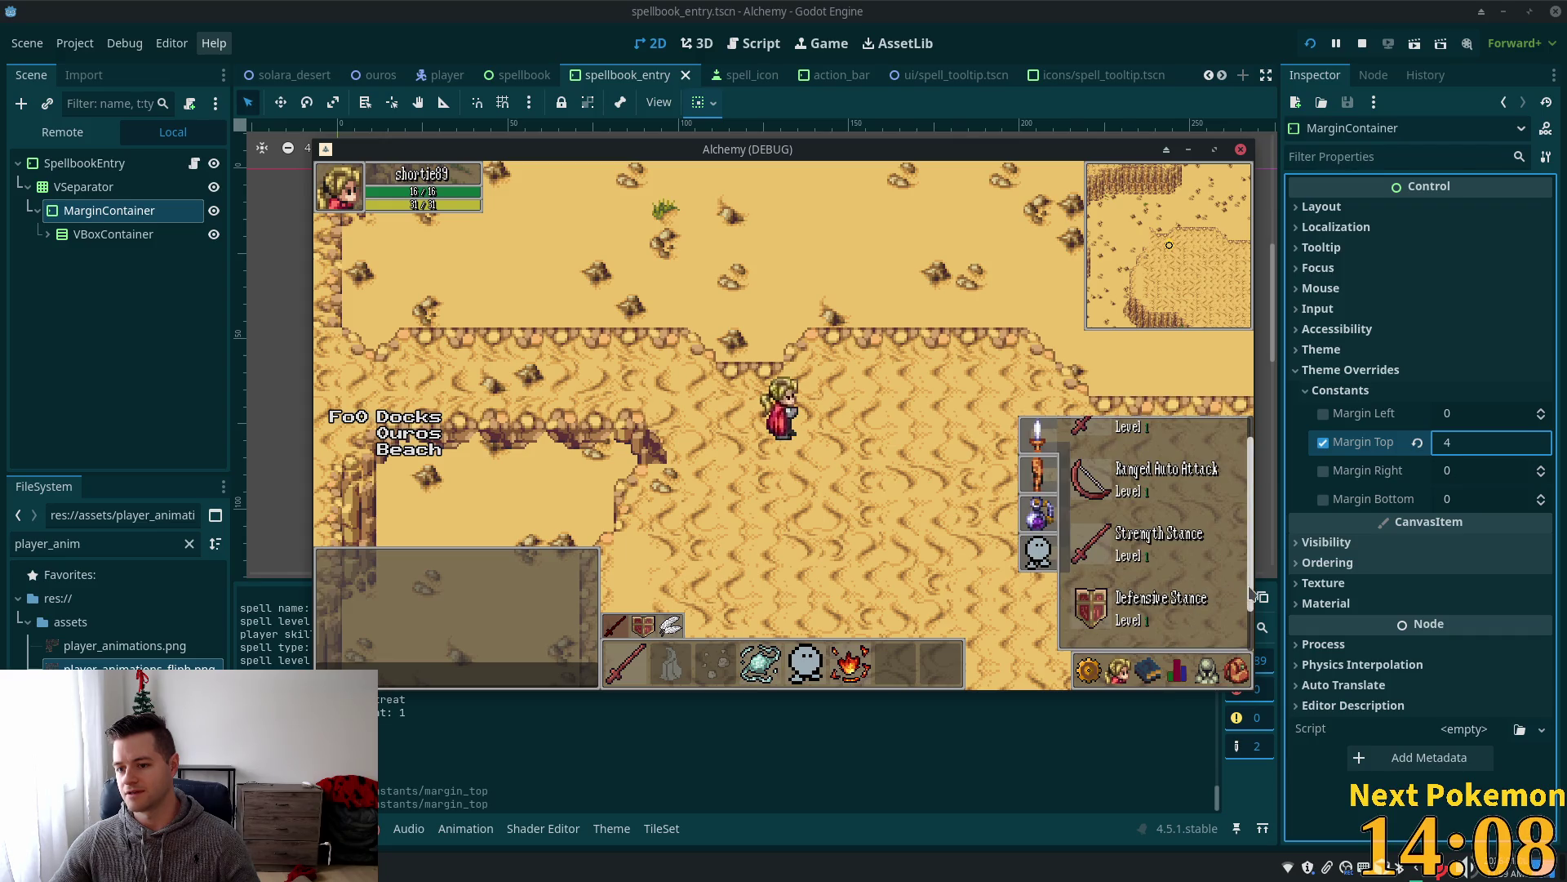
pyautogui.scroll(-2, 1250, 593)
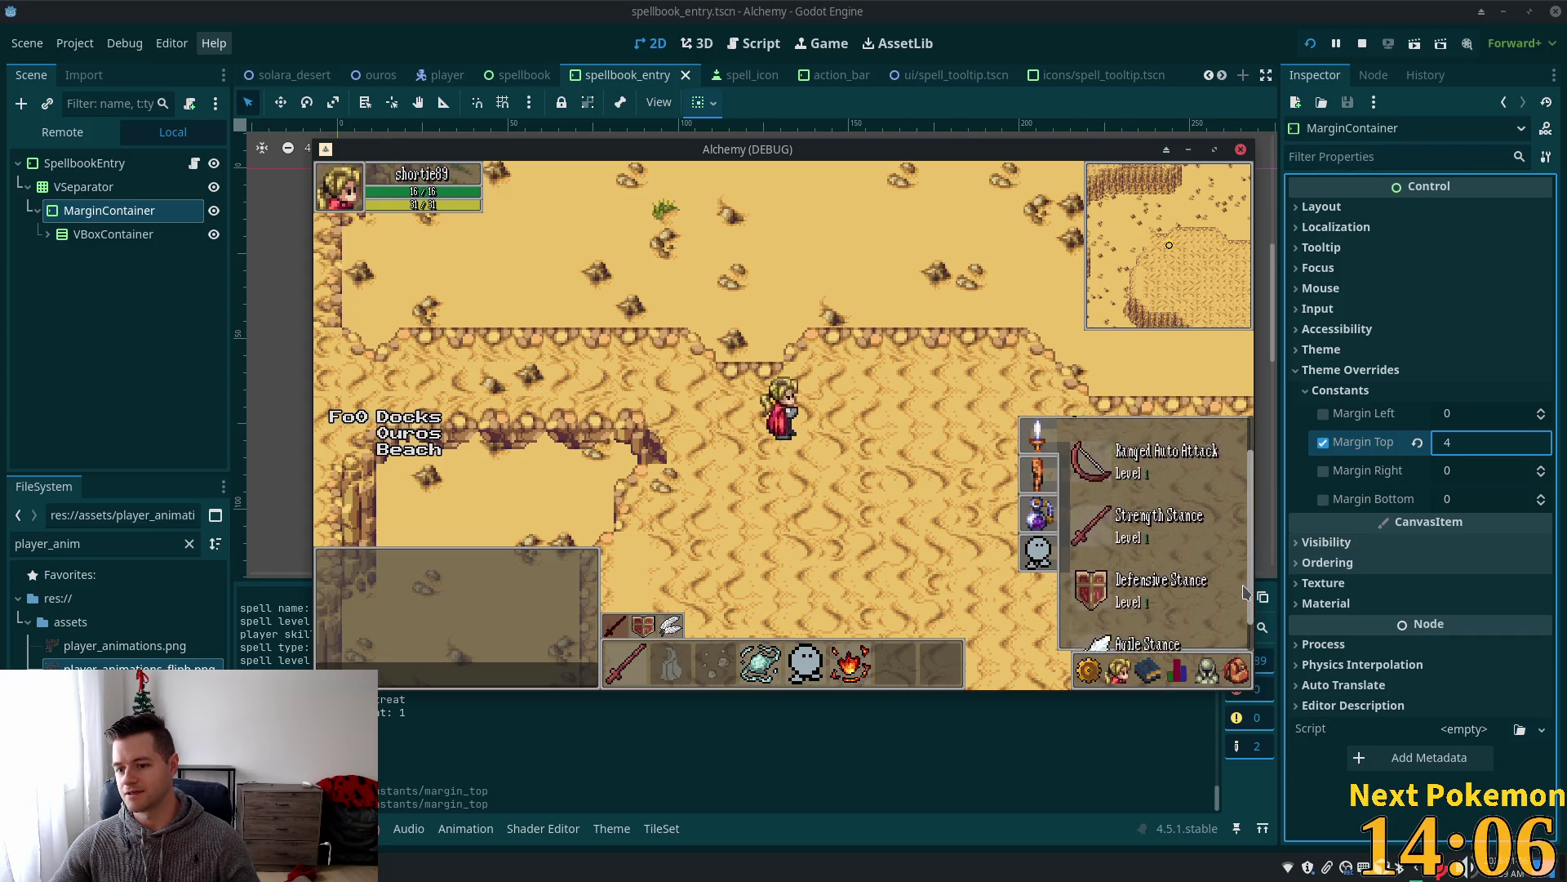
pyautogui.scroll(-2, 1246, 592)
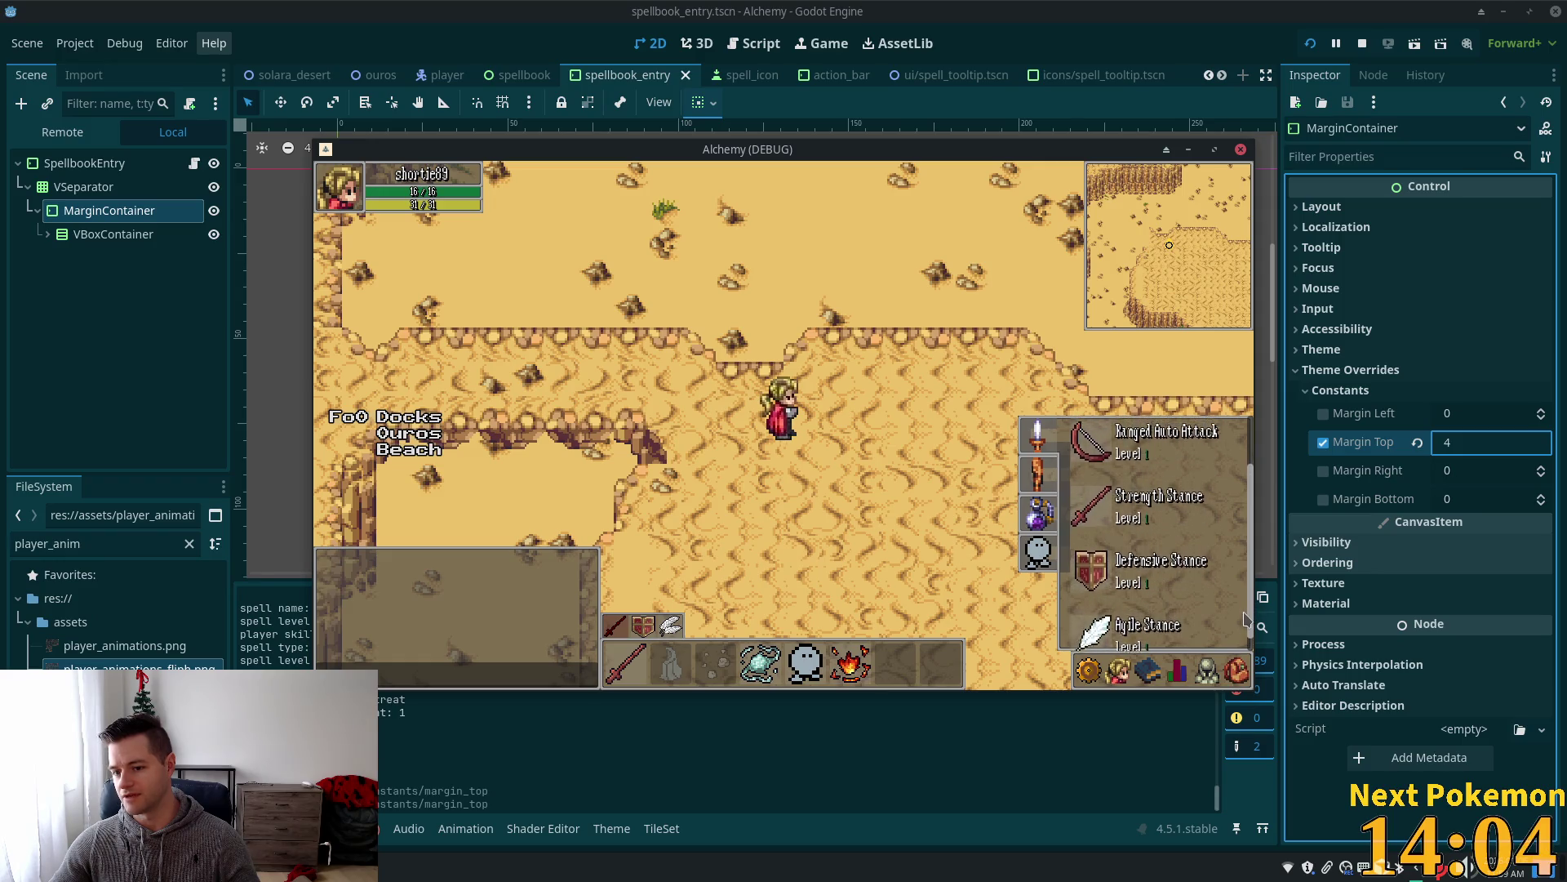
pyautogui.scroll(2, 1242, 616)
pyautogui.scroll(2, 1239, 588)
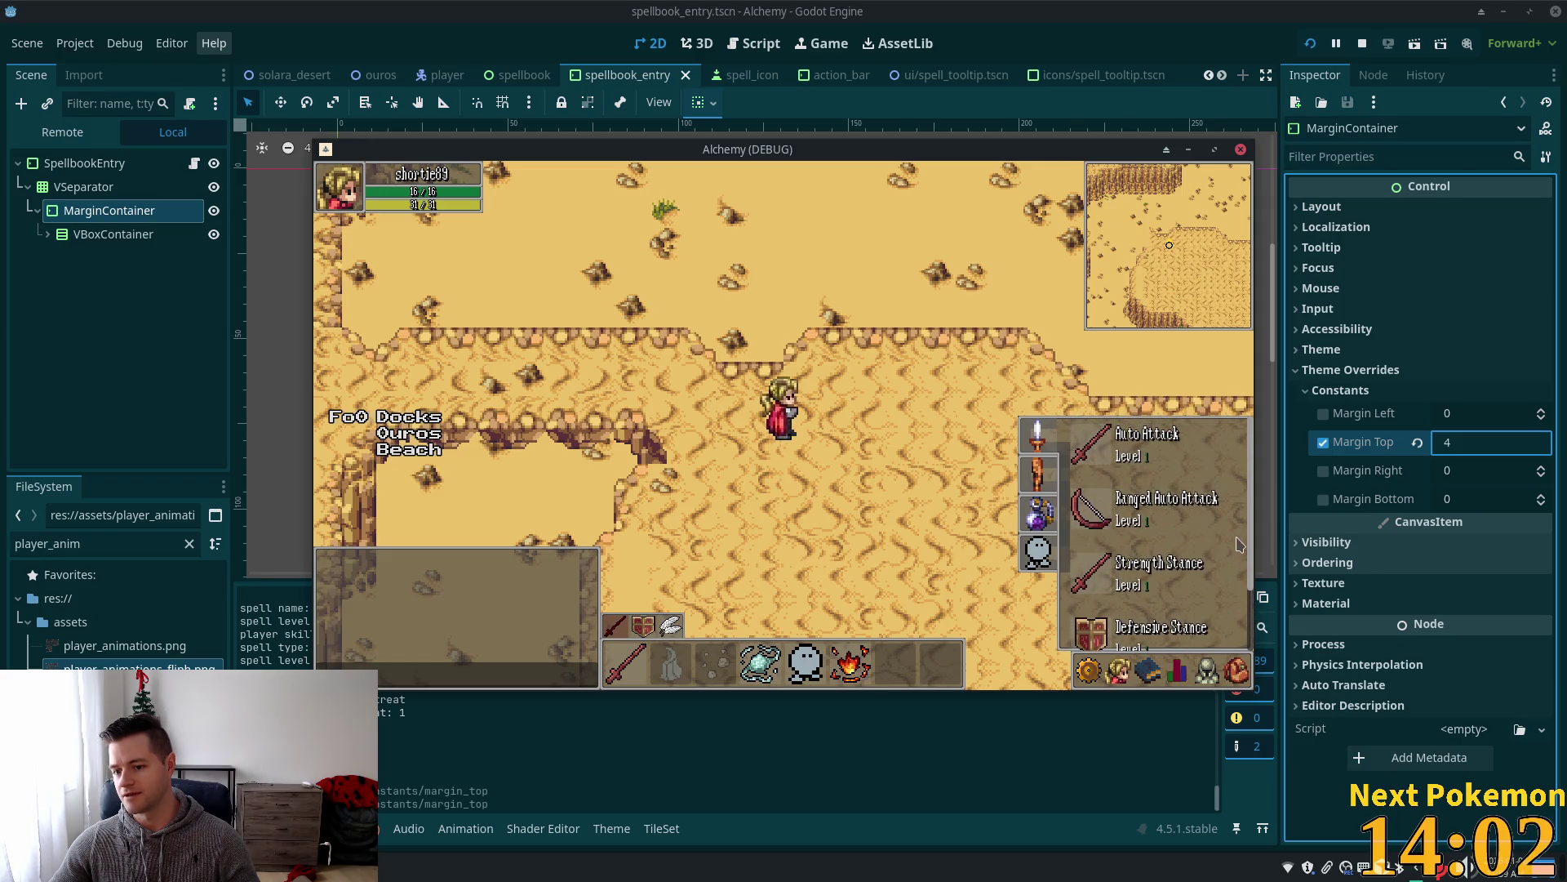
pyautogui.scroll(-2, 1239, 543)
# Bring the spellbook back, view the magic spells page, then close it with Escape.
pyautogui.click(1145, 665)
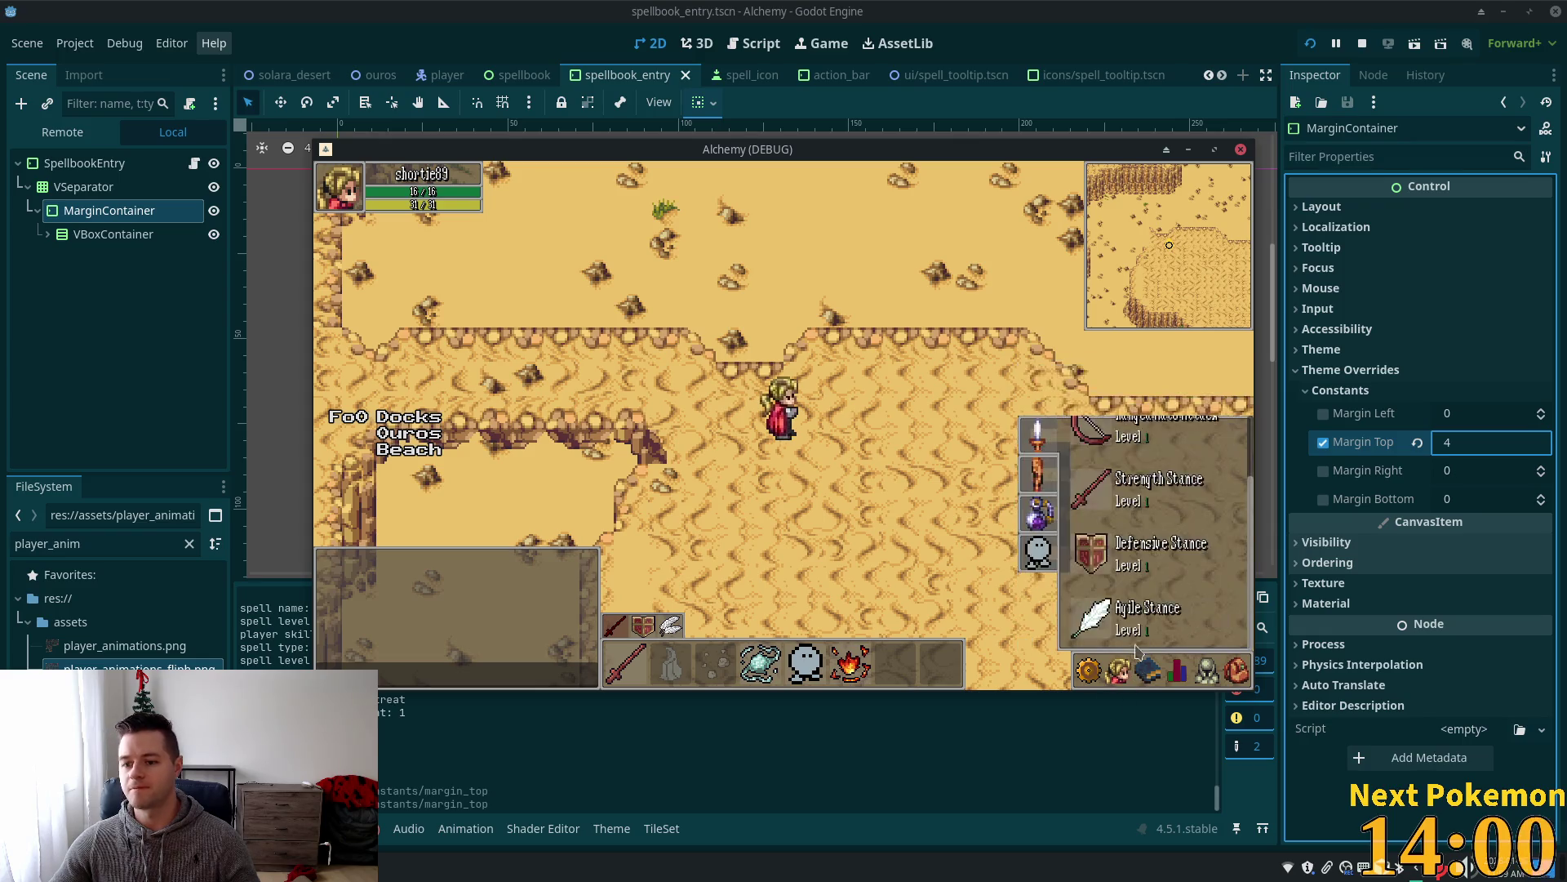
pyautogui.click(1043, 492)
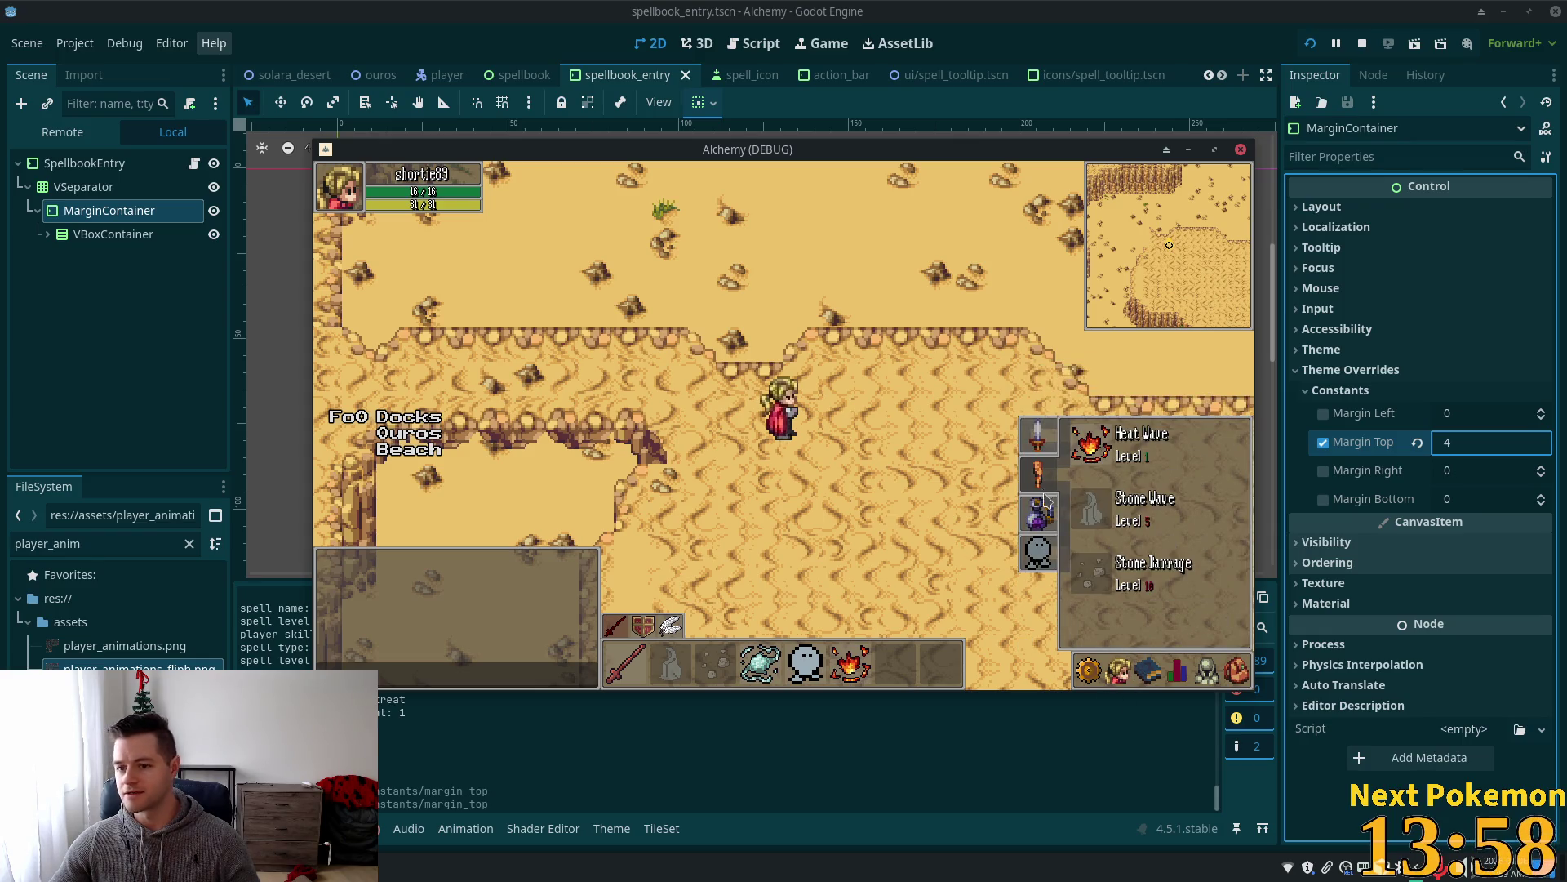
pyautogui.moveTo(1103, 516)
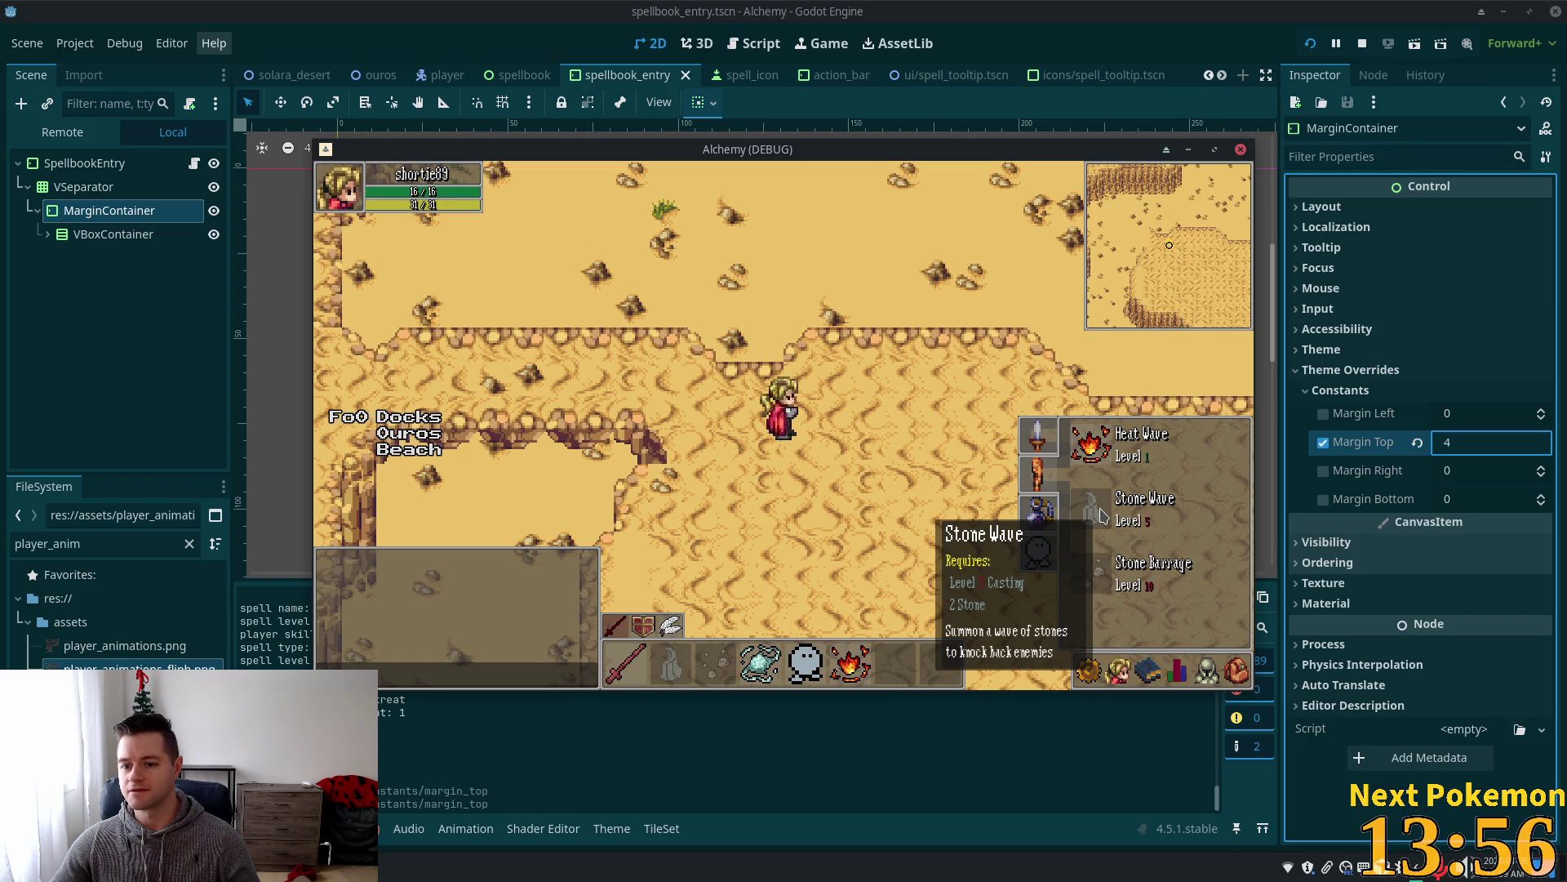
pyautogui.press('Escape')
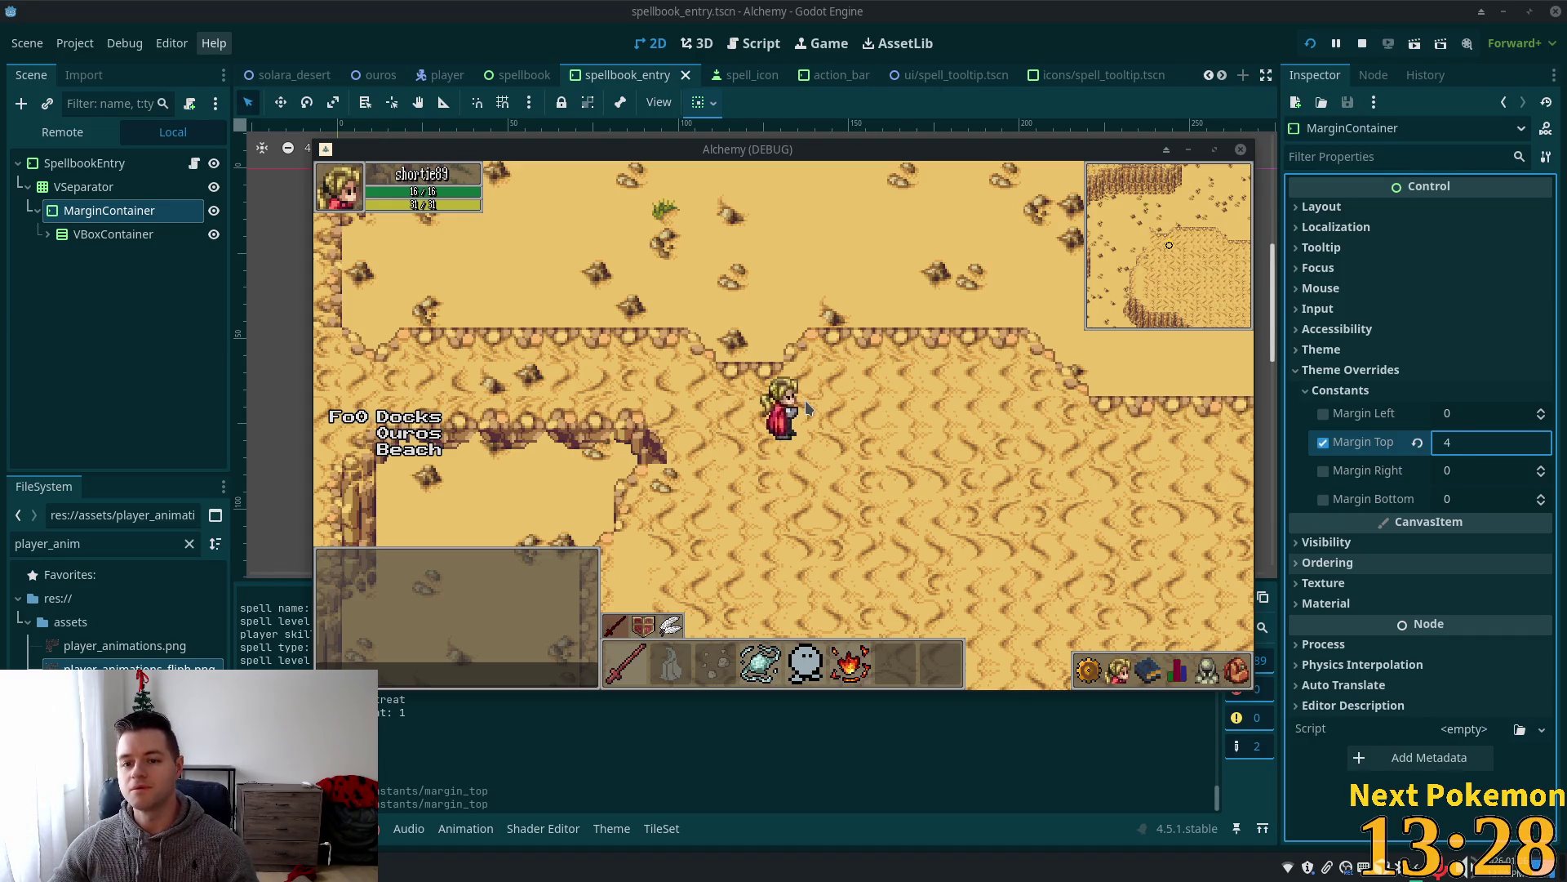
# Walk the character up-left across the desert and through the cliffs toward the grass.
pyautogui.press('Left')
pyautogui.press('Up')
pyautogui.press('Left')
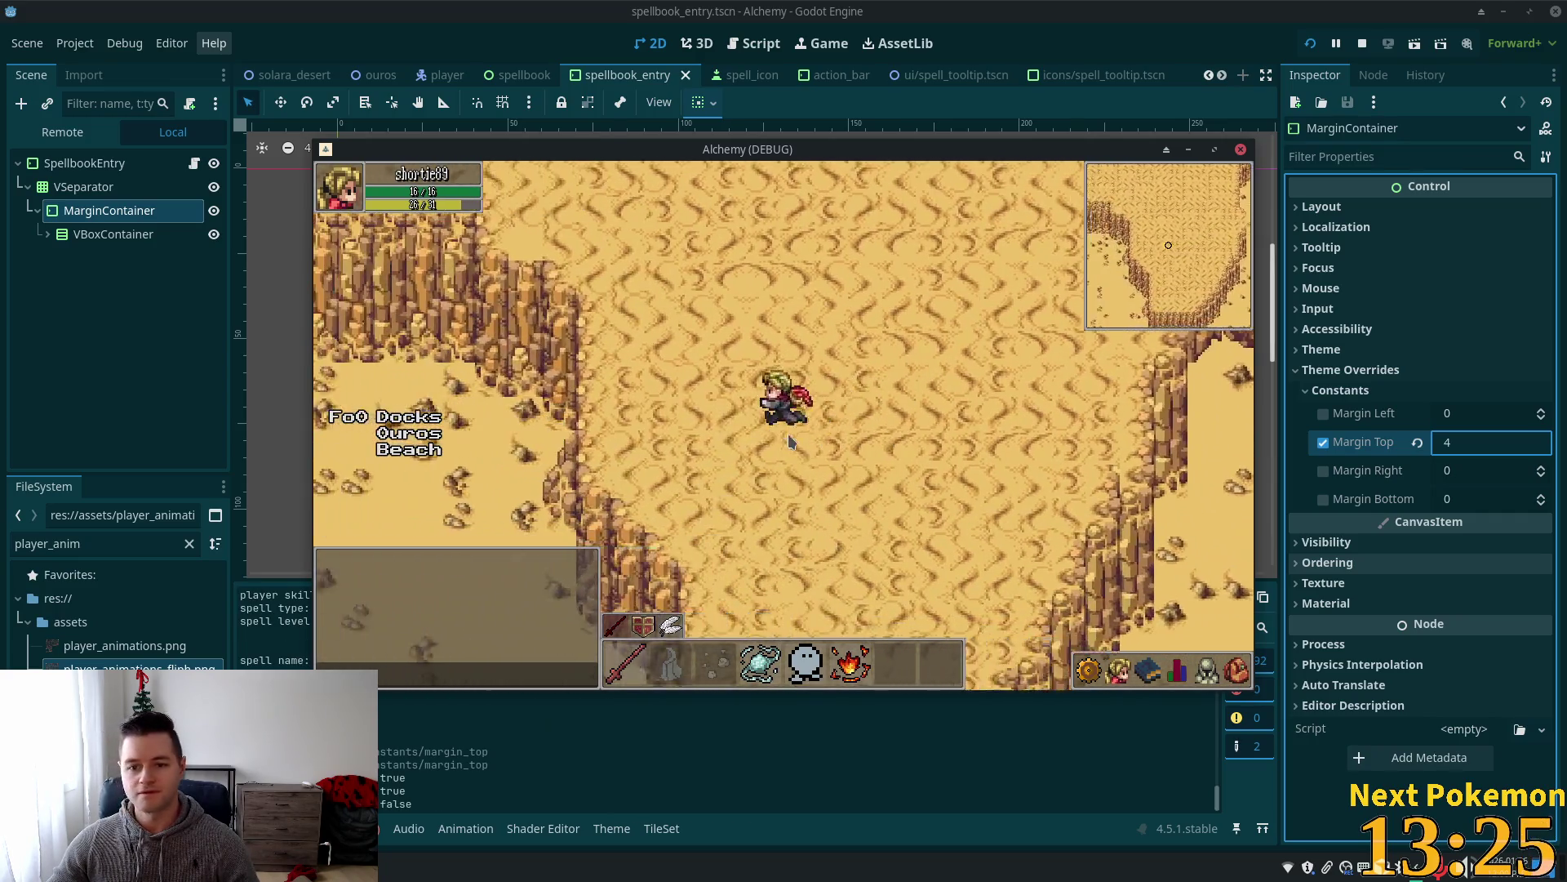
pyautogui.press('Up')
pyautogui.press('Left')
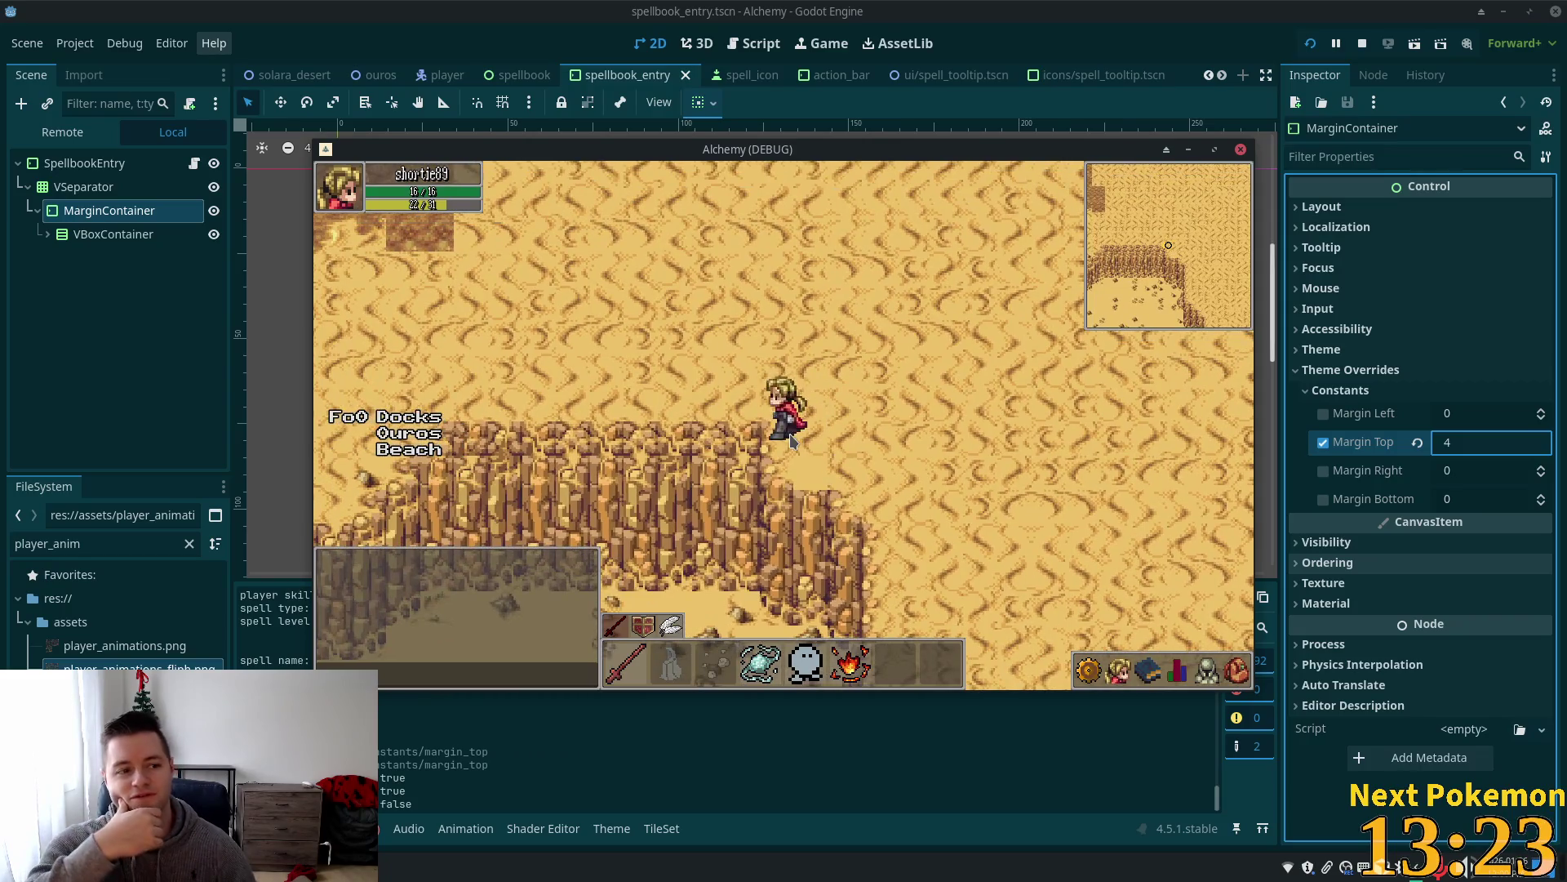
pyautogui.press('Up')
pyautogui.press('Left')
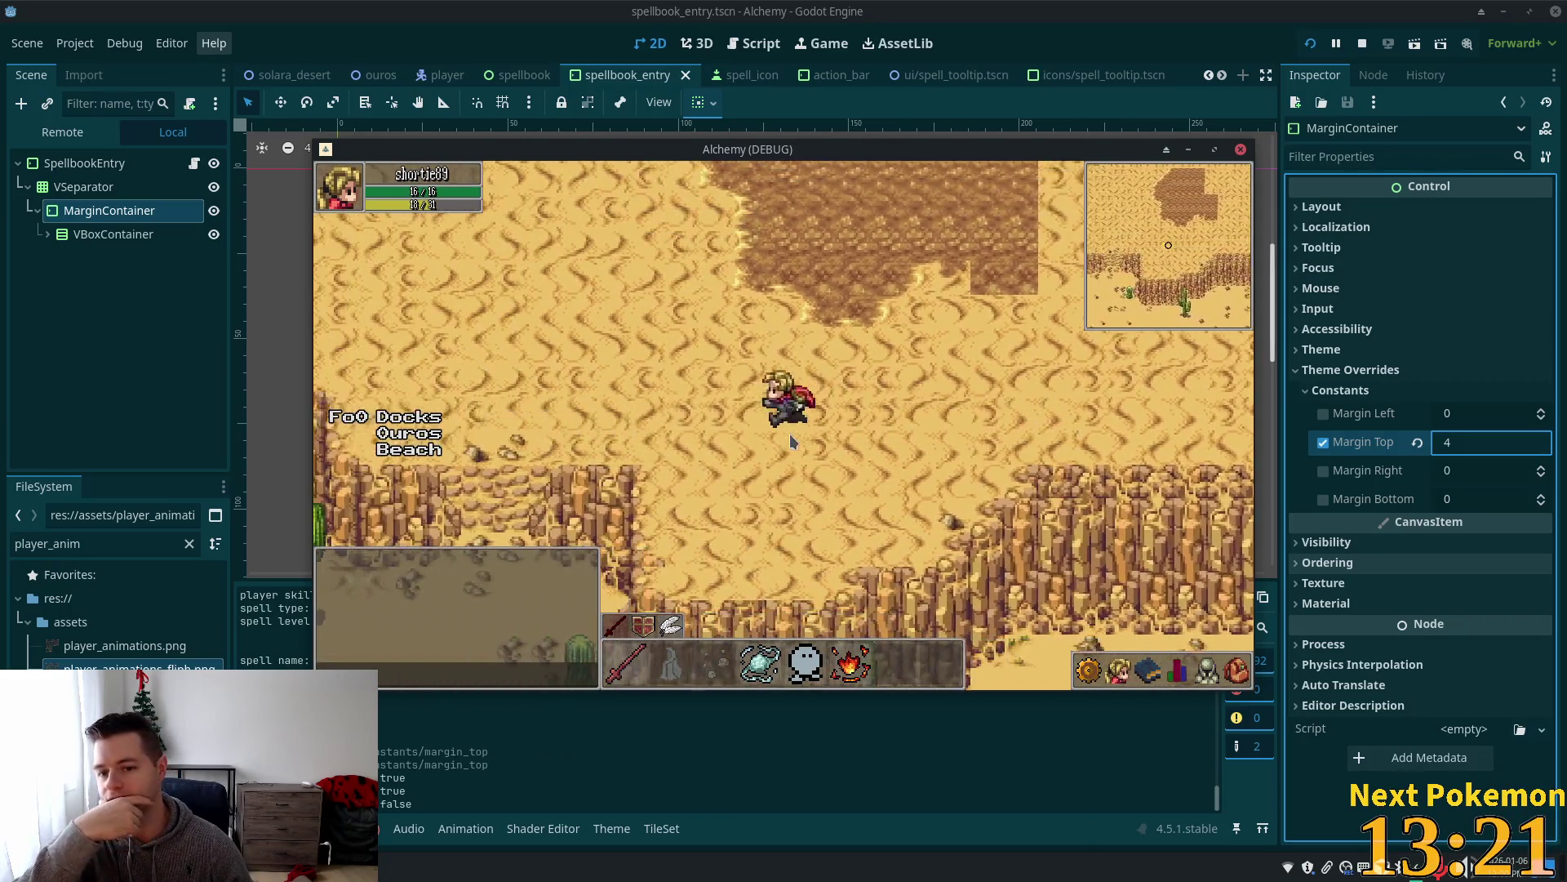
pyautogui.press('Down')
pyautogui.press('Left')
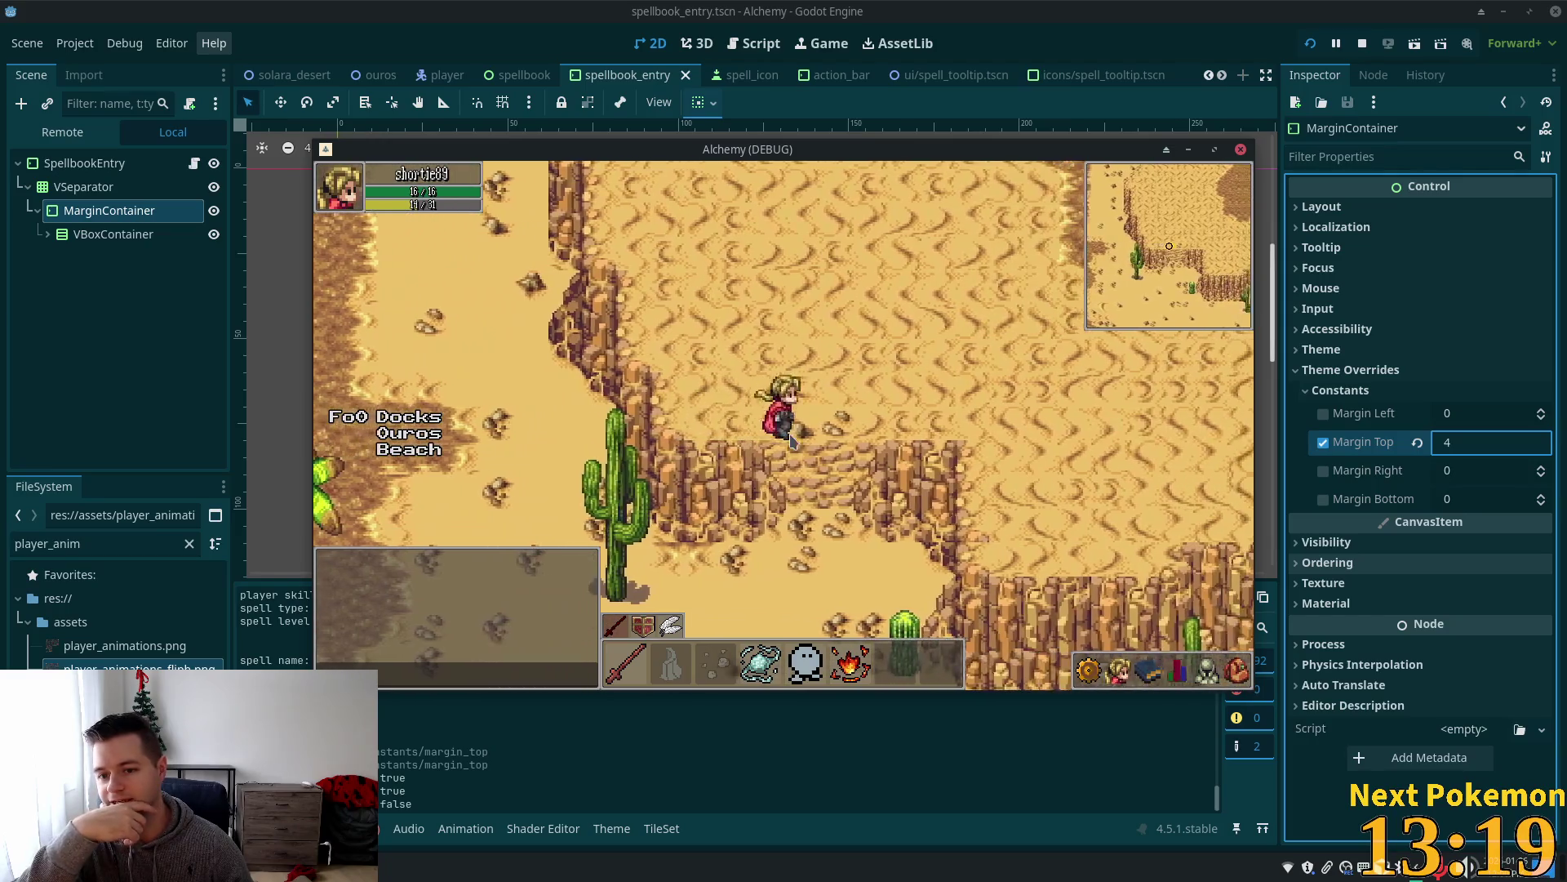
pyautogui.press('Down')
pyautogui.press('Right')
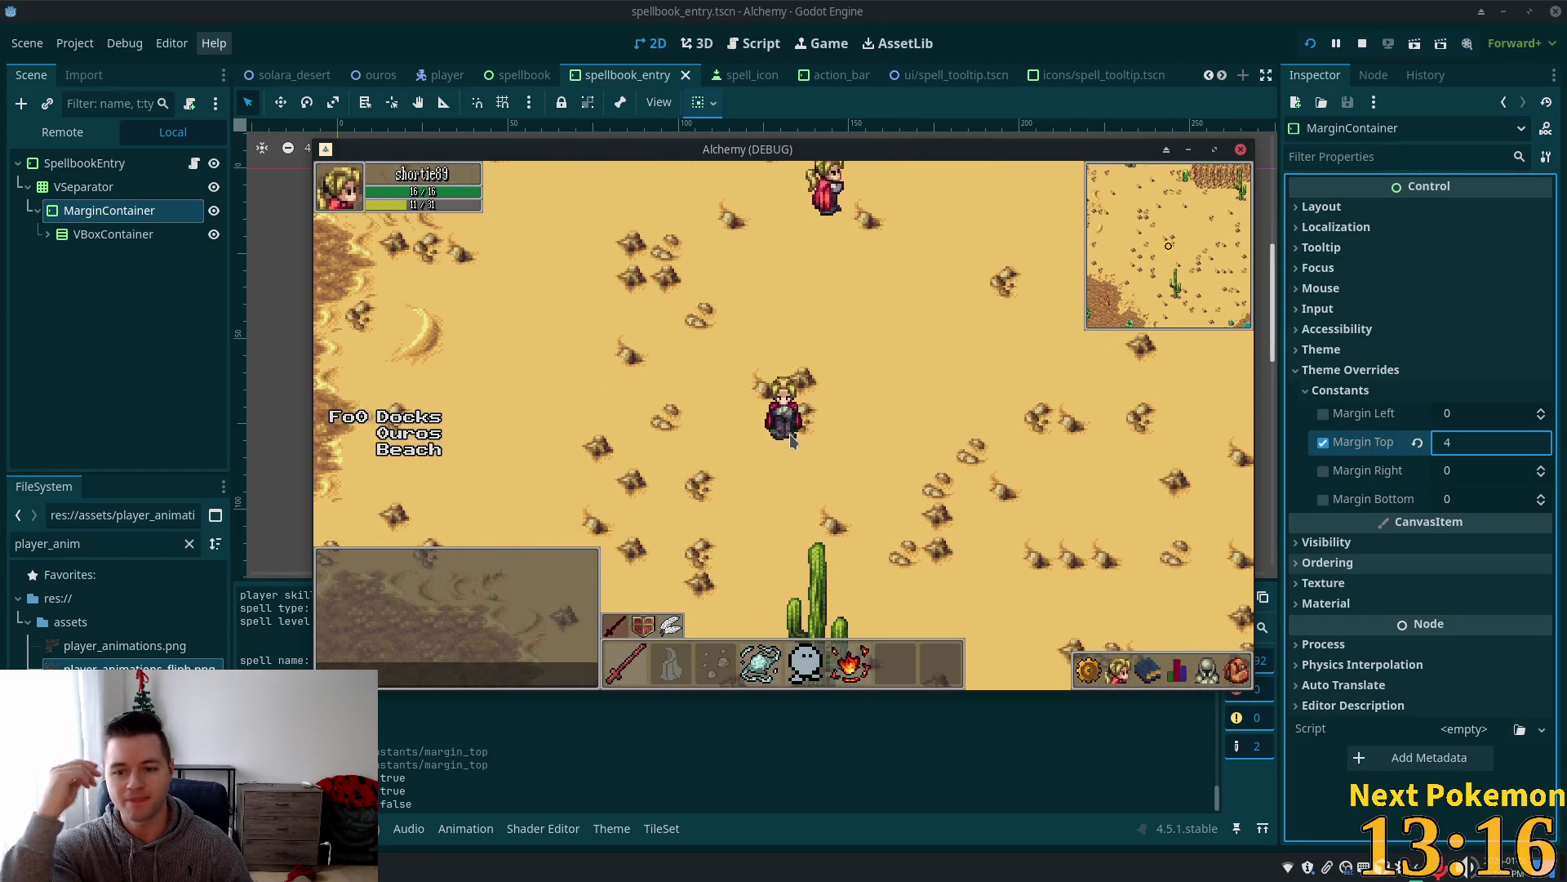
pyautogui.press('Left')
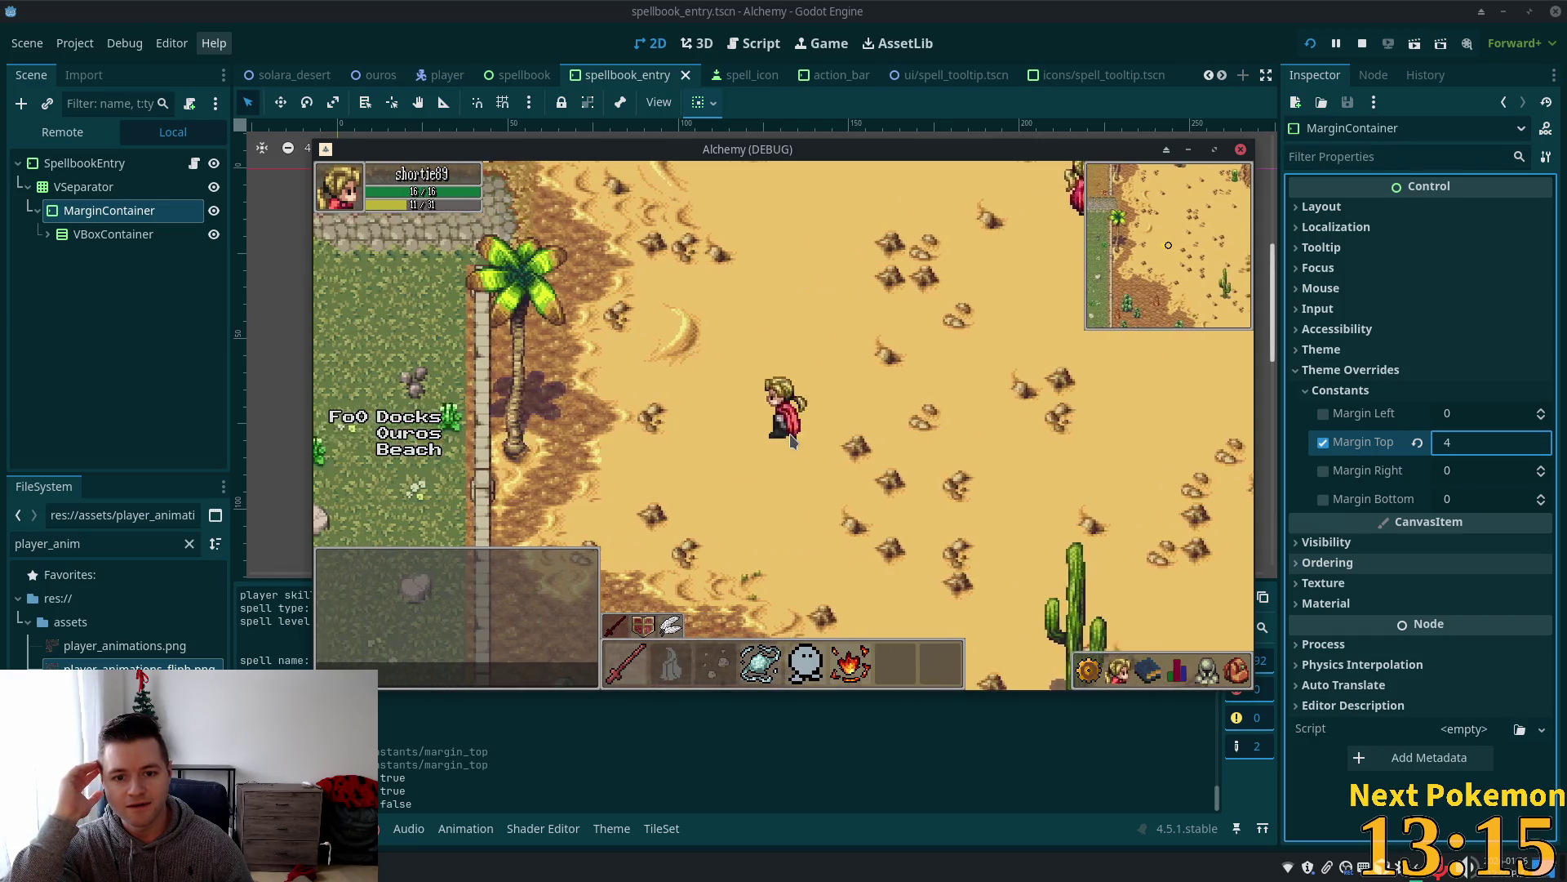
# Walk through the Fields of Ouros grass past the docks and fence onto the cobblestone road.
pyautogui.press('Up')
pyautogui.press('Left')
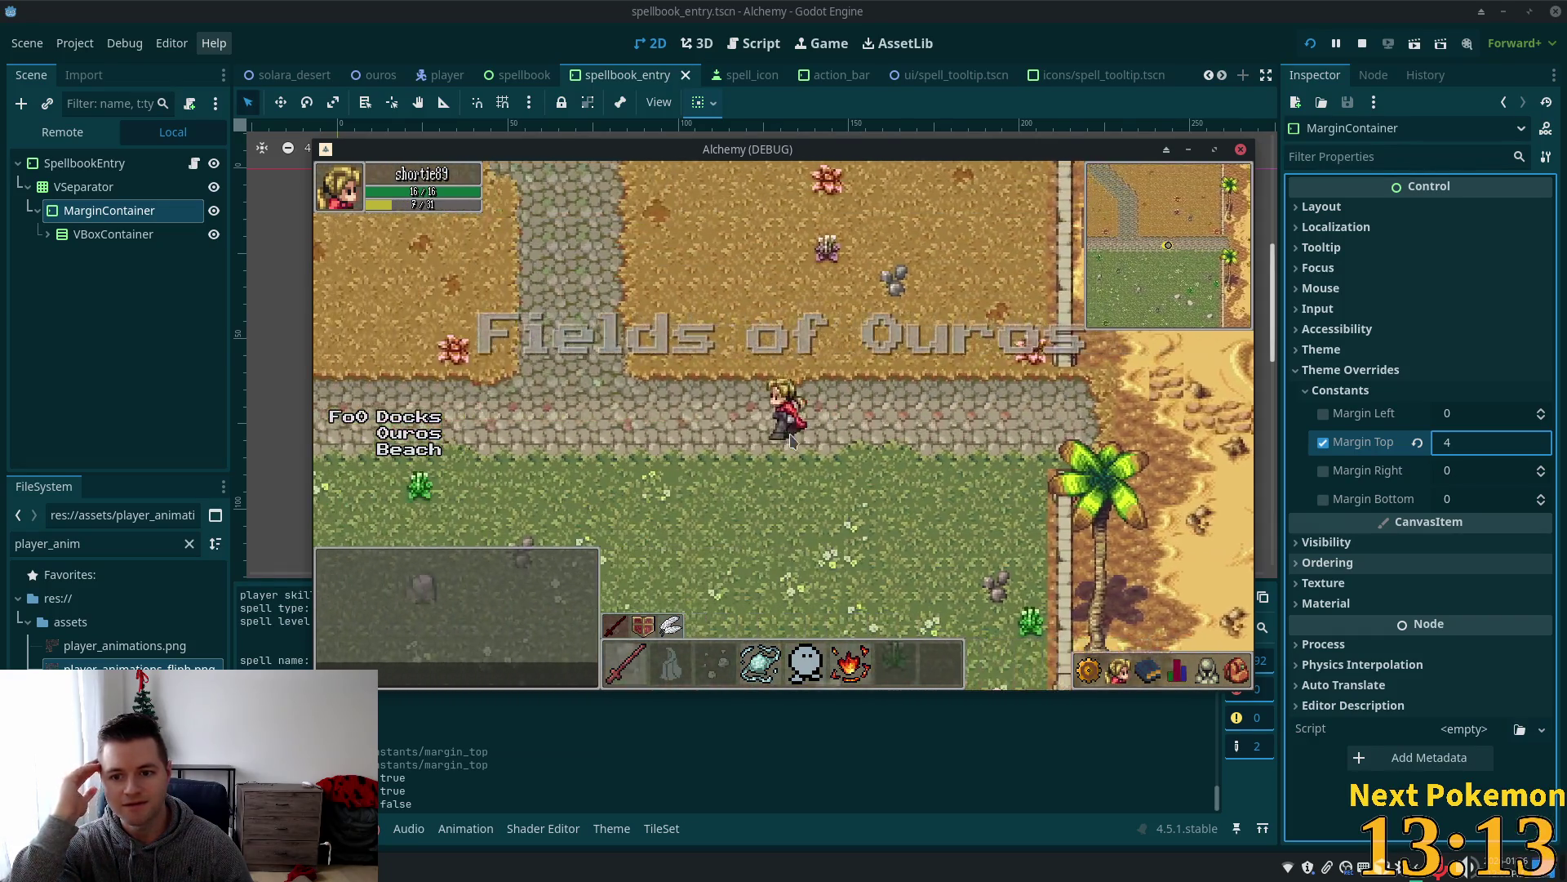
pyautogui.press('Left')
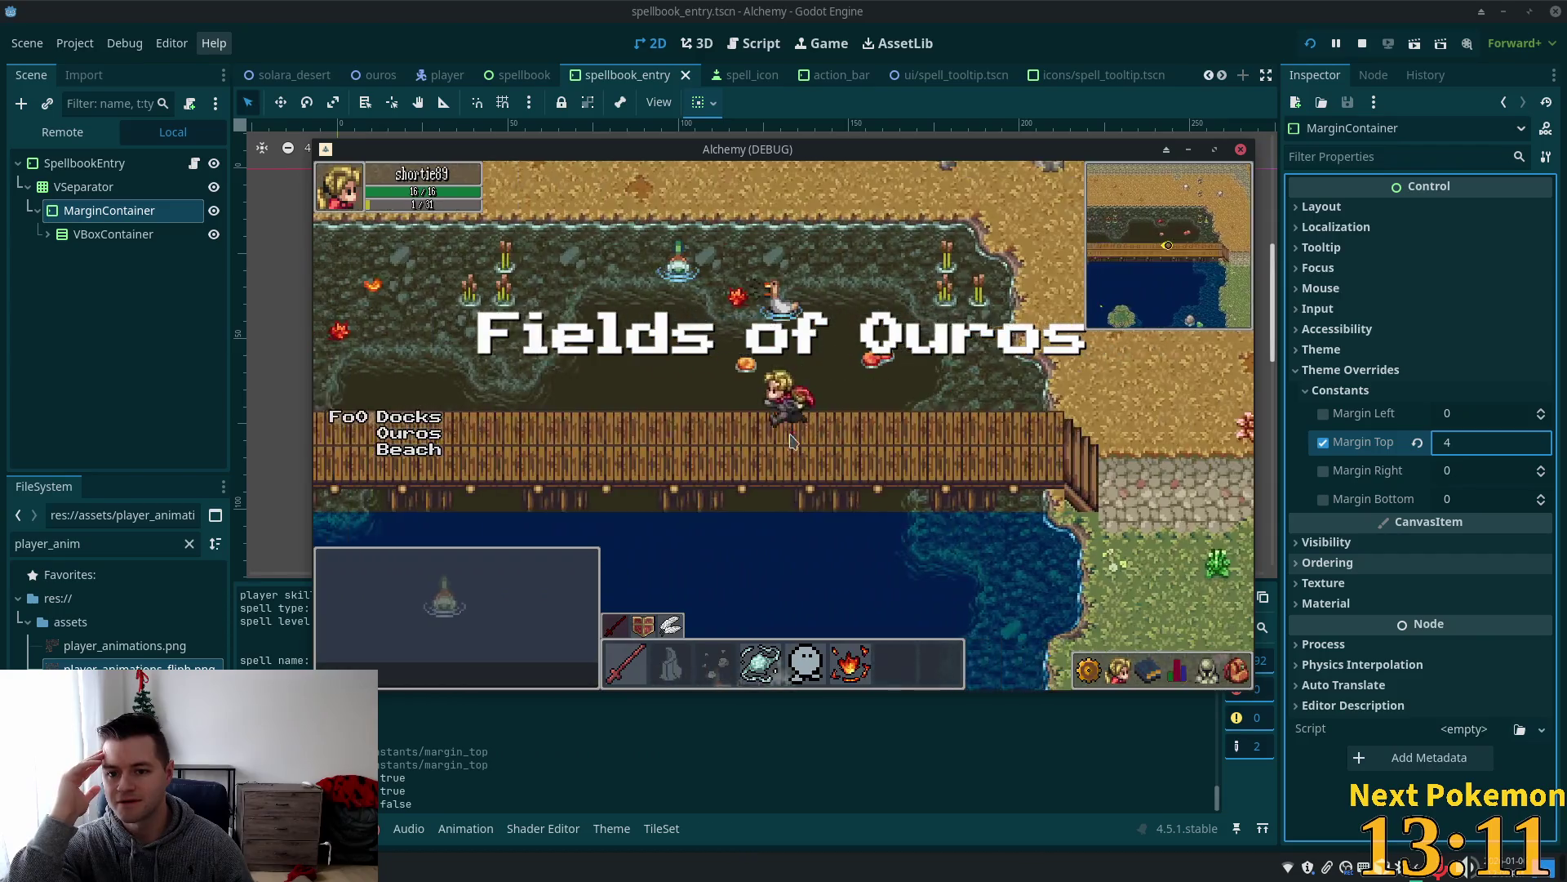
pyautogui.press('Down')
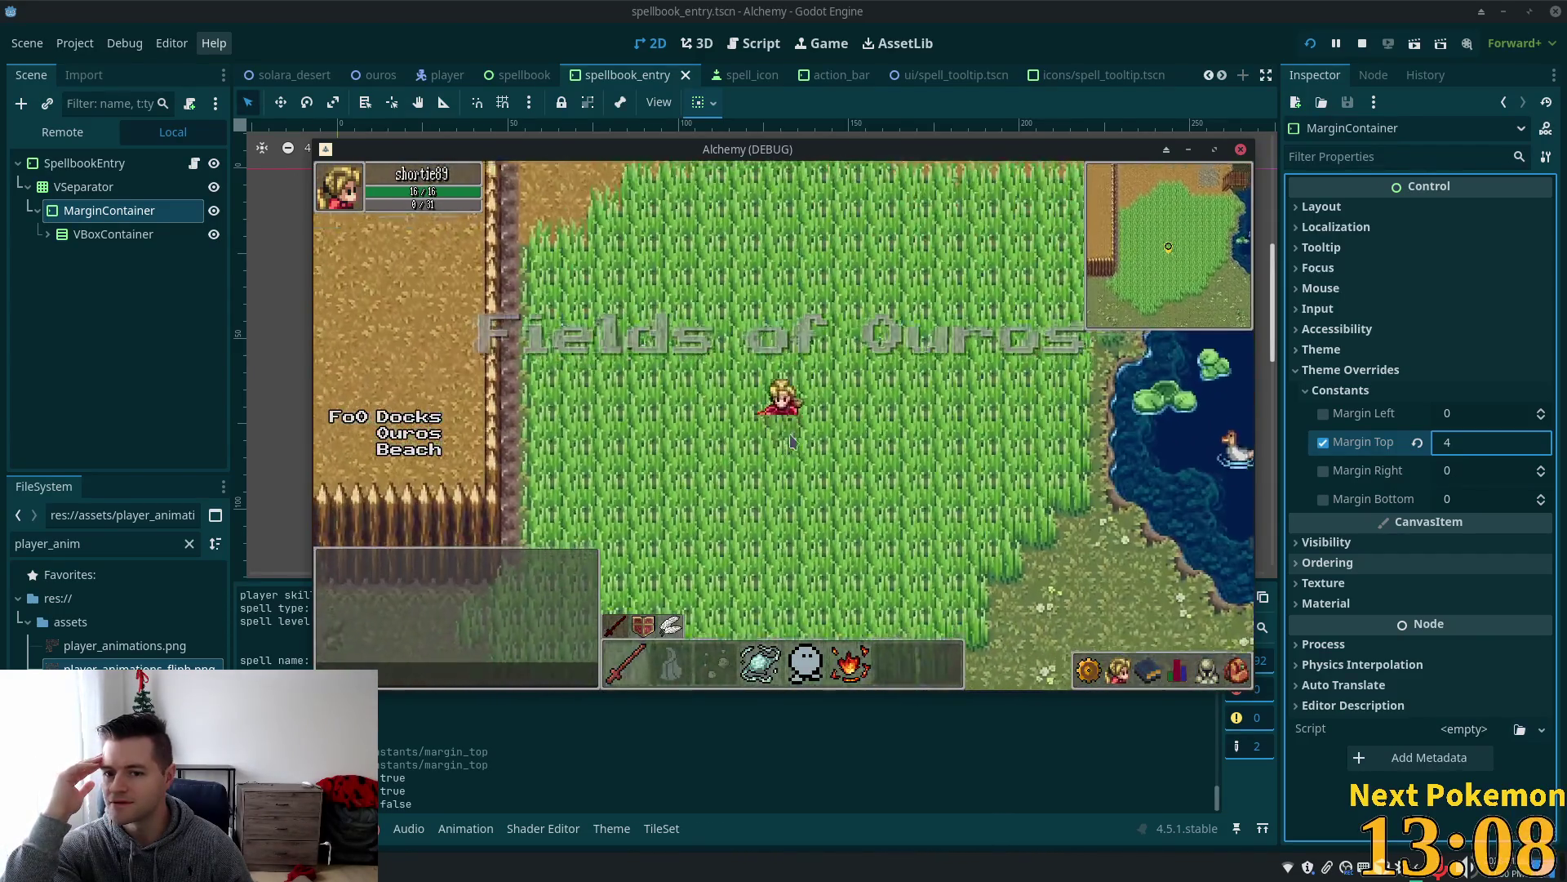
pyautogui.press('Left')
pyautogui.press('Up')
pyautogui.press('Up')
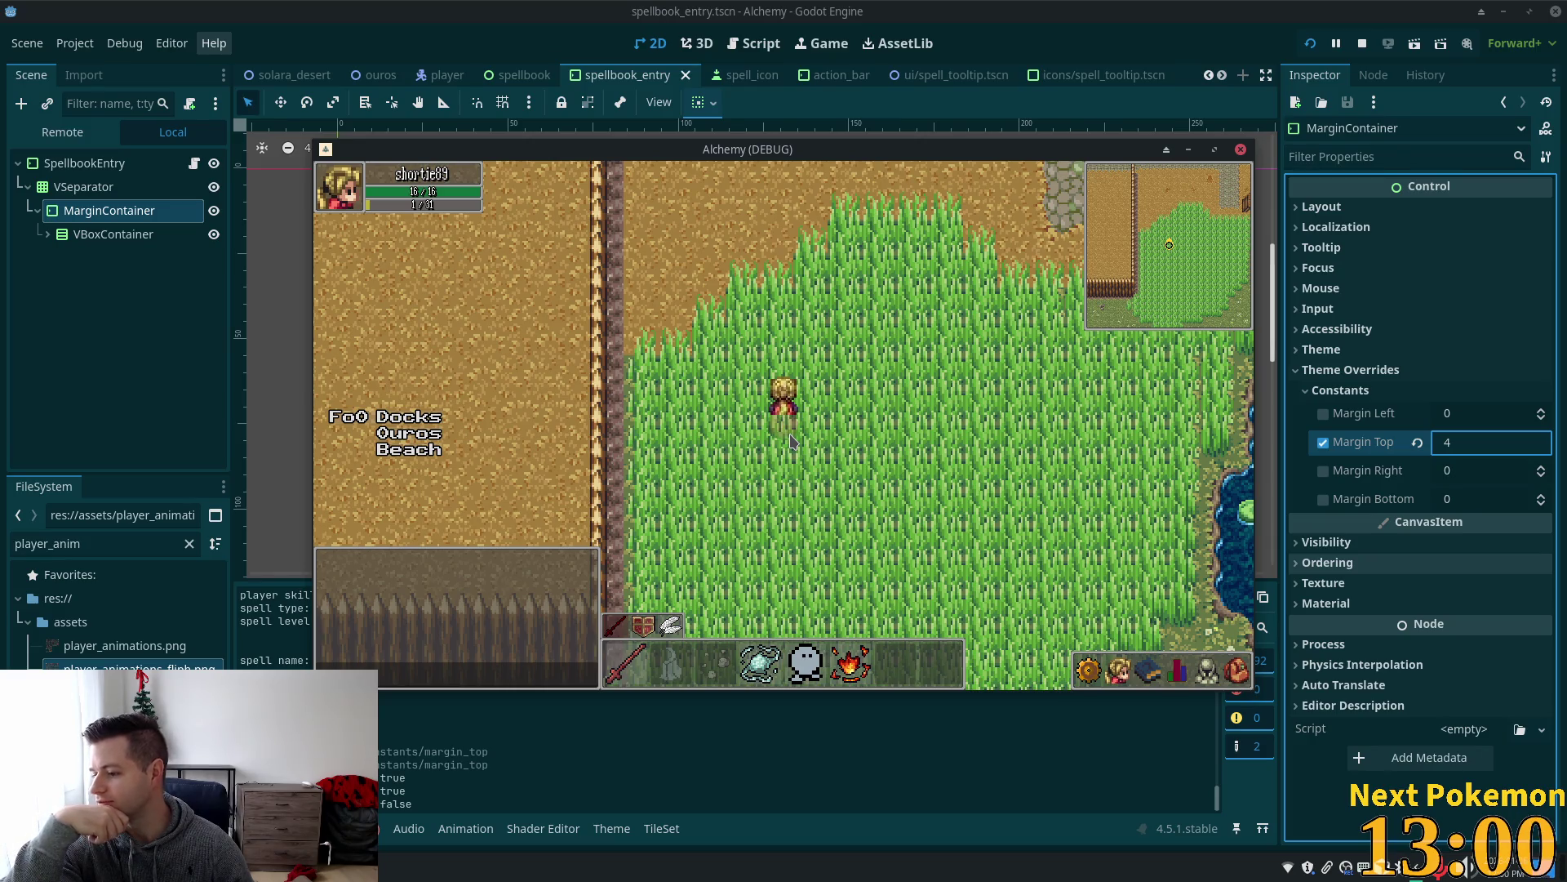
pyautogui.press('Up')
pyautogui.press('Right')
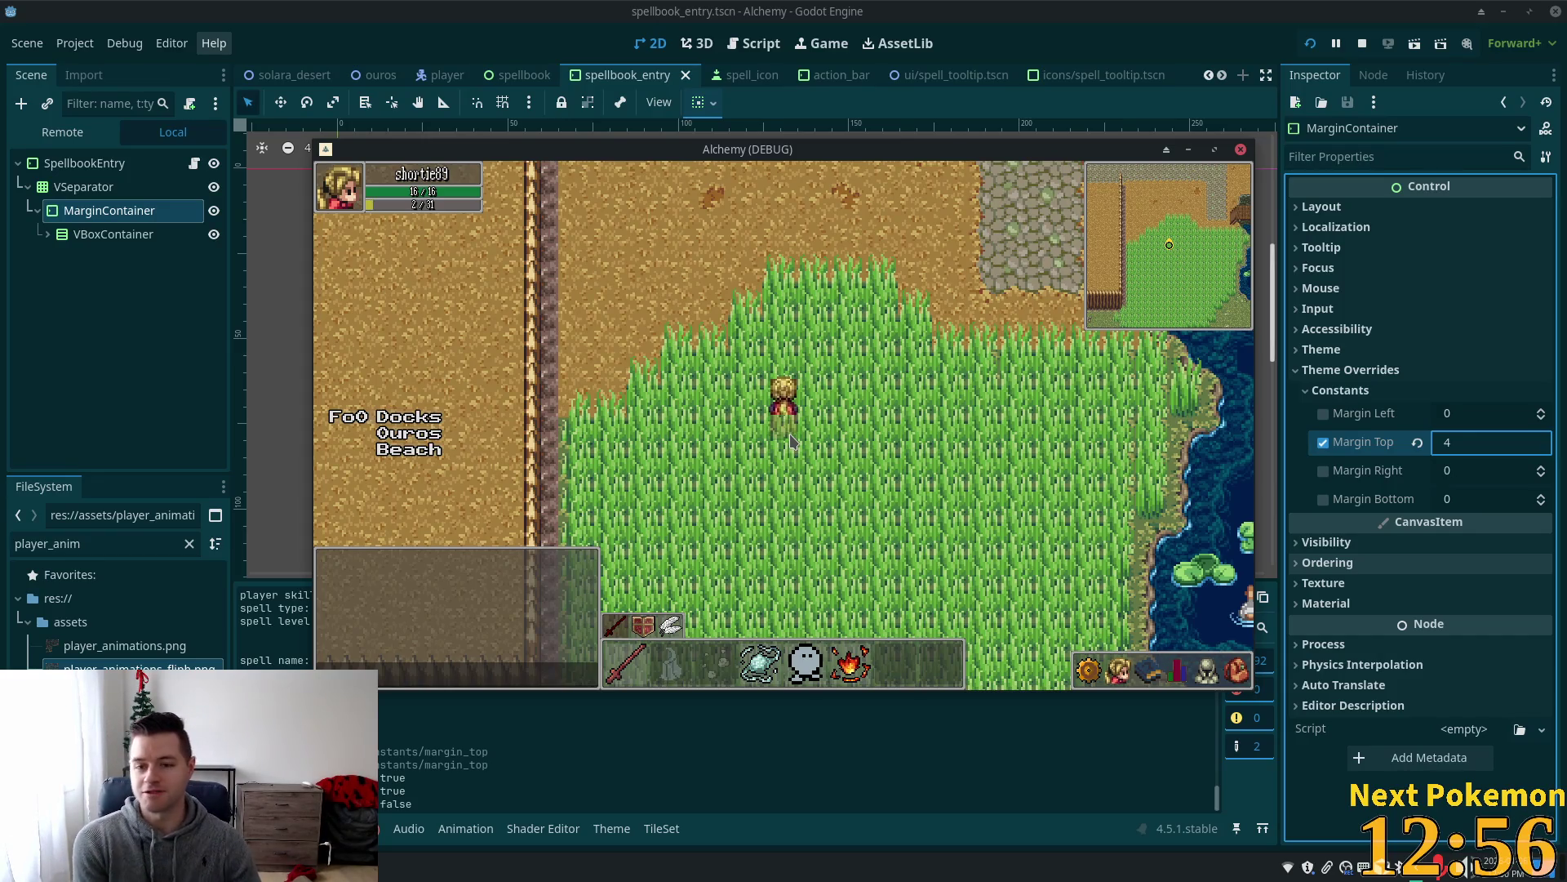
pyautogui.press('Down')
pyautogui.press('Left')
pyautogui.press('Right')
pyautogui.press('Down')
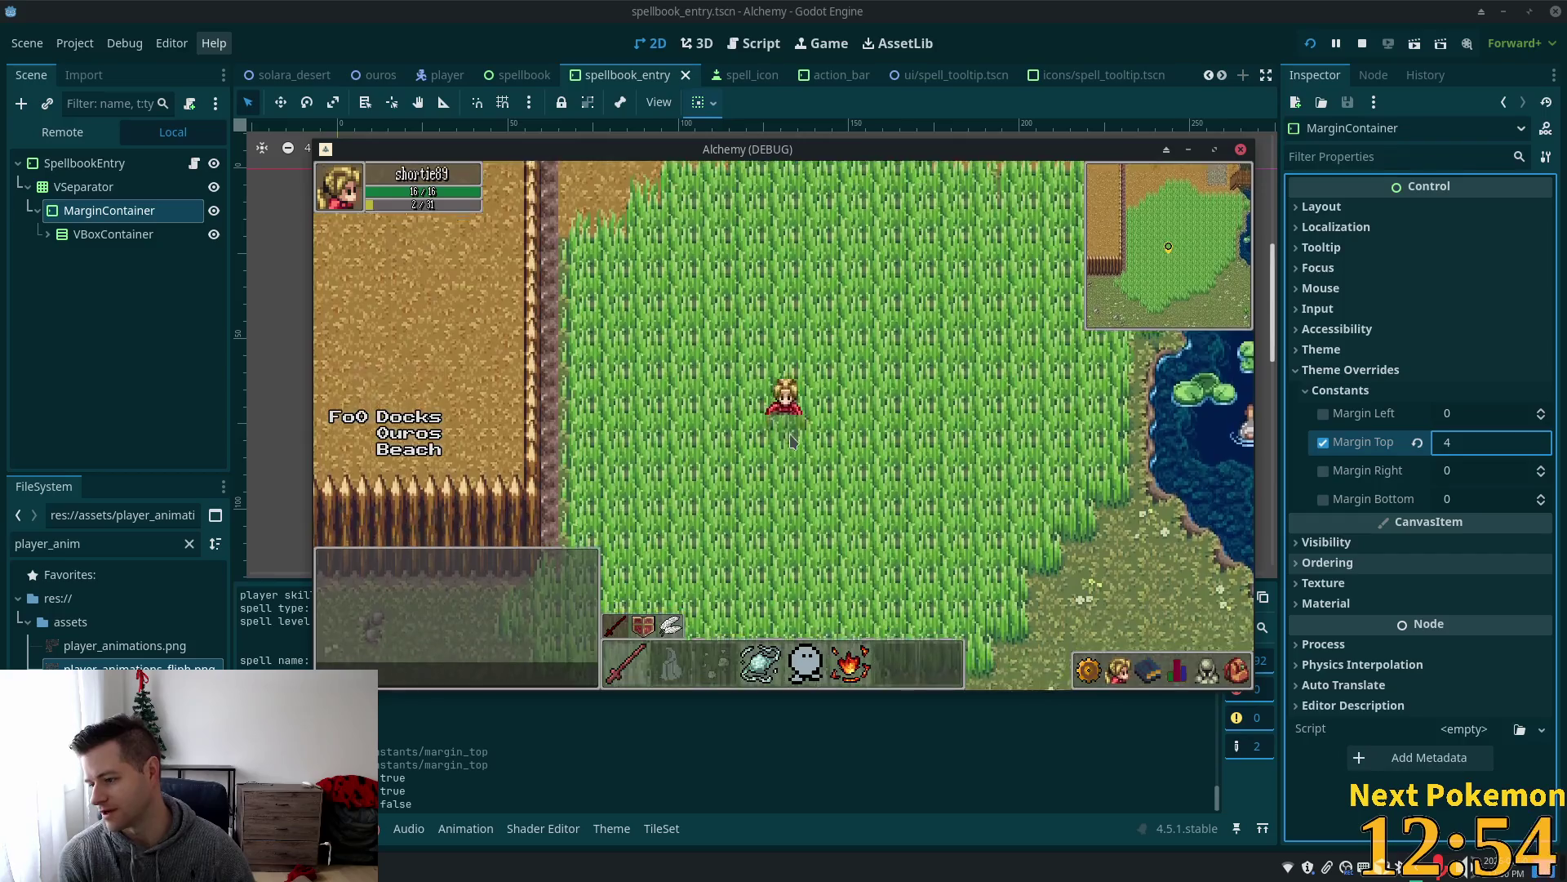
pyautogui.press('Up')
pyautogui.press('Up')
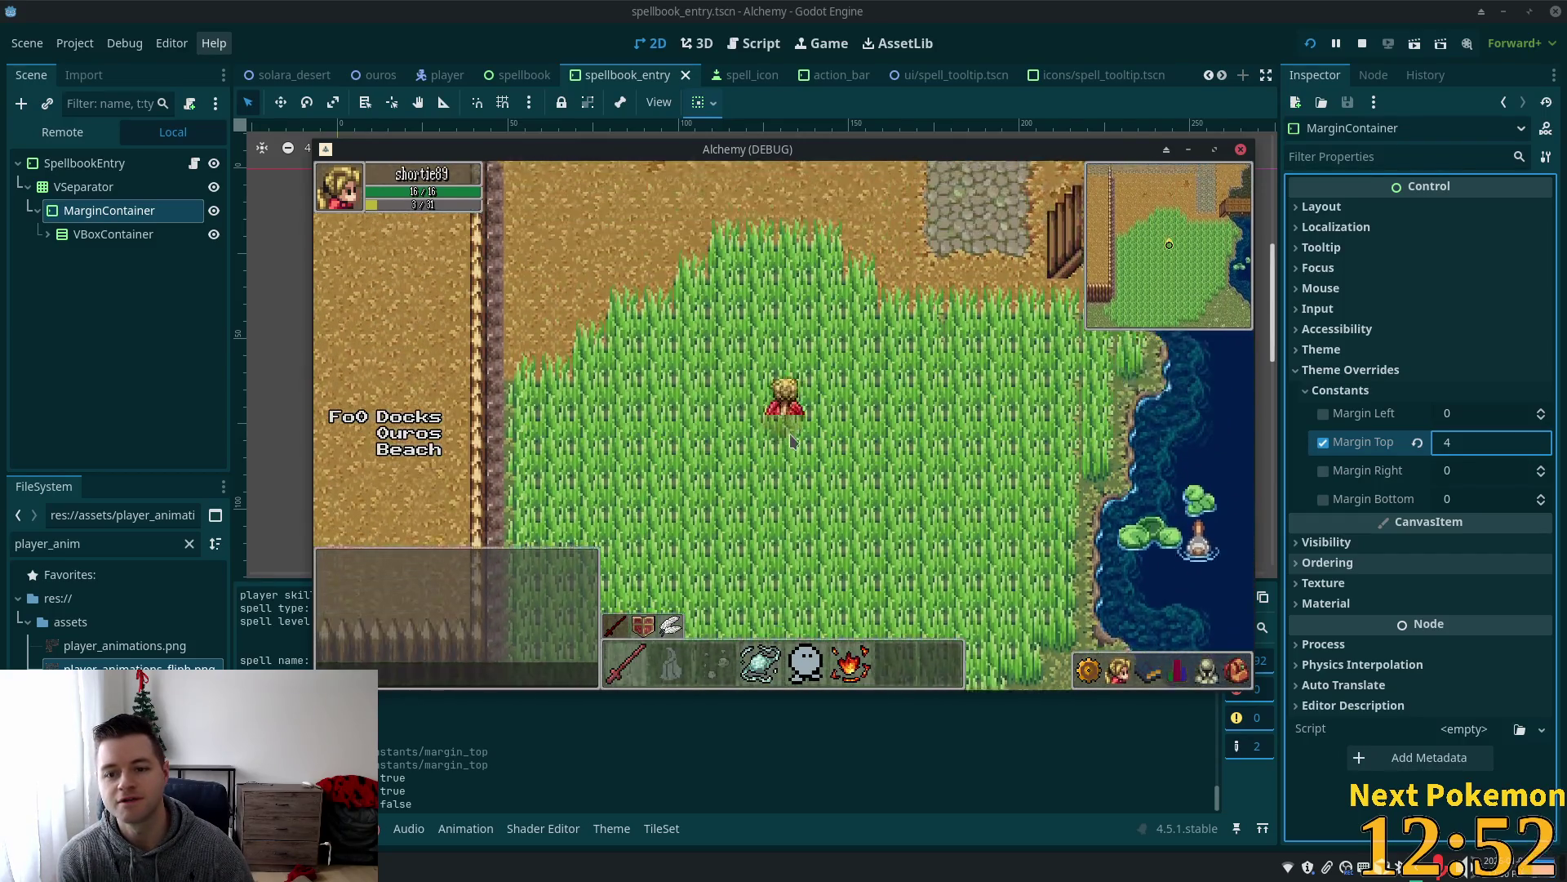
pyautogui.press('Left')
pyautogui.press('Left')
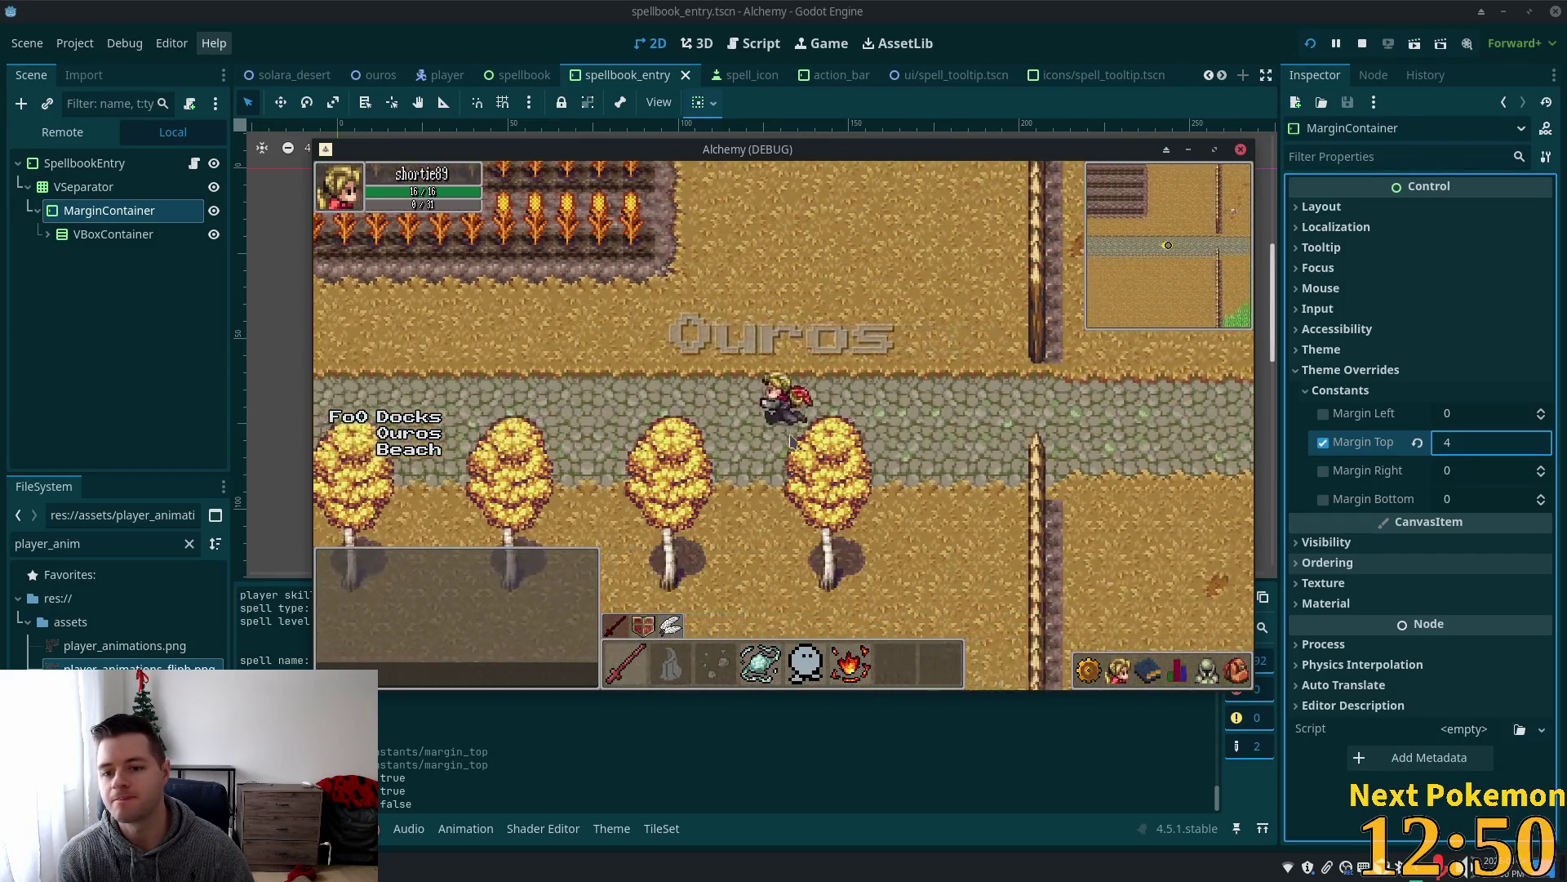
pyautogui.press('Left')
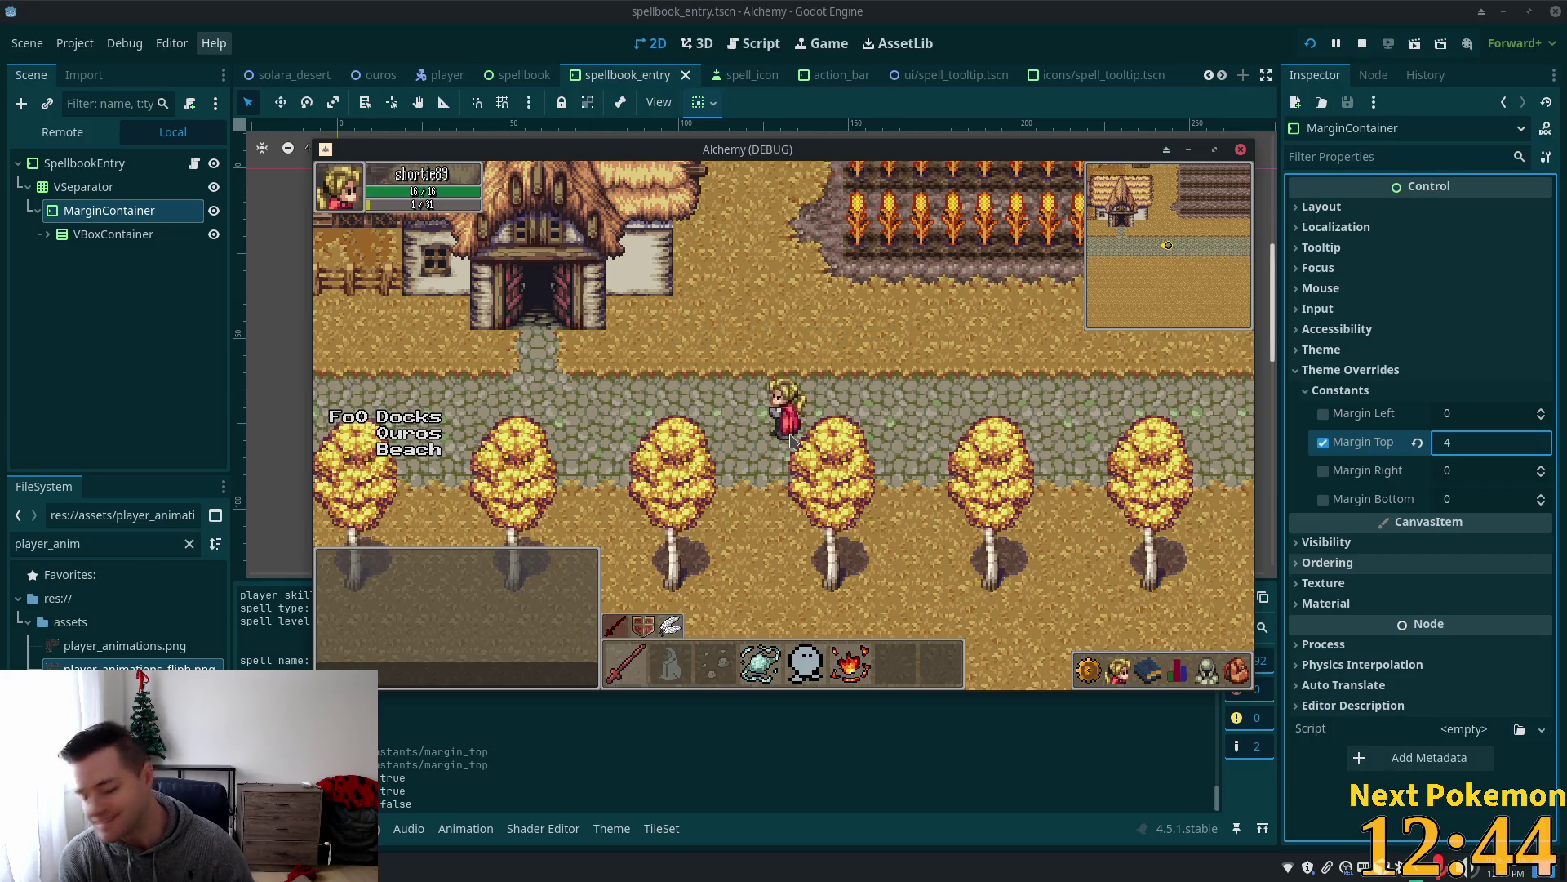
# Walk the character left along the Ouros road, past the crossroads and across the bridge.
pyautogui.press('Left')
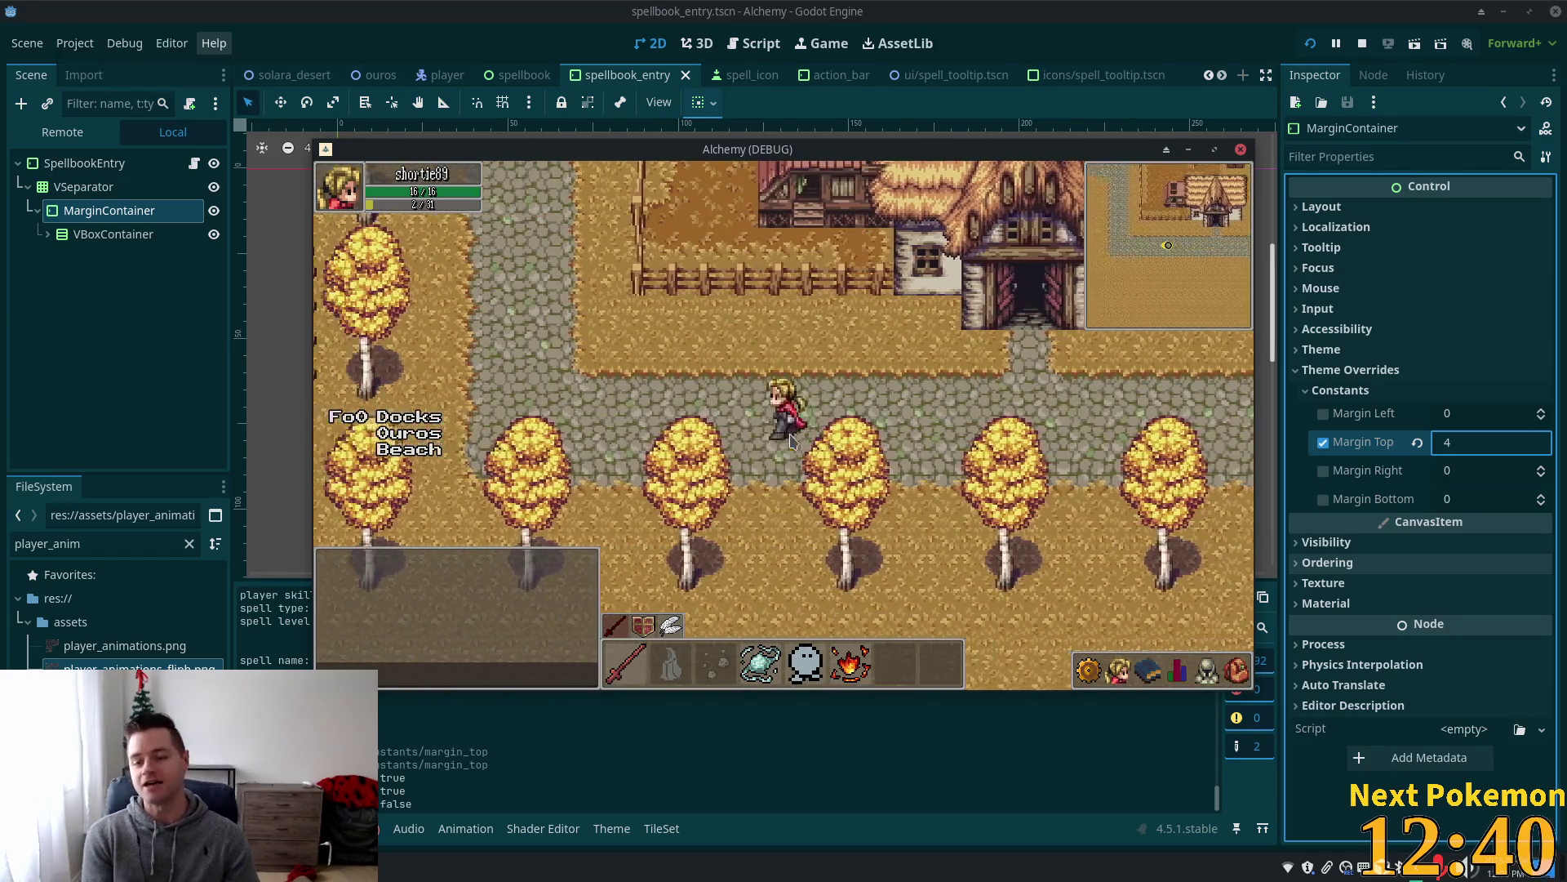
pyautogui.press('Up')
pyautogui.press('Up')
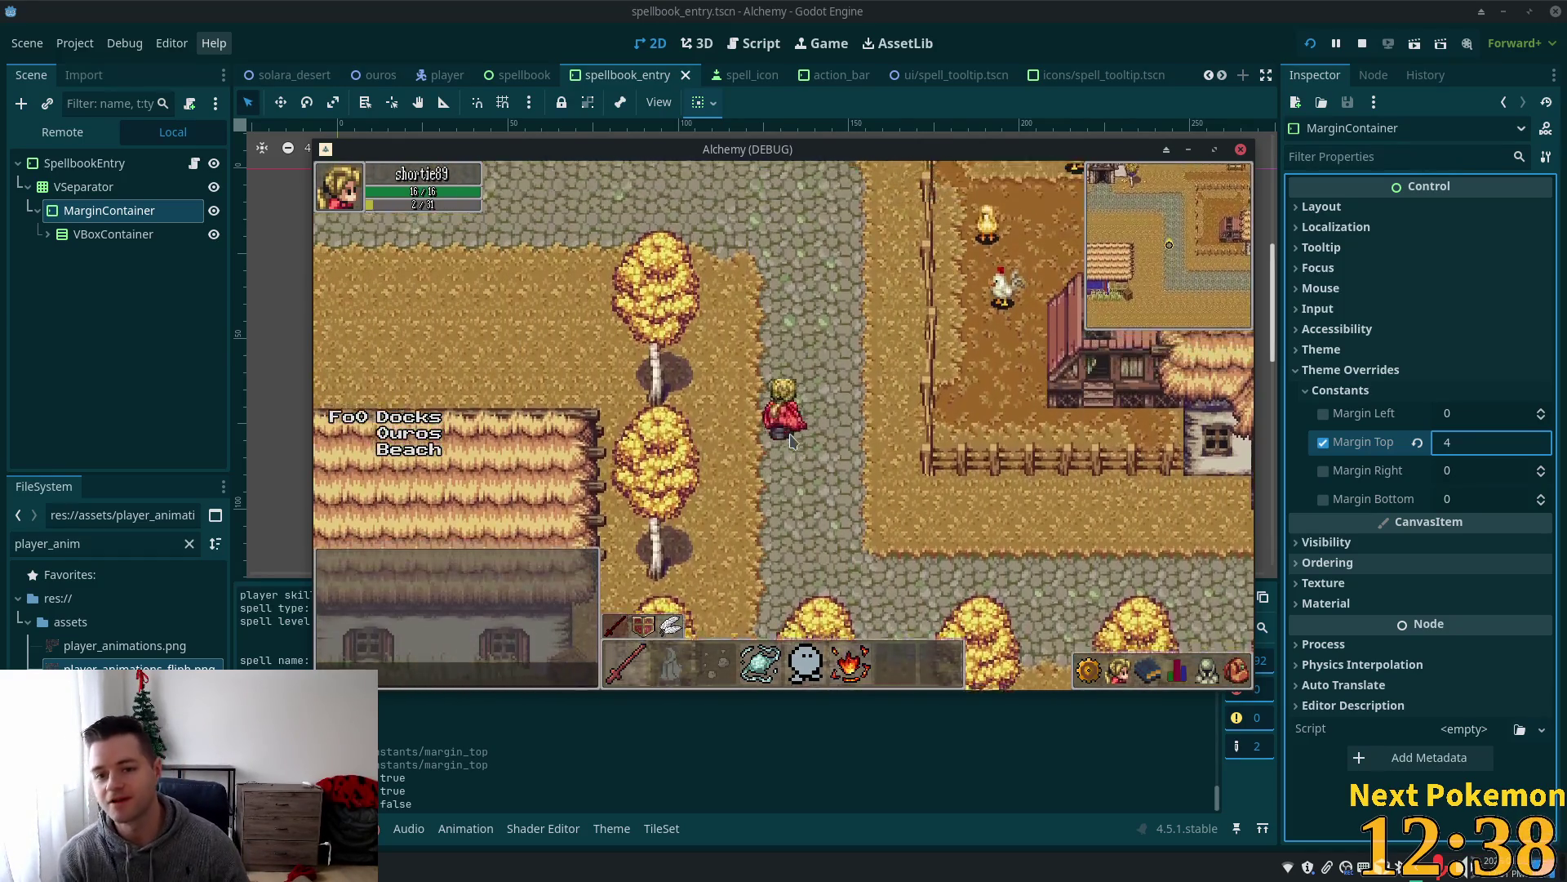
pyautogui.press('Left')
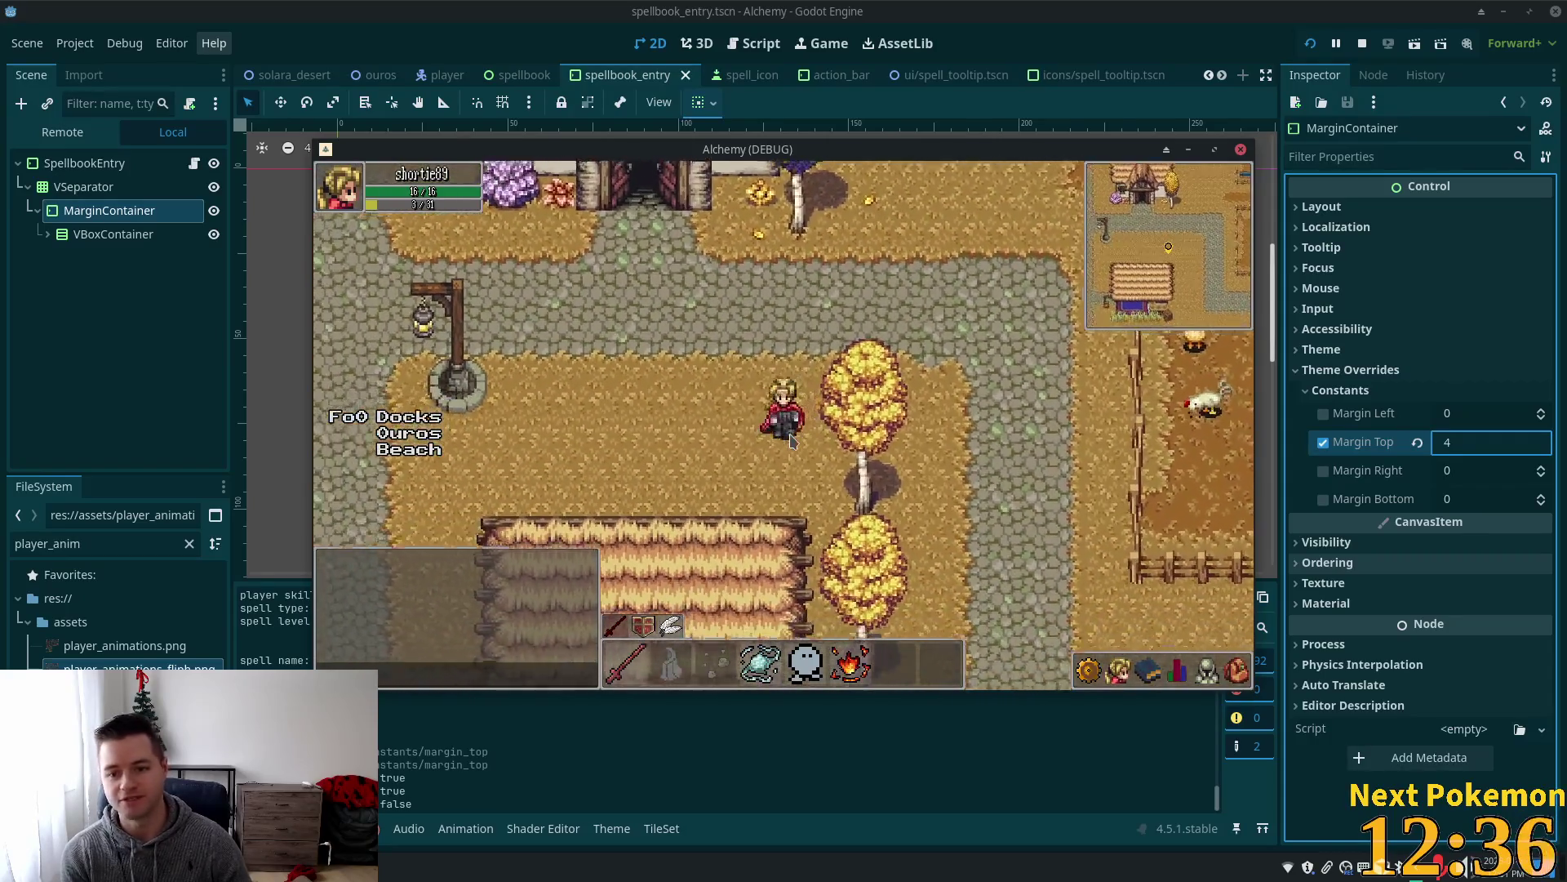
pyautogui.press('Down')
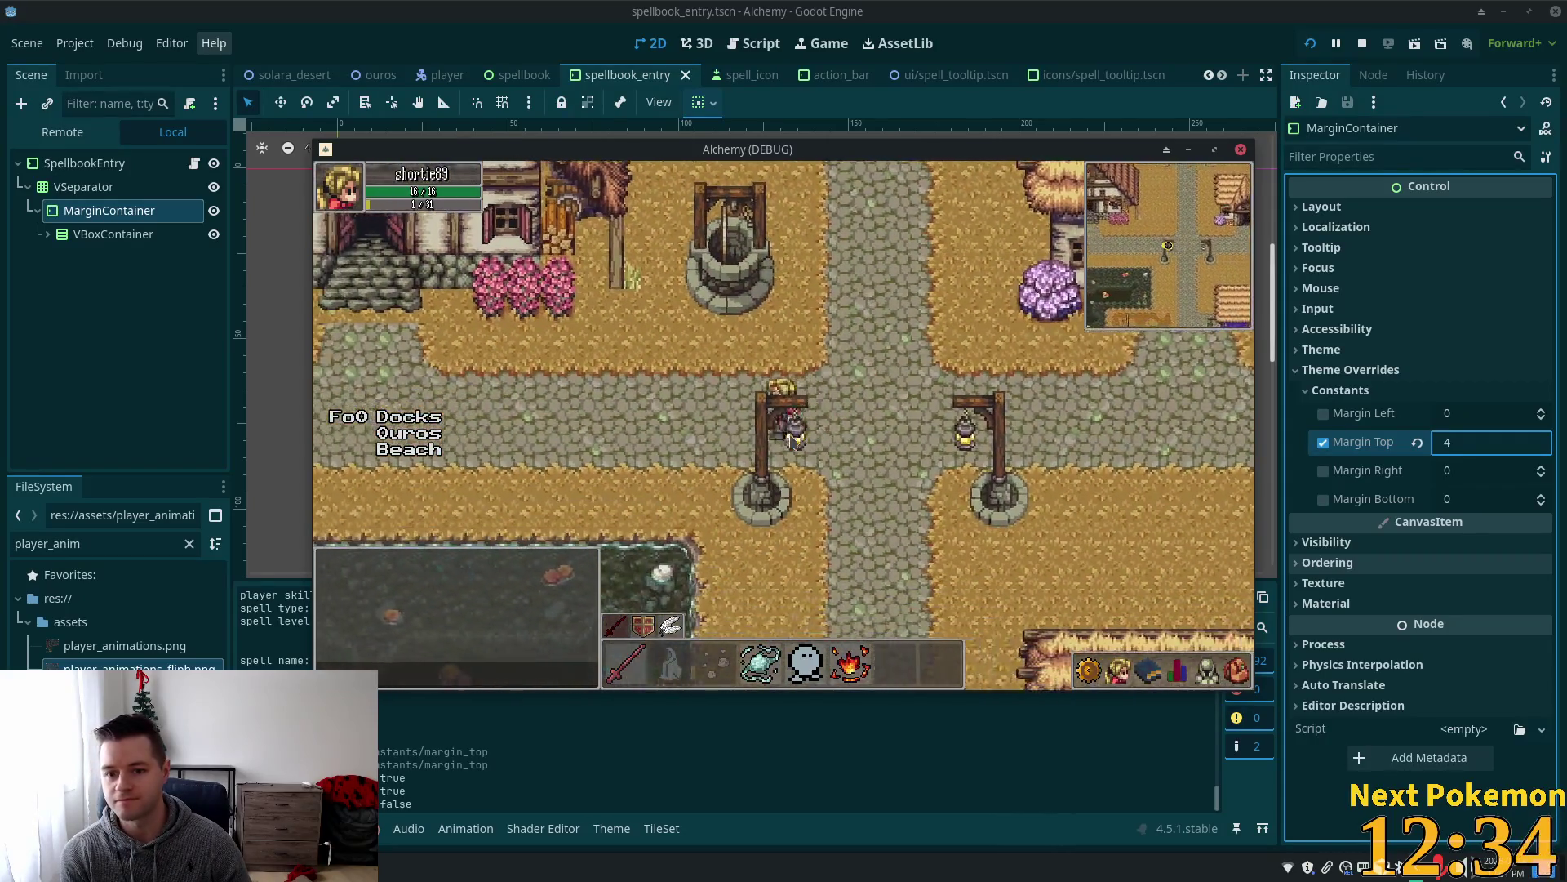
pyautogui.press('Left')
pyautogui.press('Left')
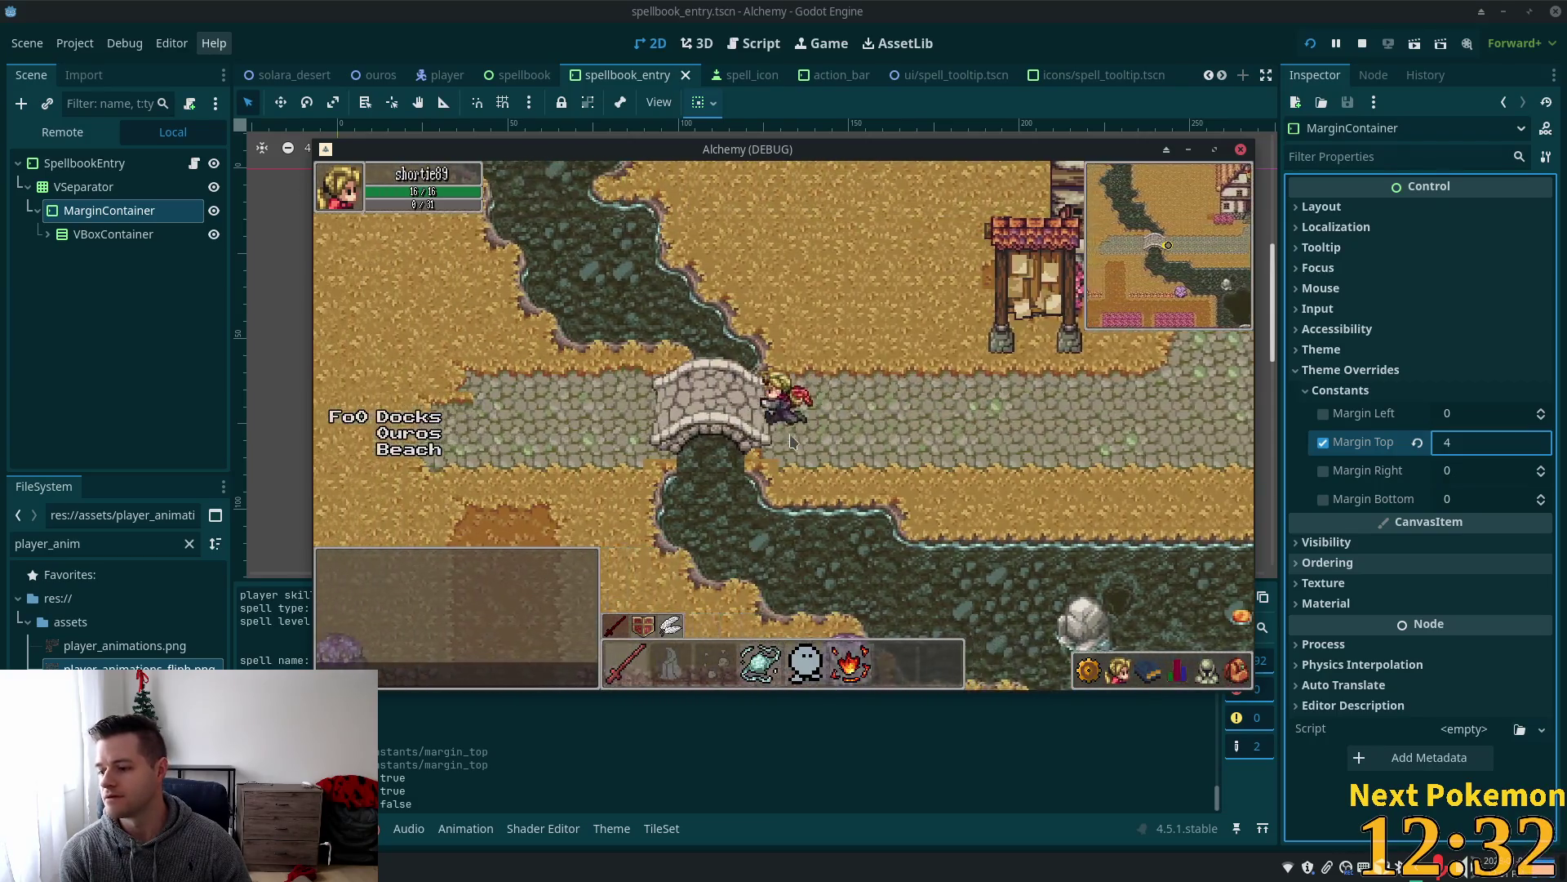
pyautogui.press('Up')
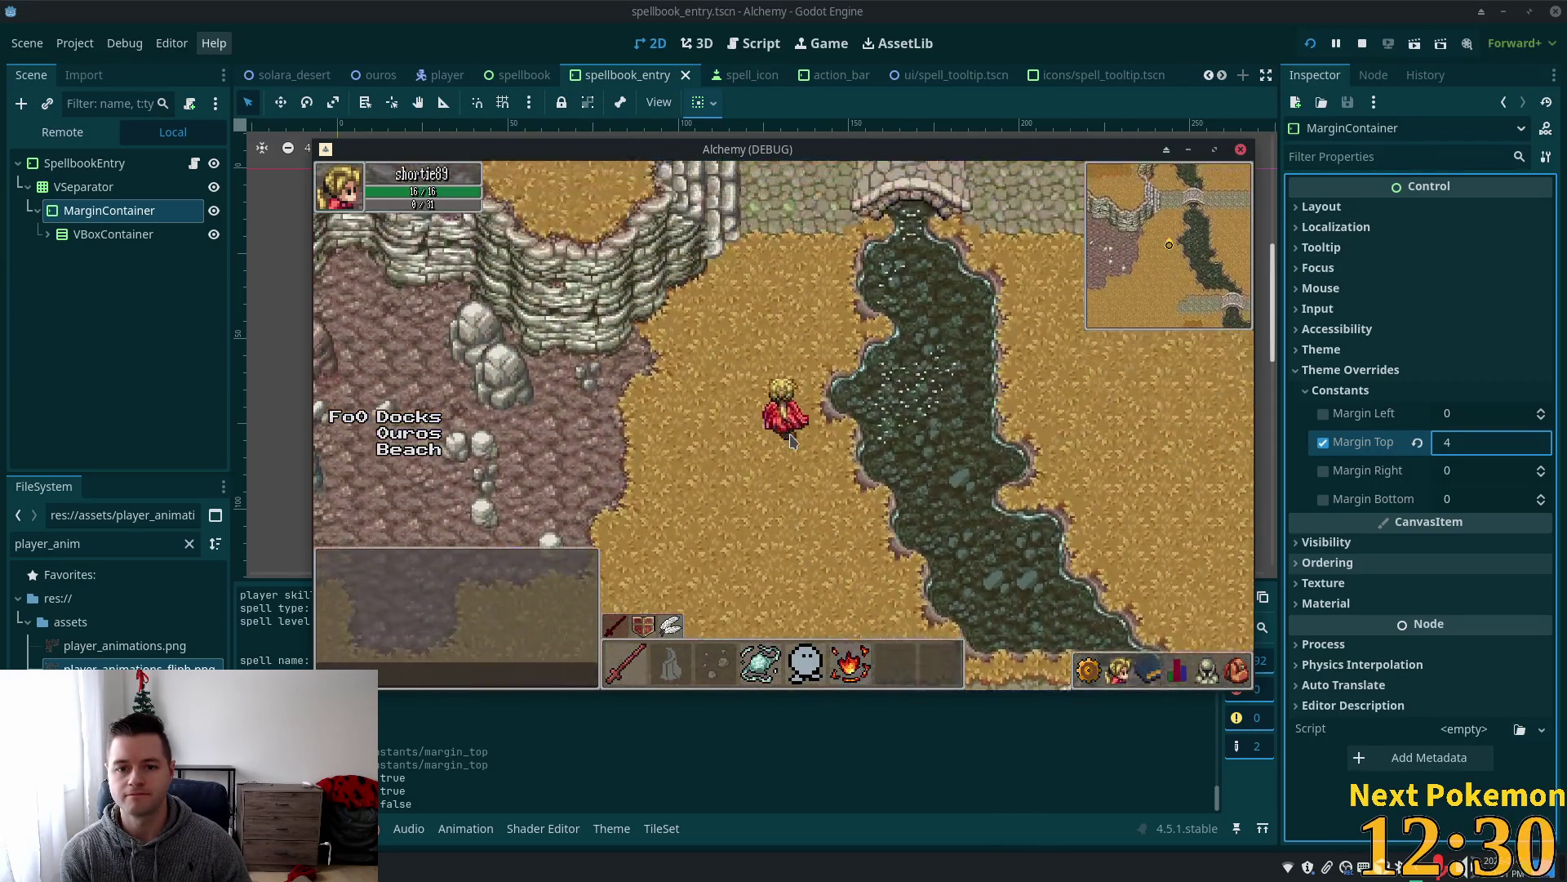
pyautogui.press('Left')
pyautogui.press('Right')
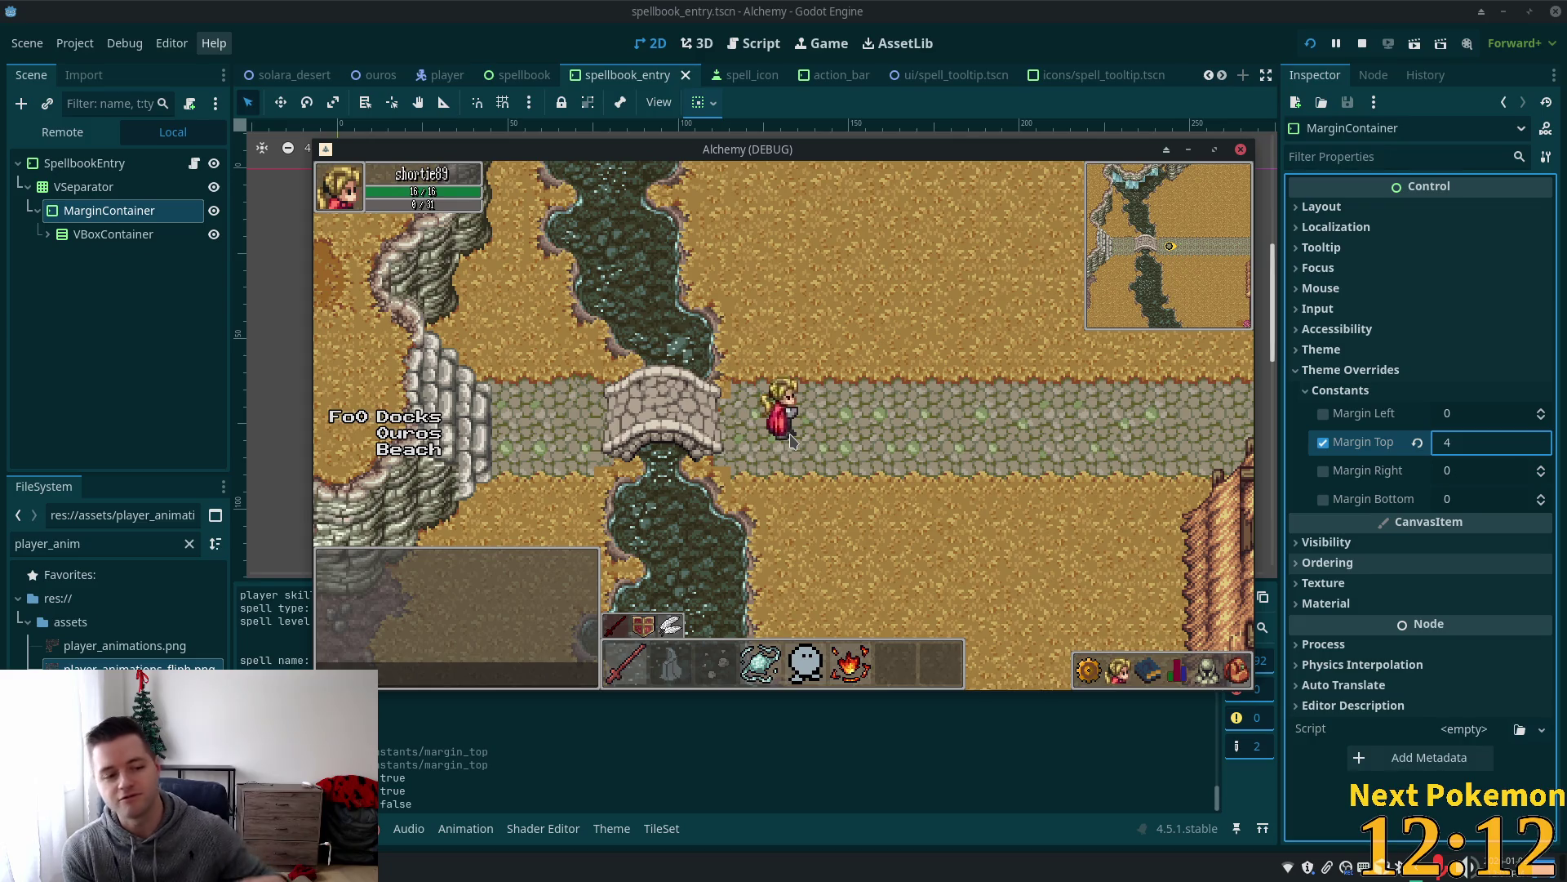
# Run right toward the houses, then head down past the pond through the fence gate into the fields.
pyautogui.press('Right')
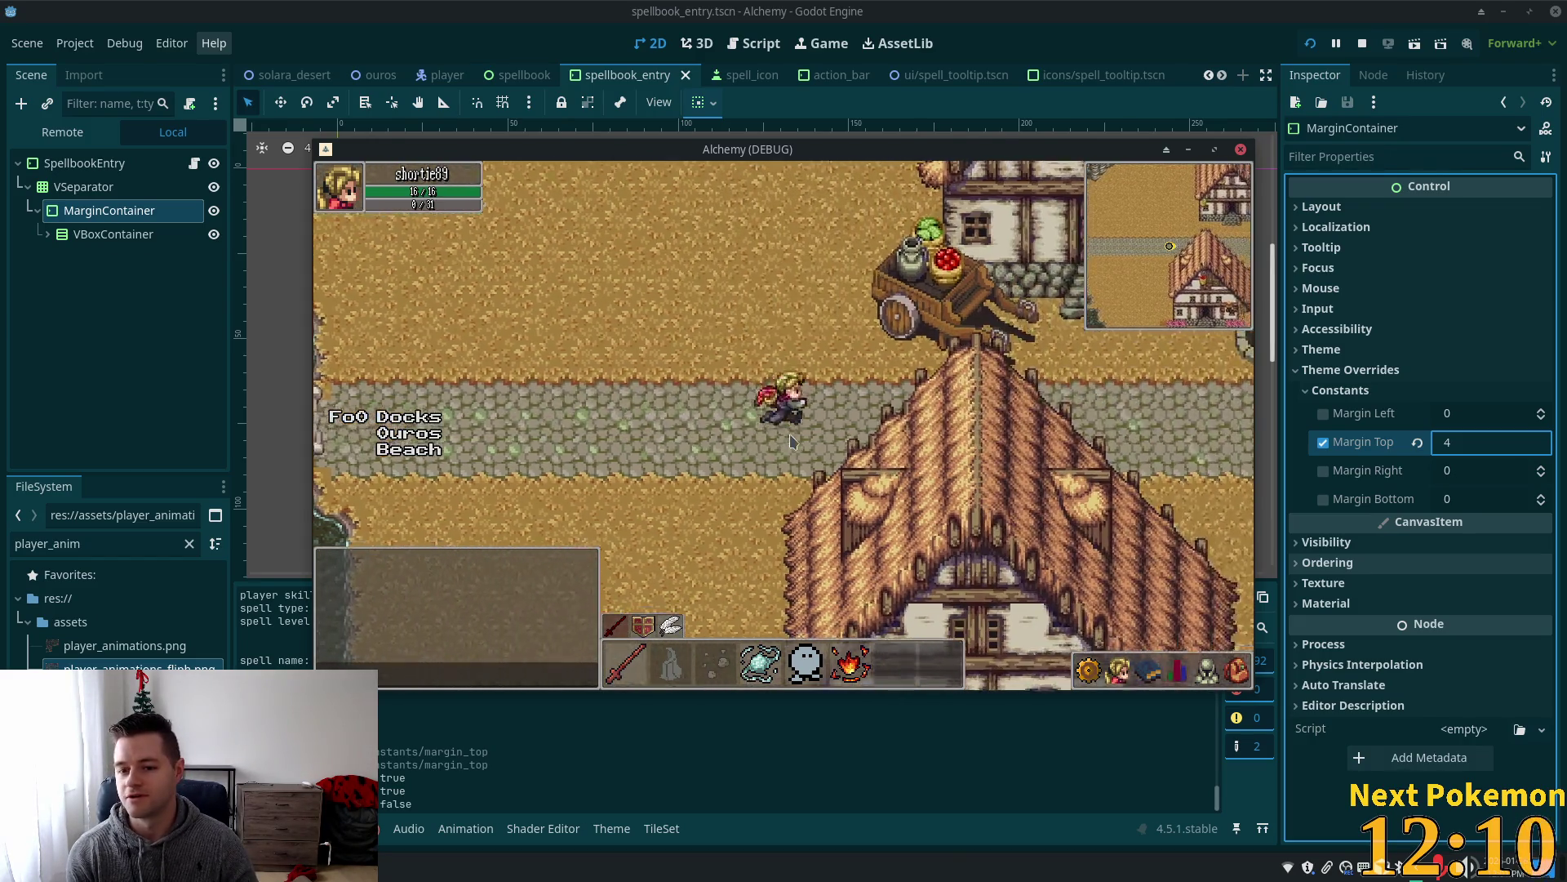
pyautogui.press('Down')
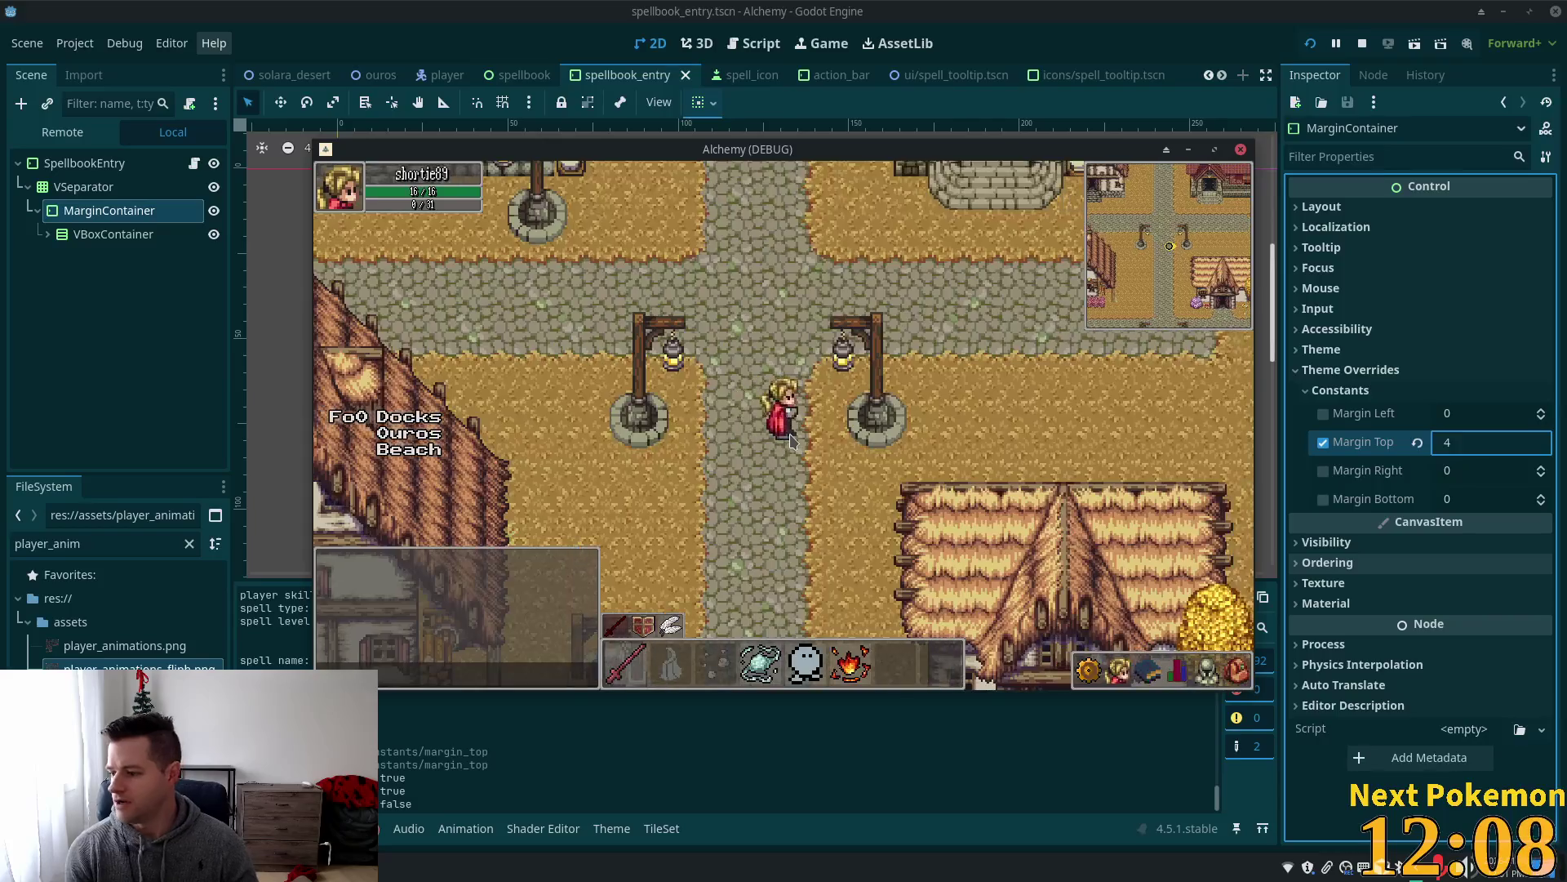
pyautogui.press('Down')
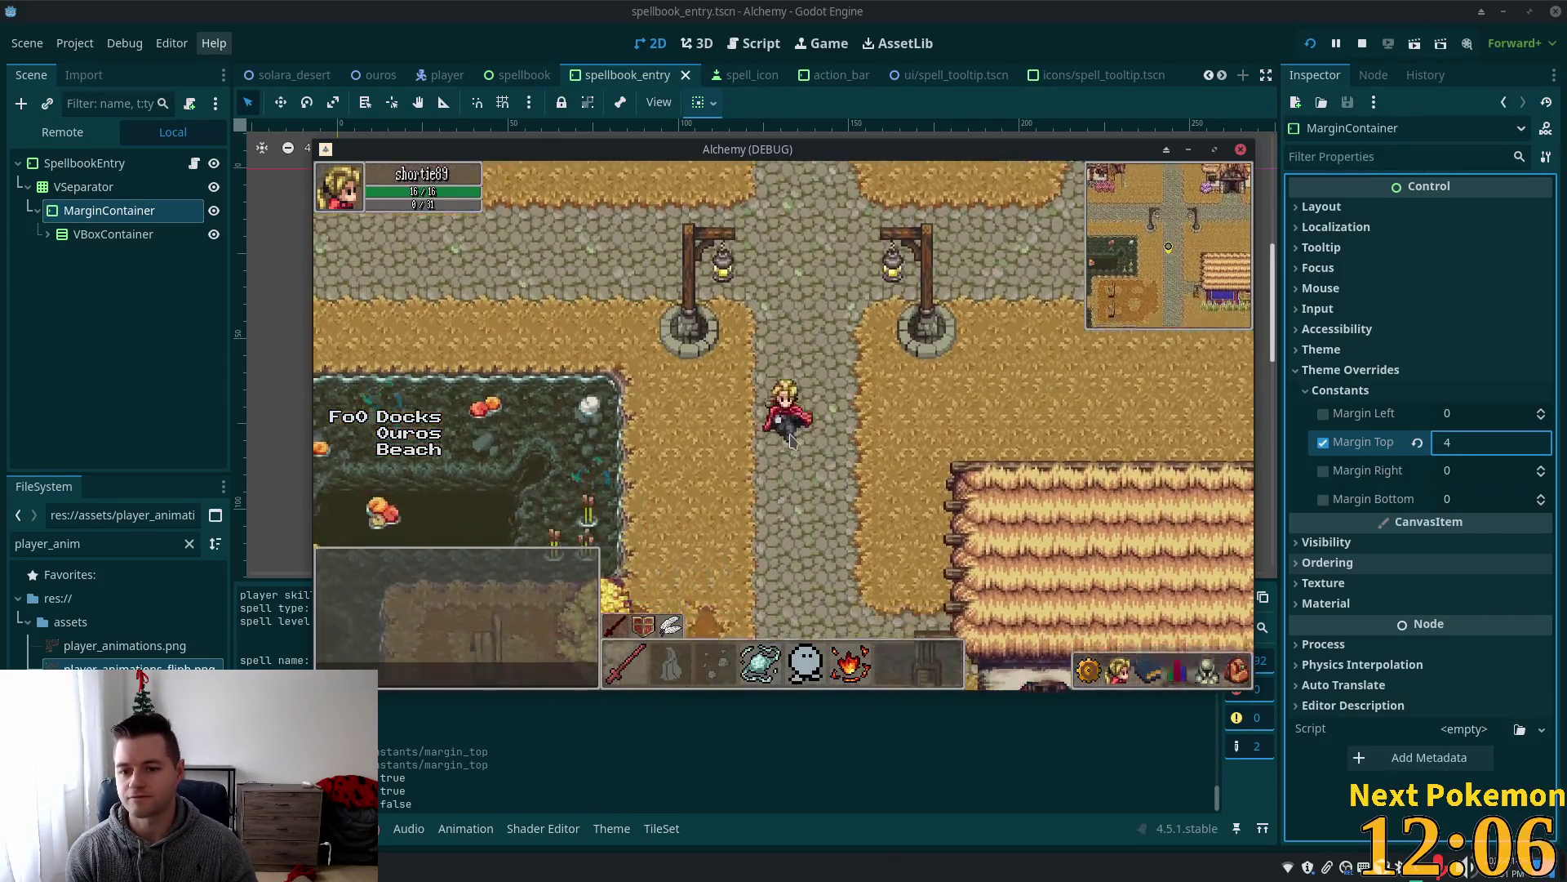
pyautogui.press('Down')
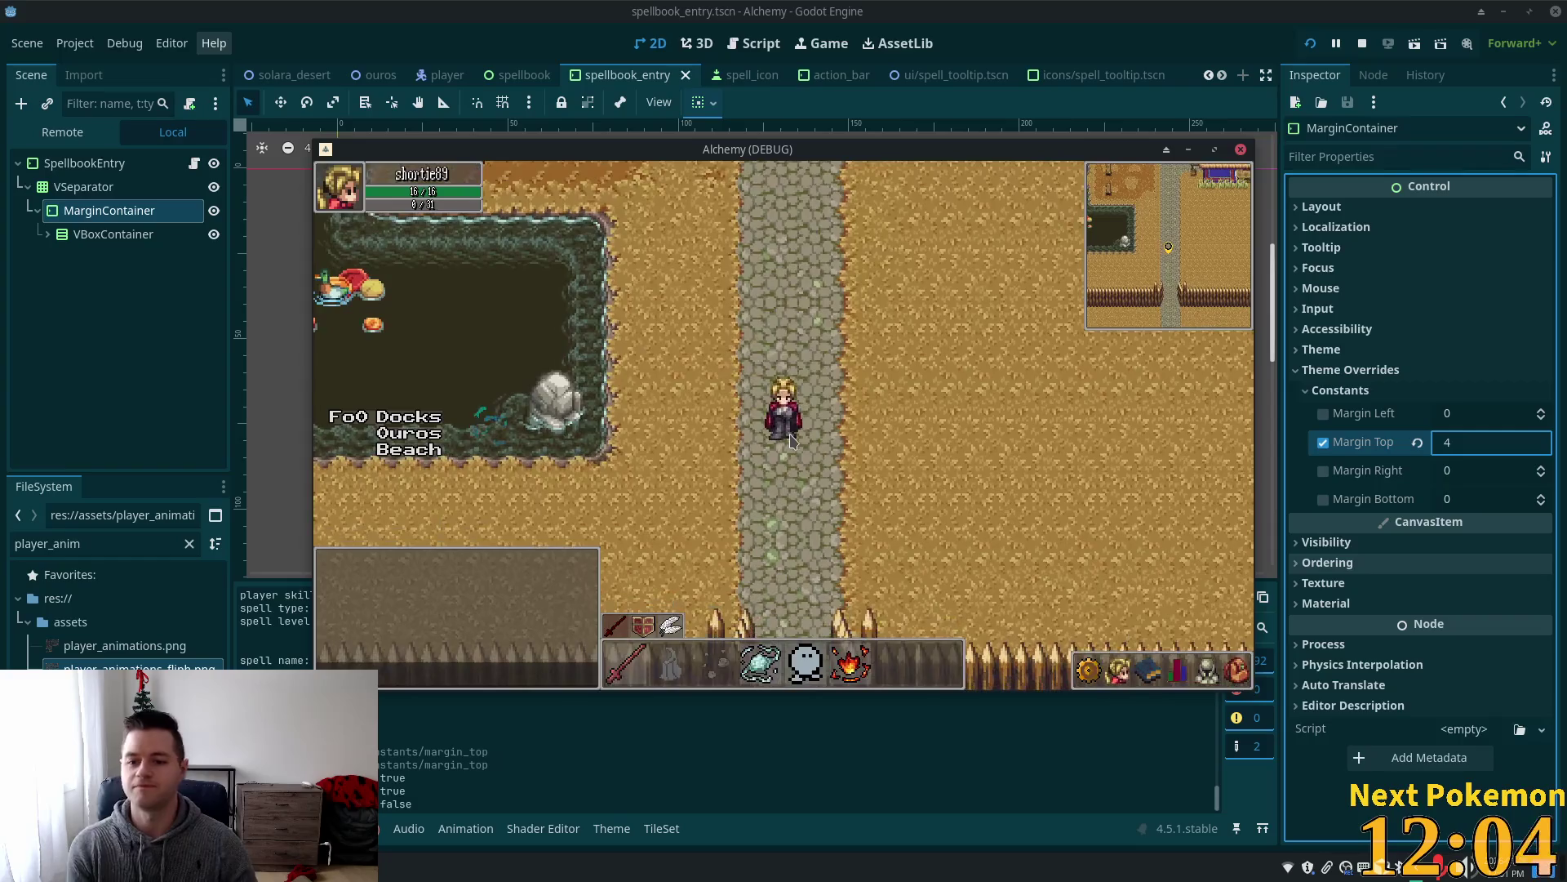
pyautogui.press('Down')
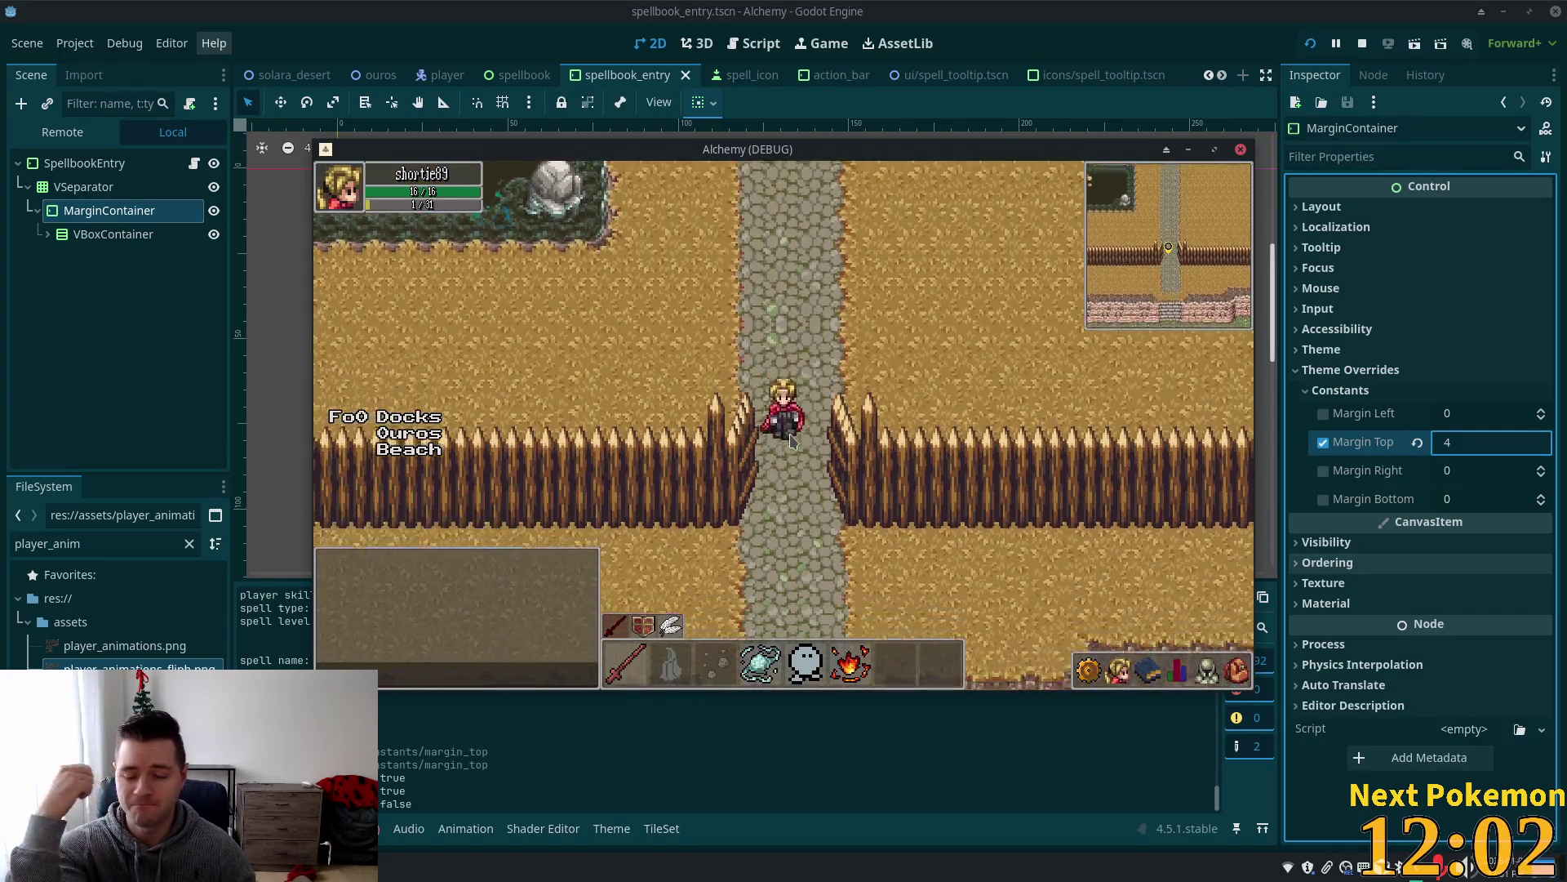
pyautogui.press('Down')
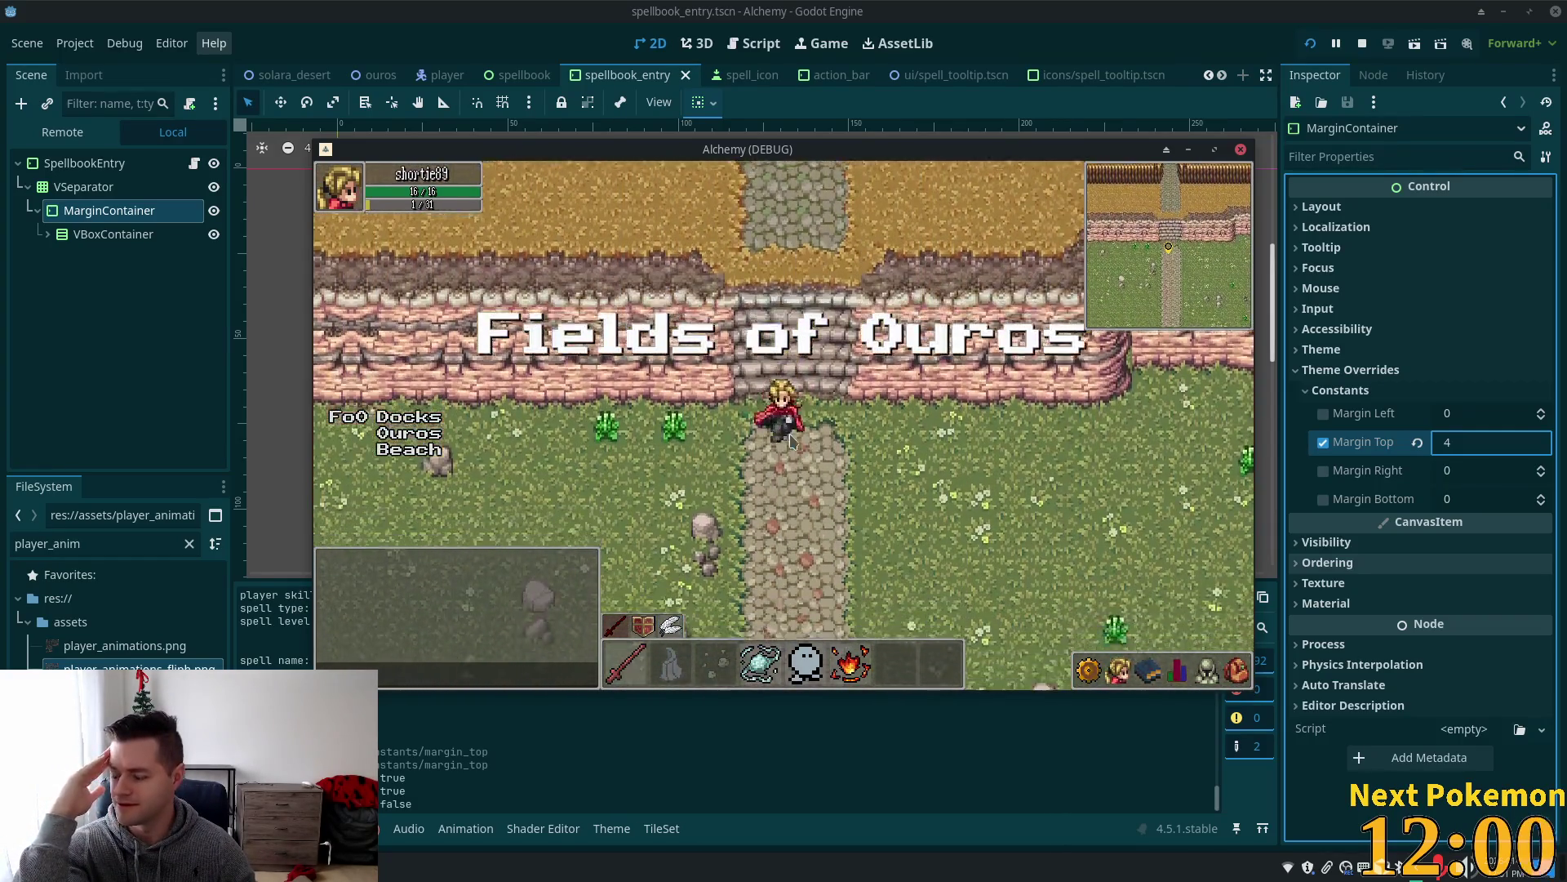
# Walk the character up the stone stairs and north through Ouros past the lamp posts and wells.
pyautogui.press('Down')
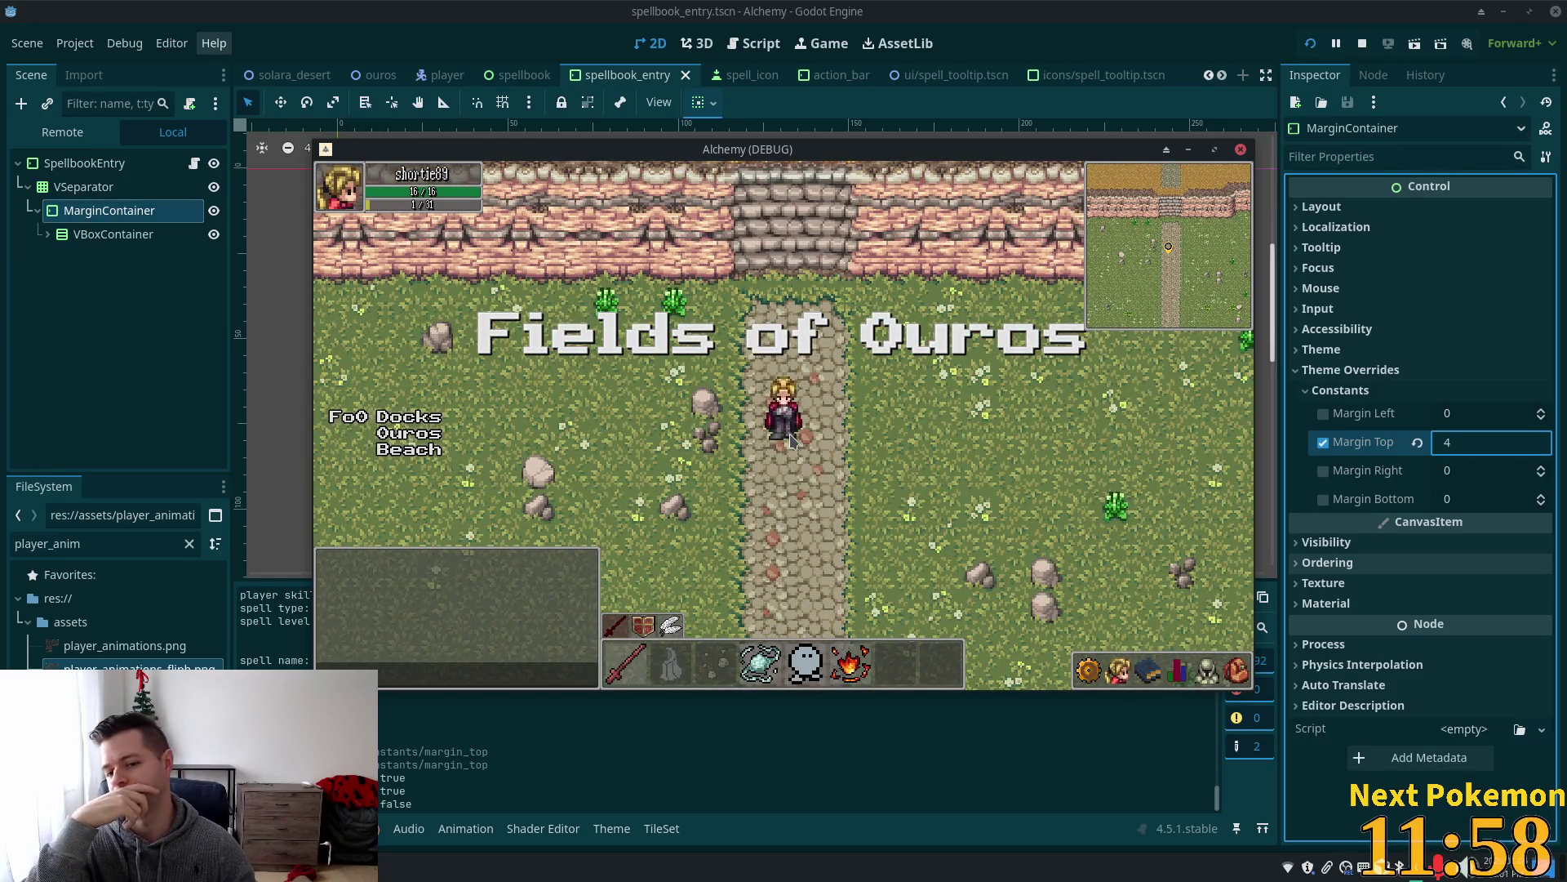
pyautogui.press('Up')
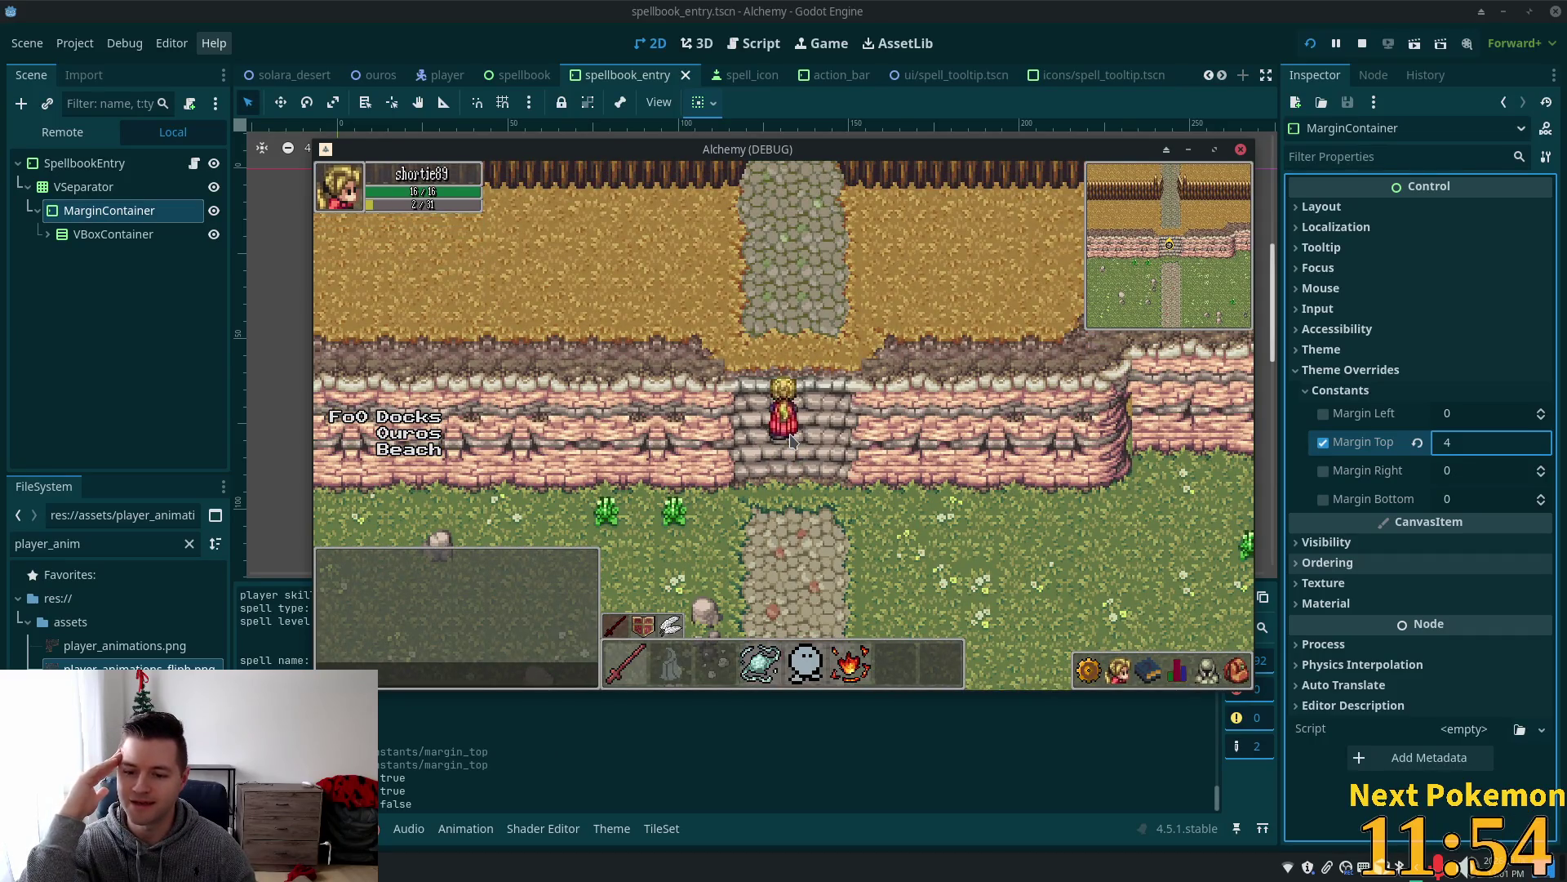
pyautogui.press('Up')
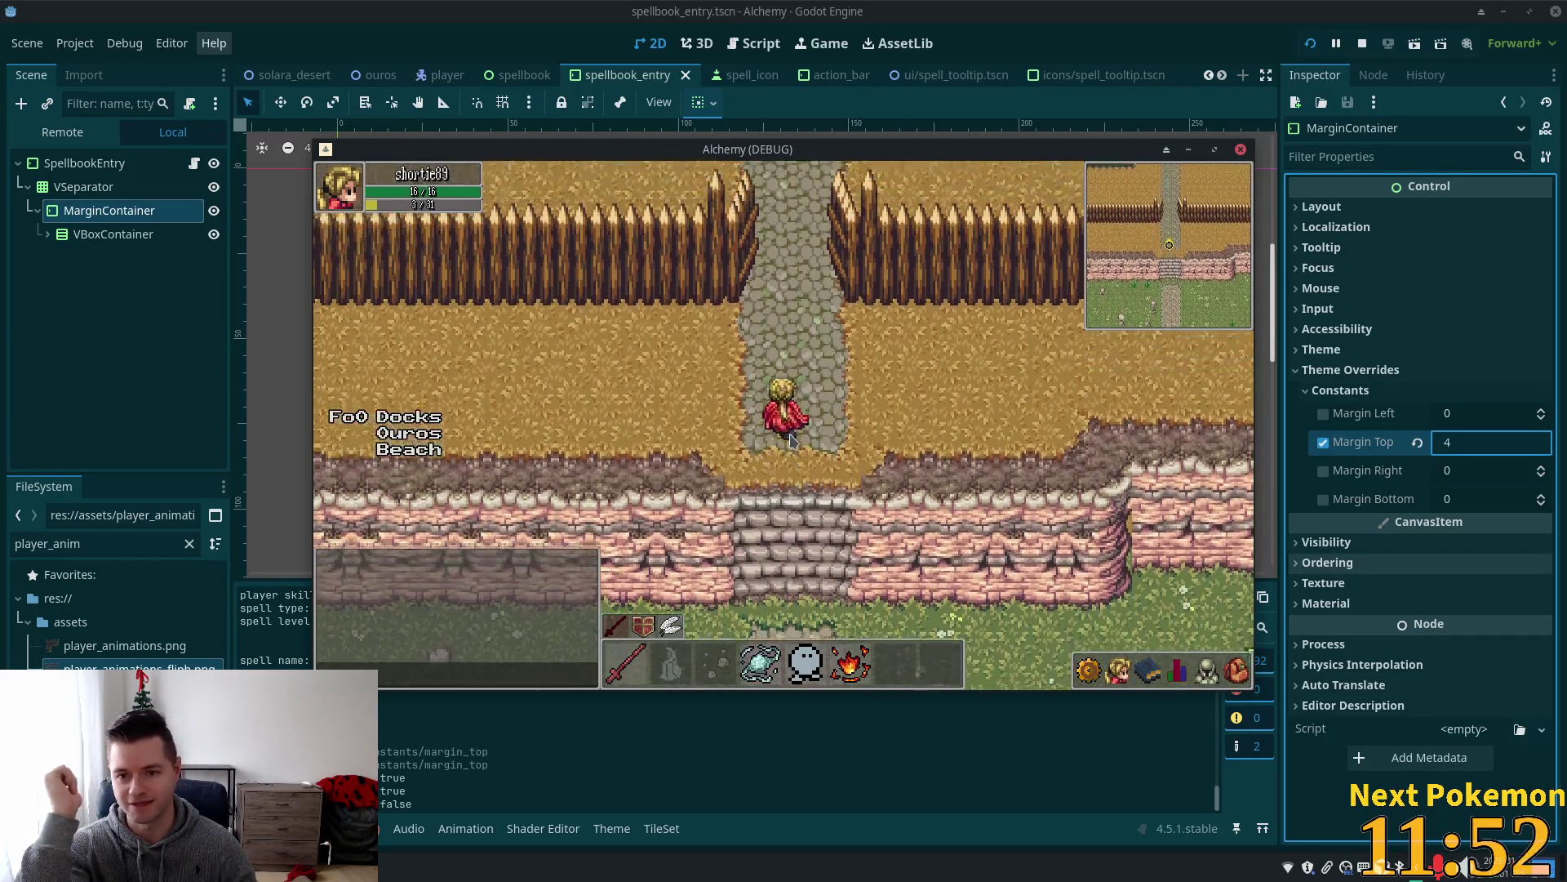
pyautogui.press('Up')
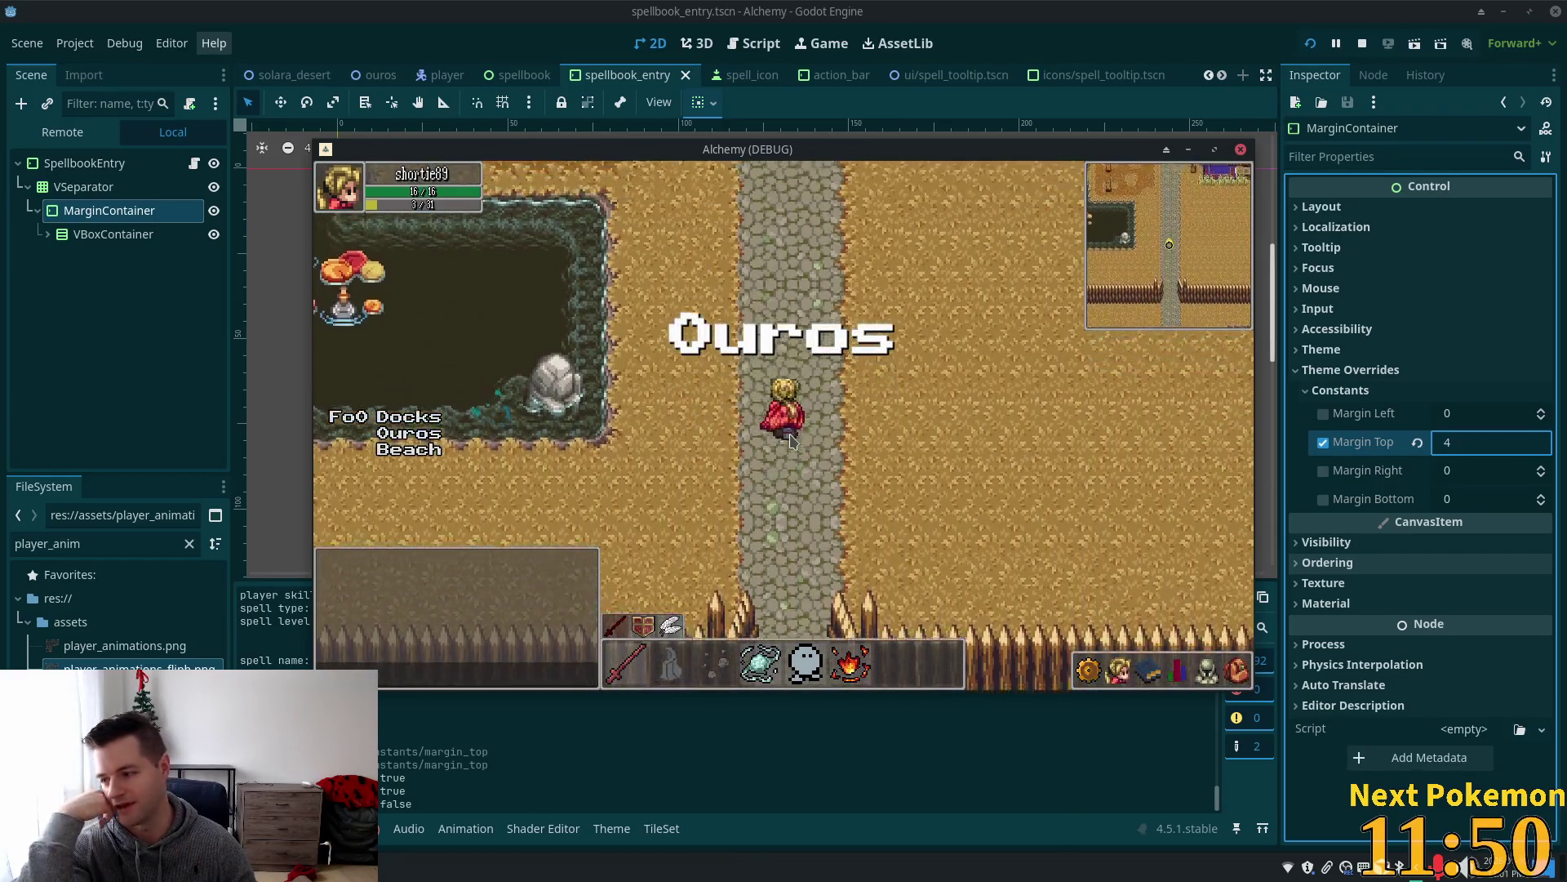
pyautogui.press('Up')
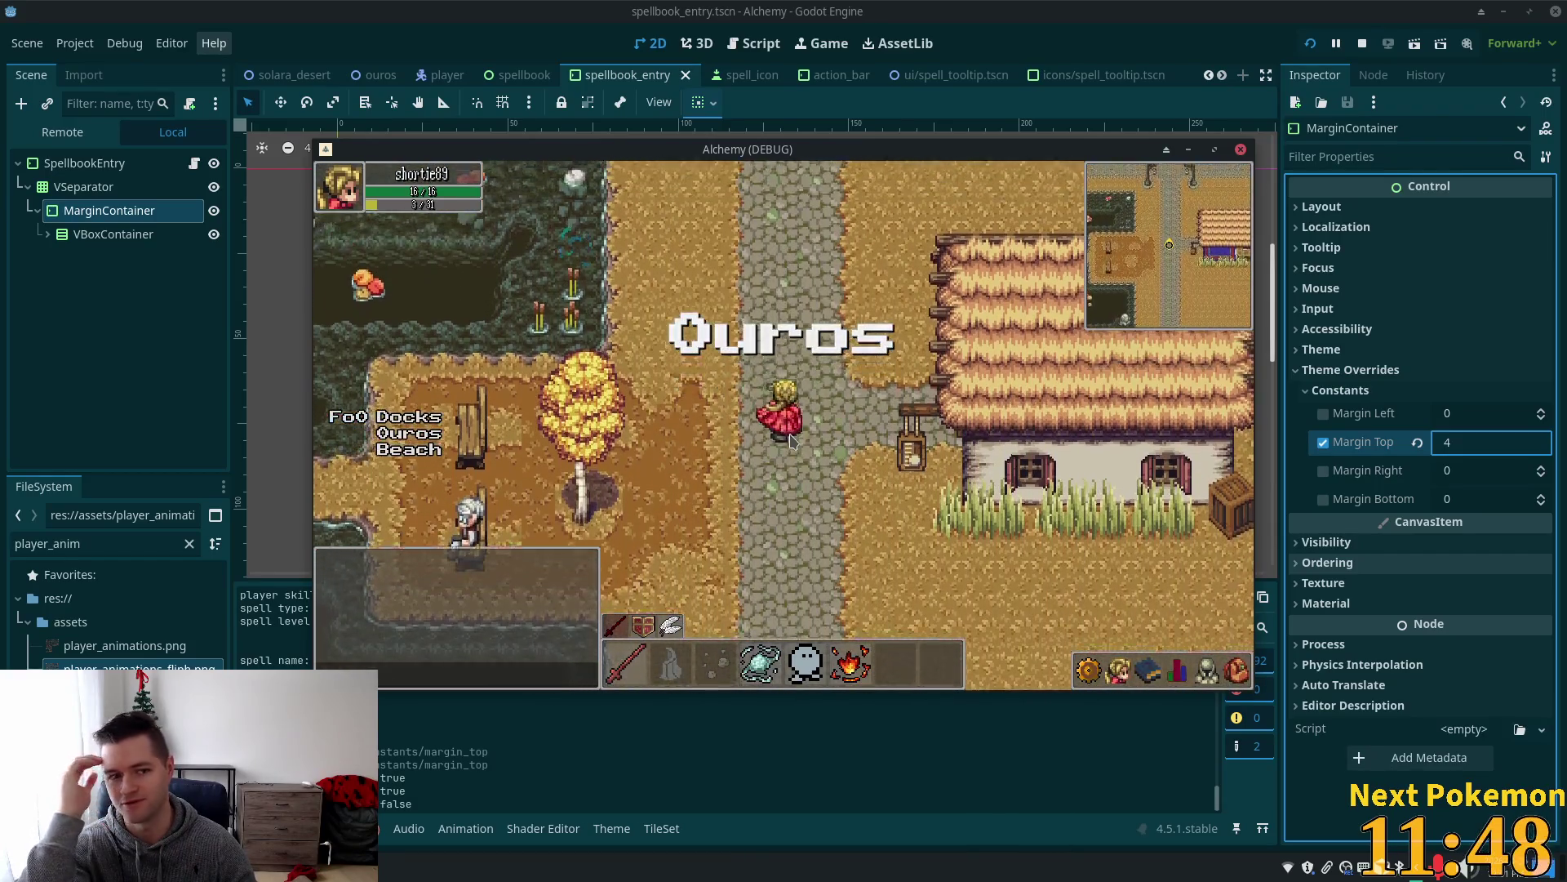
pyautogui.press('Up')
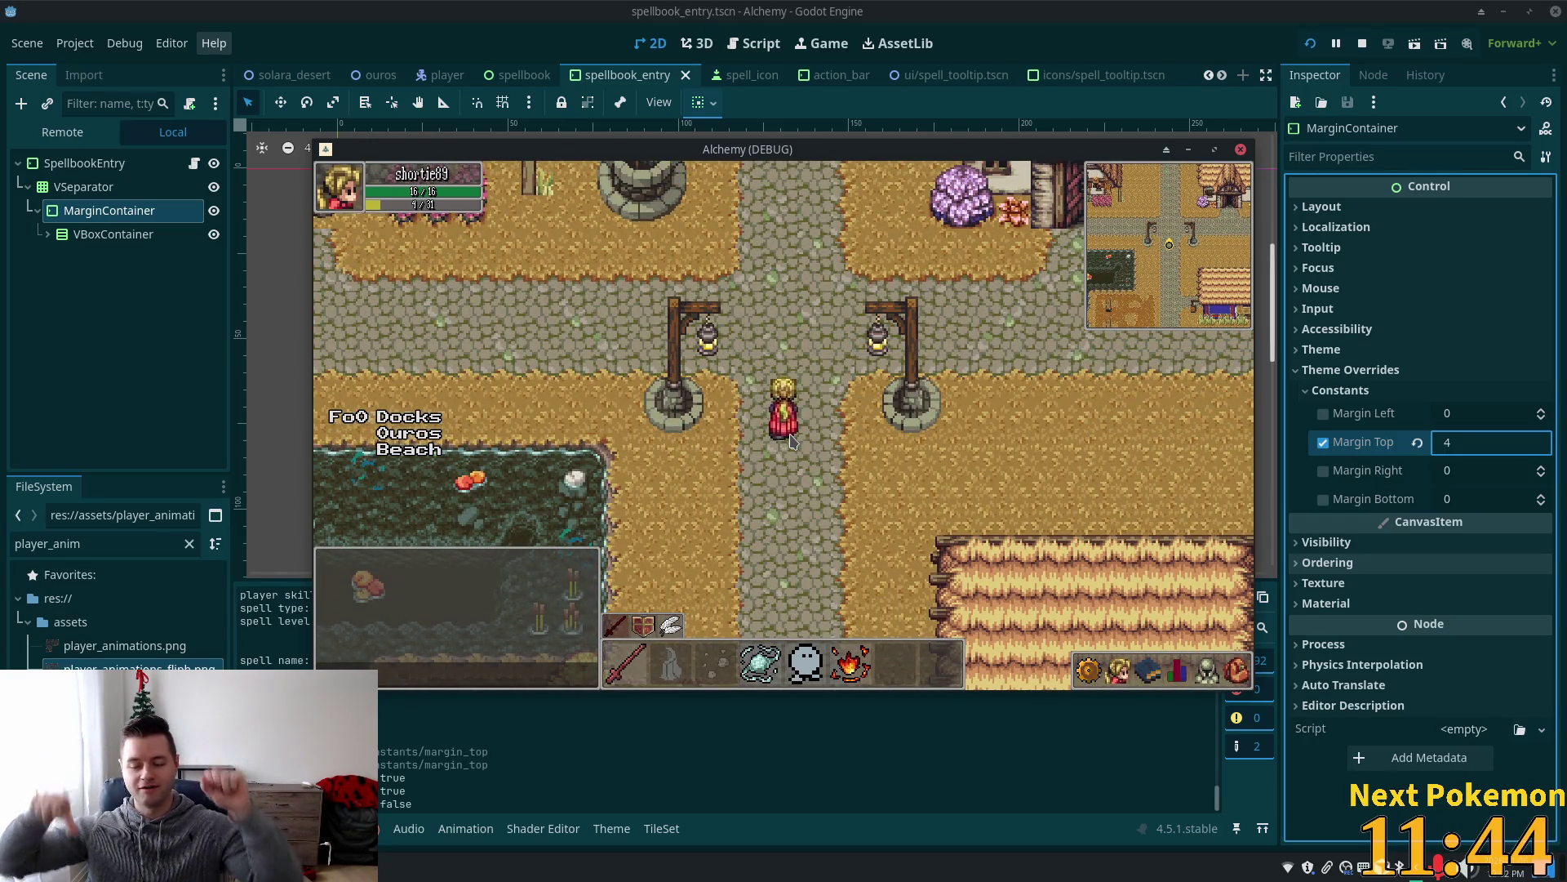
pyautogui.press('Up')
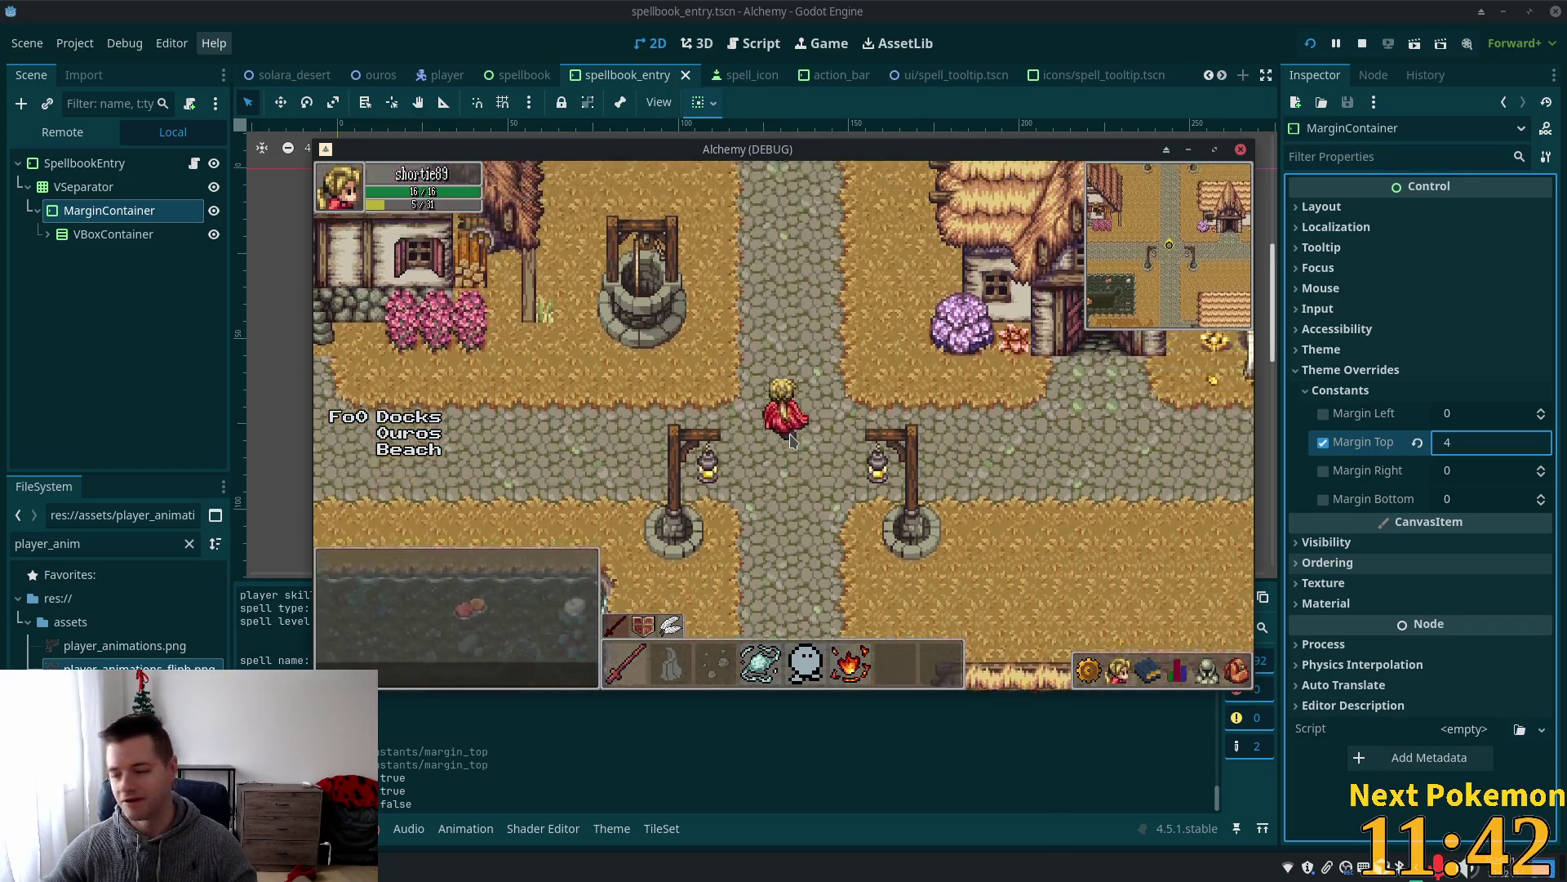
pyautogui.press('Up')
pyautogui.press('Up')
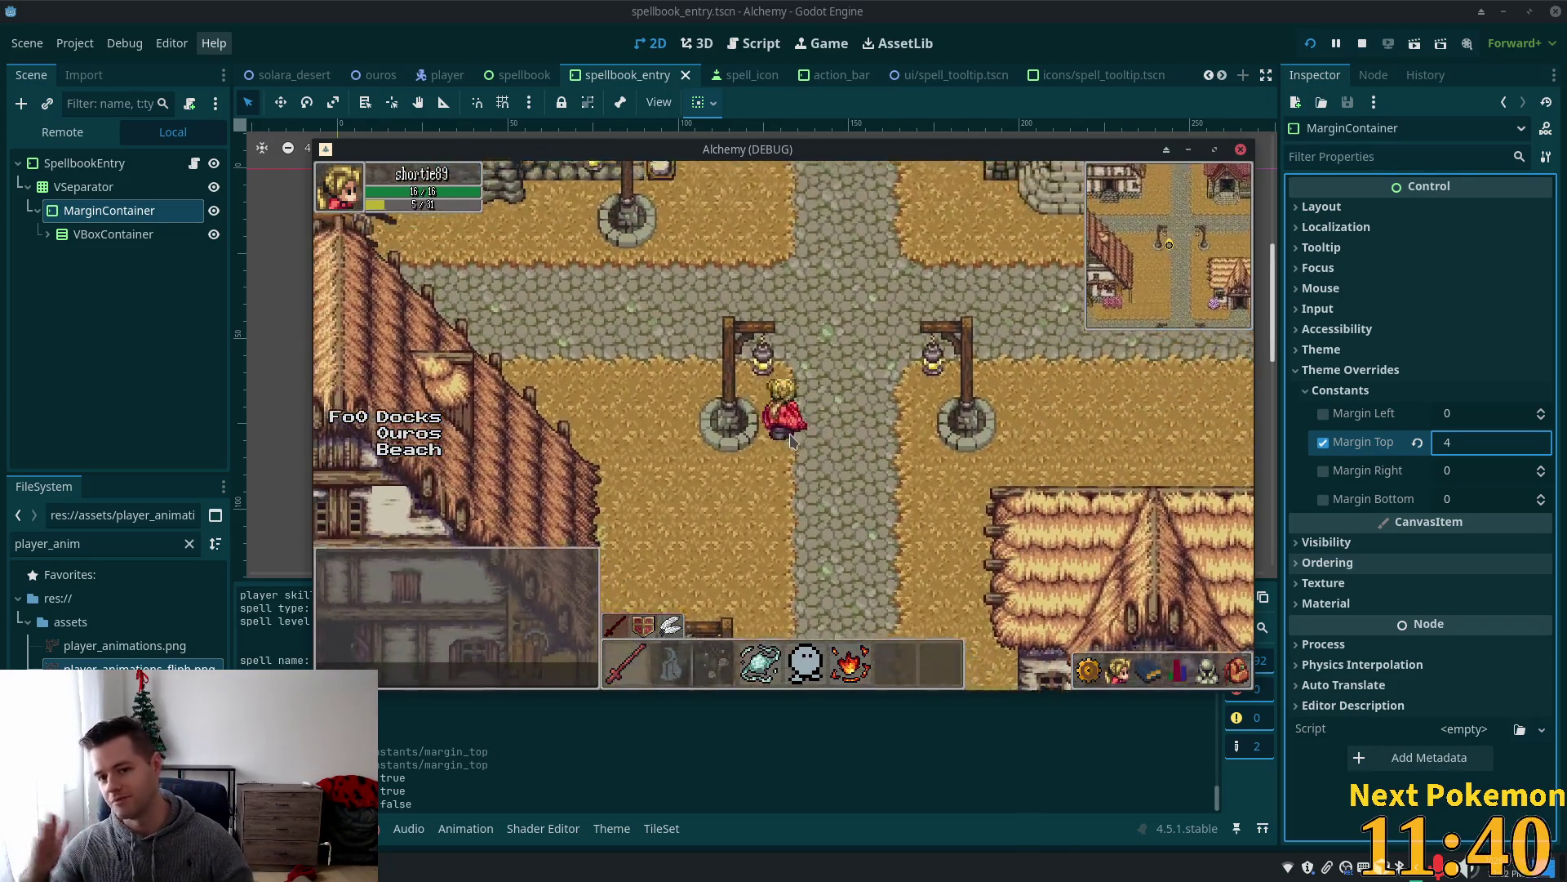
# Head west past the cart into the rocky cliffs, then back down out of them.
pyautogui.press('Left')
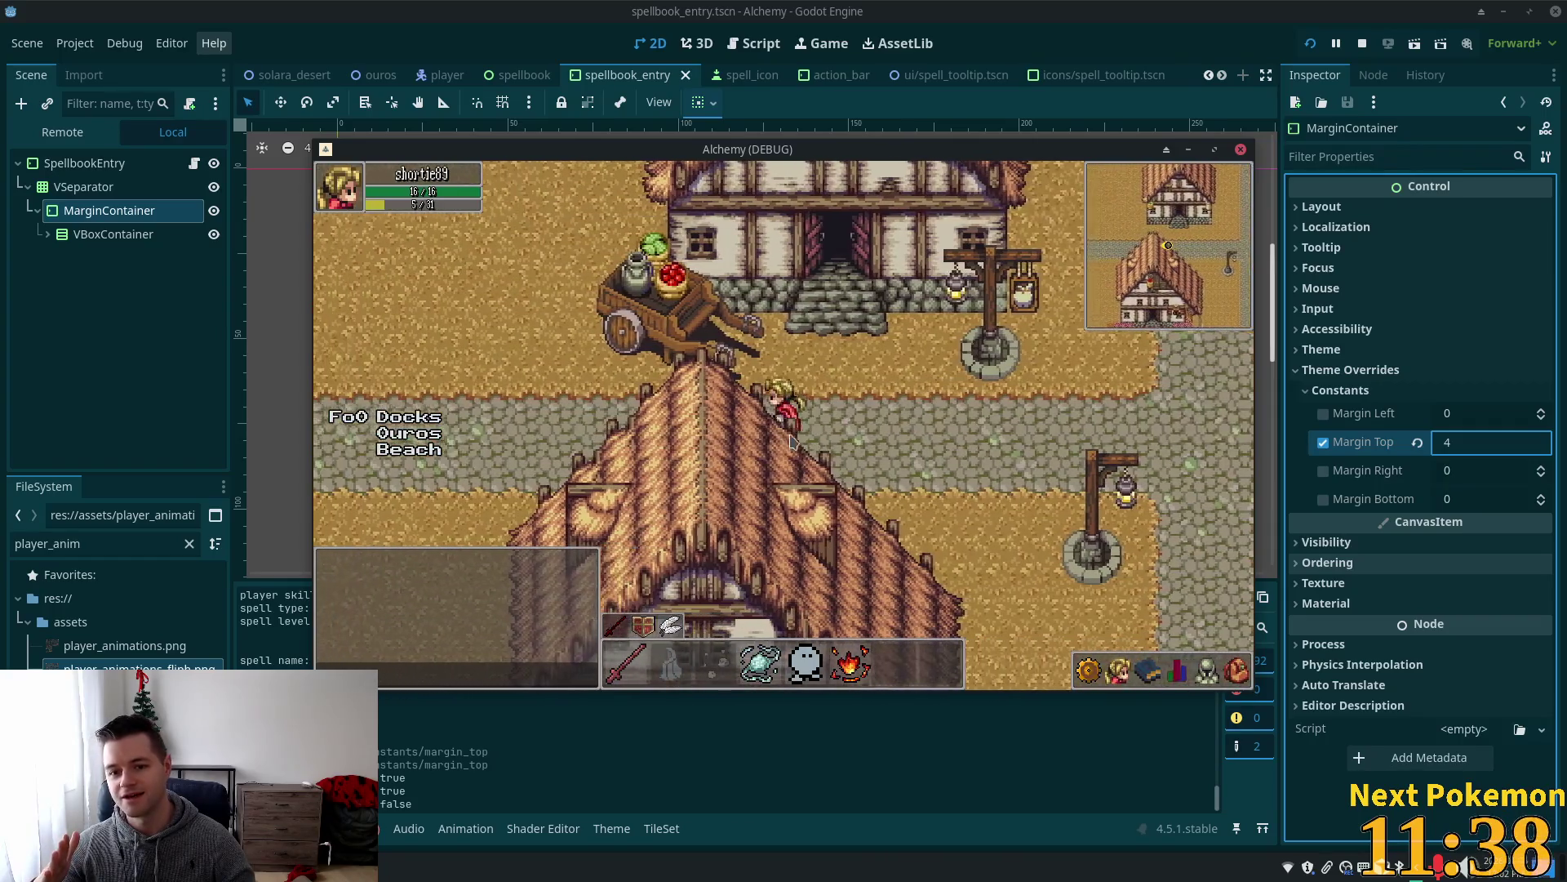
pyautogui.press('Left')
pyautogui.press('Left')
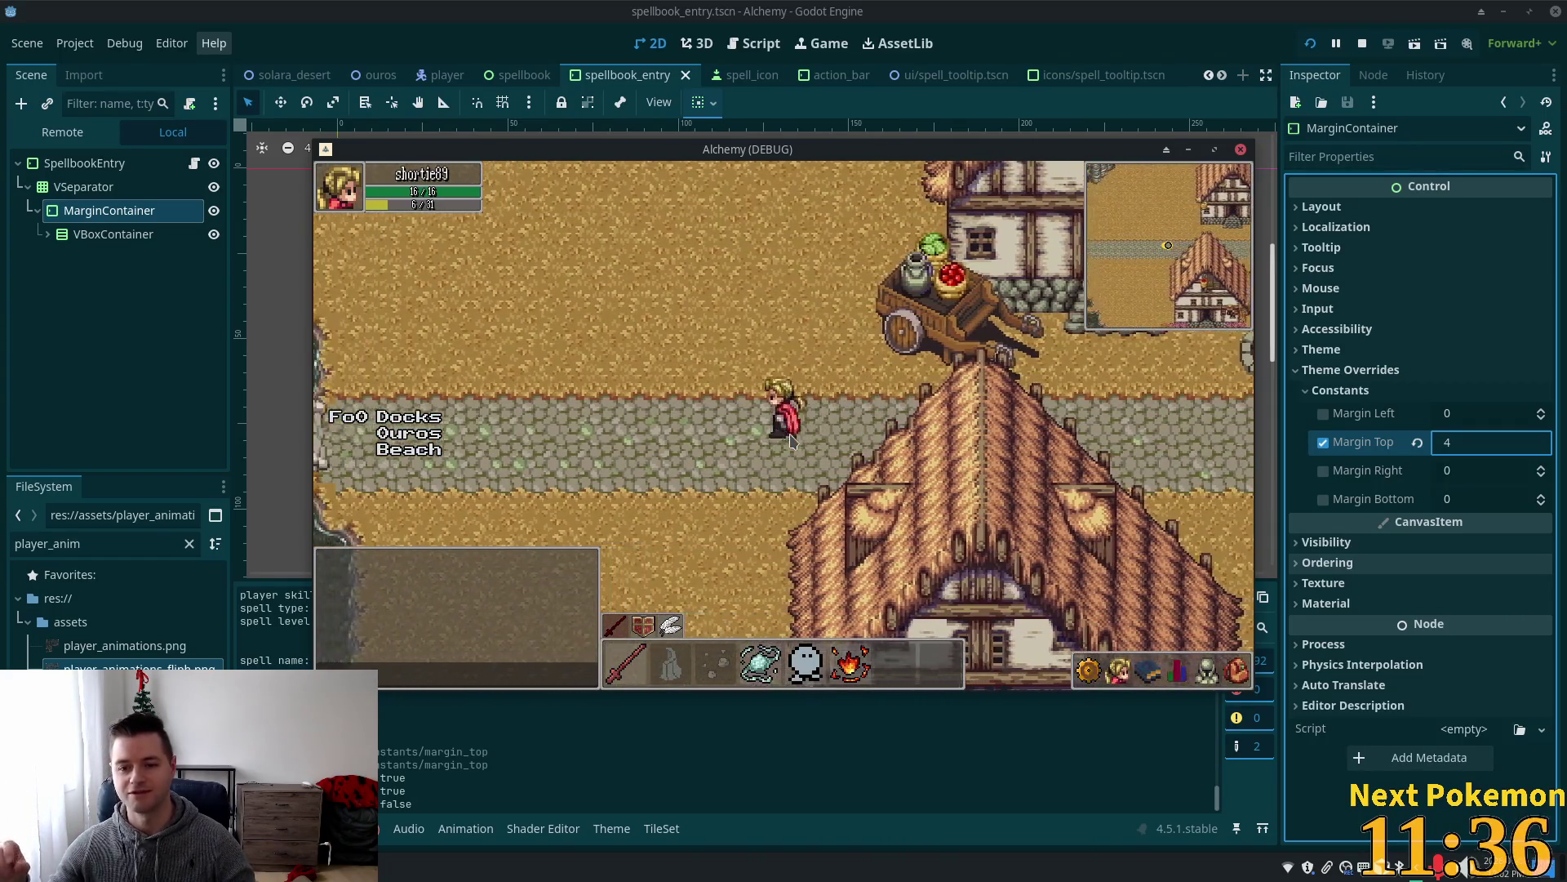
pyautogui.press('Left')
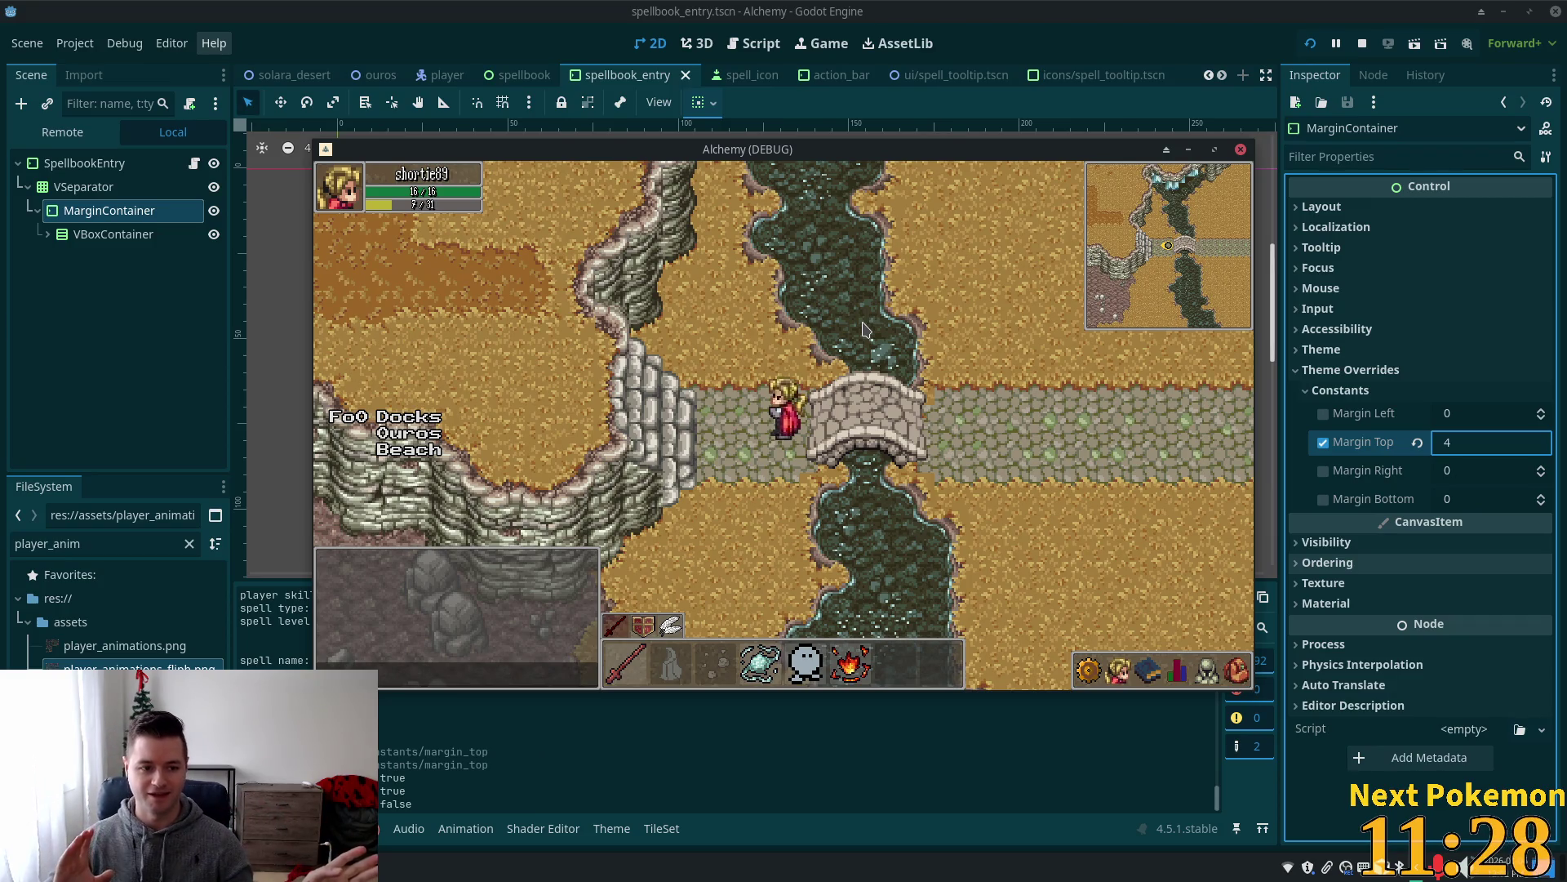
pyautogui.press('Left')
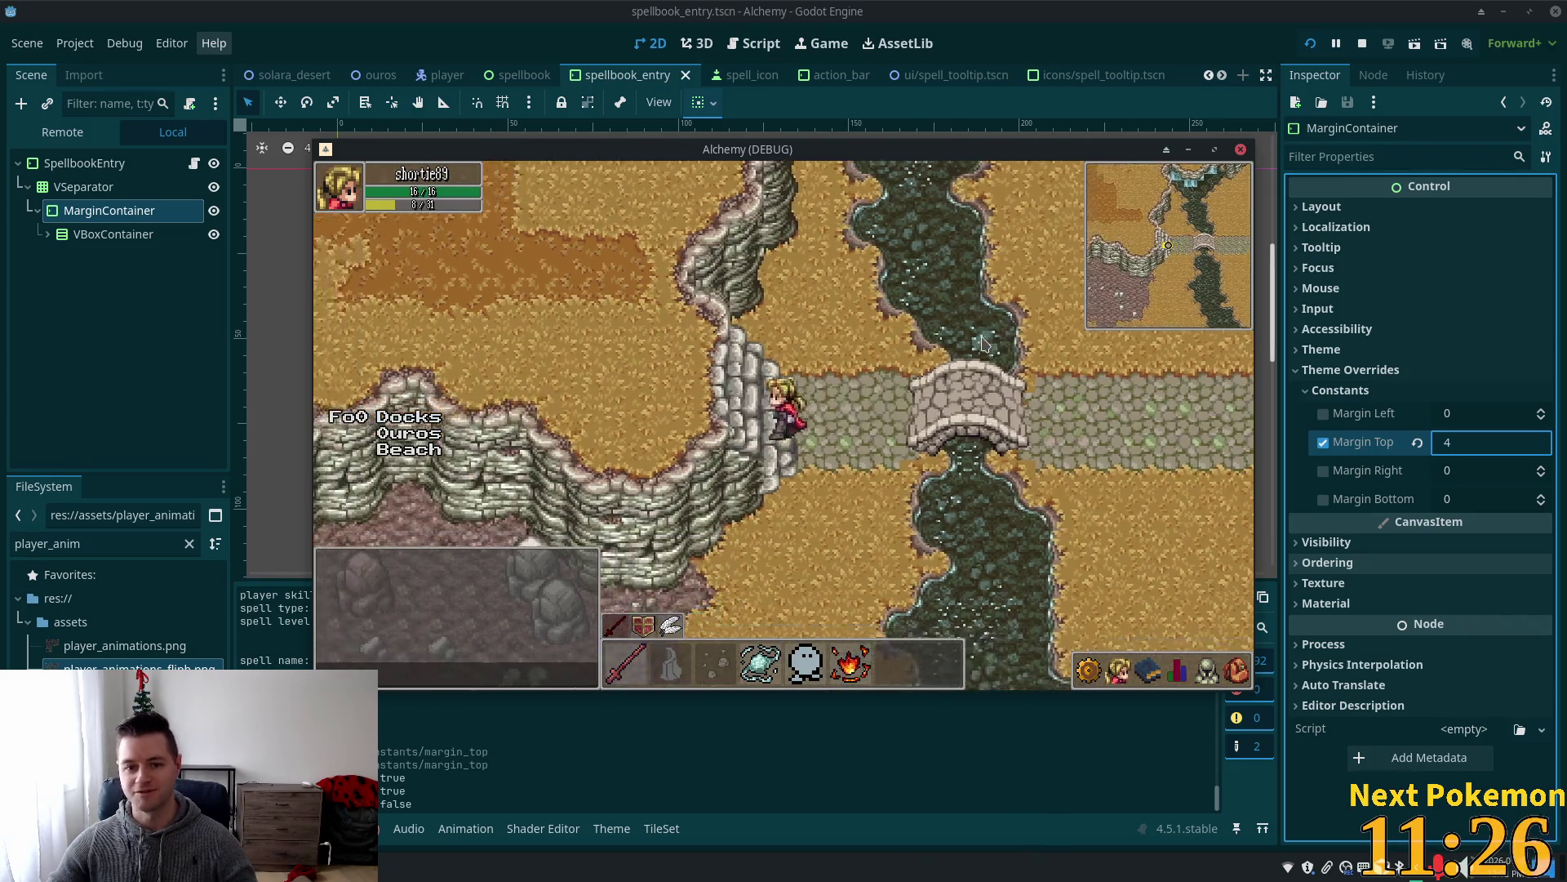
pyautogui.press('Up')
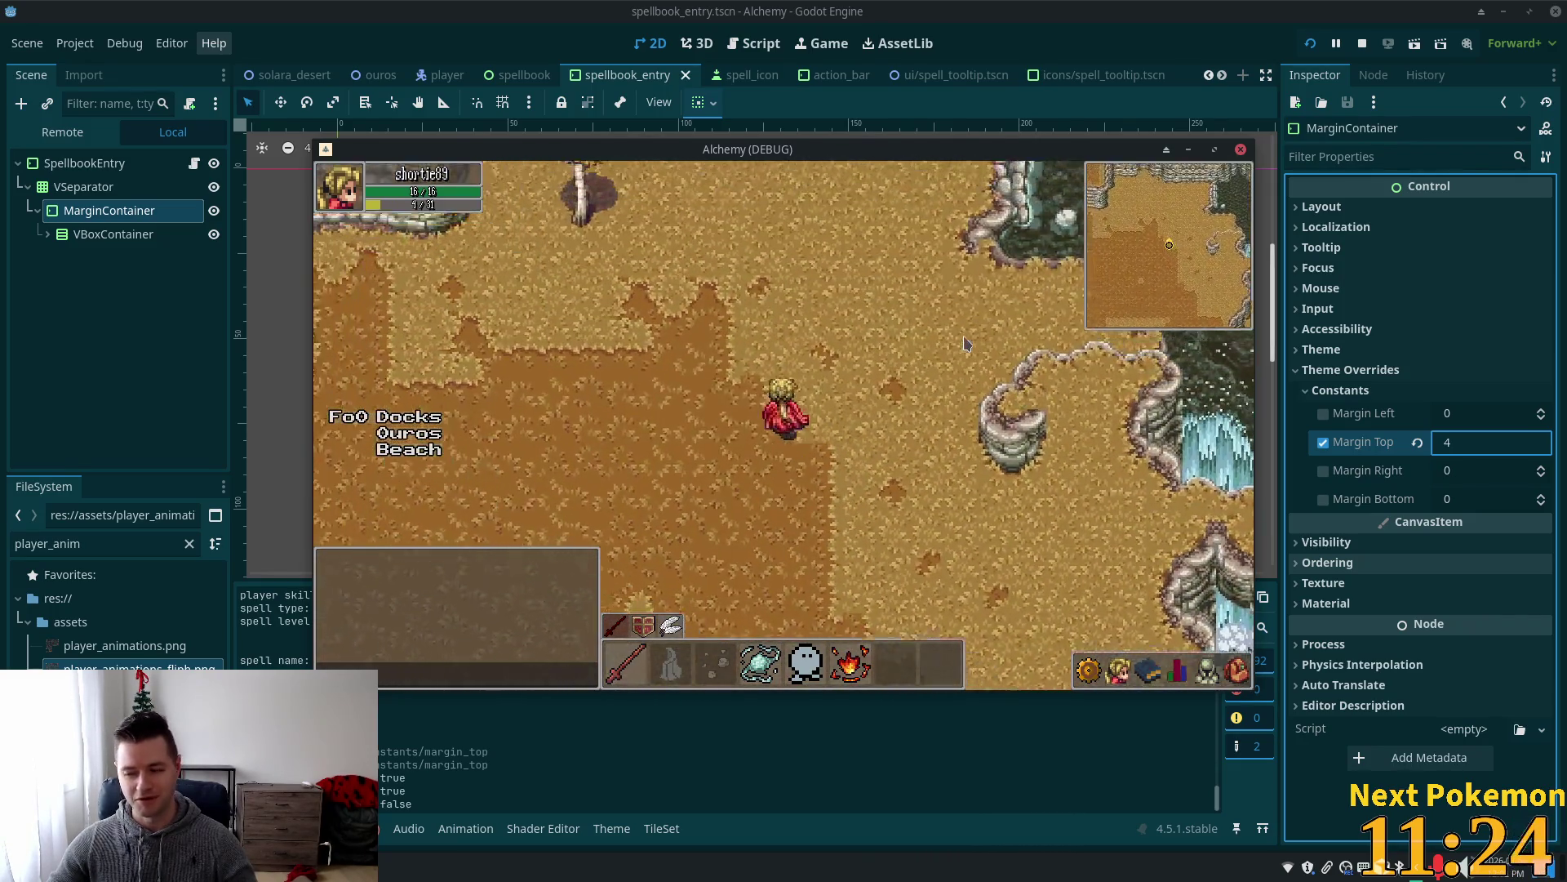
pyautogui.press('Up')
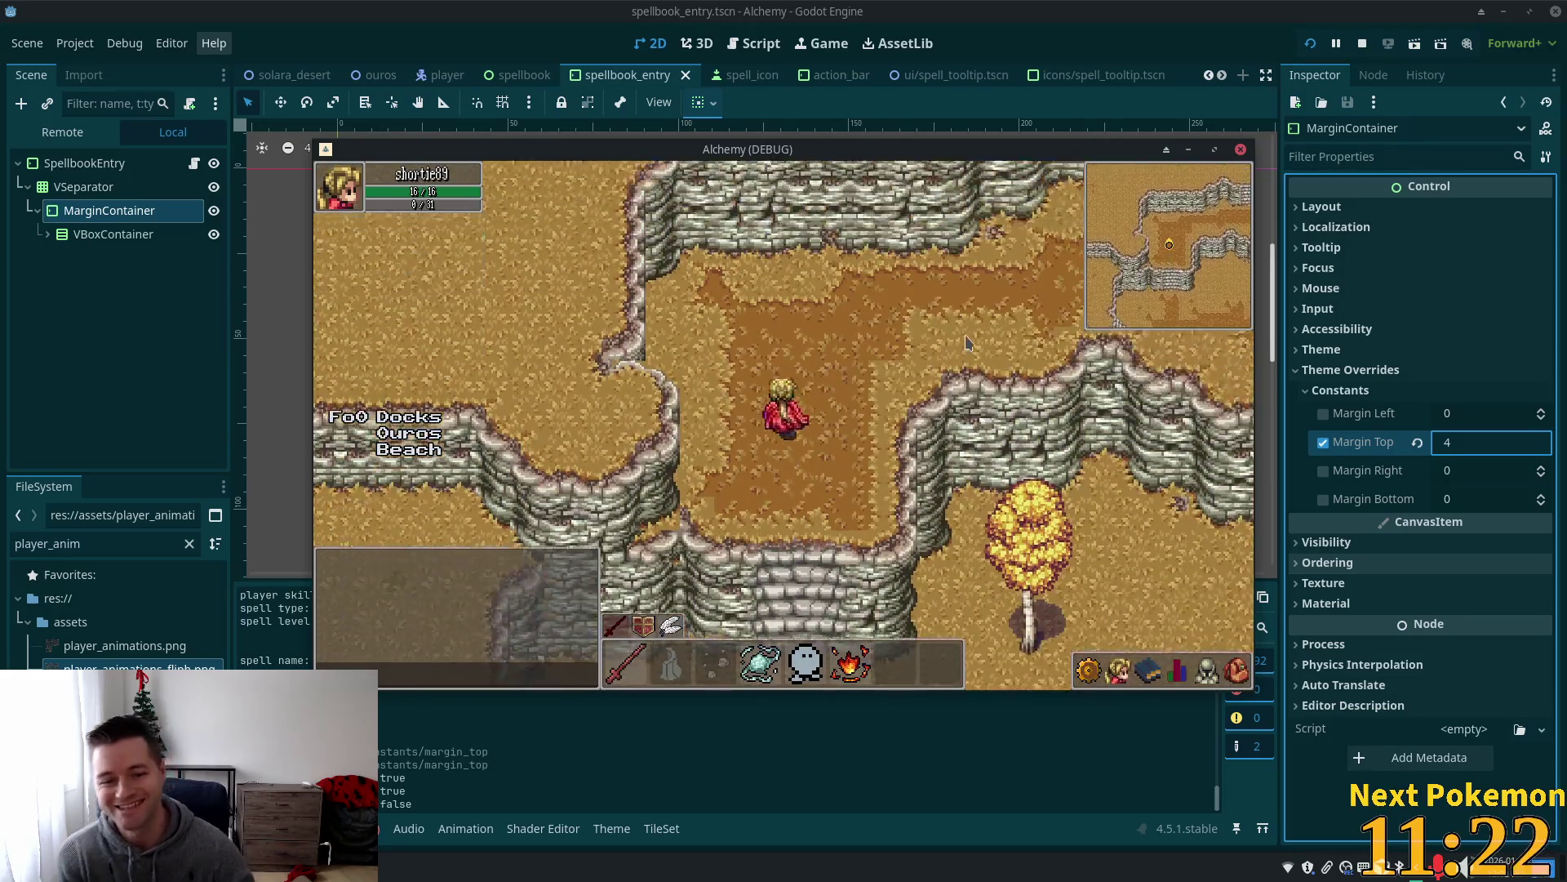
pyautogui.press('Down')
pyautogui.press('Right')
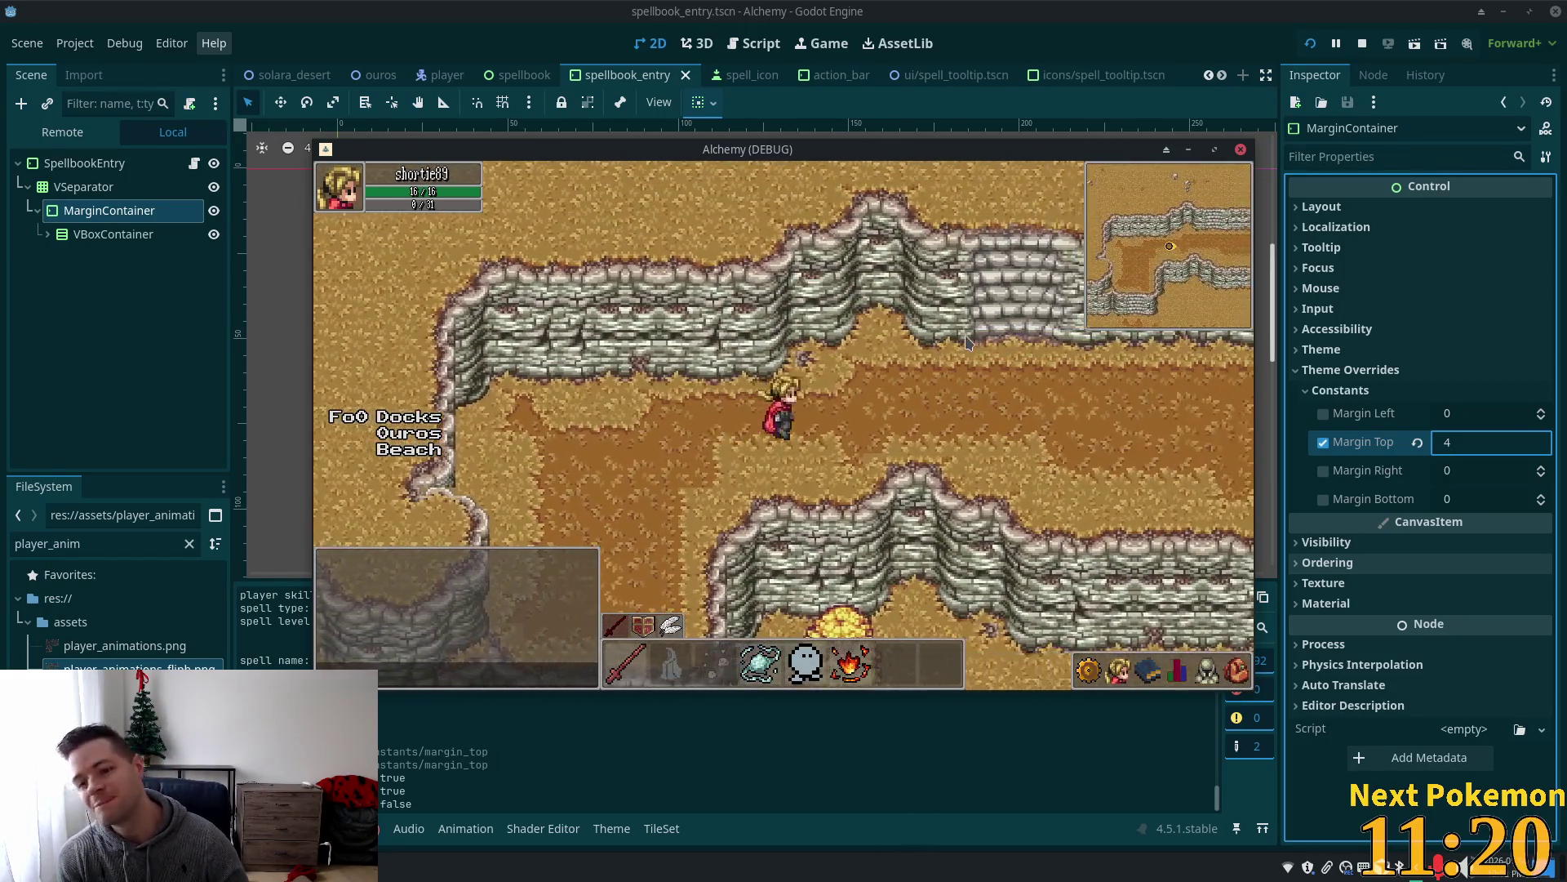
pyautogui.press('Left')
pyautogui.press('Down')
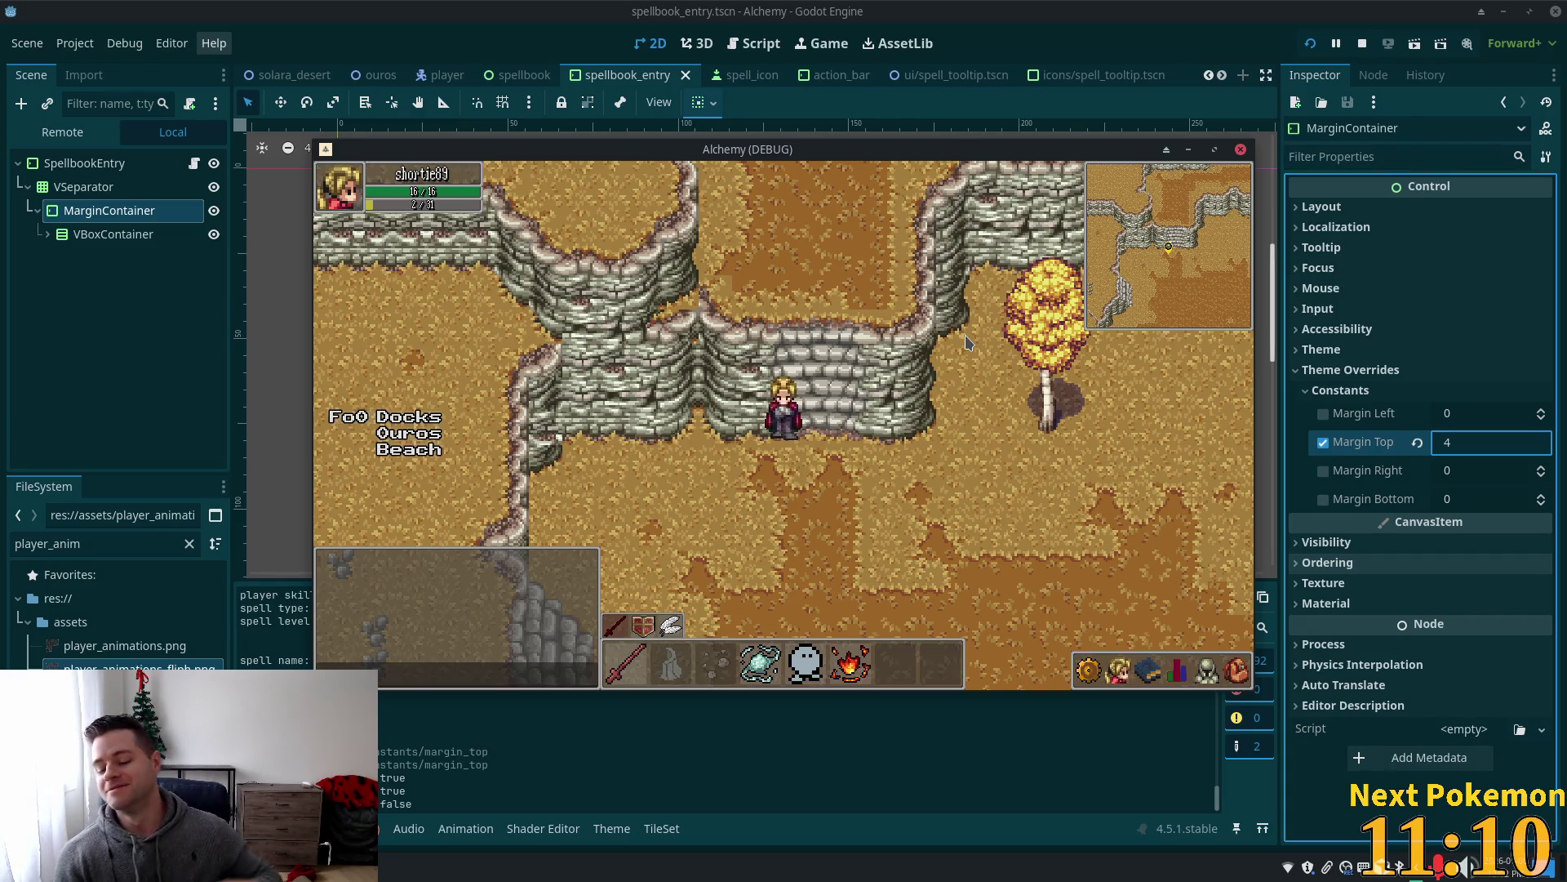
# Walk down-right across the open ground and along the stone path past the bridge.
pyautogui.press('Down')
pyautogui.press('Right')
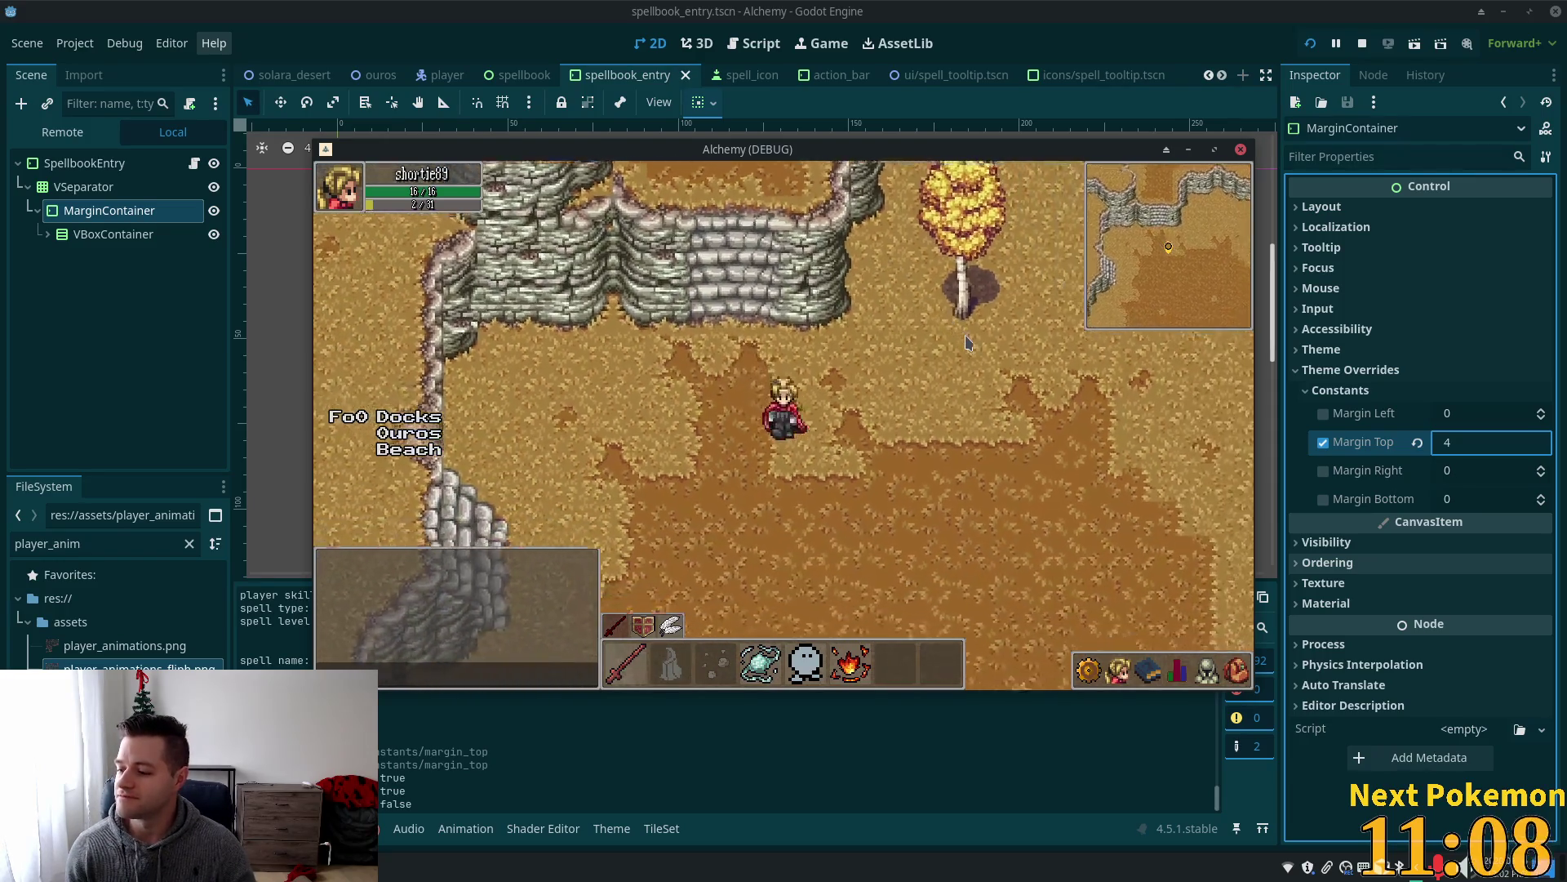
pyautogui.press('Down')
pyautogui.press('Right')
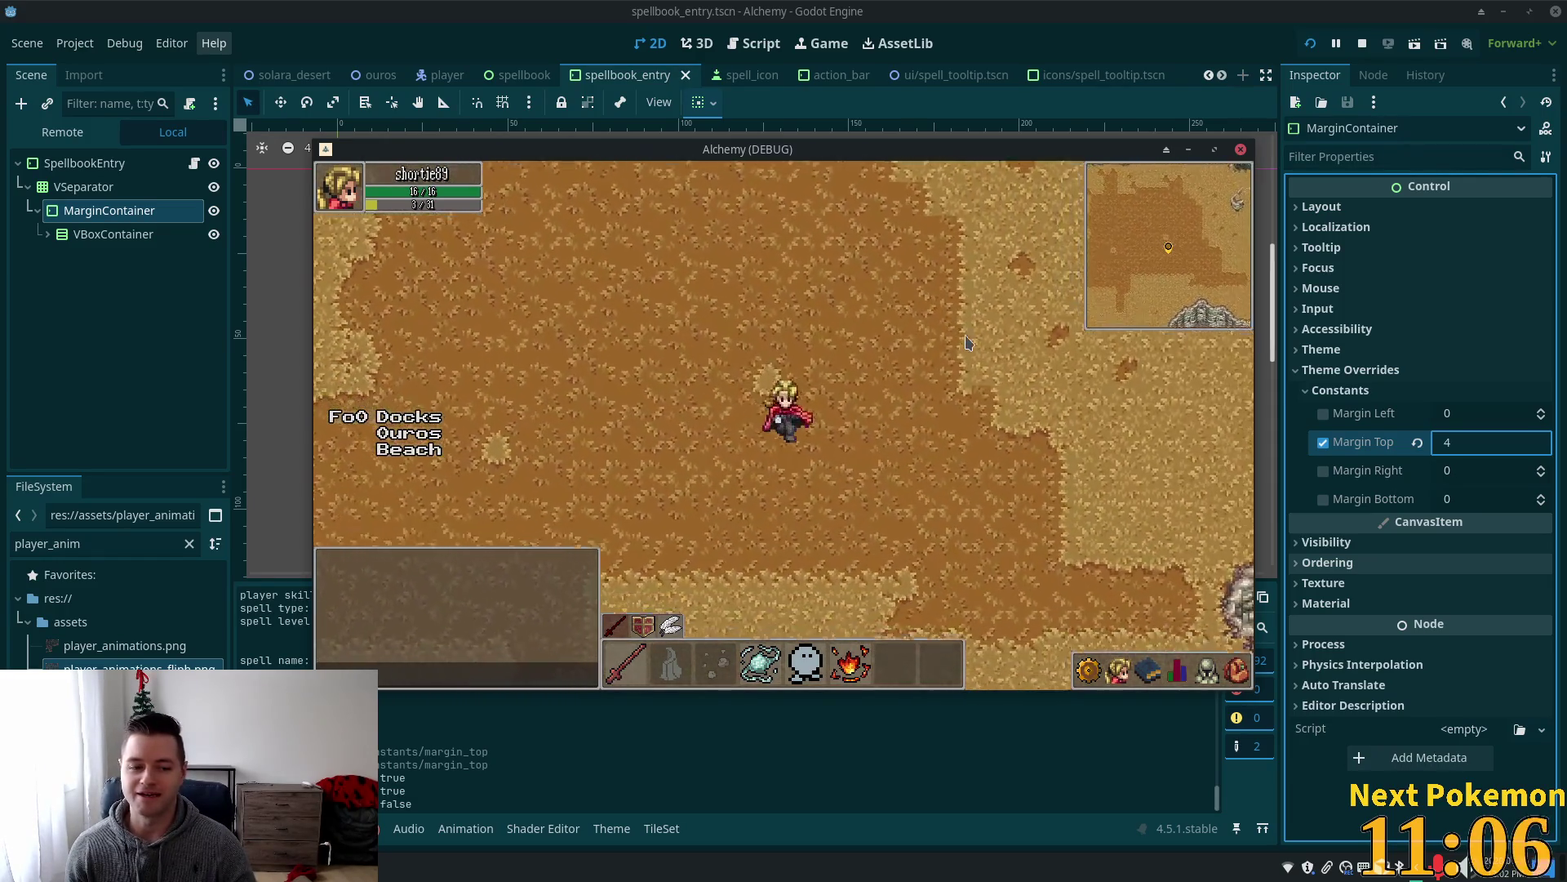
pyautogui.press('Right')
pyautogui.press('Down')
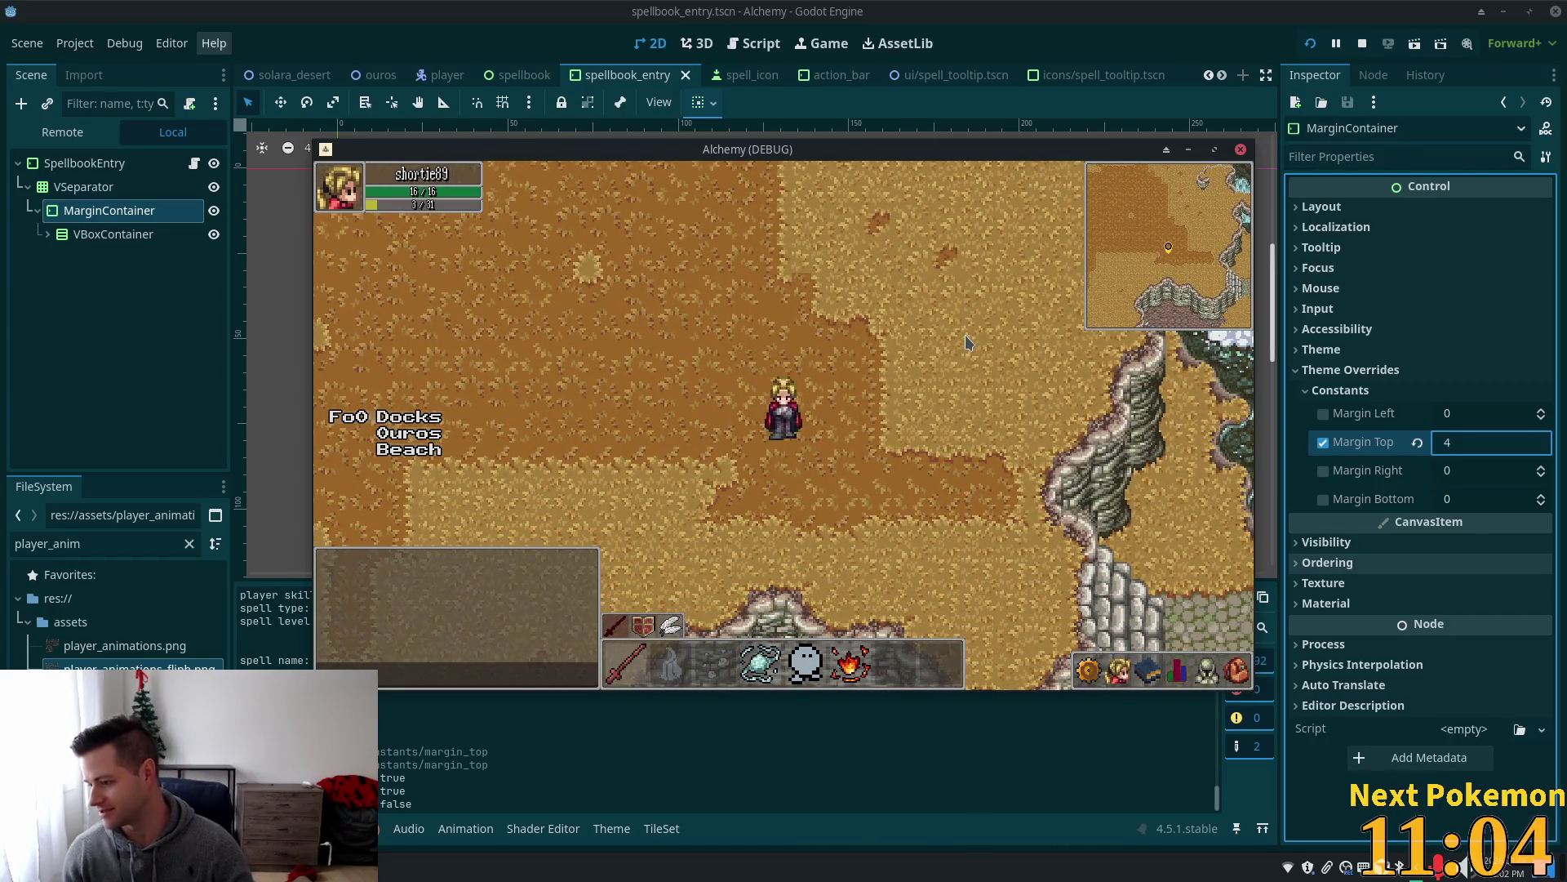
pyautogui.press('Down')
pyautogui.press('Right')
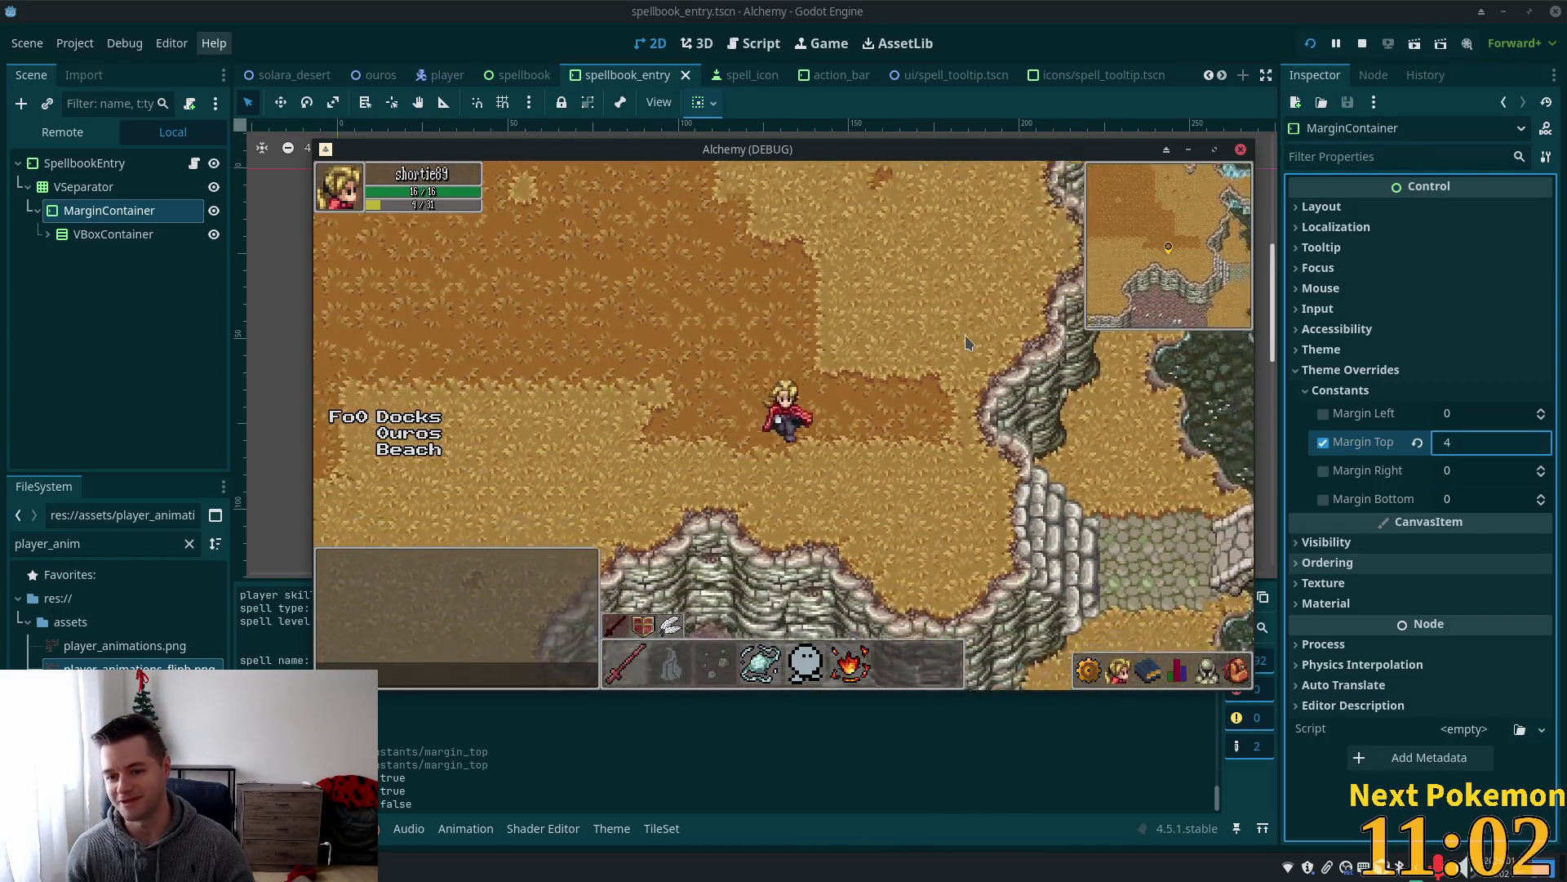
pyautogui.press('Down')
pyautogui.press('Right')
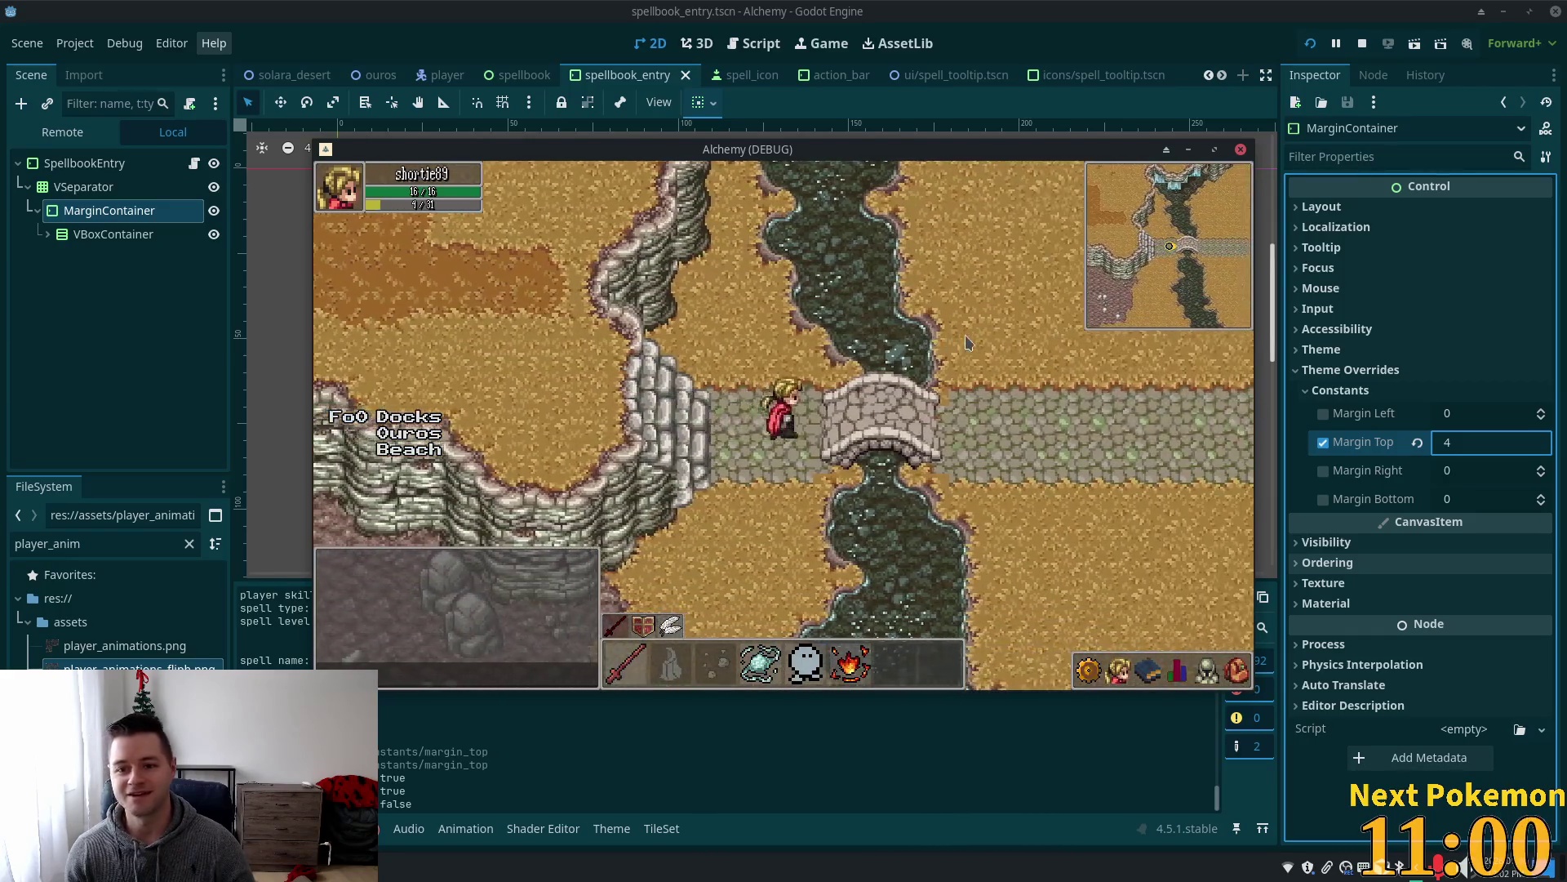
# Walk toward the houses, through the crossroads and down the path beside the fenced farm.
pyautogui.press('Up')
pyautogui.press('Right')
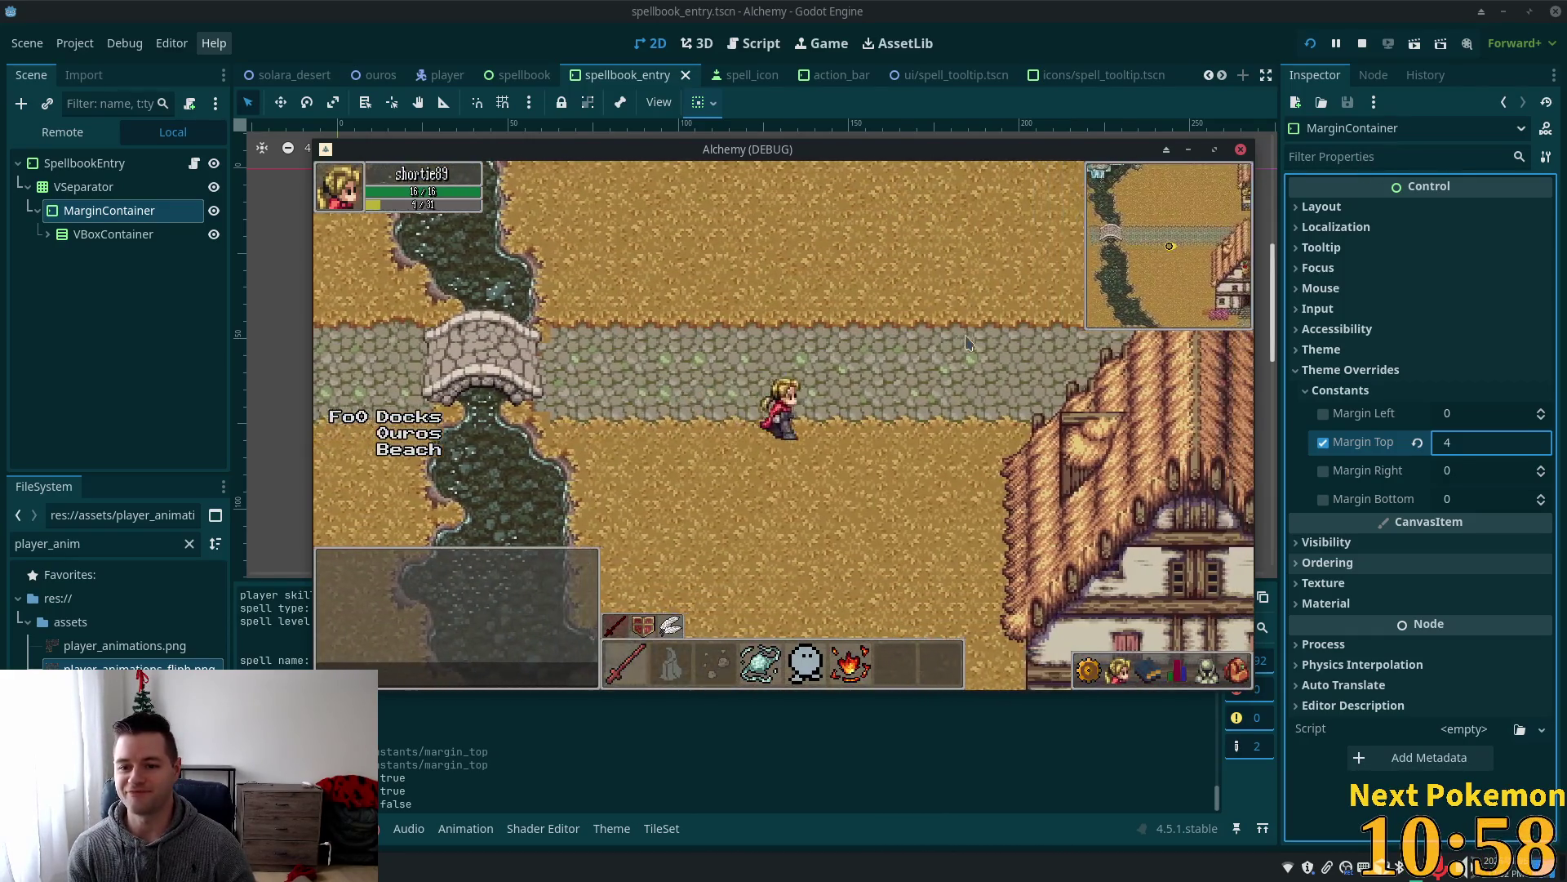
pyautogui.press('Right')
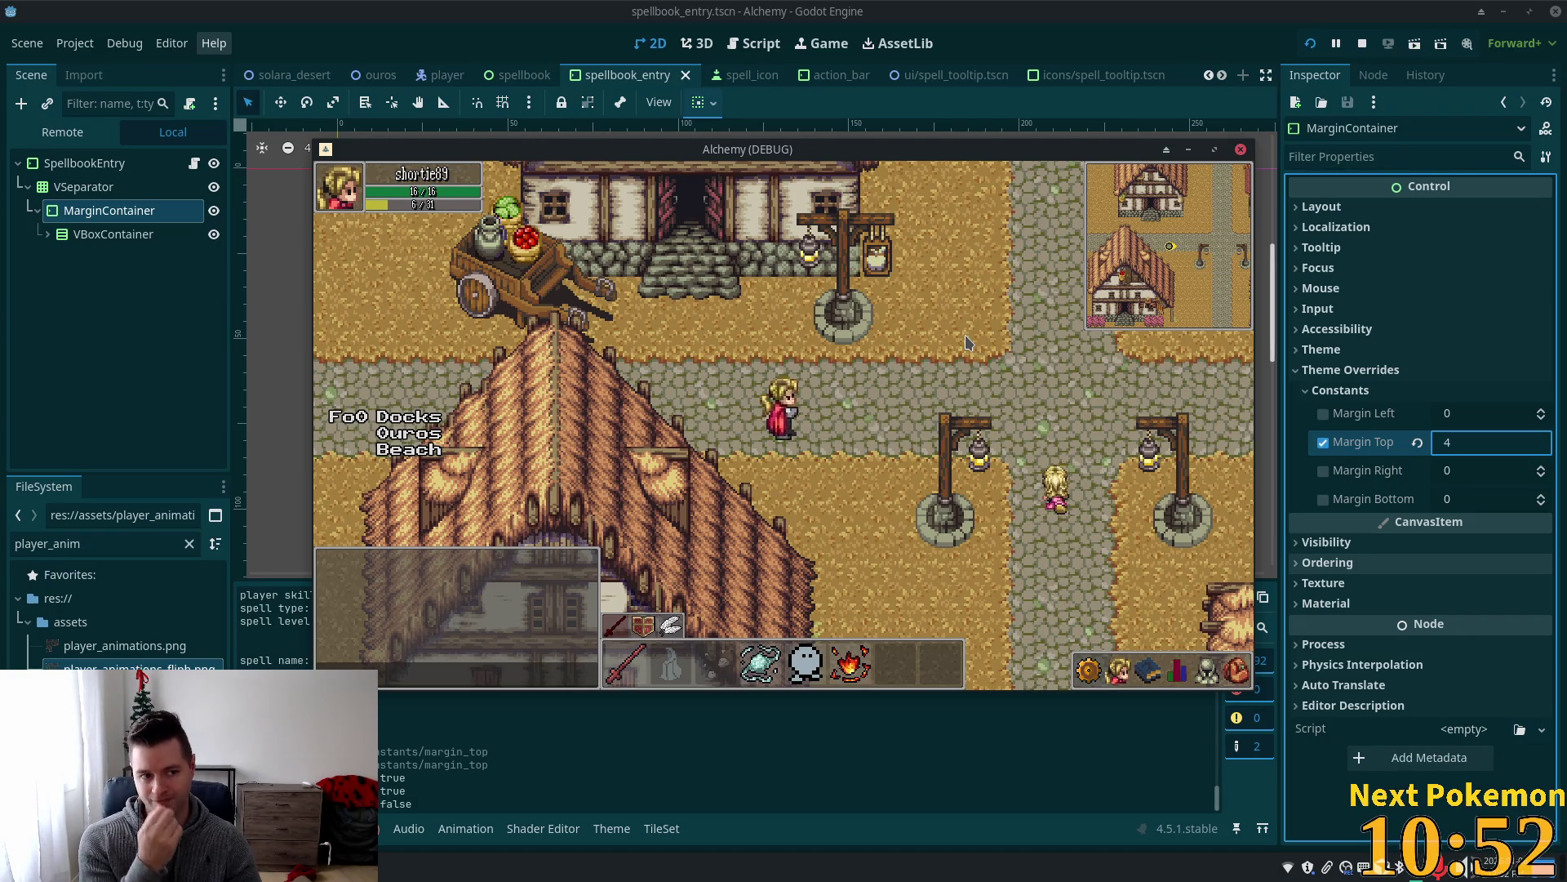
pyautogui.press('Right')
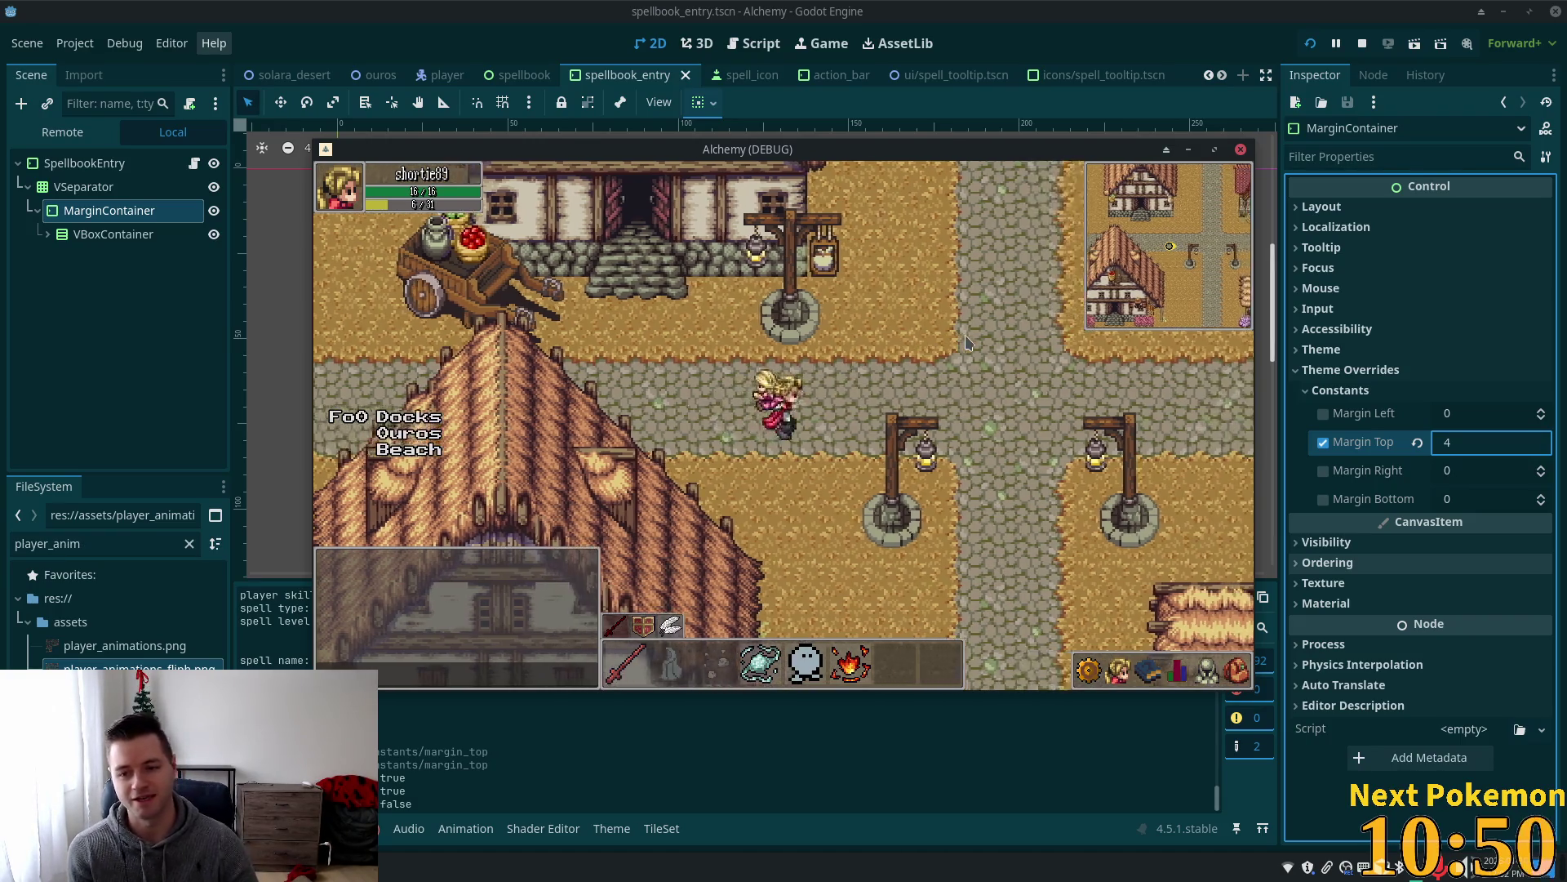
pyautogui.press('Down')
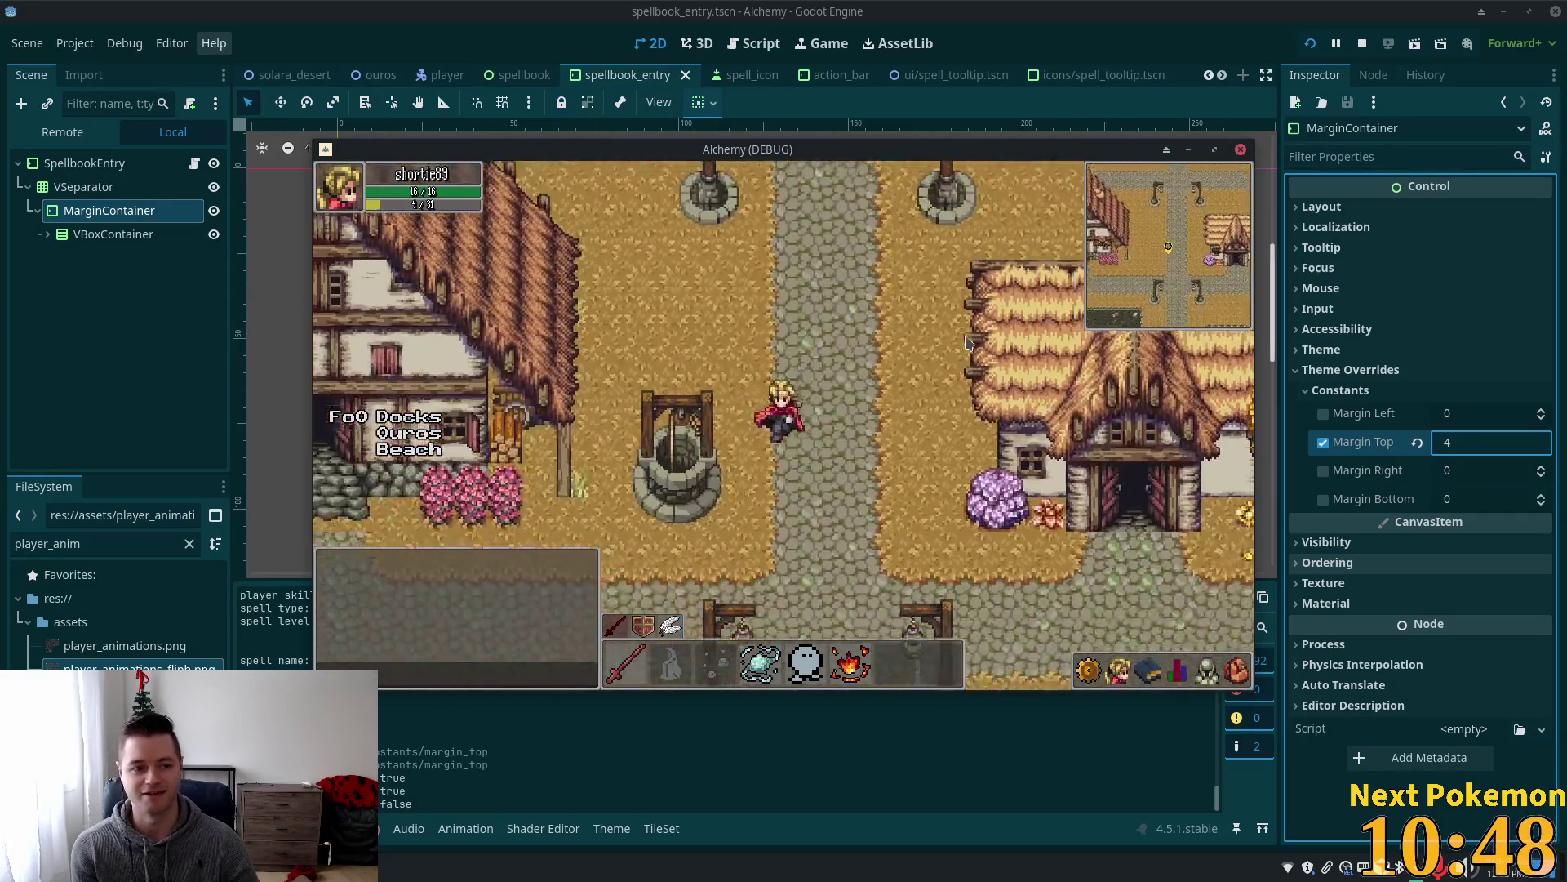
pyautogui.press('Right')
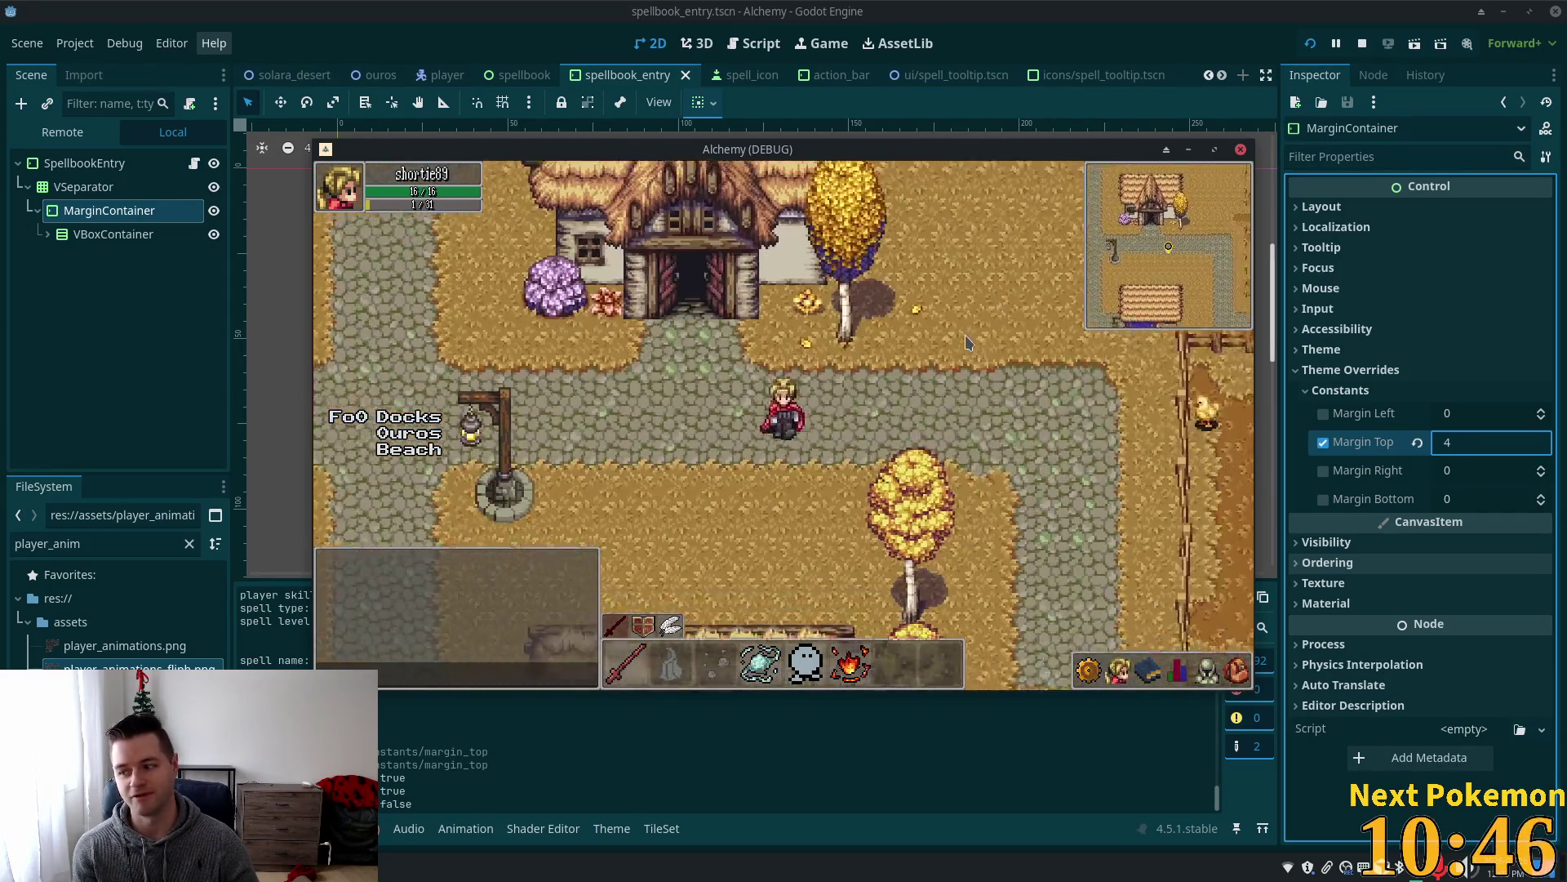
pyautogui.press('Down')
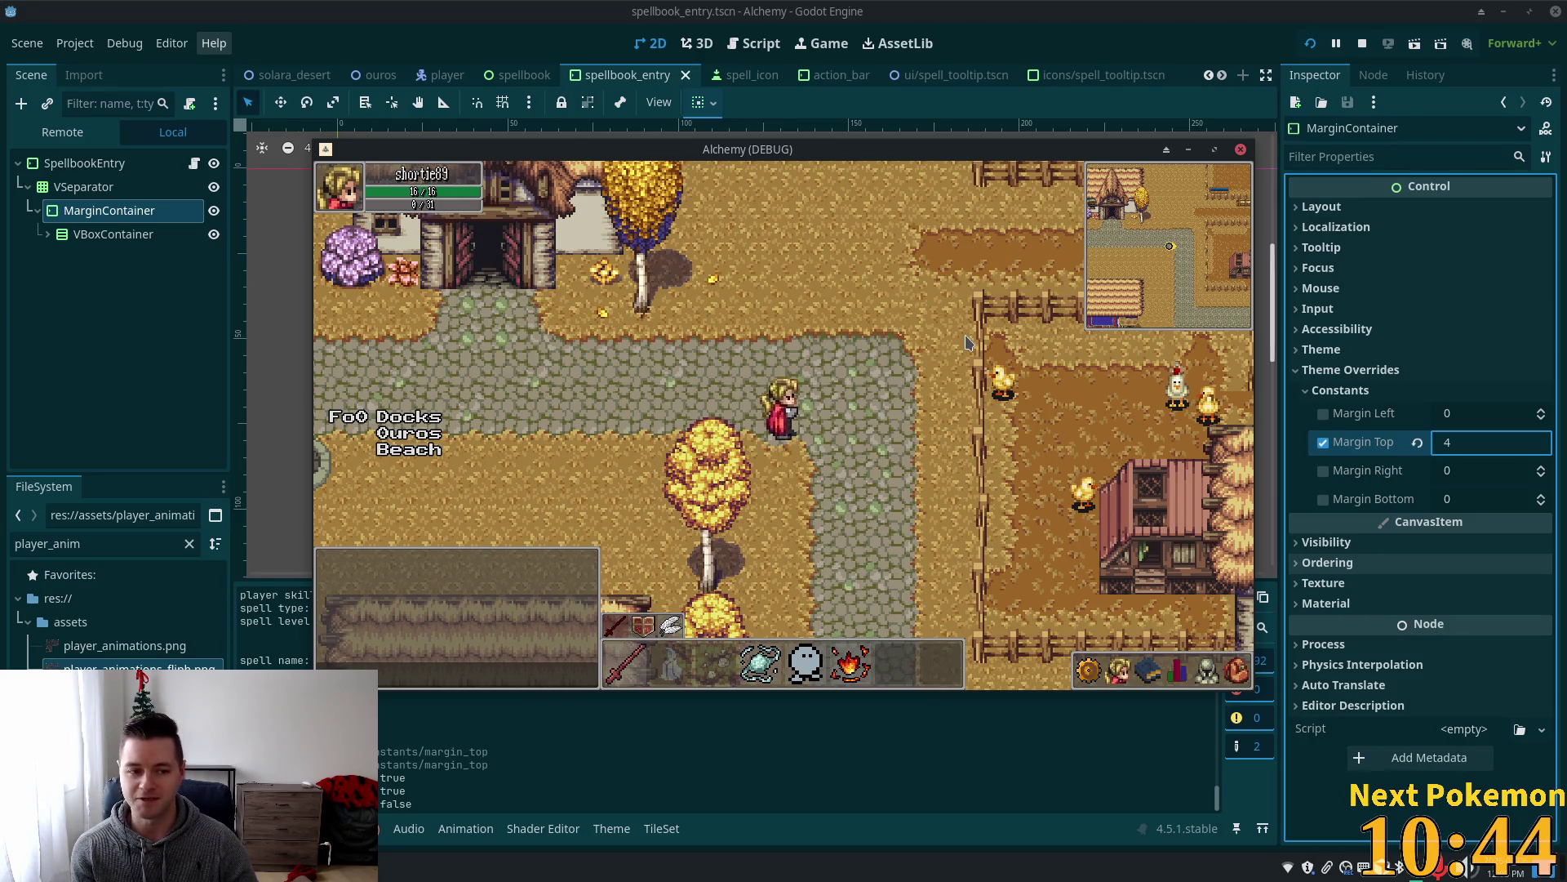
pyautogui.press('Right')
pyautogui.press('Down')
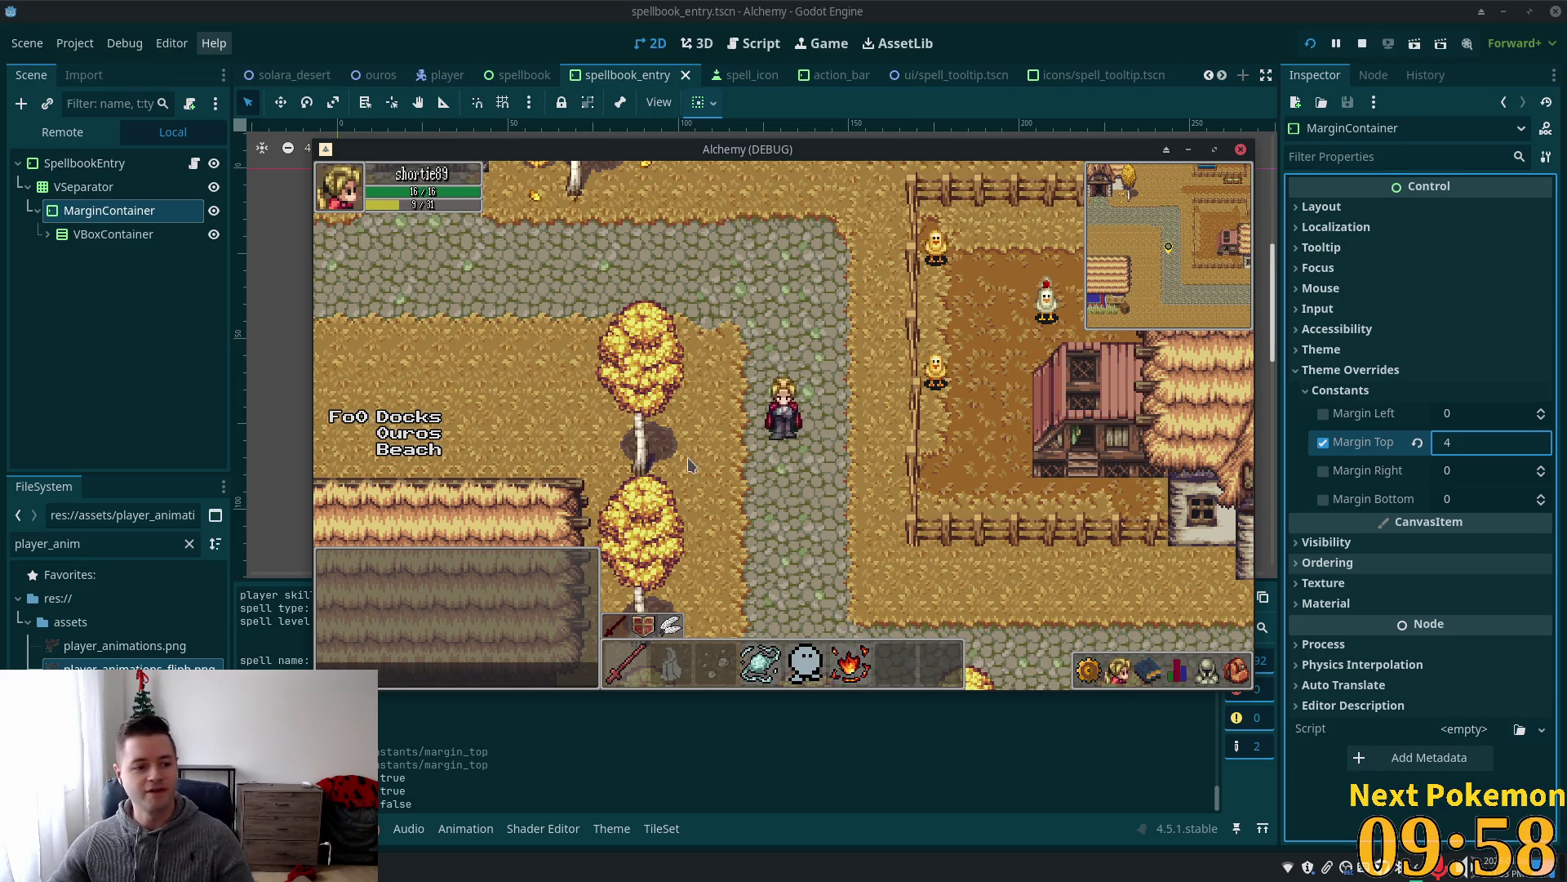
# Walk the character north and then west through Ouros town.
pyautogui.press('w')
pyautogui.press('a')
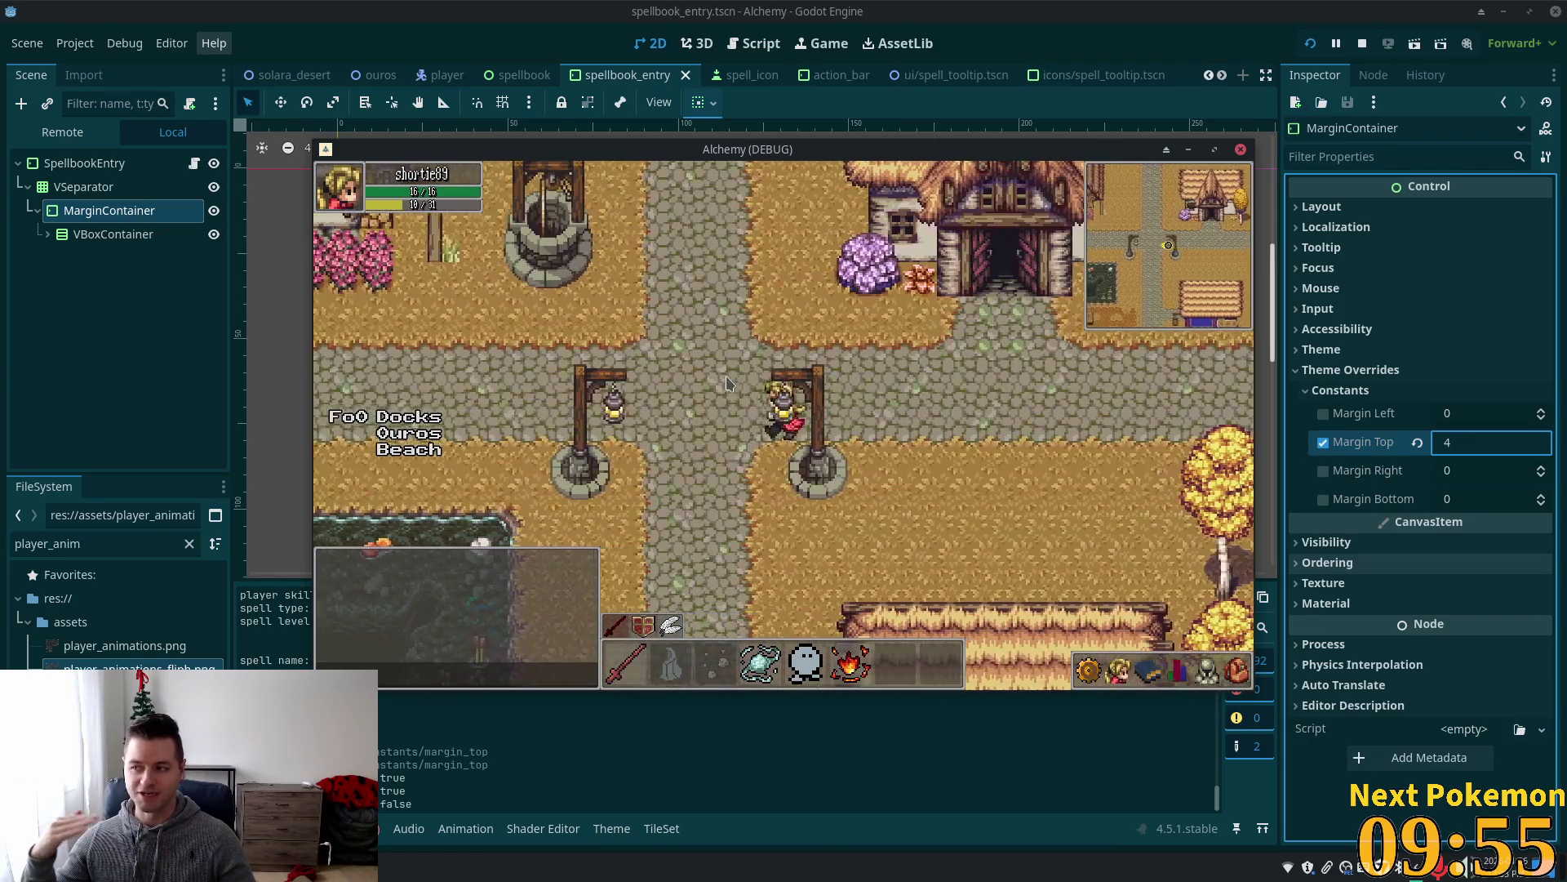
pyautogui.press('a')
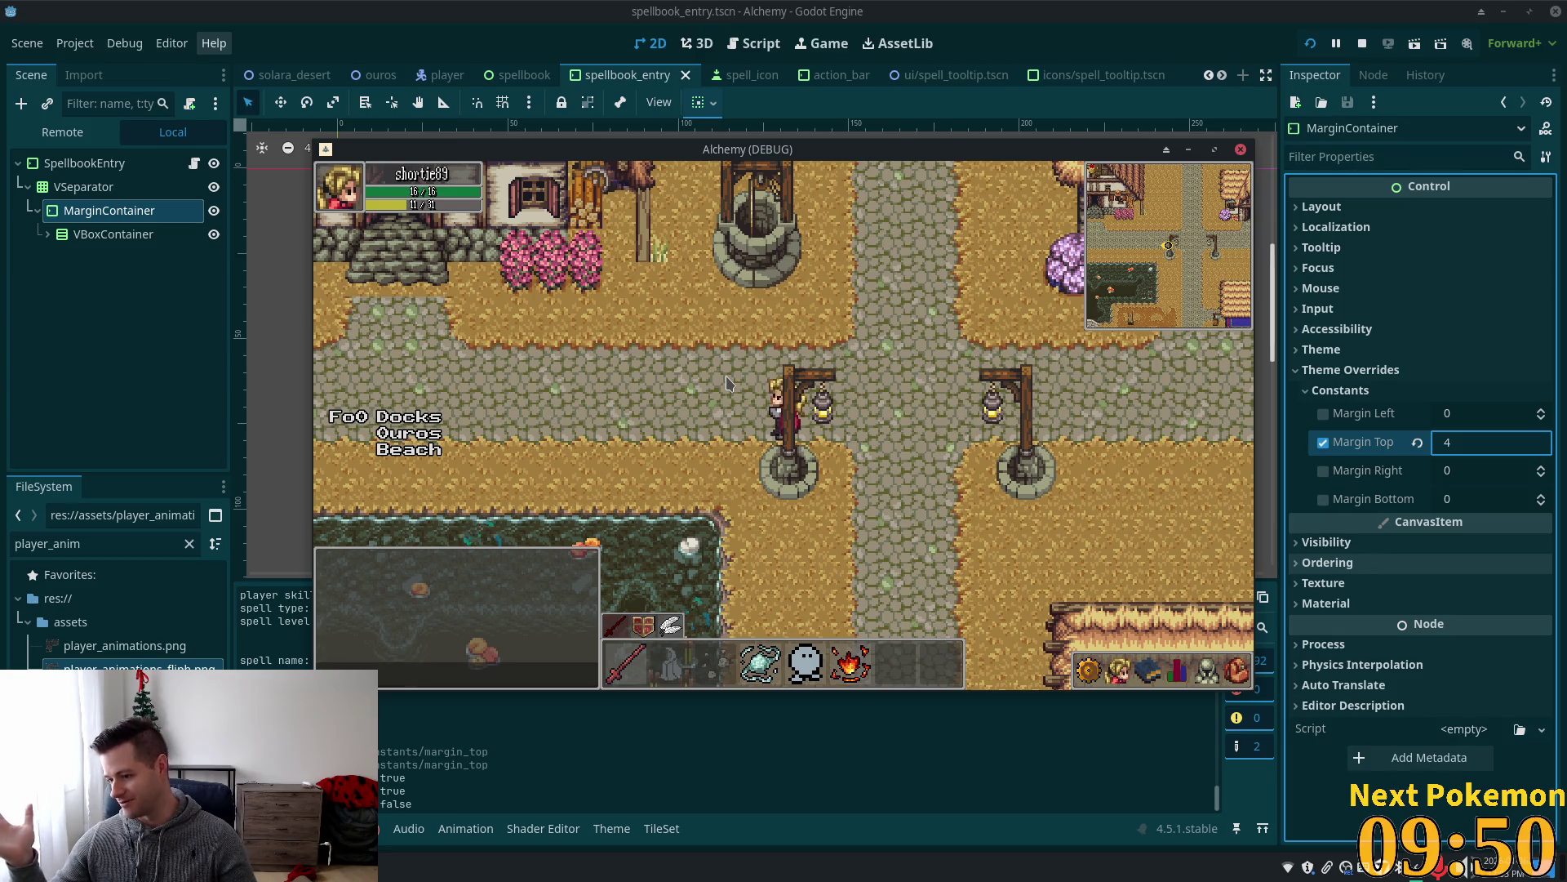
pyautogui.press('a')
pyautogui.press('w')
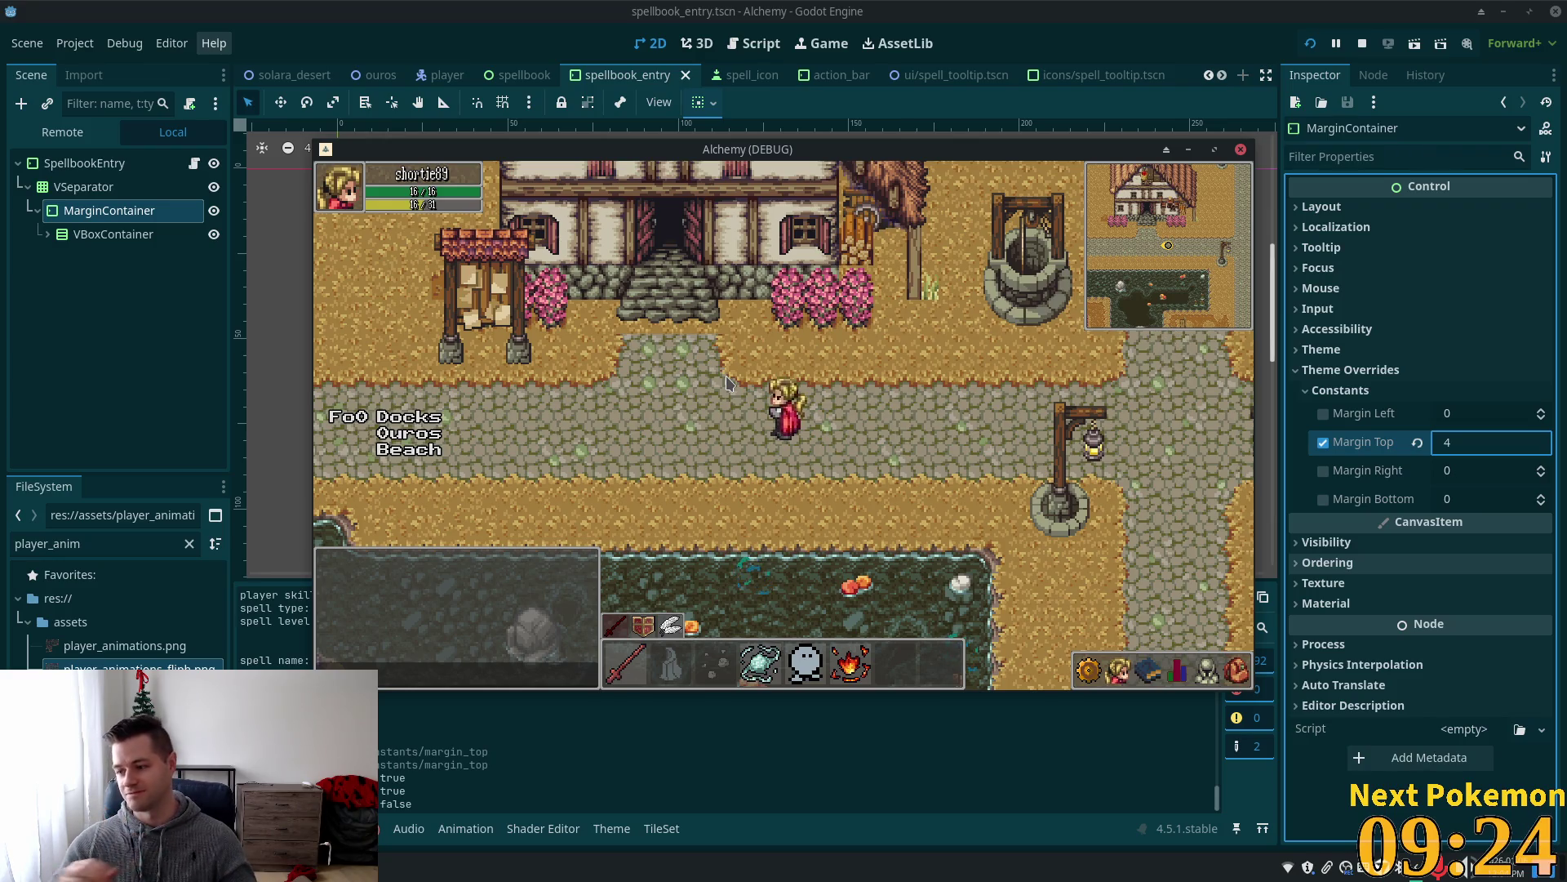
# Walk up toward the house, left onto the stone bridge, then right off it along the path.
pyautogui.press('Up')
pyautogui.press('Left')
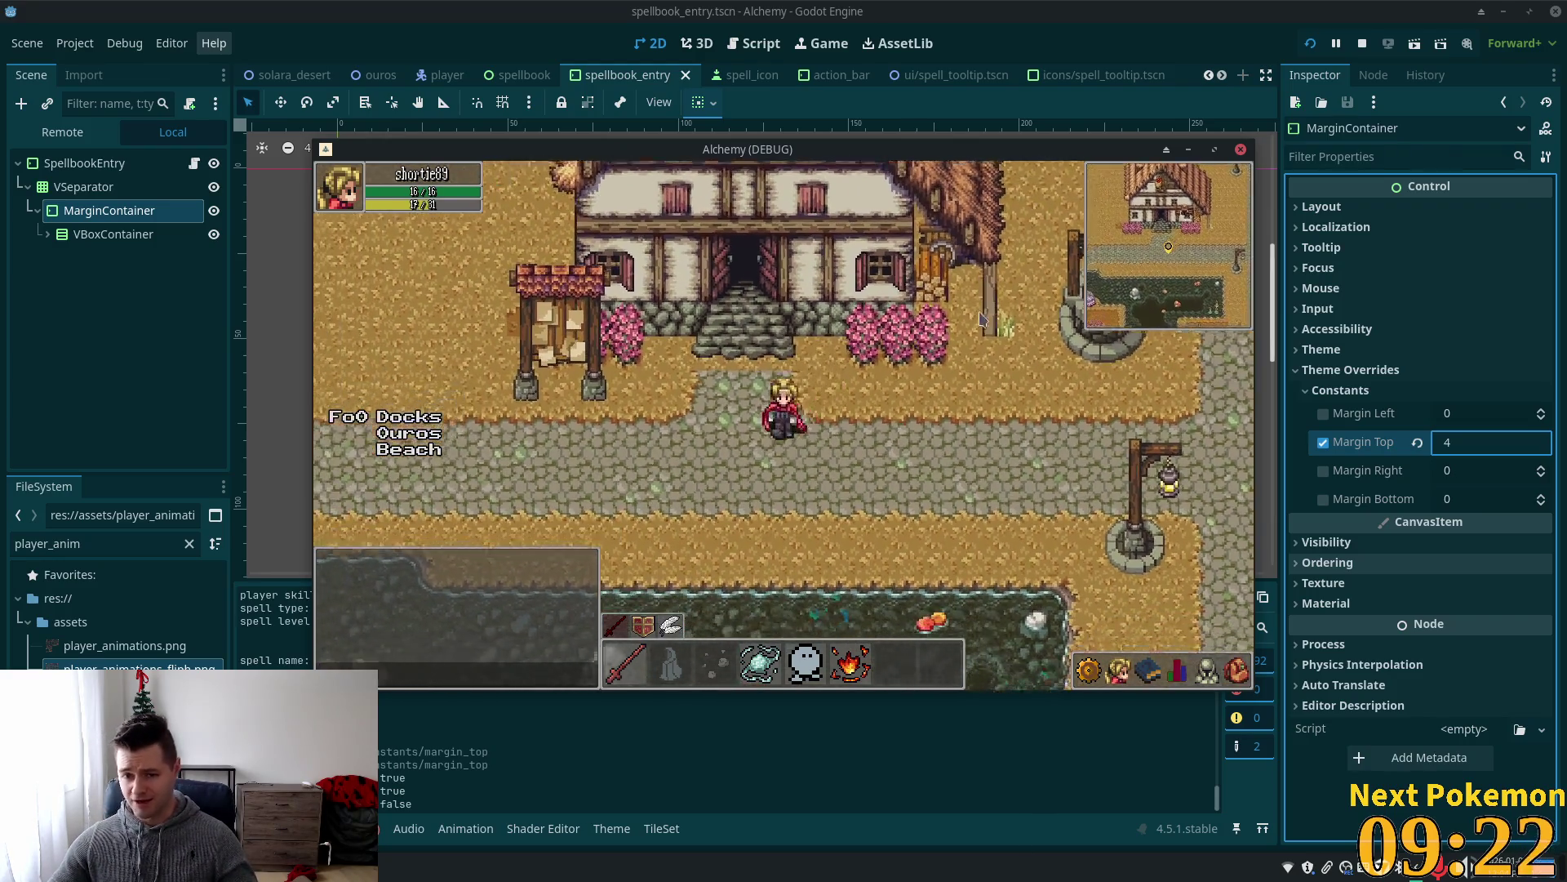
pyautogui.press('Left')
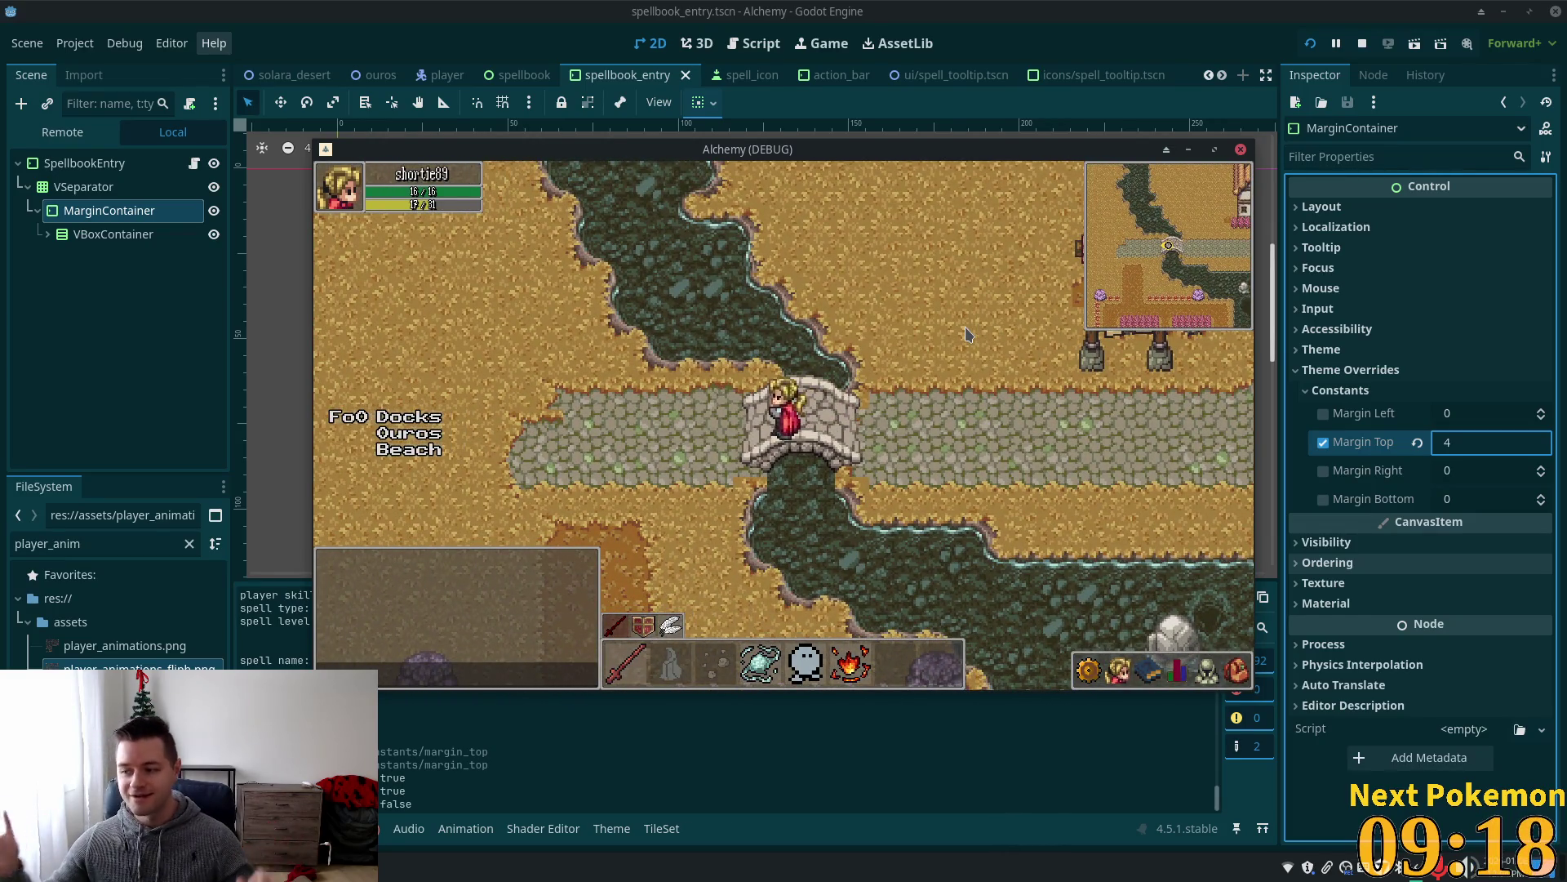
pyautogui.press('Right')
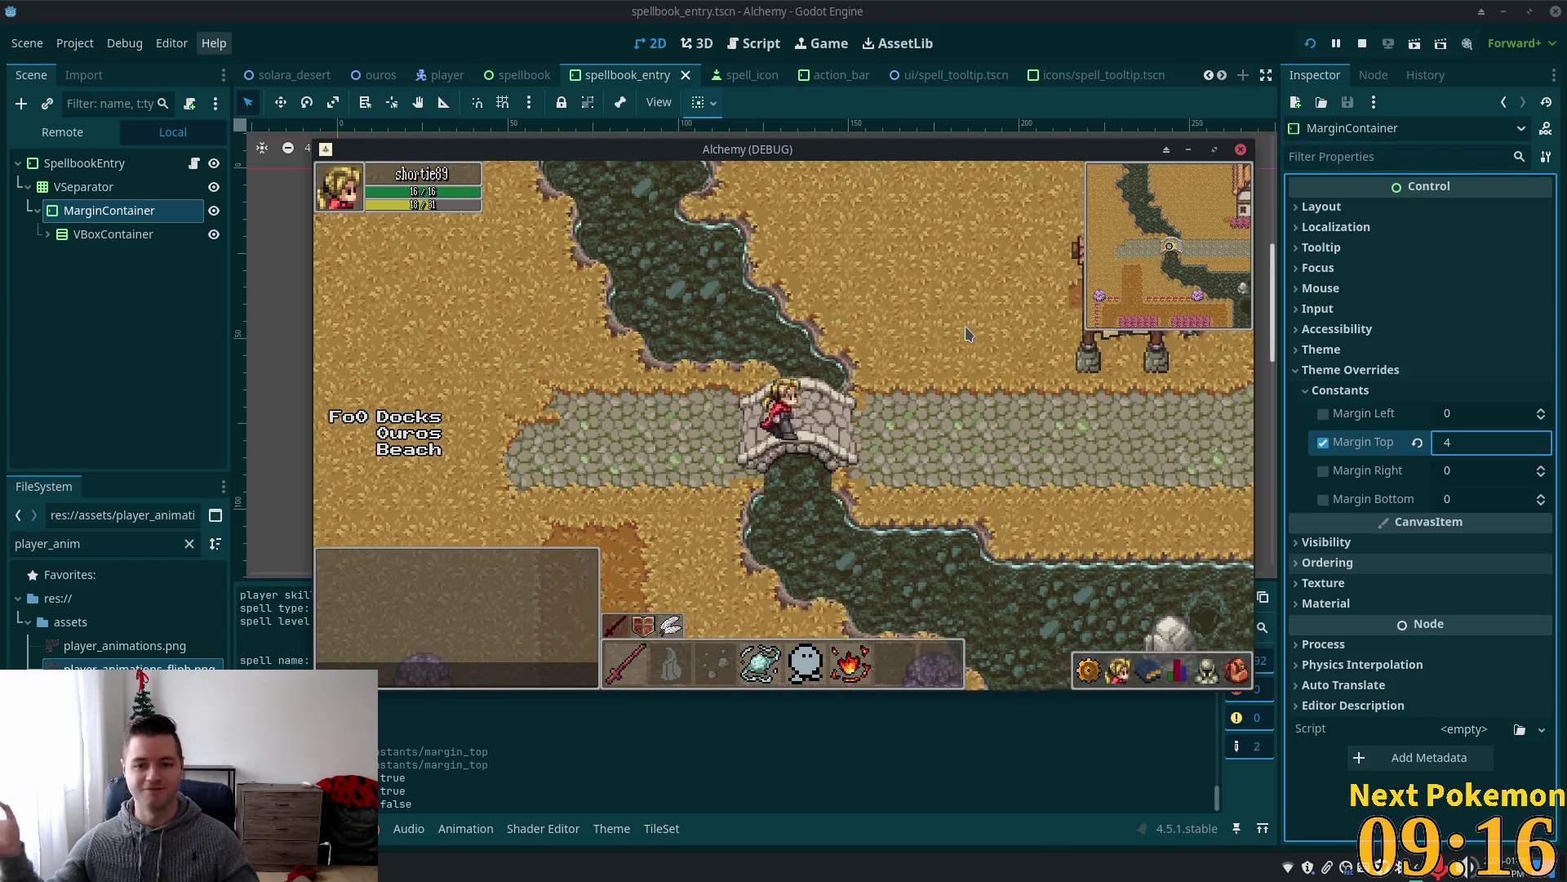
pyautogui.press('Right')
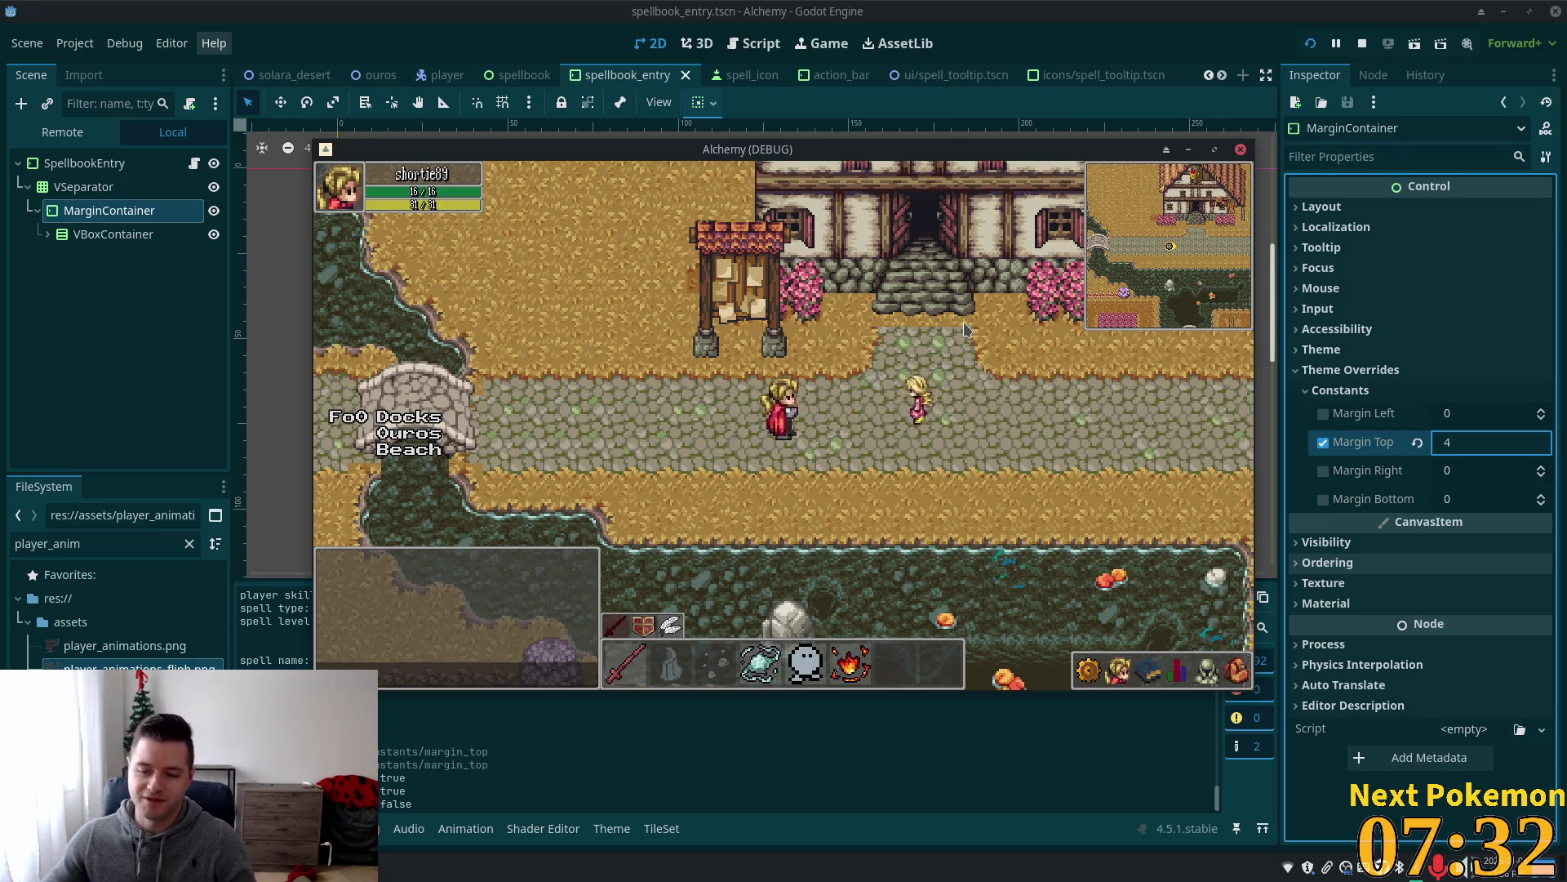
# Walk the character east past the well, up to the right, then down the road.
pyautogui.press('Right')
pyautogui.press('Right')
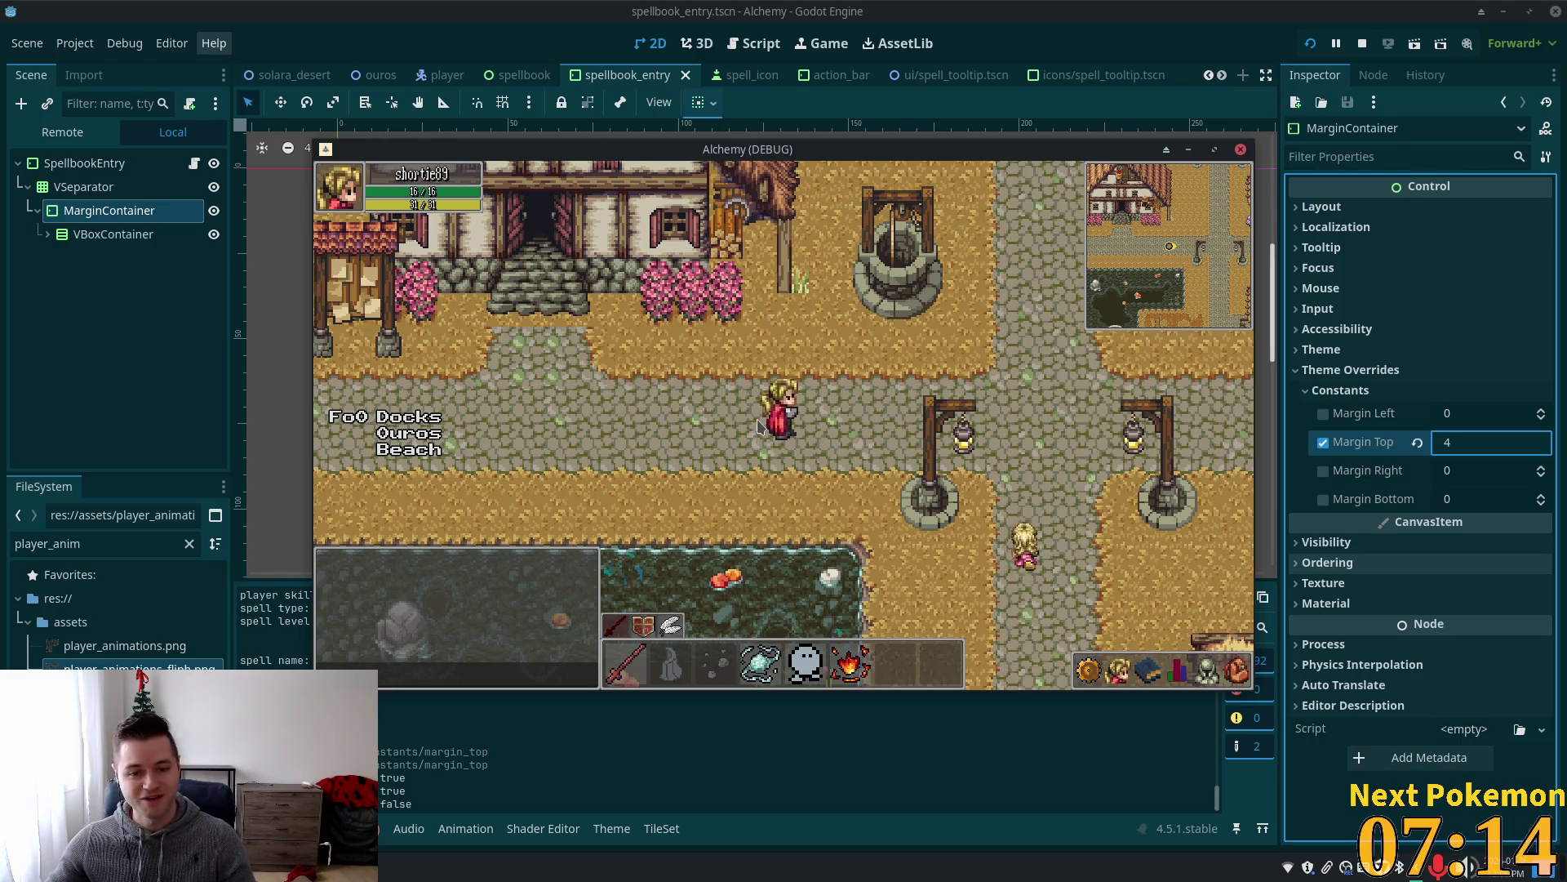
pyautogui.press('Up')
pyautogui.press('Right')
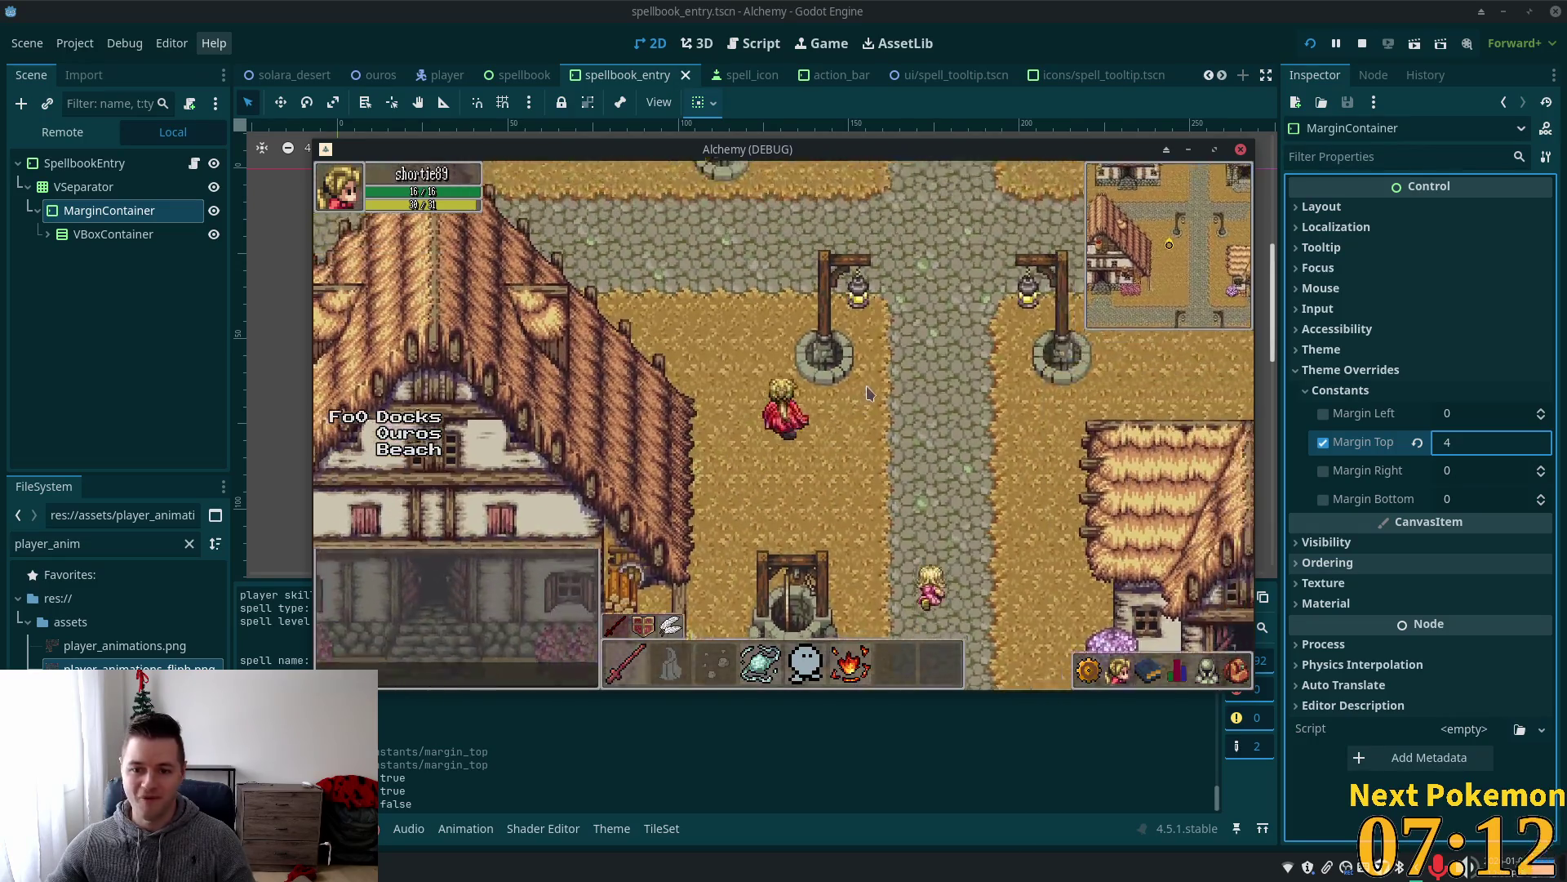
pyautogui.press('Down')
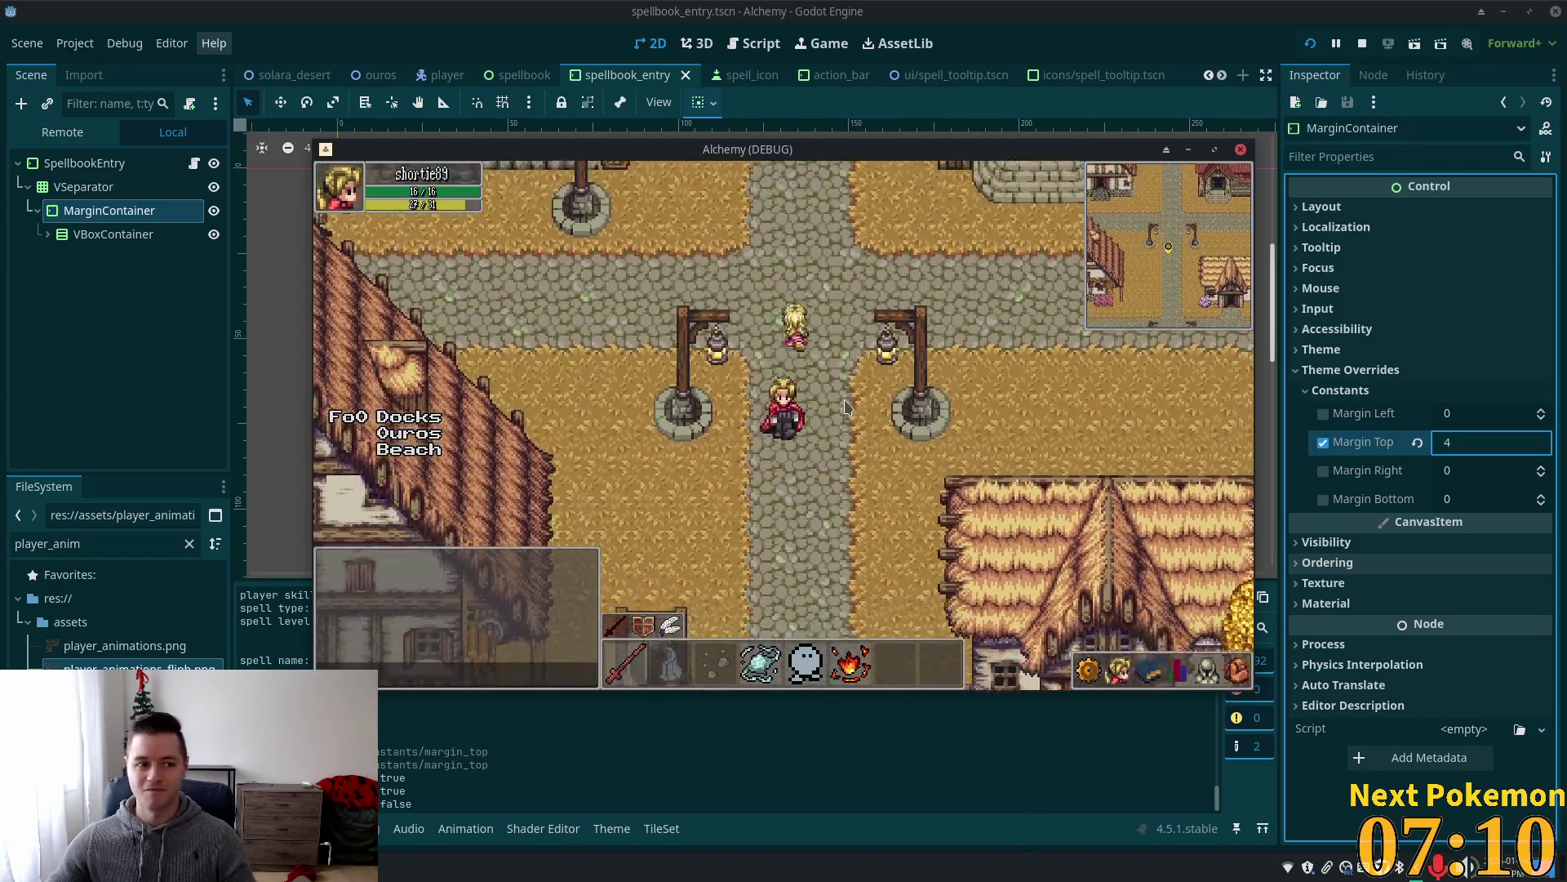
pyautogui.press('Down')
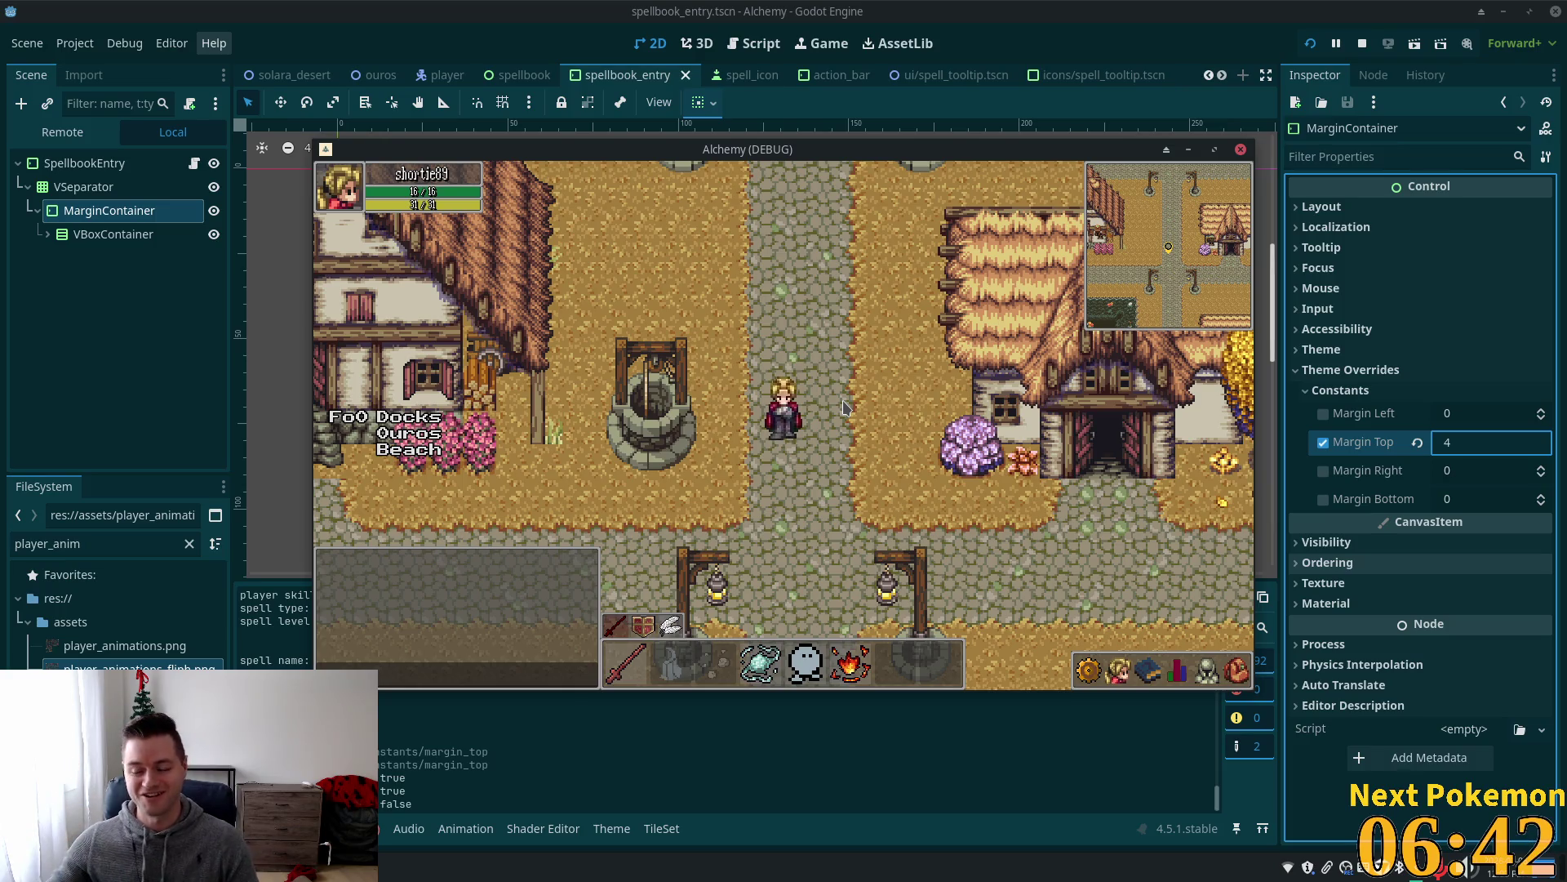
# Walk north past the crossroads and west past the well, then open the in-game spellbook.
pyautogui.press('w')
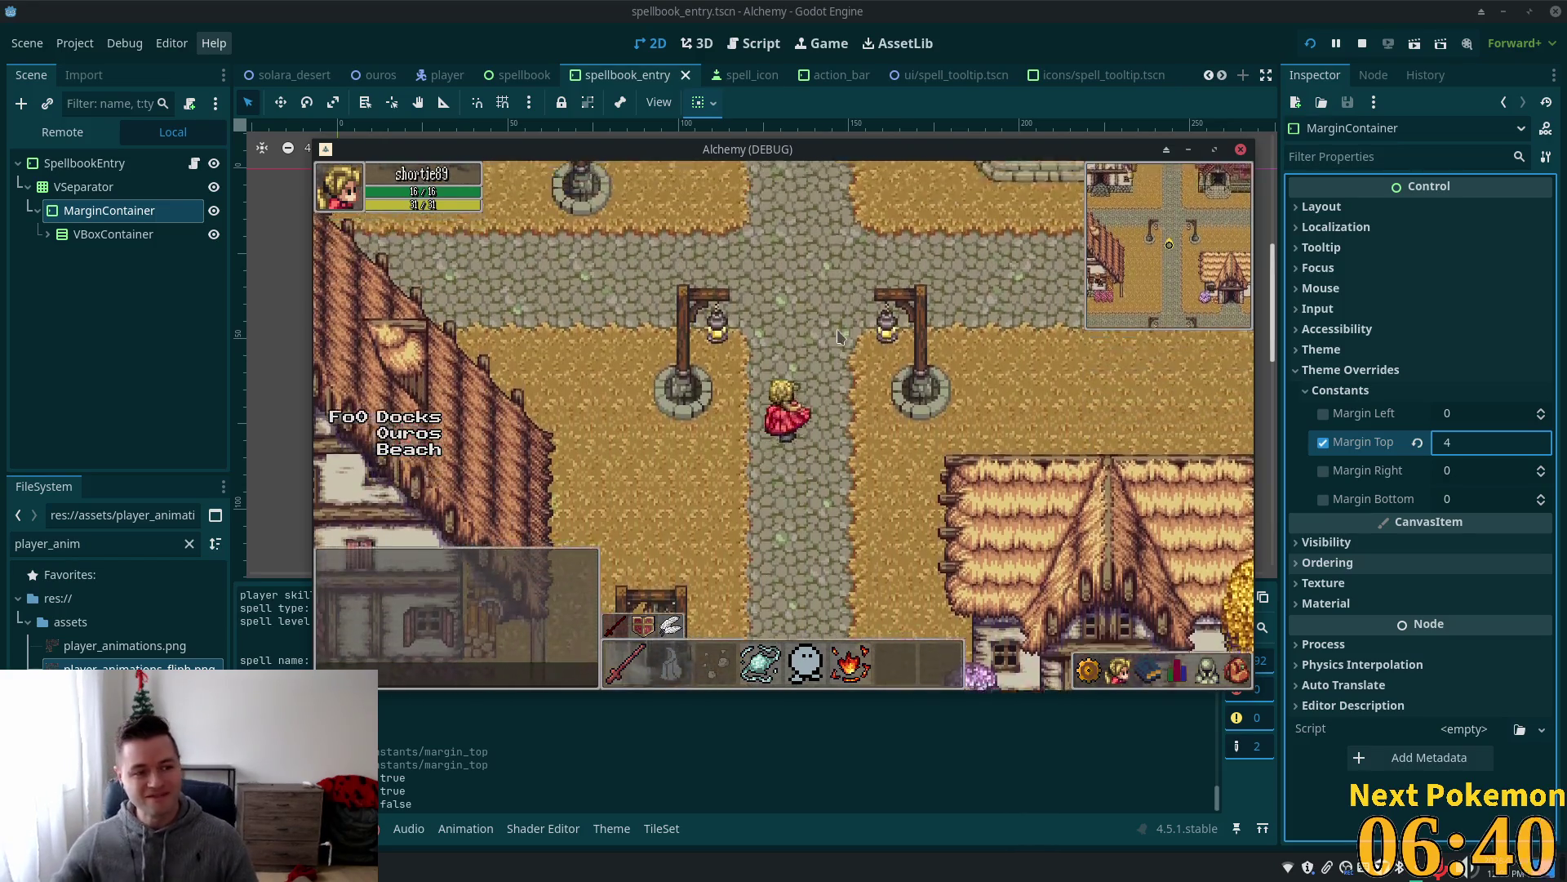
pyautogui.press('w')
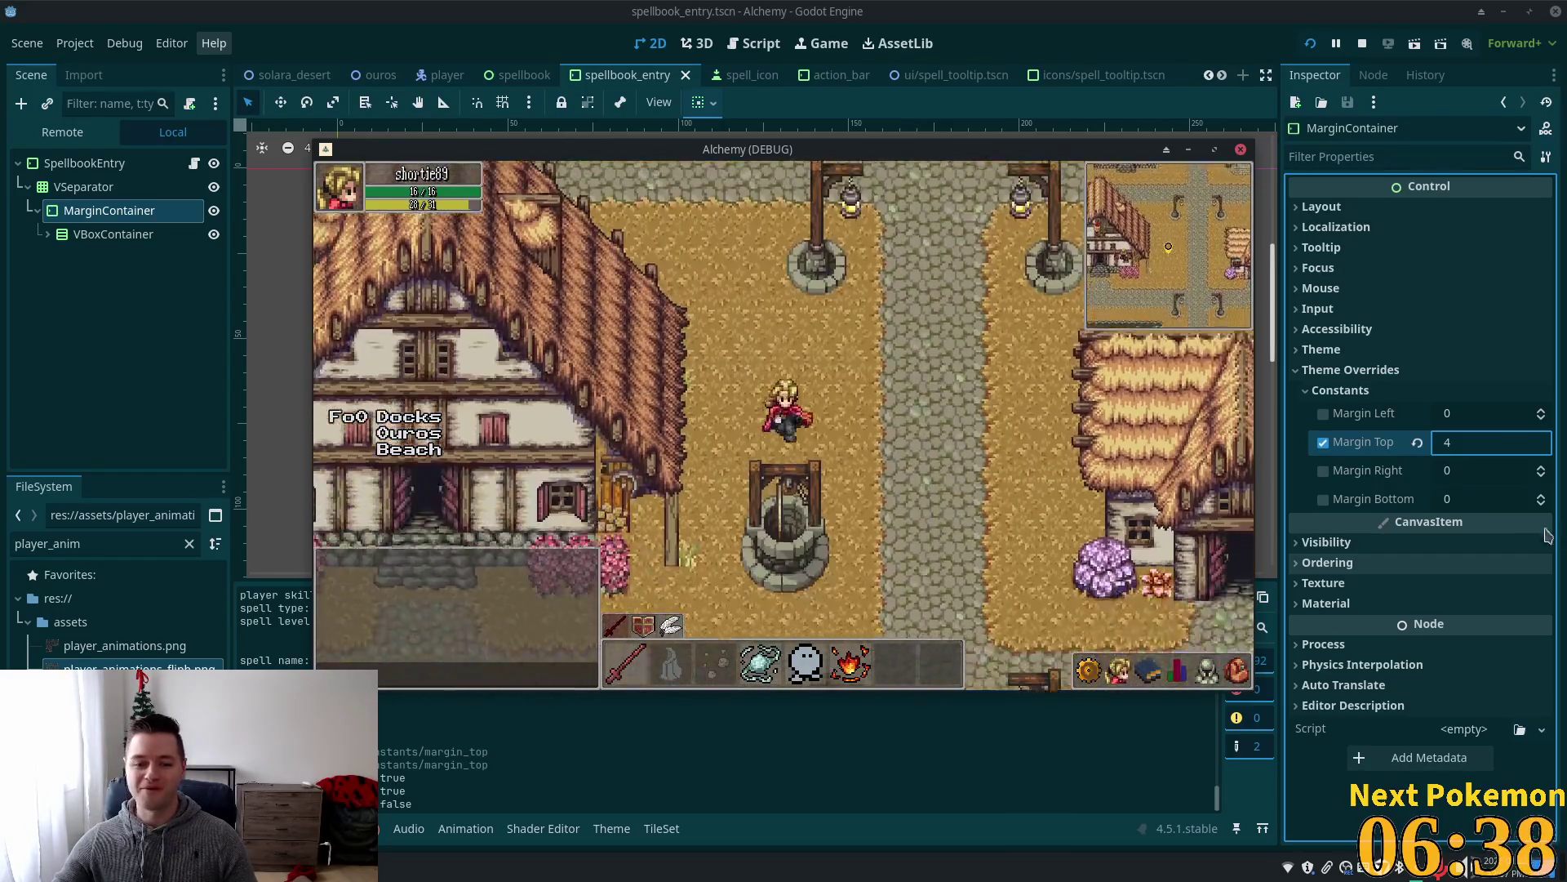
pyautogui.press('a')
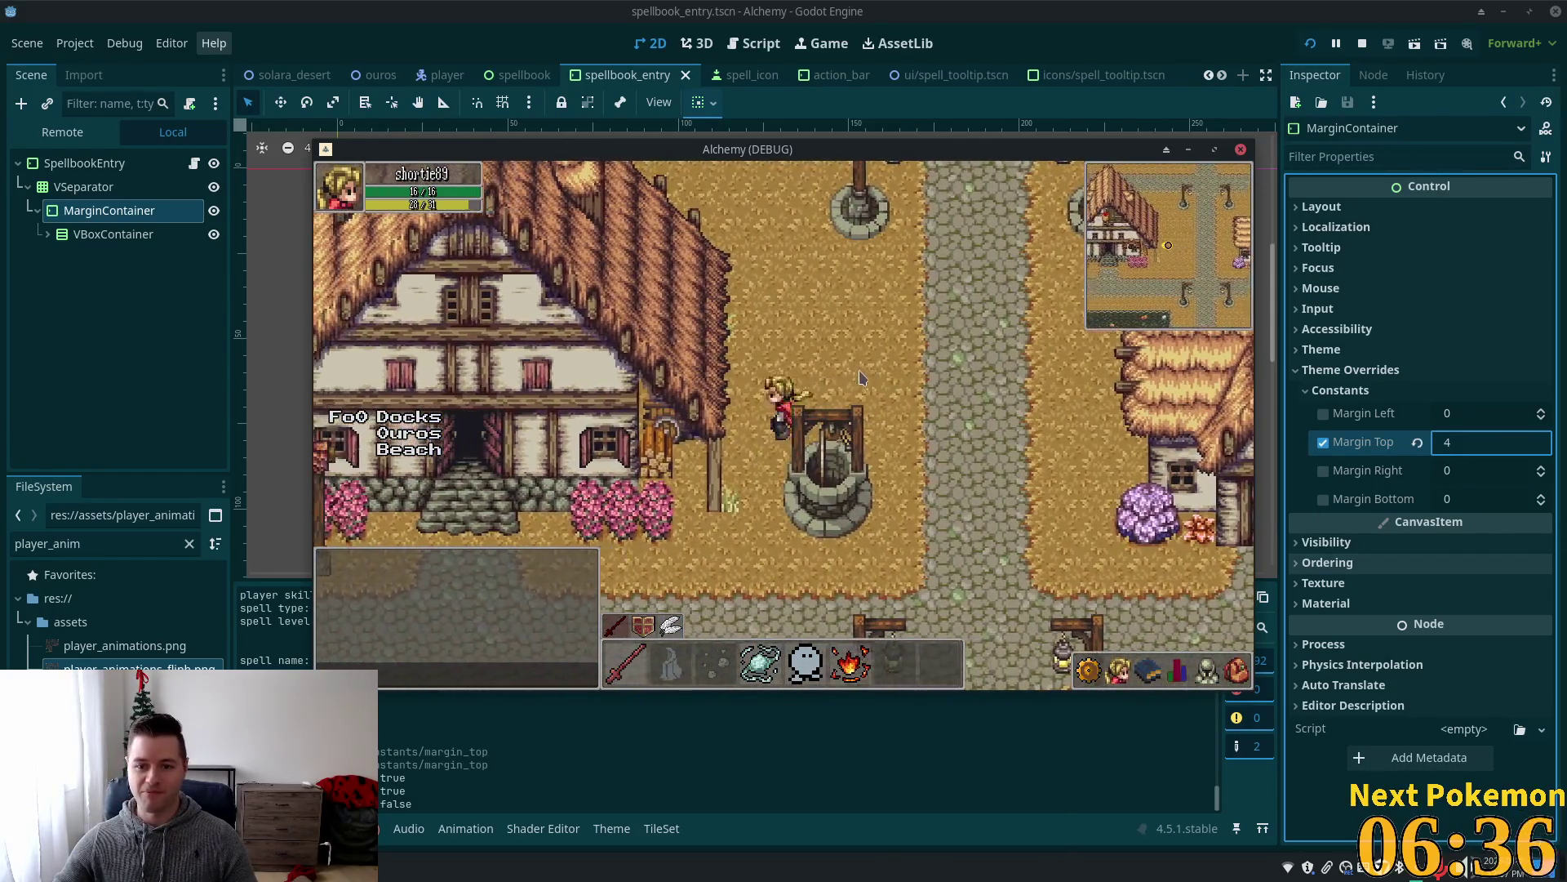
pyautogui.press('d')
pyautogui.press('s')
pyautogui.click(1152, 671)
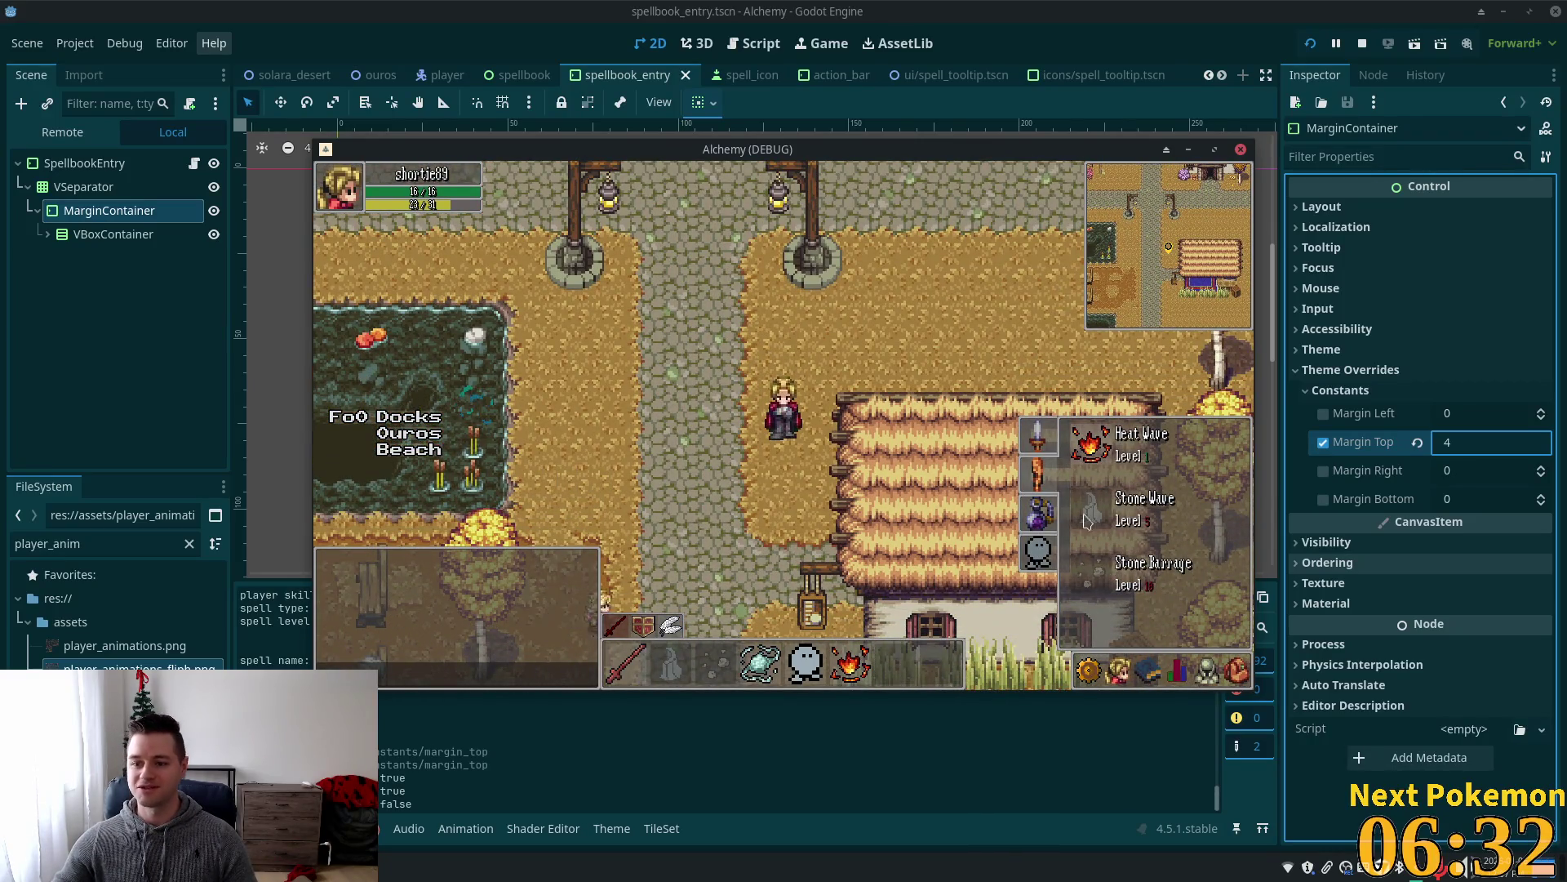
# Walk north and west along the road, scroll the spell list, then close it.
pyautogui.press('w')
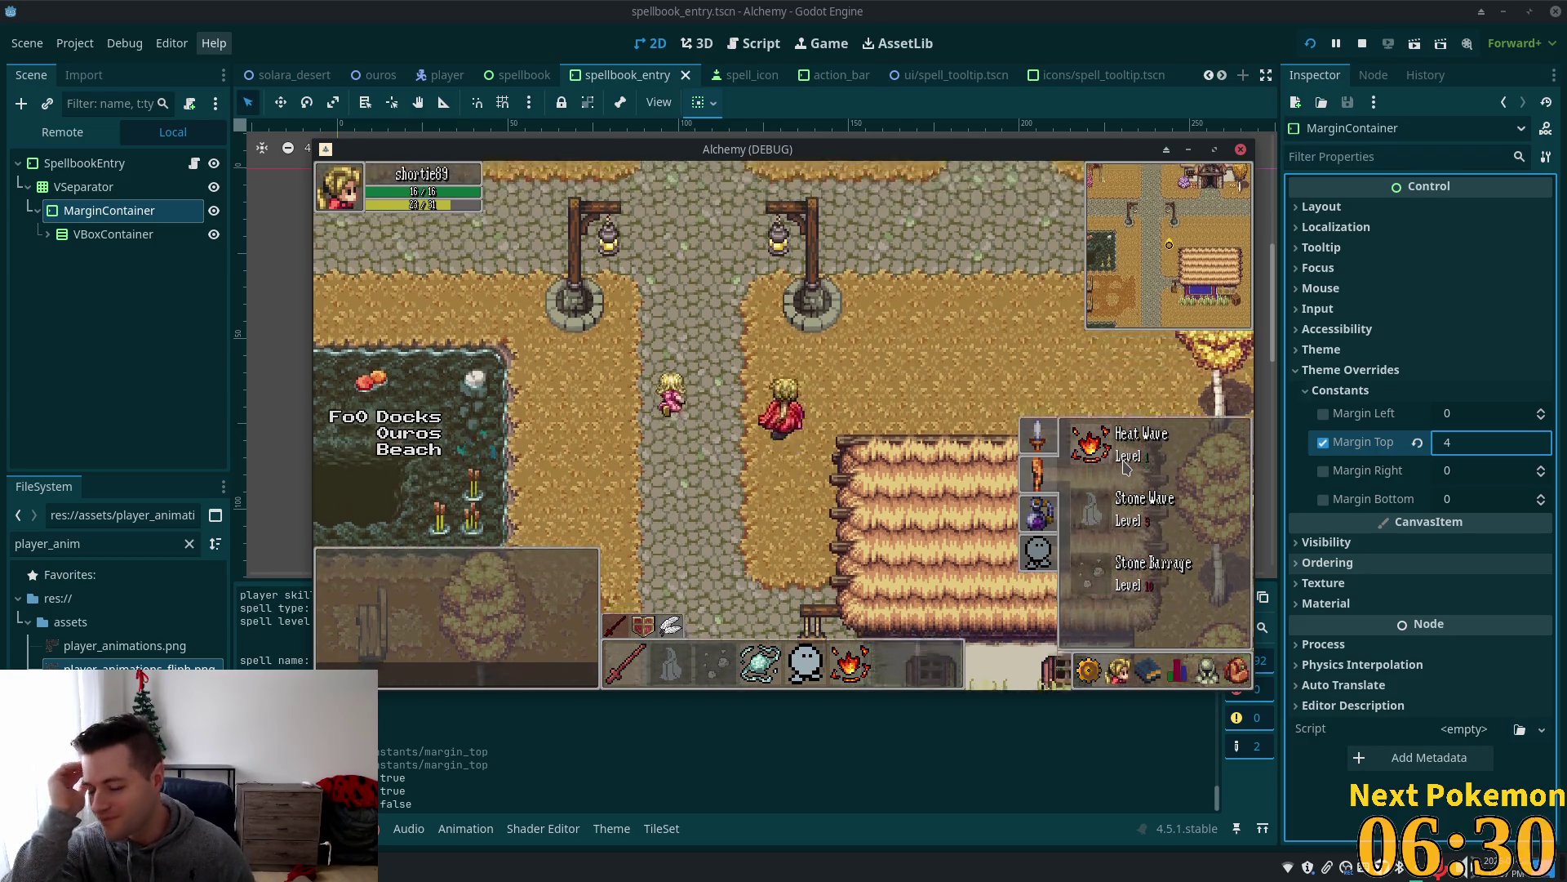
pyautogui.press('w')
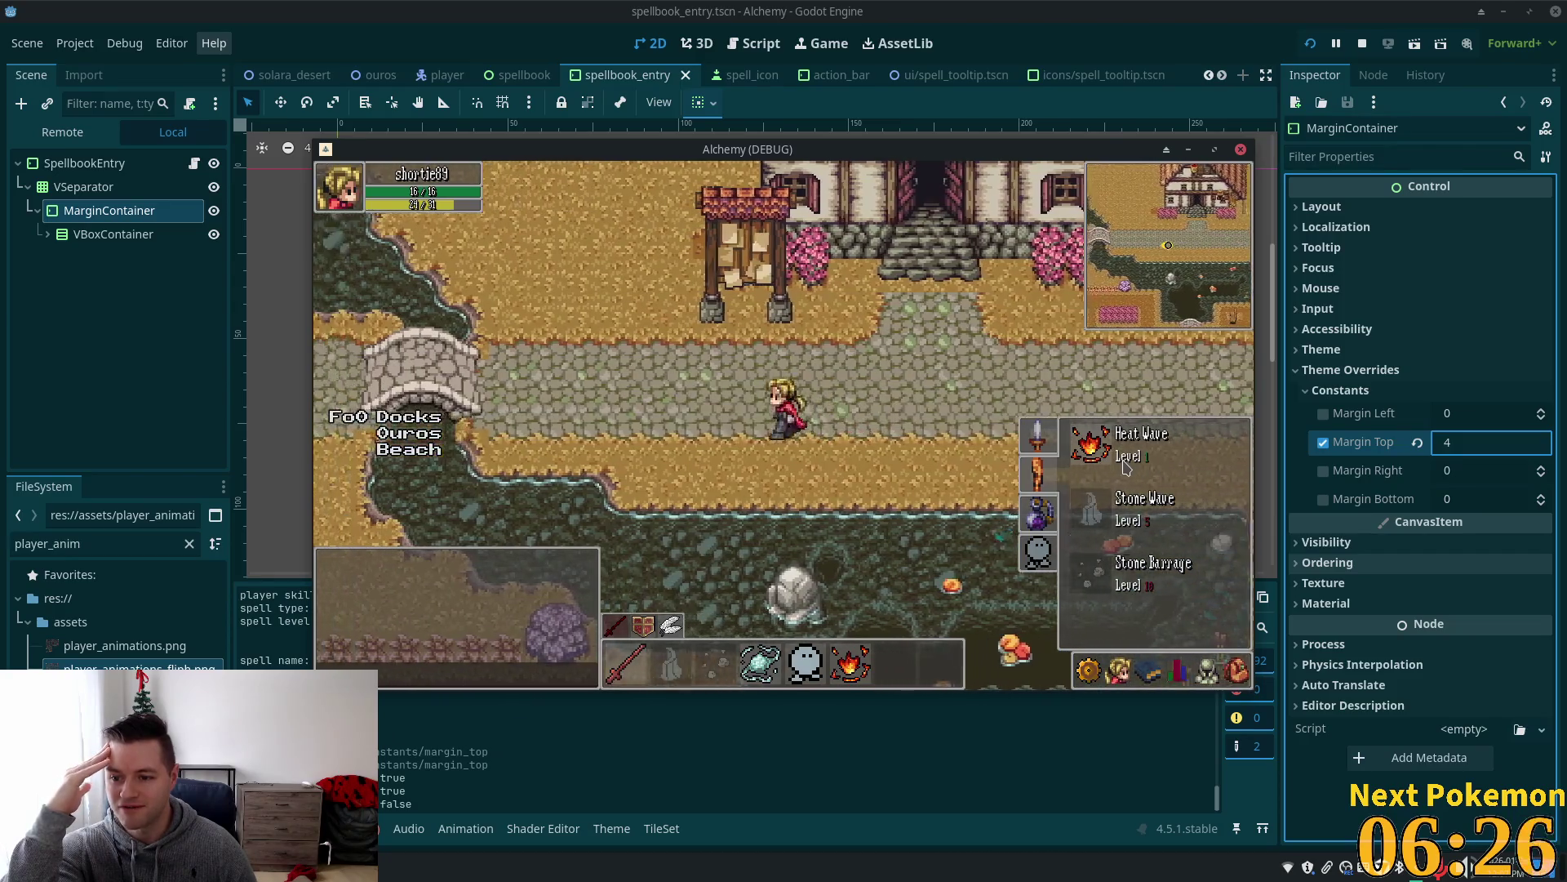
pyautogui.press('a')
pyautogui.press('d')
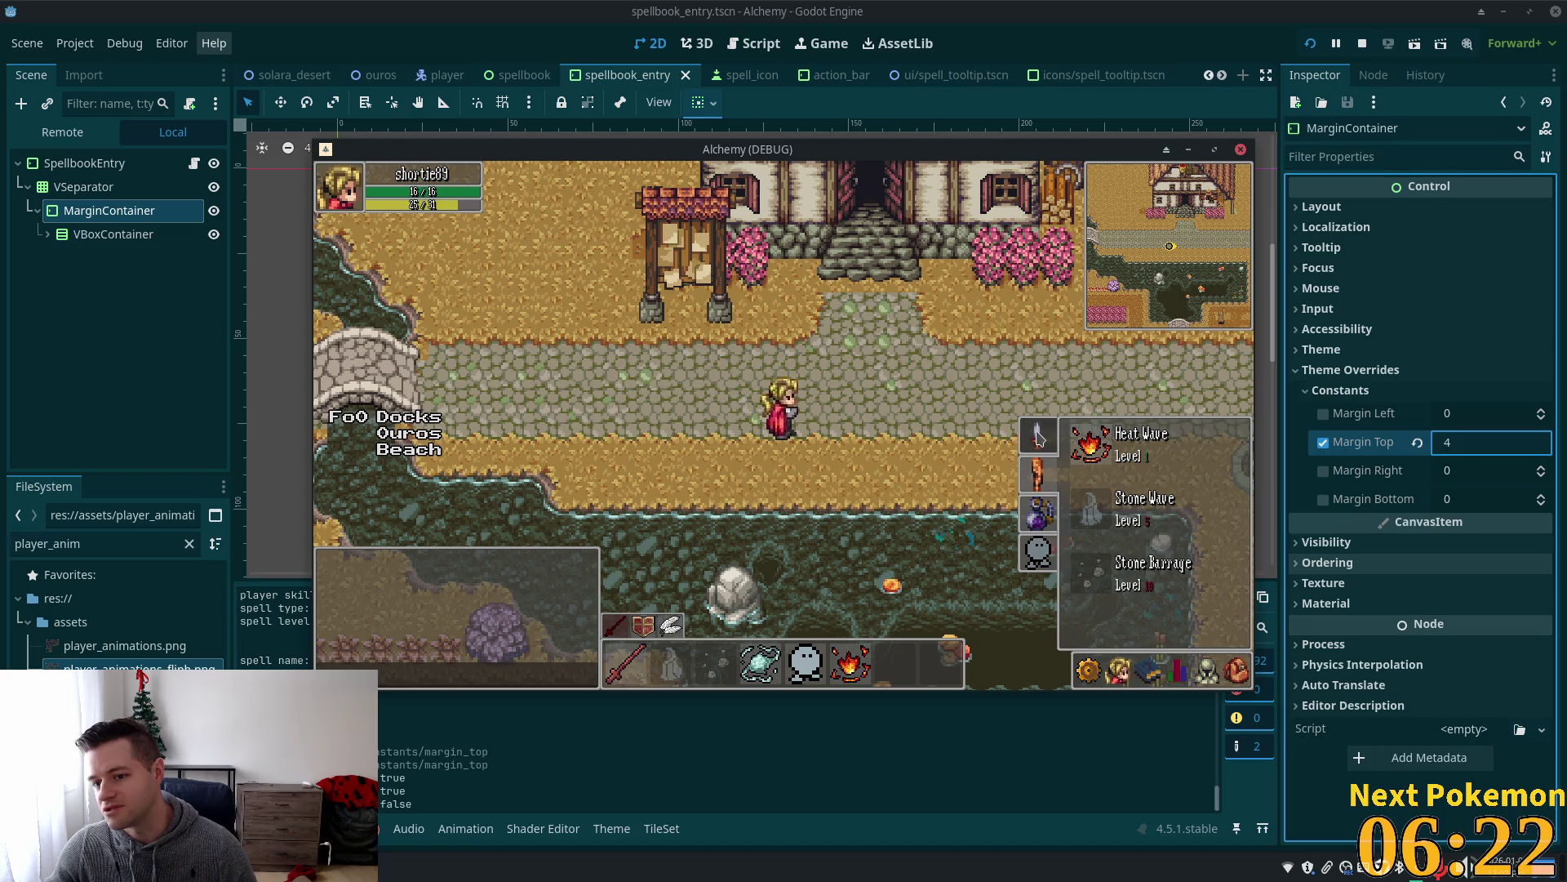
pyautogui.scroll(3, 1143, 530)
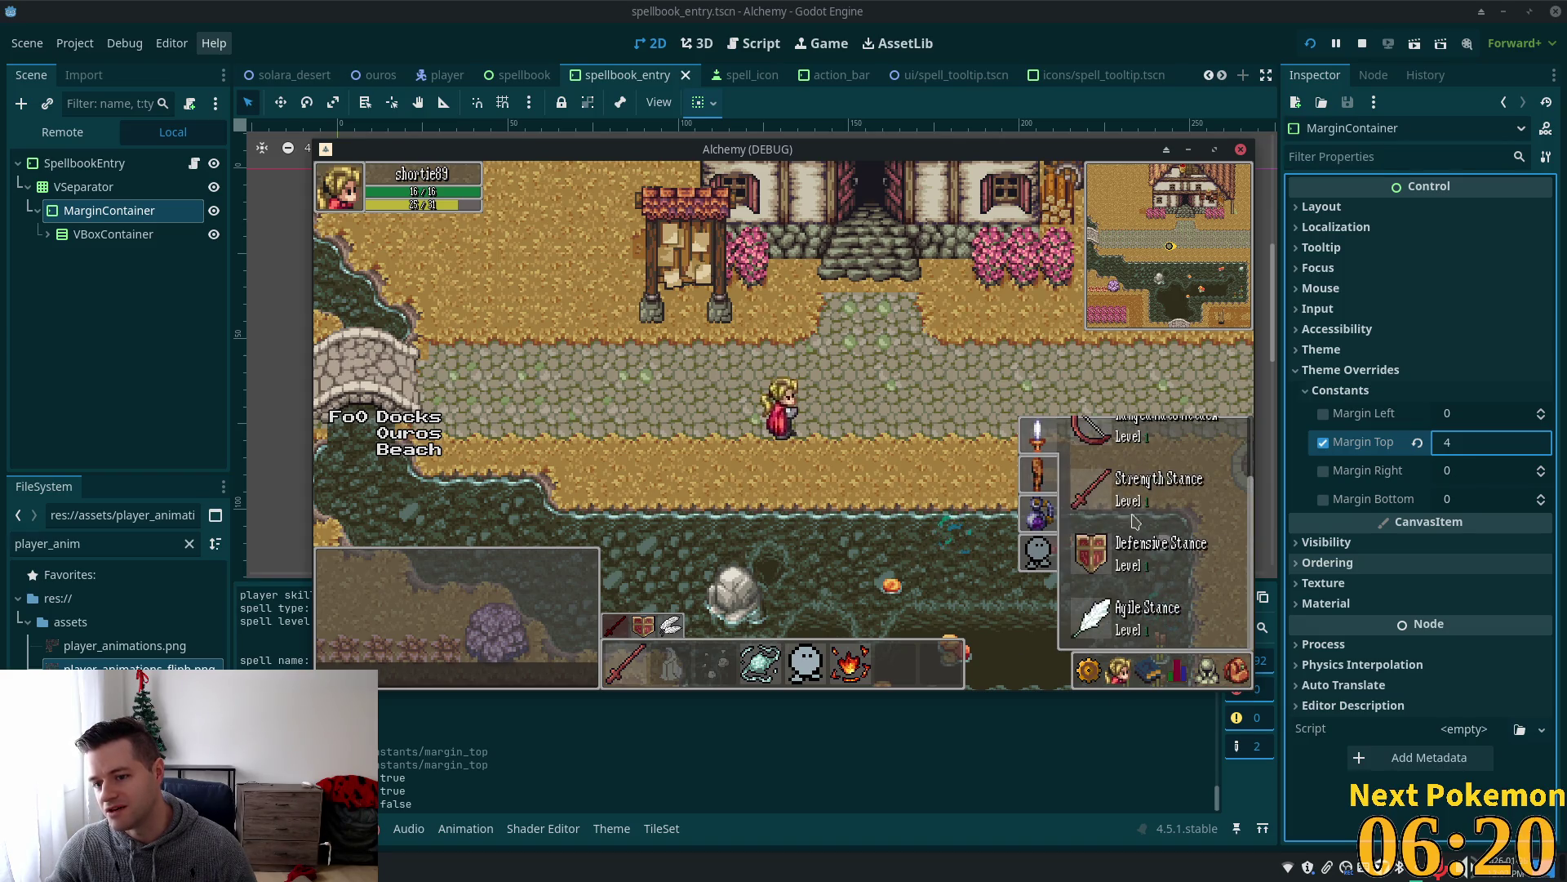
pyautogui.press('Escape')
# Reopen and close the spell list, switch to the Friends panel, then back to the spells.
pyautogui.press('d')
pyautogui.press('d')
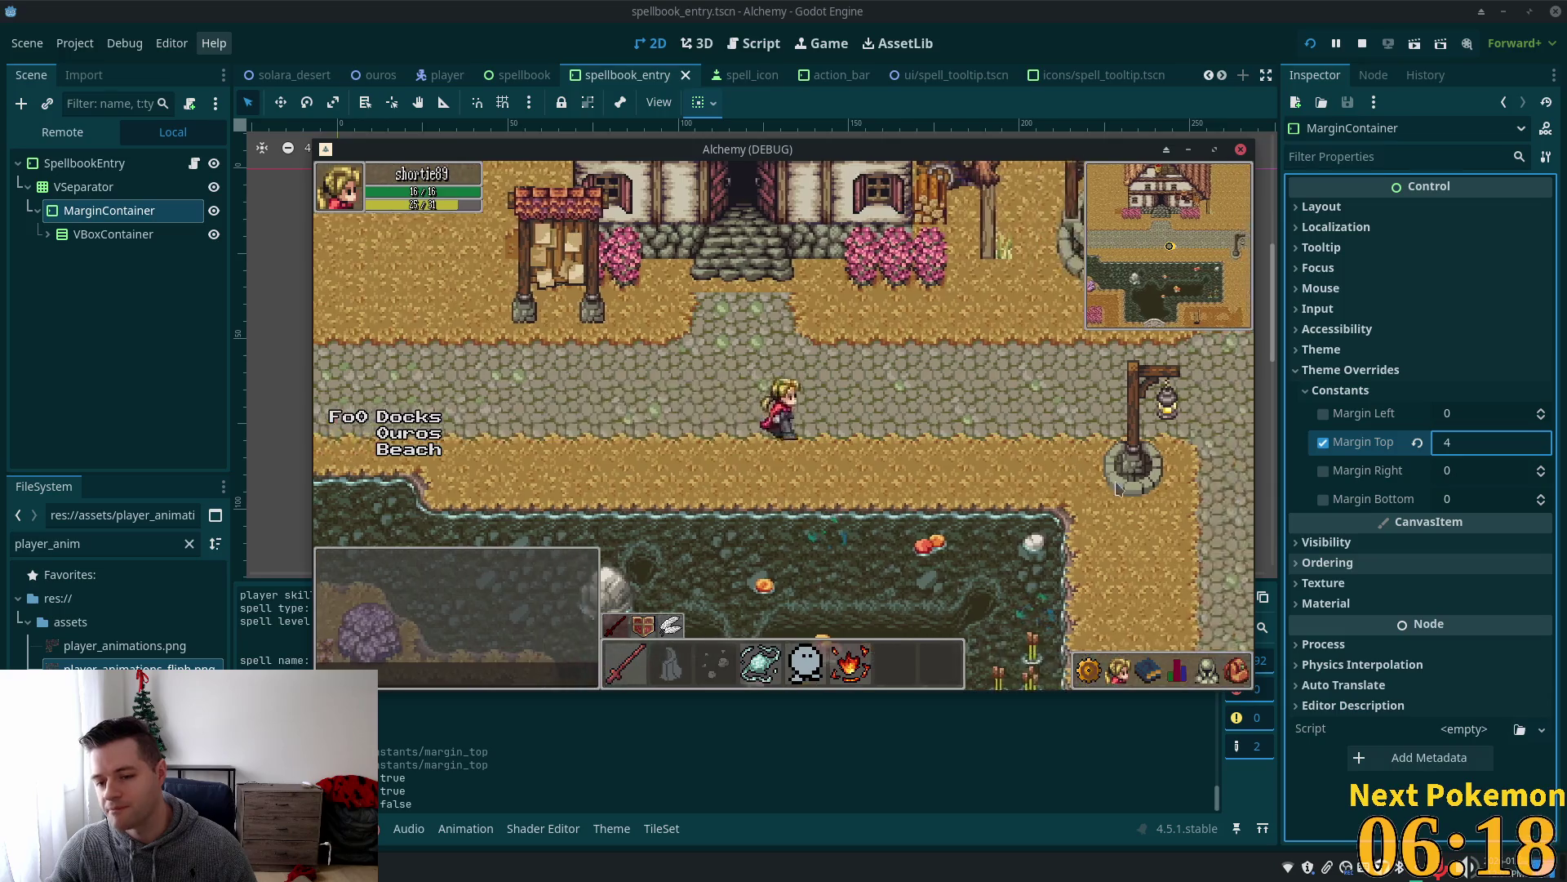
pyautogui.click(1151, 668)
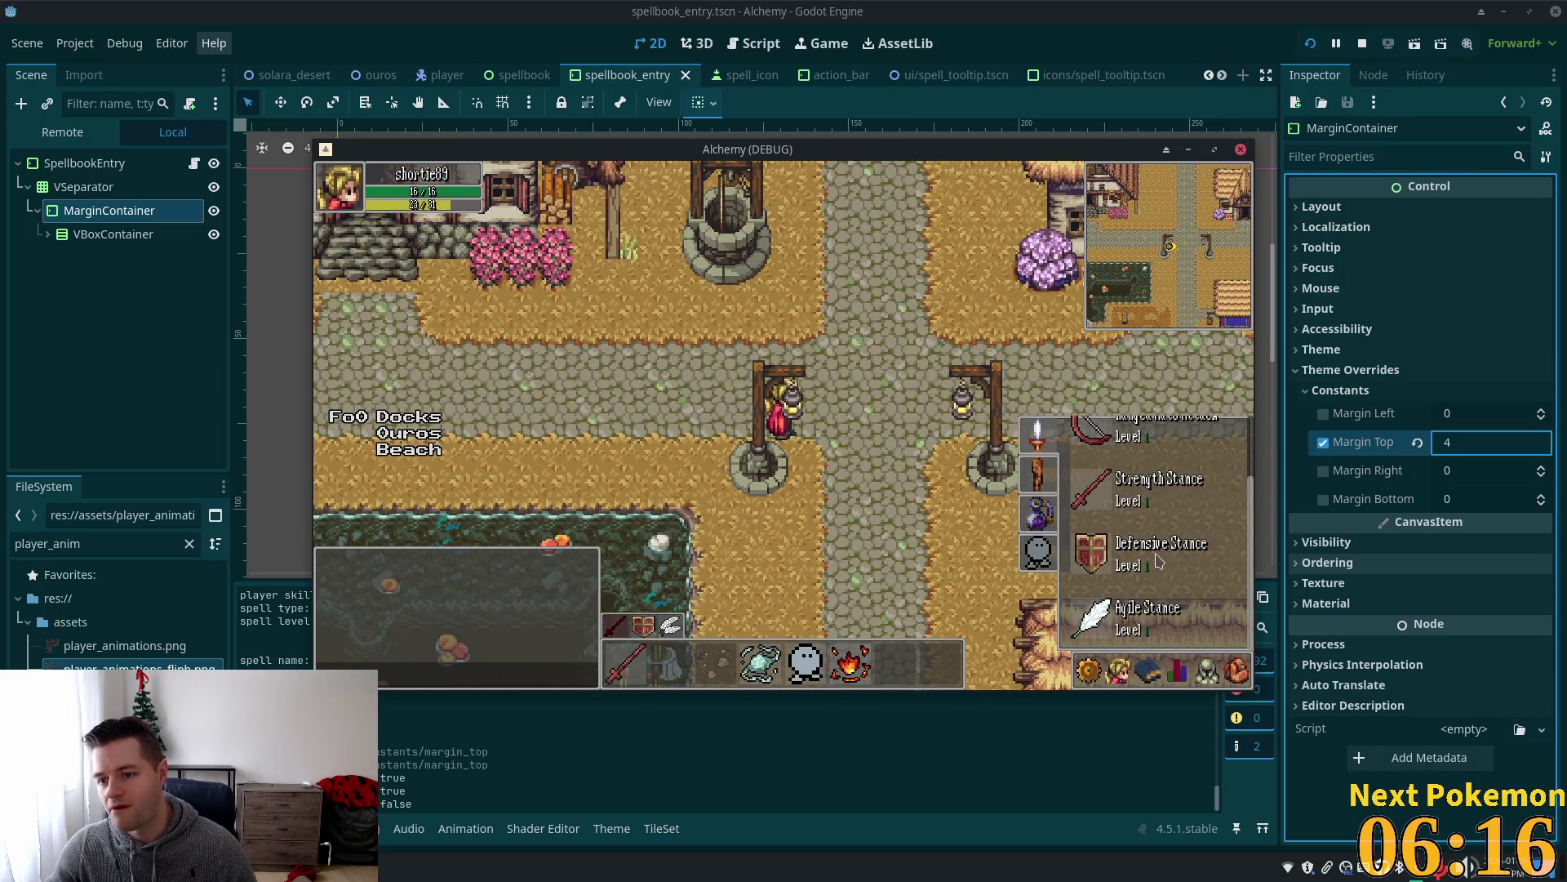
pyautogui.press('Escape')
pyautogui.click(1148, 668)
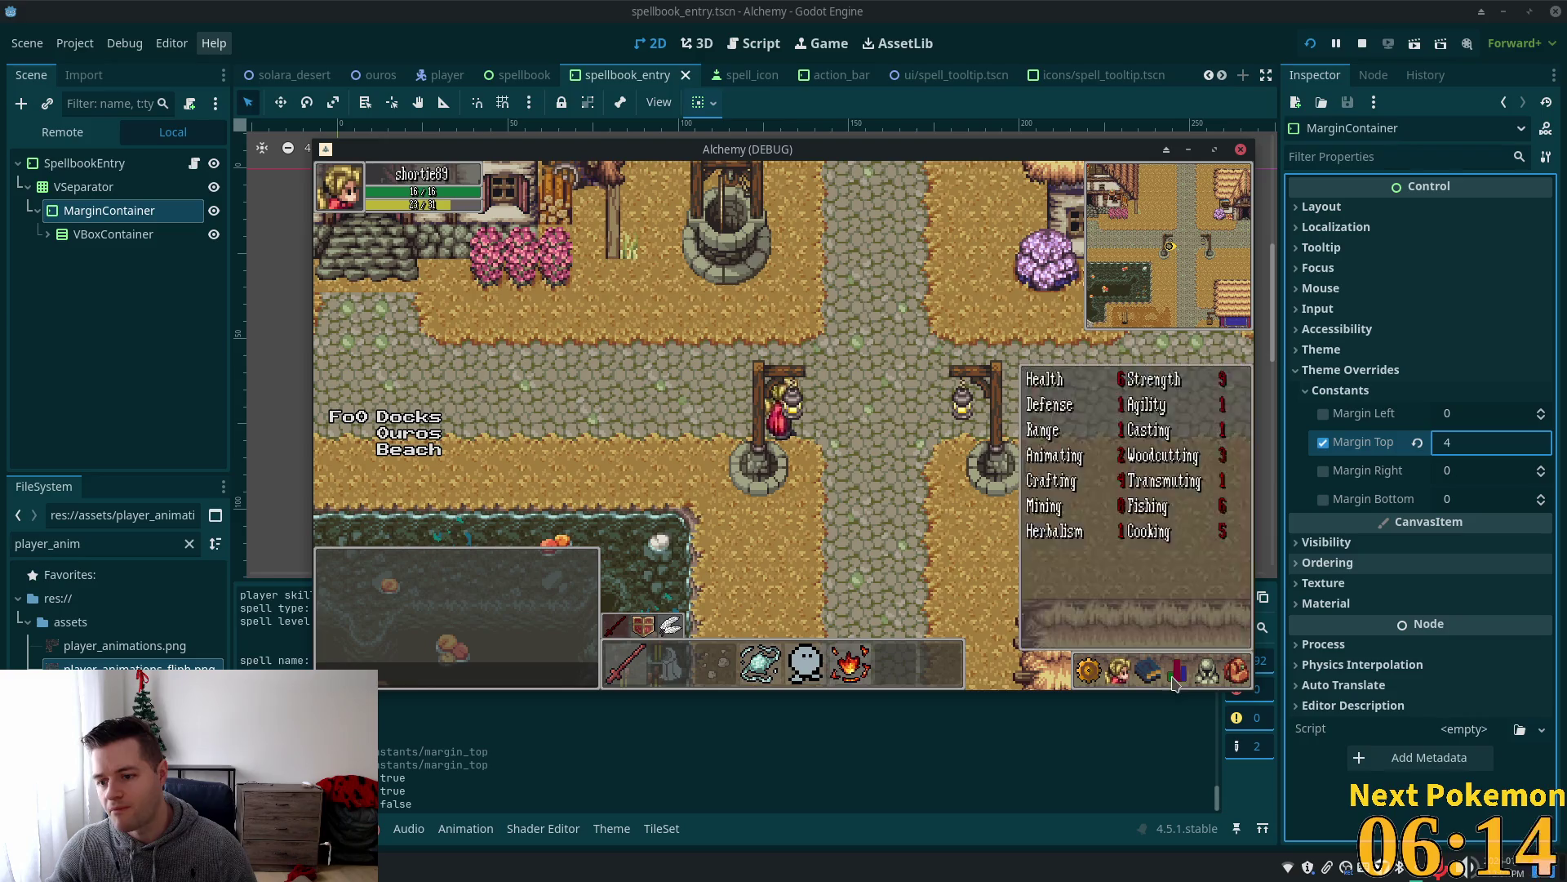
pyautogui.click(1118, 668)
pyautogui.click(1147, 668)
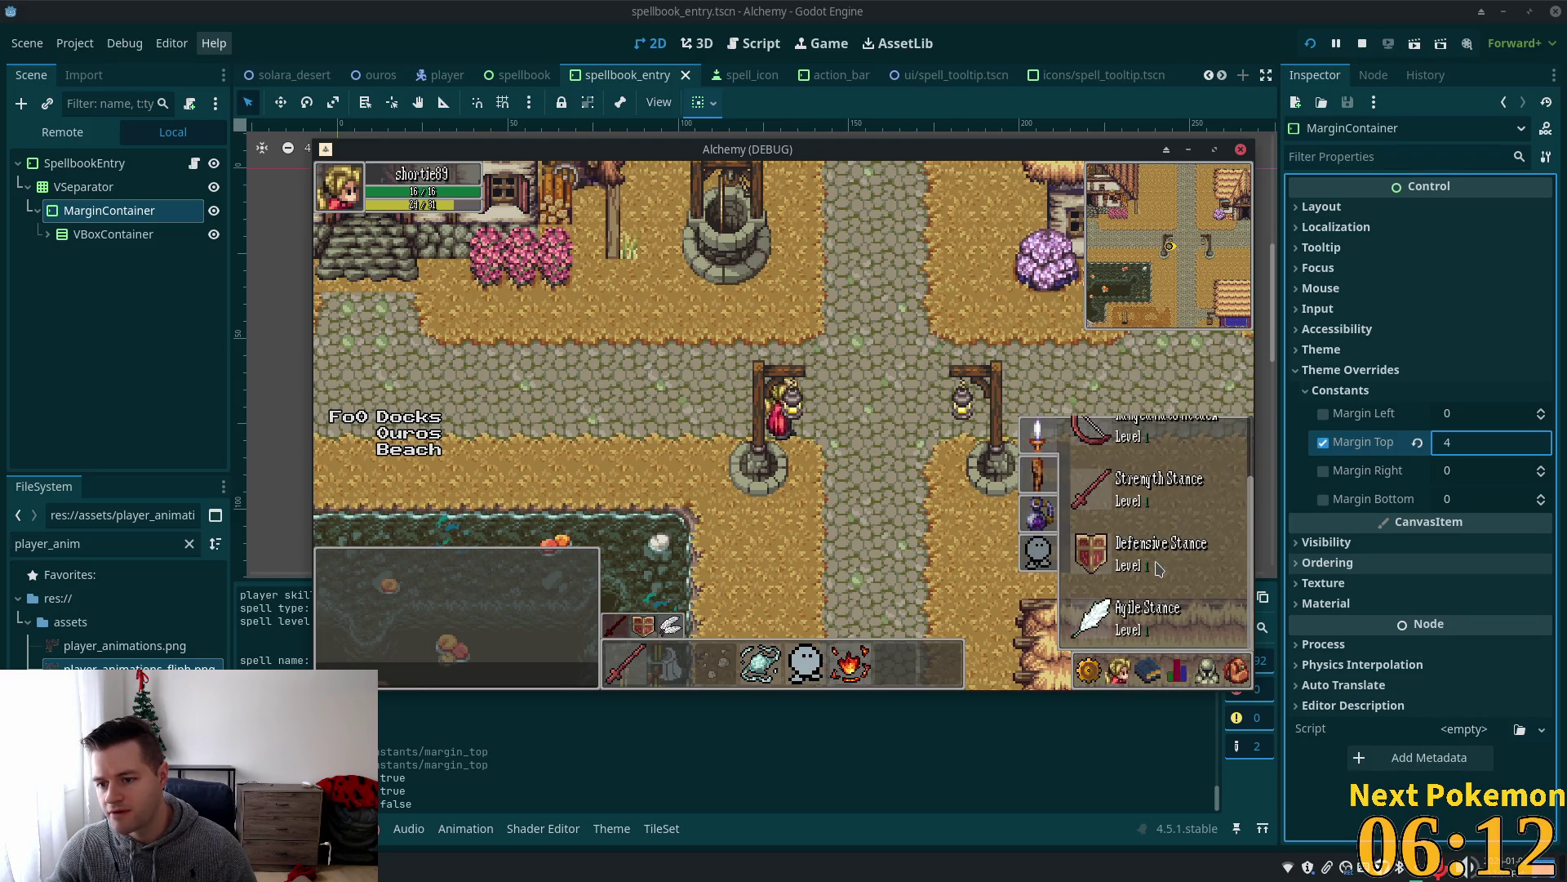
# Set the entry's Margin Top to 0, save, and check the spell list spacing in game.
pyautogui.click(1480, 439)
pyautogui.write('1')
pyautogui.press('BackSpace')
pyautogui.write('0')
pyautogui.press('Return')
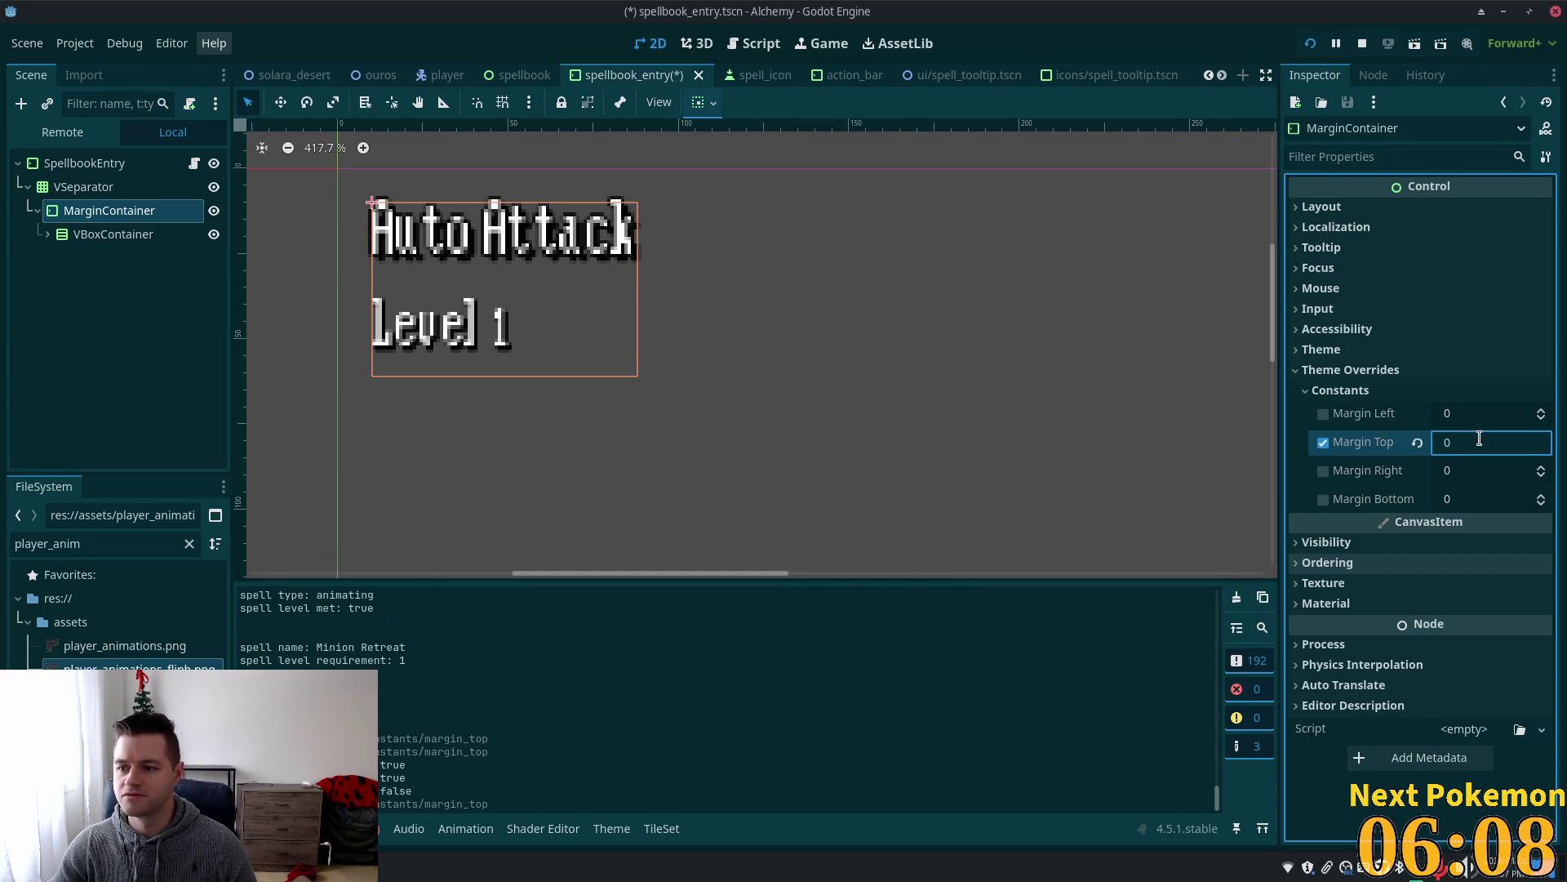
pyautogui.hotkey('ctrl', 's')
pyautogui.hotkey('alt', 'Tab')
pyautogui.click(1147, 673)
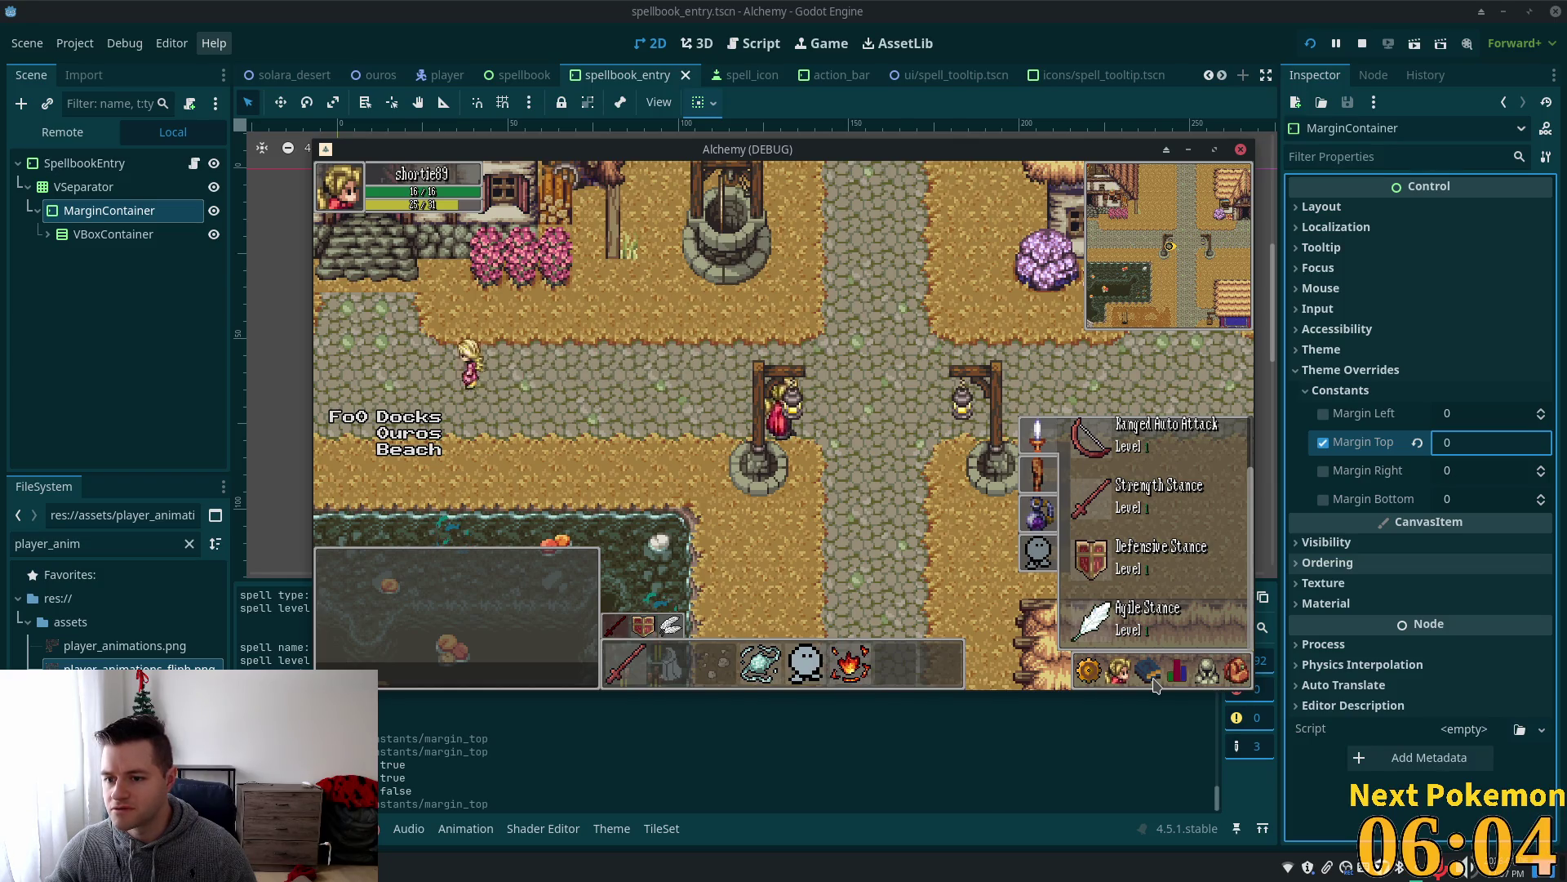
pyautogui.click(1152, 674)
# Change Margin Top to 2, recheck the spell list in game, and switch to the spellbook scene.
pyautogui.click(1484, 435)
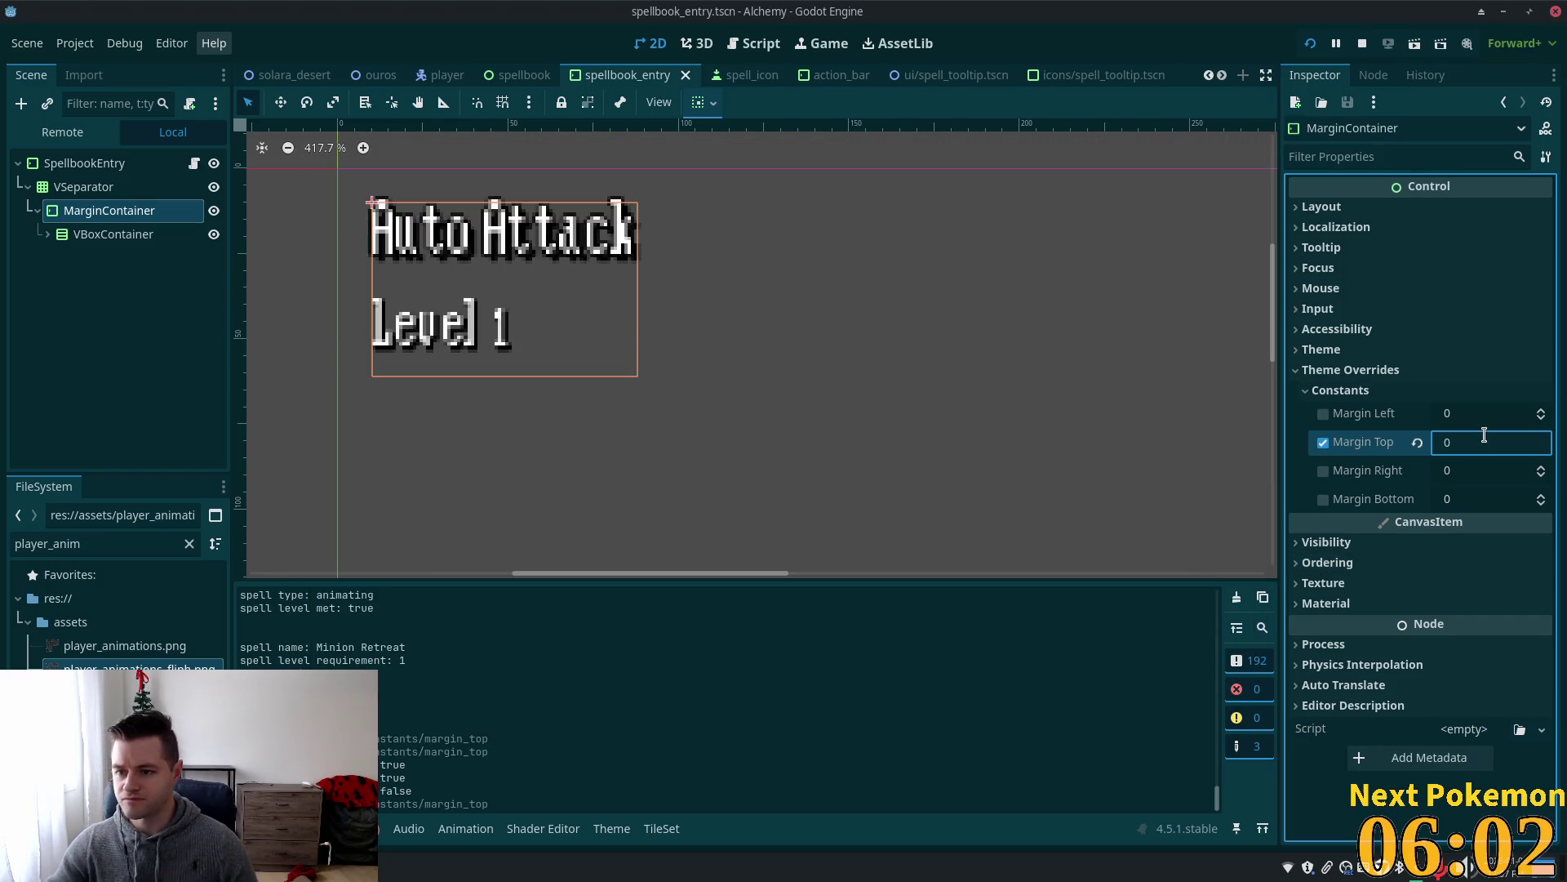
pyautogui.write('2')
pyautogui.hotkey('alt', 'Tab')
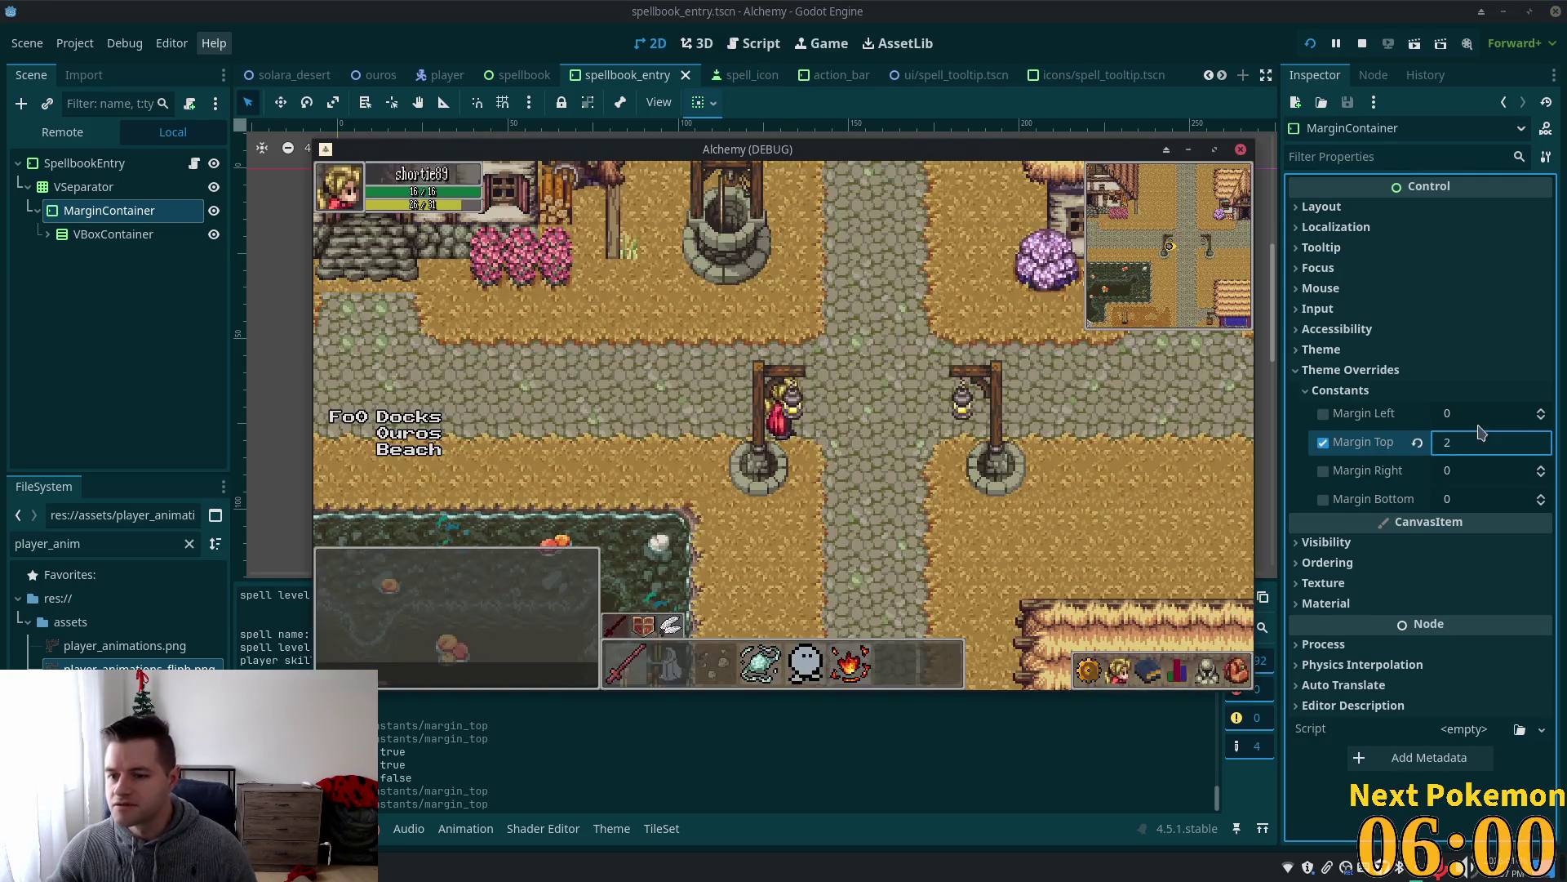
pyautogui.click(1159, 678)
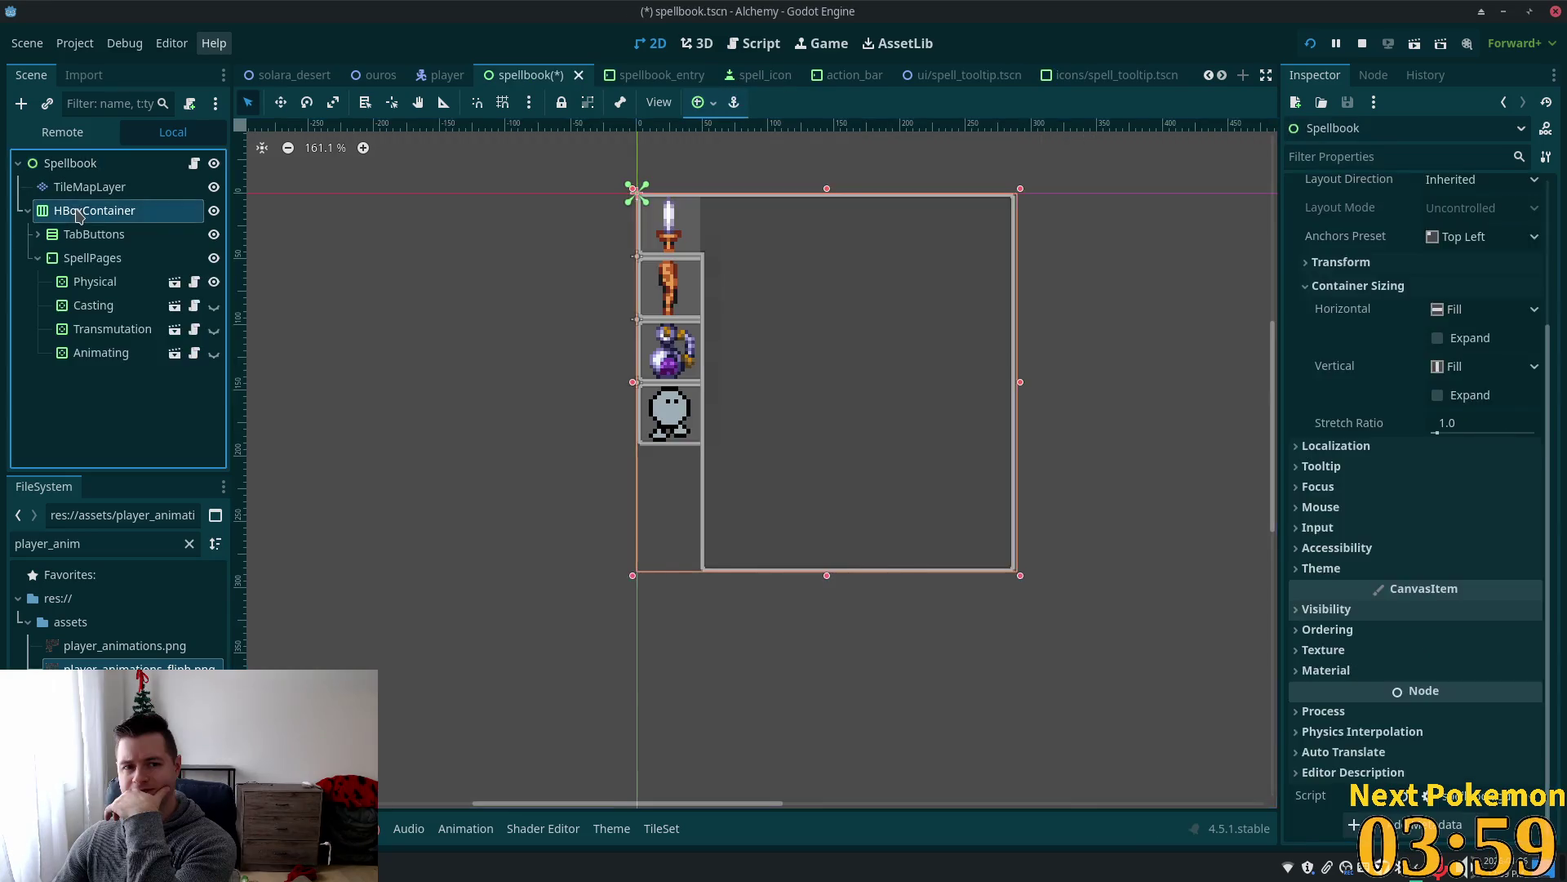
pyautogui.click(57, 190)
# Set the HBoxContainer height to 288 and its custom minimum height to 282.
pyautogui.click(71, 211)
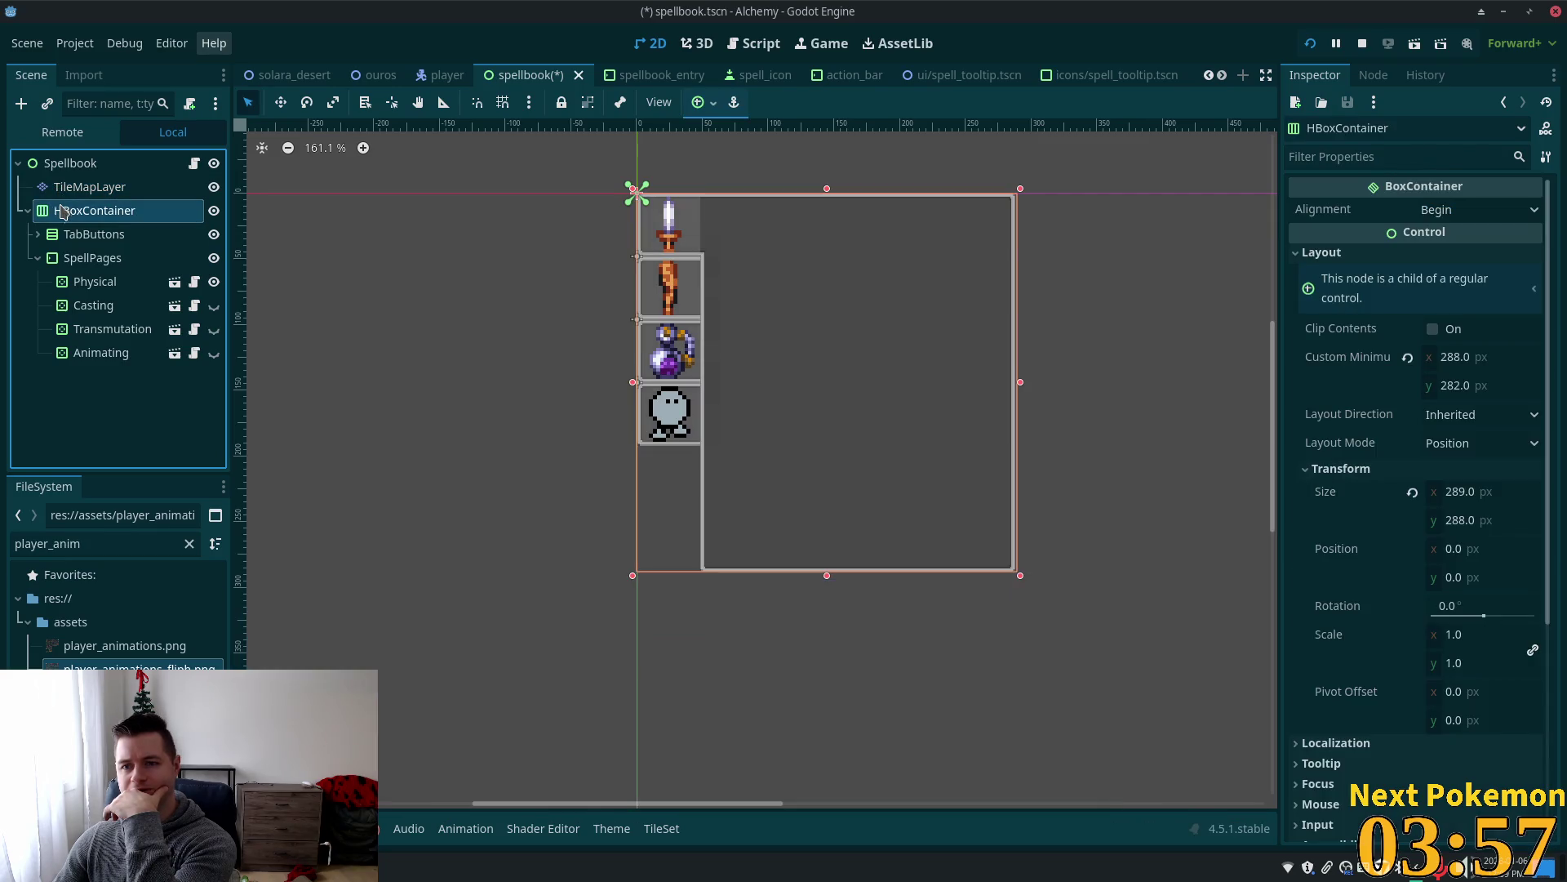
pyautogui.click(1461, 520)
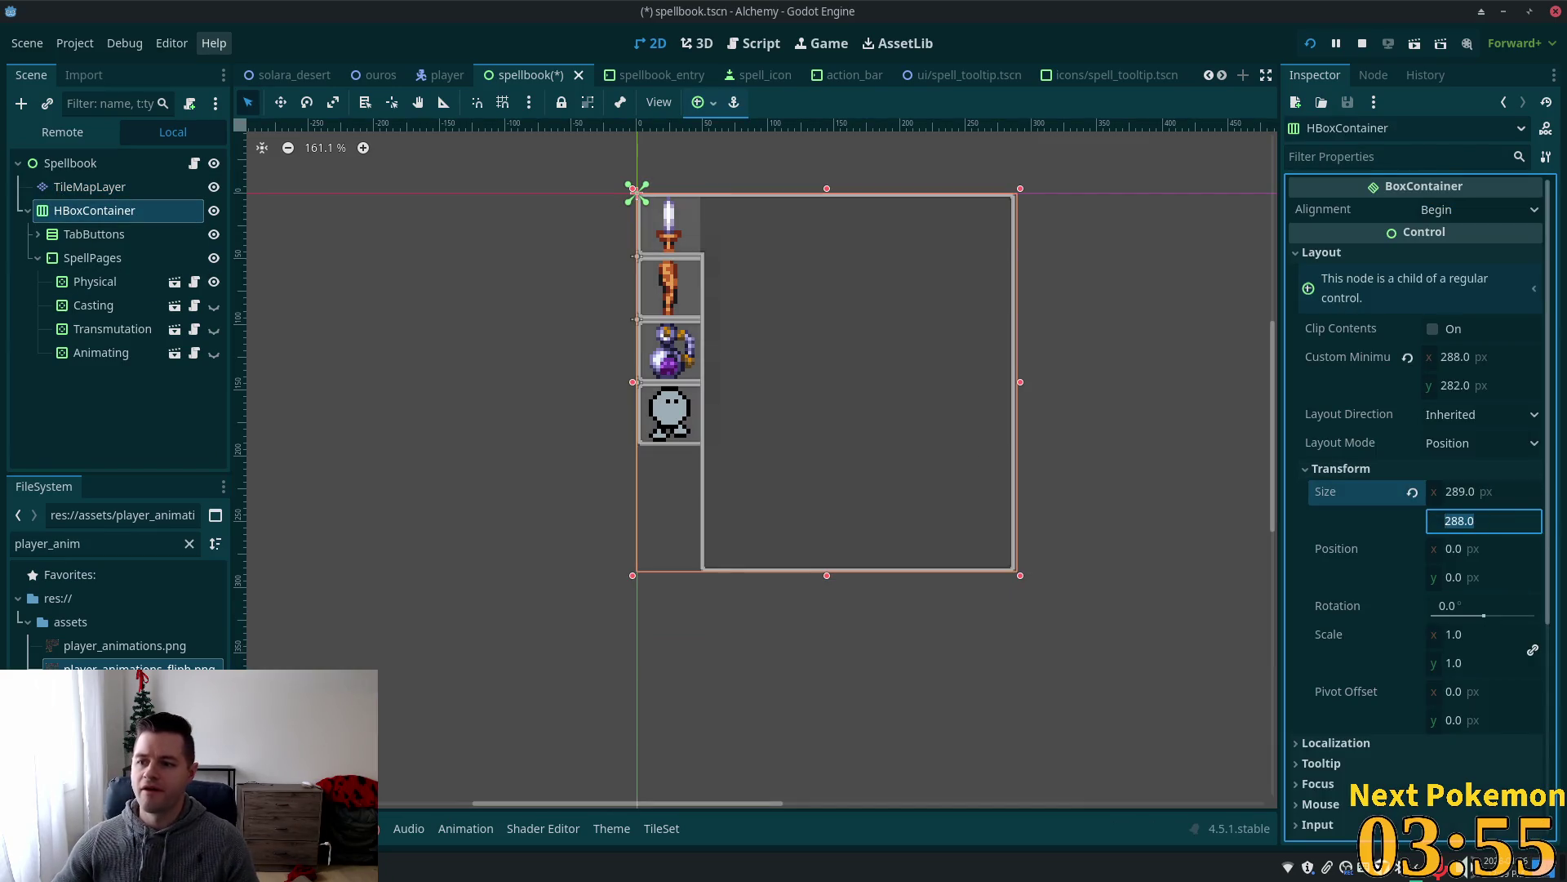
pyautogui.write('2')
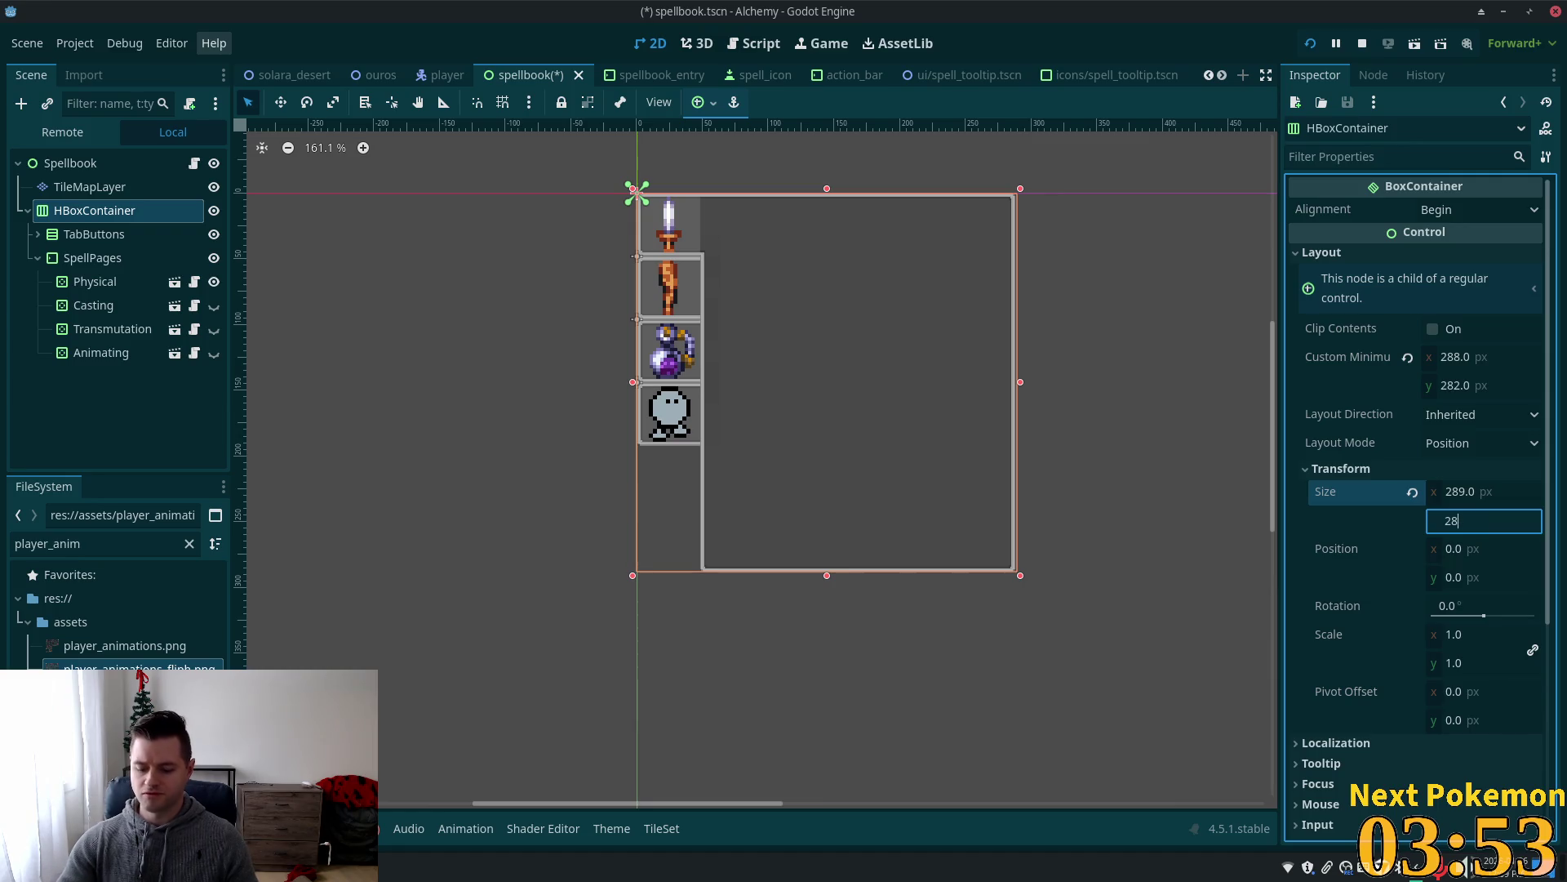
pyautogui.write('8')
pyautogui.press('Tab')
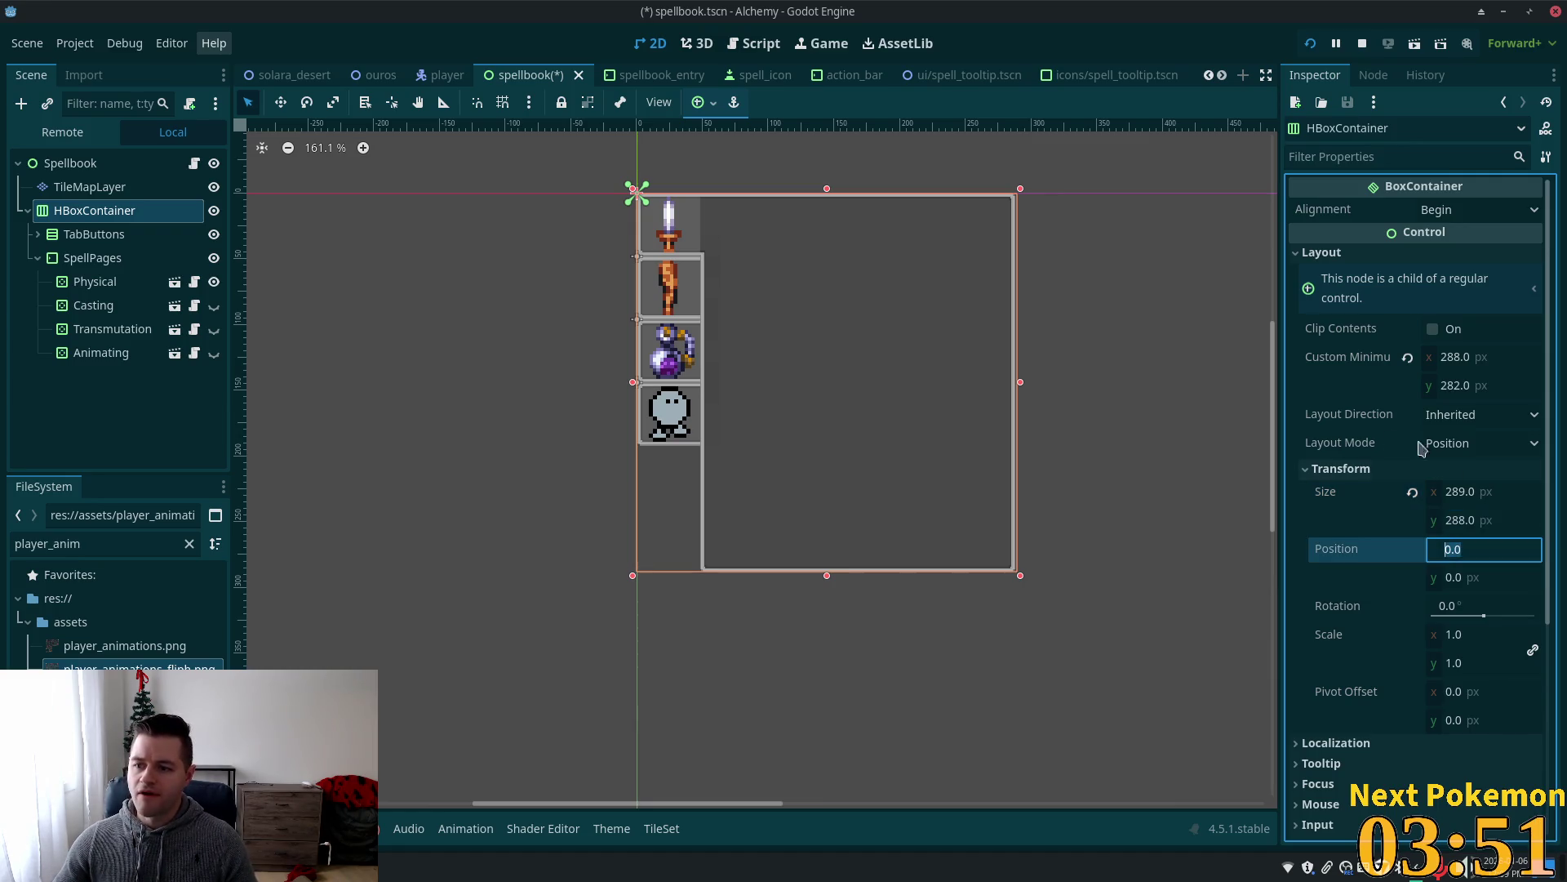
pyautogui.click(1488, 520)
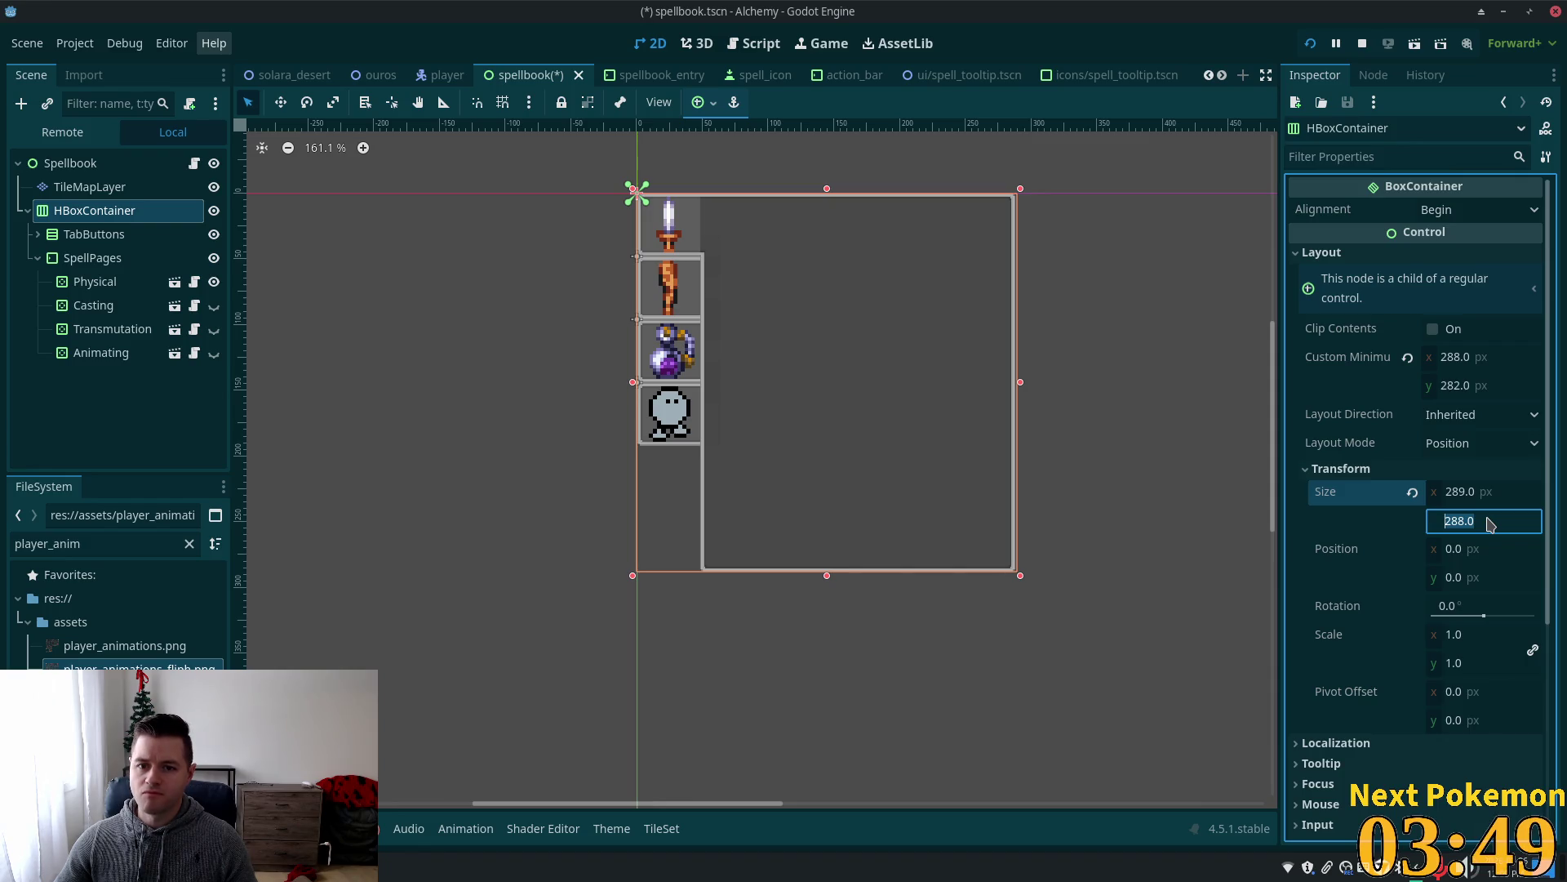
pyautogui.click(1021, 576)
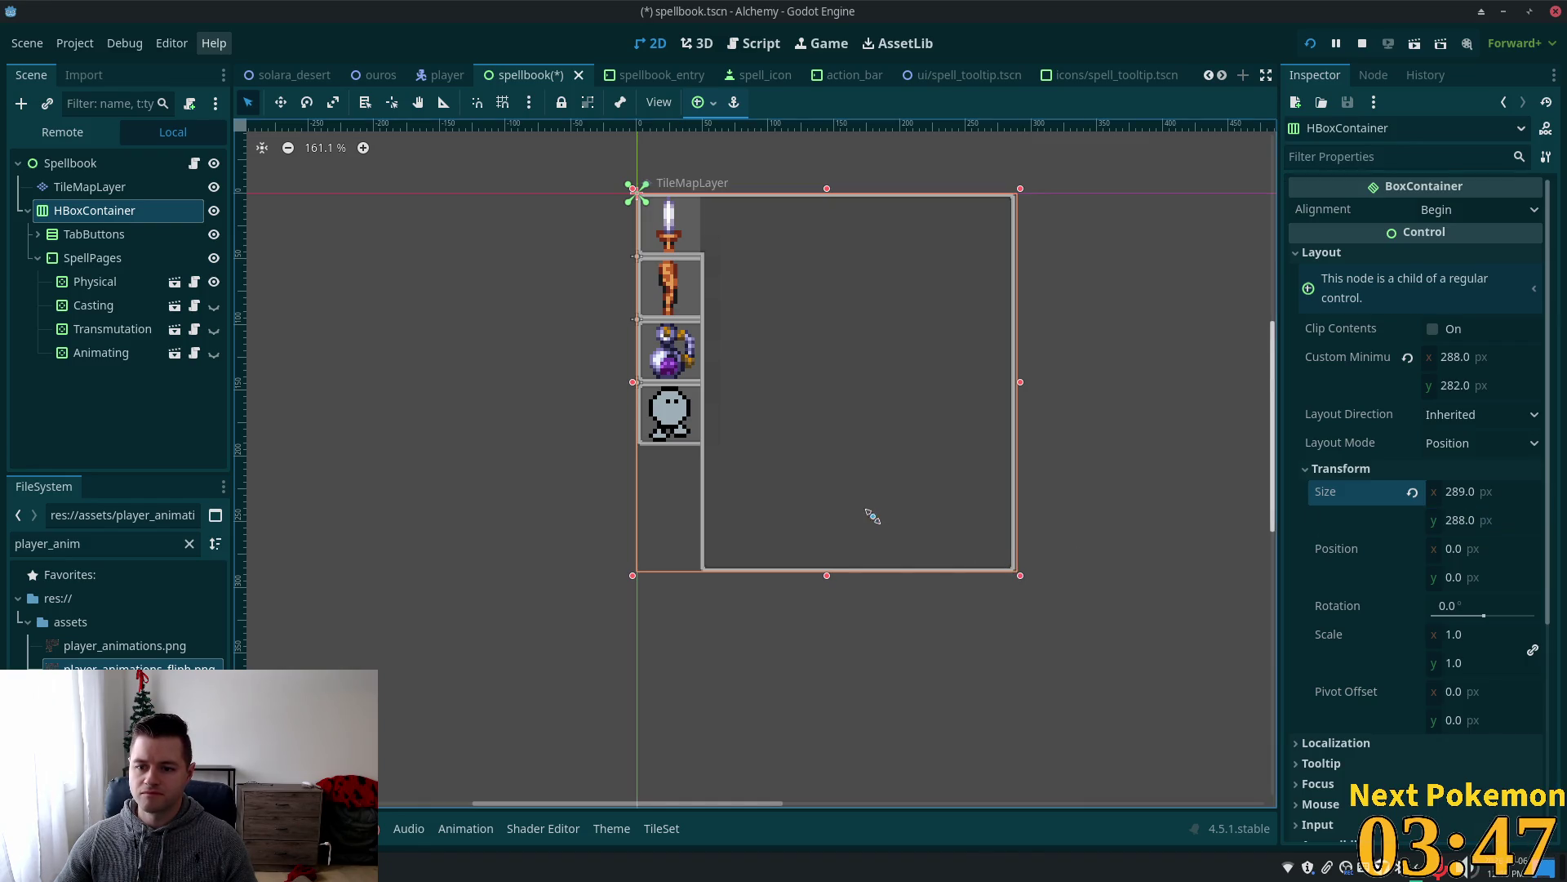
pyautogui.click(1492, 389)
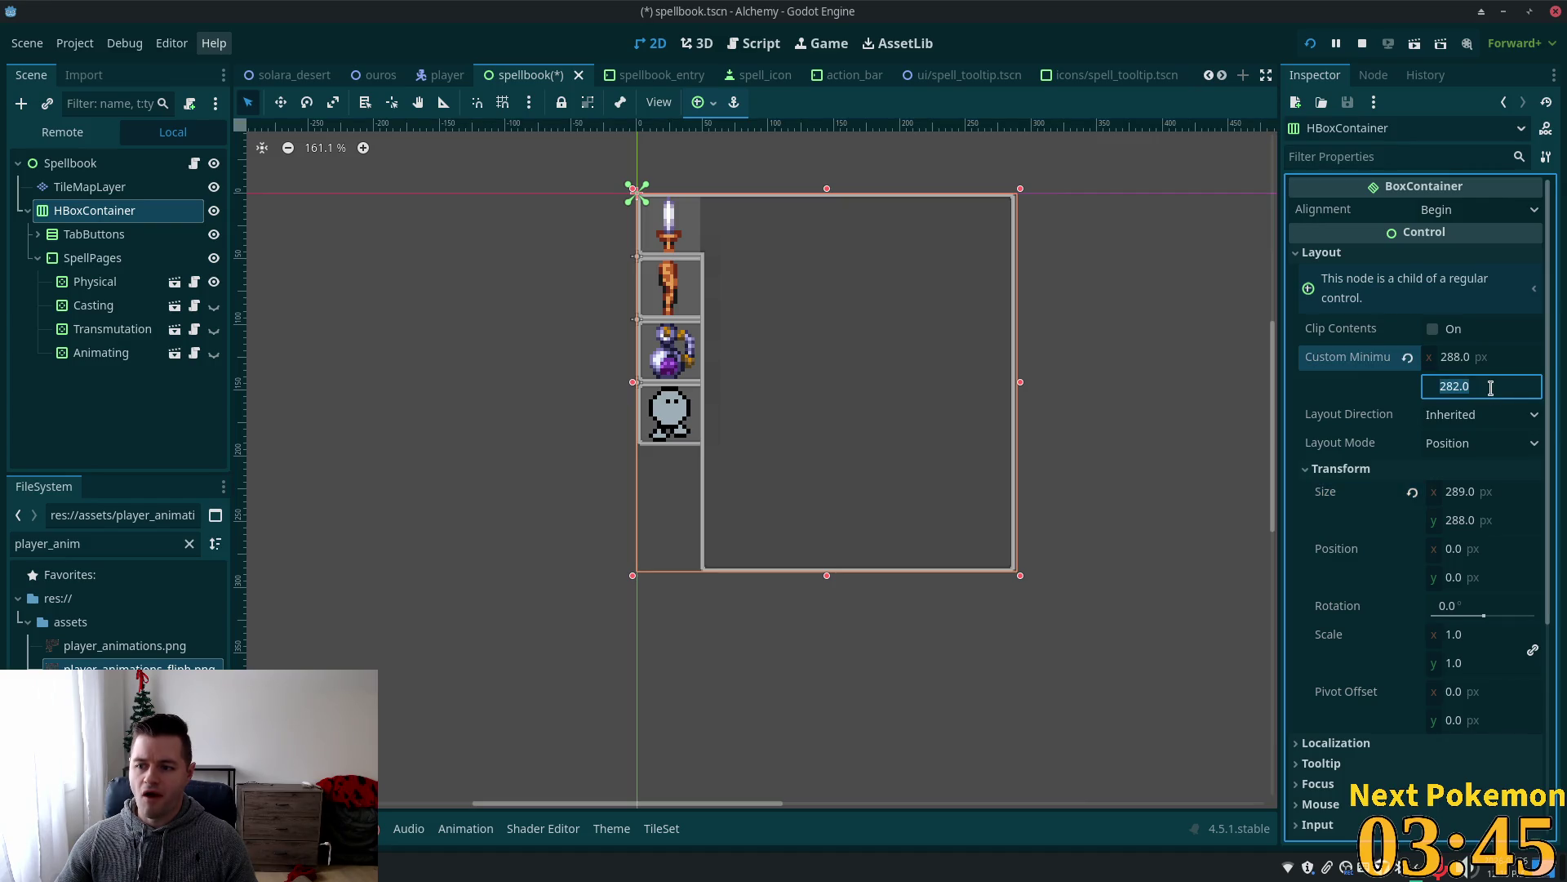
pyautogui.hotkey('shift', 'Tab')
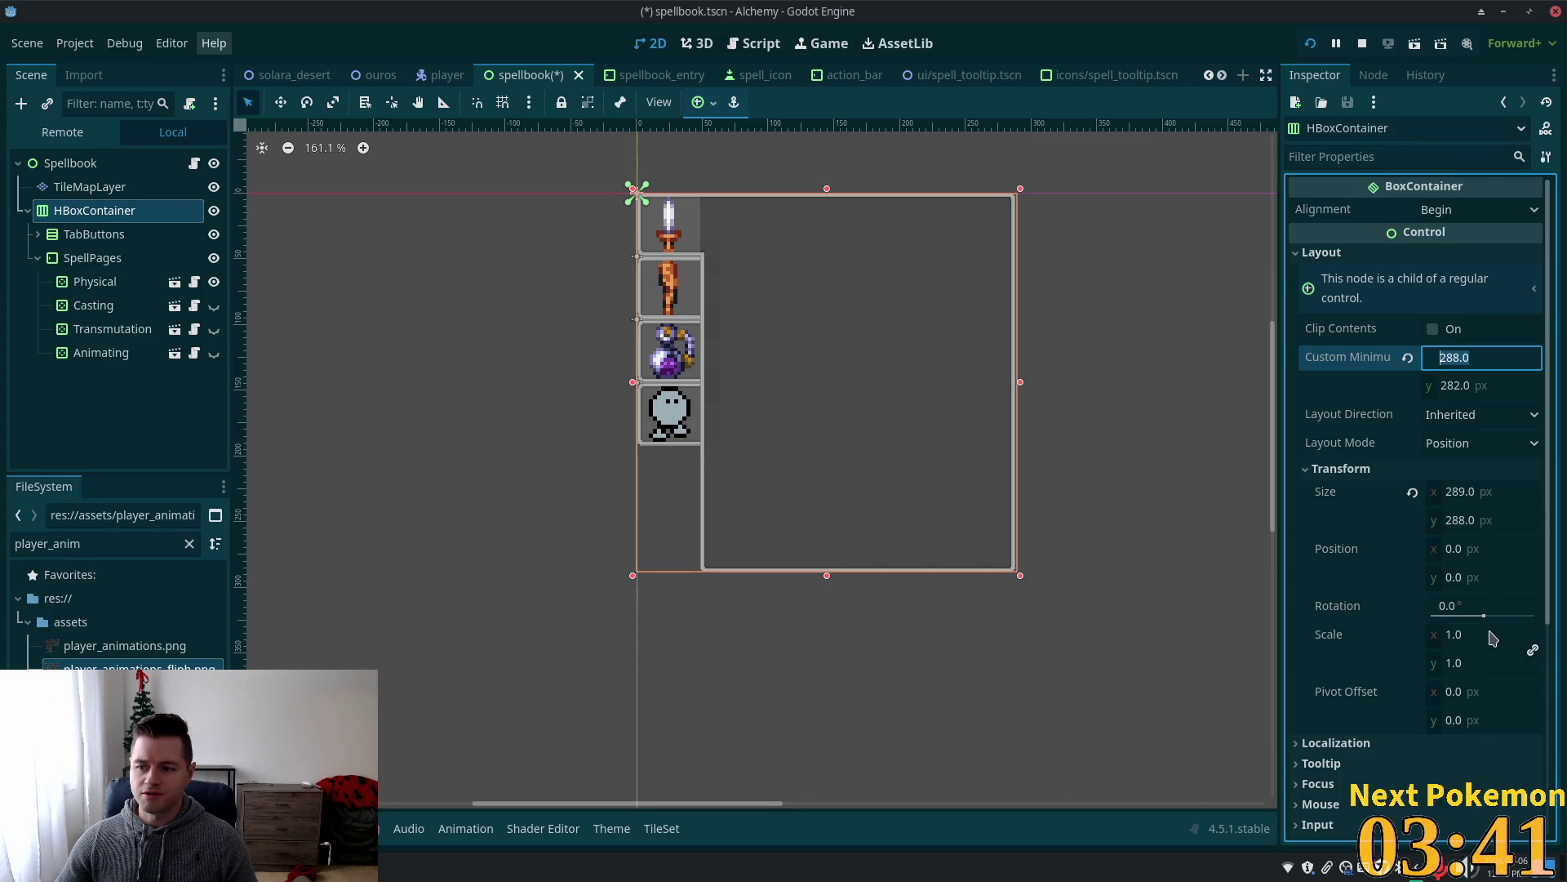
# Expand TabButtons, inspect its MarginContainer tab buttons, and check TabButtons' height.
pyautogui.click(83, 236)
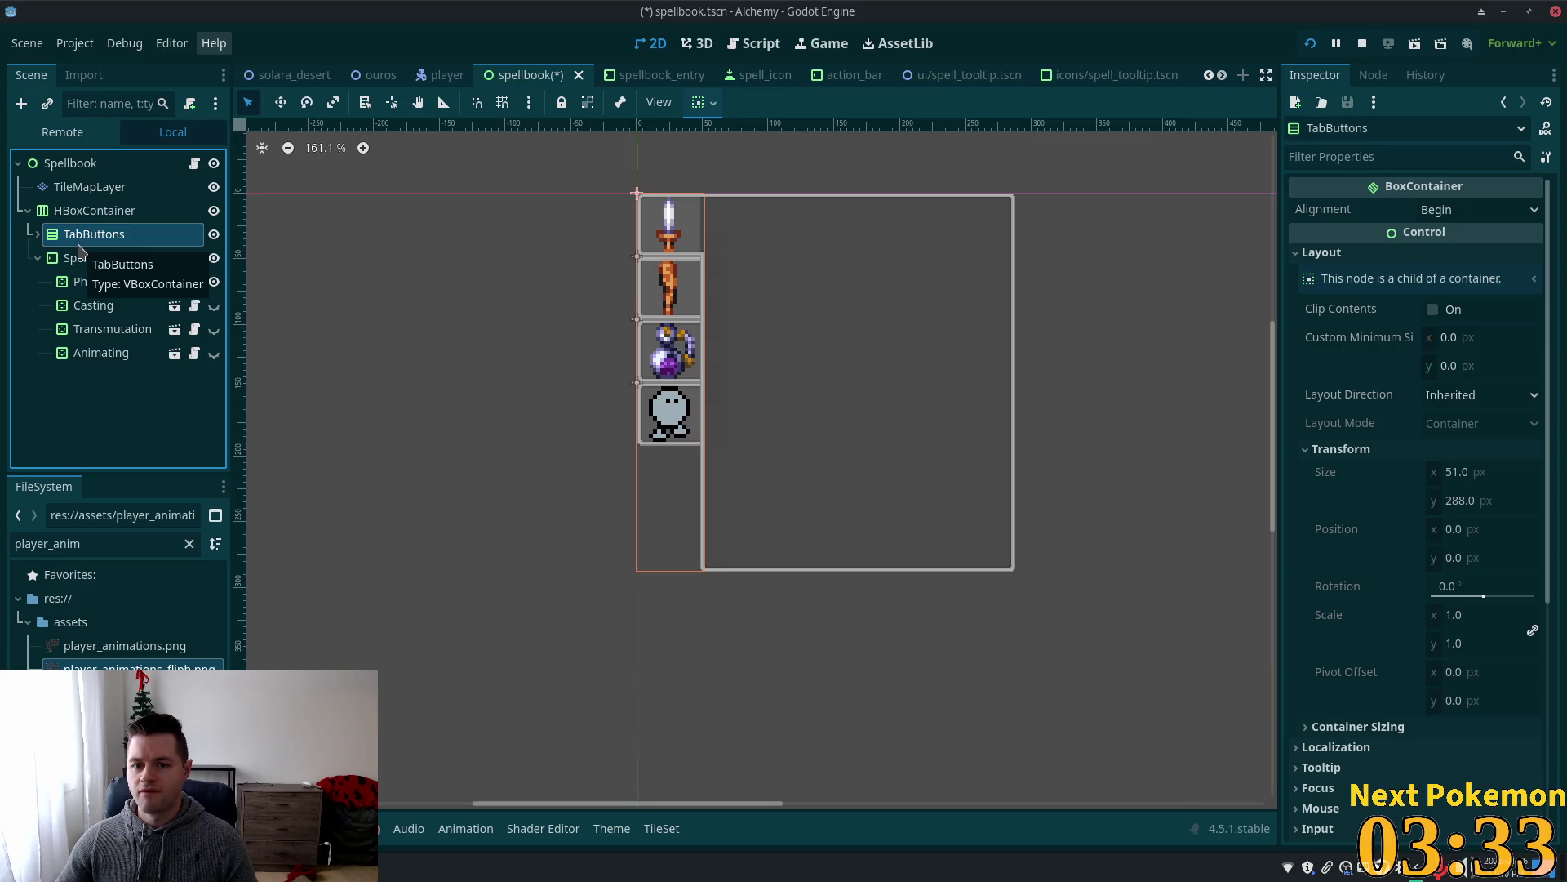
pyautogui.click(37, 235)
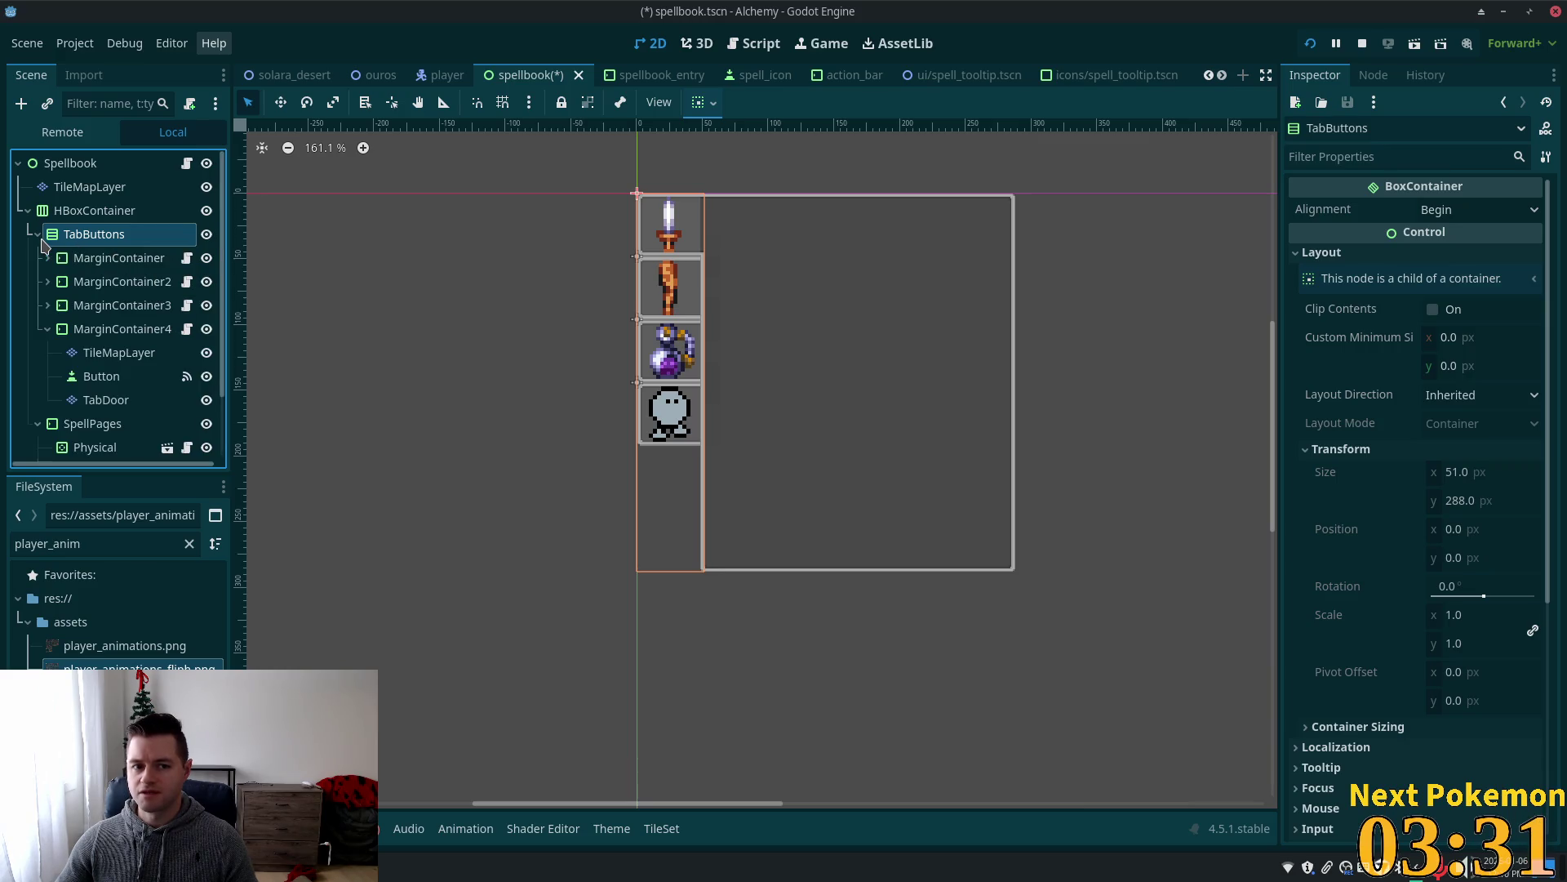
pyautogui.click(52, 258)
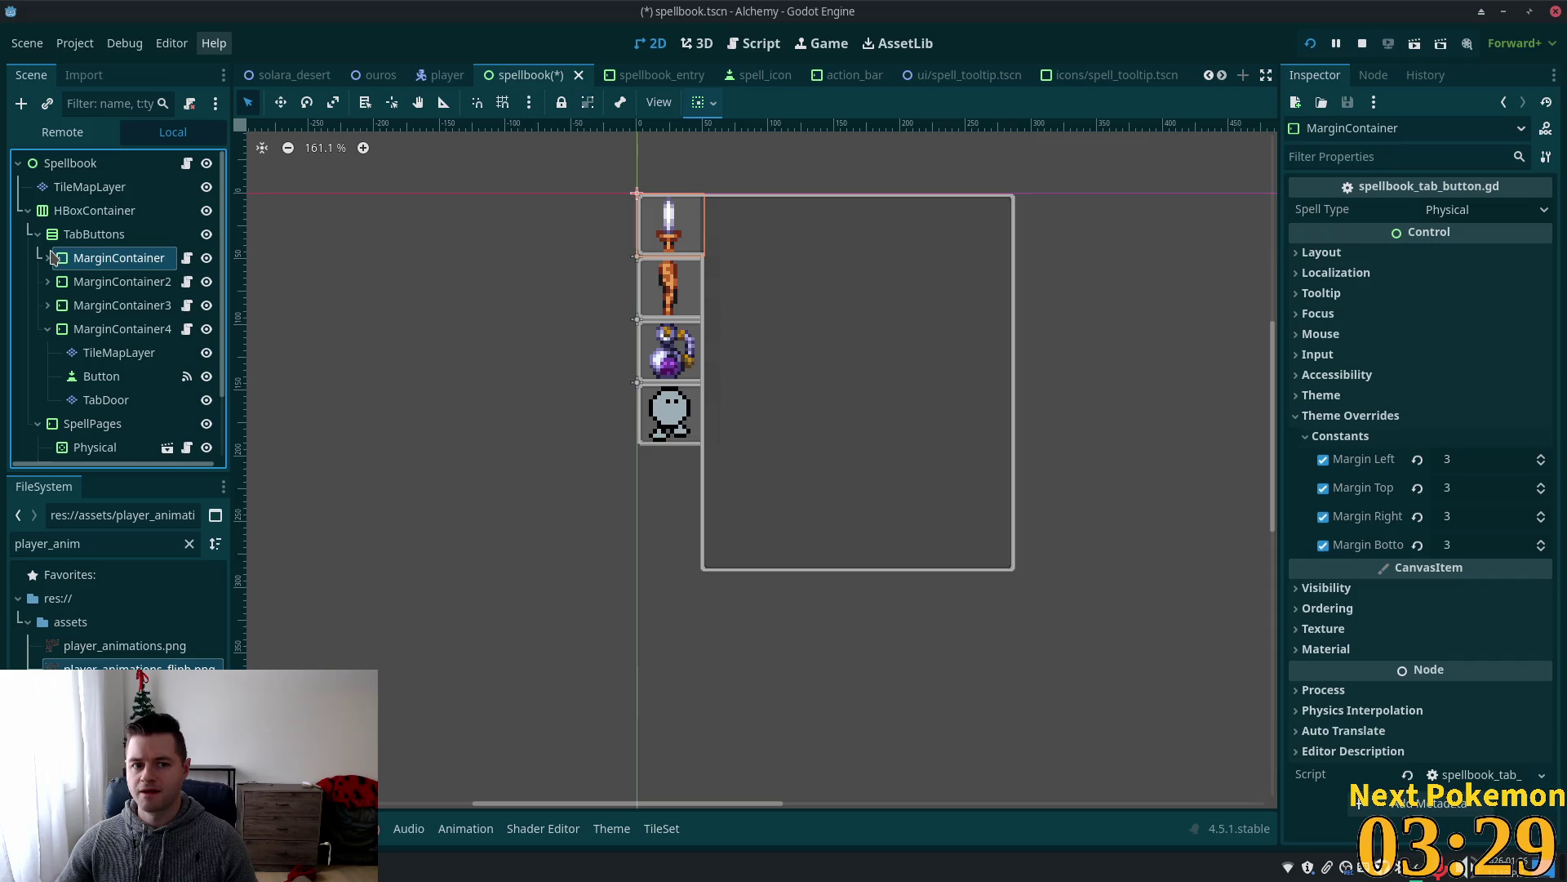
pyautogui.click(47, 329)
pyautogui.click(51, 242)
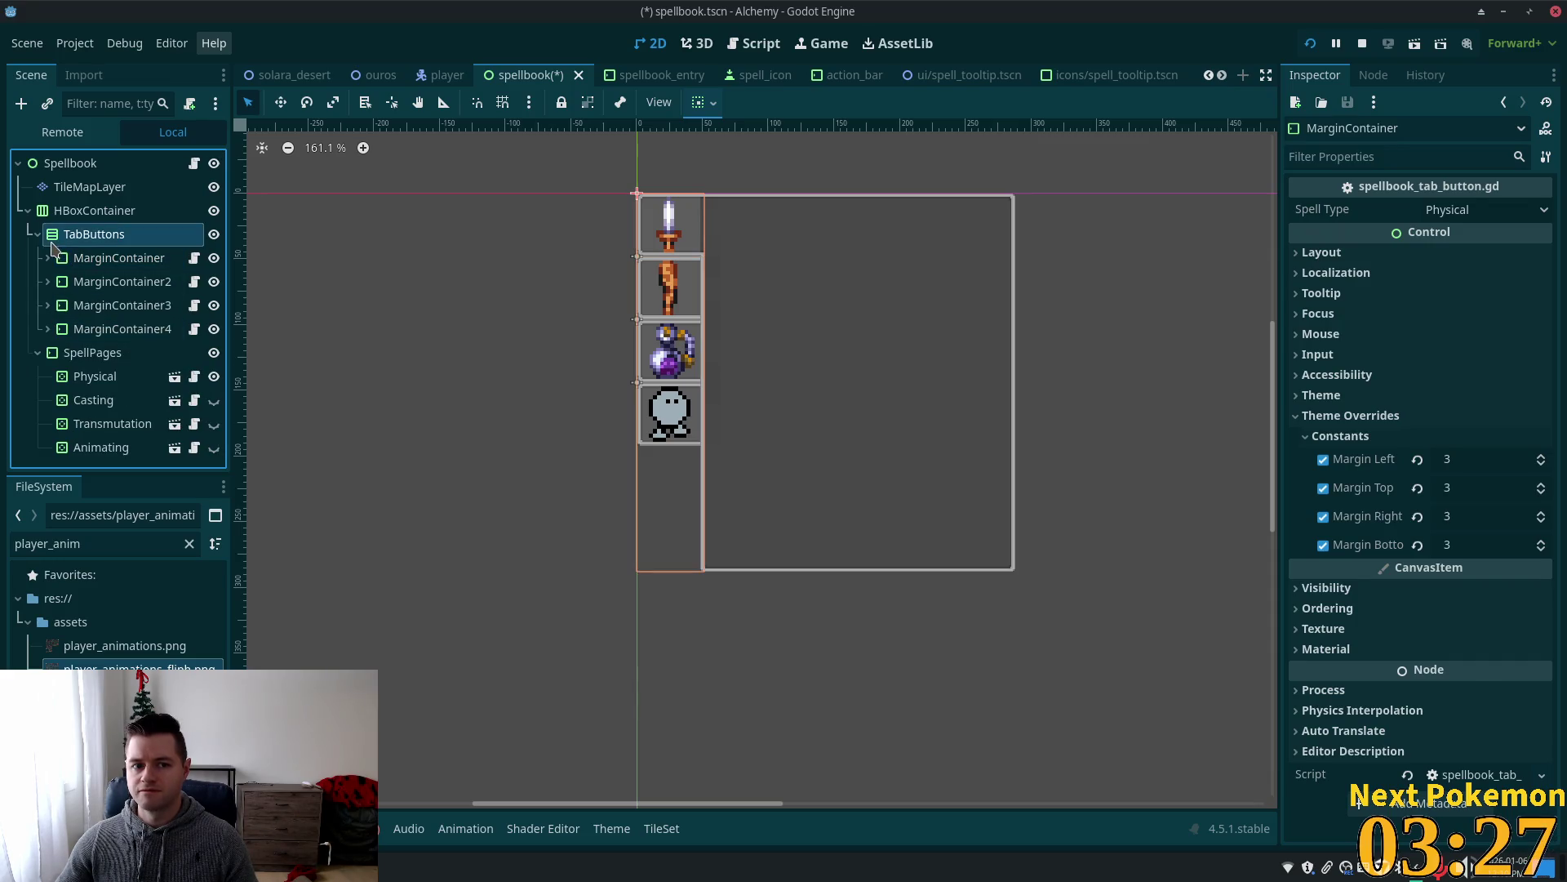
pyautogui.click(1474, 504)
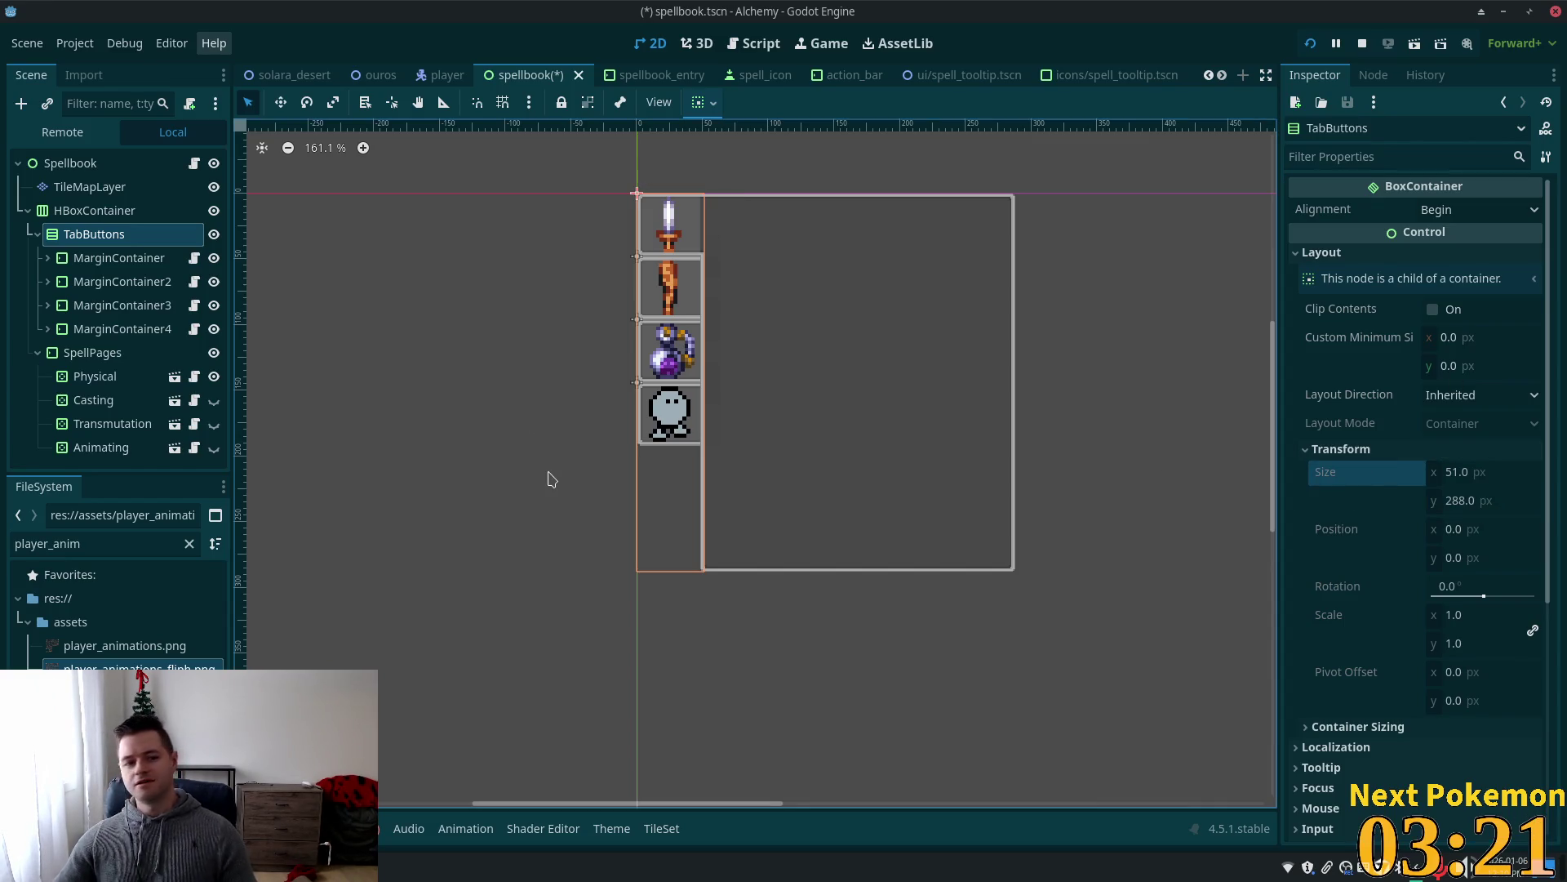
# Try 289 as the HBoxContainer height, then step it back to 288.
pyautogui.click(94, 210)
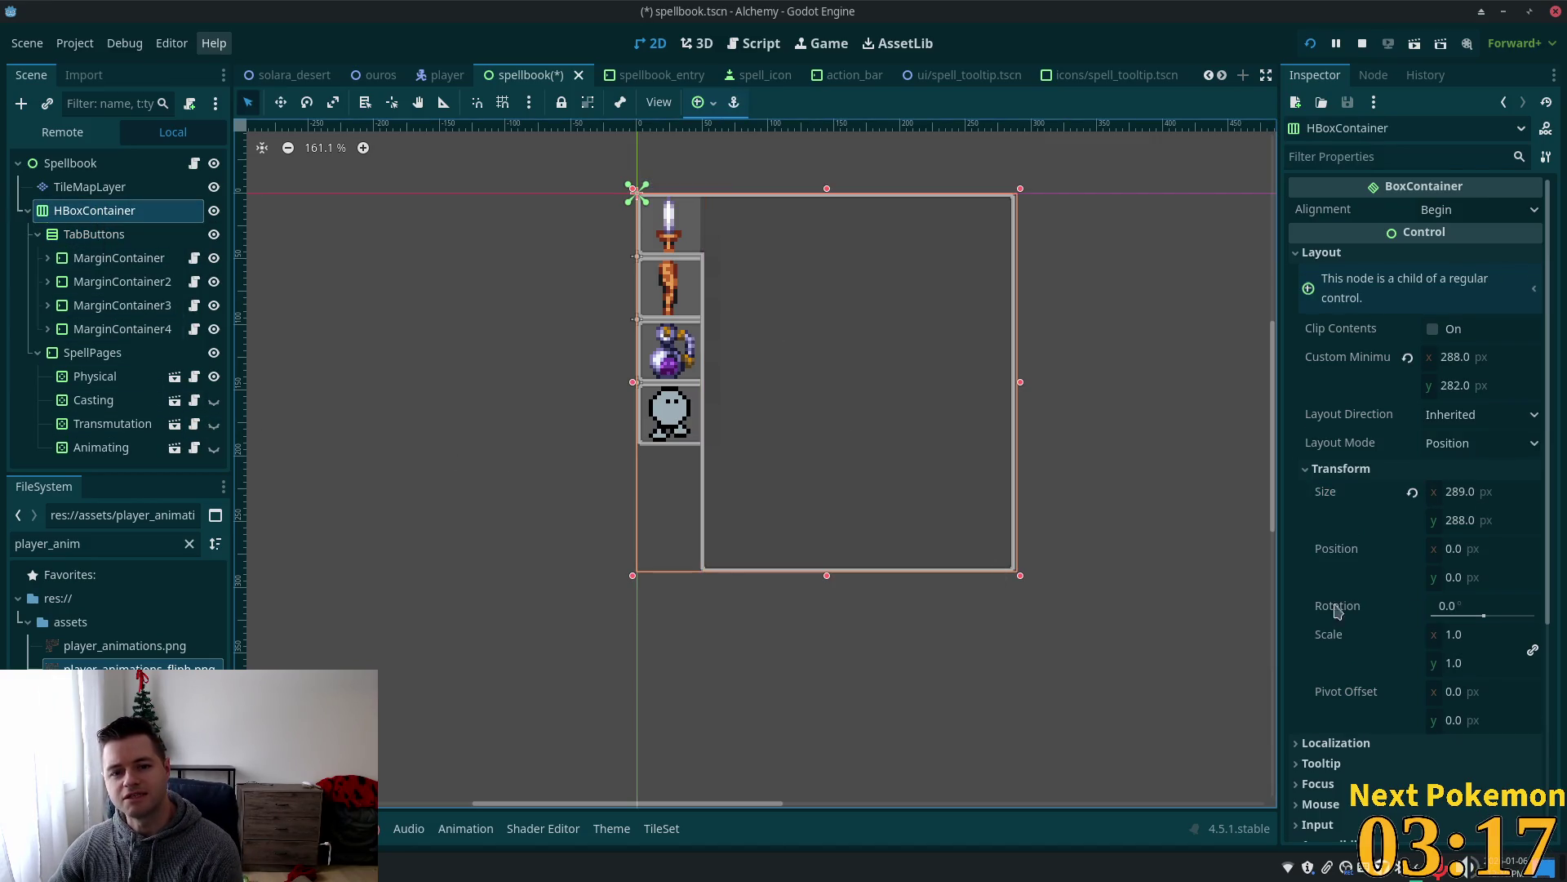
pyautogui.click(1502, 520)
pyautogui.write('289')
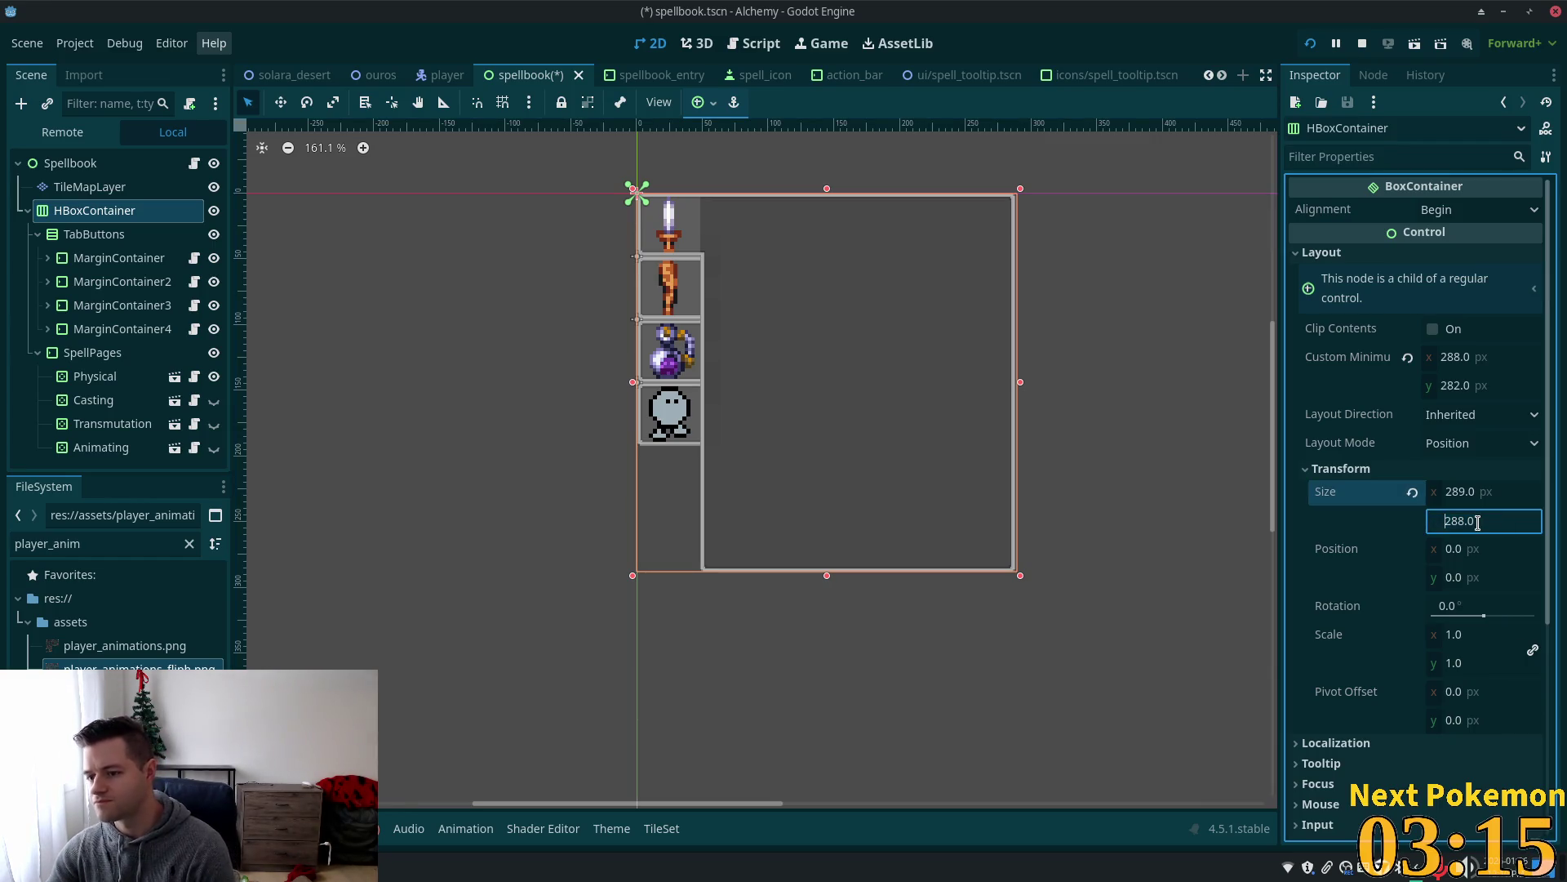
pyautogui.press('Return')
pyautogui.press('Down')
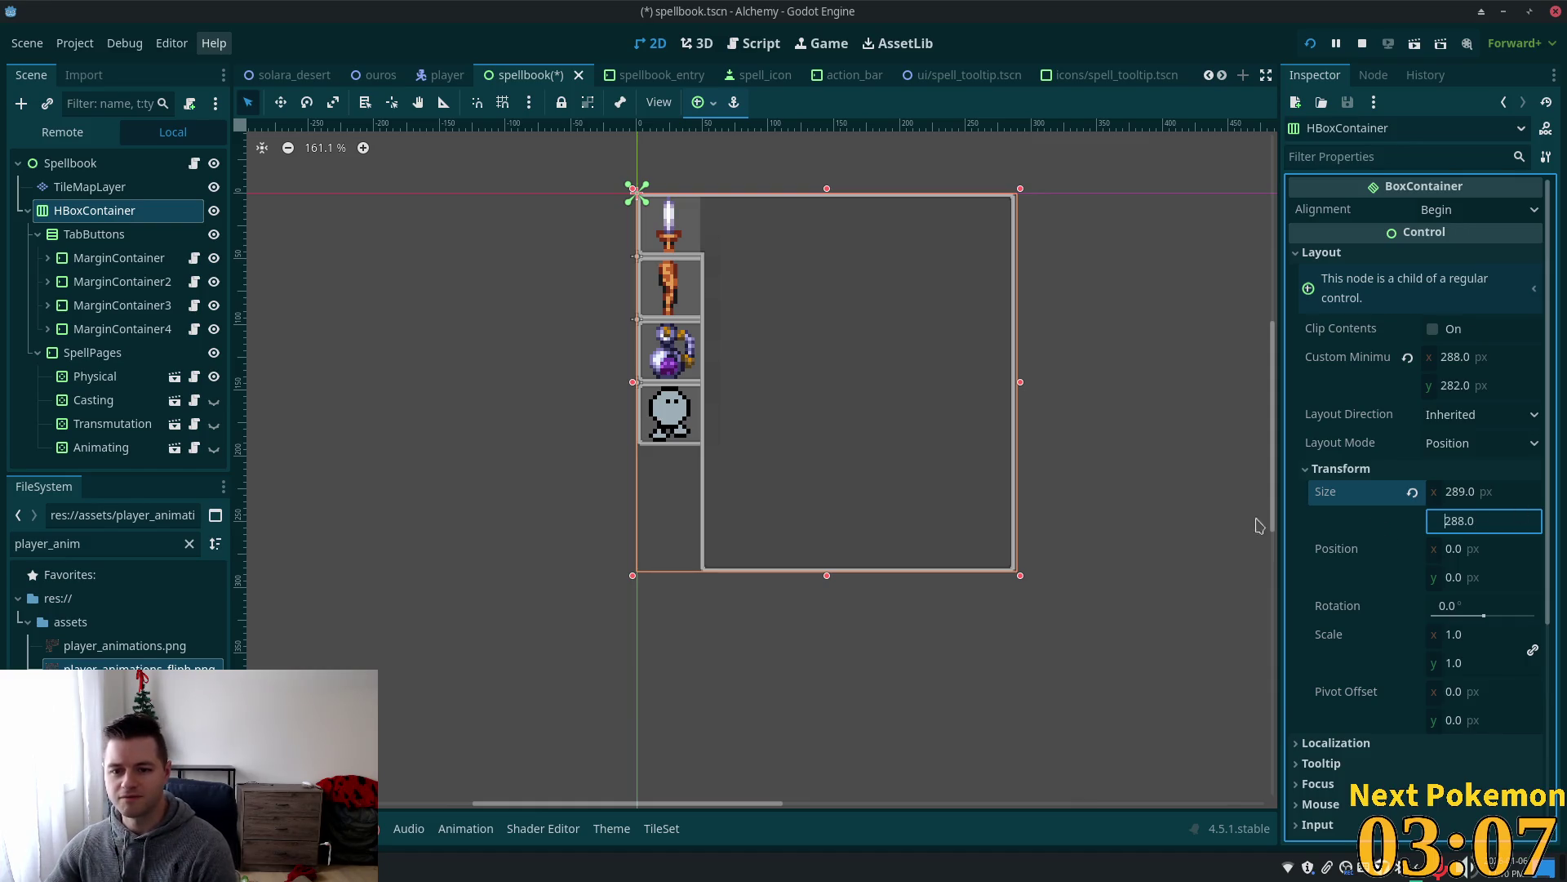
pyautogui.click(96, 191)
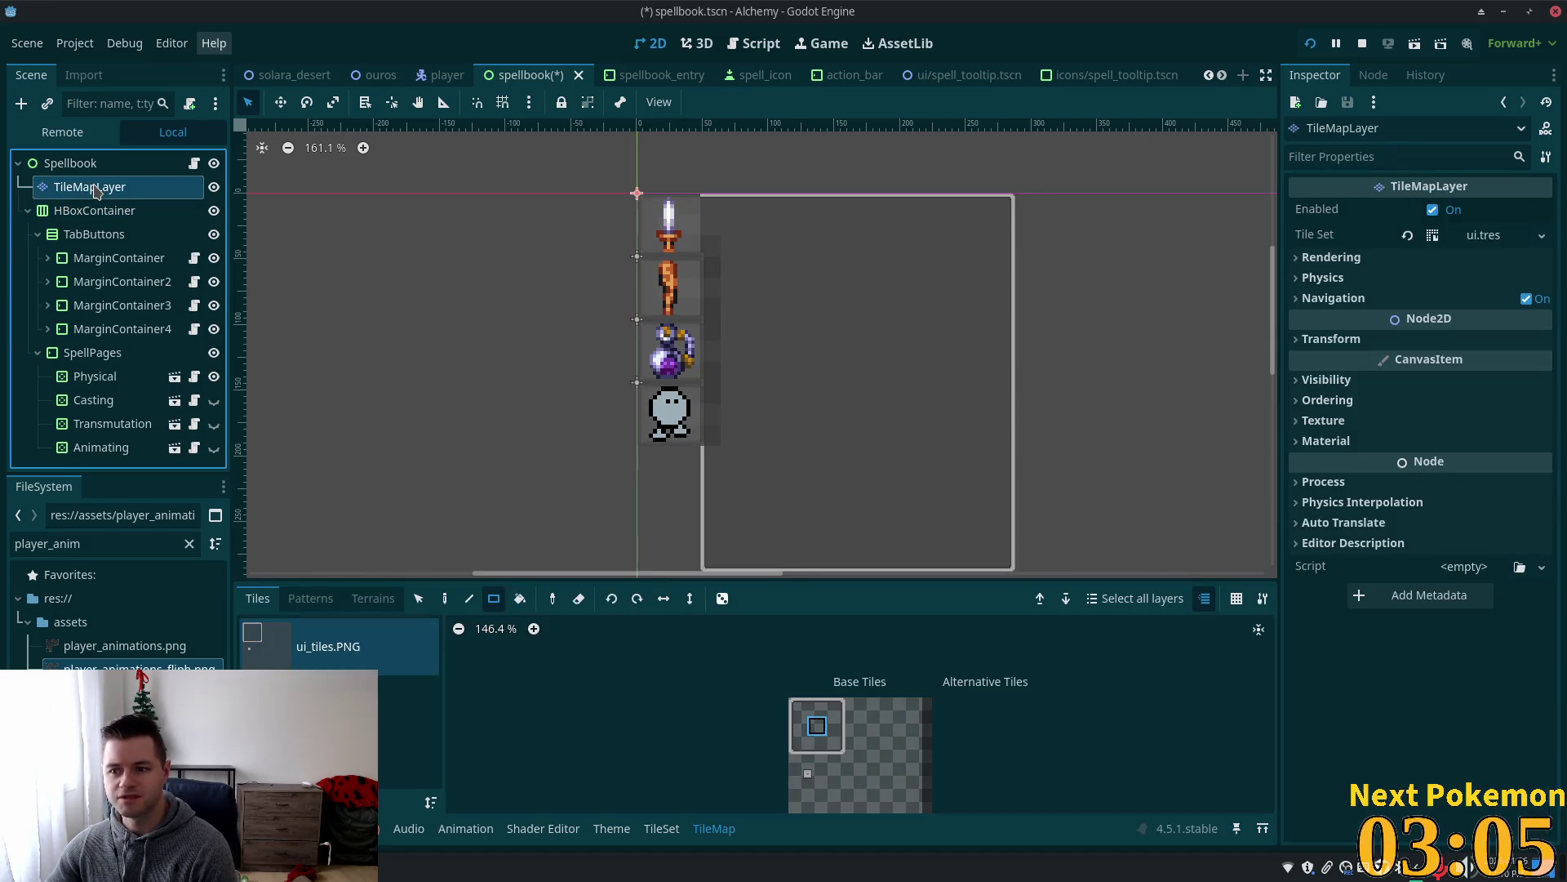
# Inspect the Physical spell page's layout size values.
pyautogui.click(85, 167)
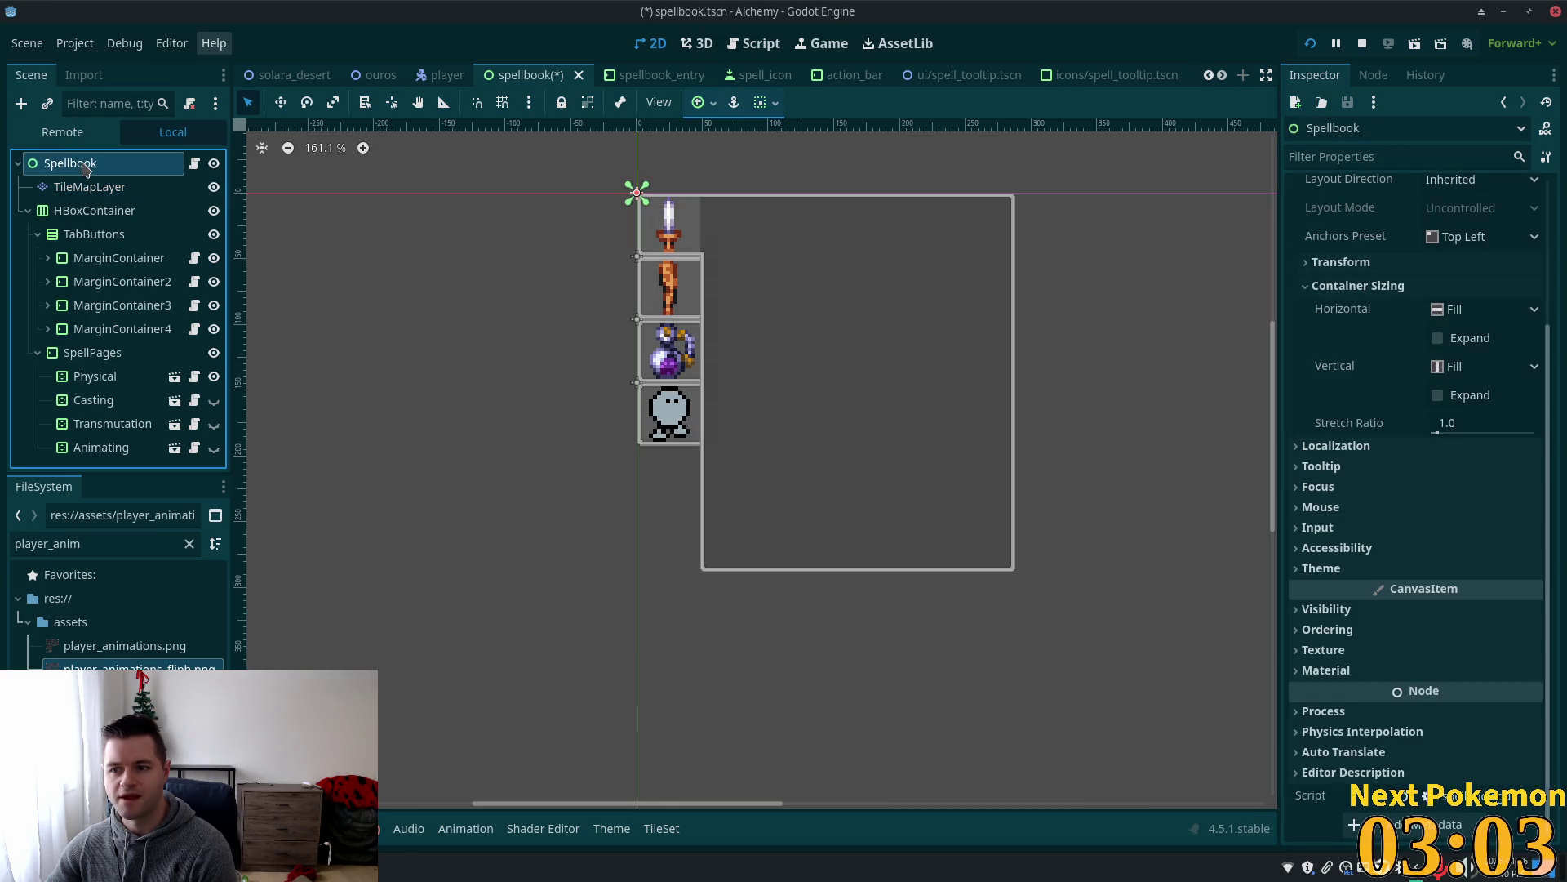
pyautogui.scroll(3, 1403, 539)
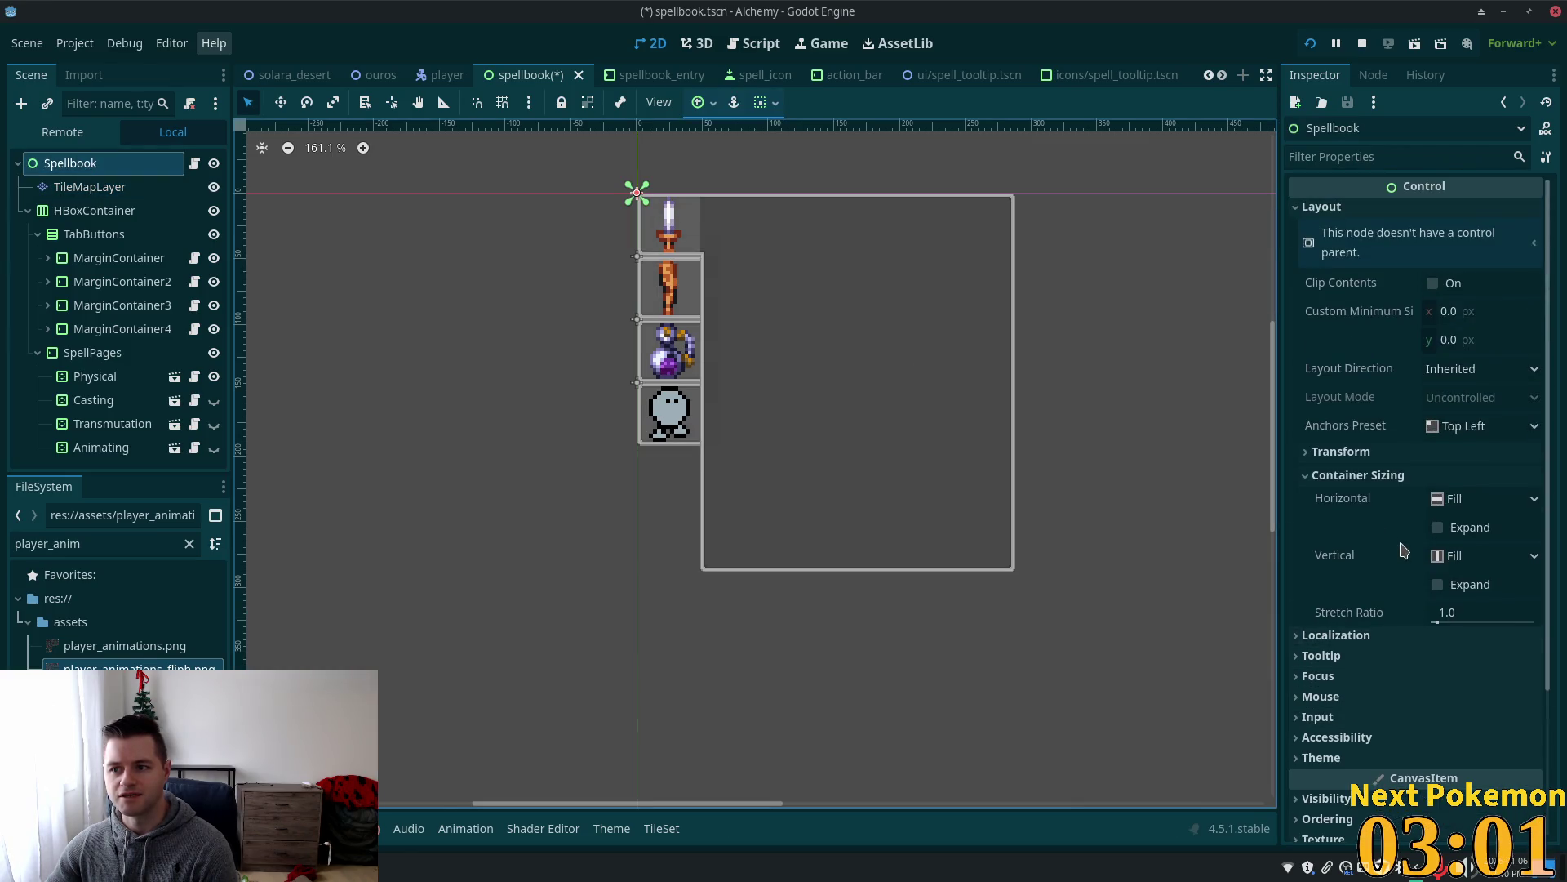
pyautogui.click(93, 376)
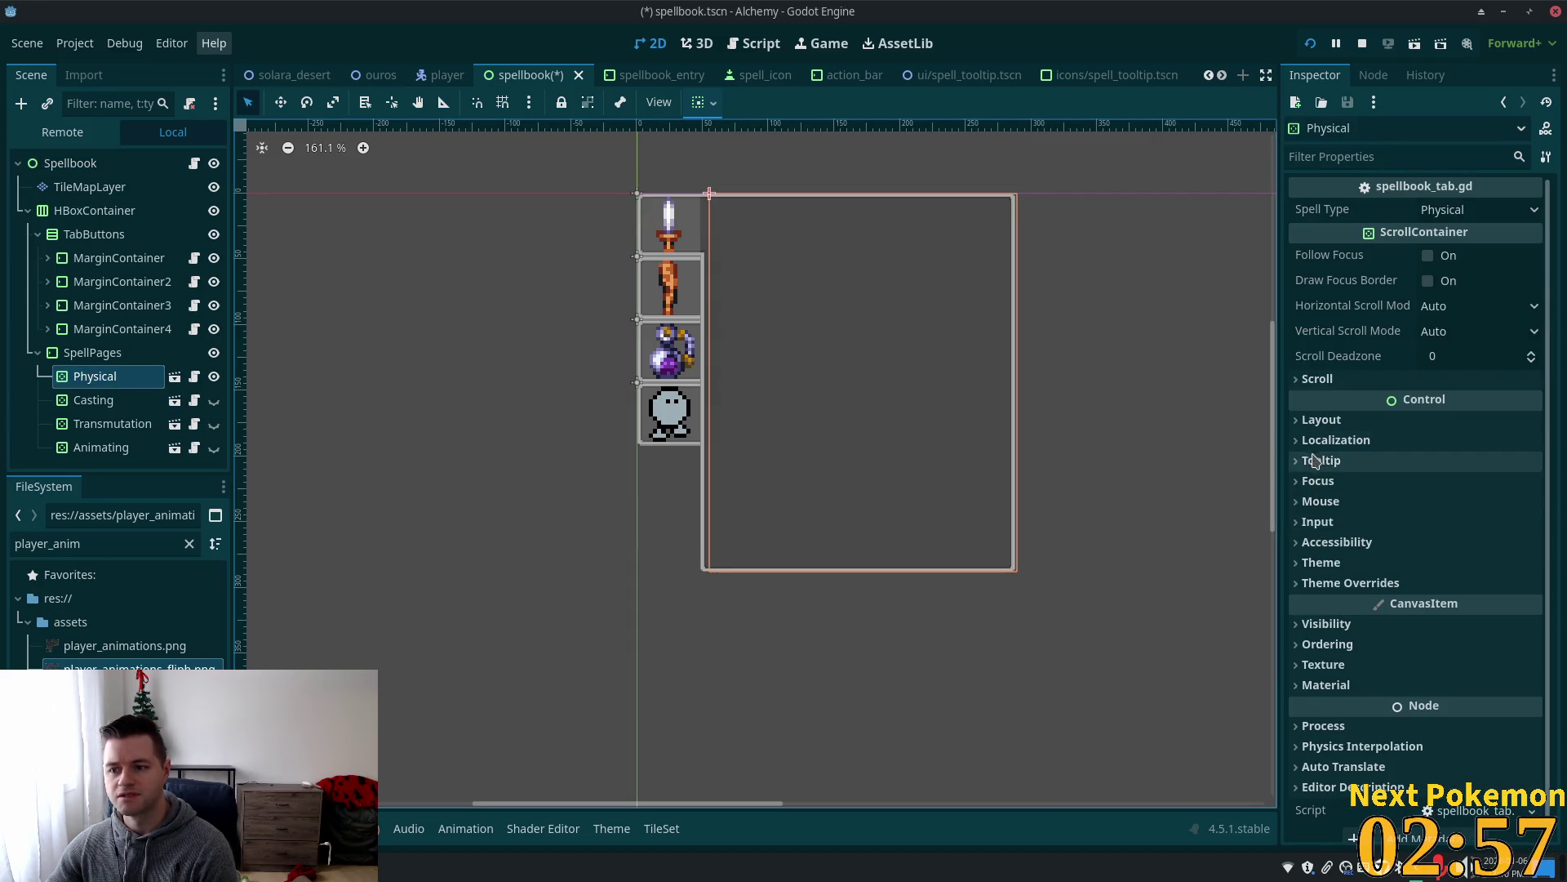
pyautogui.click(1308, 419)
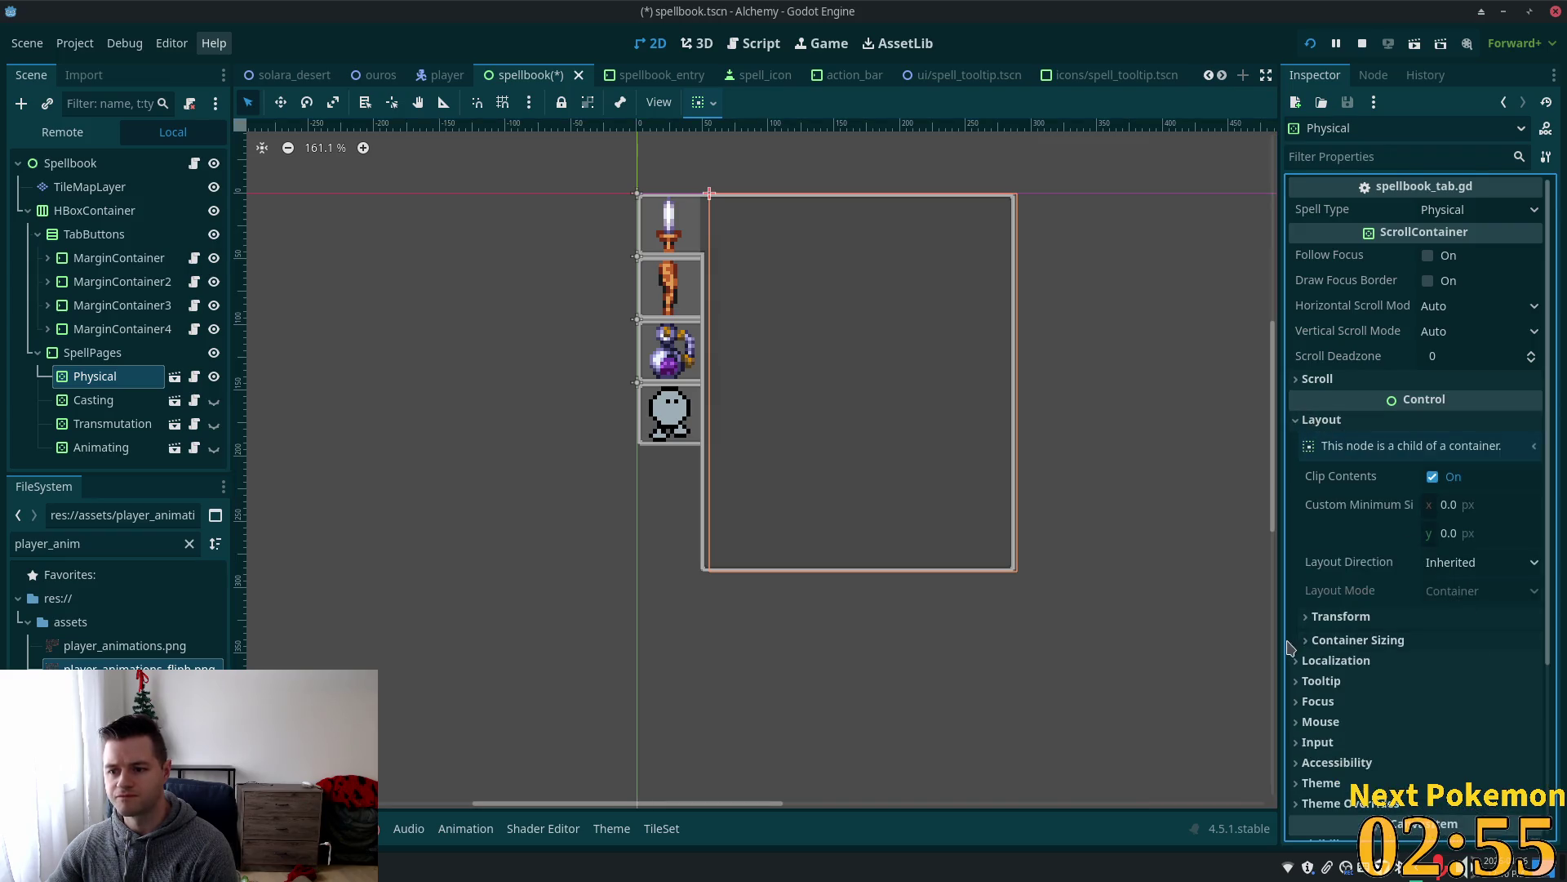
pyautogui.click(1317, 618)
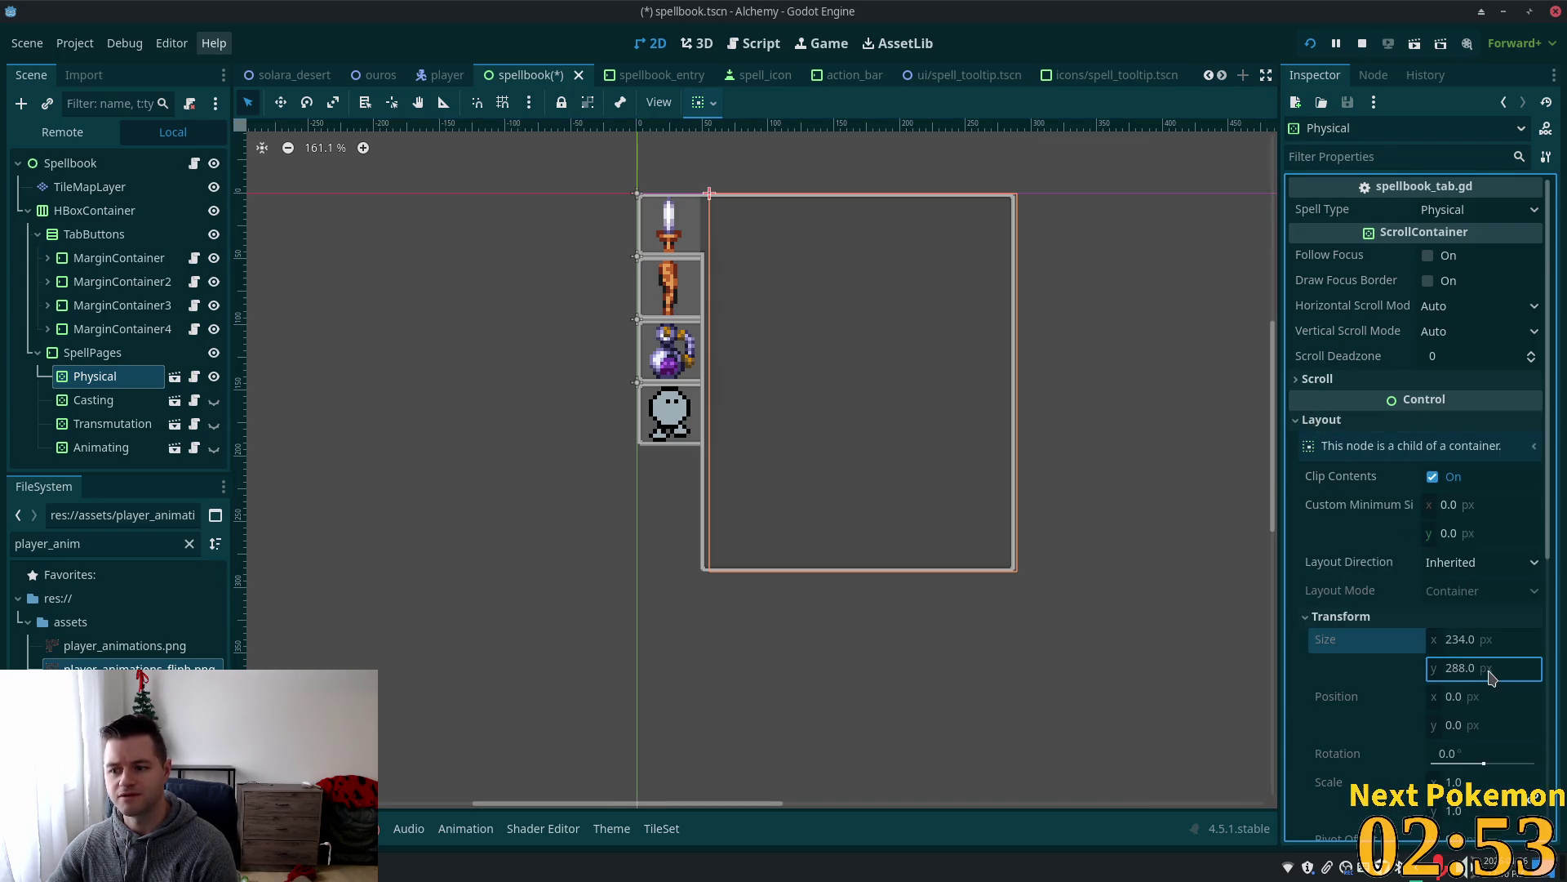
# Lower SpellPages' custom minimum height from 288 through 286 to 282.
pyautogui.click(117, 356)
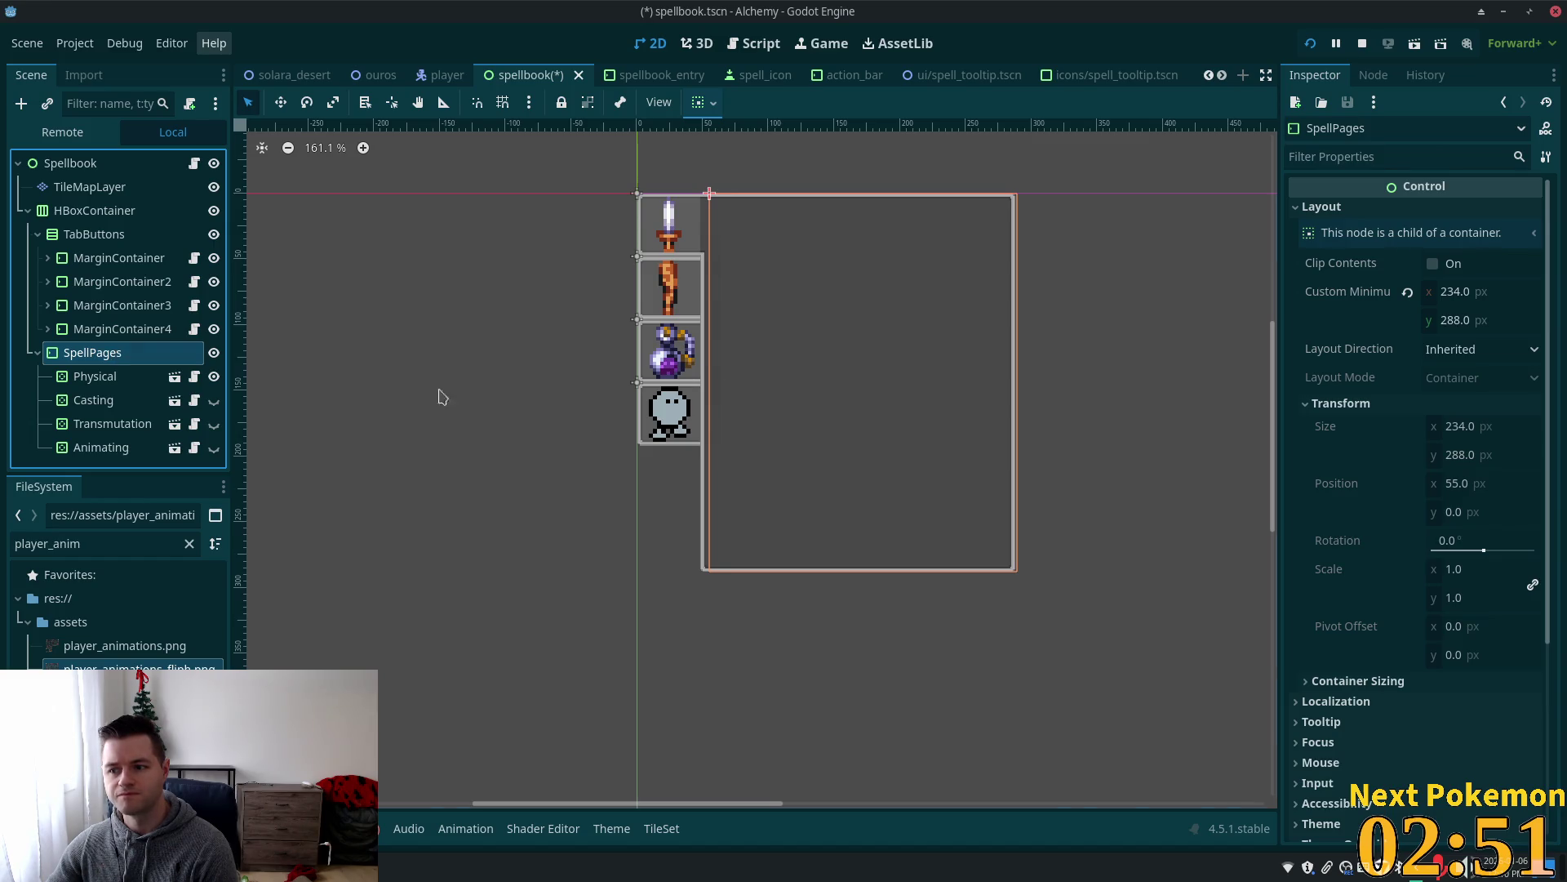
pyautogui.click(1461, 321)
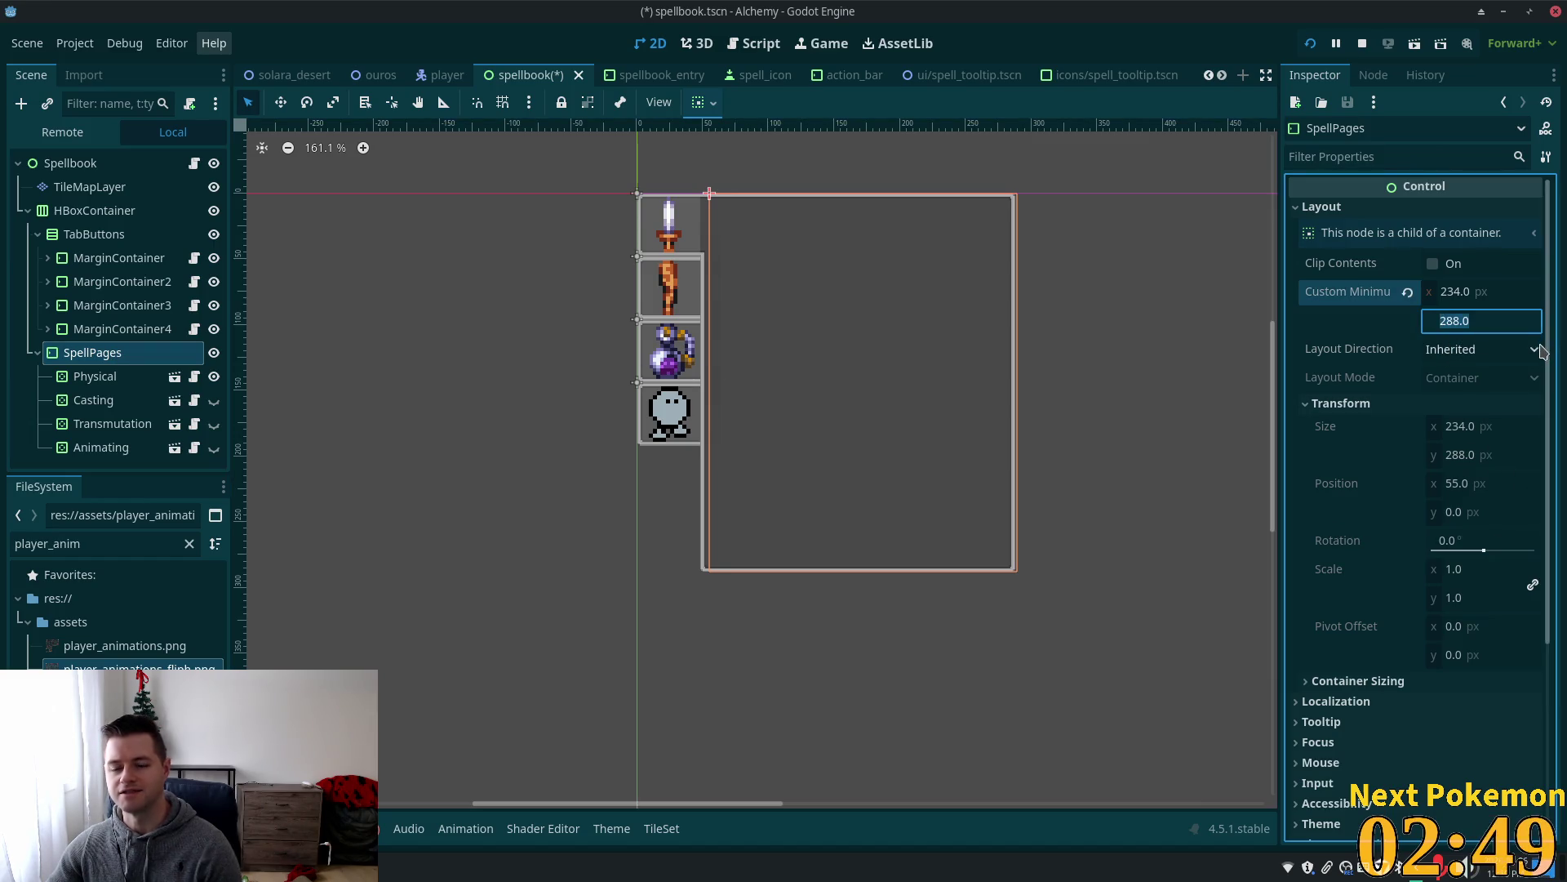
pyautogui.press('Down')
pyautogui.press('Down')
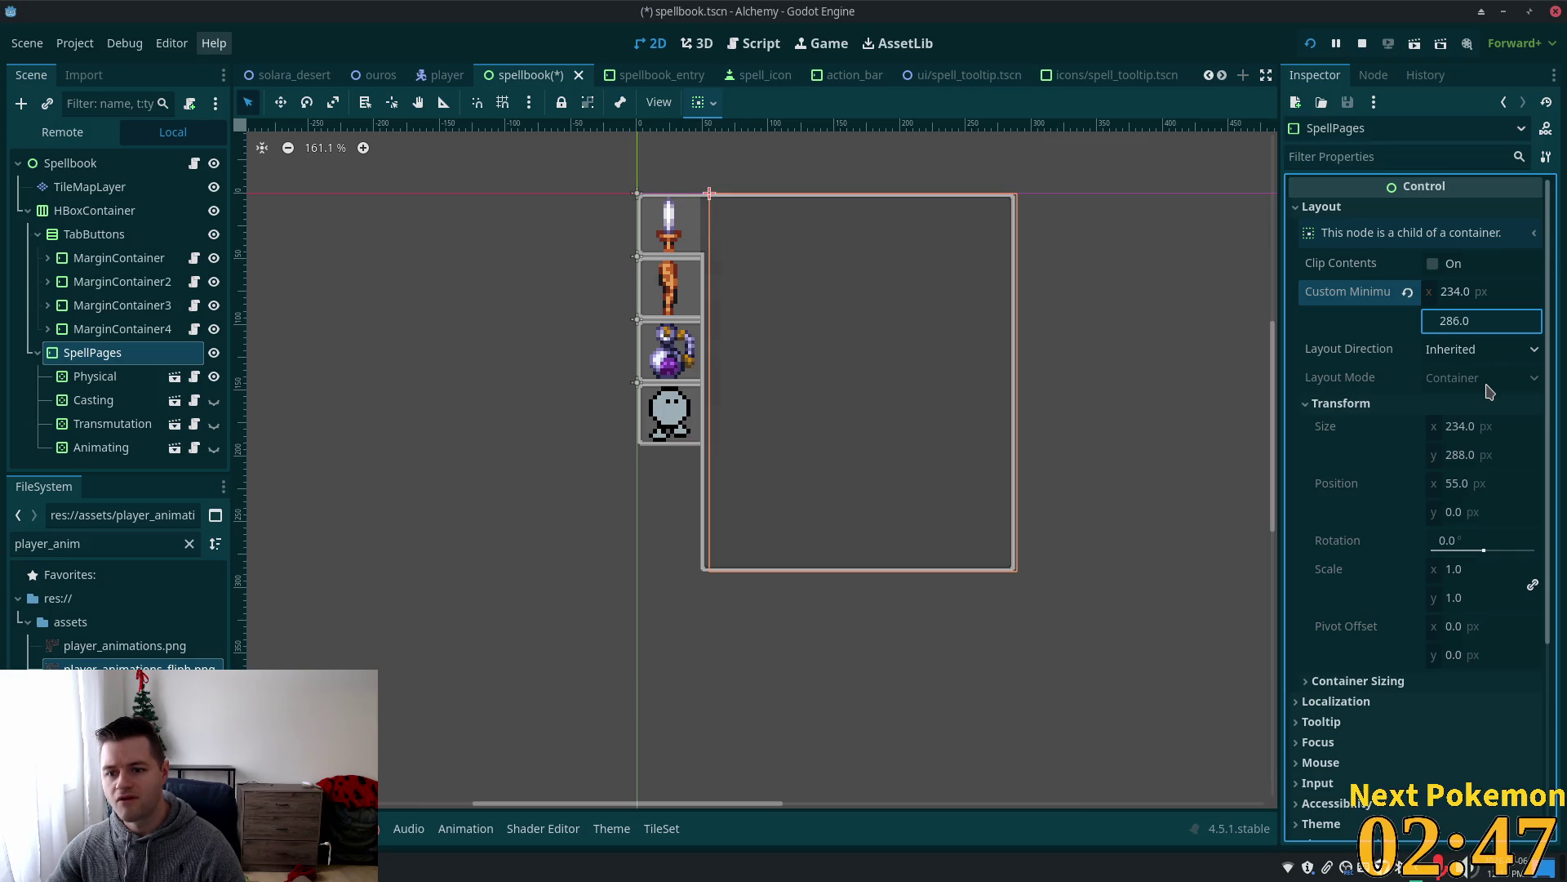
pyautogui.press('Tab')
pyautogui.press('Tab')
pyautogui.press('Tab')
pyautogui.click(1468, 460)
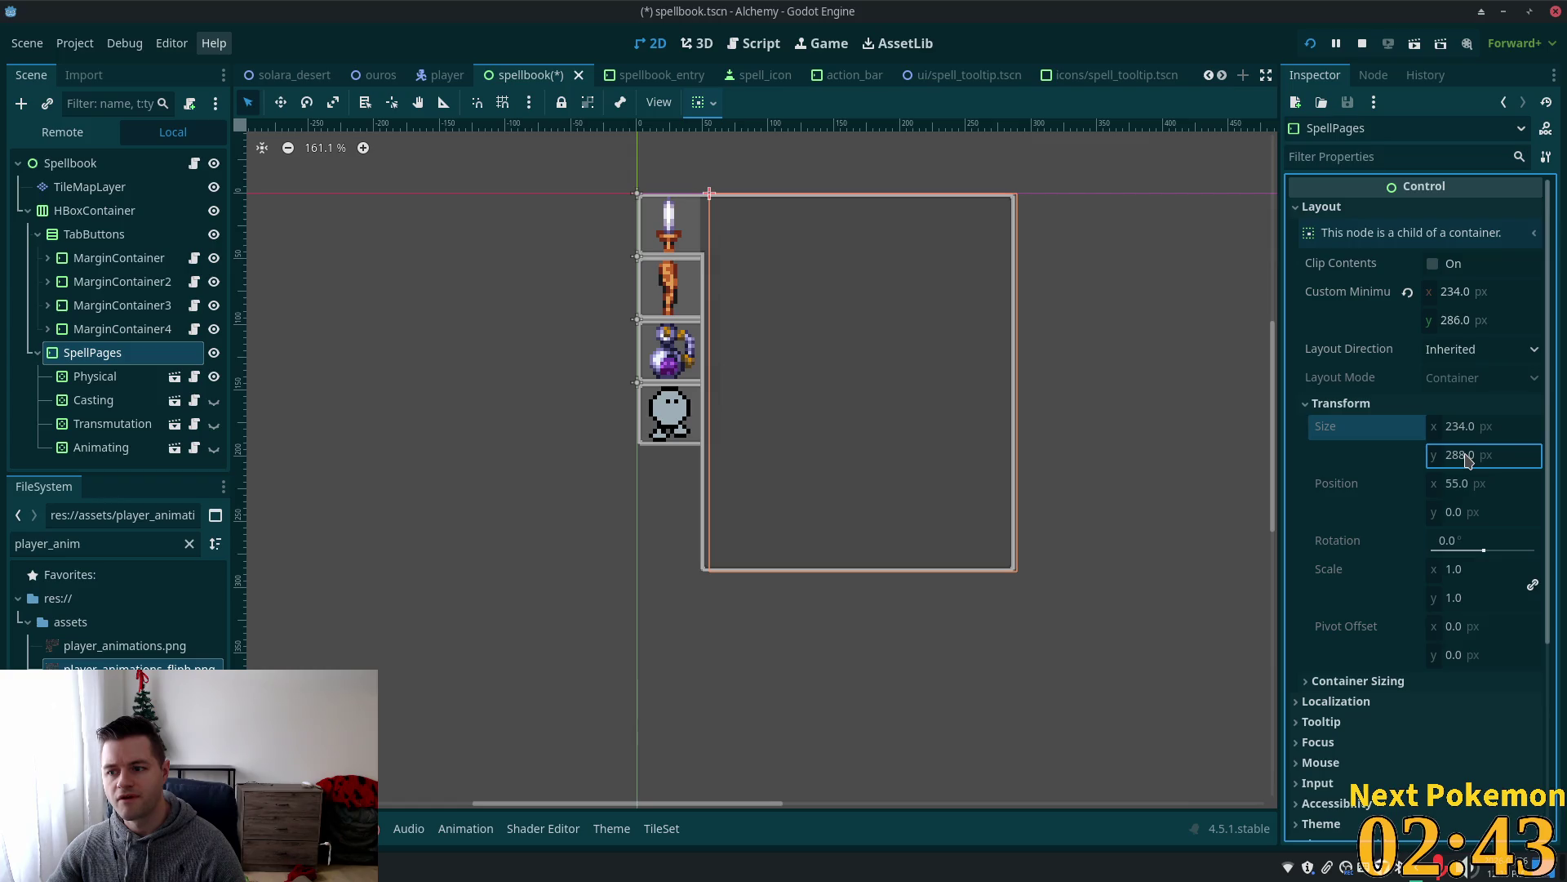
pyautogui.click(1466, 322)
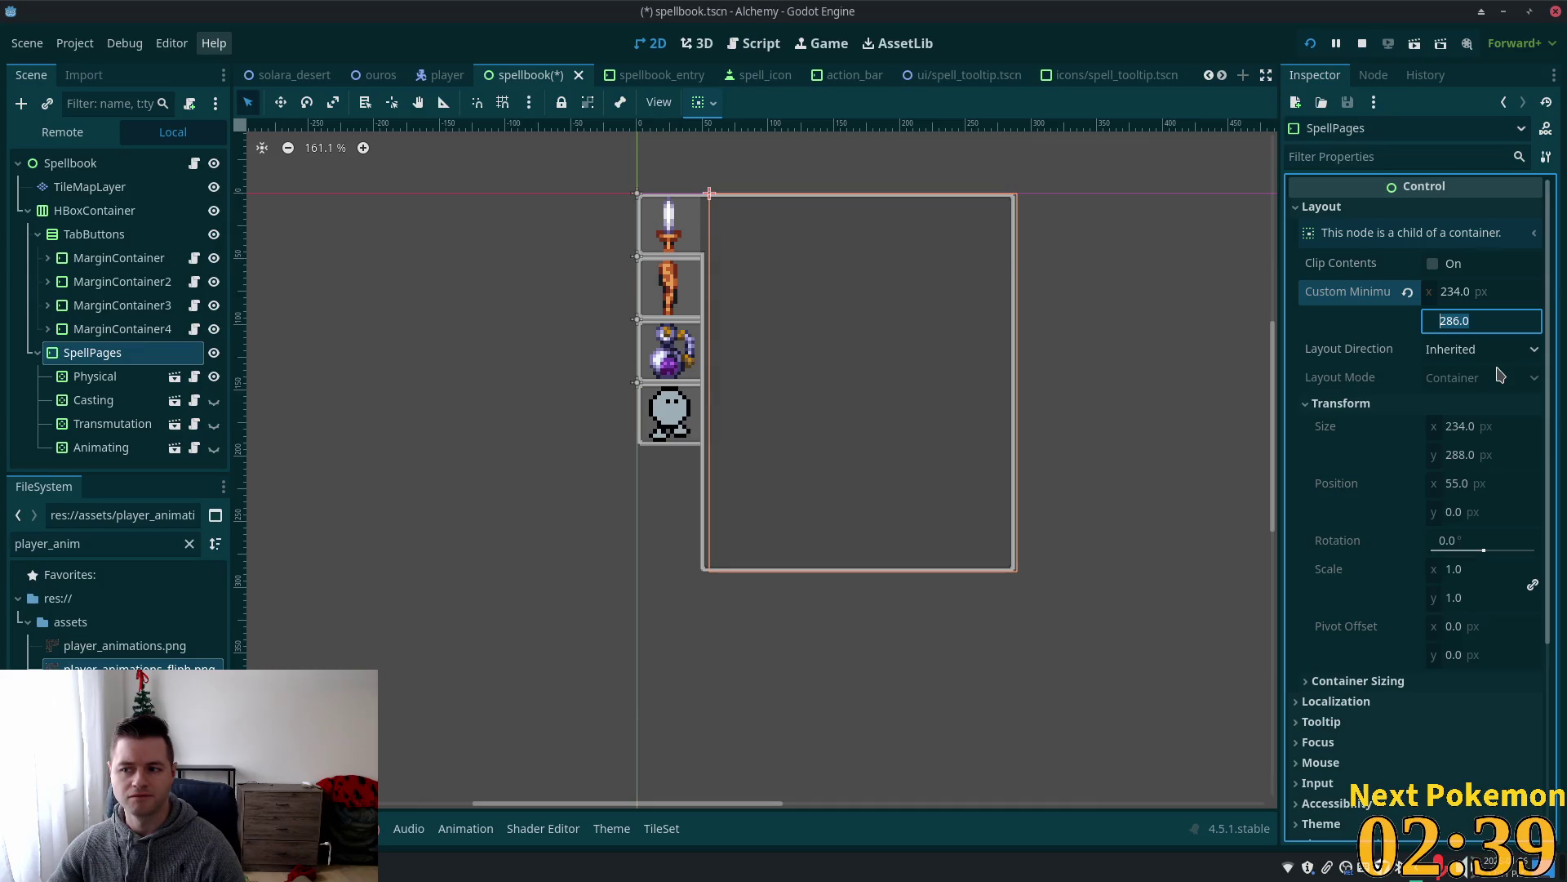
pyautogui.press('Down')
pyautogui.press('Down')
pyautogui.press('Down')
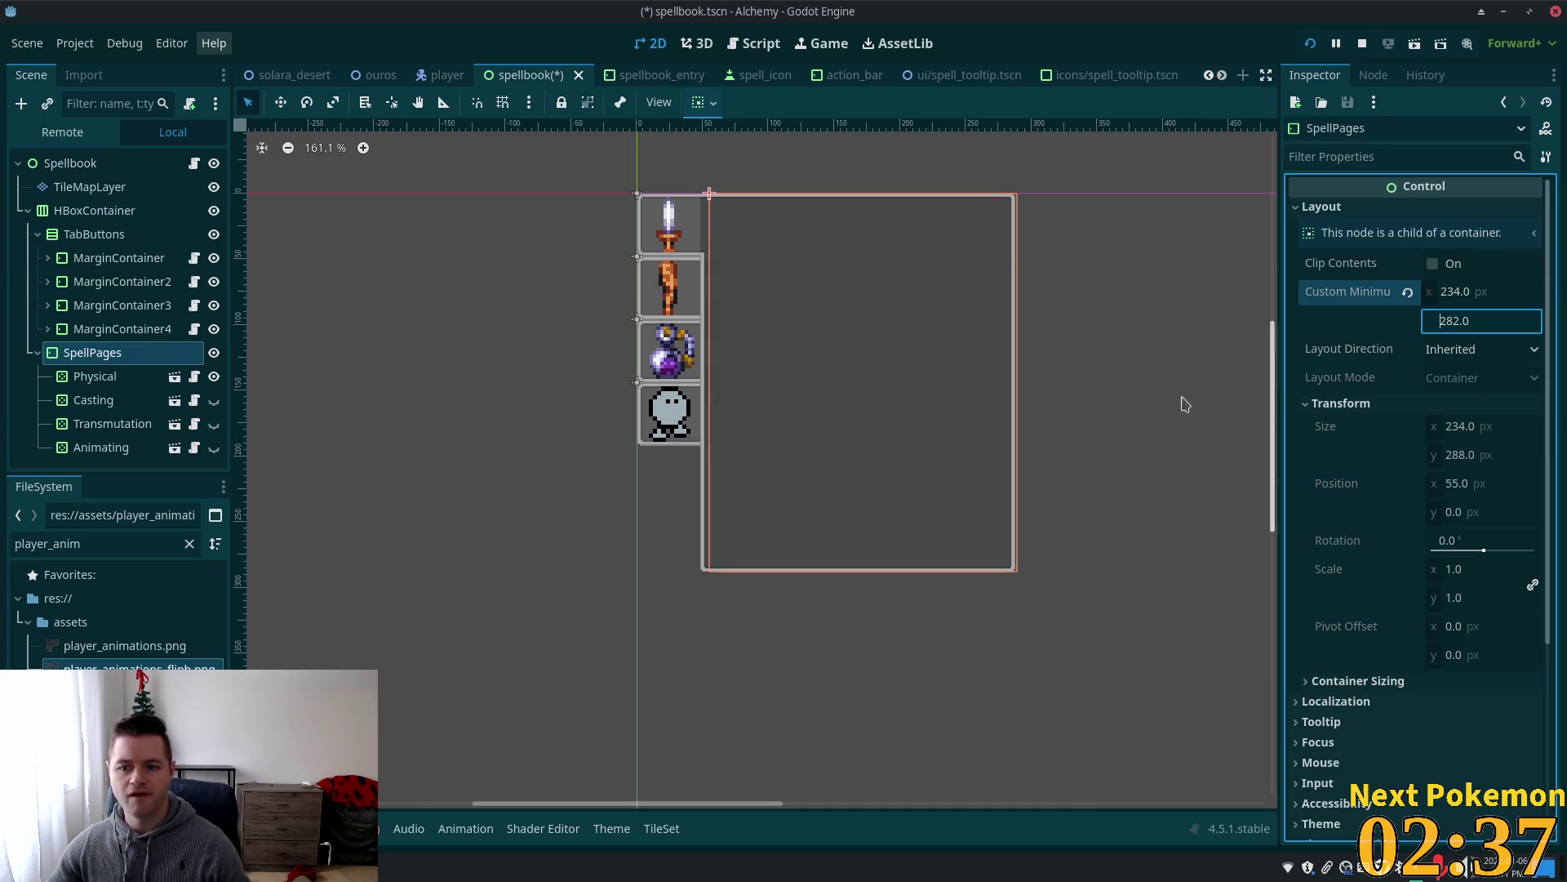
pyautogui.press('Tab')
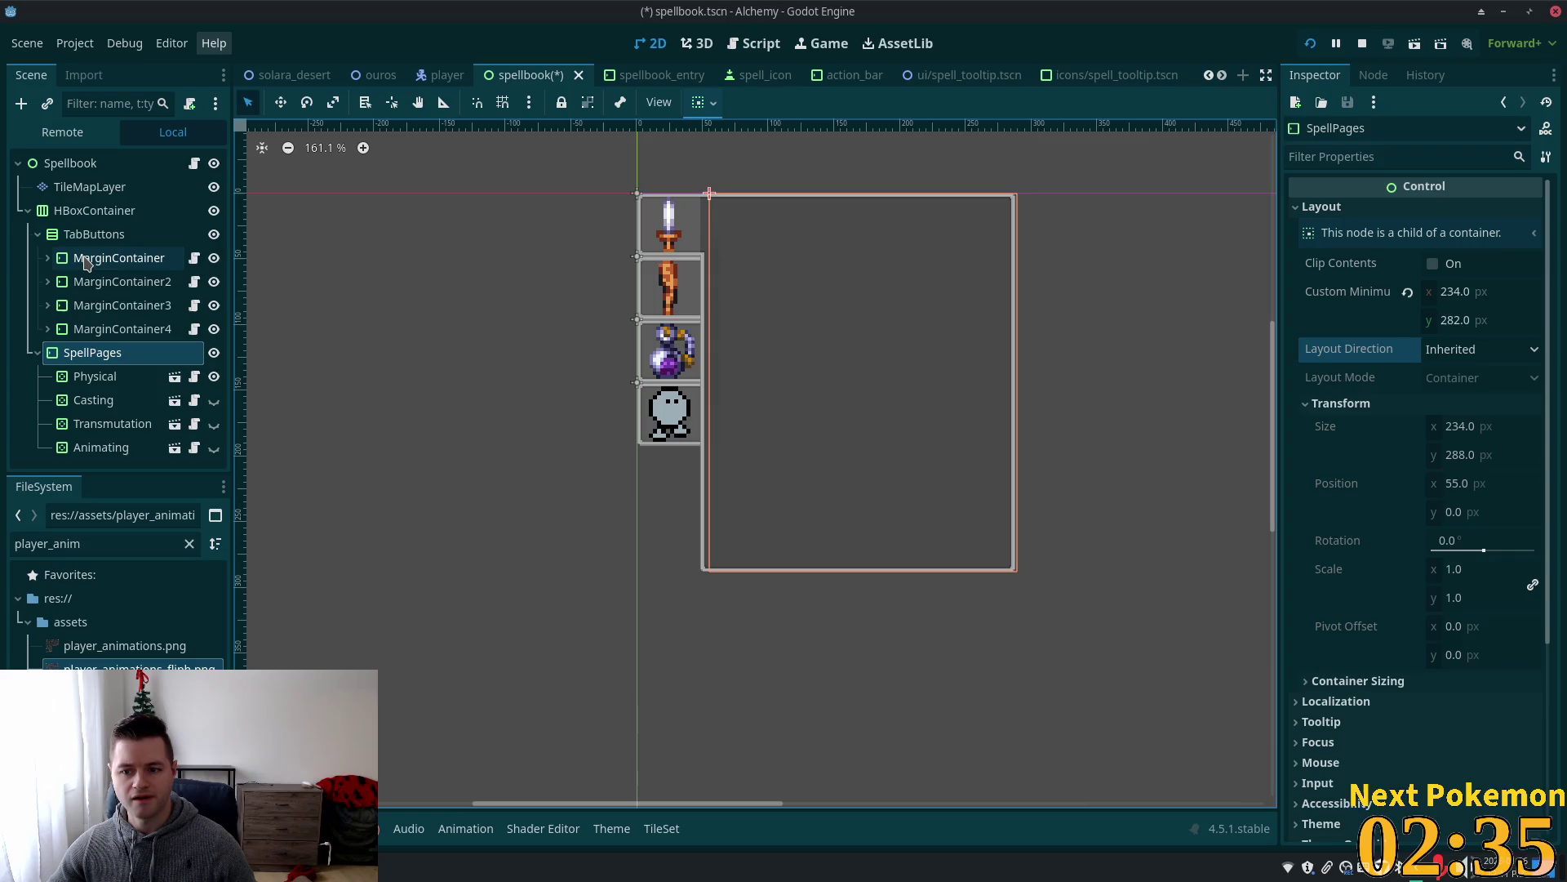
pyautogui.click(85, 259)
pyautogui.click(80, 235)
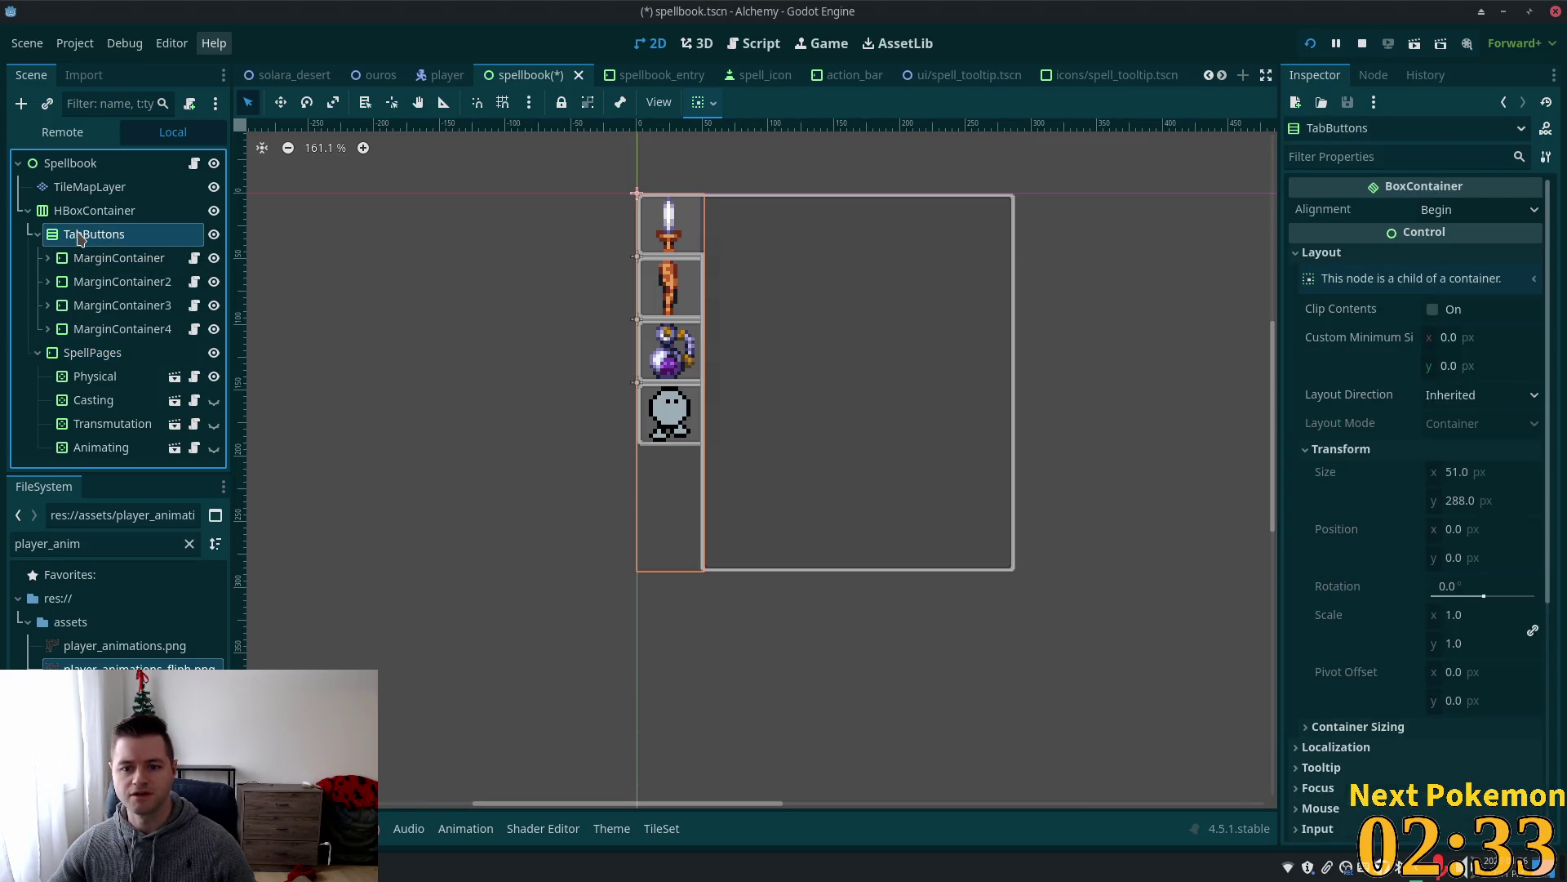
# Lower the HBoxContainer height step by step to 284.
pyautogui.click(81, 211)
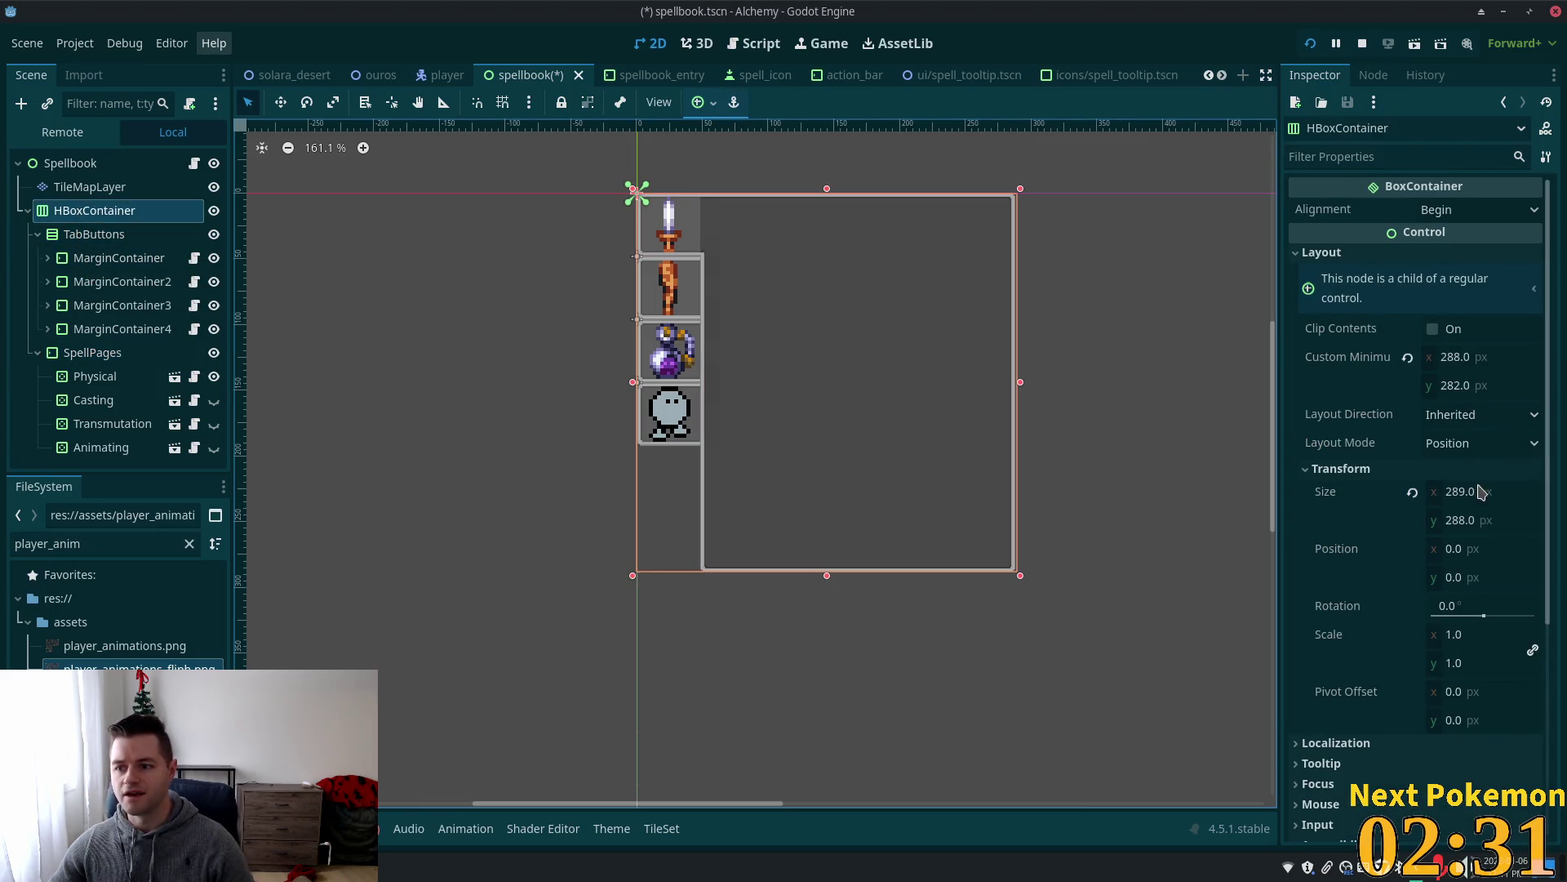
pyautogui.click(1482, 520)
pyautogui.press('Down')
pyautogui.press('Down')
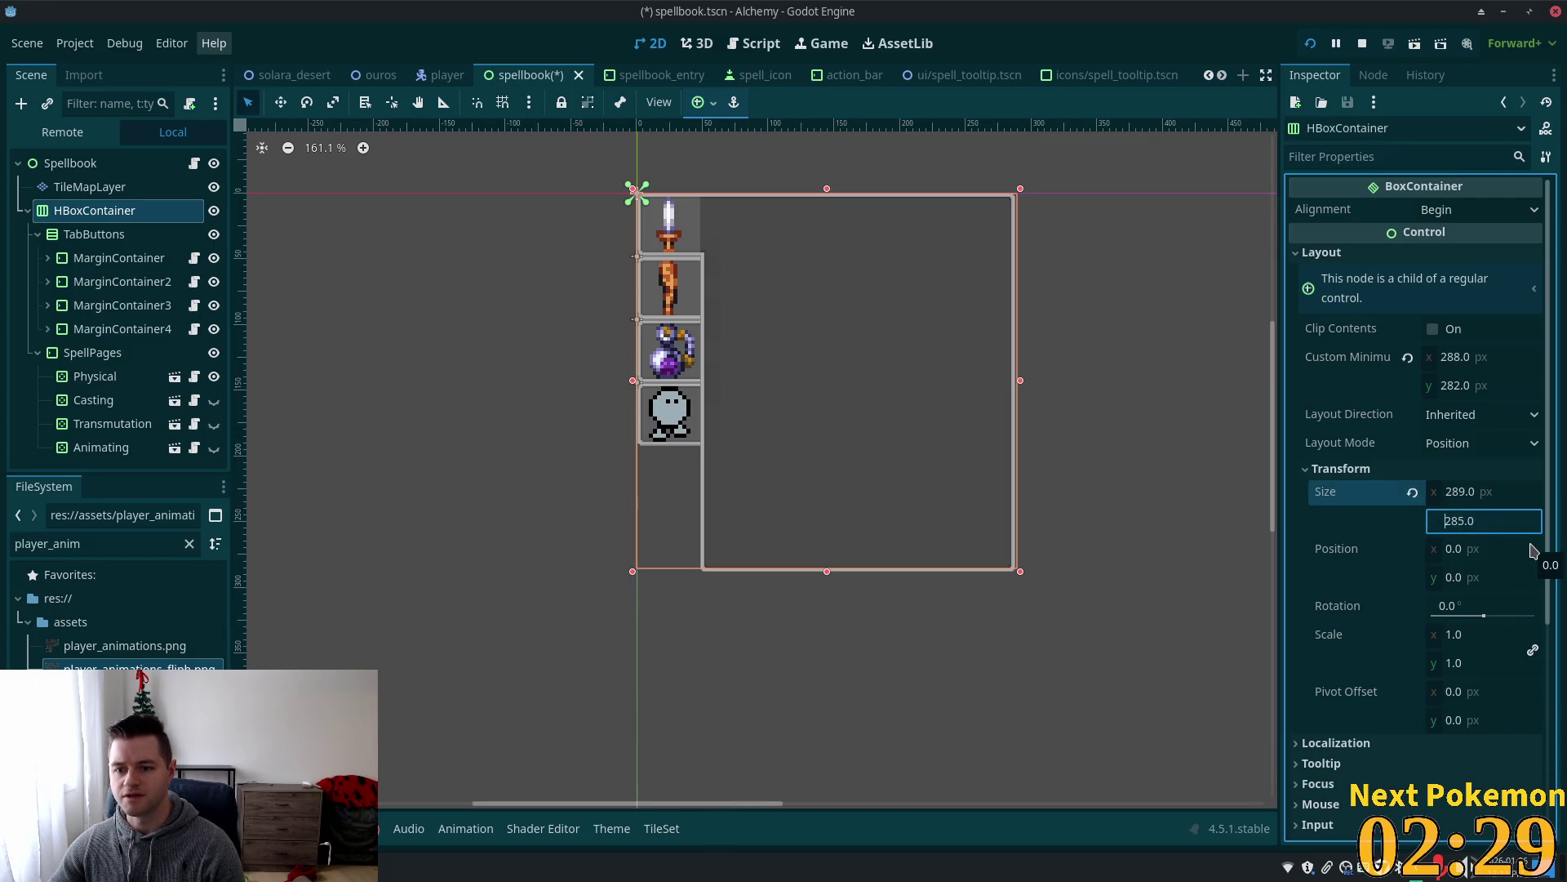
pyautogui.click(1494, 493)
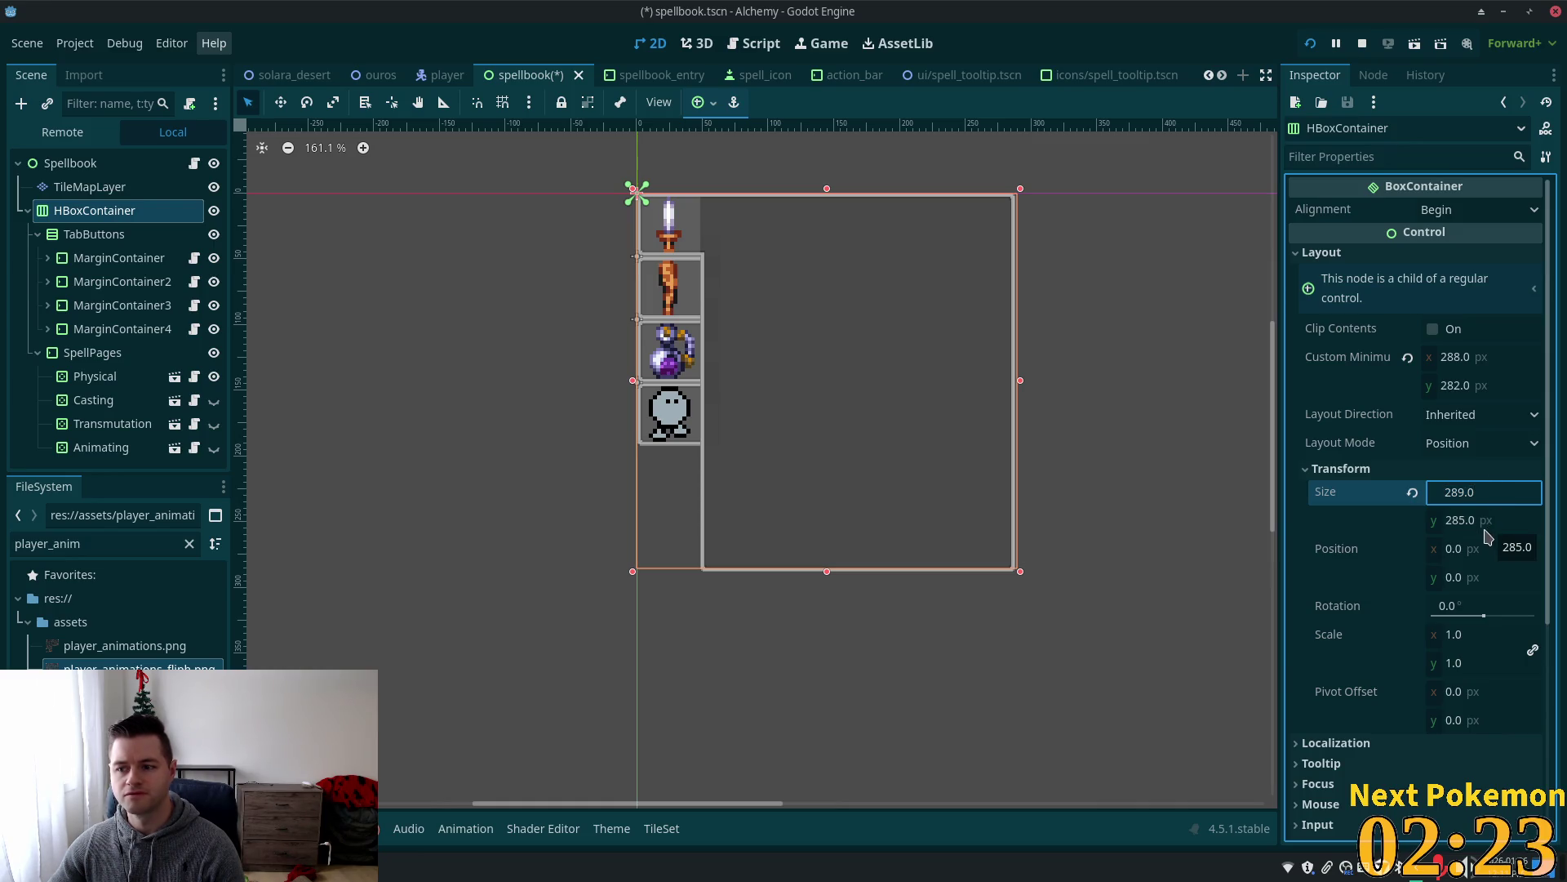
pyautogui.click(1479, 523)
pyautogui.press('Down')
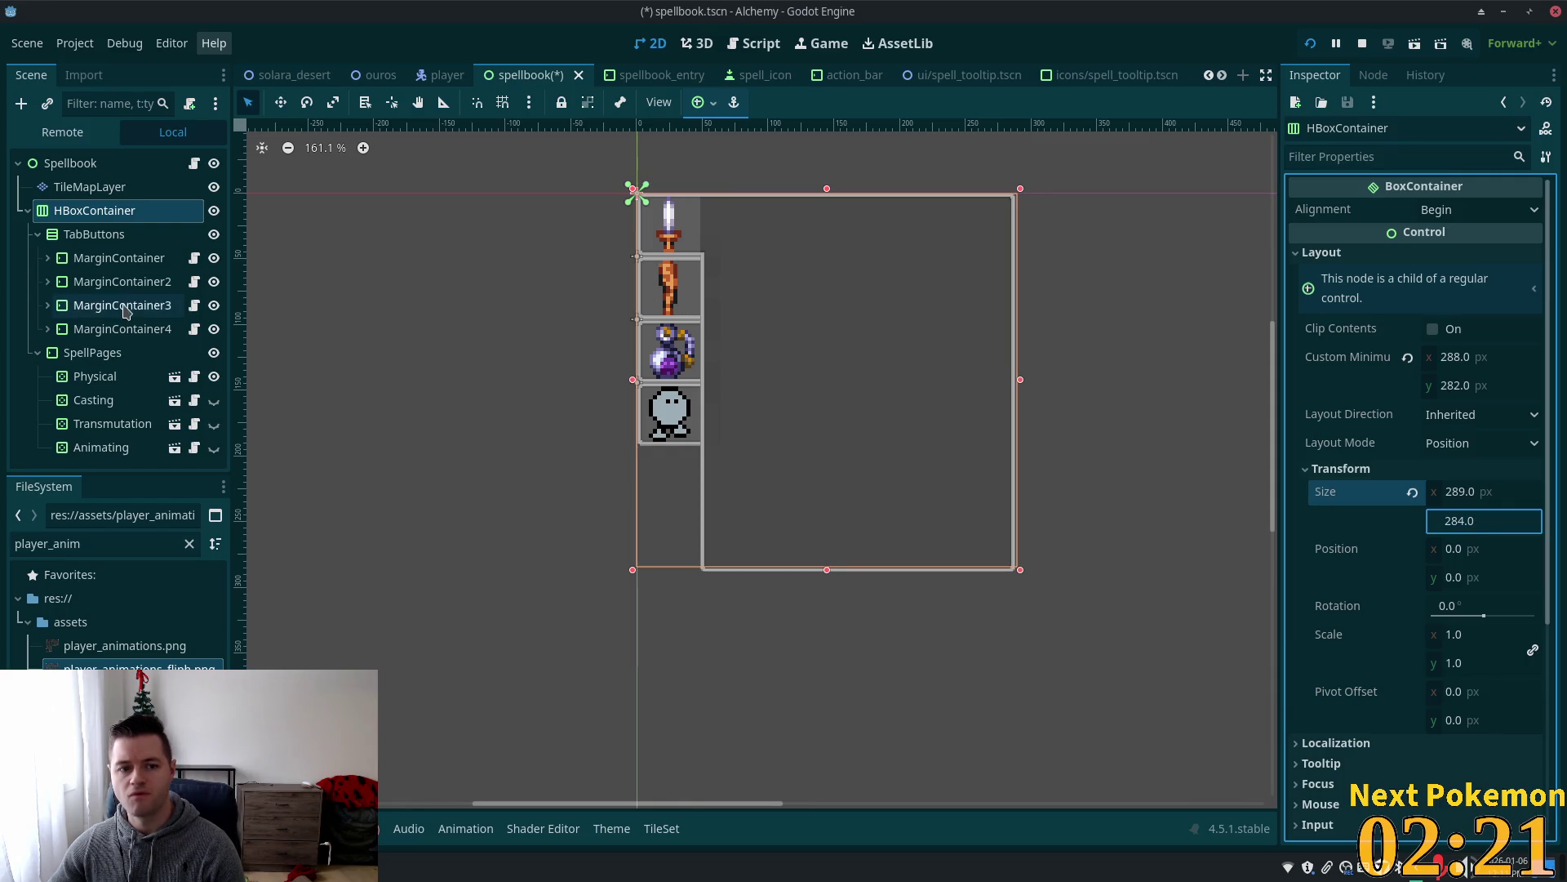
# Narrow SpellPages' custom minimum width to 228.
pyautogui.click(91, 353)
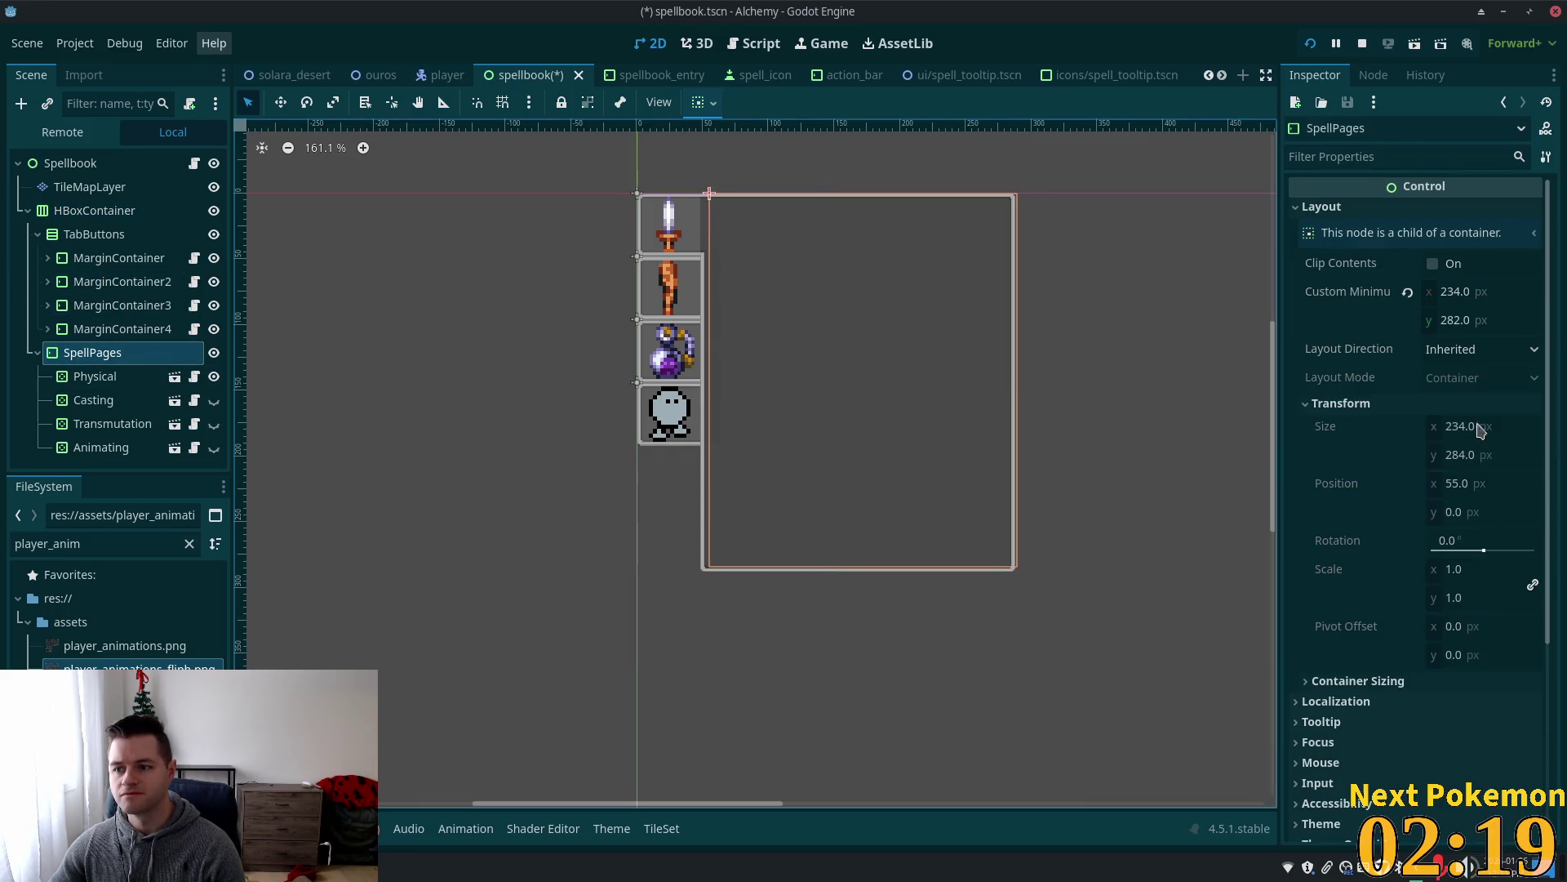
pyautogui.click(1476, 296)
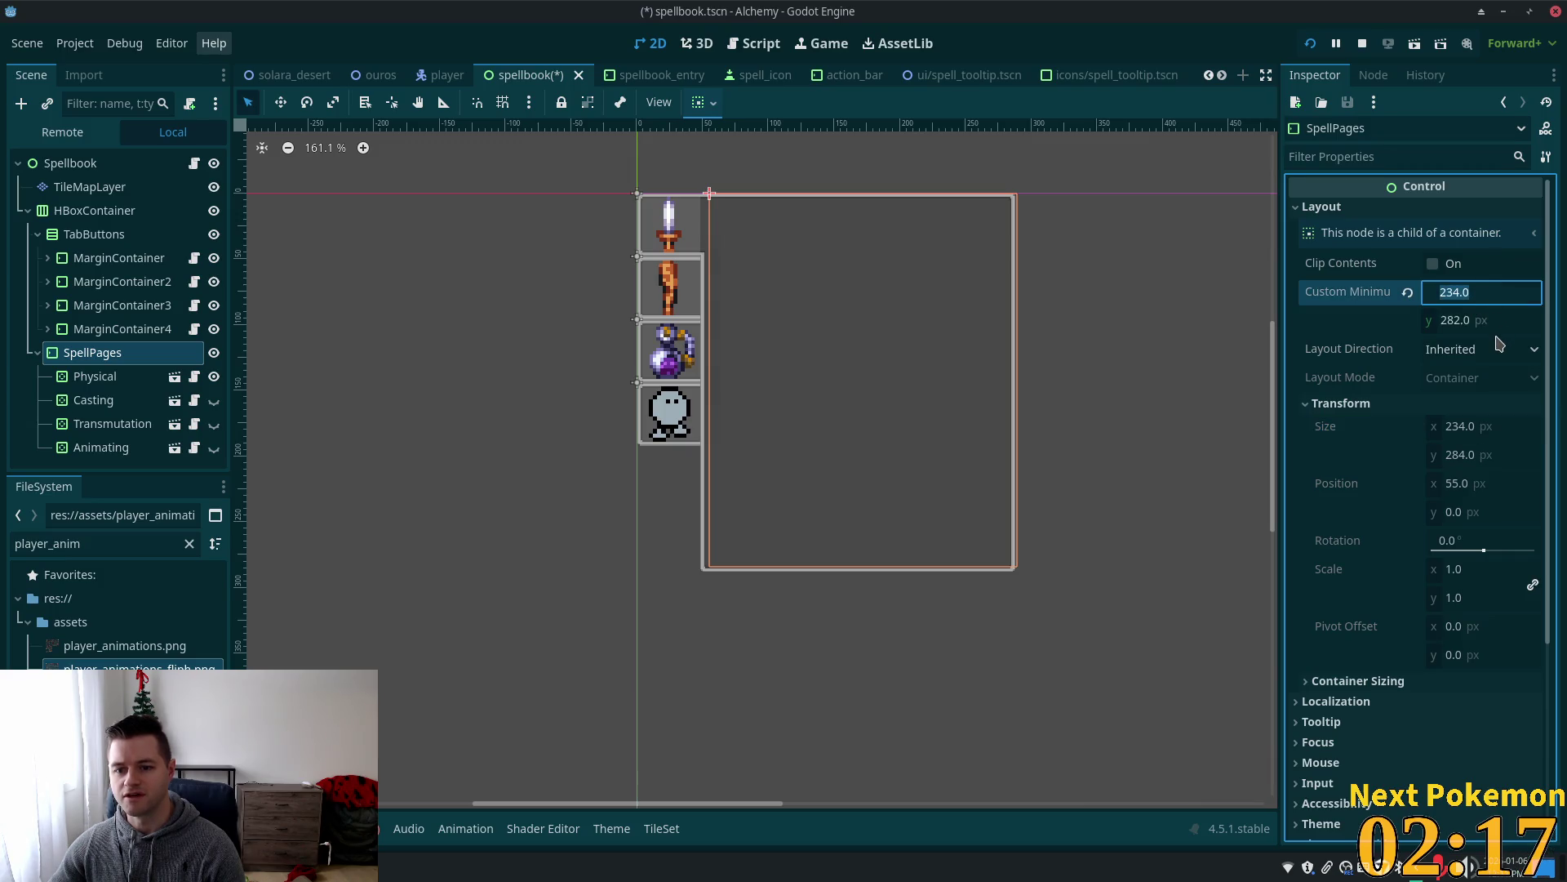
pyautogui.press('Down')
pyautogui.press('Down')
pyautogui.press('Down')
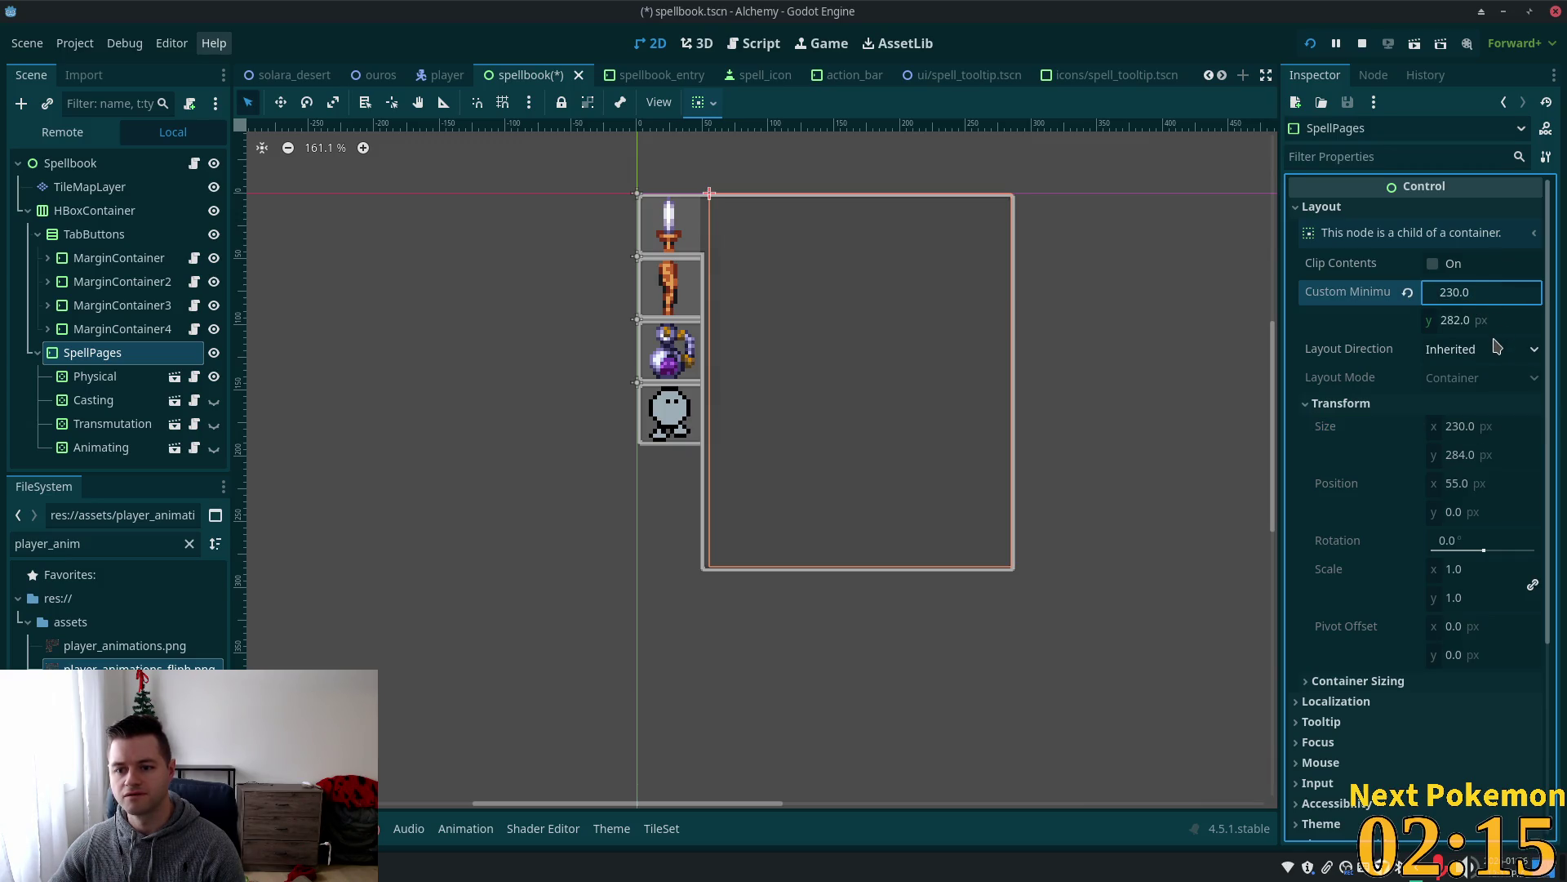
pyautogui.press('Down')
pyautogui.press('Down')
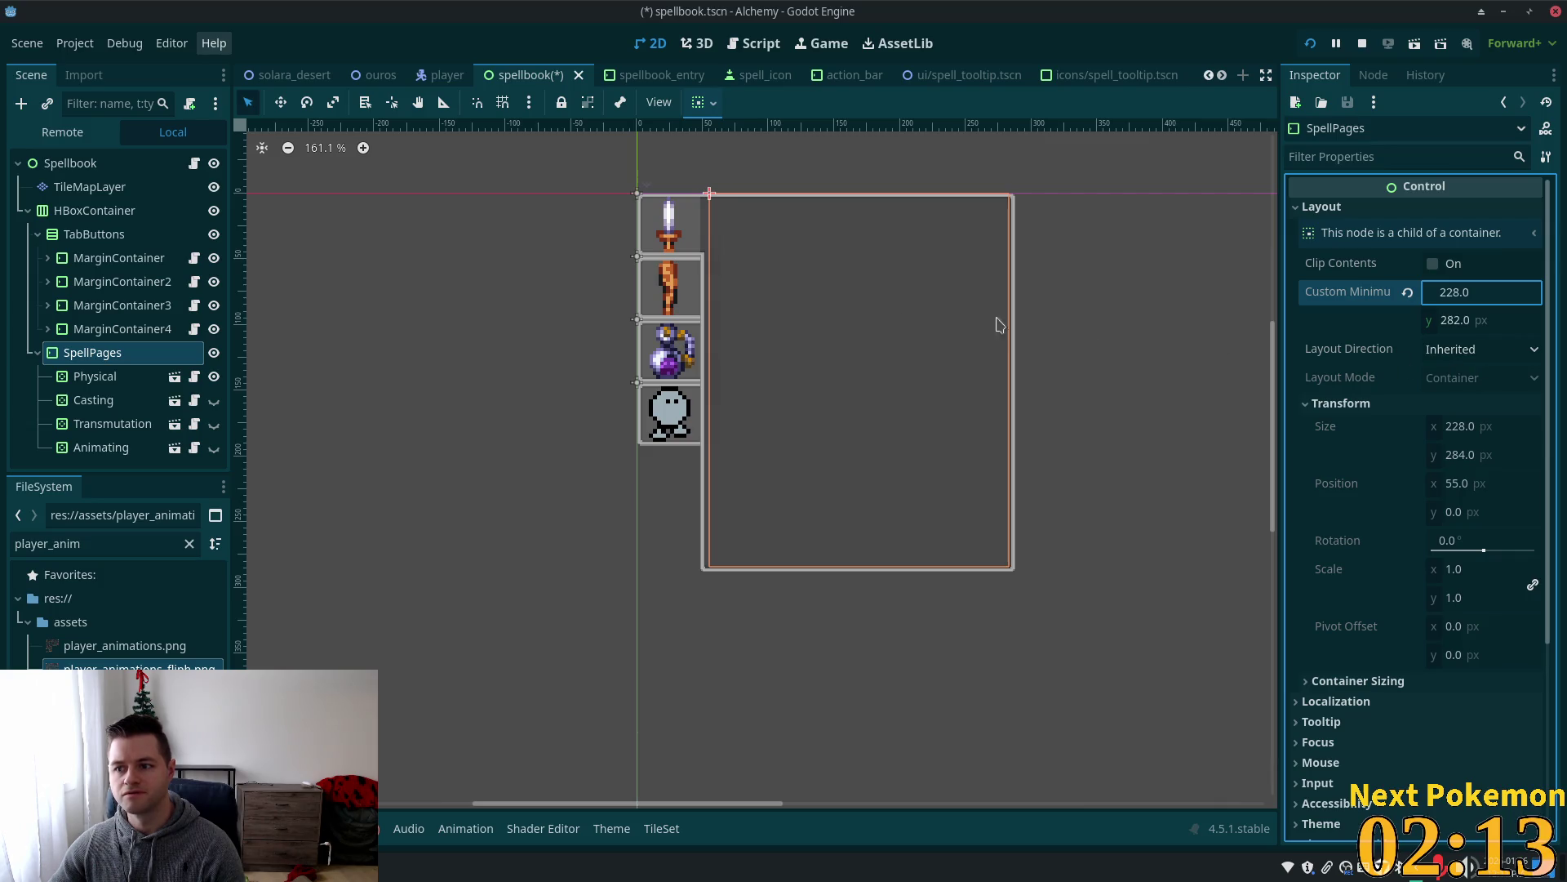
# Set the HBoxContainer width to 288.
pyautogui.click(95, 235)
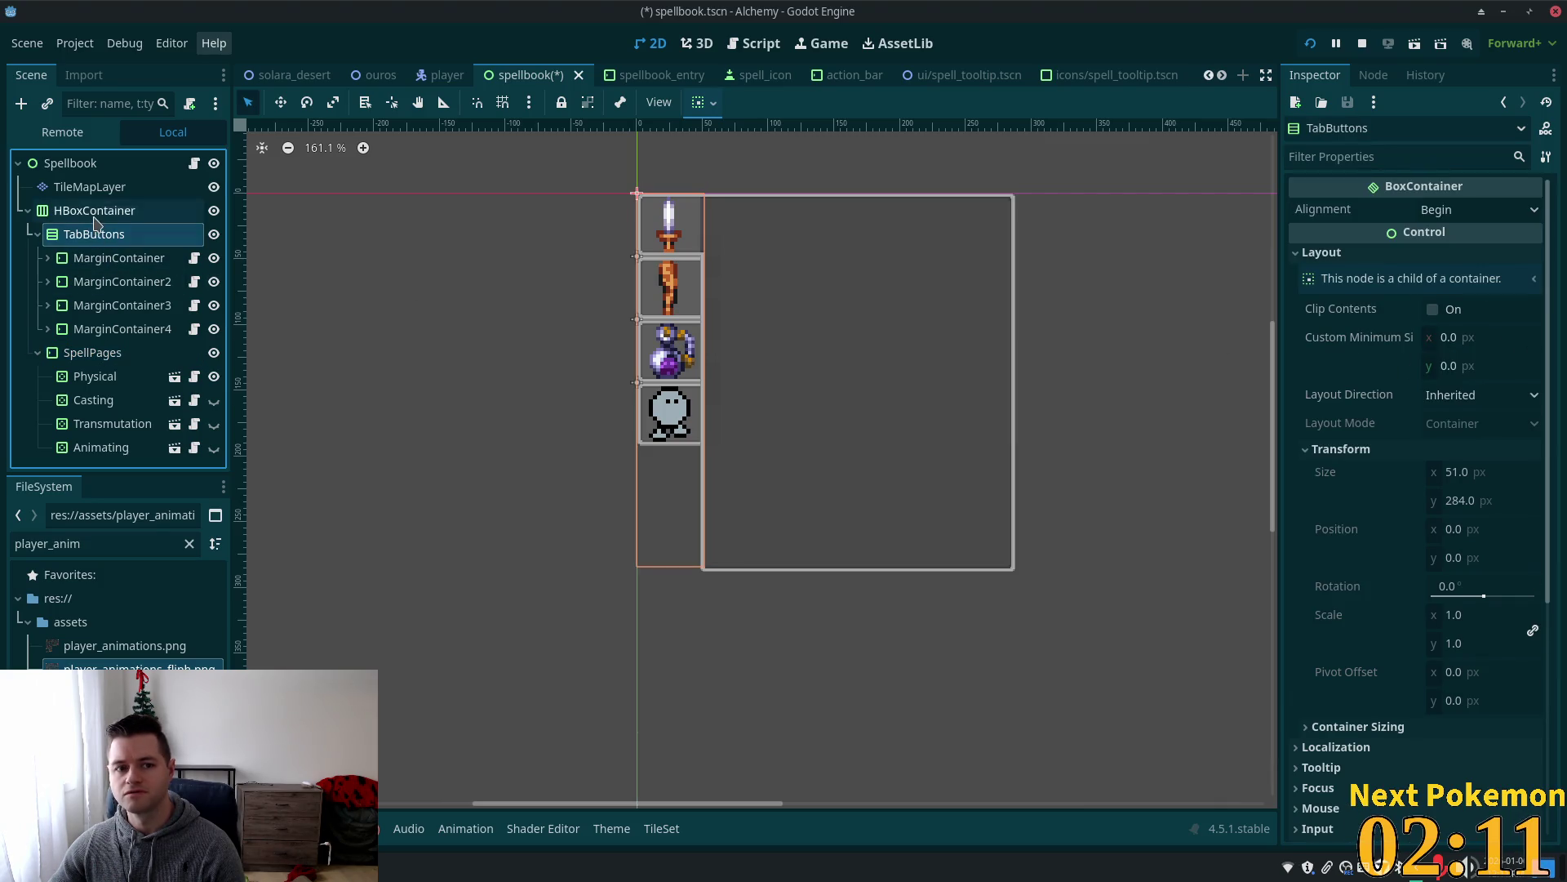
pyautogui.click(95, 215)
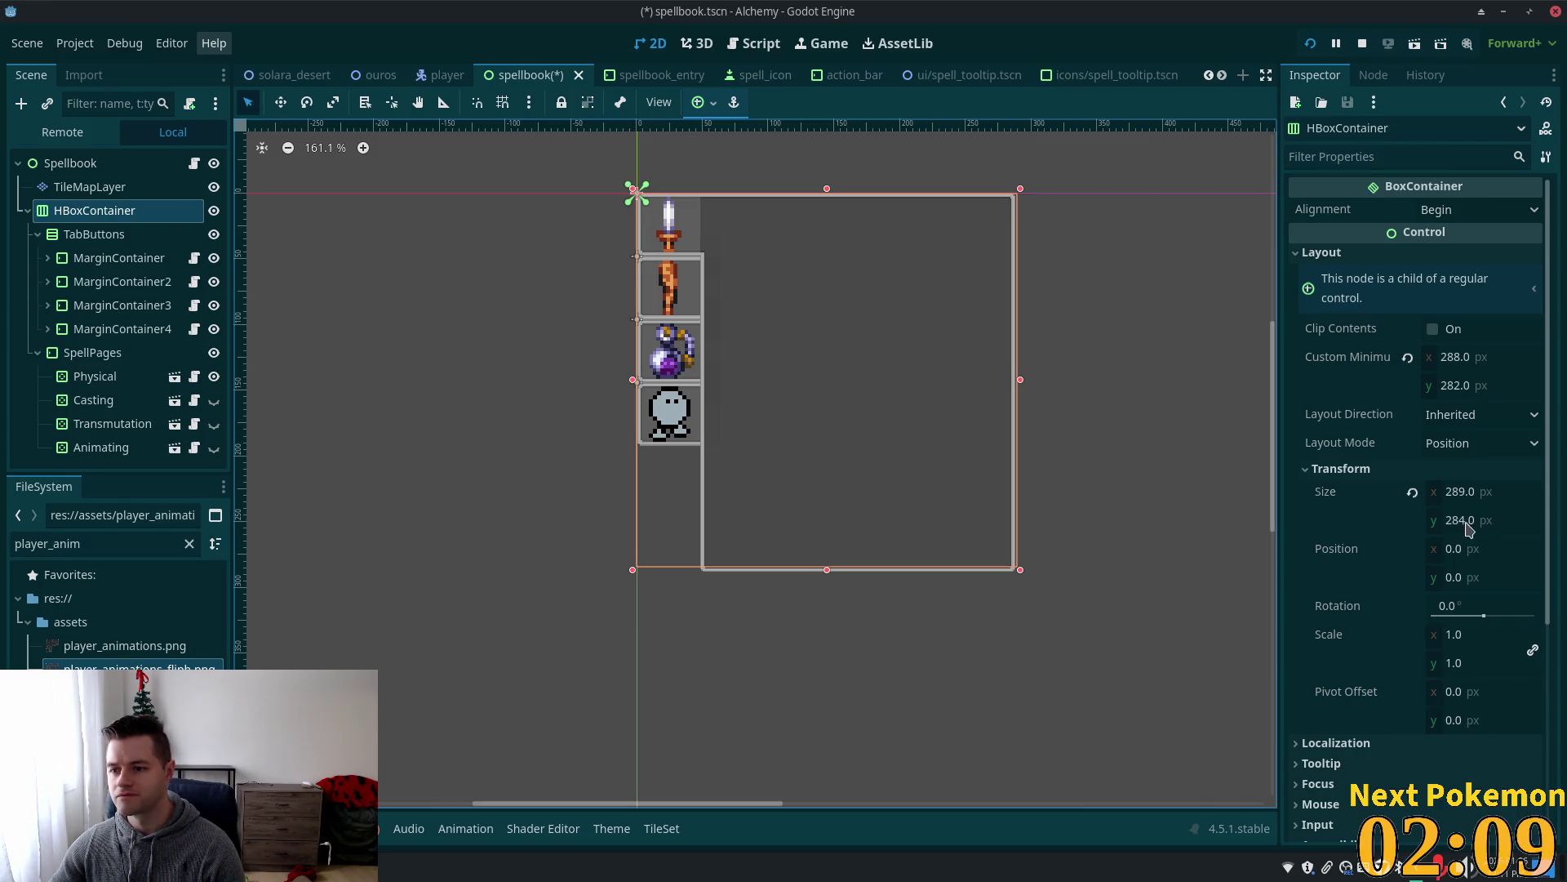
pyautogui.click(1495, 492)
pyautogui.write('288')
pyautogui.press('Return')
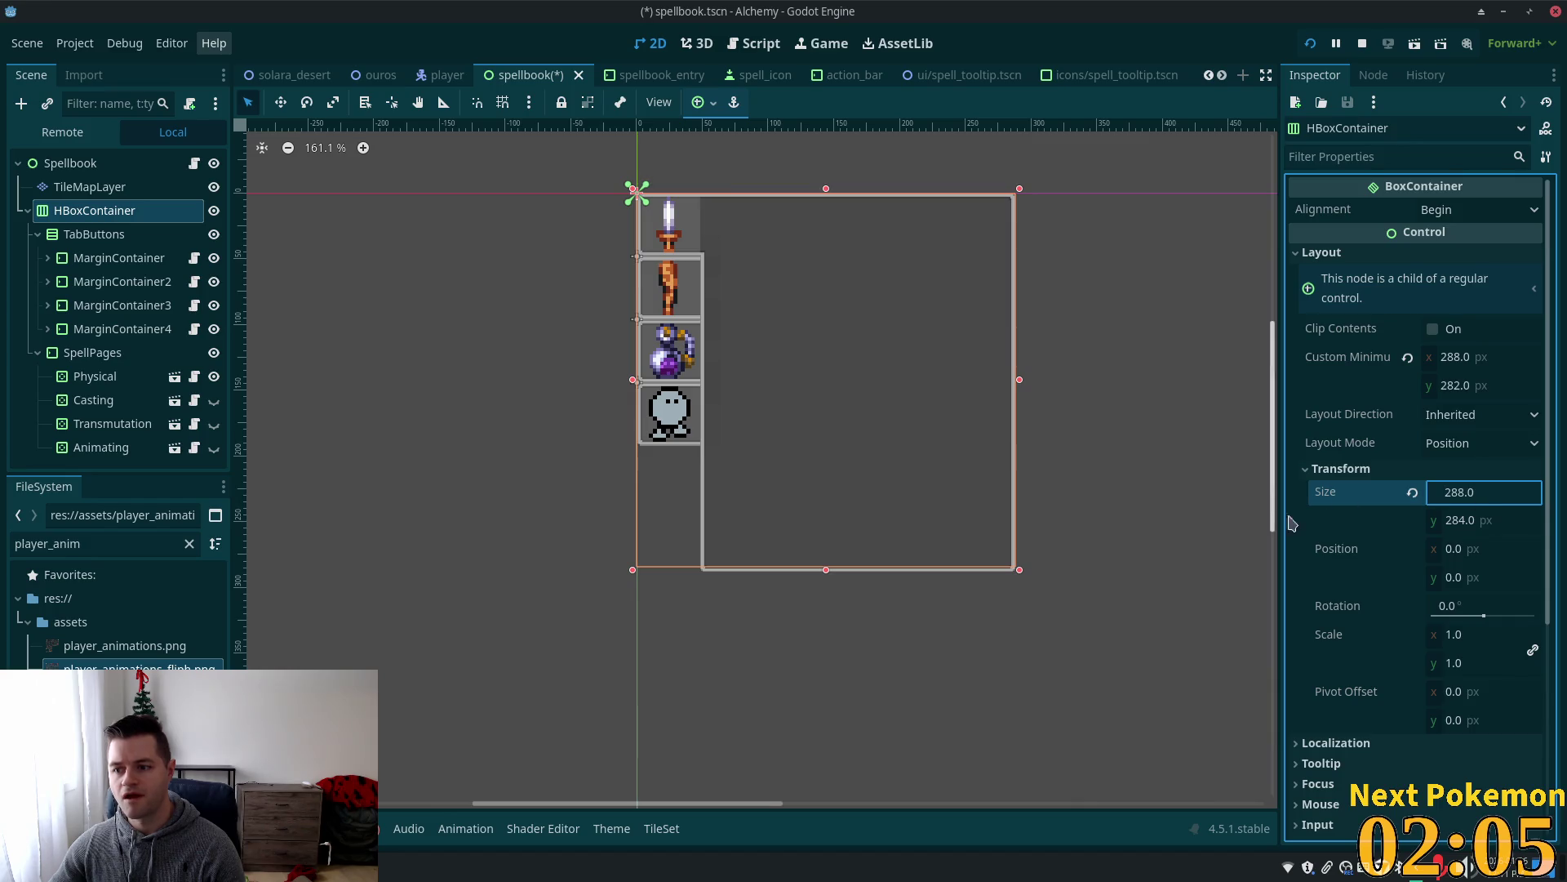
# Review the SpellPages and Physical page nodes, then save spellbook.tscn.
pyautogui.click(76, 359)
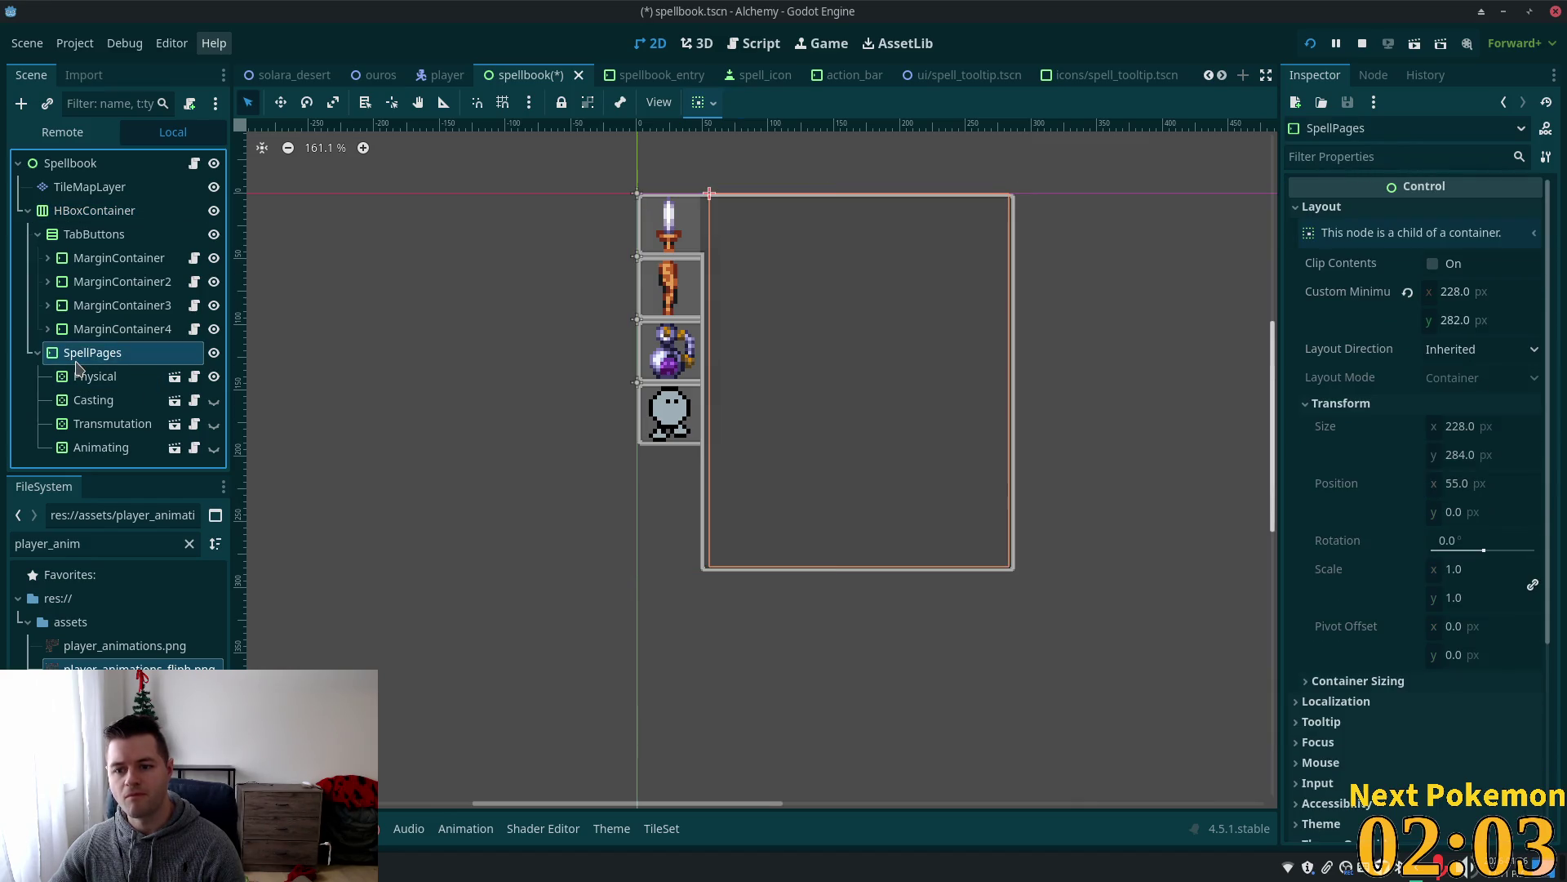
pyautogui.click(81, 378)
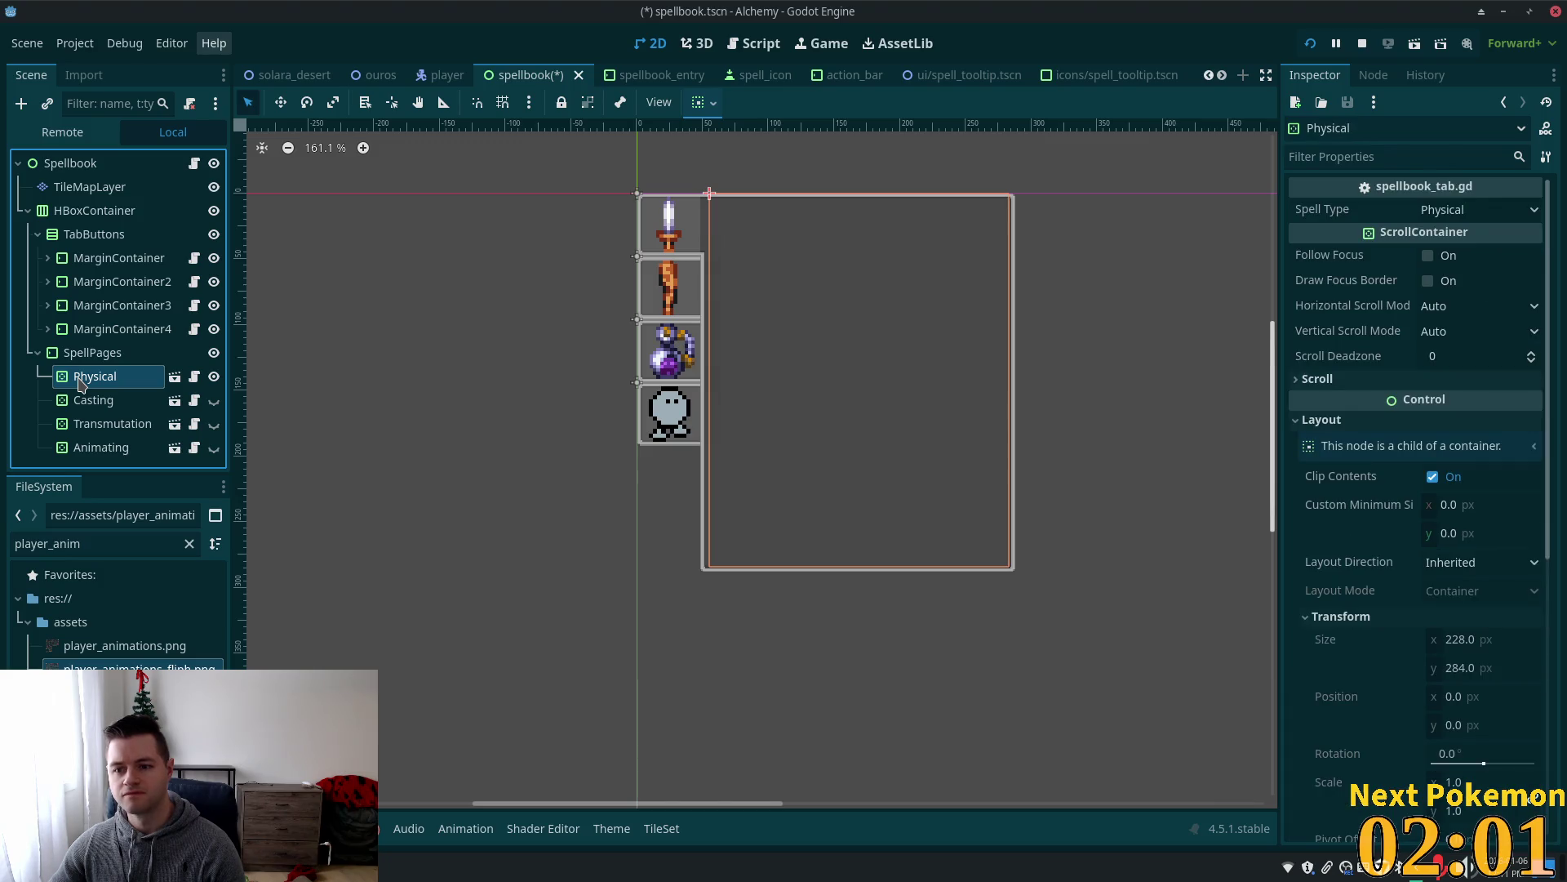
pyautogui.press('Down')
pyautogui.press('Down')
pyautogui.press('Down')
pyautogui.click(71, 358)
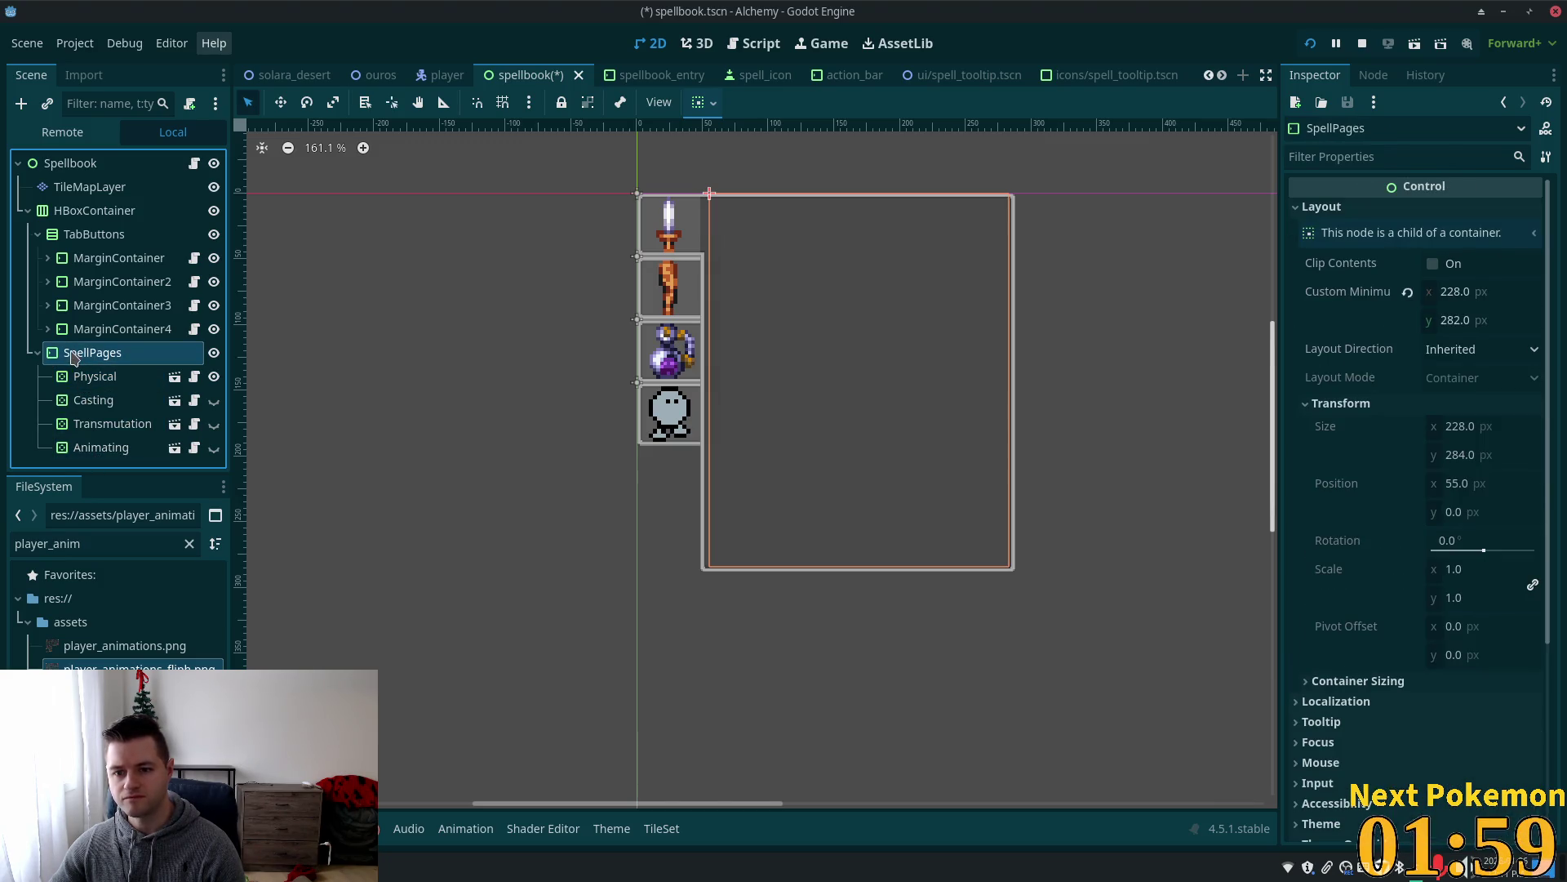
pyautogui.click(86, 212)
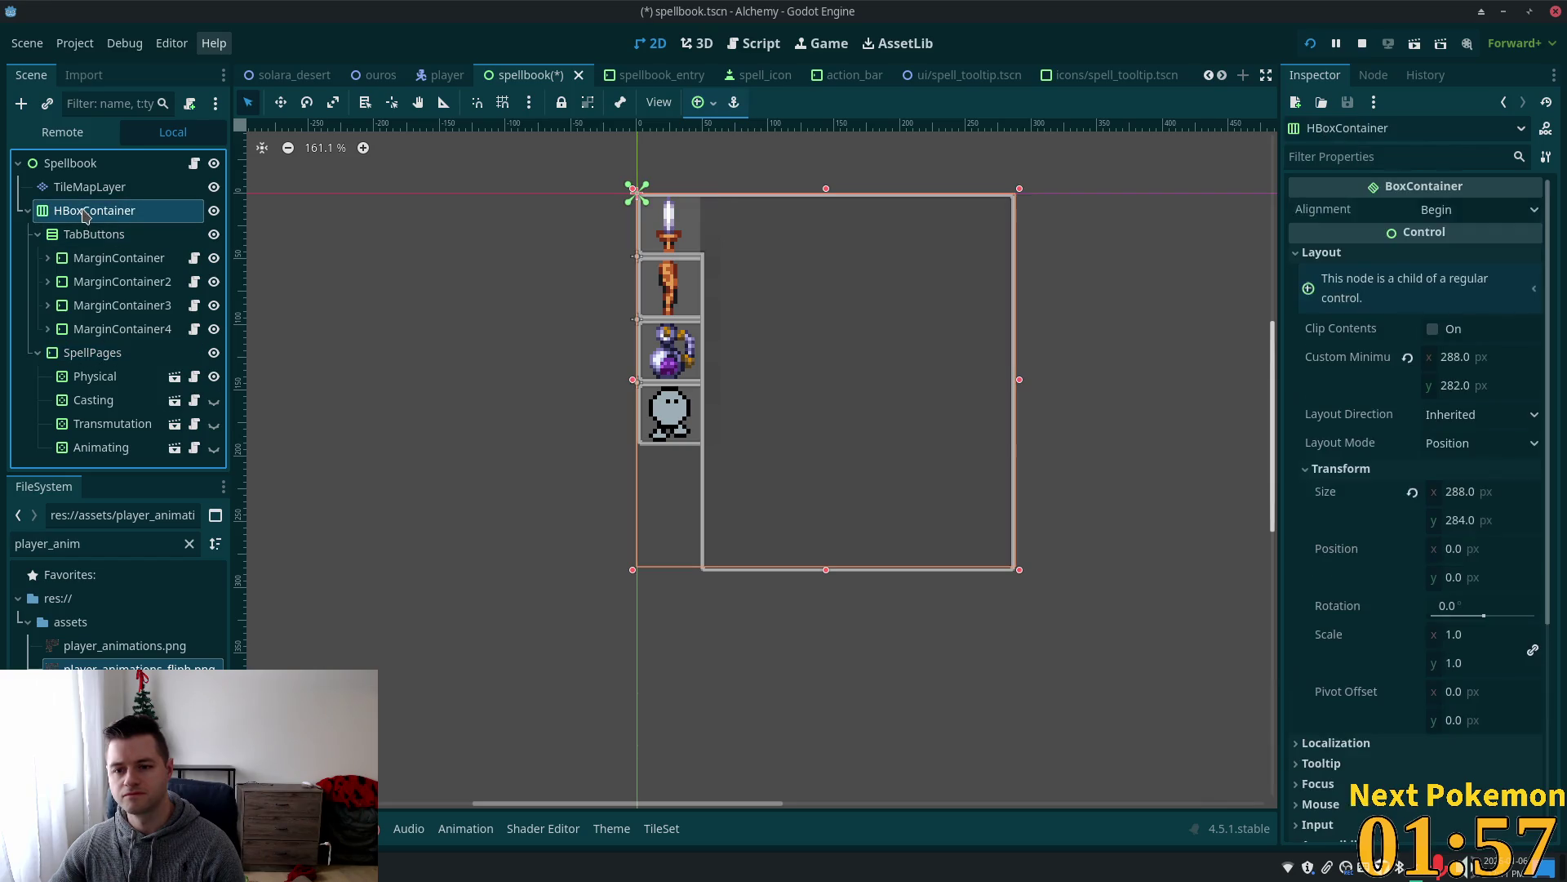
pyautogui.hotkey('ctrl', 's')
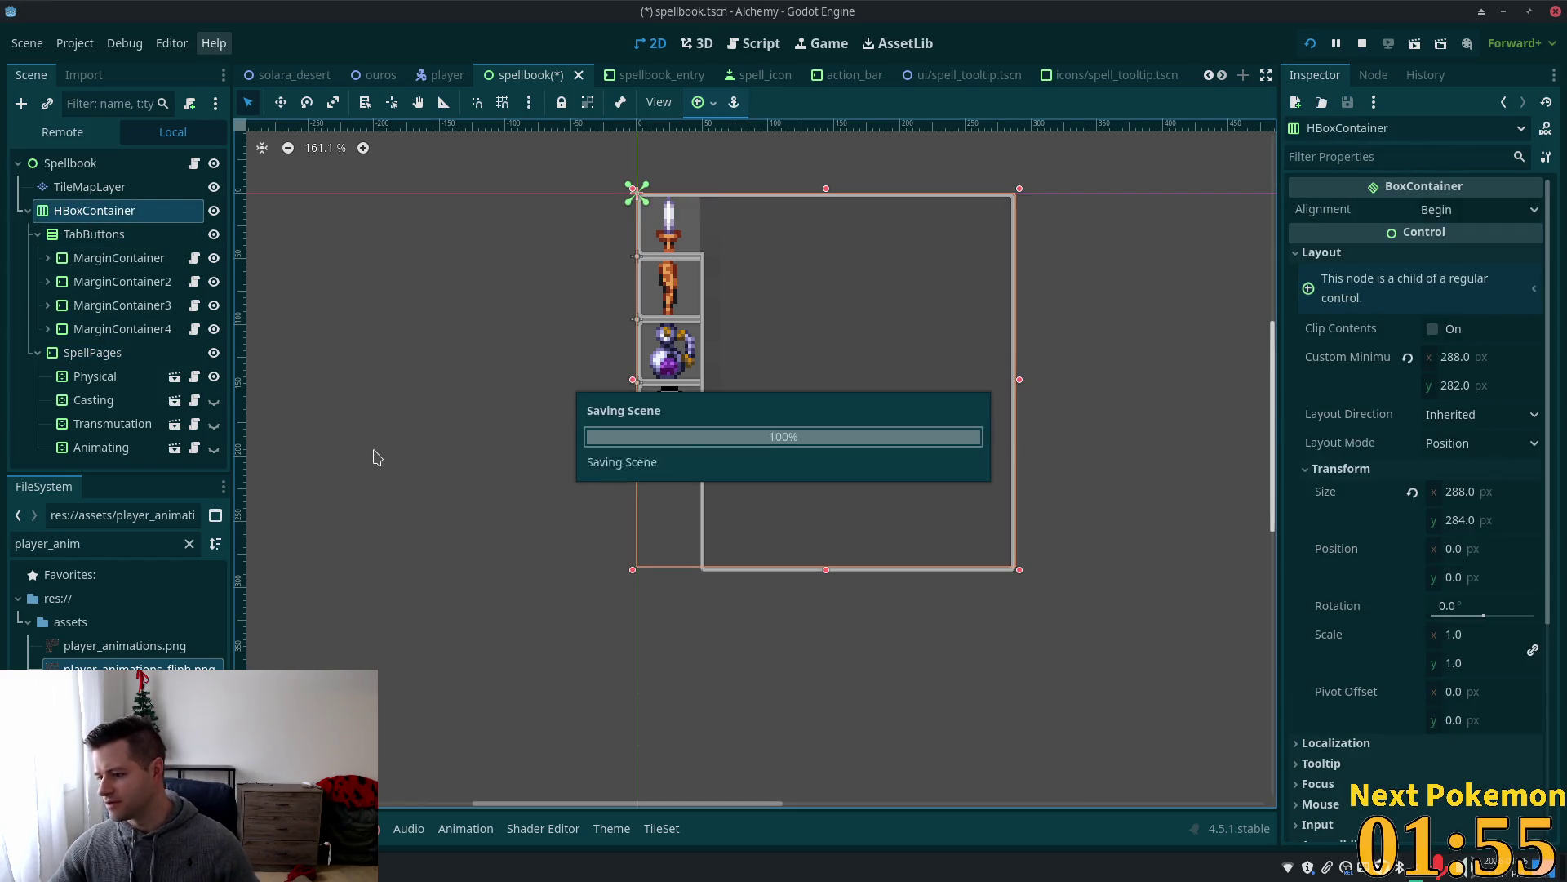
# Open the Physical page's spellbook_tab scene in the editor.
pyautogui.click(102, 377)
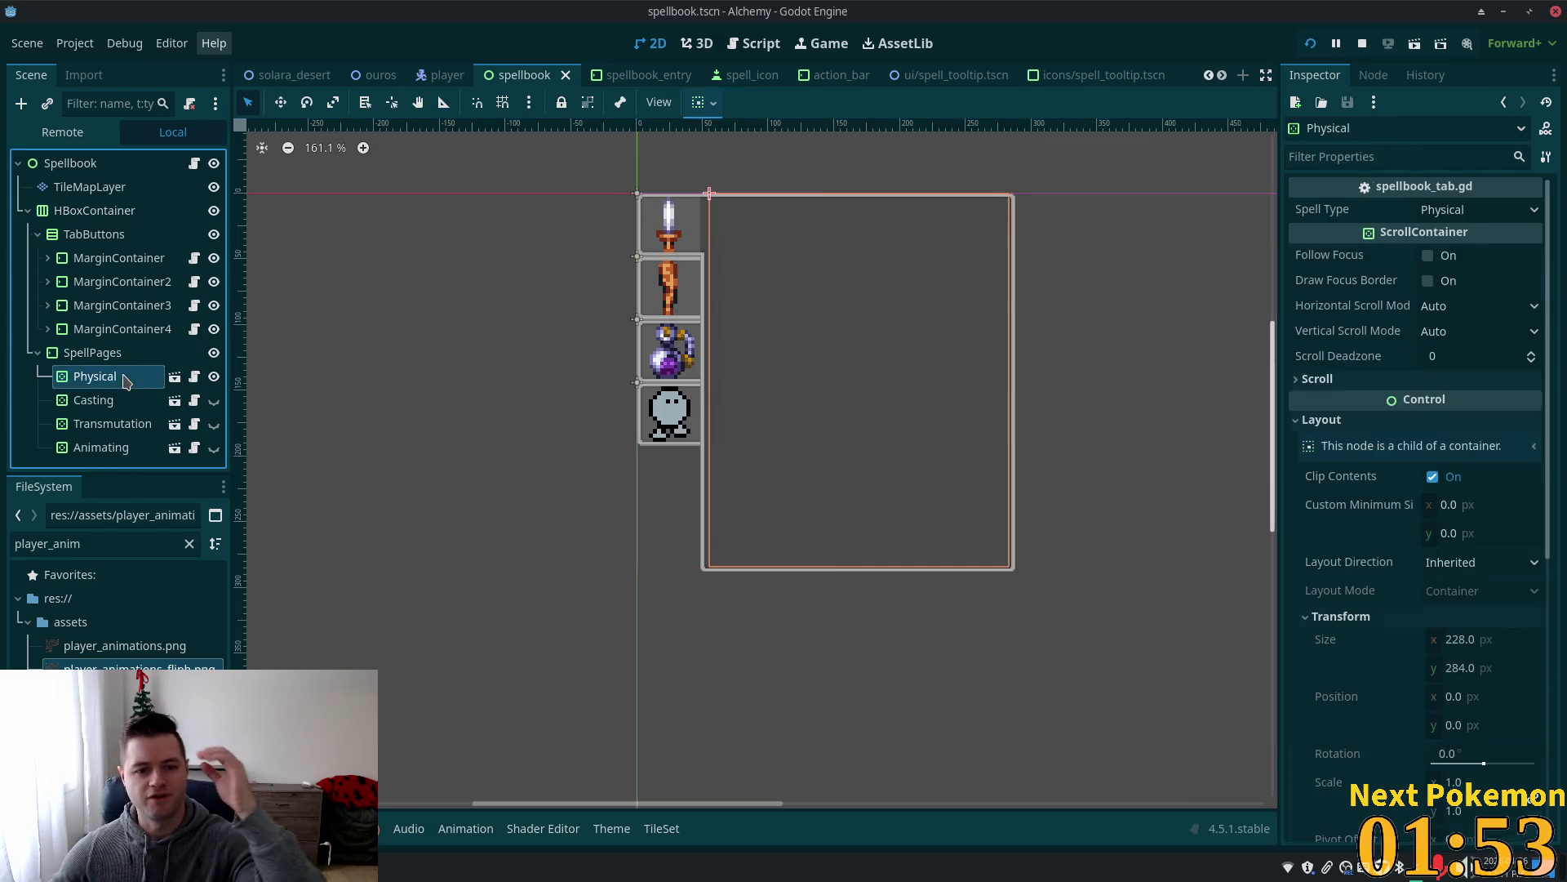
pyautogui.click(114, 354)
pyautogui.click(97, 376)
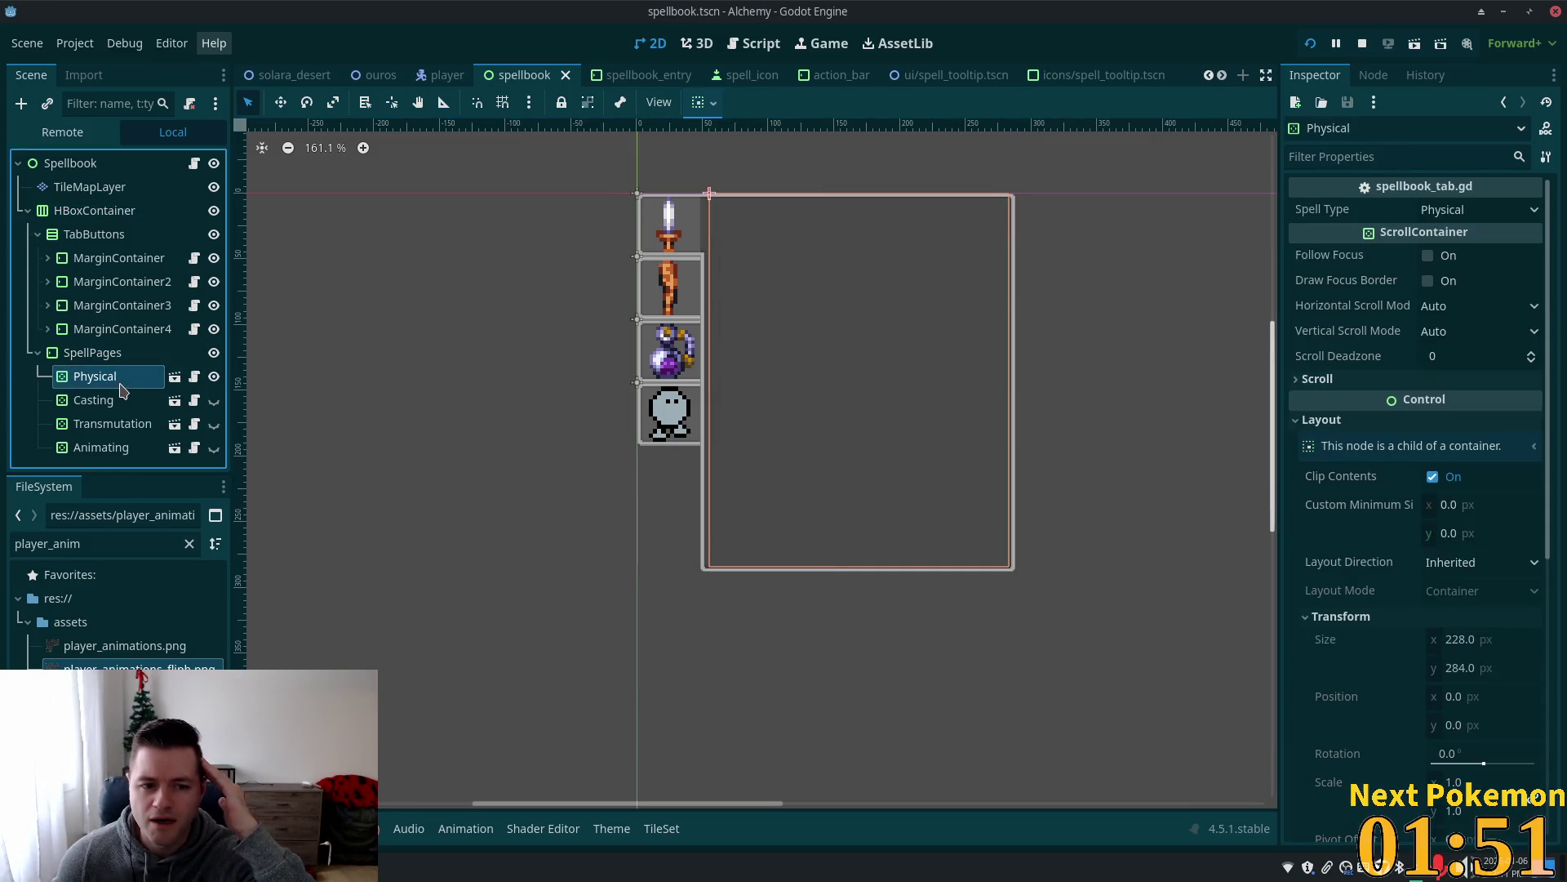
pyautogui.click(175, 377)
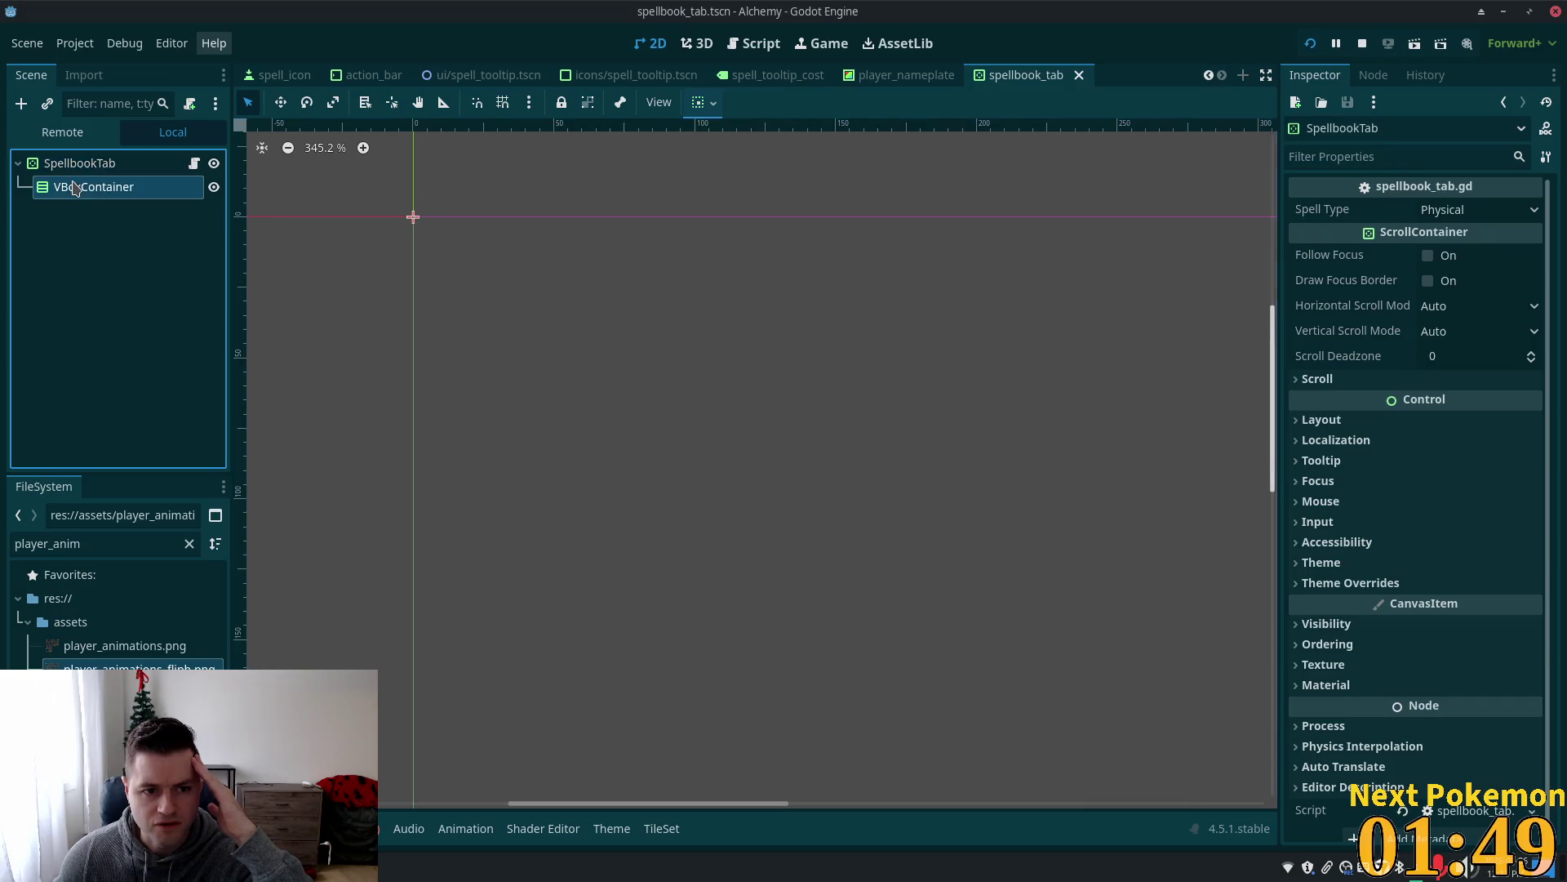
# Inspect the VBoxContainer and toggle its Container Sizing section.
pyautogui.click(102, 163)
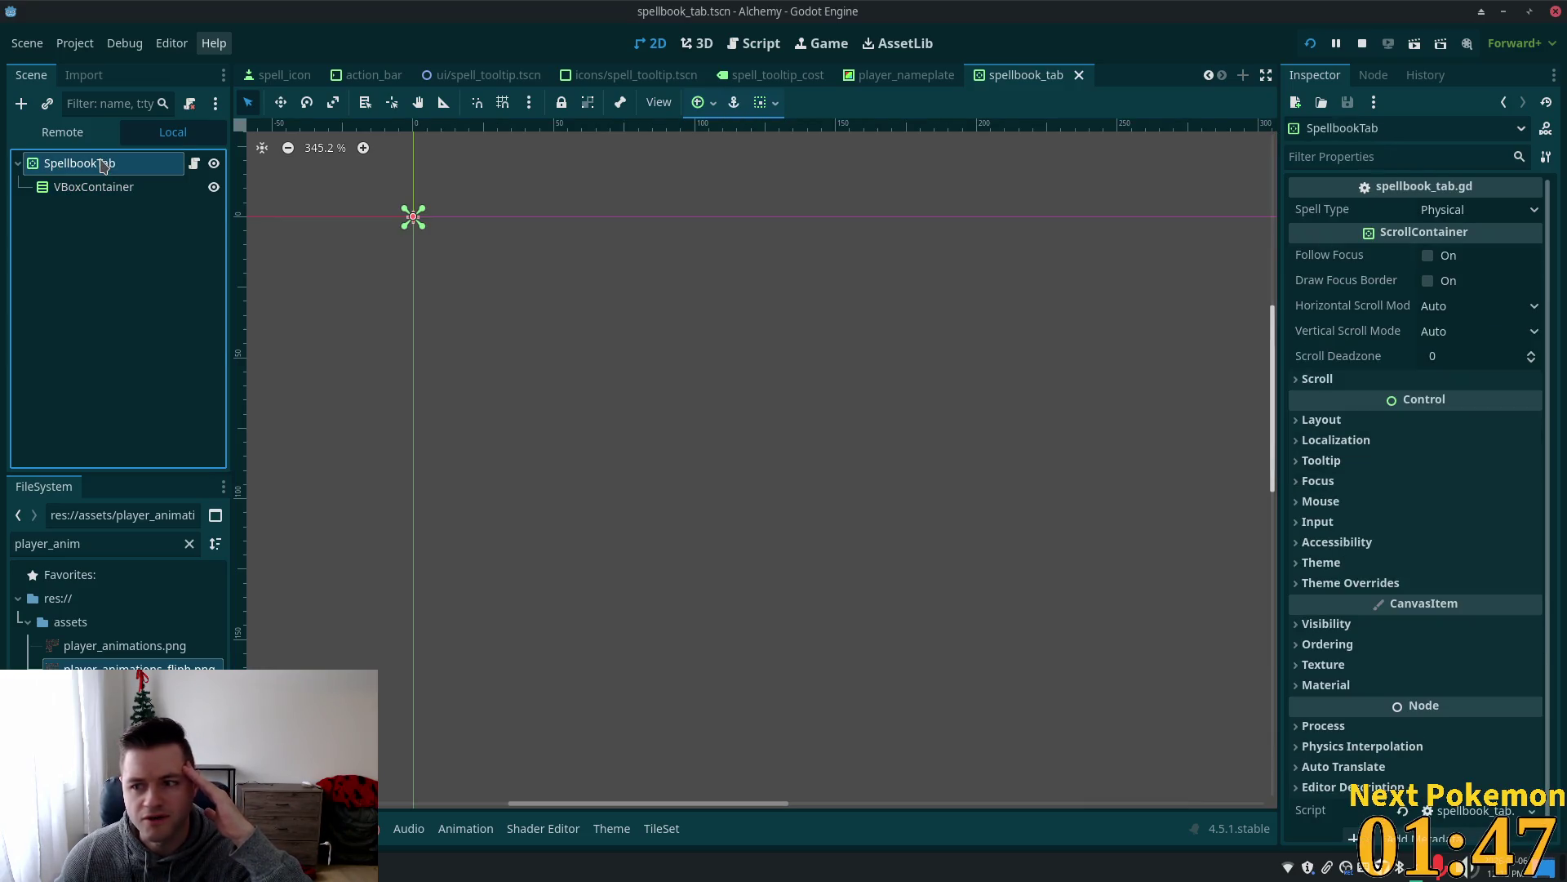
pyautogui.click(78, 187)
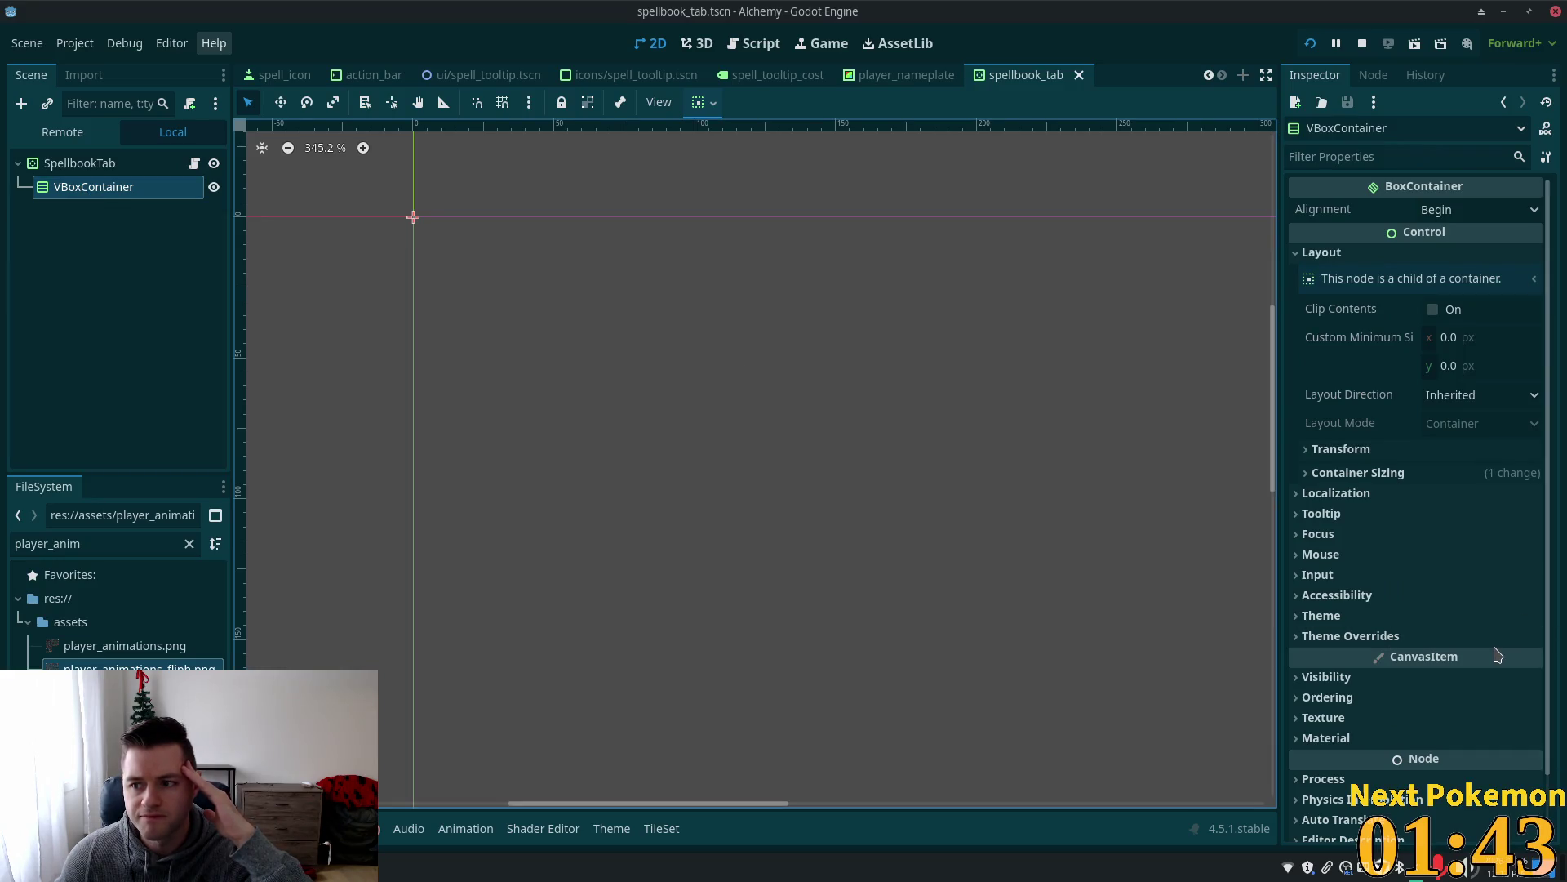
pyautogui.moveTo(1464, 658)
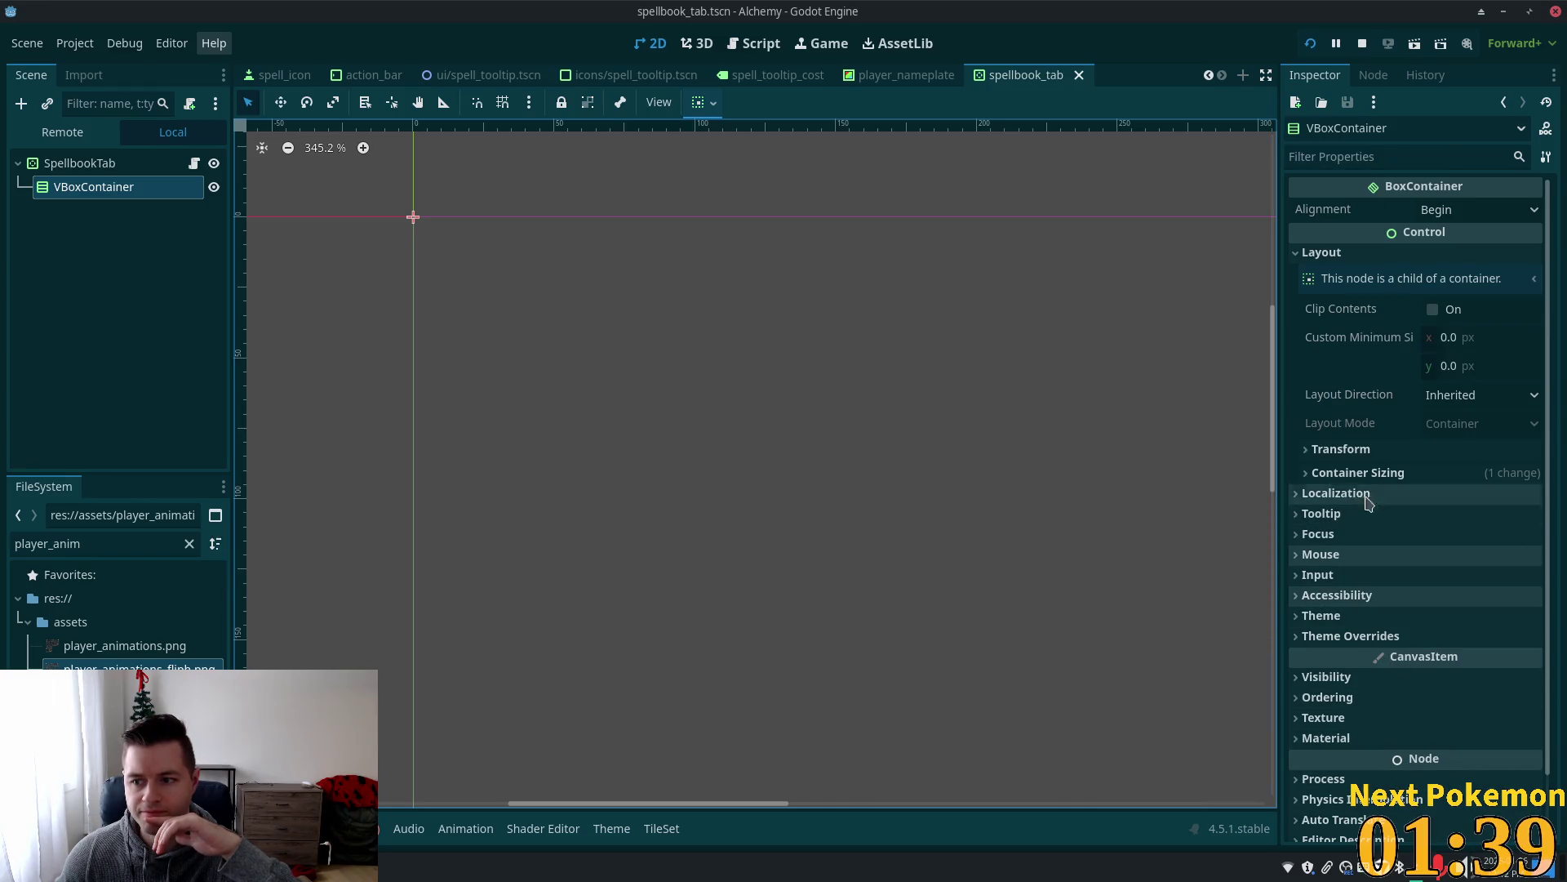
pyautogui.click(1347, 473)
pyautogui.click(1332, 477)
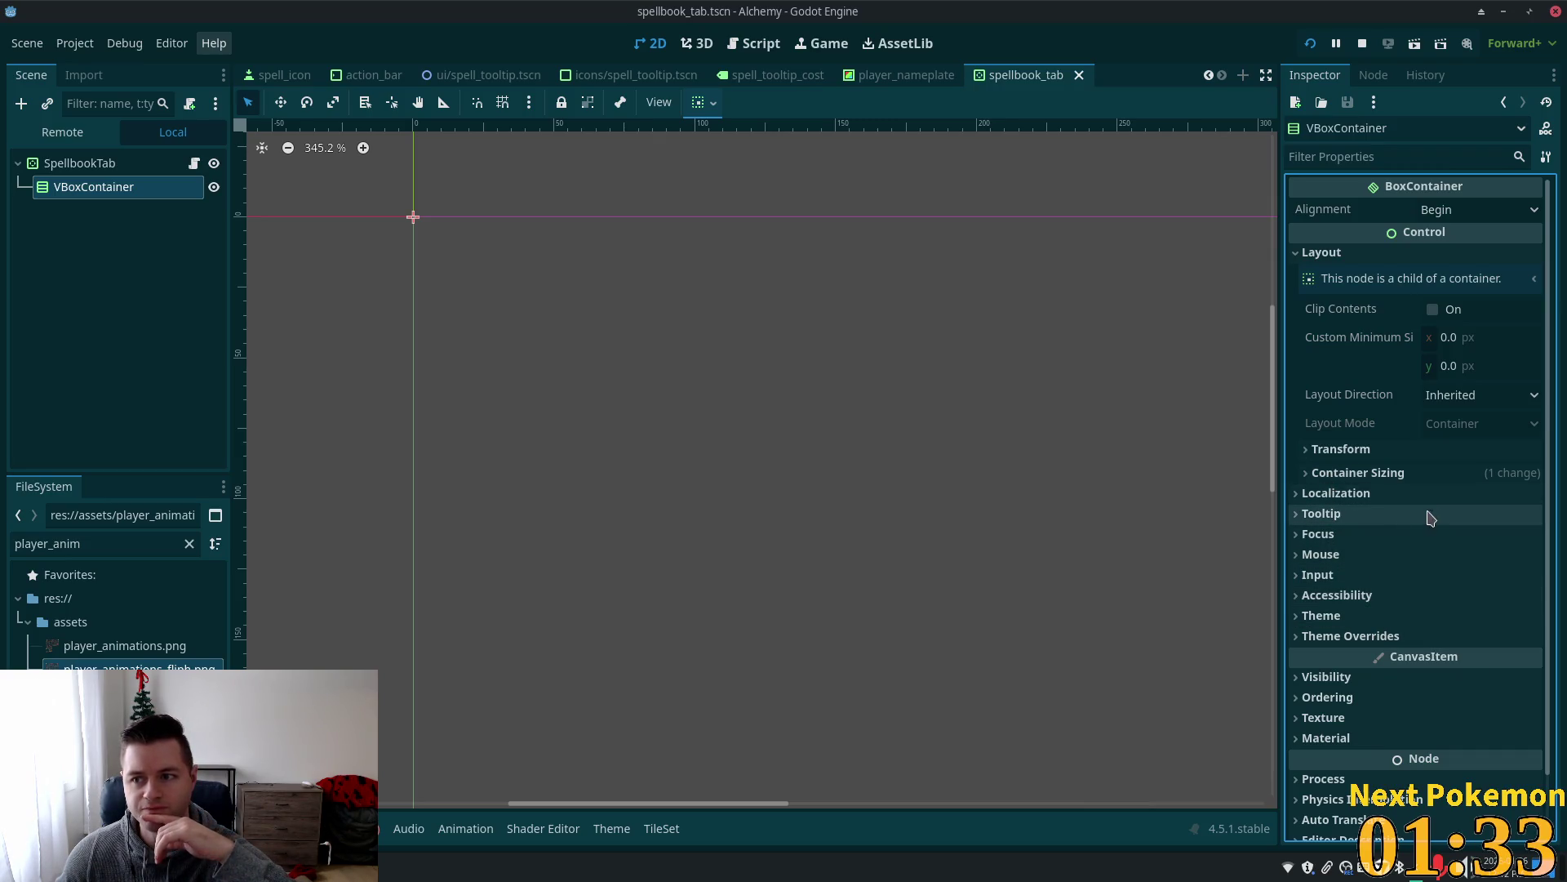
# Set the VBoxContainer's Theme Overrides > Constants > Separation to 0.
pyautogui.click(1388, 636)
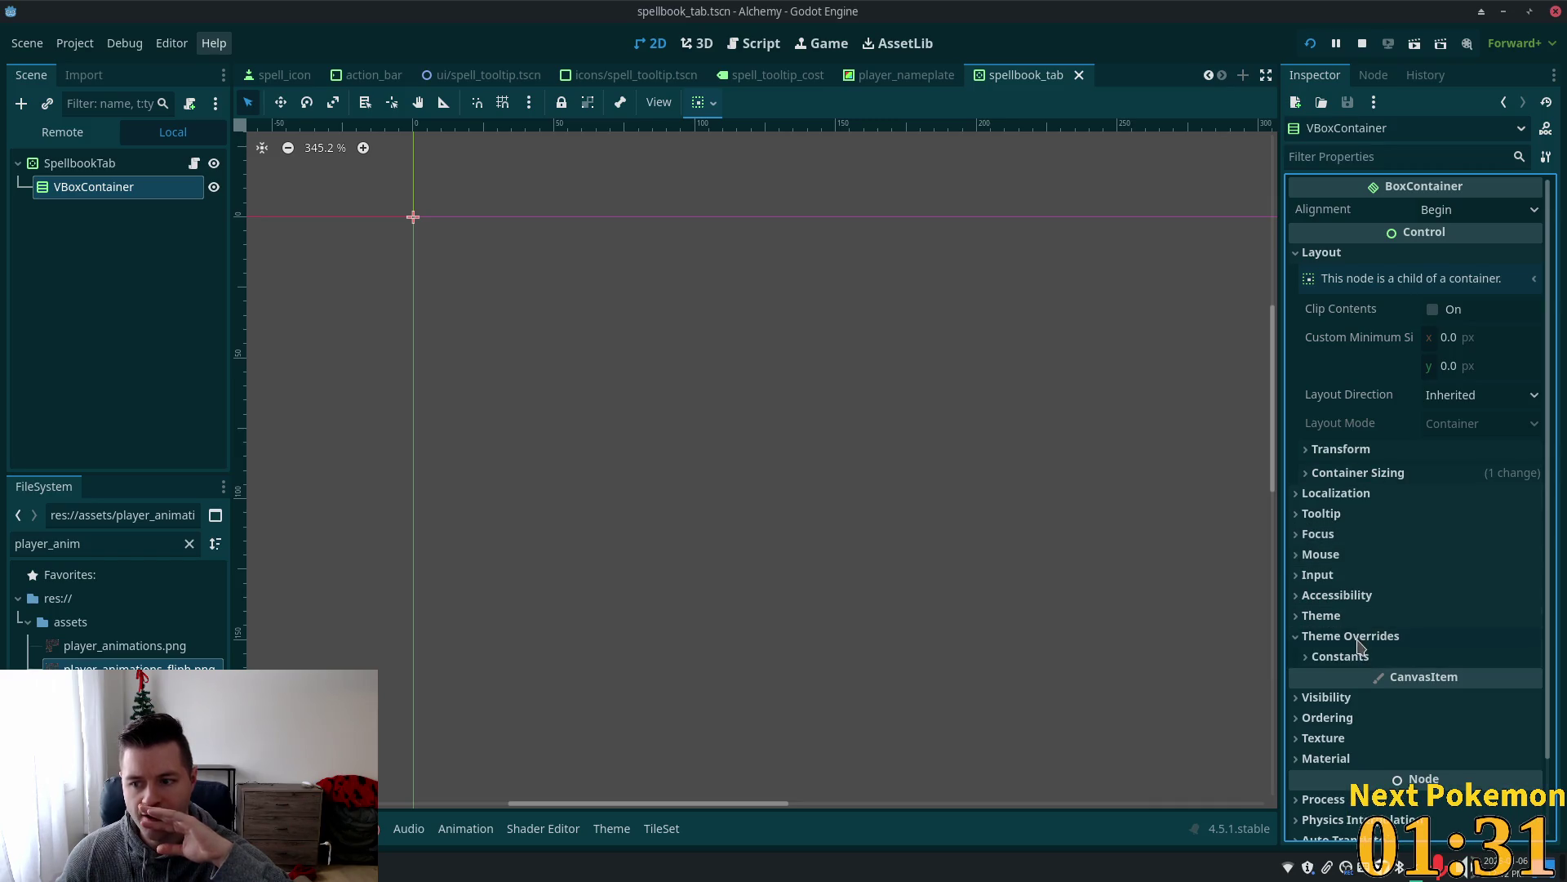
pyautogui.click(1372, 656)
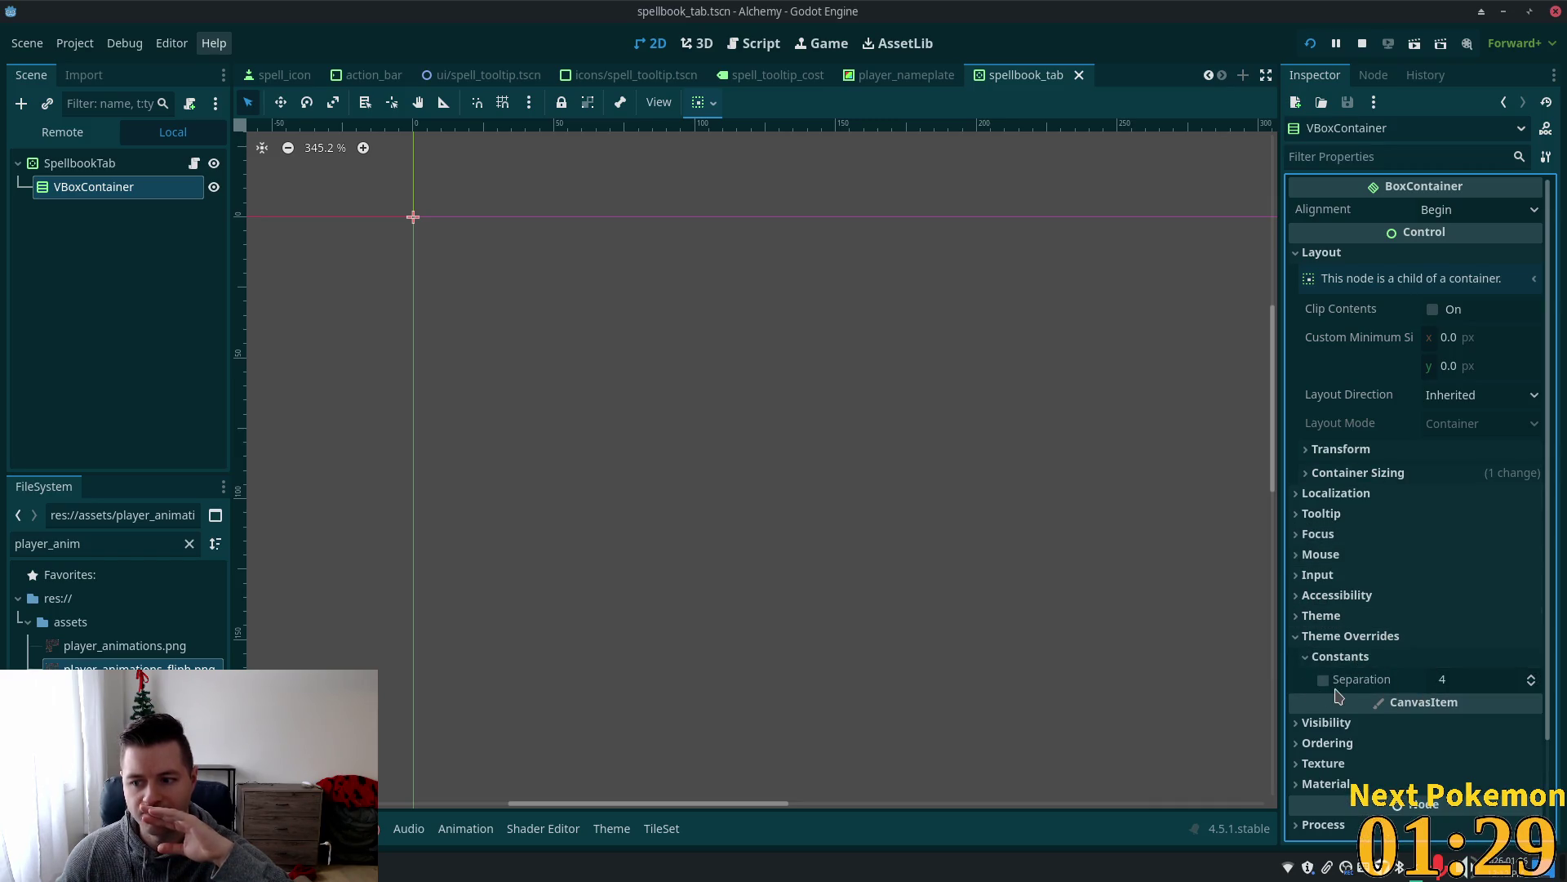
pyautogui.click(1447, 681)
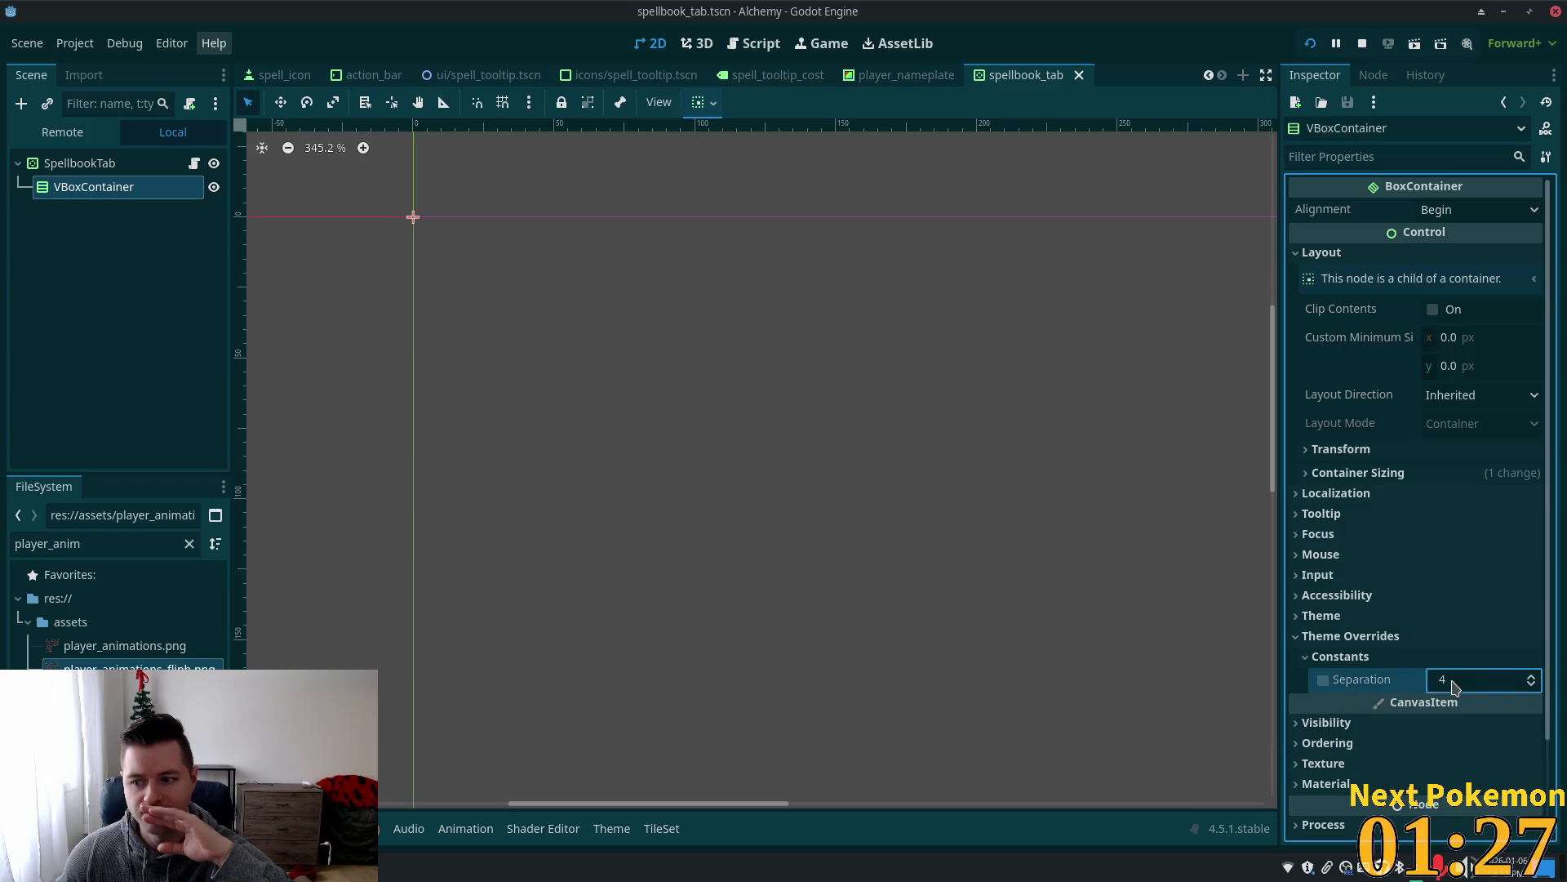
pyautogui.write('0')
pyautogui.press('Return')
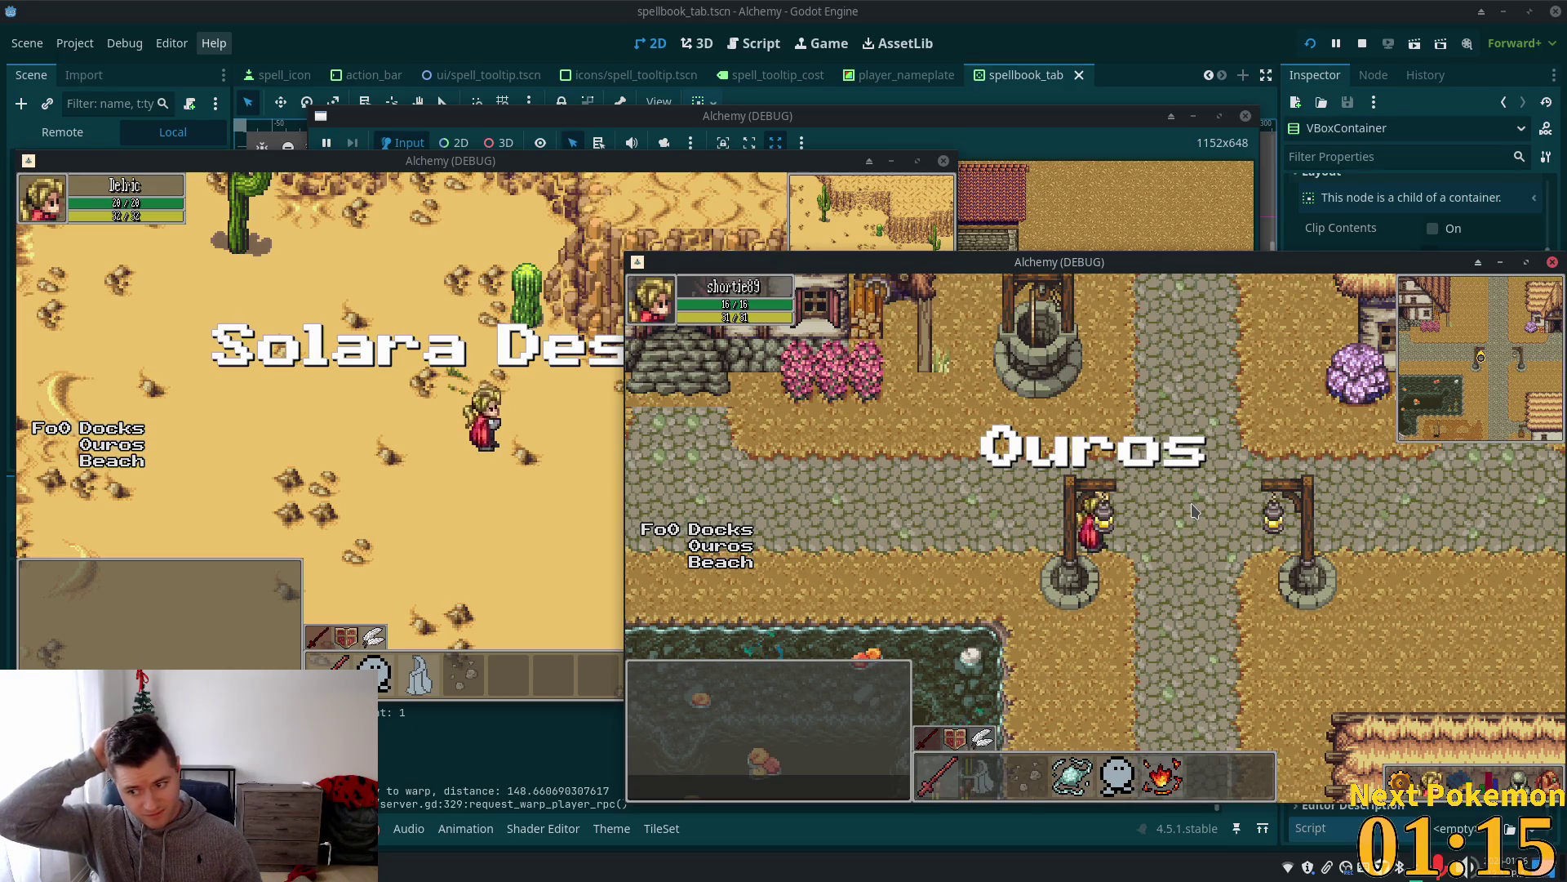
# Open the spellbook in the Ouros game window and flip between spell categories.
pyautogui.click(1462, 785)
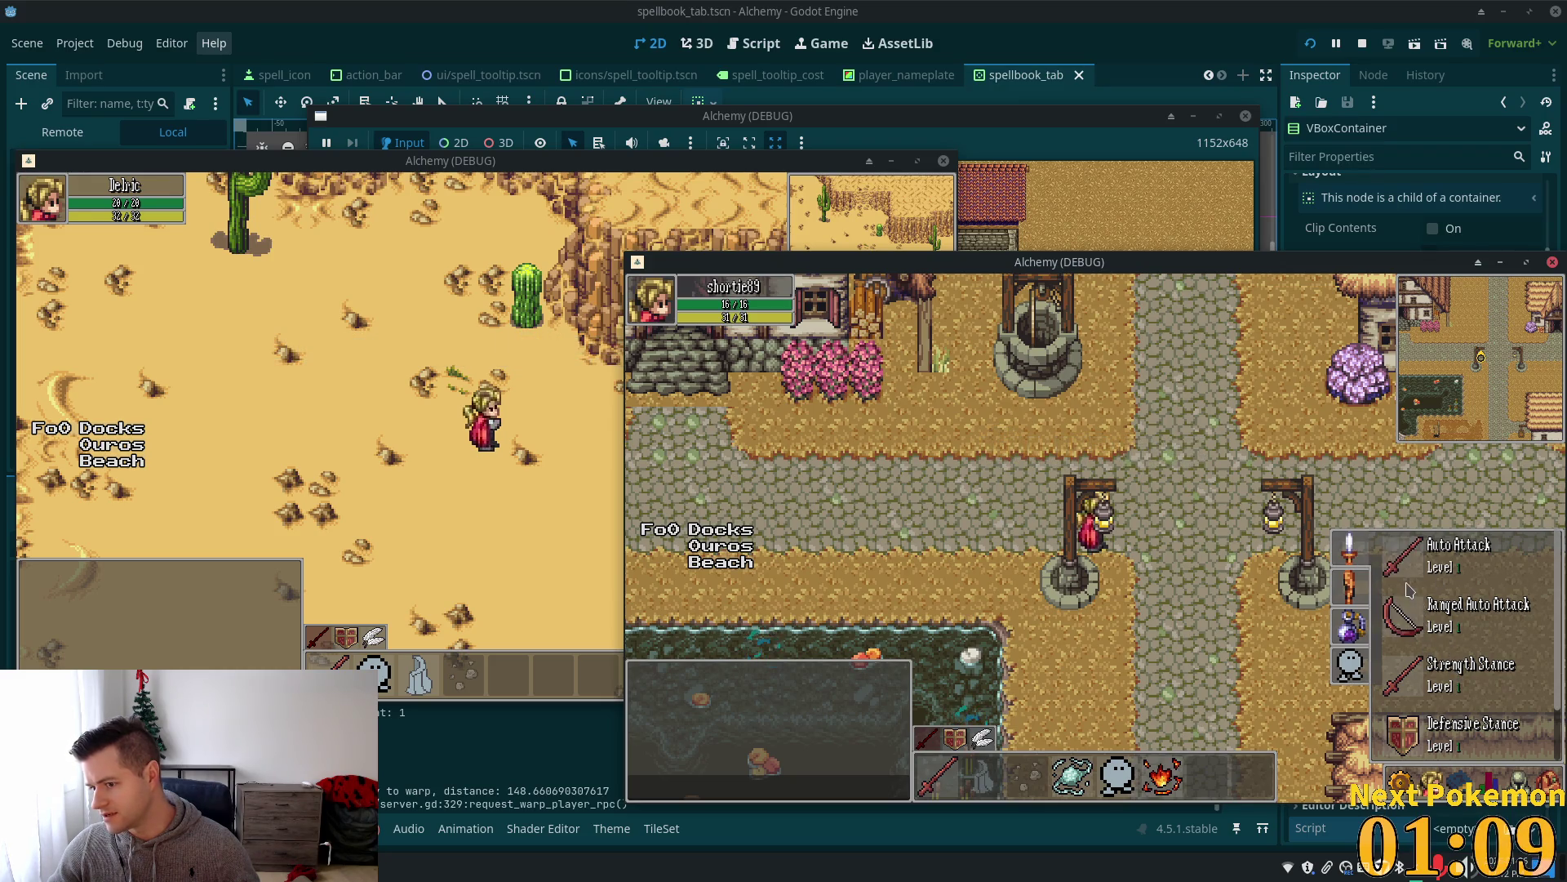
pyautogui.click(1430, 785)
pyautogui.click(1430, 786)
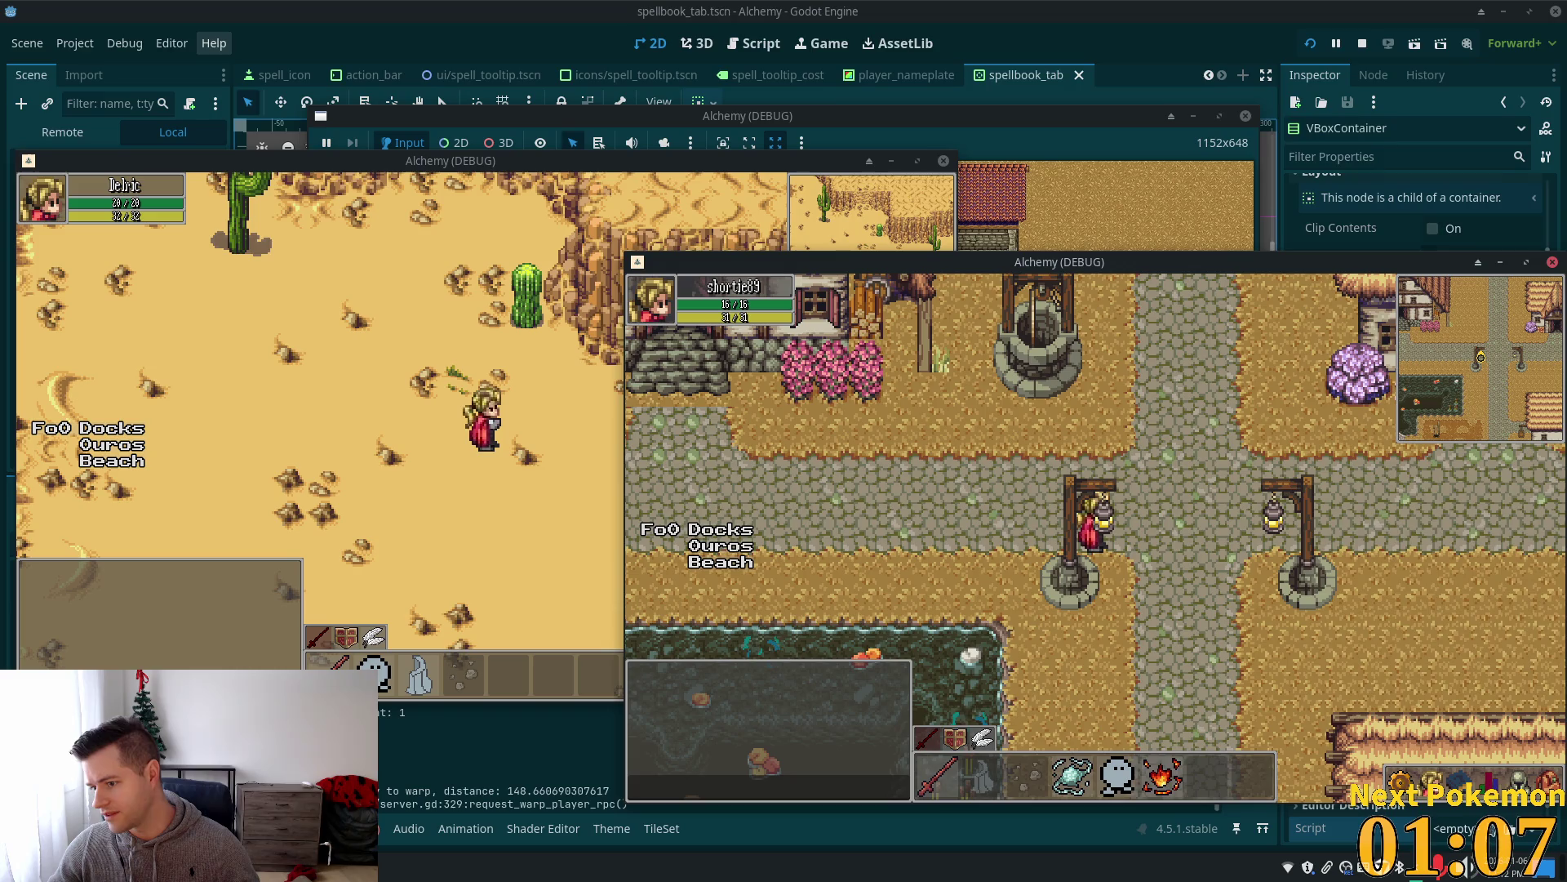
pyautogui.click(1458, 784)
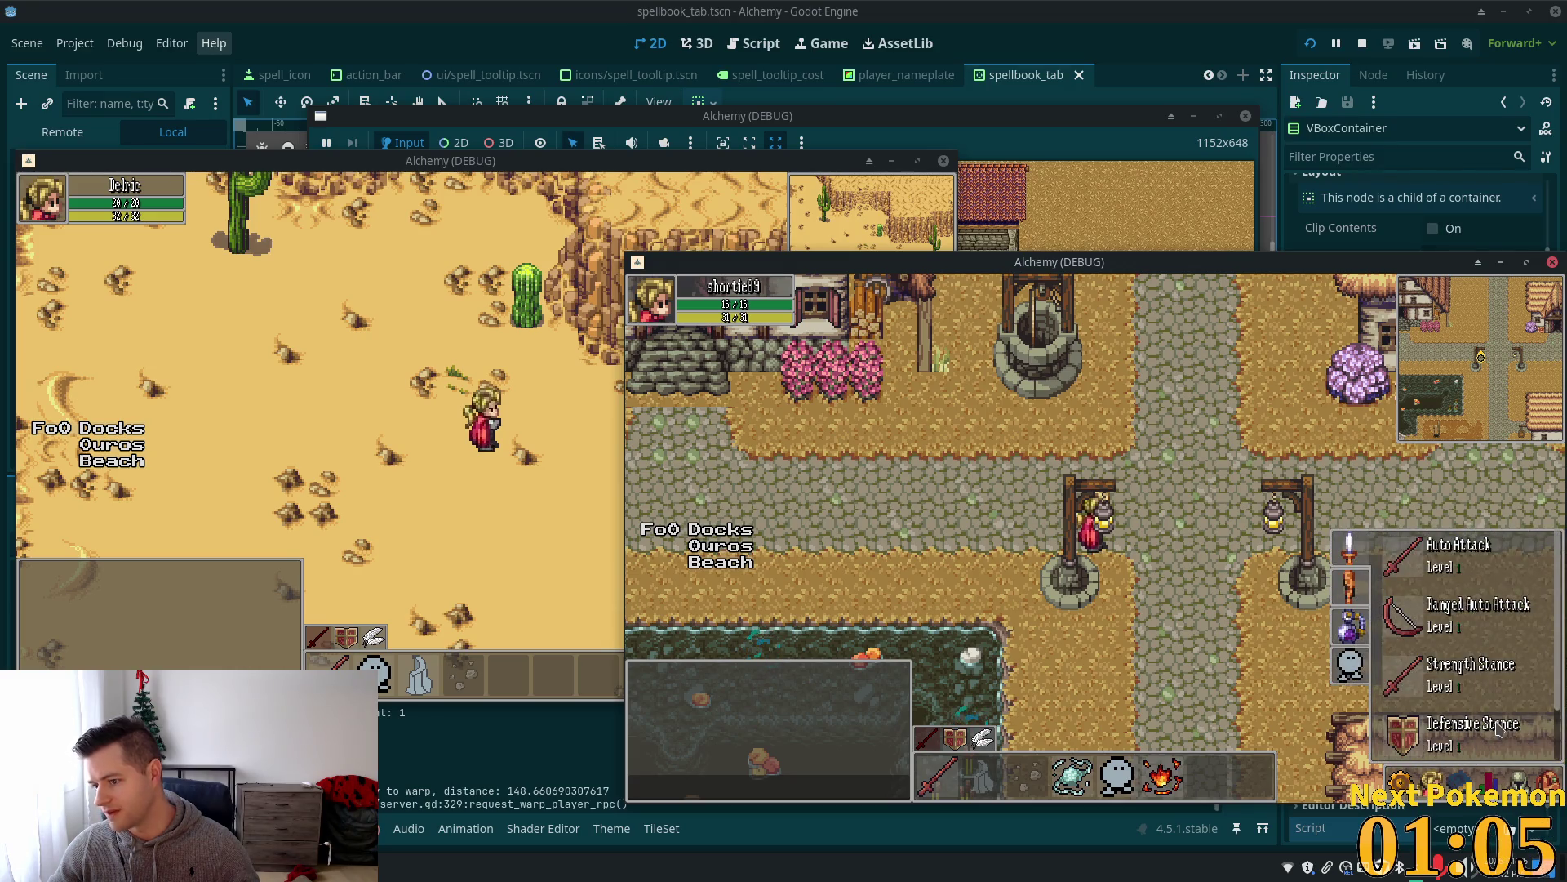
pyautogui.click(1498, 729)
pyautogui.click(1458, 783)
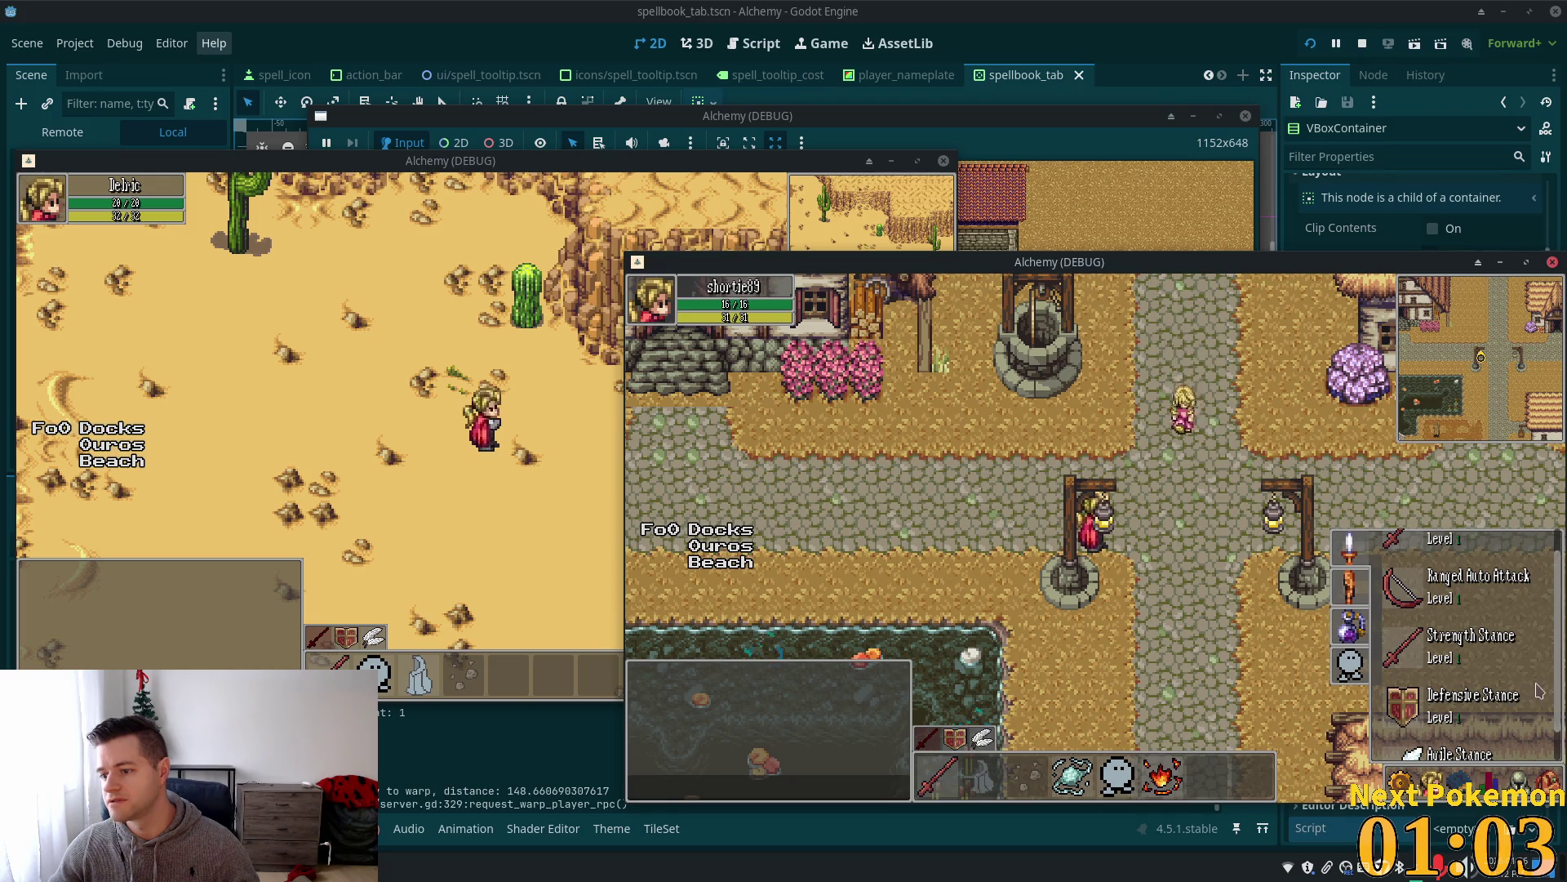
pyautogui.scroll(-2, 1555, 719)
pyautogui.click(1355, 590)
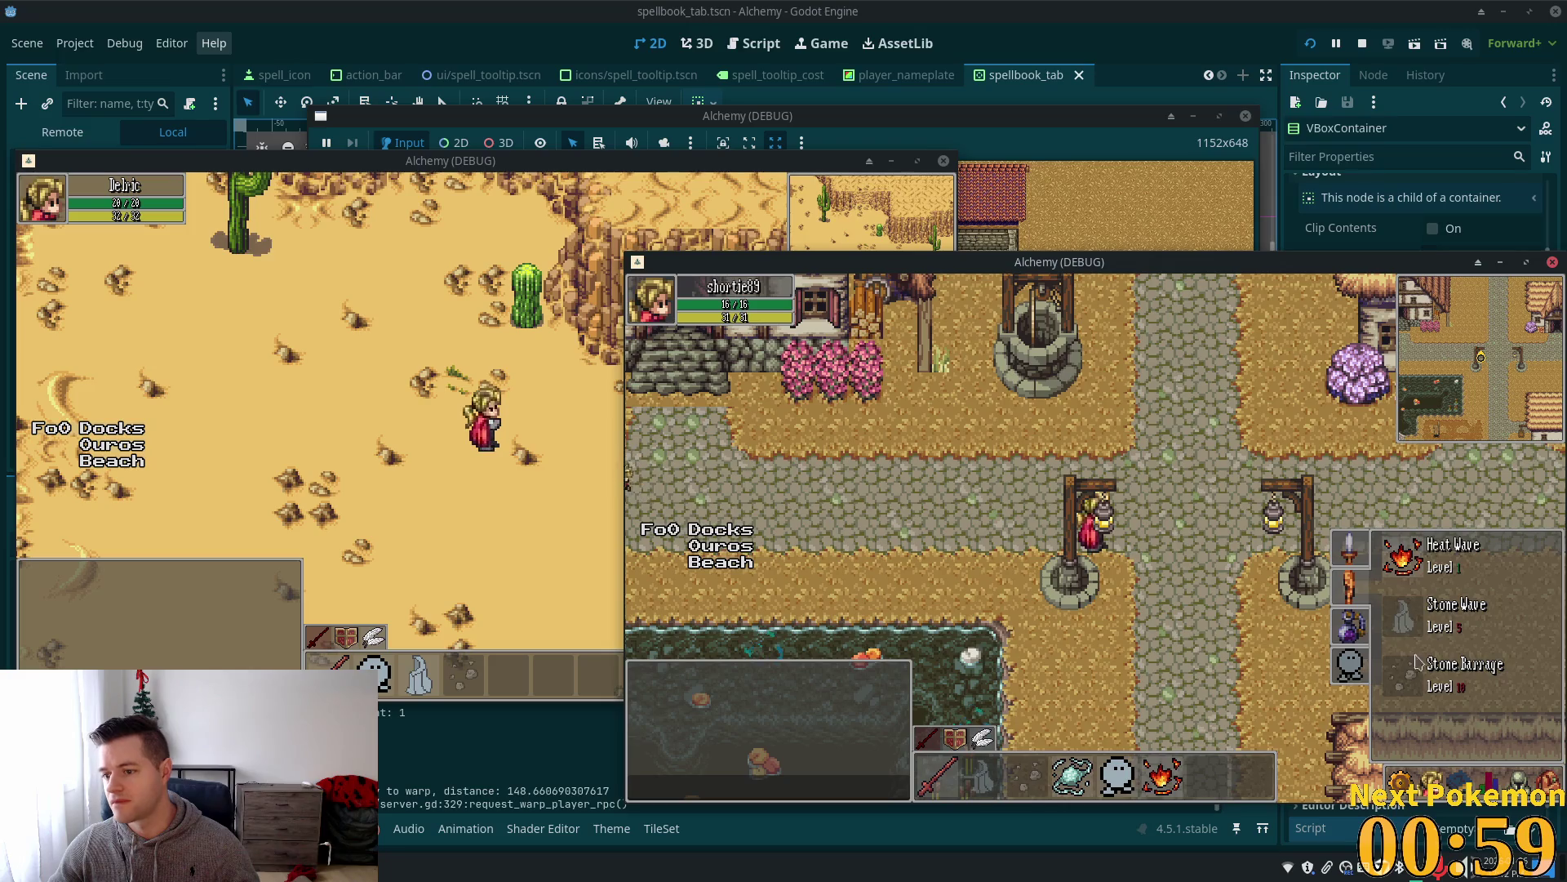
pyautogui.click(1350, 585)
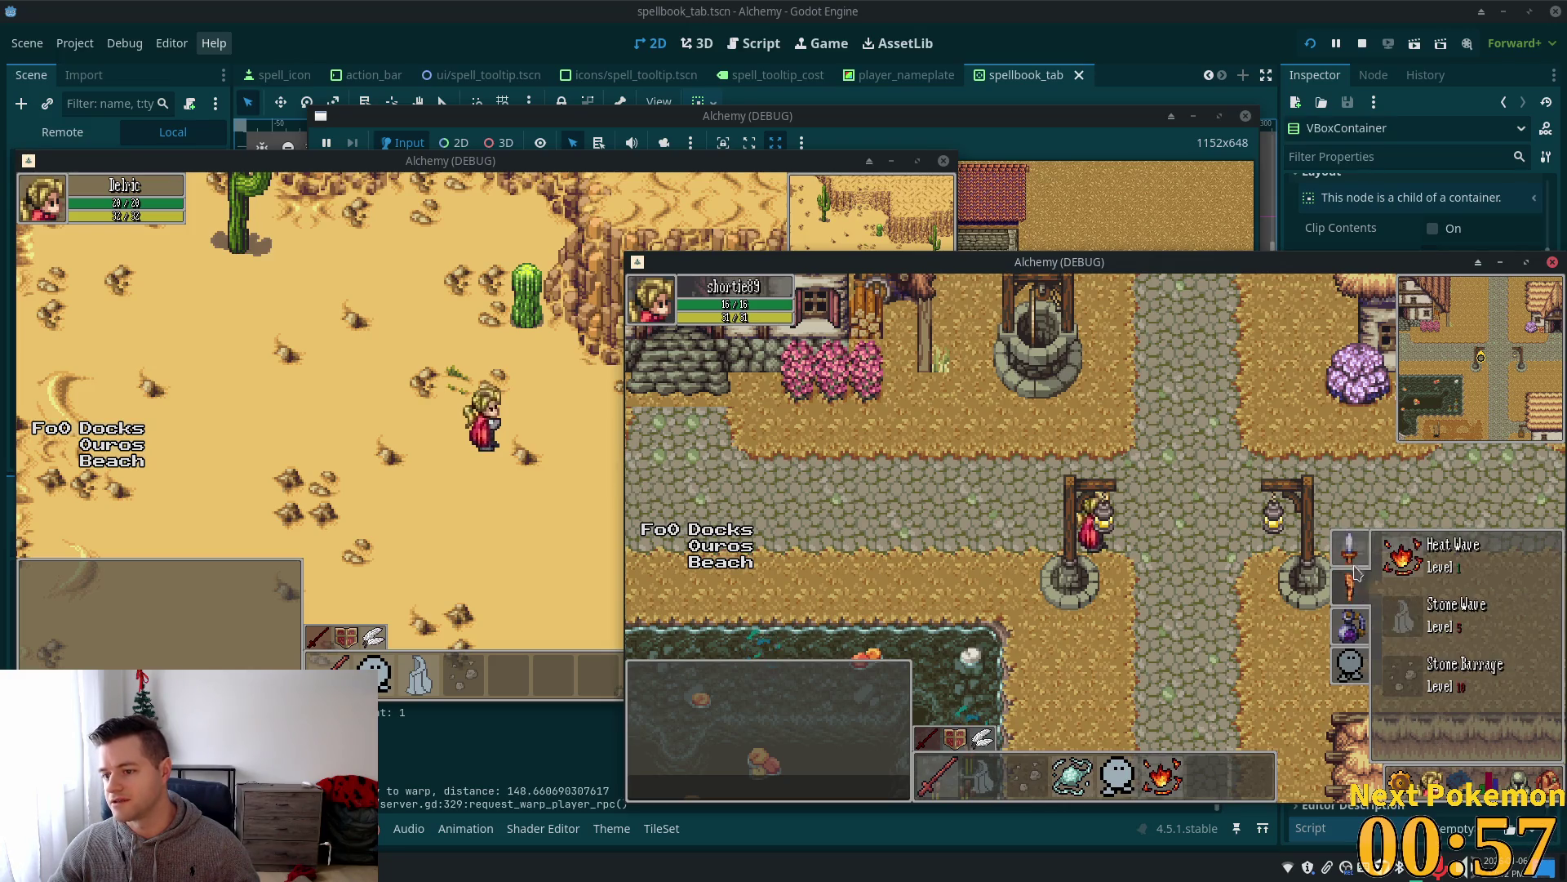
pyautogui.click(1353, 622)
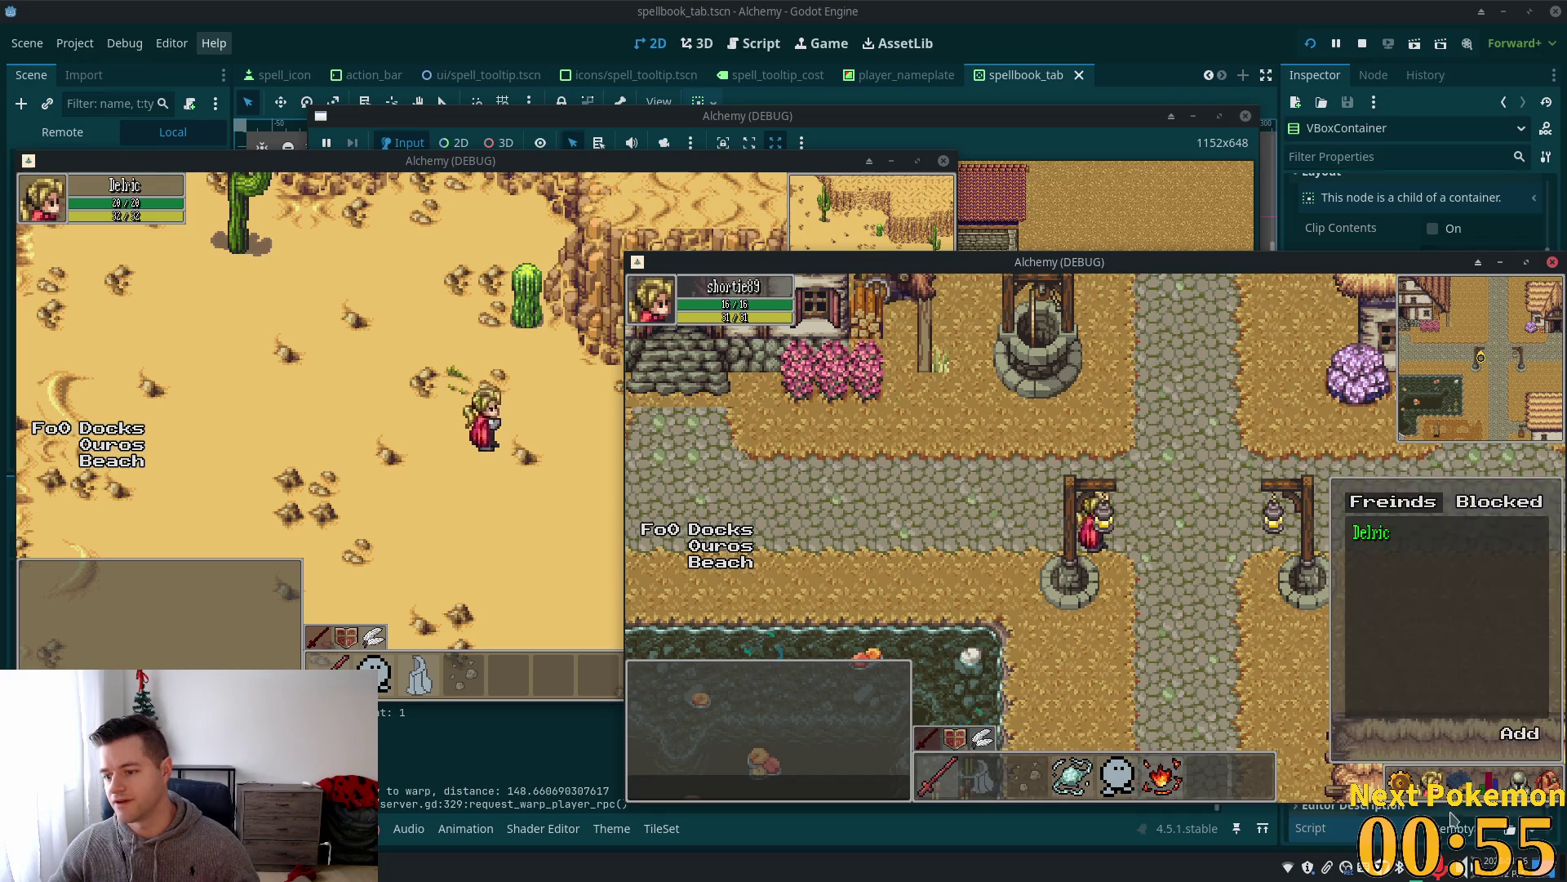
pyautogui.click(1350, 585)
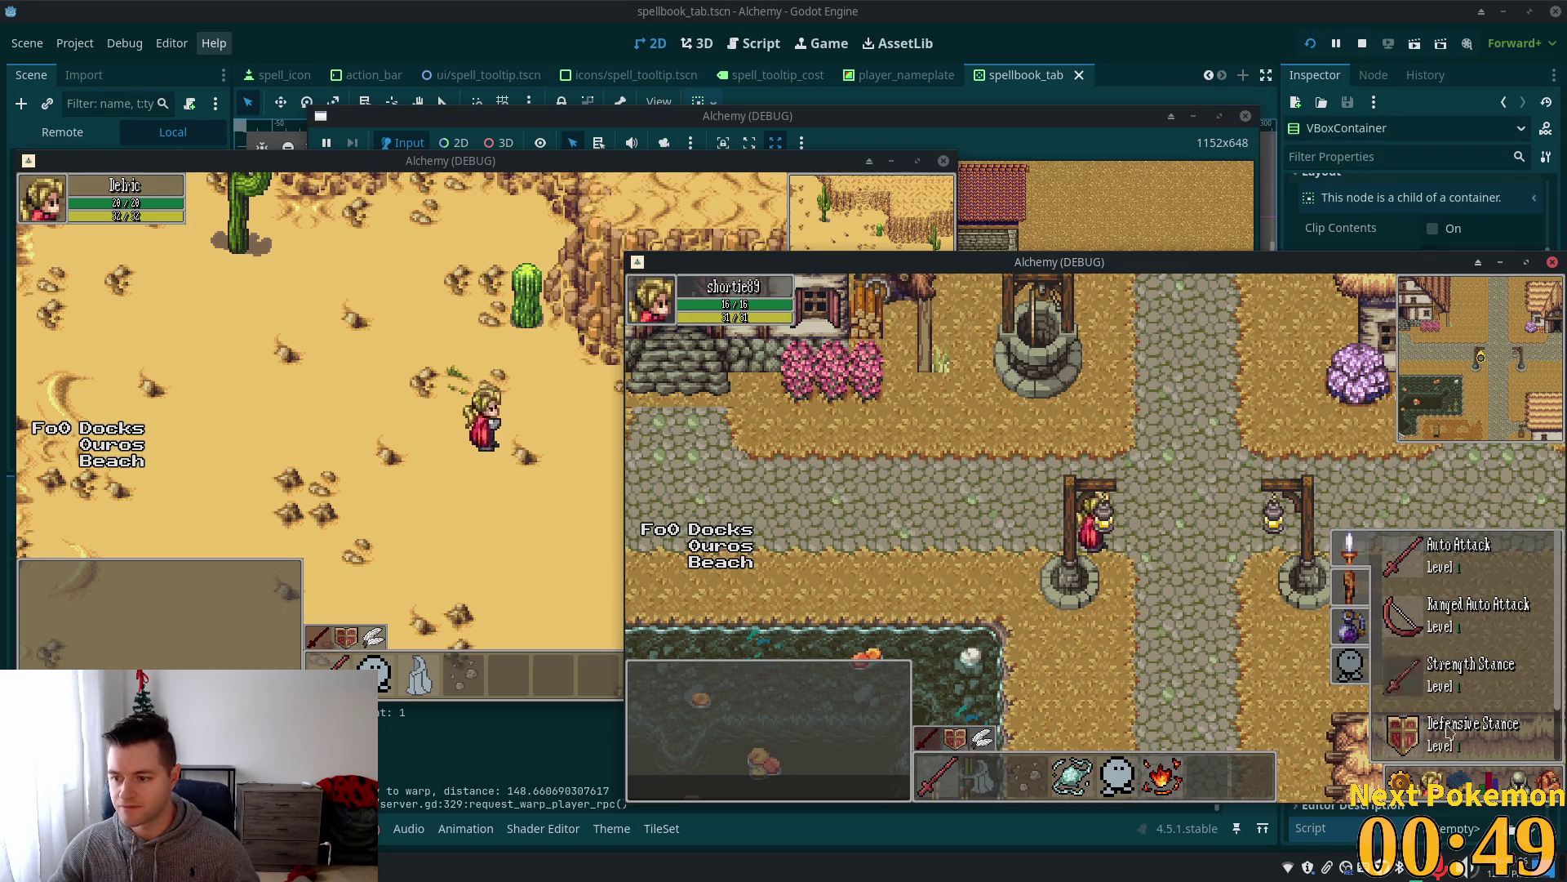
# Toggle between inventory and spellbook with I, K and Escape.
pyautogui.press('i')
pyautogui.press('i')
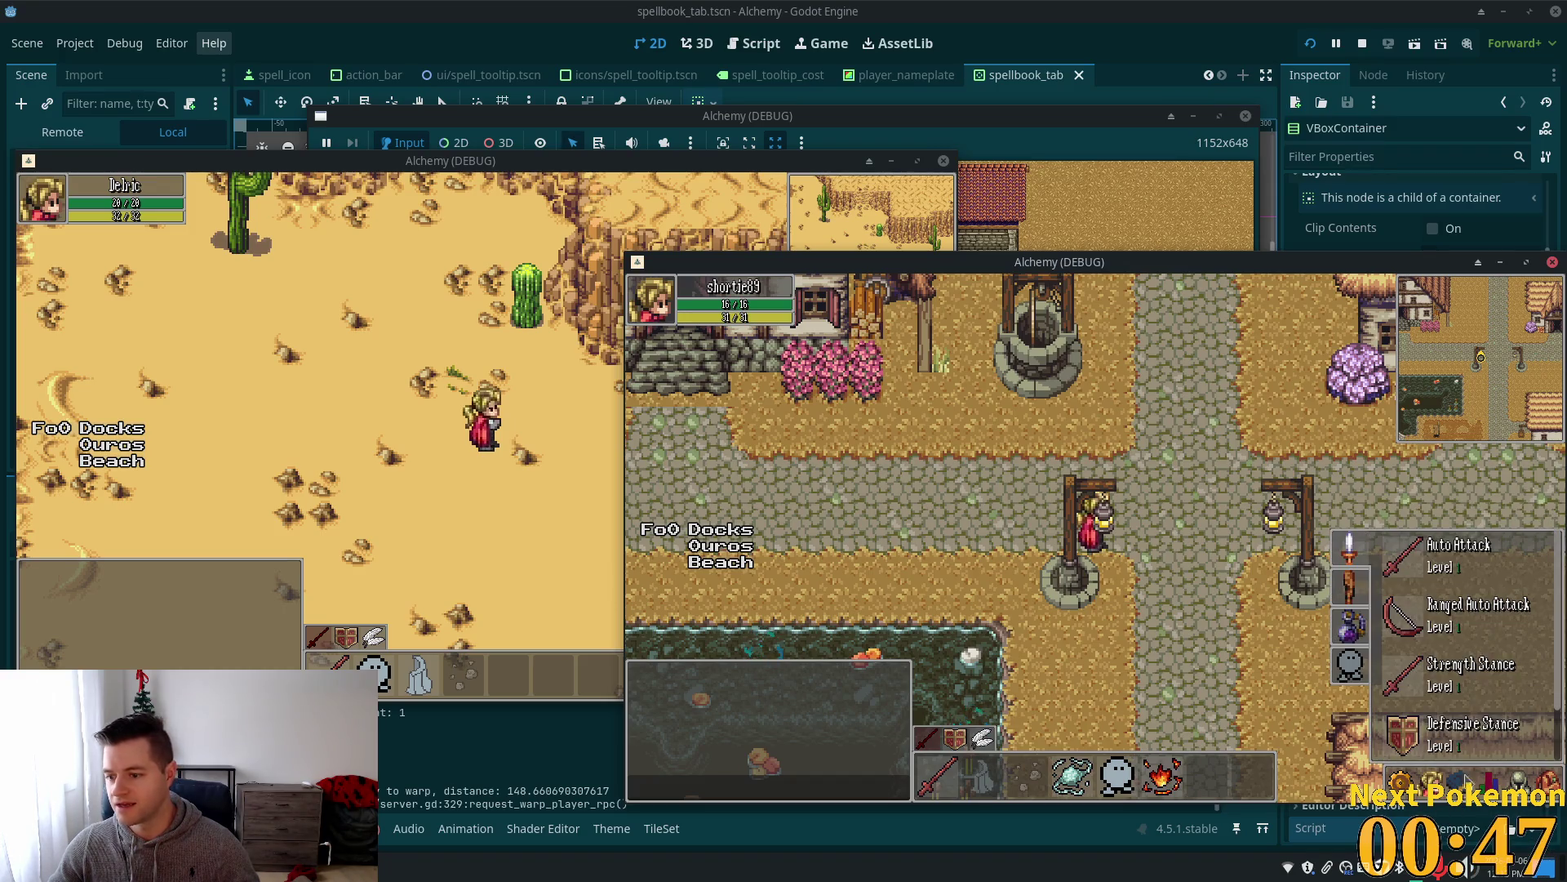
pyautogui.press('i')
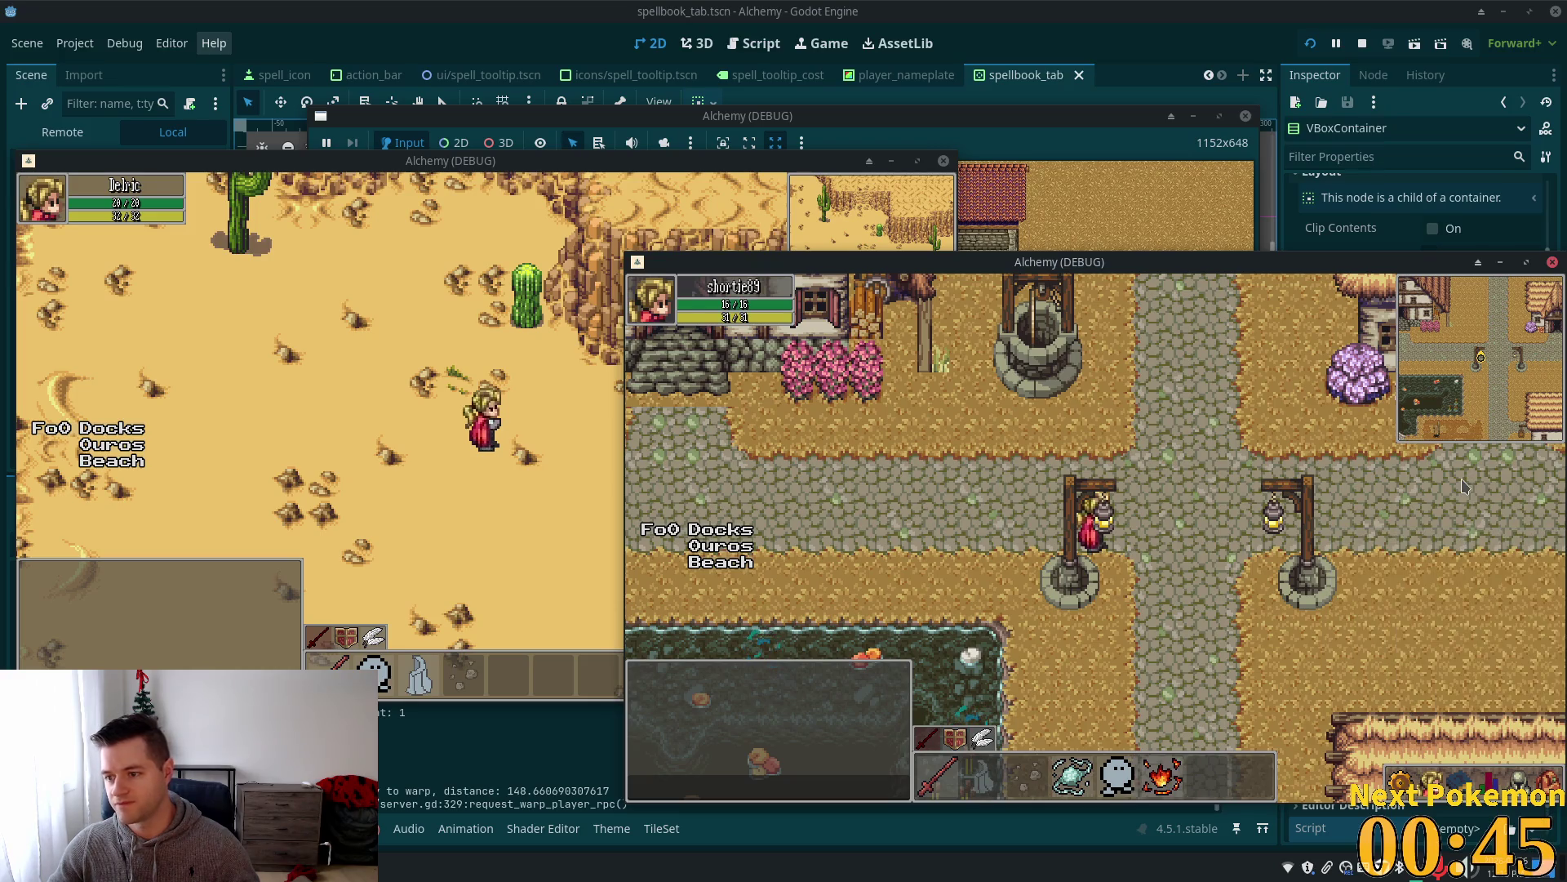
pyautogui.press('i')
pyautogui.press('Escape')
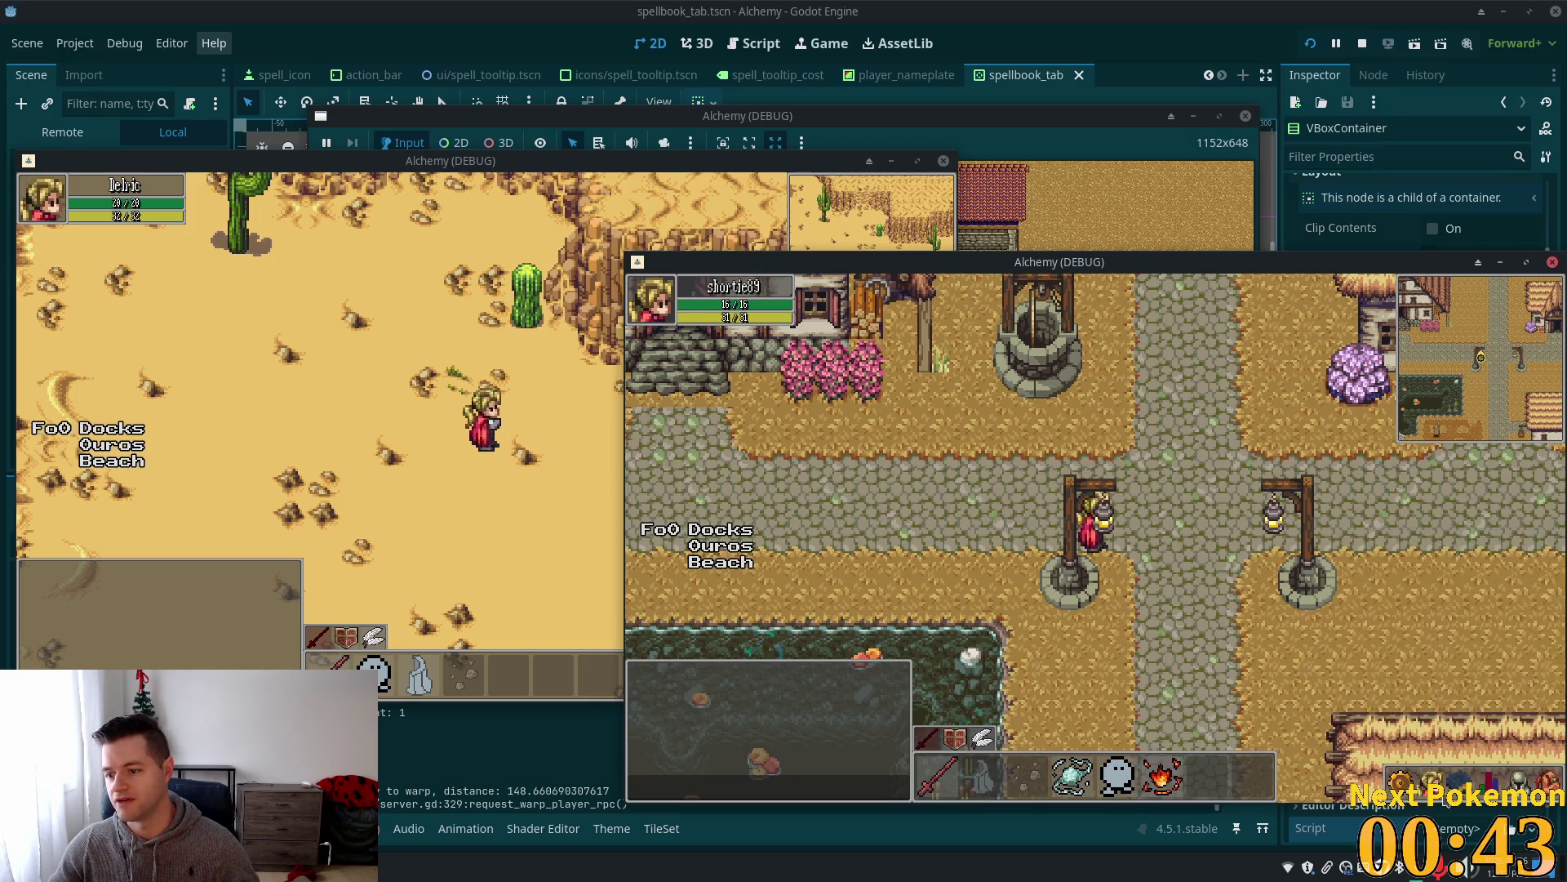
pyautogui.press('k')
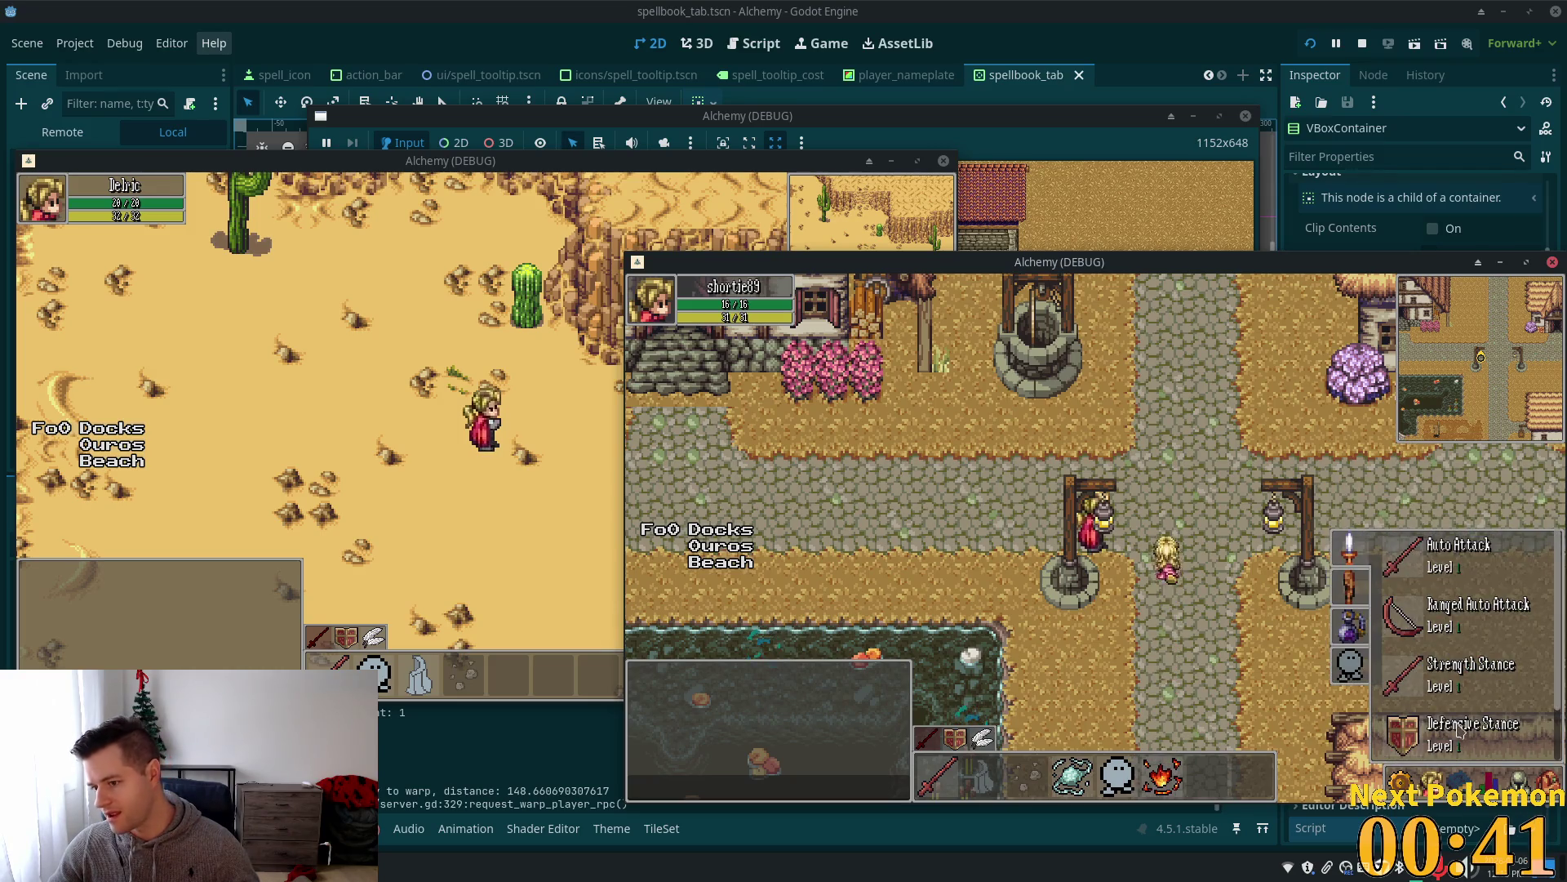
pyautogui.press('Escape')
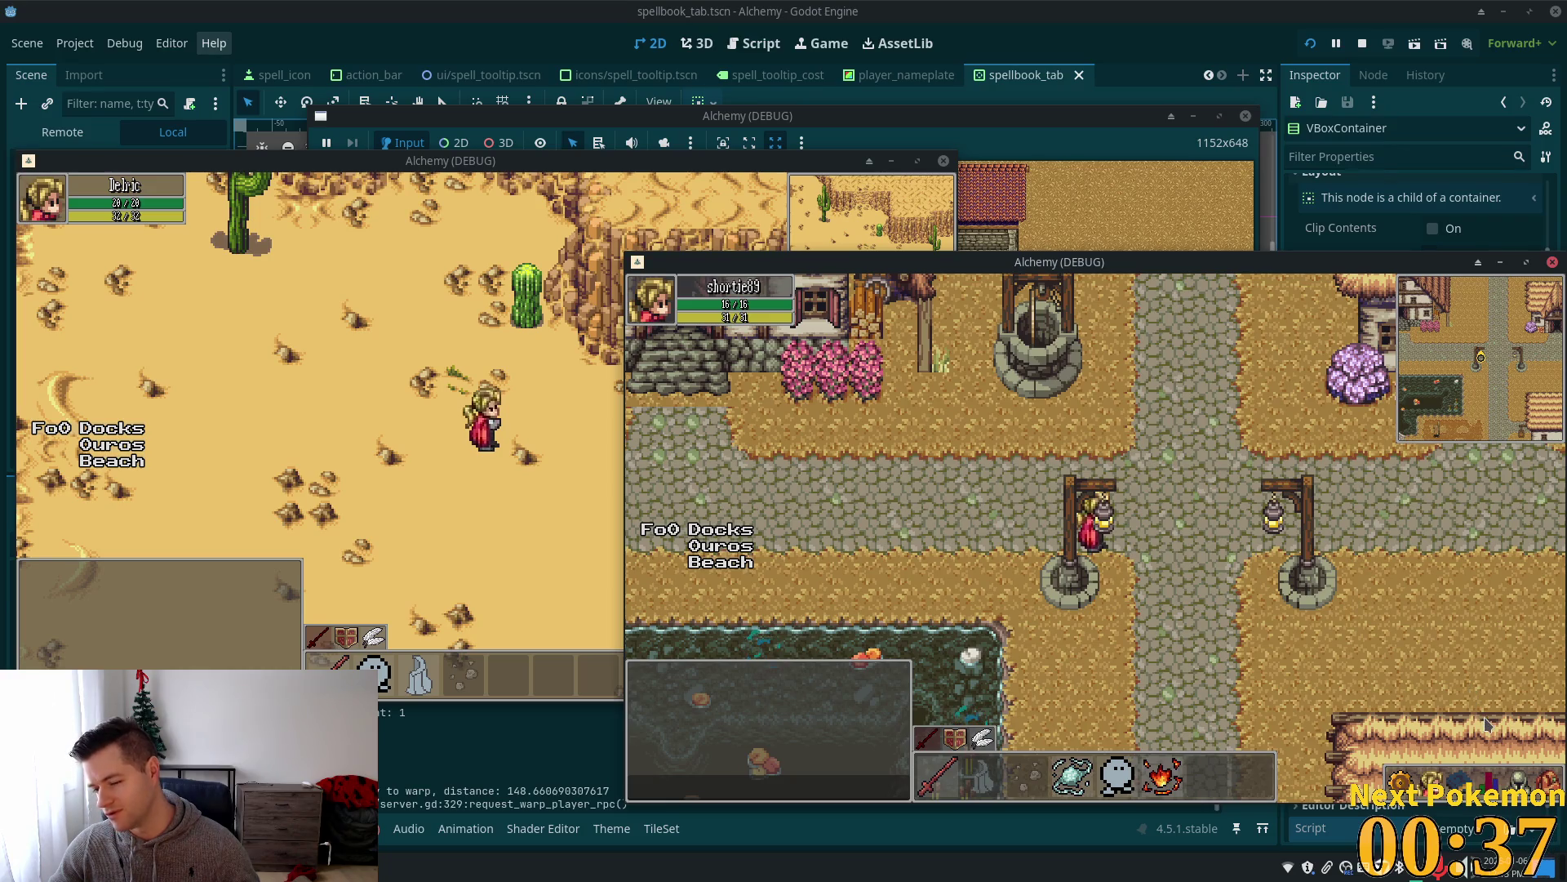
# Repeatedly open and close the in-game spellbook and other panels.
pyautogui.click(1423, 784)
pyautogui.click(1467, 779)
pyautogui.click(1467, 774)
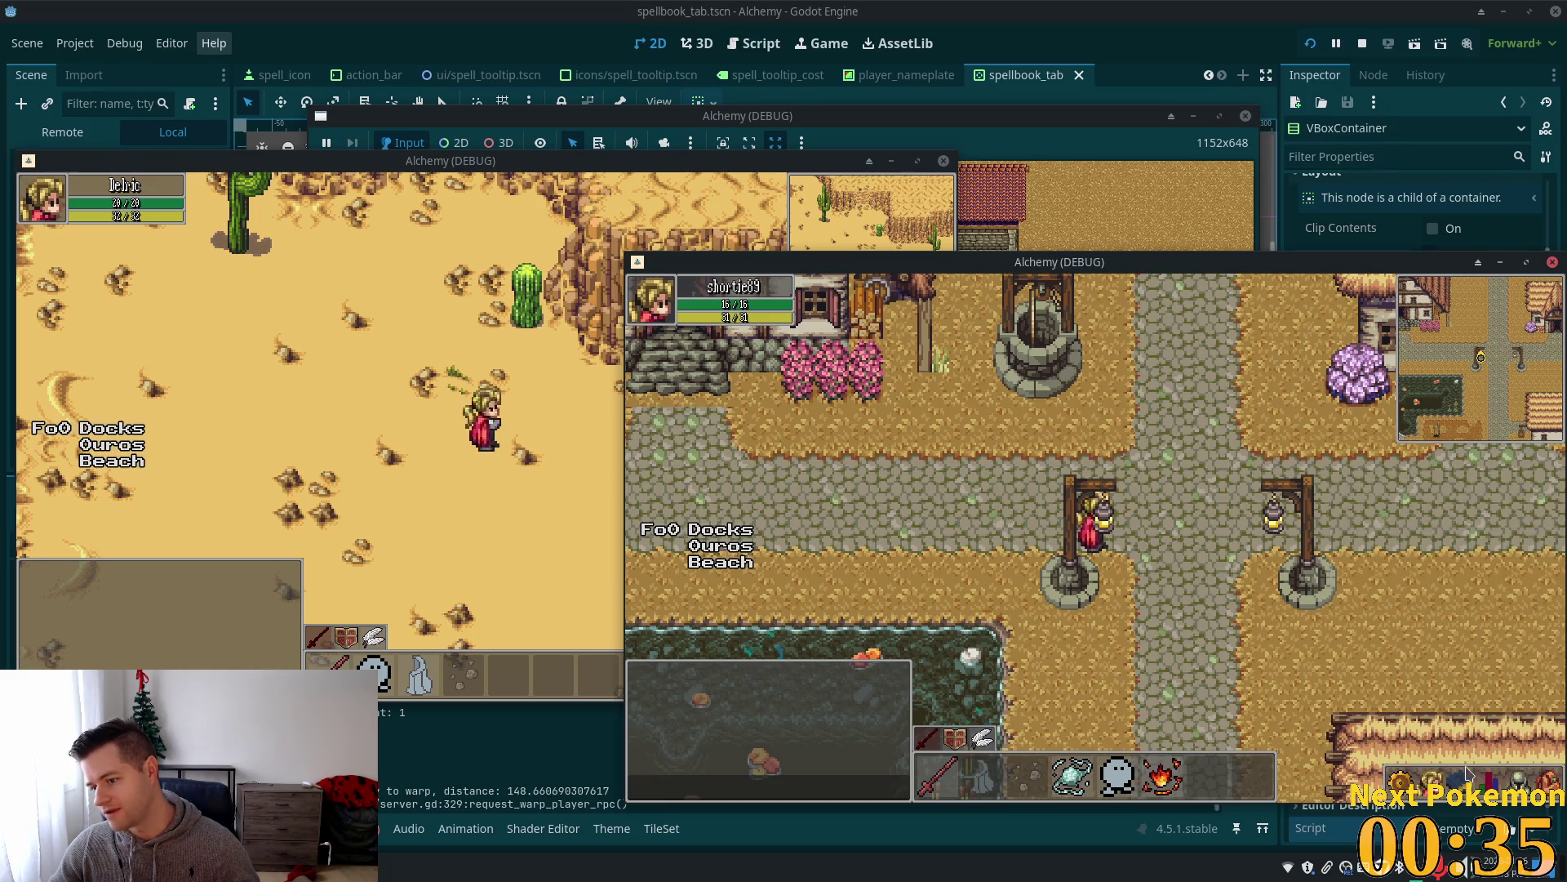
pyautogui.click(1467, 774)
pyautogui.click(1467, 774)
pyautogui.click(1467, 774)
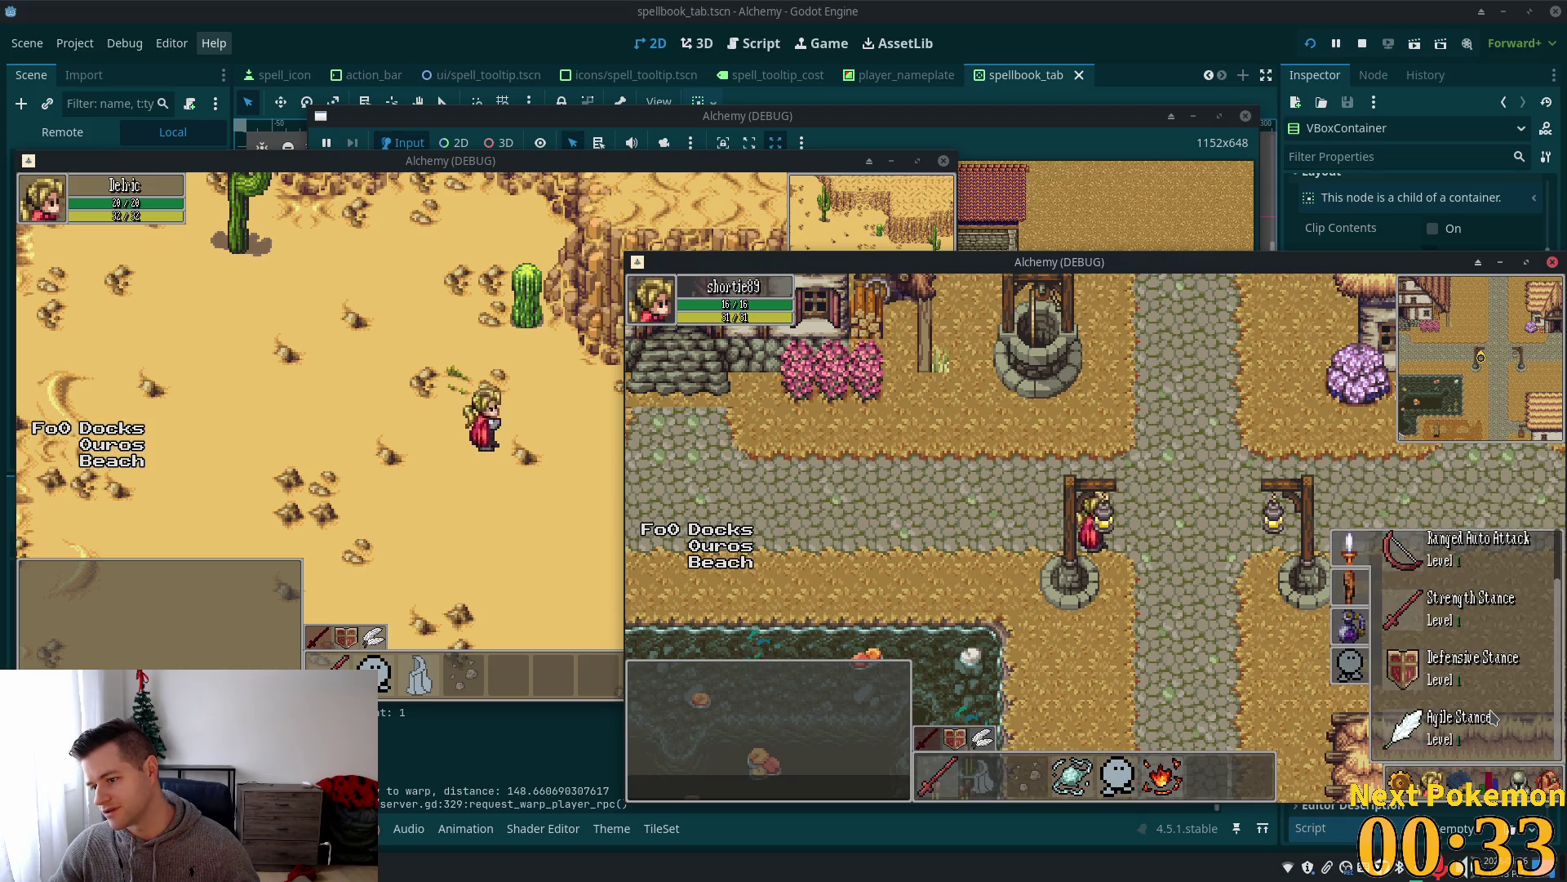
pyautogui.press('c')
pyautogui.press('k')
pyautogui.press('k')
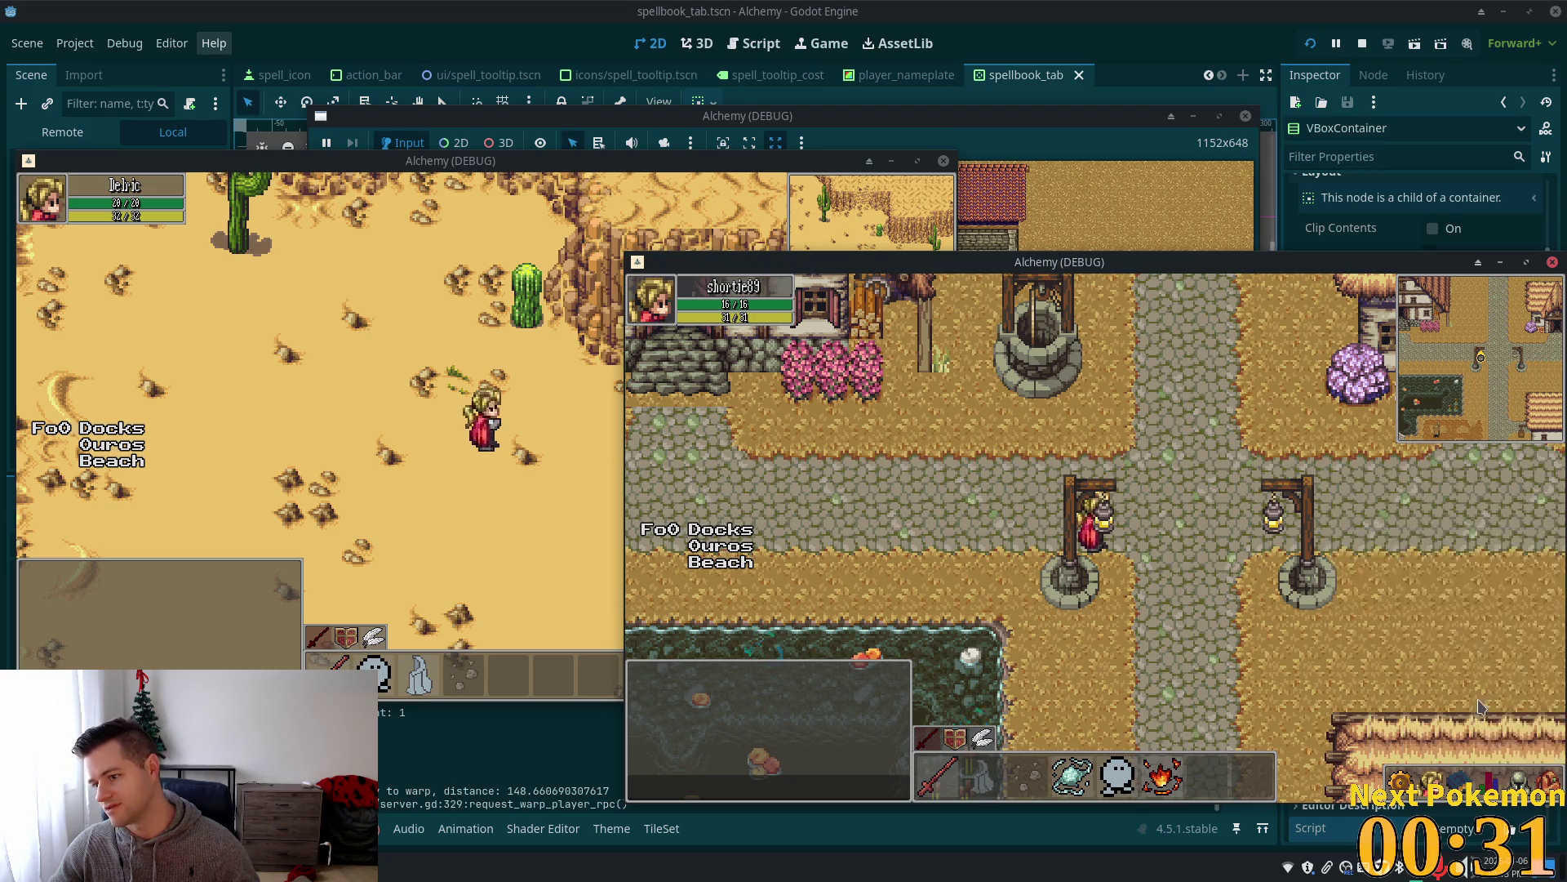
pyautogui.click(1463, 783)
pyautogui.press('k')
pyautogui.click(1460, 782)
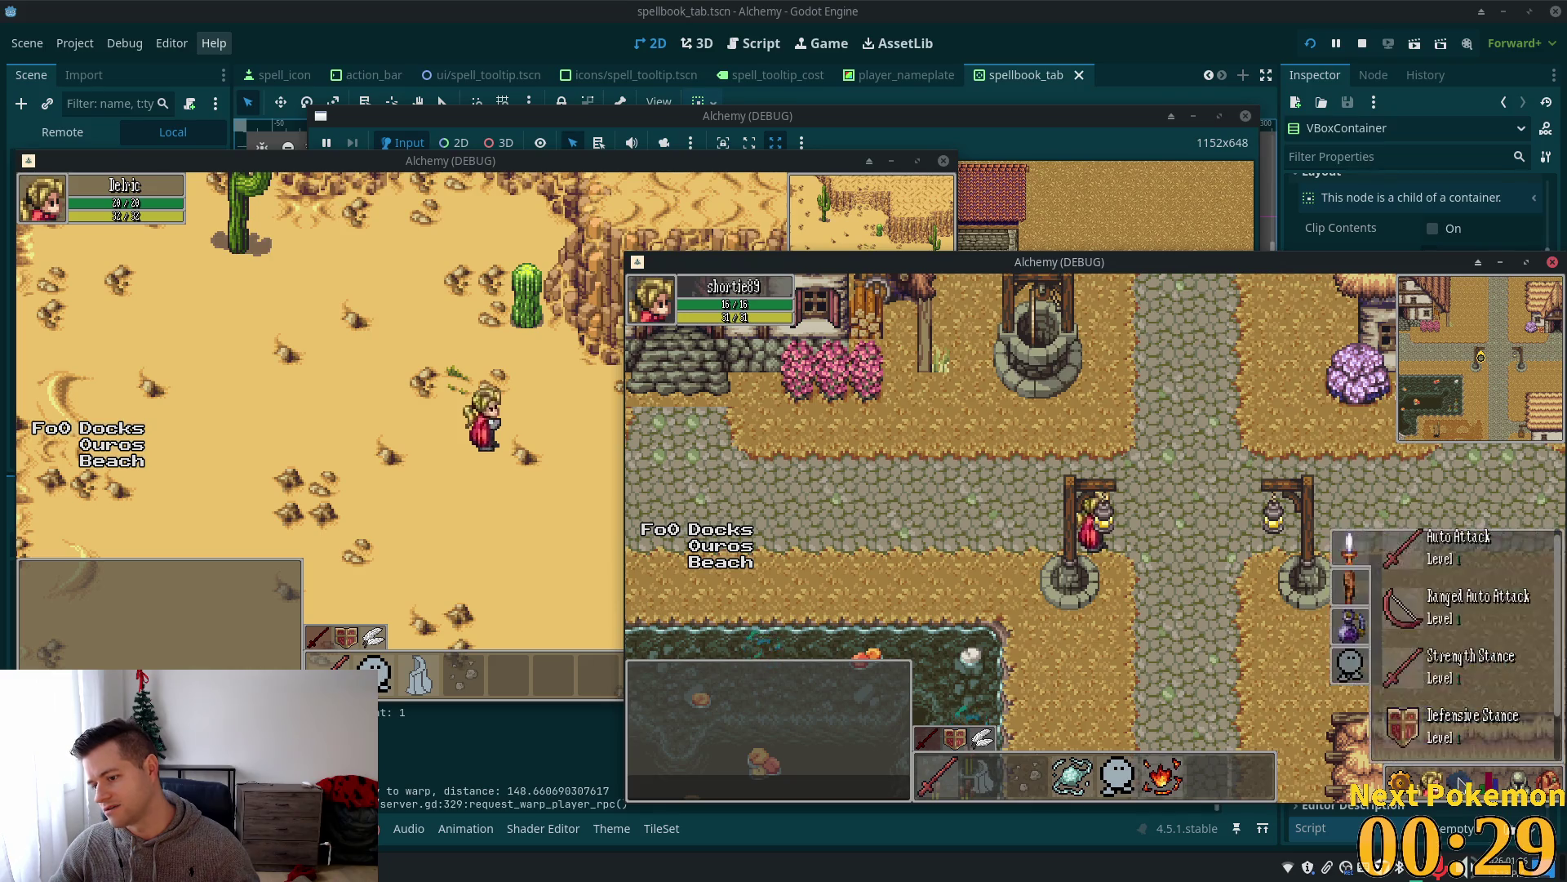
pyautogui.press('k')
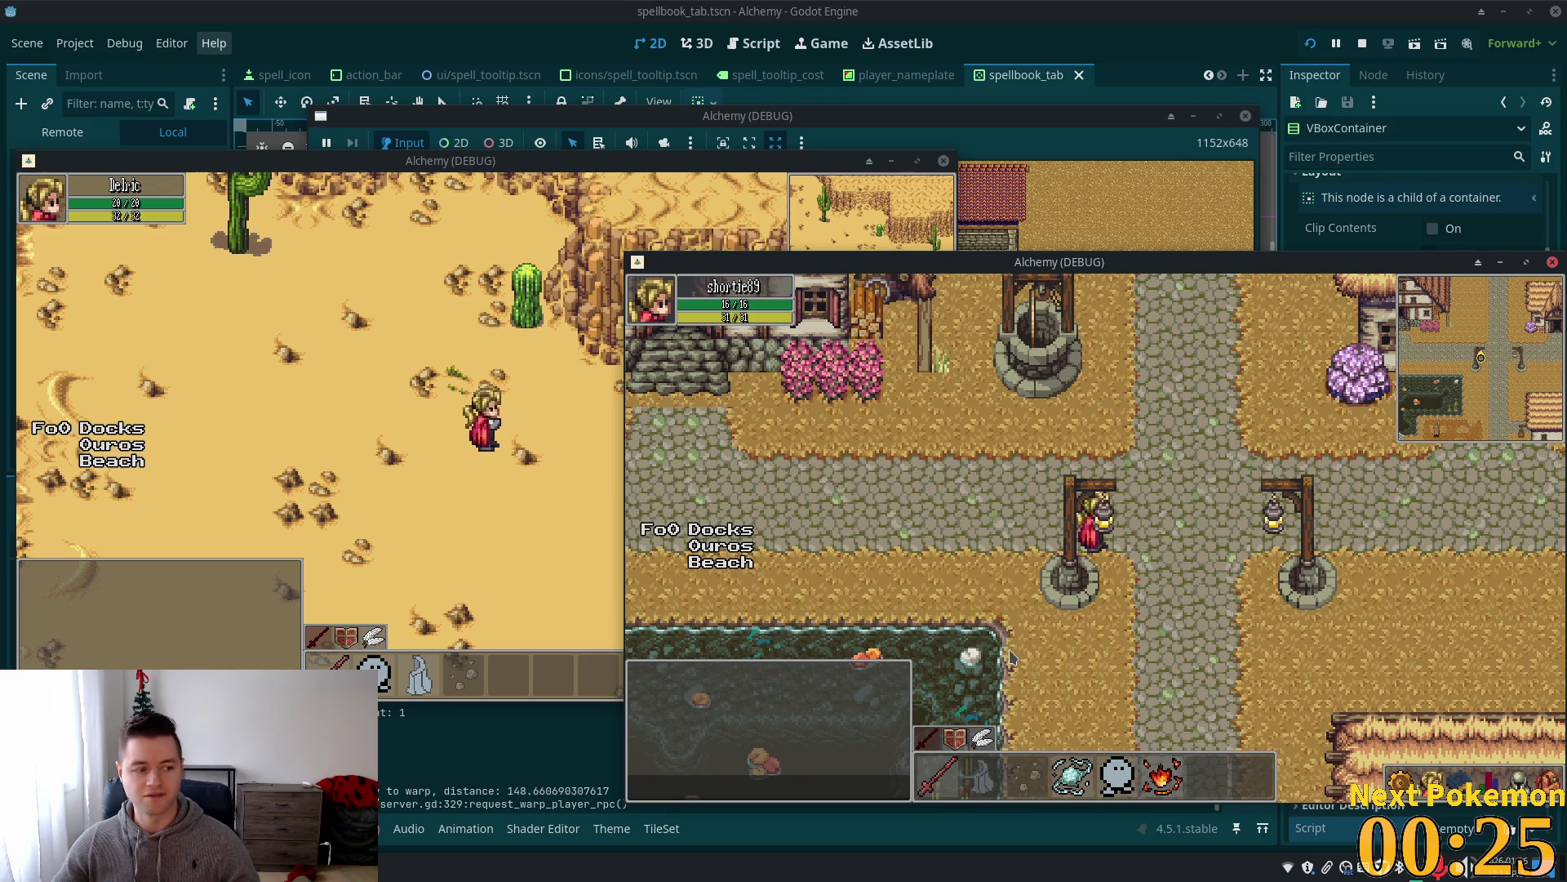
# Walk the character around in the desert game window, then return to Godot.
pyautogui.click(418, 383)
pyautogui.click(1016, 392)
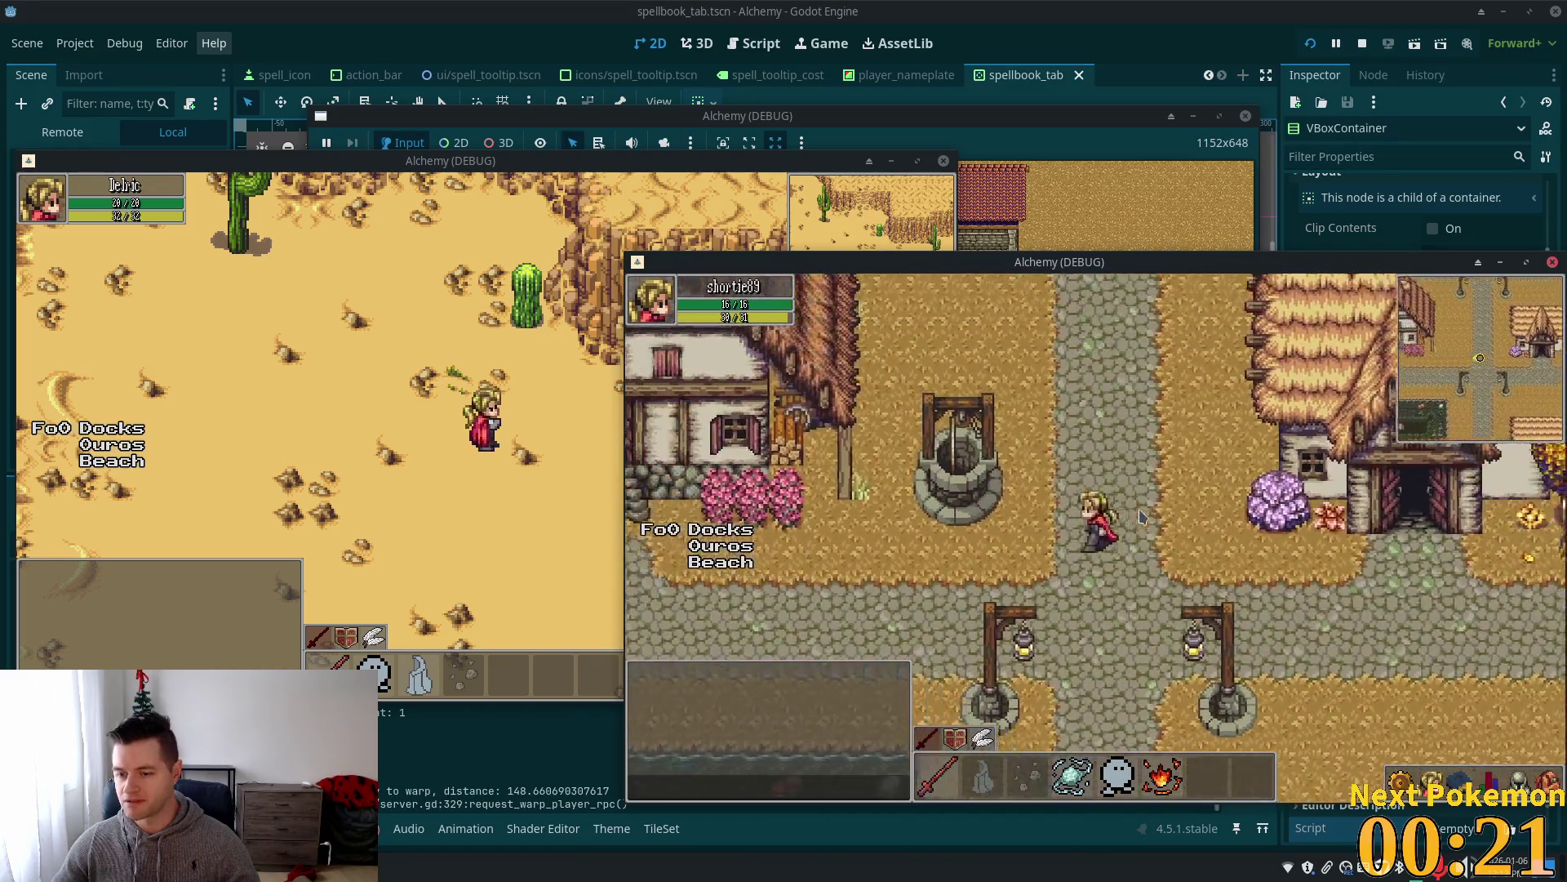
pyautogui.click(1159, 533)
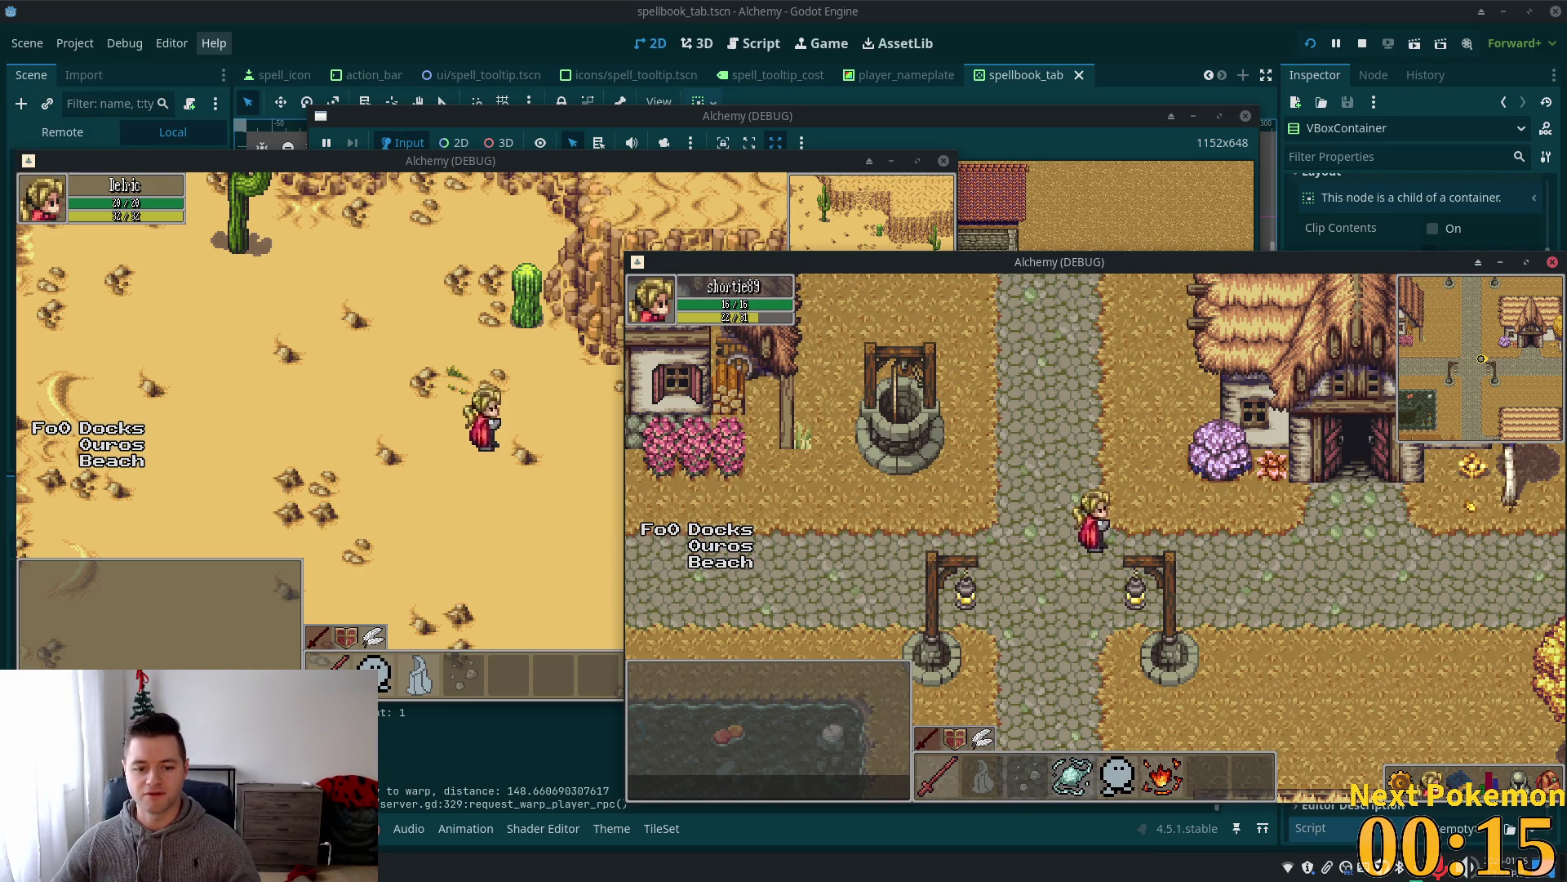
pyautogui.click(688, 4)
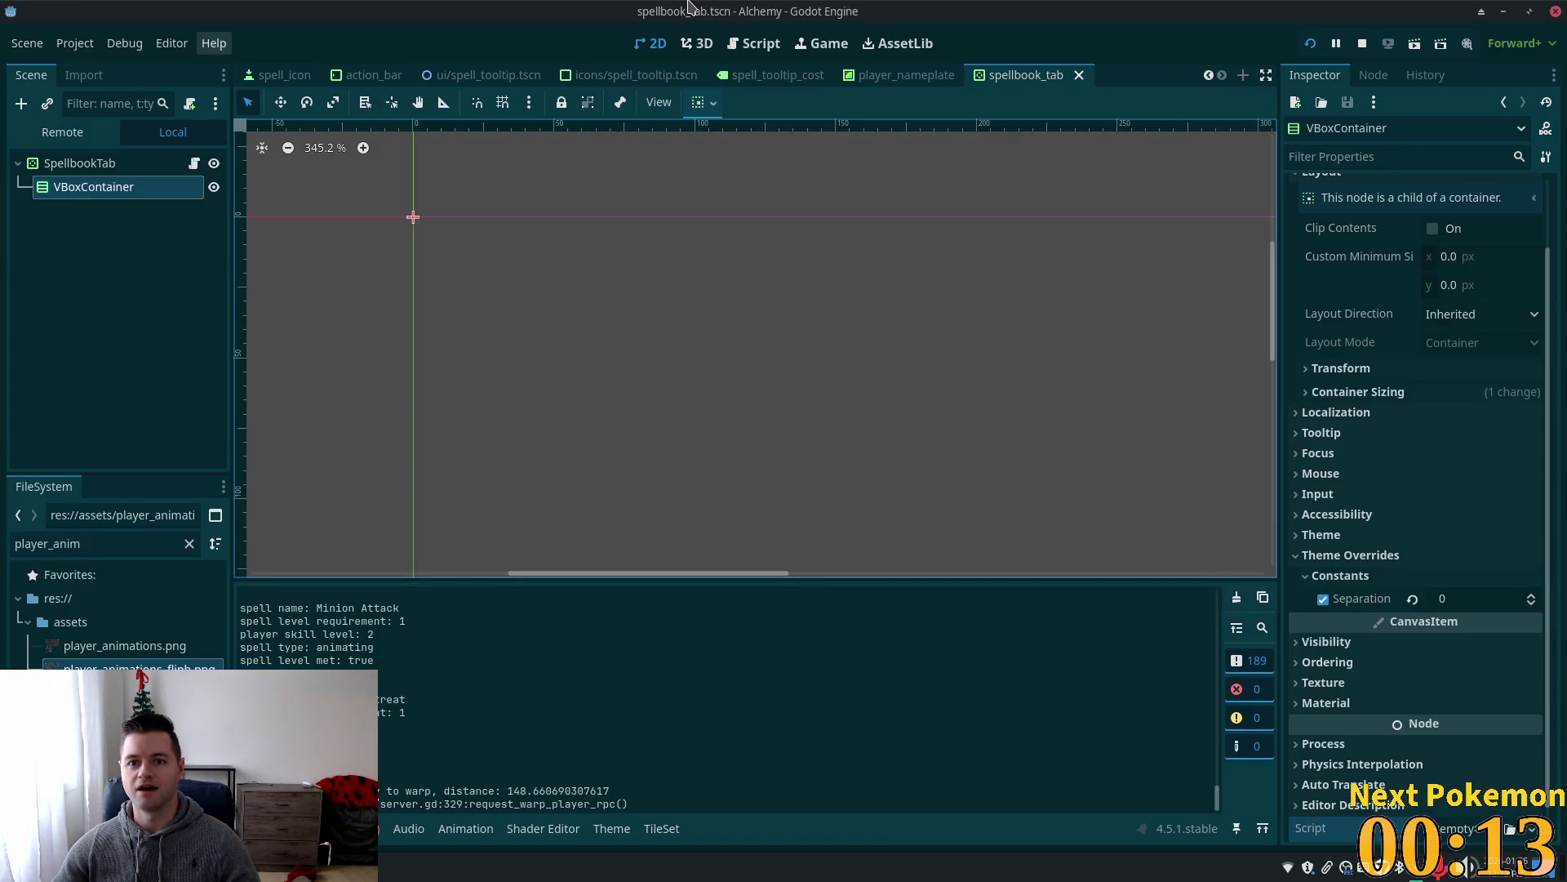
pyautogui.hotkey('alt', 'Tab')
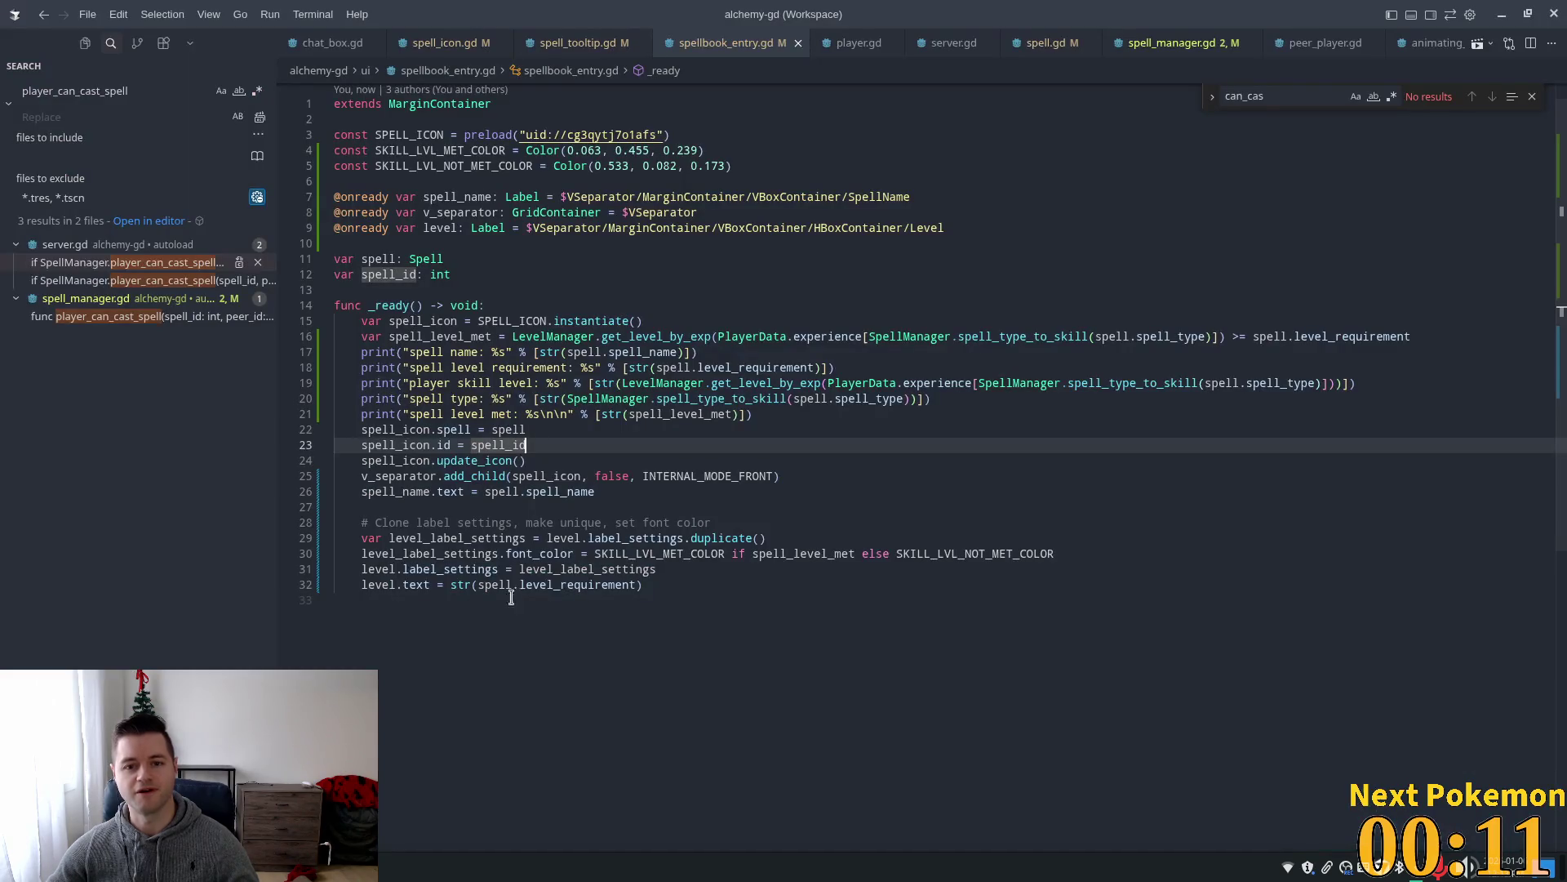
pyautogui.click(884, 175)
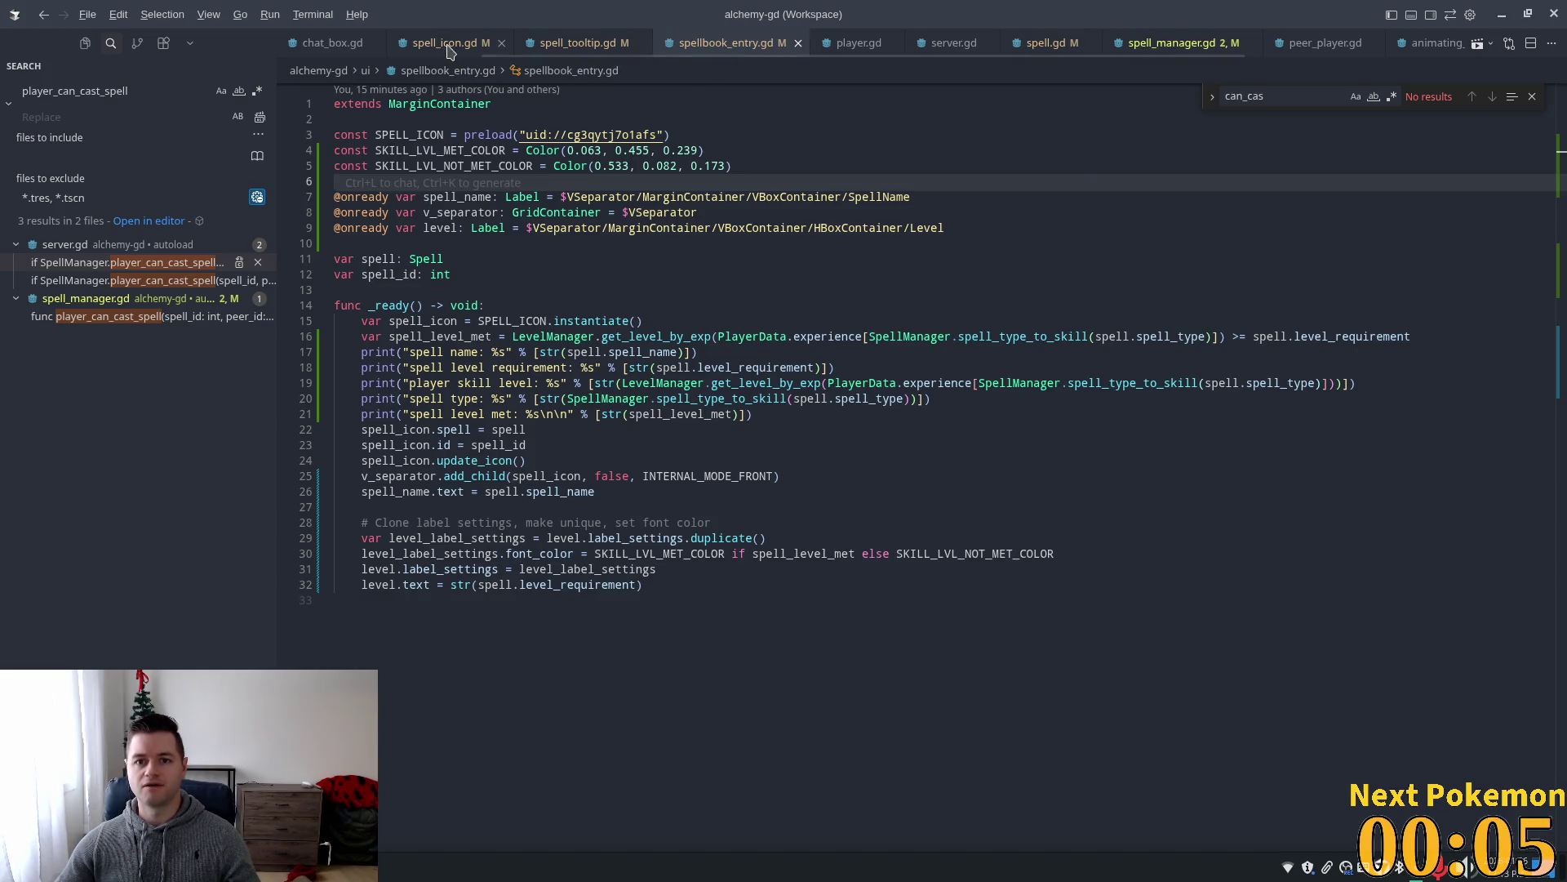
pyautogui.hotkey('alt', 'Tab')
pyautogui.hotkey('alt', 'Tab')
pyautogui.hotkey('alt', 'Tab')
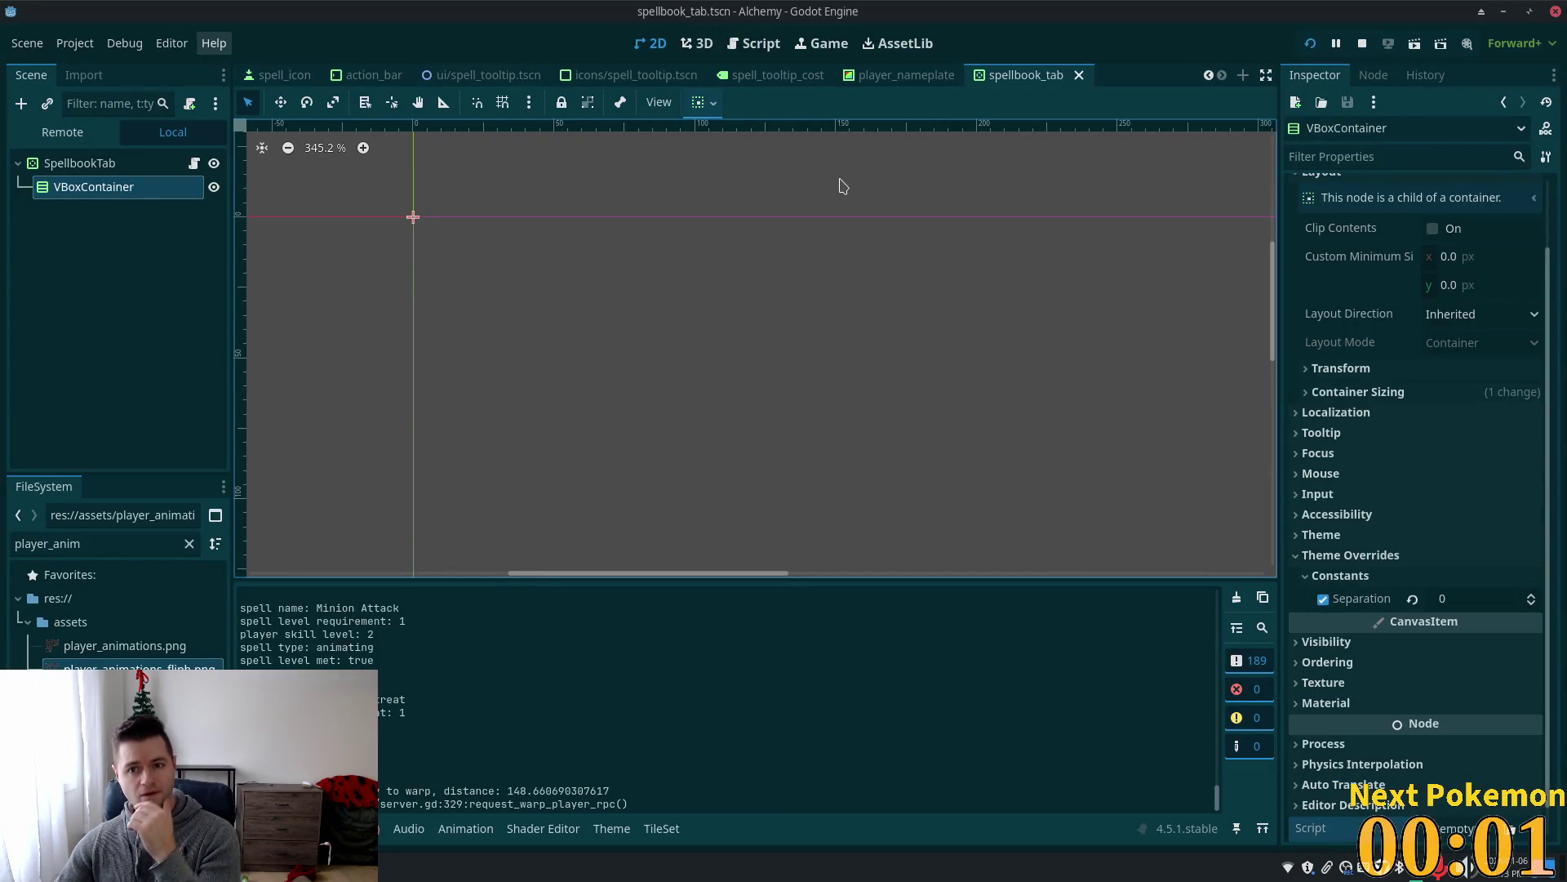
# Glance at spell_tooltip, return to spellbook_tab, and list the VBoxContainer's signals.
pyautogui.click(464, 77)
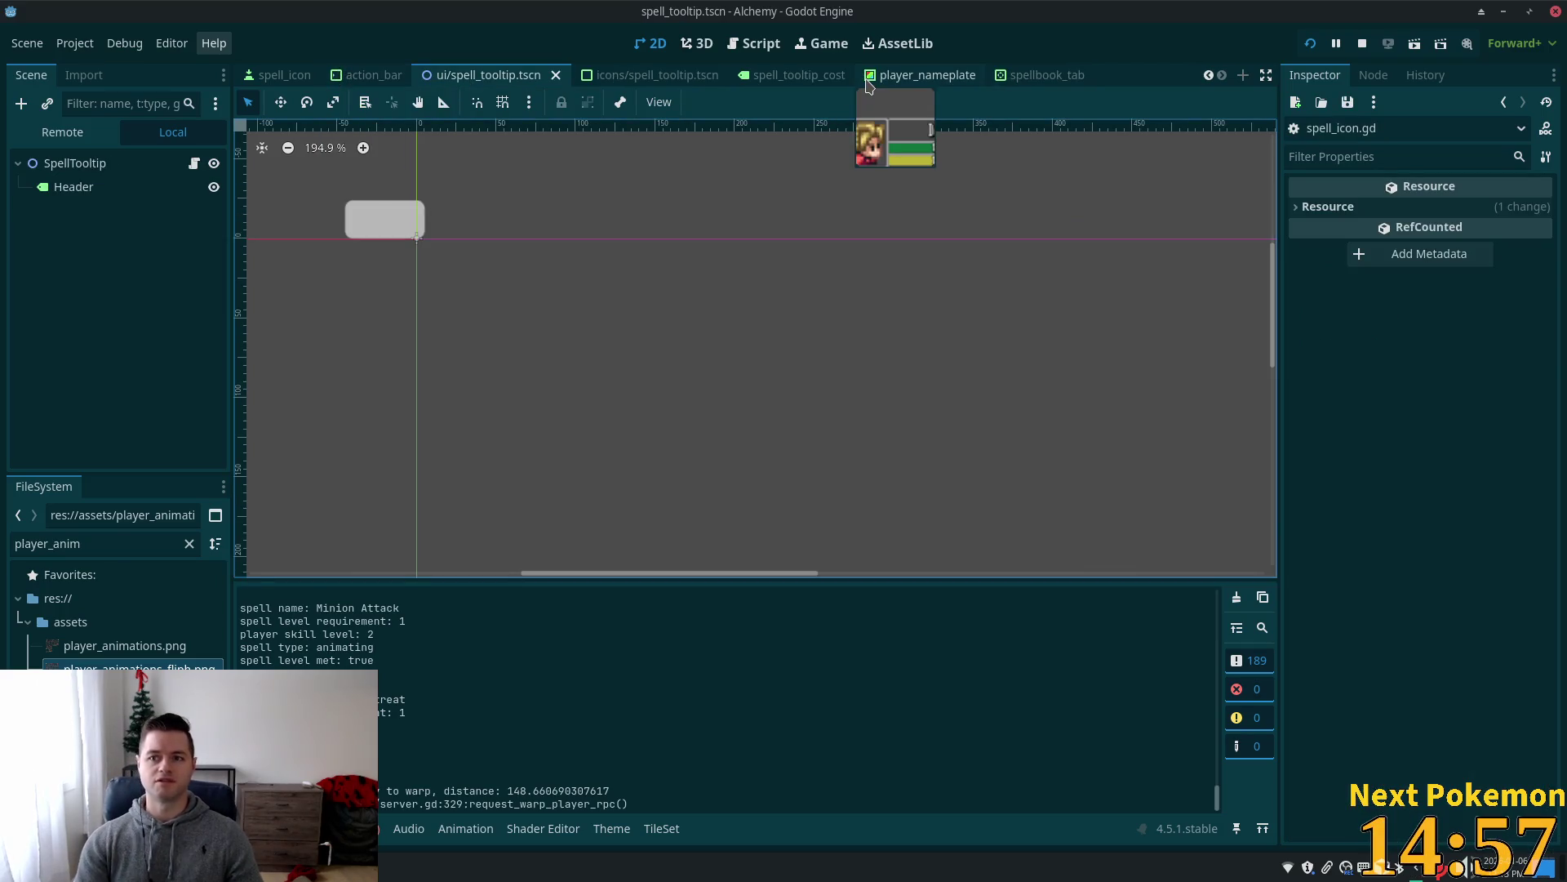
pyautogui.click(1030, 75)
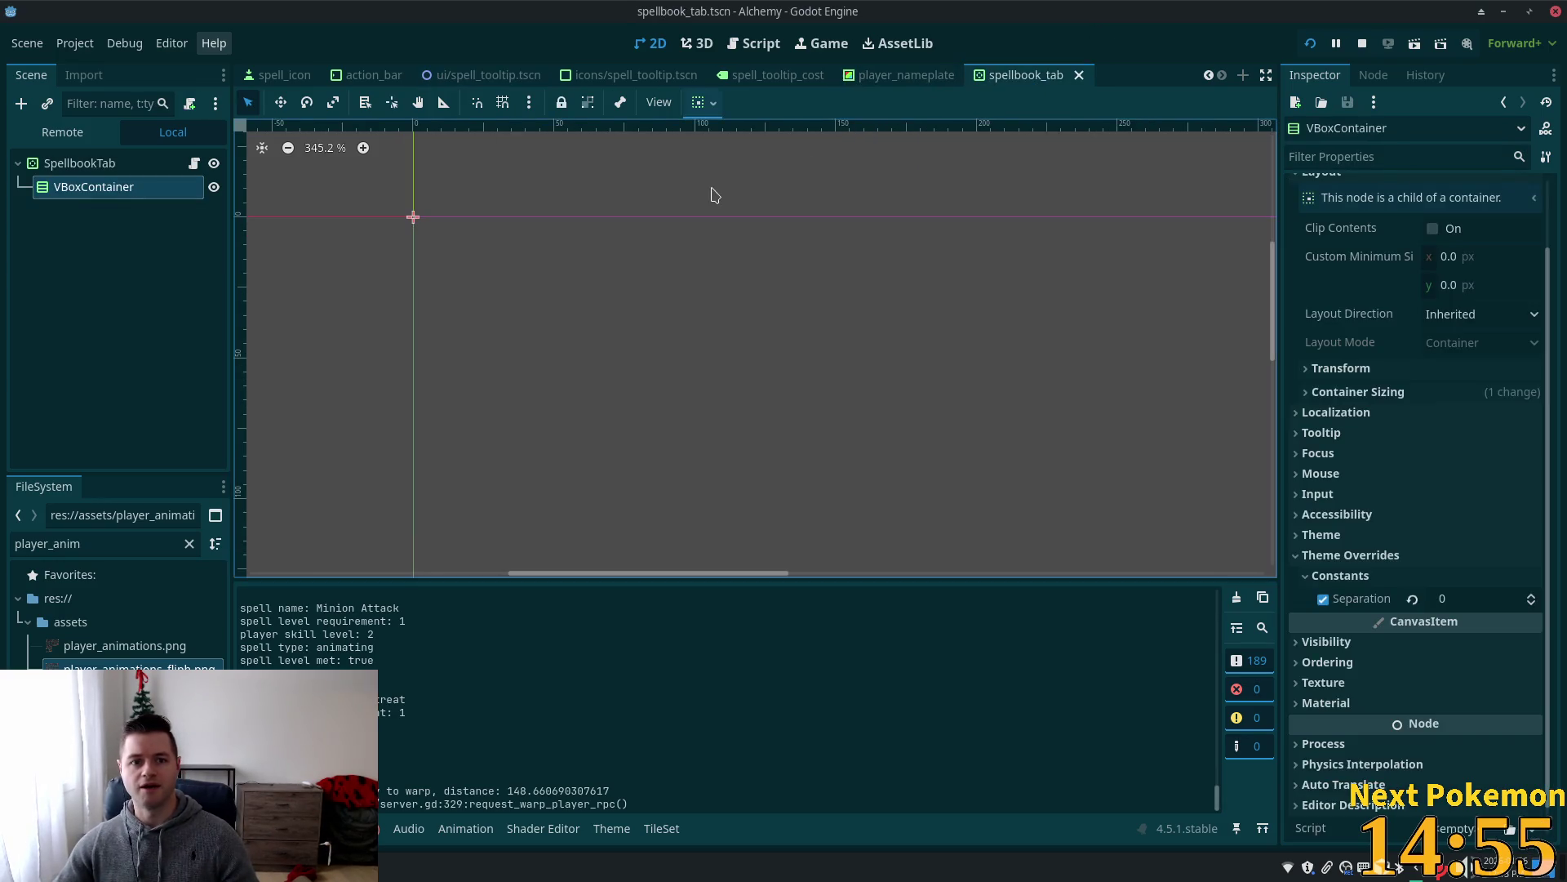
pyautogui.click(1376, 75)
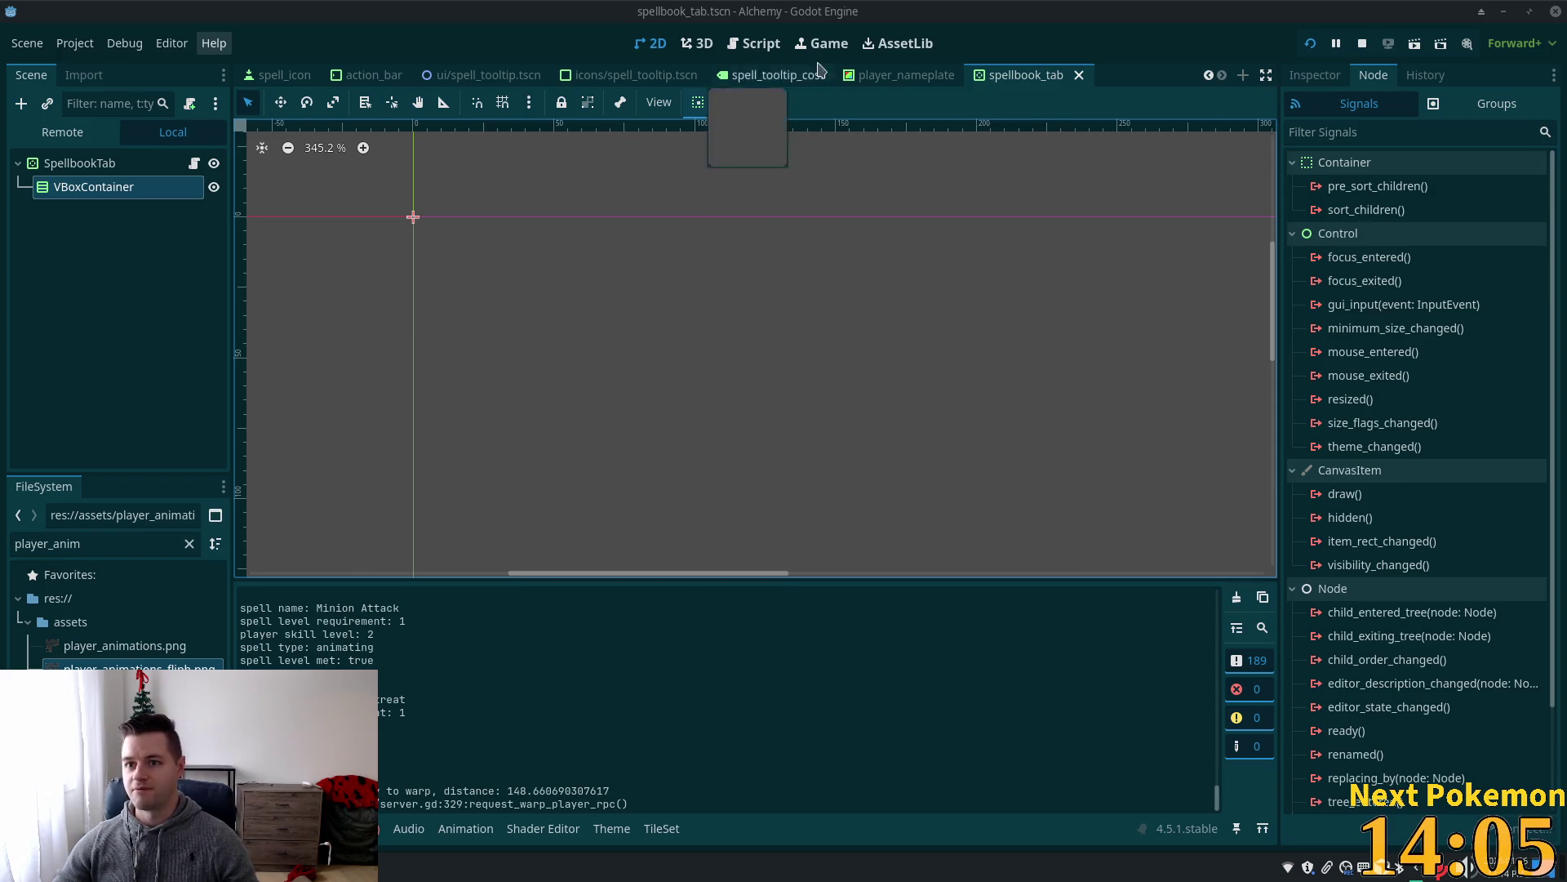
# Reopen spellbook.tscn through quick open by searching 'spellbook'.
pyautogui.click(104, 166)
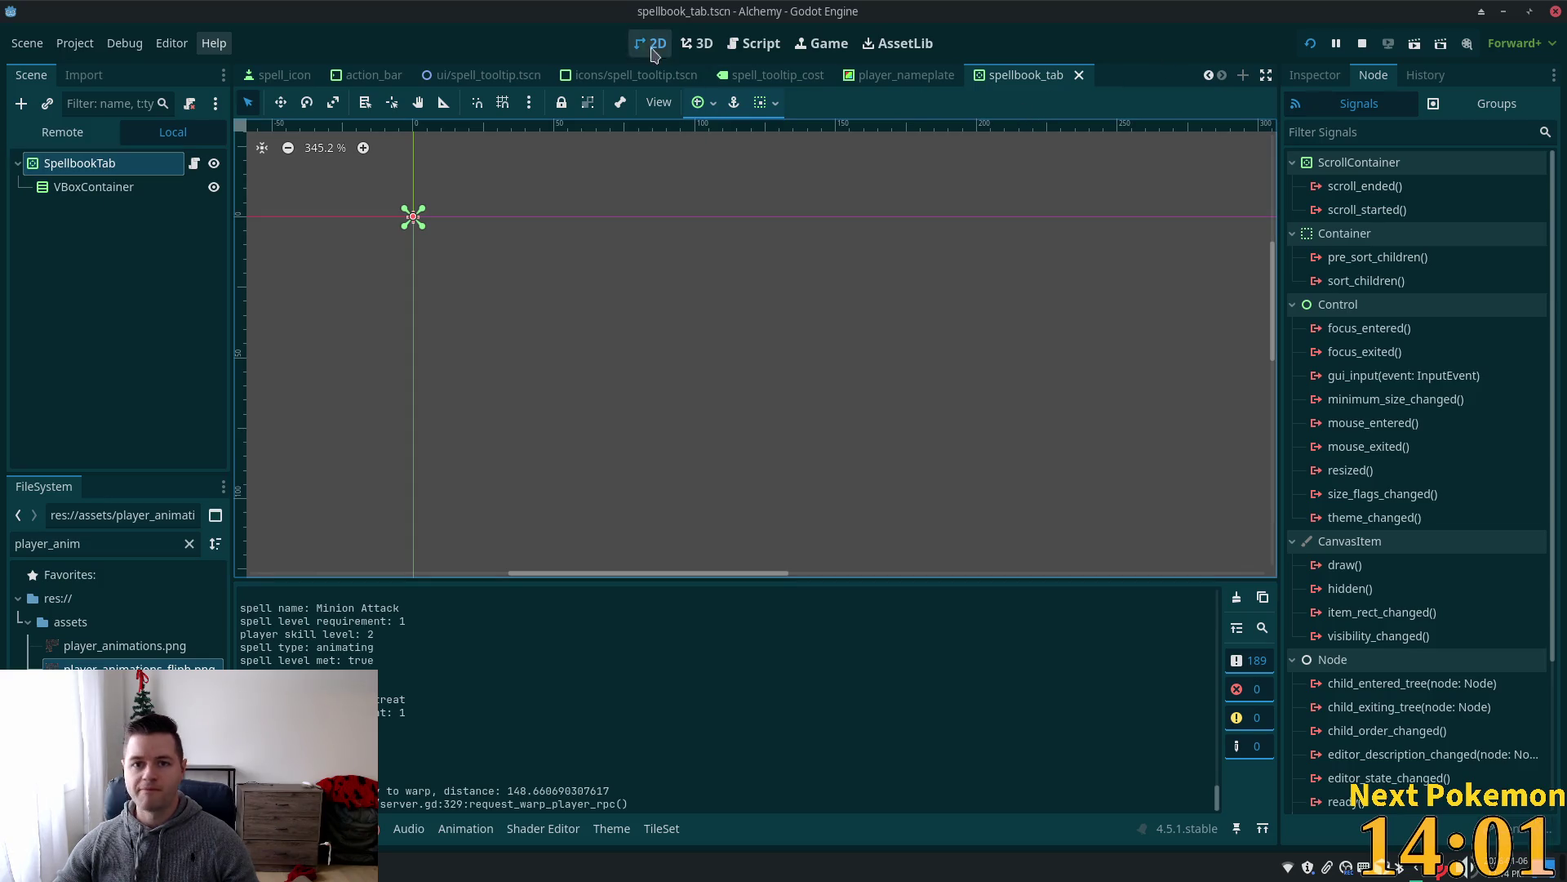
pyautogui.hotkey('shift', 'alt', 'o')
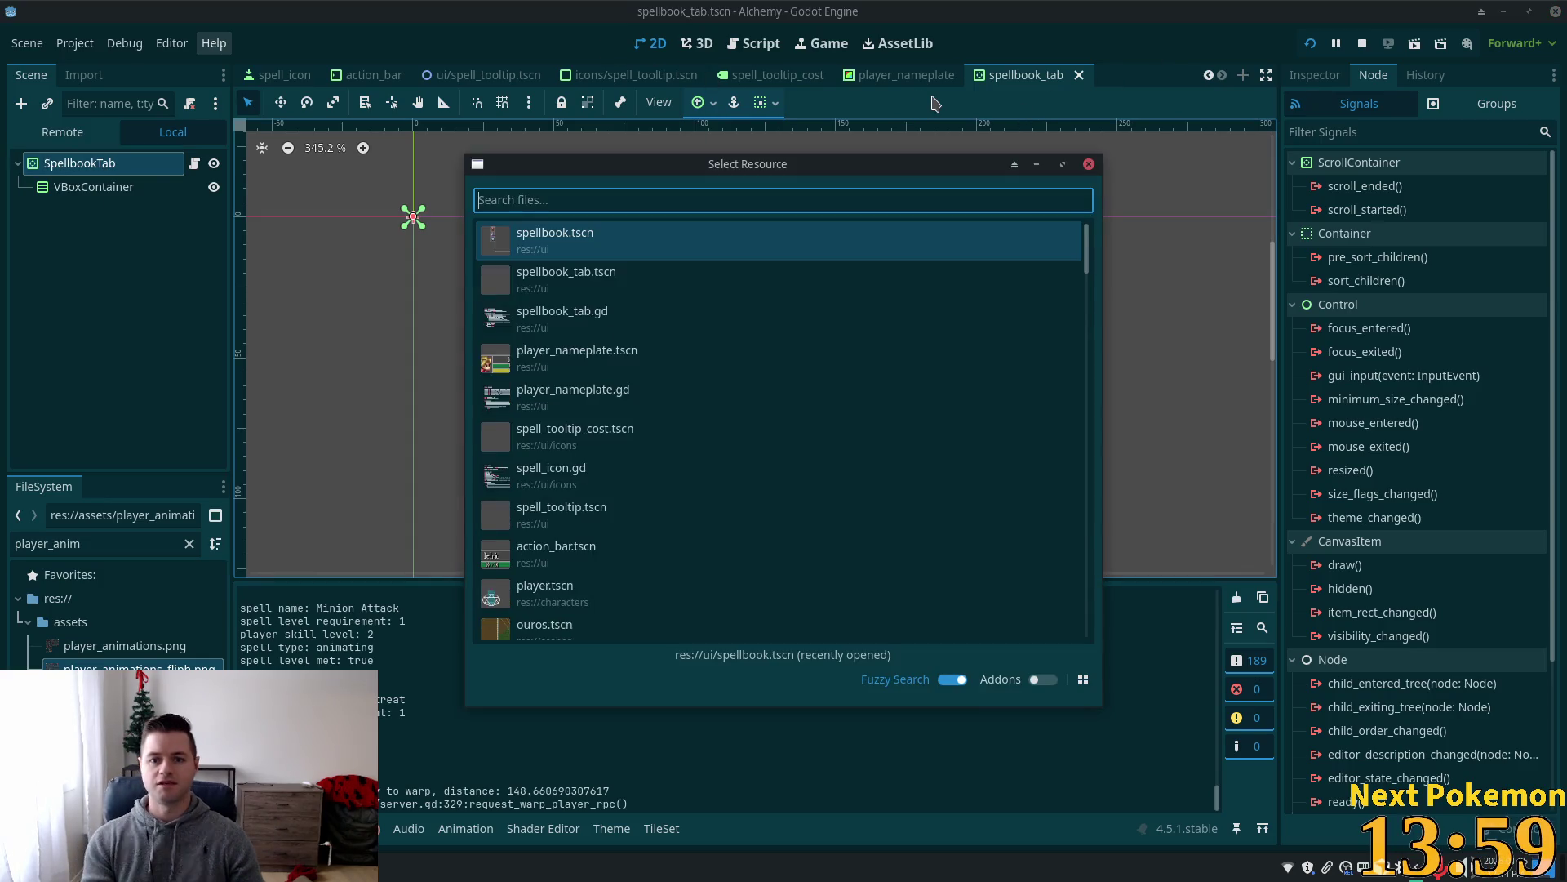
pyautogui.write('spellbook')
pyautogui.press('Up')
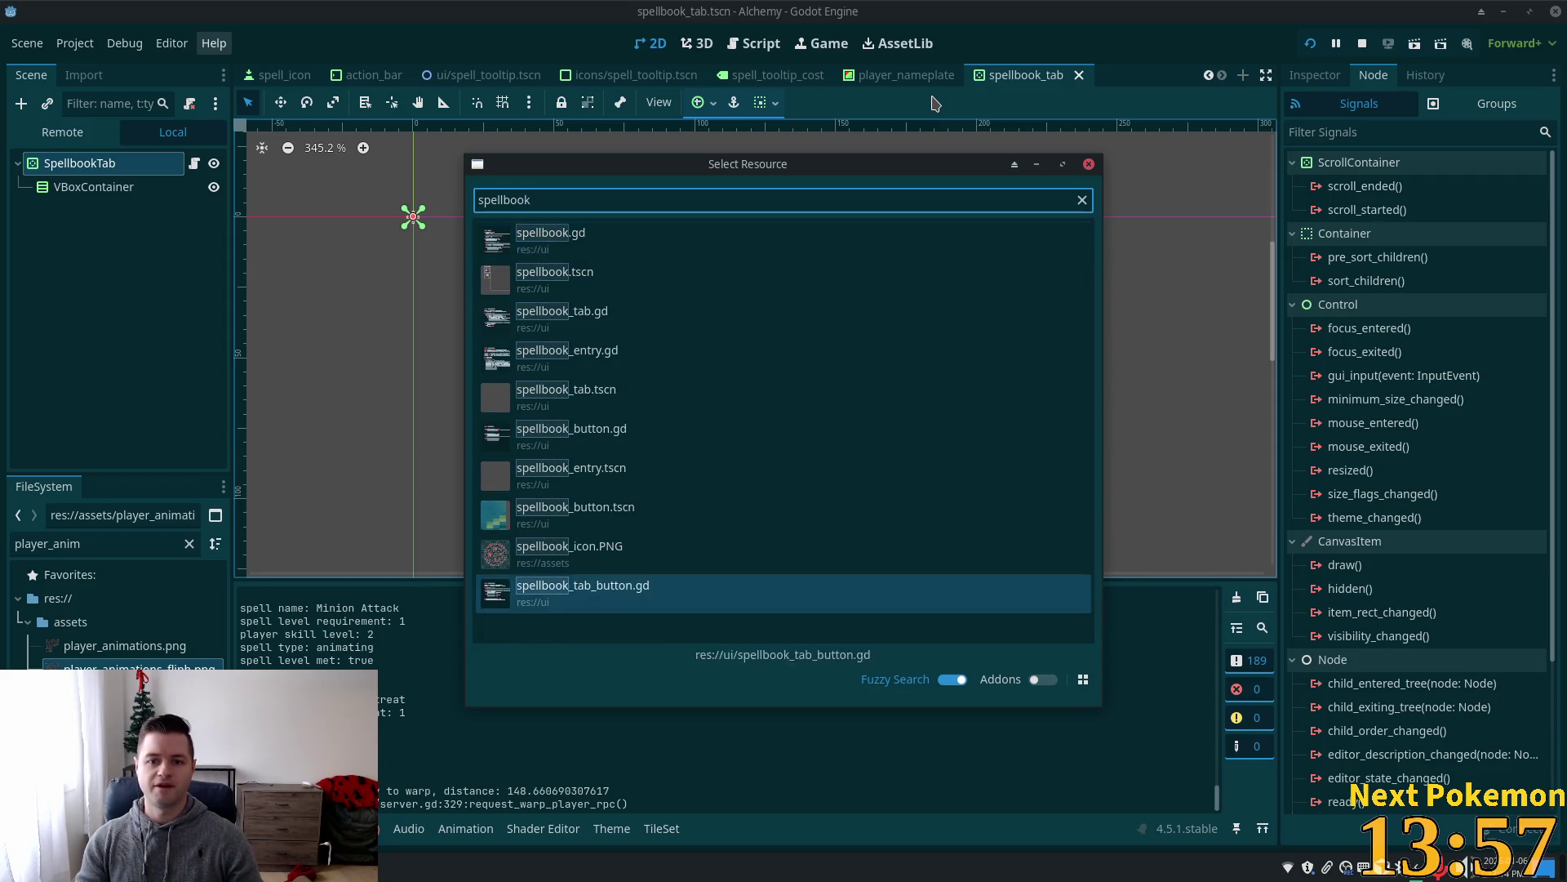
pyautogui.press('Down')
pyautogui.press('Down')
pyautogui.press('Return')
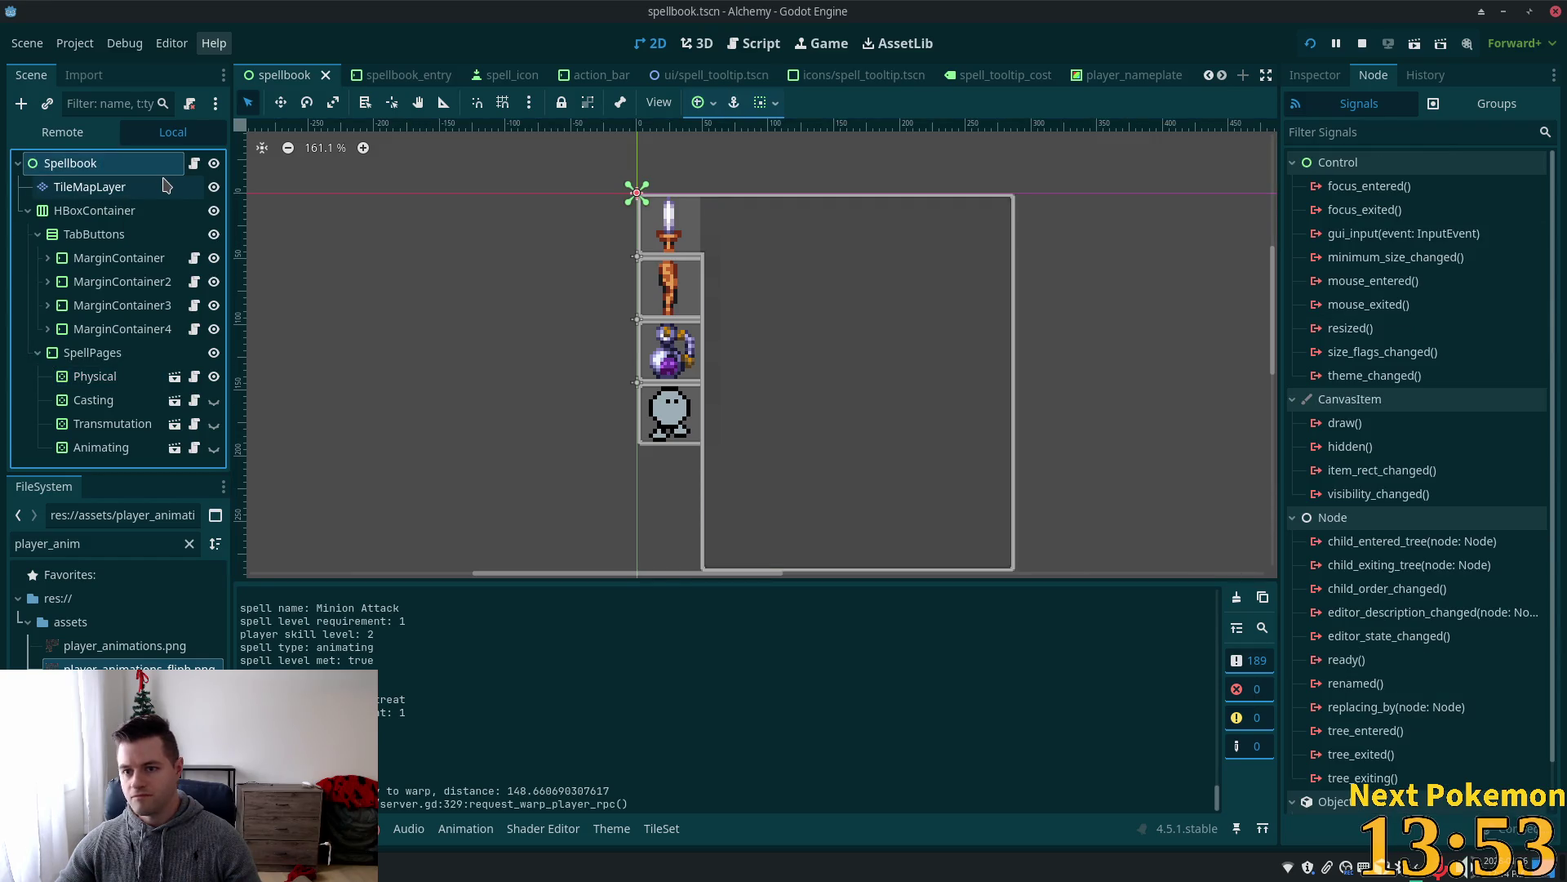
pyautogui.click(105, 162)
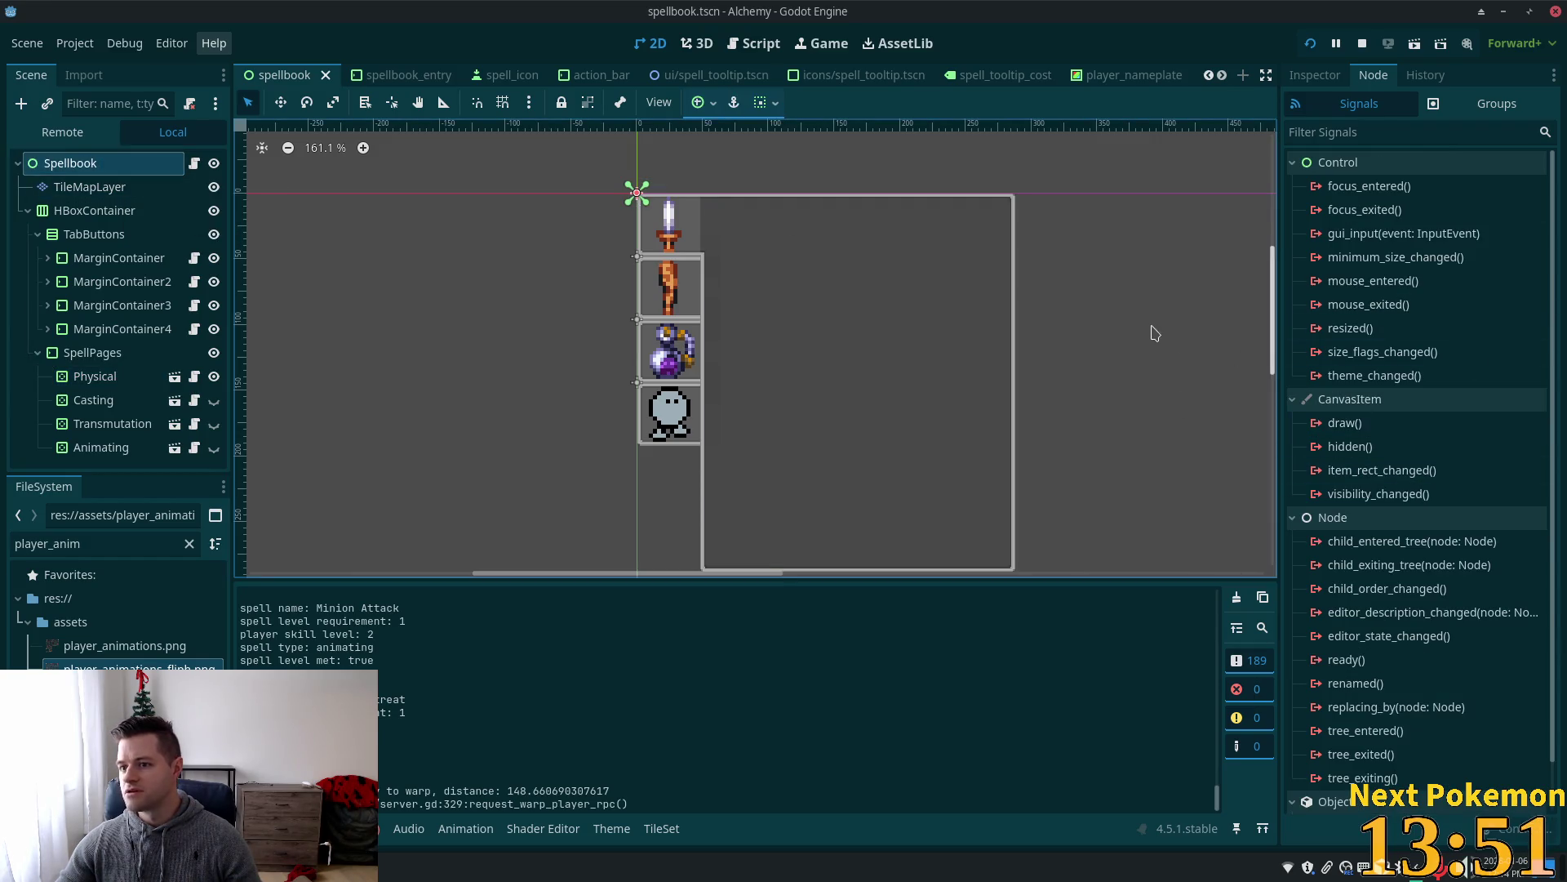
pyautogui.click(152, 212)
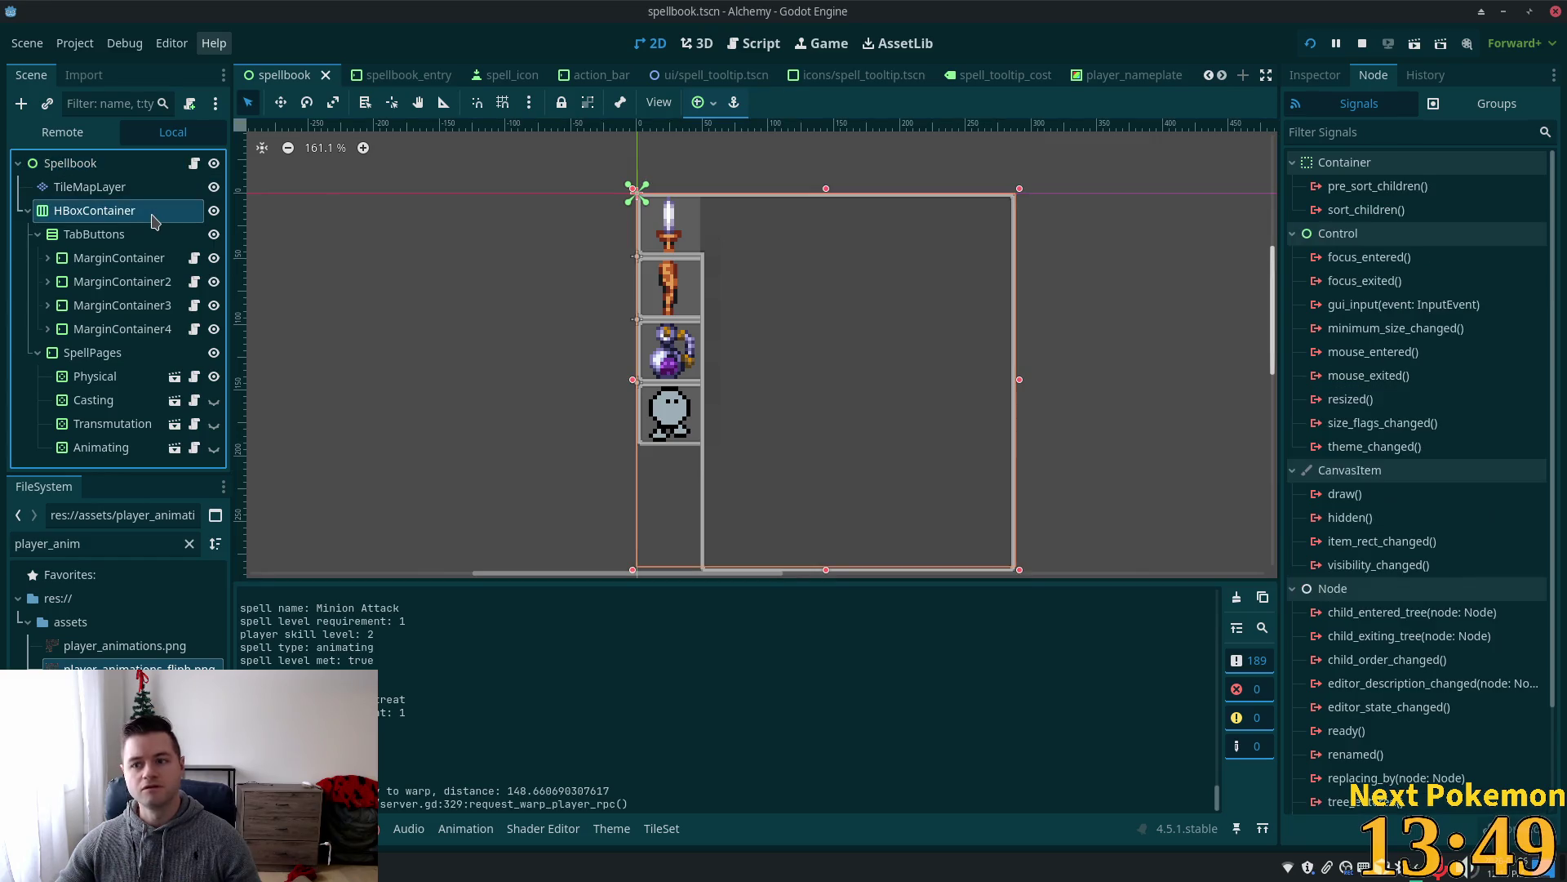
pyautogui.click(130, 163)
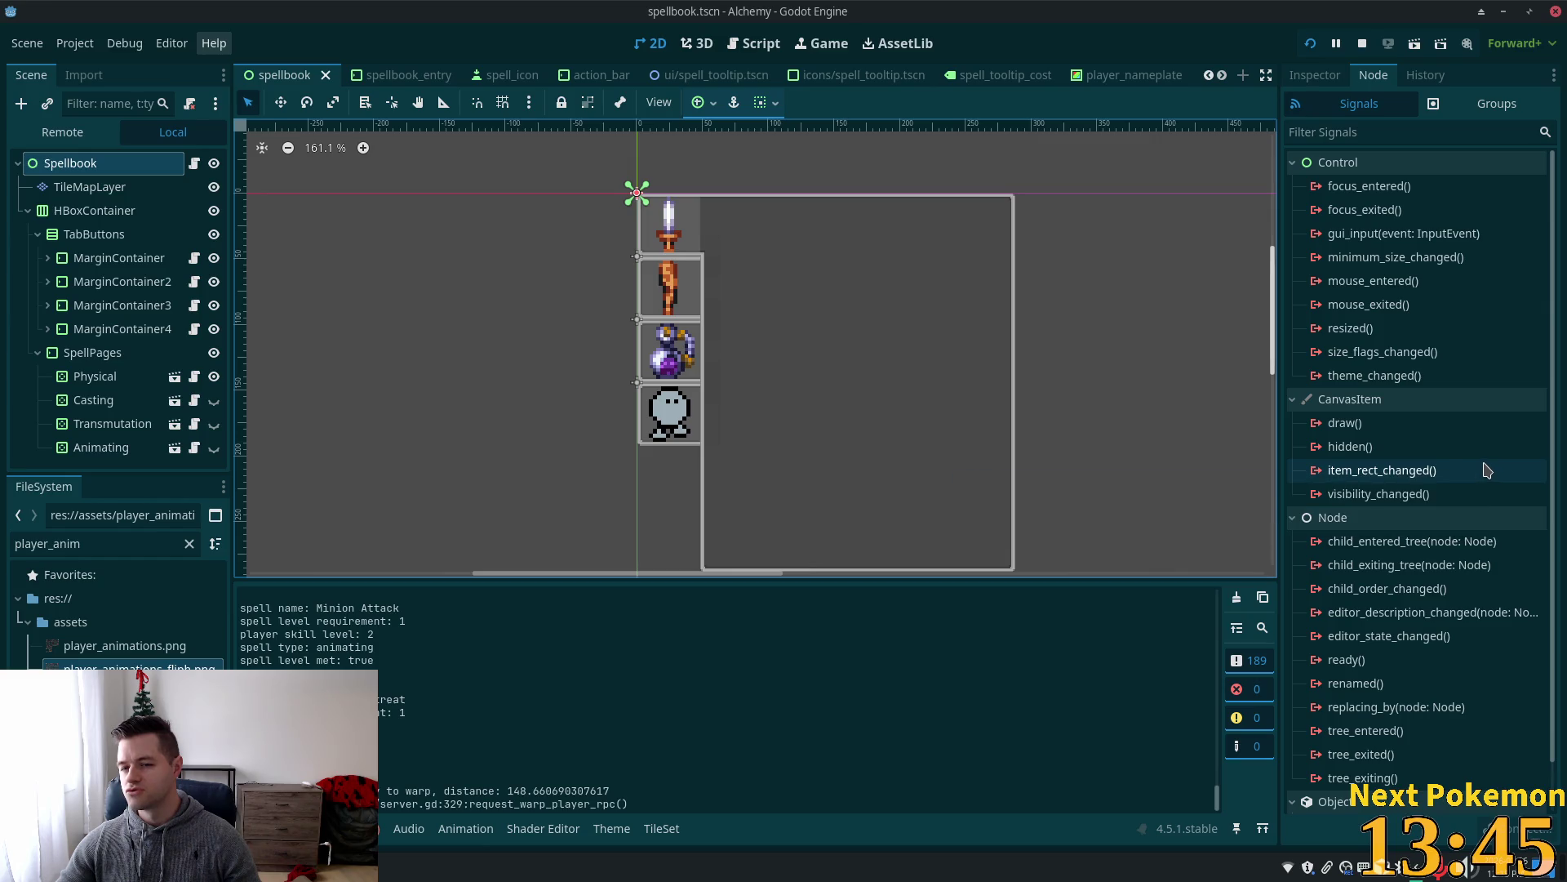
pyautogui.moveTo(1486, 469)
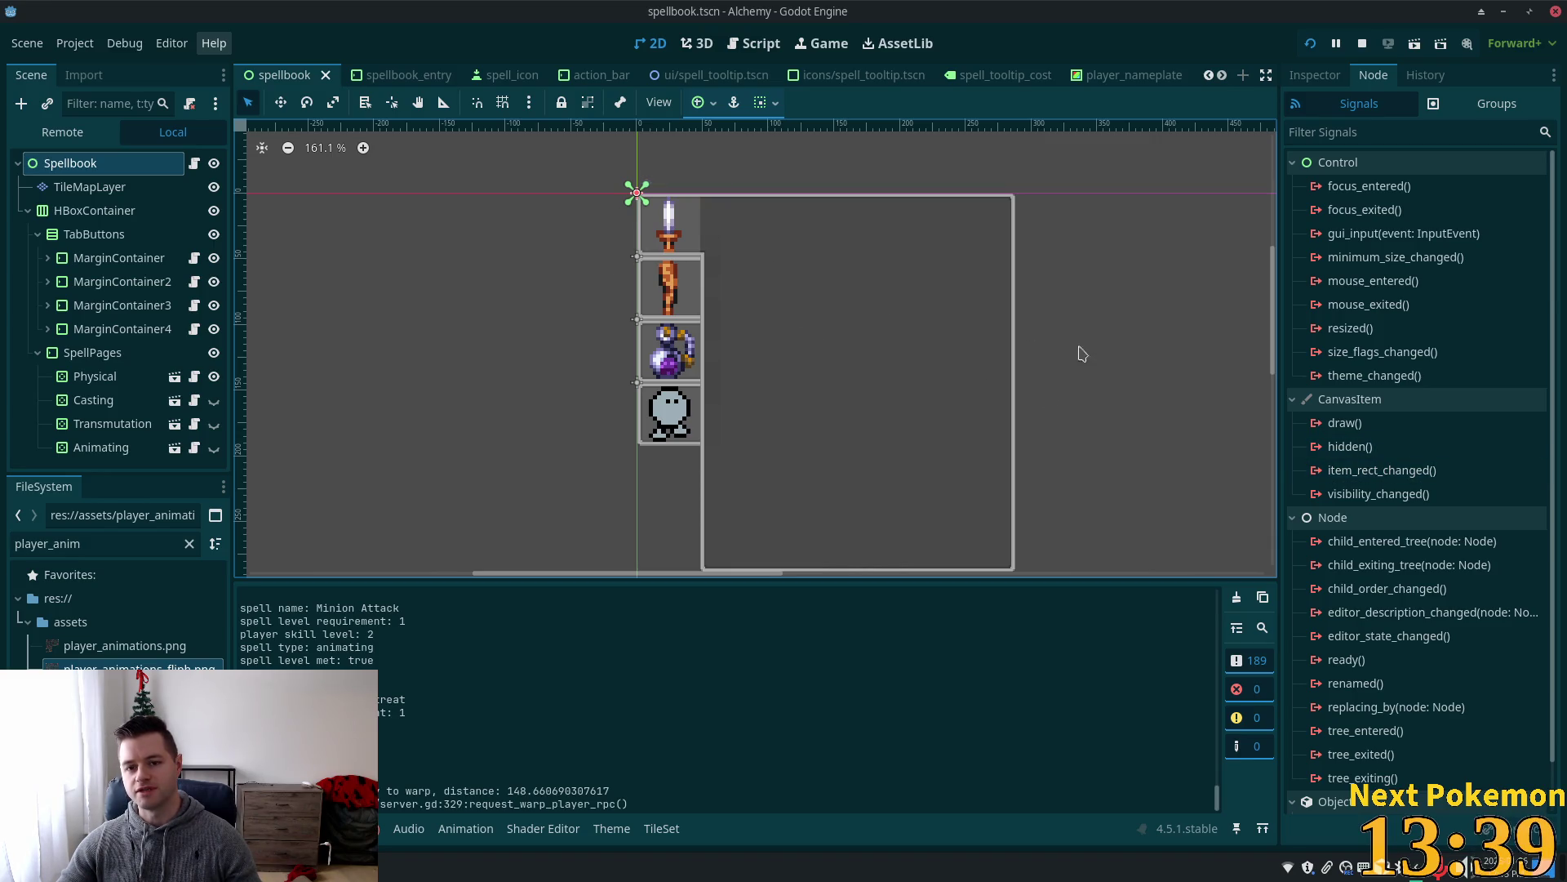
pyautogui.scroll(-5, 896, 480)
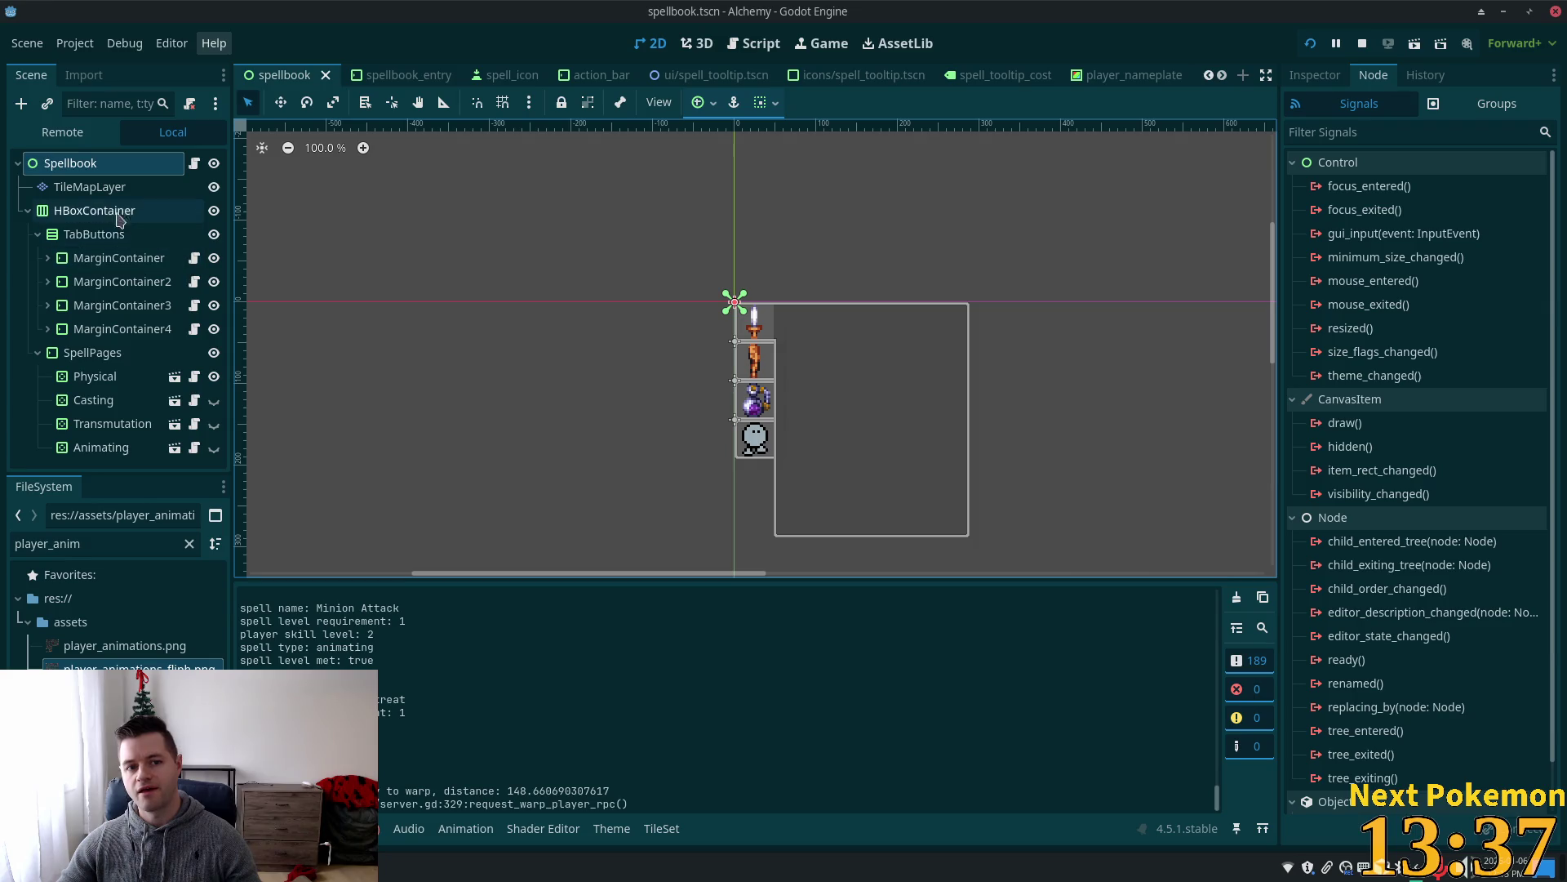
pyautogui.click(67, 360)
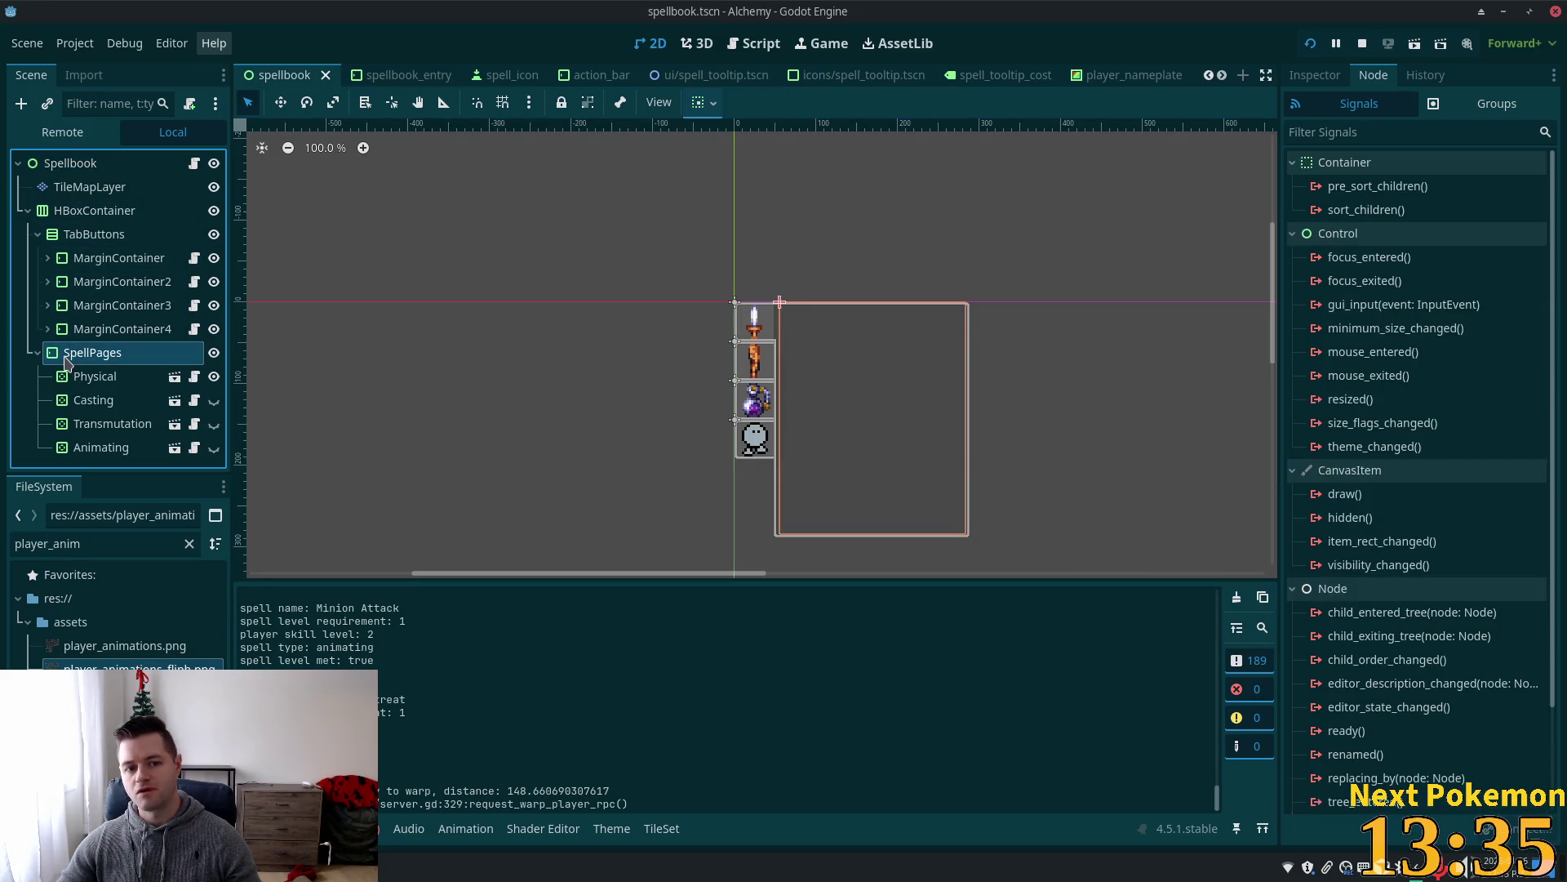
pyautogui.click(68, 168)
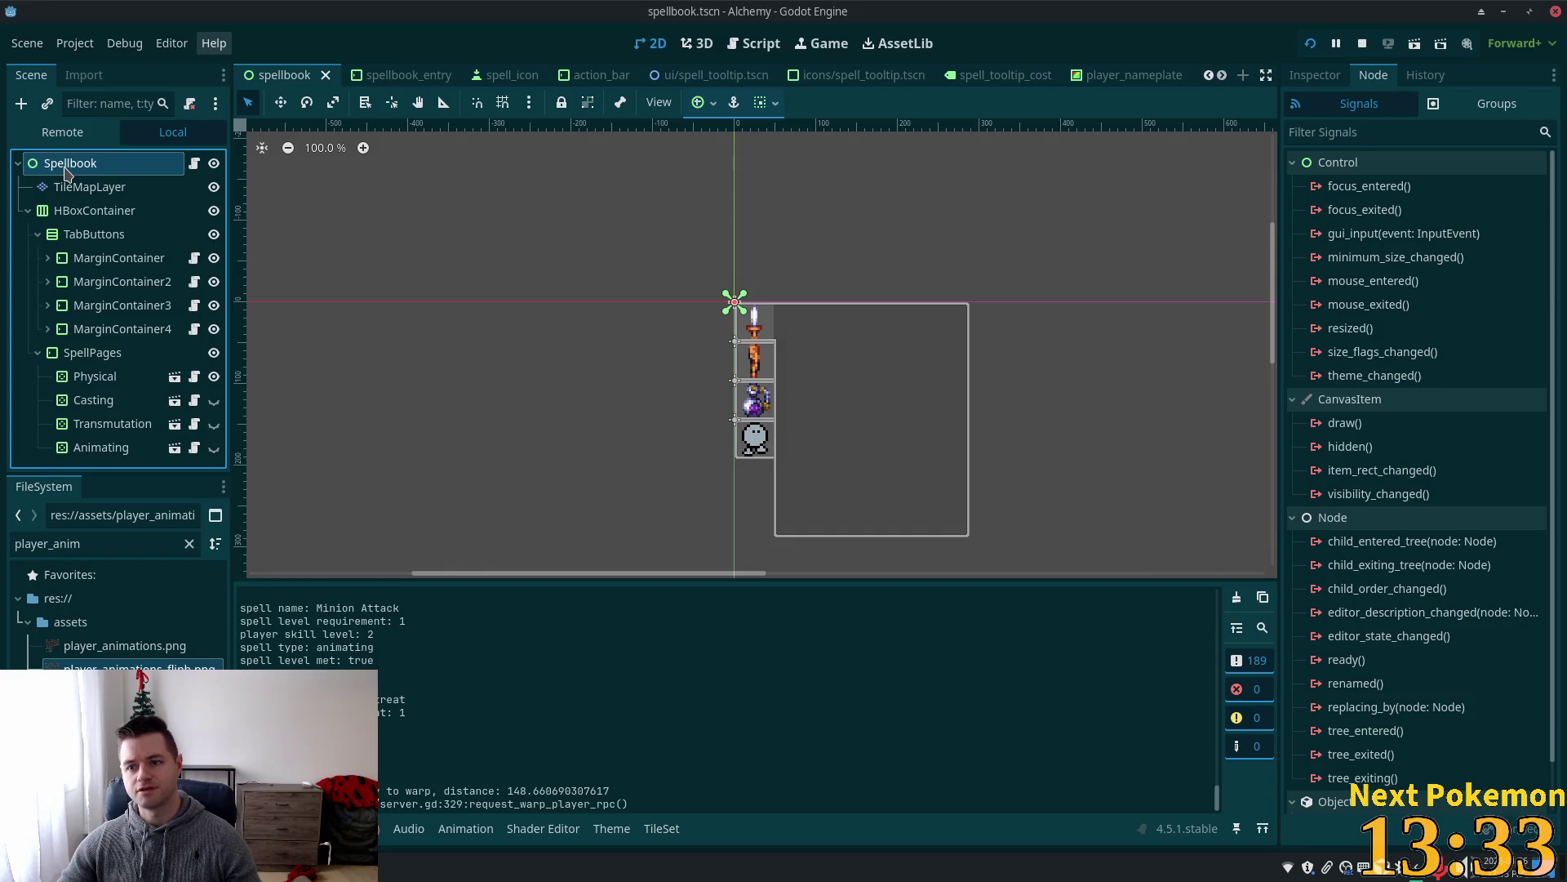